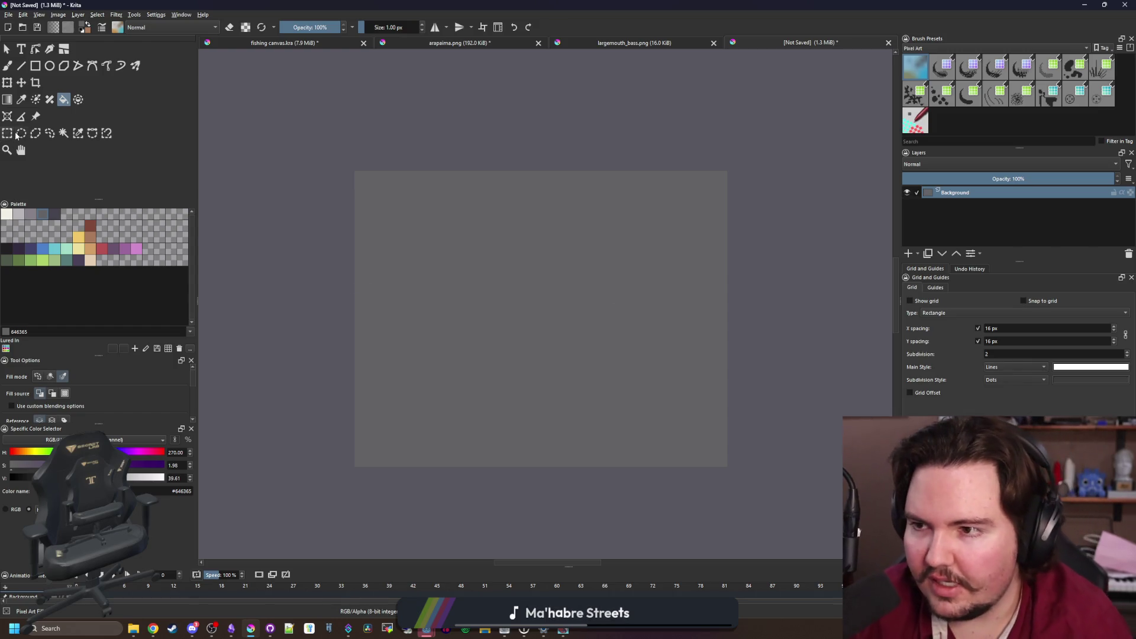
Select Krita's Text tool and pick the off-white palette colour
{"action": "left_click", "coordinate": [9, 83]}
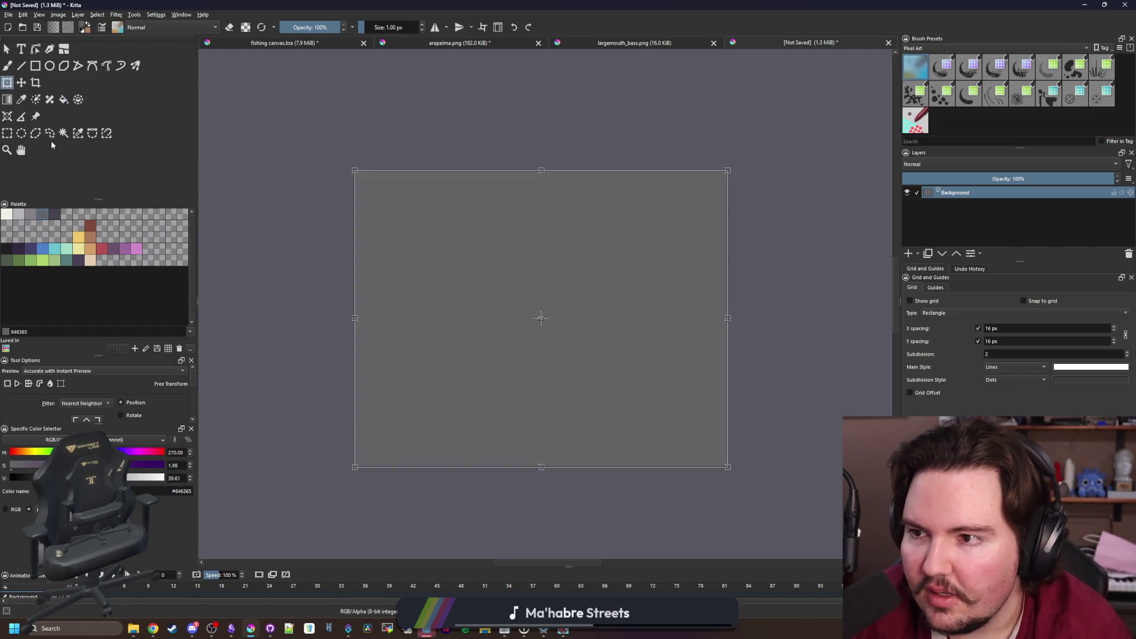
{"action": "left_click", "coordinate": [49, 66]}
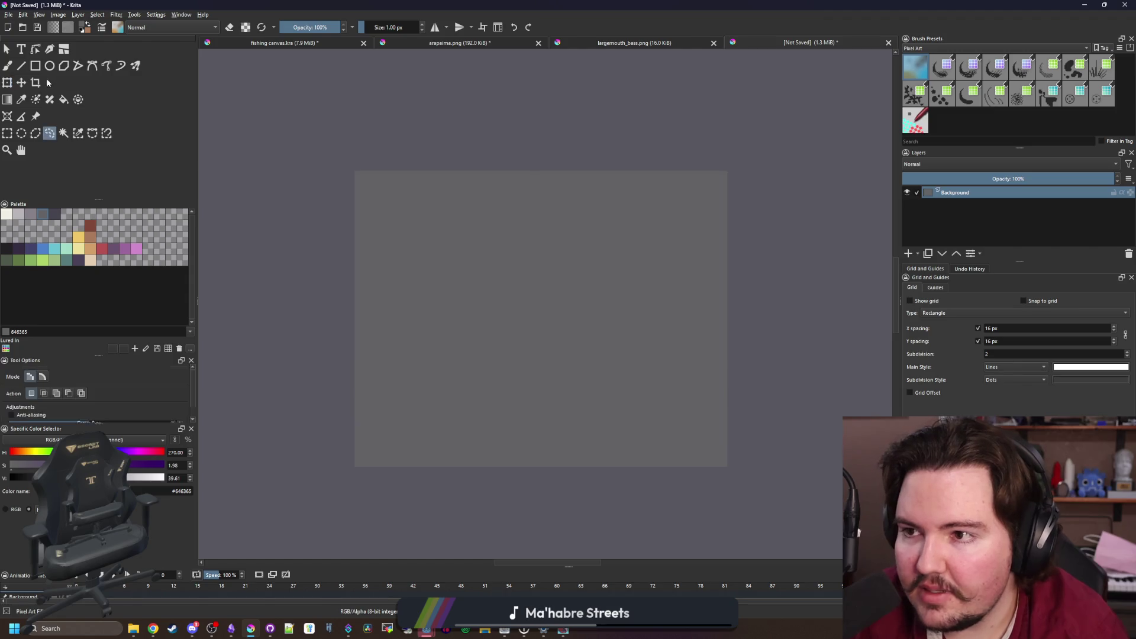
{"action": "left_click", "coordinate": [21, 61]}
{"action": "key", "text": "t"}
{"action": "left_click_drag", "start_coordinate": [406, 236], "coordinate": [675, 375]}
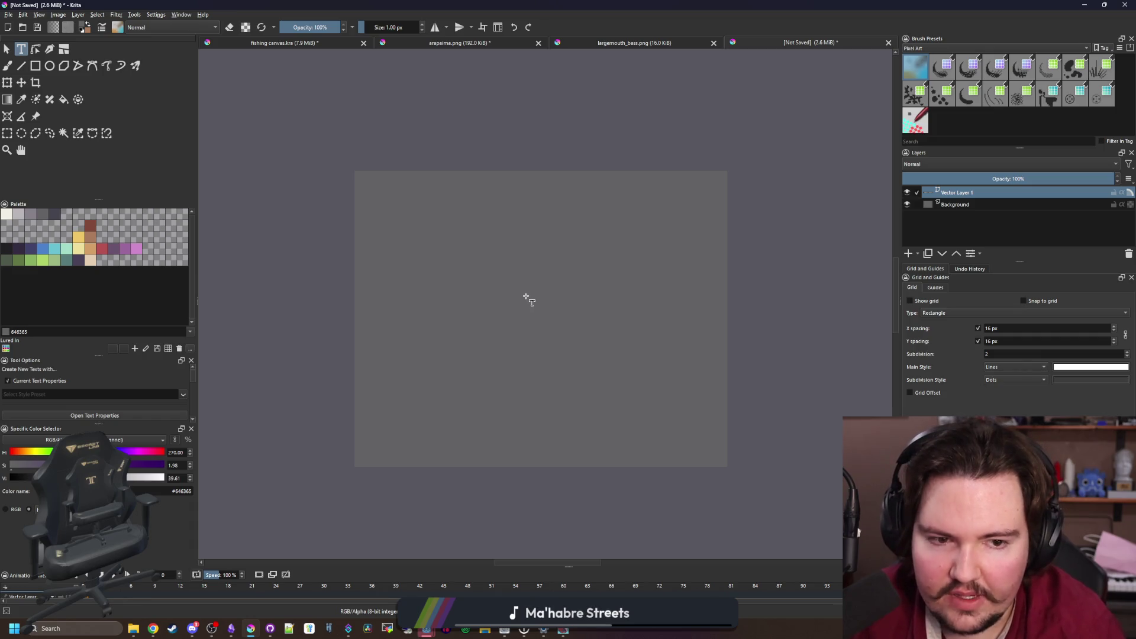
{"action": "left_click", "coordinate": [7, 215]}
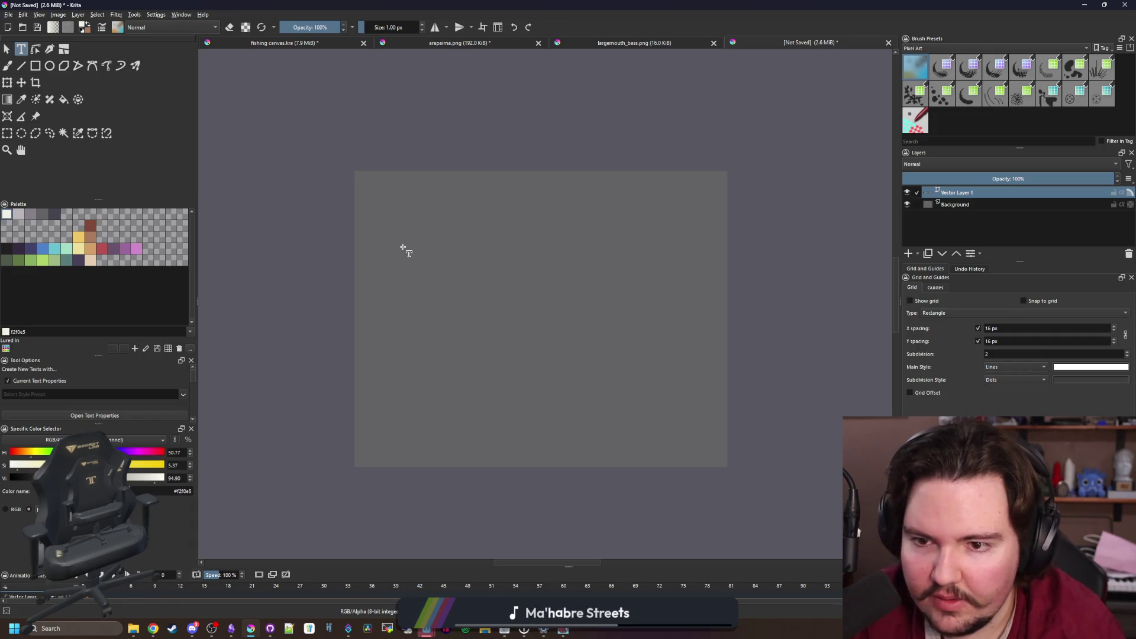
Draw a text box in the canvas's upper left and type 'Pixel Sans Font'
{"action": "left_click_drag", "start_coordinate": [403, 247], "coordinate": [638, 381]}
{"action": "type", "text": "wadw"}
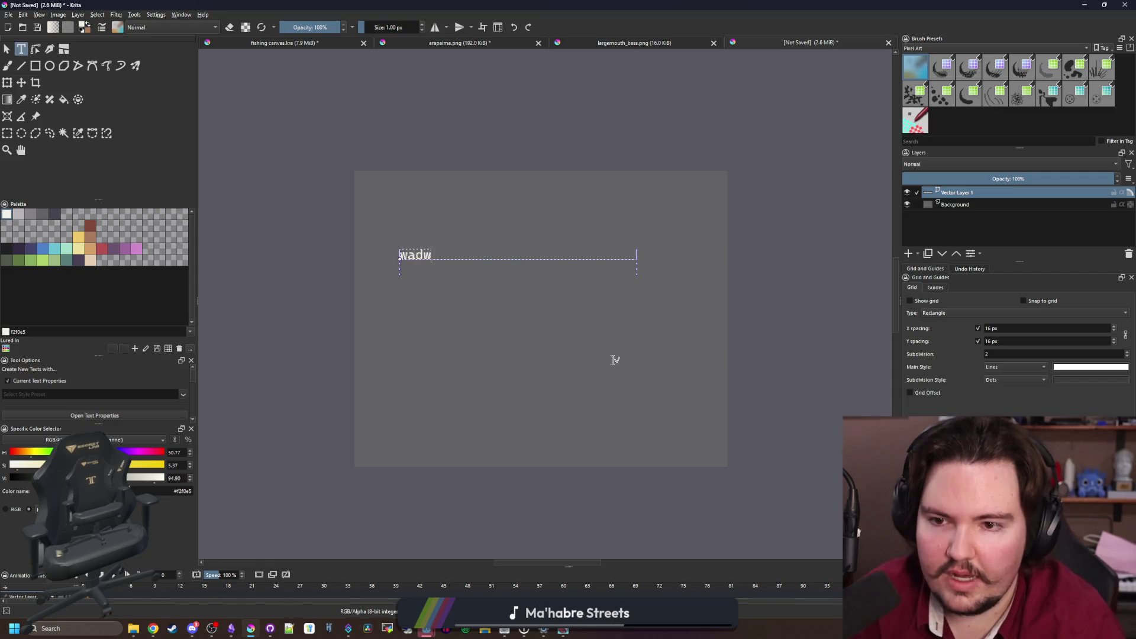
{"action": "key", "text": "BackSpace"}
{"action": "key", "text": "BackSpace"}
{"action": "key", "text": "BackSpace"}
{"action": "type", "text": "Pix"}
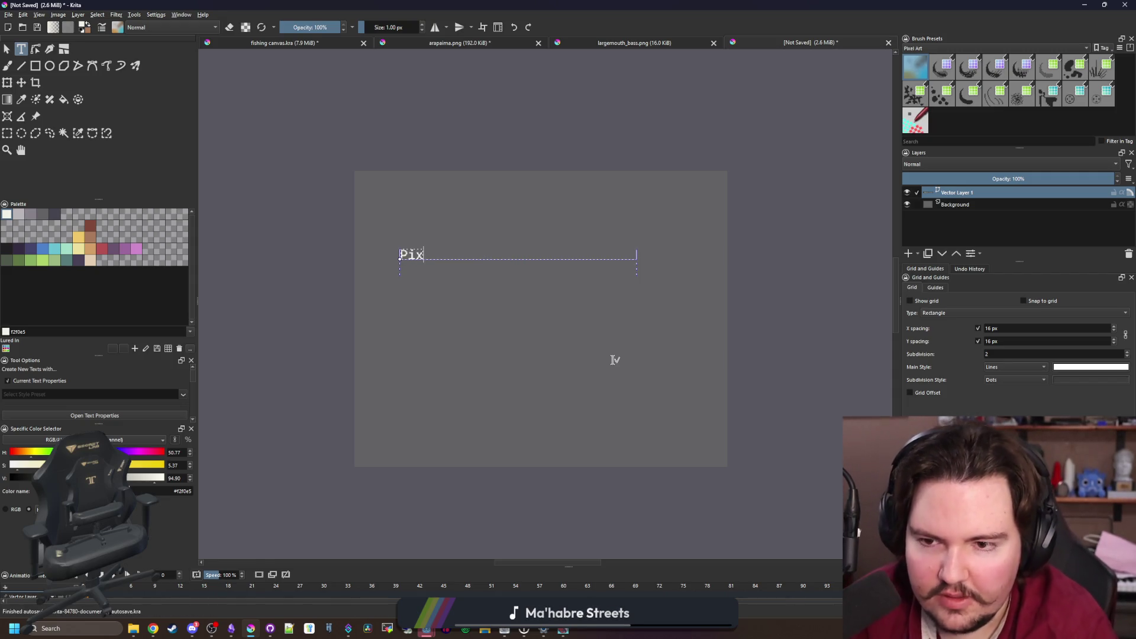
{"action": "type", "text": "el Sans Font"}
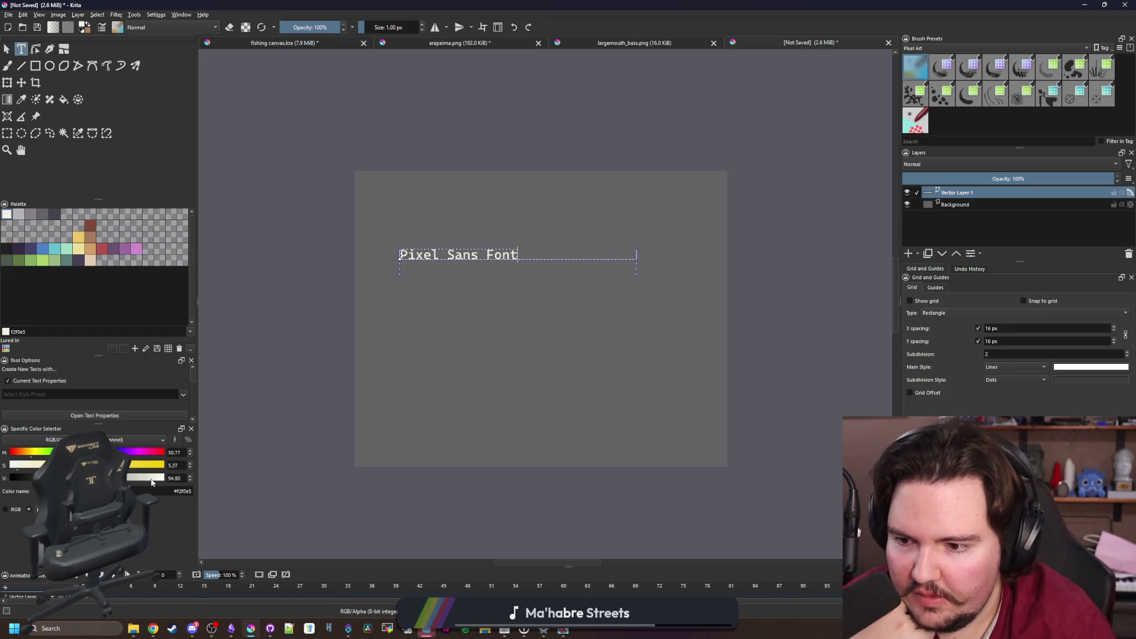
Brighten the text colour, apply the pixel font, finish editing, and switch to arapaima.png
{"action": "left_click_drag", "start_coordinate": [152, 482], "coordinate": [169, 479]}
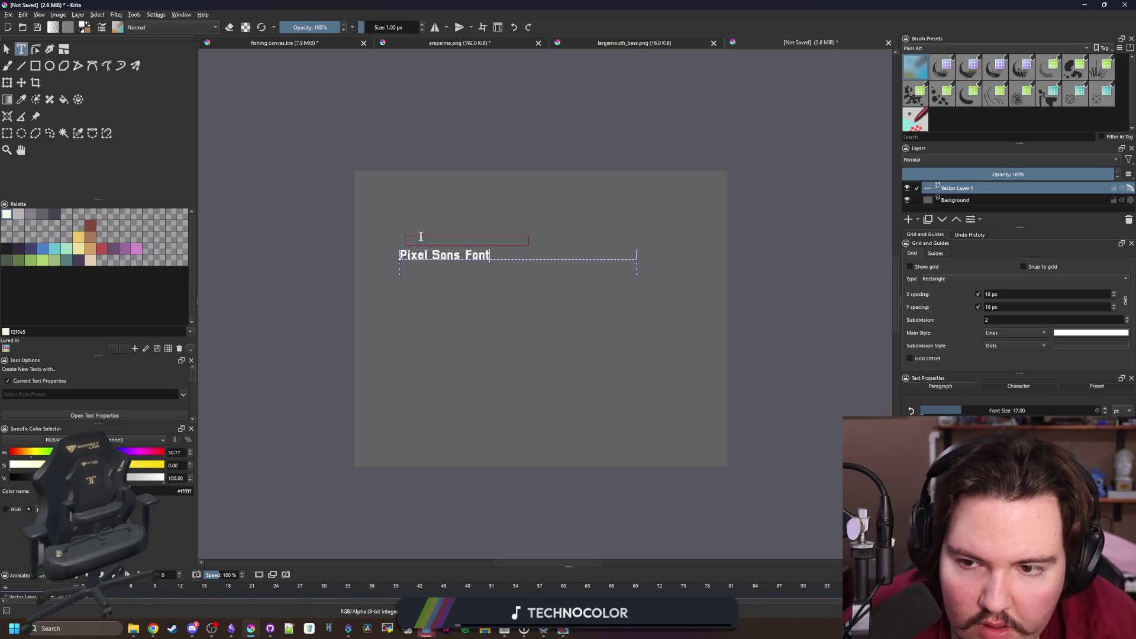
{"action": "scroll", "coordinate": [414, 243], "scroll_direction": "up", "scroll_amount": 5}
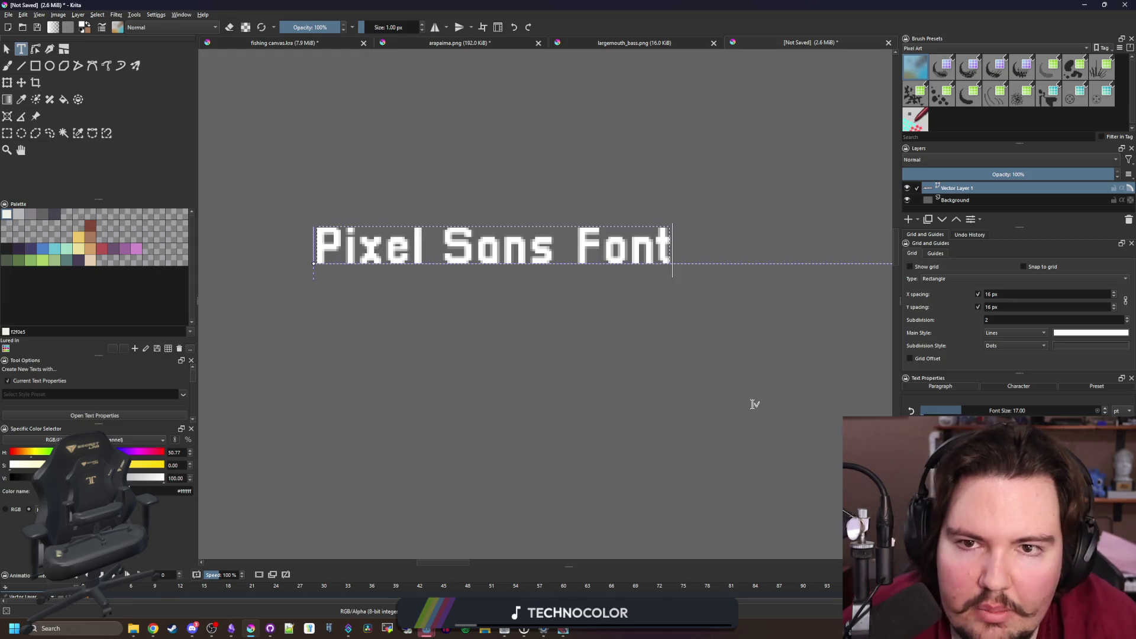
{"action": "left_click", "coordinate": [473, 101]}
{"action": "left_click", "coordinate": [454, 44]}
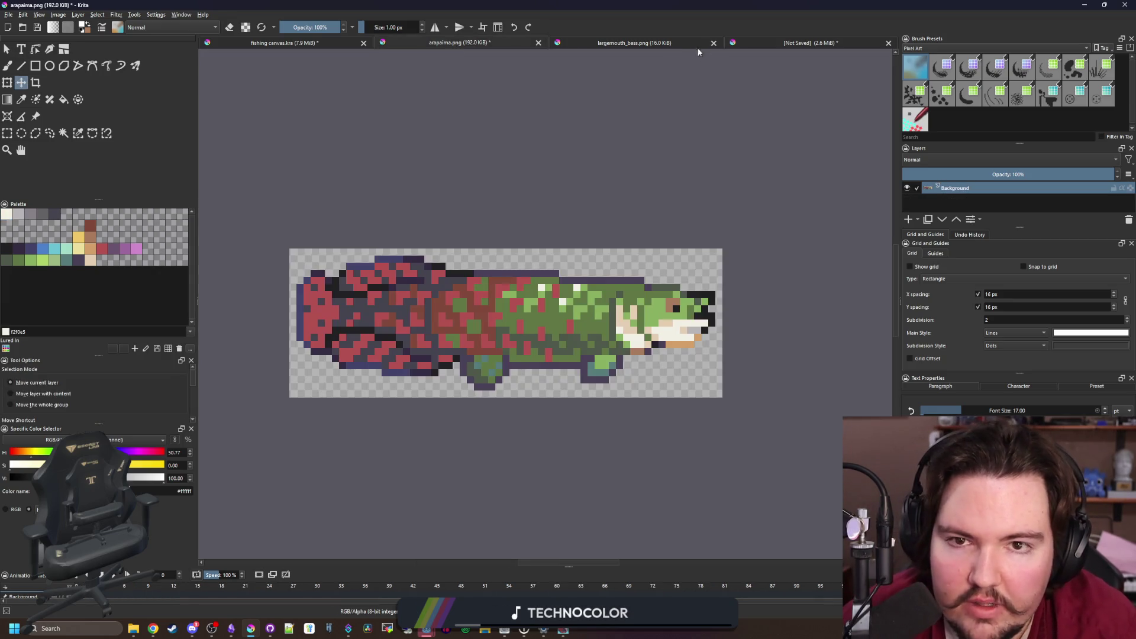
Close largemouth_bass.png and discard the unsaved text document
{"action": "left_click", "coordinate": [687, 44]}
{"action": "left_click", "coordinate": [713, 42]}
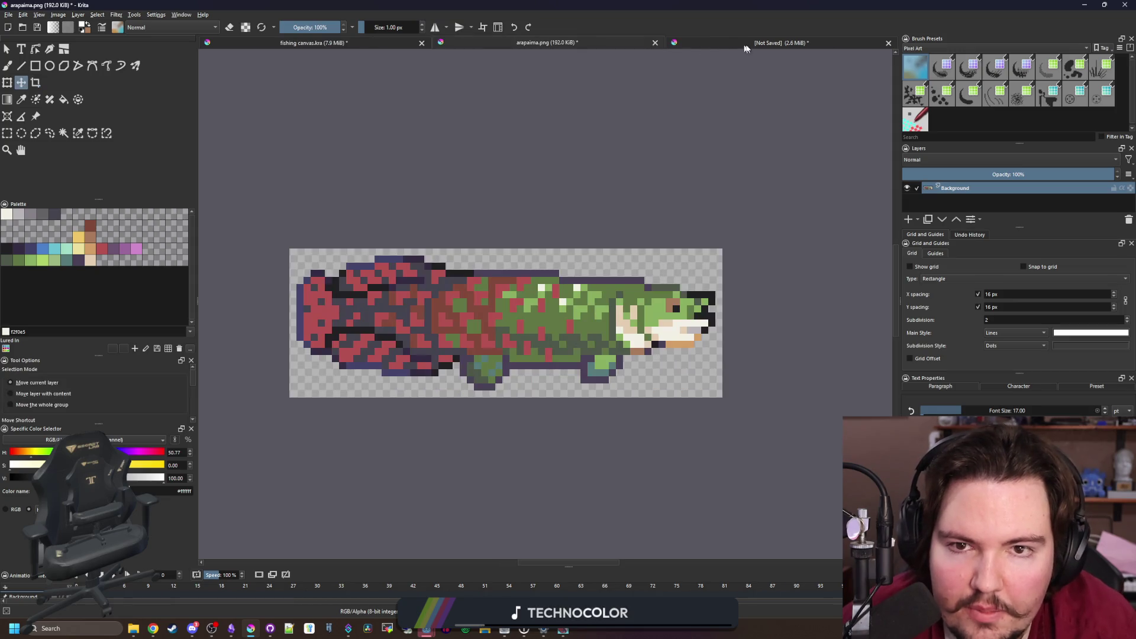
{"action": "left_click", "coordinate": [745, 44]}
{"action": "left_click", "coordinate": [888, 43]}
{"action": "left_click", "coordinate": [583, 320]}
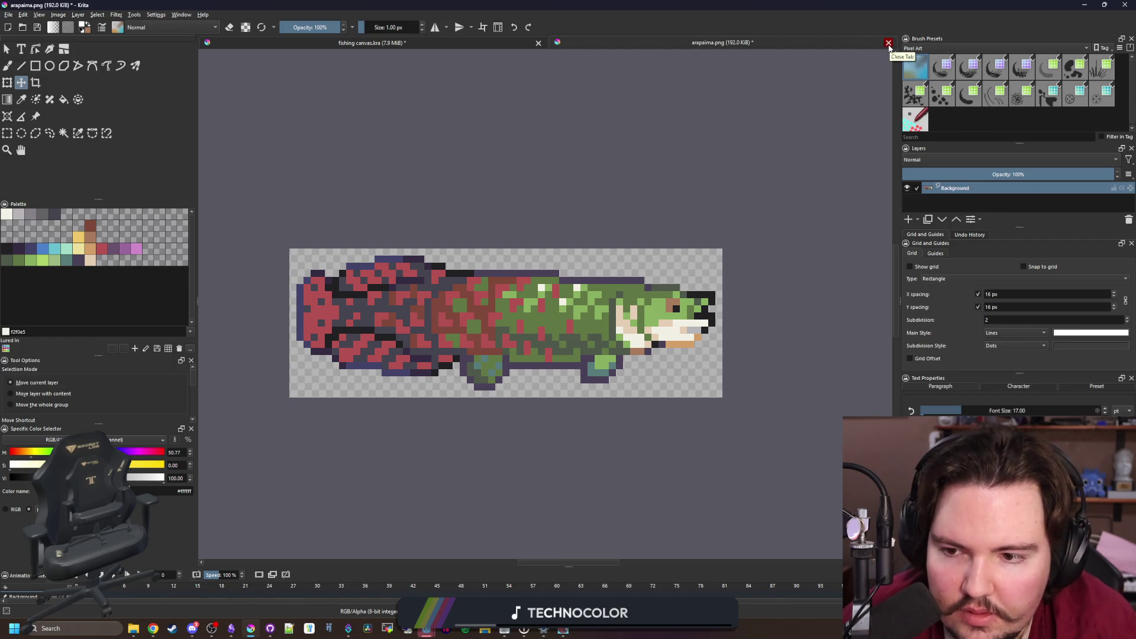
Save arapaima.png with the PNG export options and close it
{"action": "key", "text": "ctrl+s"}
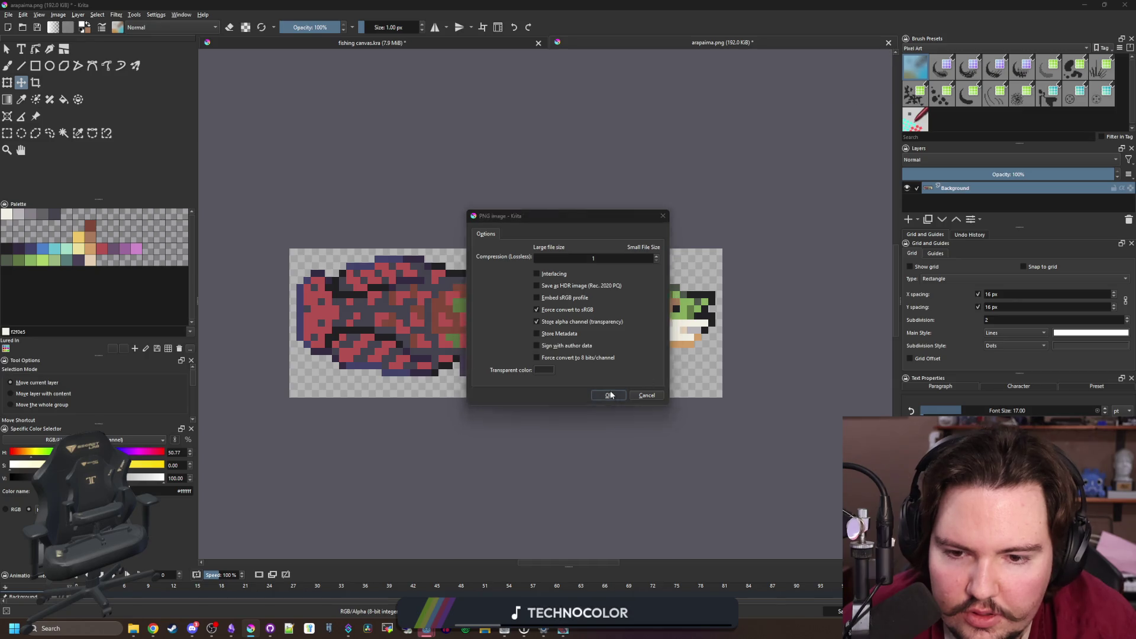
{"action": "key", "text": "Return"}
{"action": "left_click", "coordinate": [889, 42]}
{"action": "scroll", "coordinate": [595, 203], "scroll_direction": "down", "scroll_amount": 3}
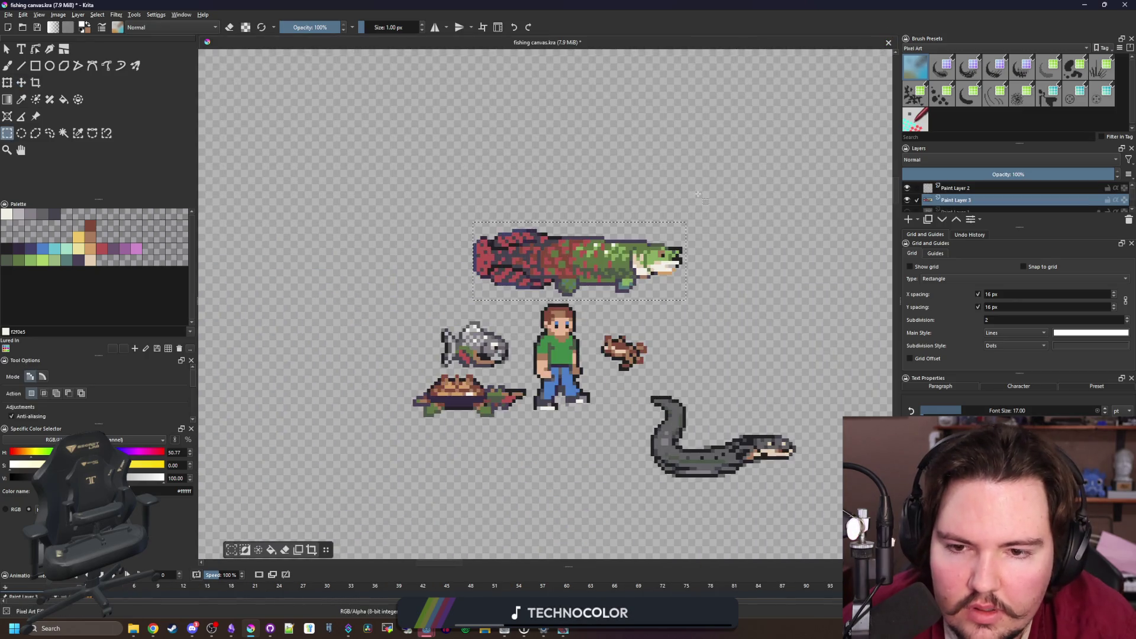
Close fishing canvas.kra, answering its save prompt, and minimise Krita
{"action": "key", "text": "ctrl+r"}
{"action": "left_click", "coordinate": [888, 43]}
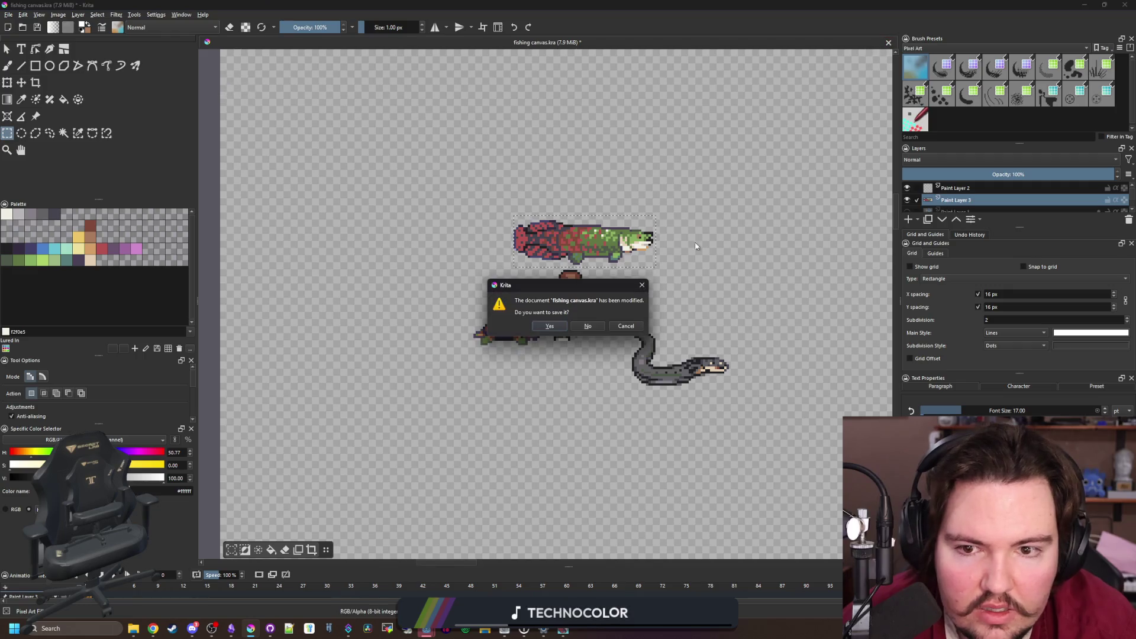
{"action": "left_click", "coordinate": [604, 322]}
{"action": "key", "text": "super+Down"}
{"action": "key", "text": "super+Down"}
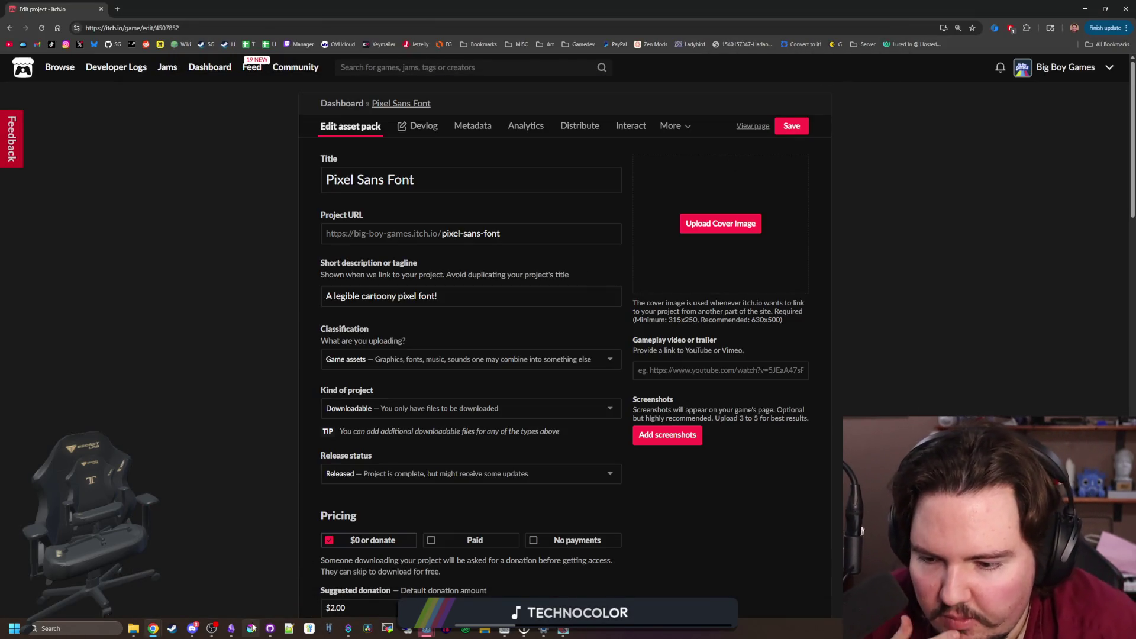
Scroll the itch.io edit page to Uploads showing PixelSans.ttf, then bring Discord forward
{"action": "left_click", "coordinate": [248, 630]}
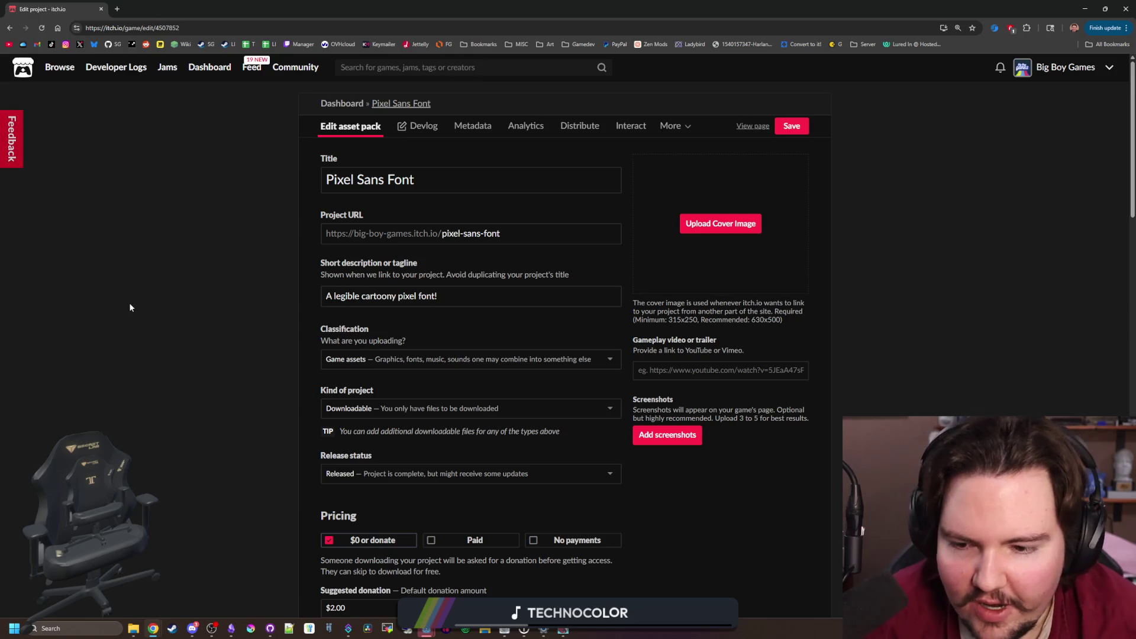
{"action": "scroll", "coordinate": [126, 286], "scroll_direction": "down", "scroll_amount": 4}
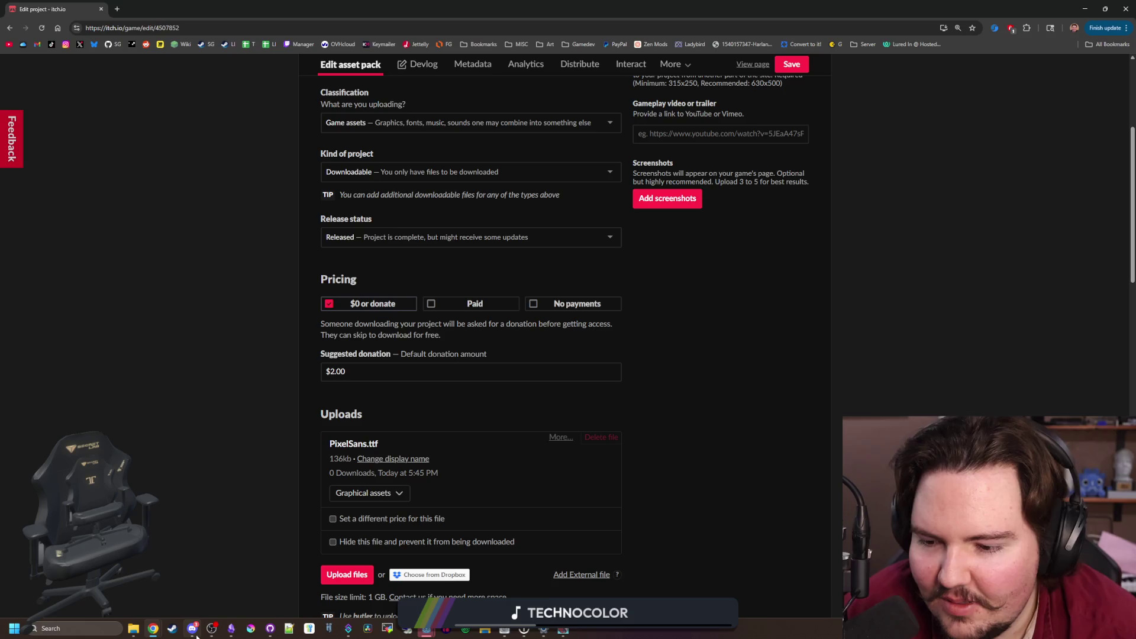
{"action": "mouse_move", "coordinate": [196, 632]}
{"action": "left_click", "coordinate": [192, 571]}
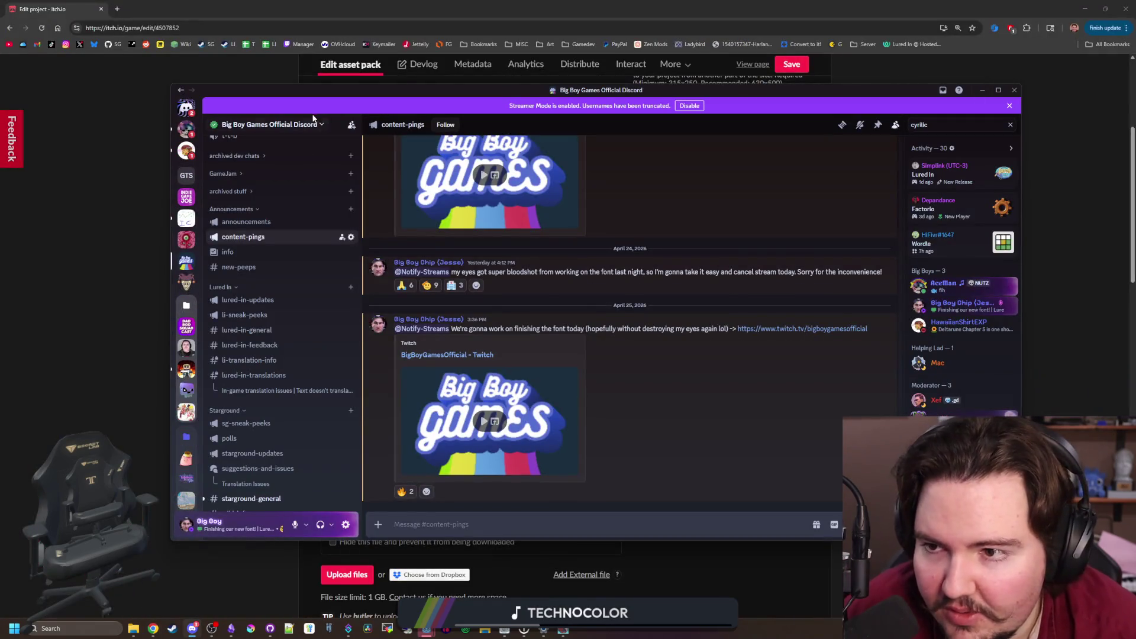
Leave Discord for the X post showing the Minecraft mod video
{"action": "key", "text": "alt+Tab"}
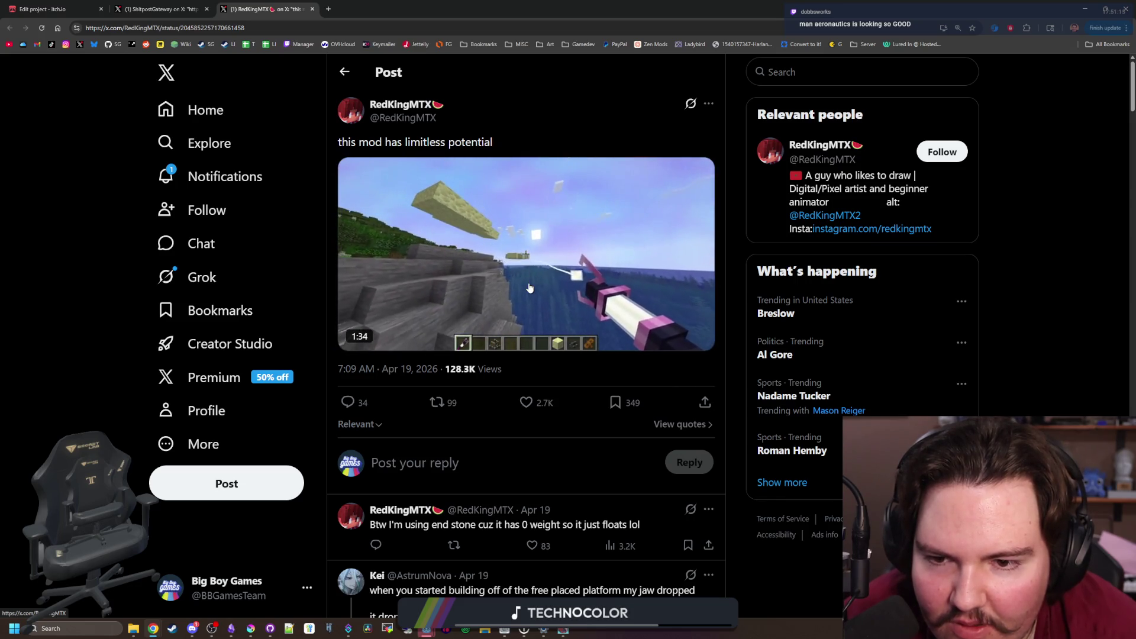
Skip the mod video ahead in jumps from 0:25 to 1:09
{"action": "mouse_move", "coordinate": [571, 271]}
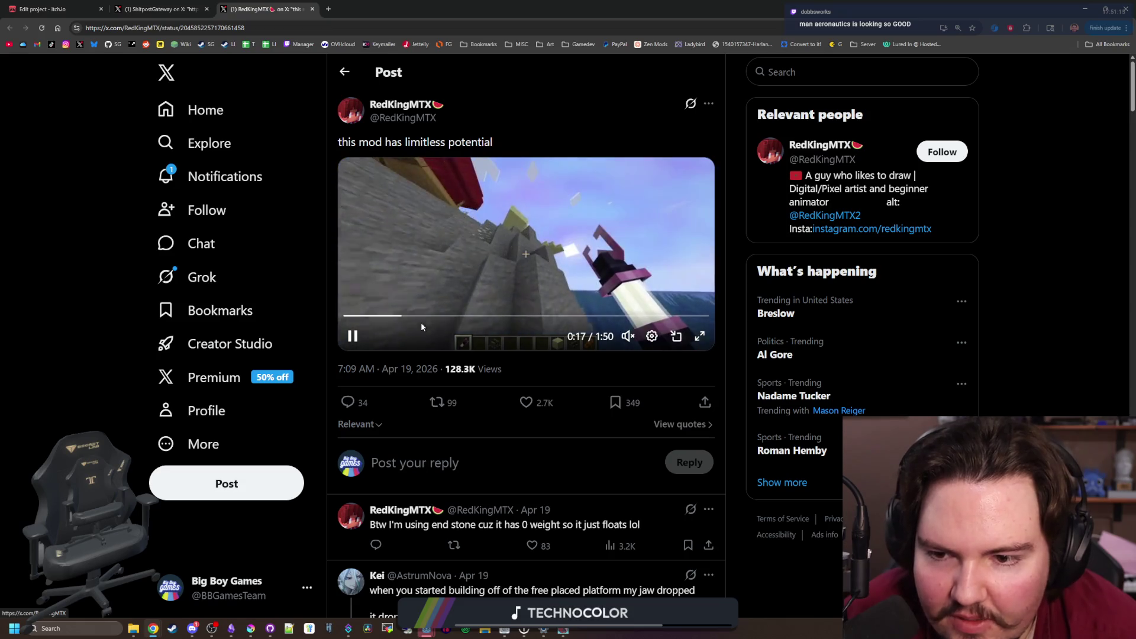
{"action": "left_click", "coordinate": [429, 316]}
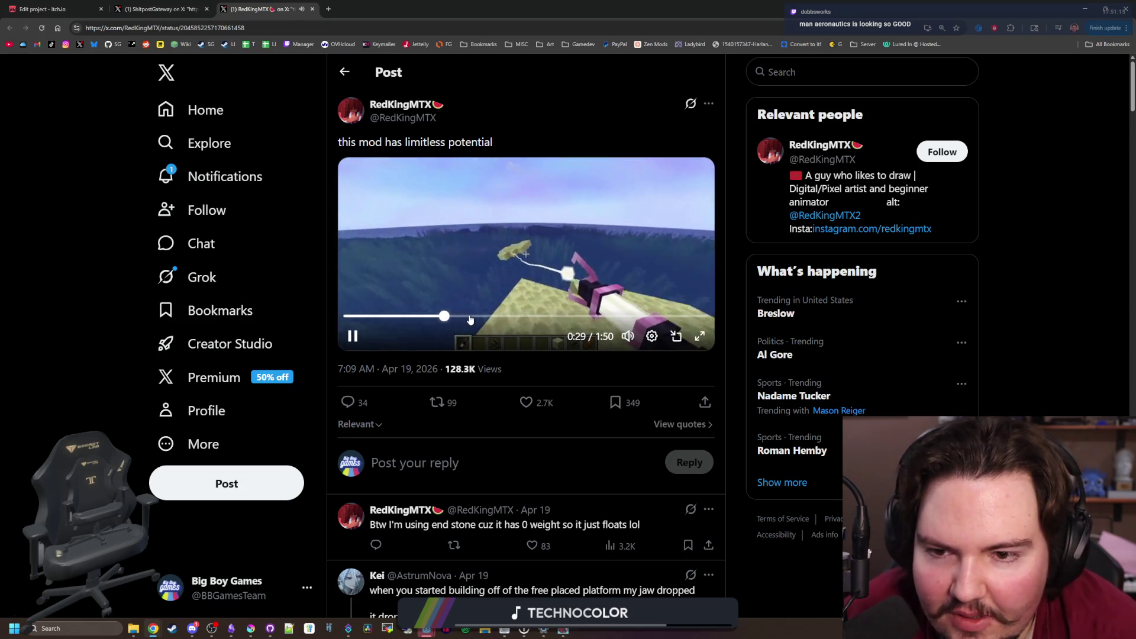
{"action": "left_click", "coordinate": [468, 316]}
{"action": "left_click", "coordinate": [486, 318]}
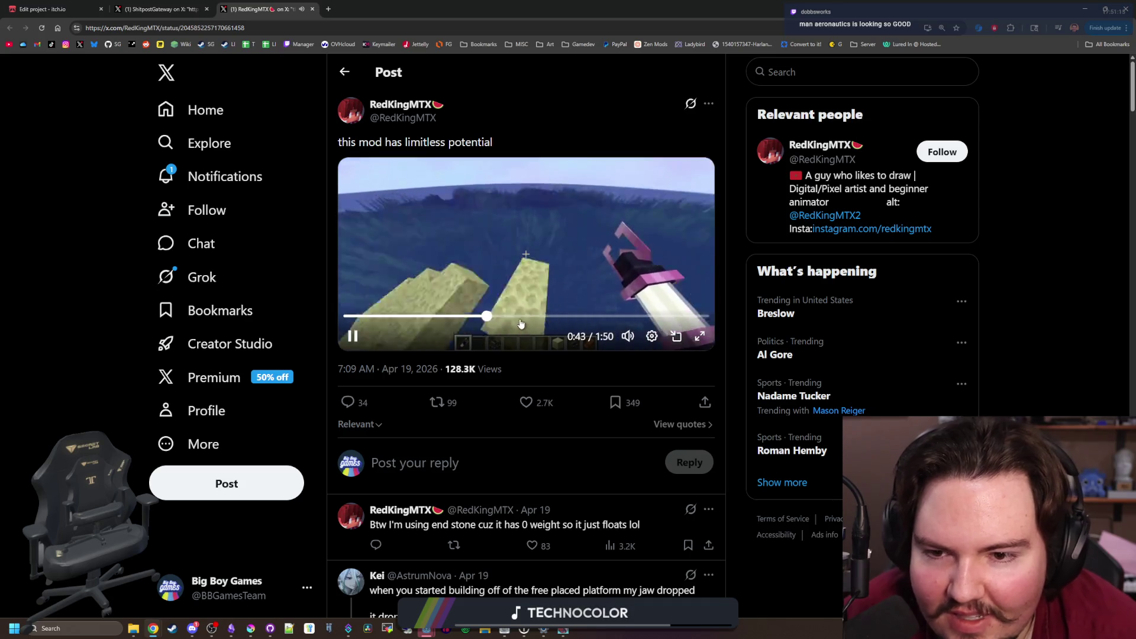
{"action": "left_click", "coordinate": [520, 318]}
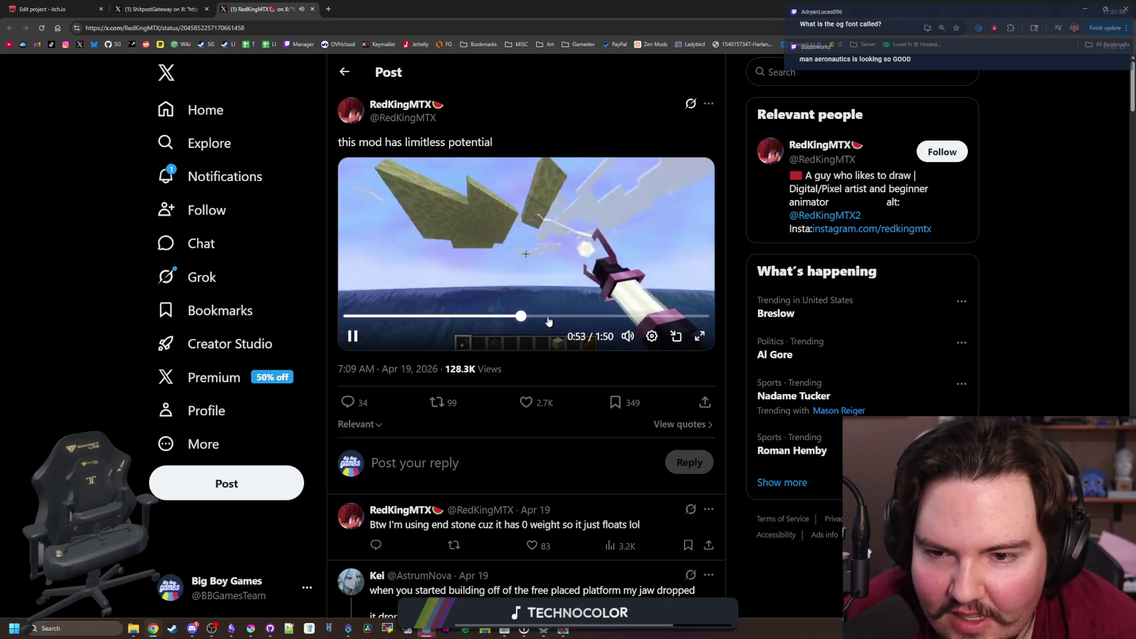
{"action": "left_click", "coordinate": [549, 317]}
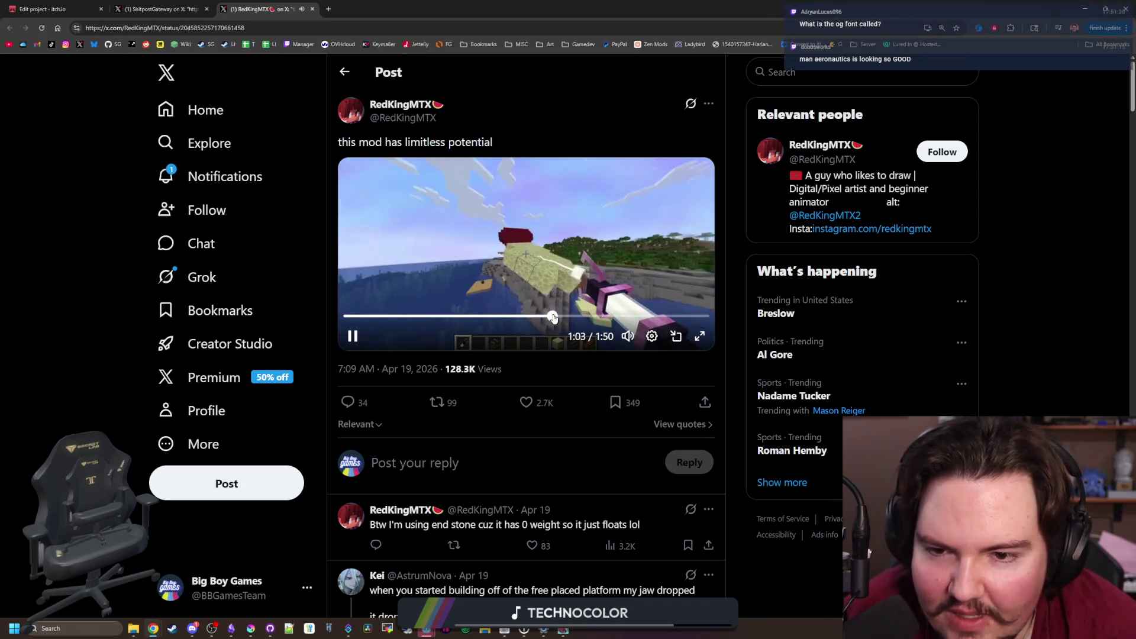
{"action": "left_click", "coordinate": [557, 317]}
{"action": "left_click", "coordinate": [574, 317]}
Skip ahead to 1:44, pause the video, and return to the itch.io edit tab
{"action": "left_click", "coordinate": [587, 318]}
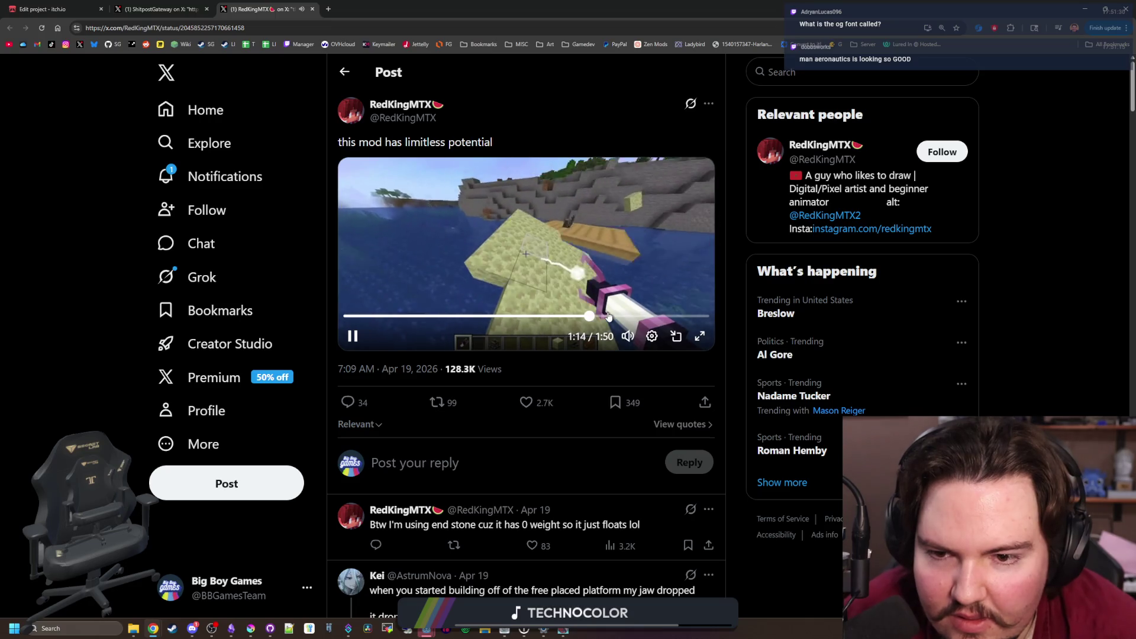
{"action": "left_click", "coordinate": [608, 317]}
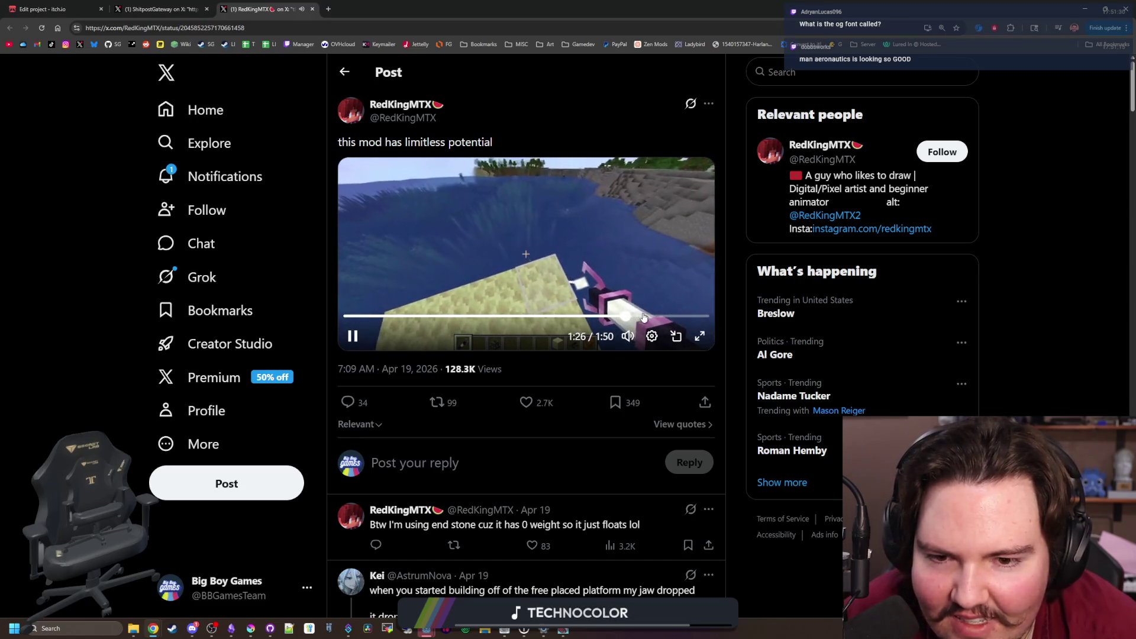
{"action": "left_click", "coordinate": [644, 317]}
{"action": "left_click", "coordinate": [667, 316]}
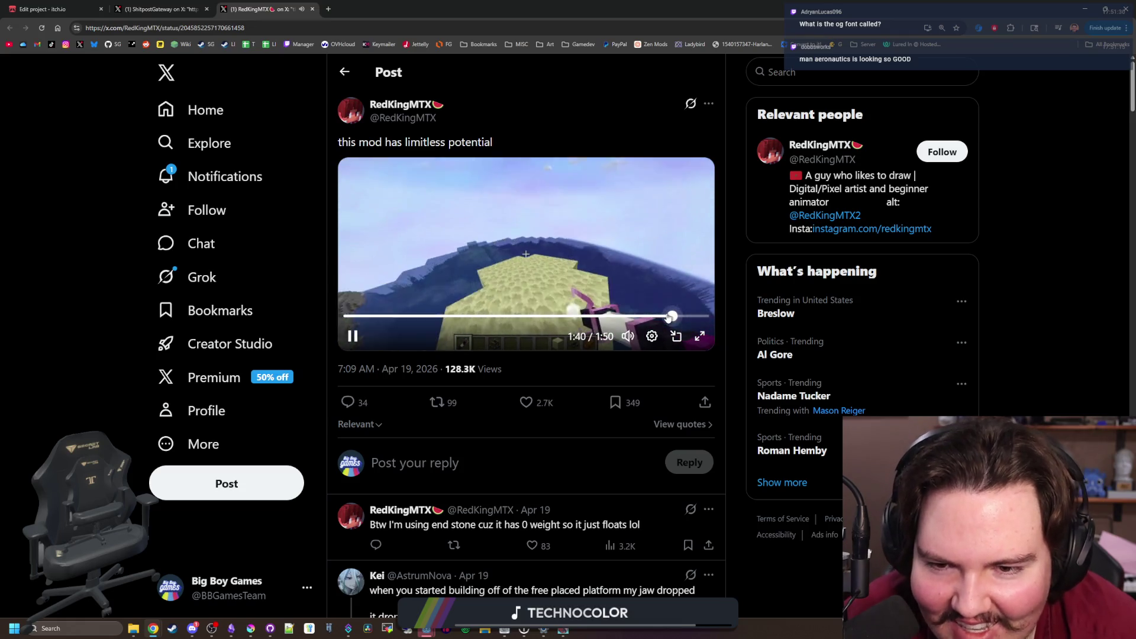
{"action": "left_click", "coordinate": [687, 317]}
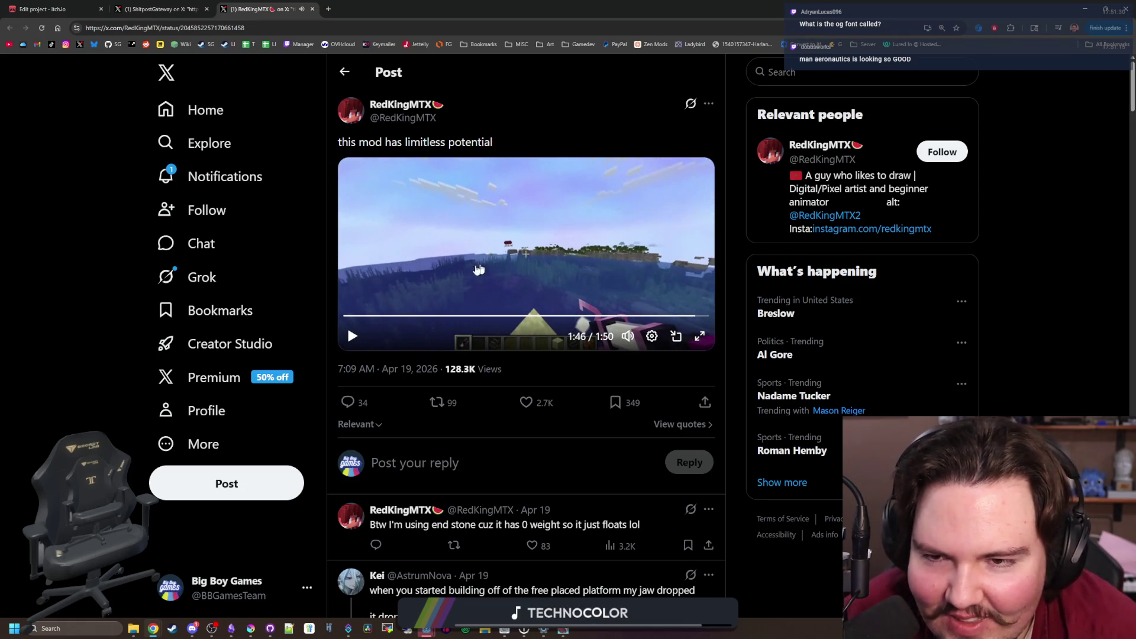
{"action": "left_click", "coordinate": [420, 180]}
{"action": "left_click", "coordinate": [83, 9]}
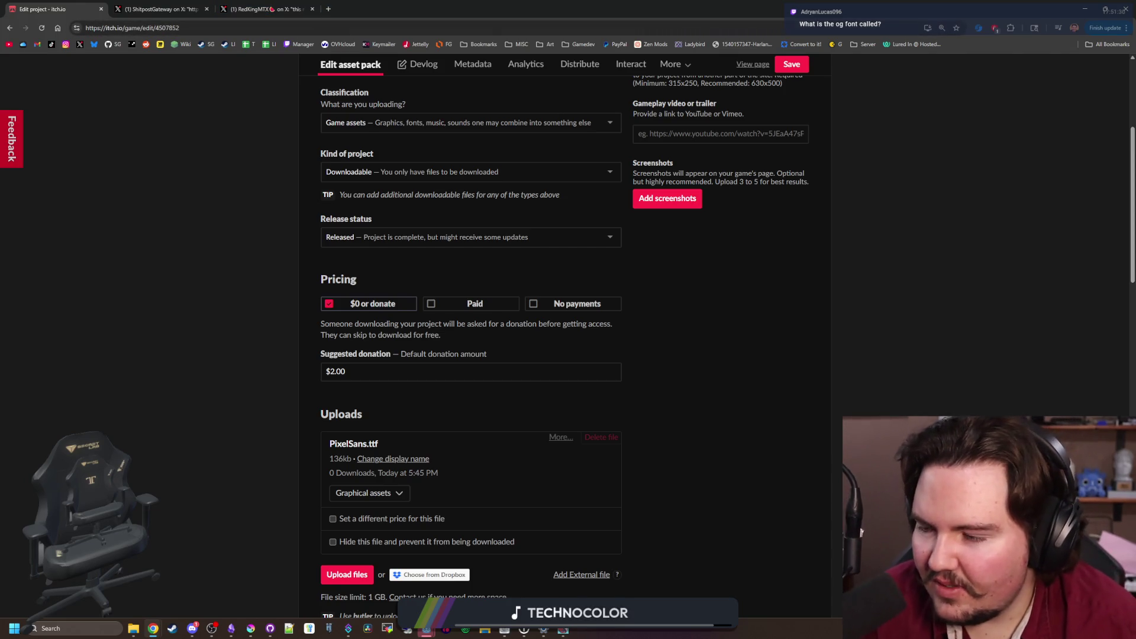
Search the web for the Grape Soda font and open its dafont page
{"action": "left_click", "coordinate": [326, 7]}
{"action": "type", "text": "grape sod"}
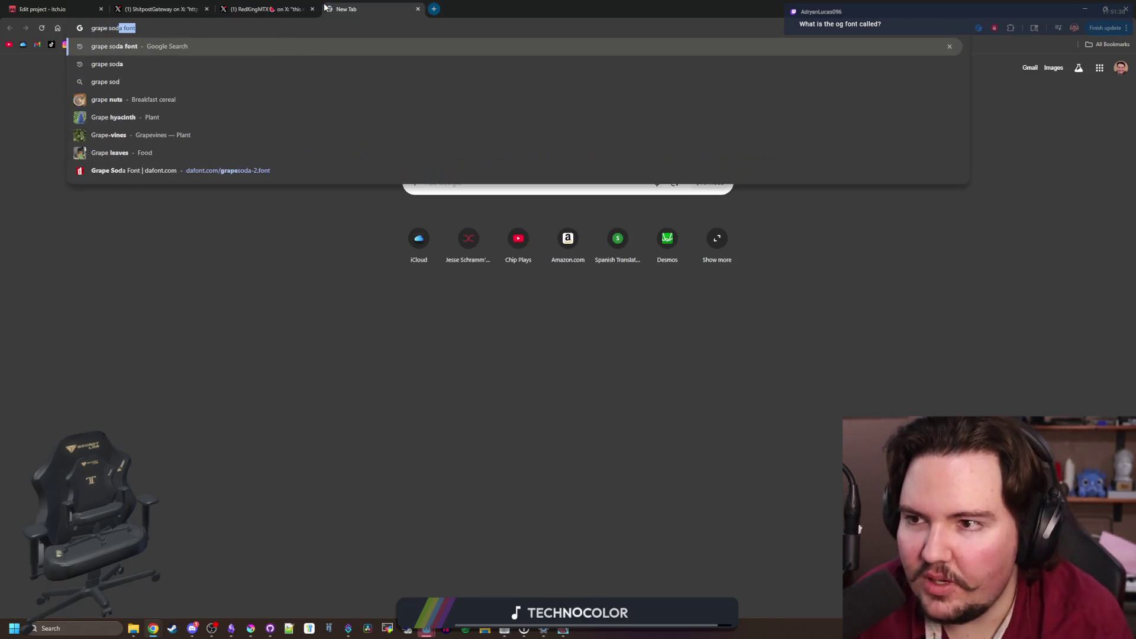
{"action": "key", "text": "Return"}
{"action": "left_click", "coordinate": [148, 176]}
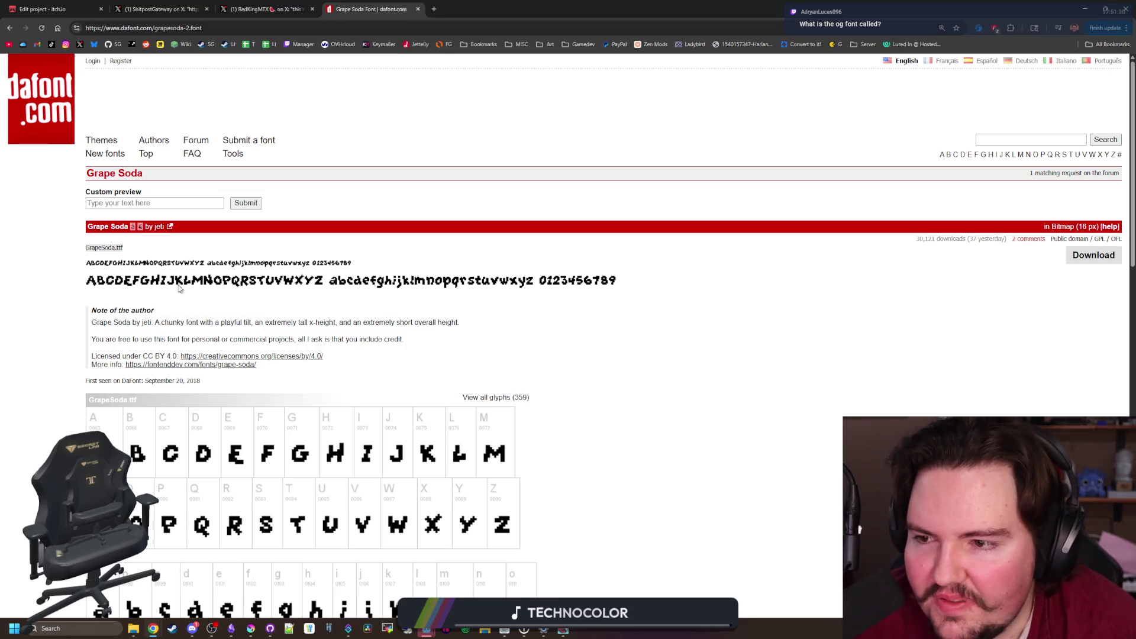
Browse Grape Soda's 359-glyph character map, then go back to the font page
{"action": "scroll", "coordinate": [184, 283], "scroll_direction": "down", "scroll_amount": 13}
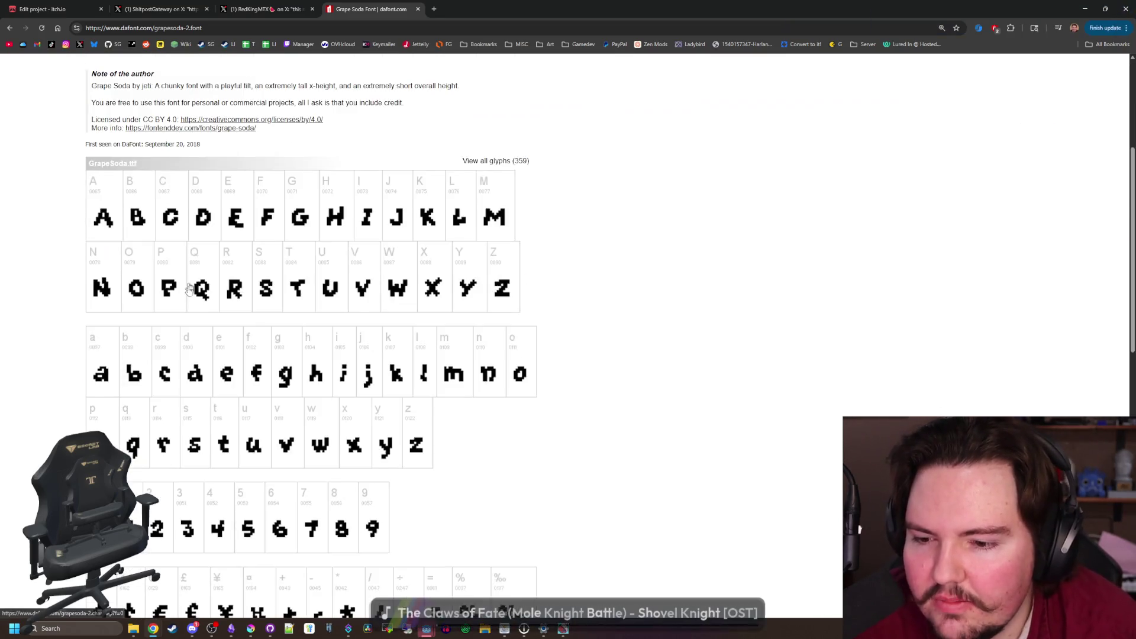
{"action": "scroll", "coordinate": [295, 396], "scroll_direction": "down", "scroll_amount": 3}
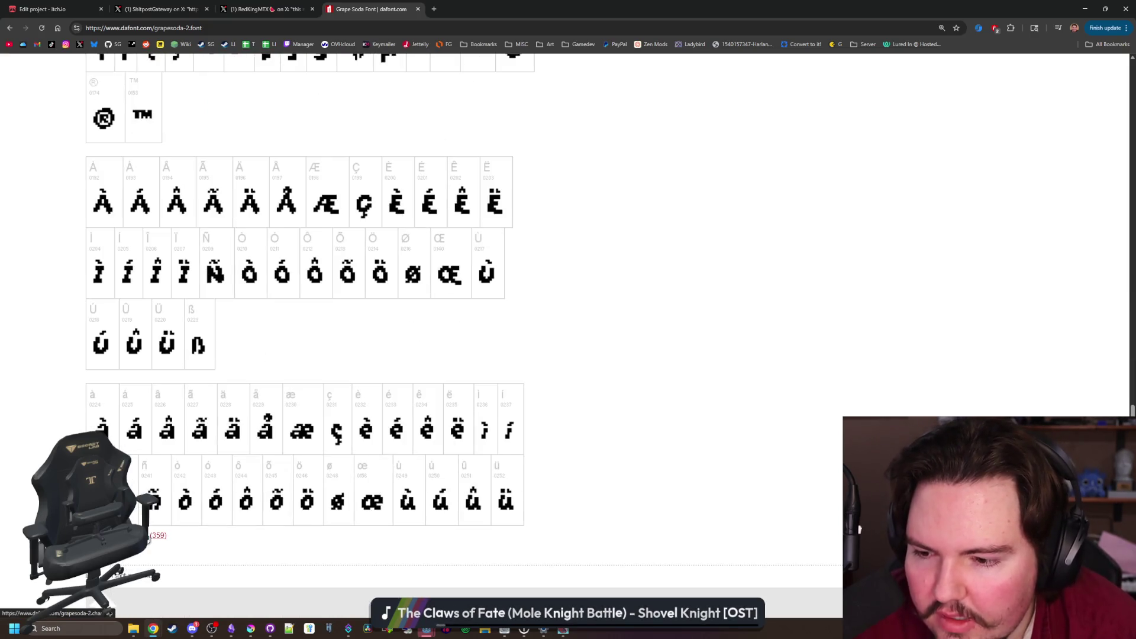
{"action": "scroll", "coordinate": [330, 375], "scroll_direction": "down", "scroll_amount": 13}
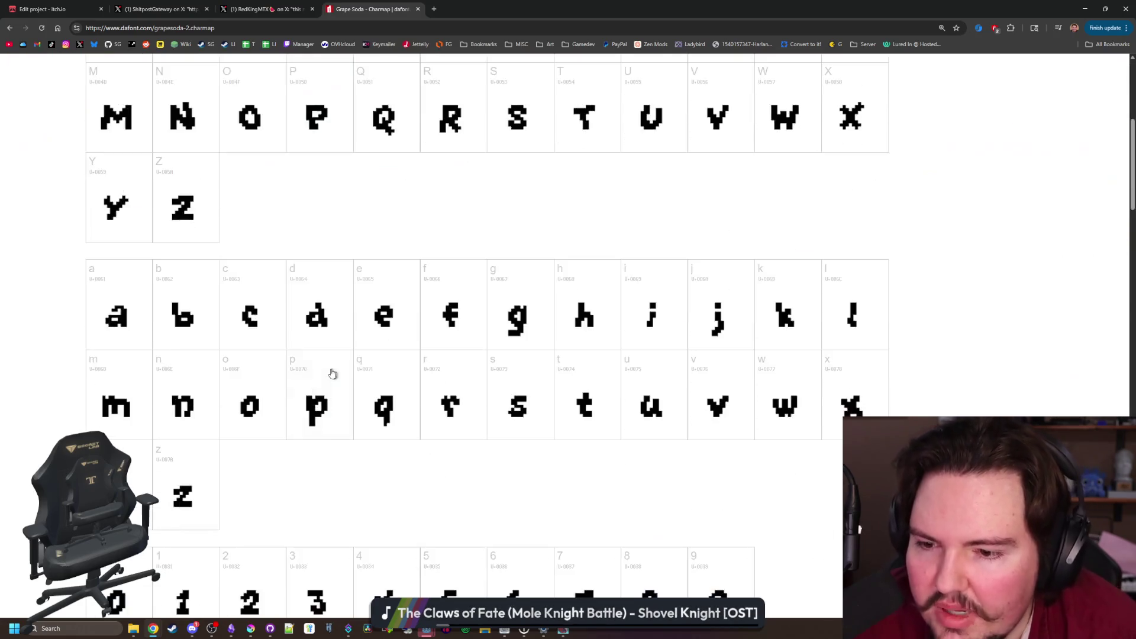
{"action": "scroll", "coordinate": [331, 373], "scroll_direction": "down", "scroll_amount": 20}
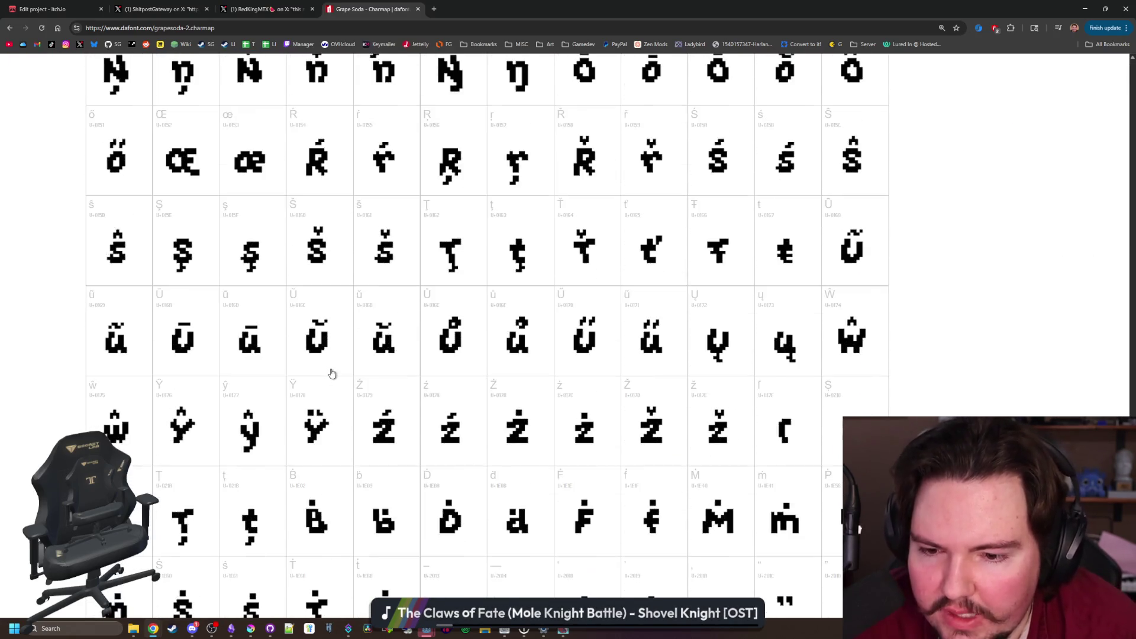
{"action": "scroll", "coordinate": [331, 373], "scroll_direction": "down", "scroll_amount": 5}
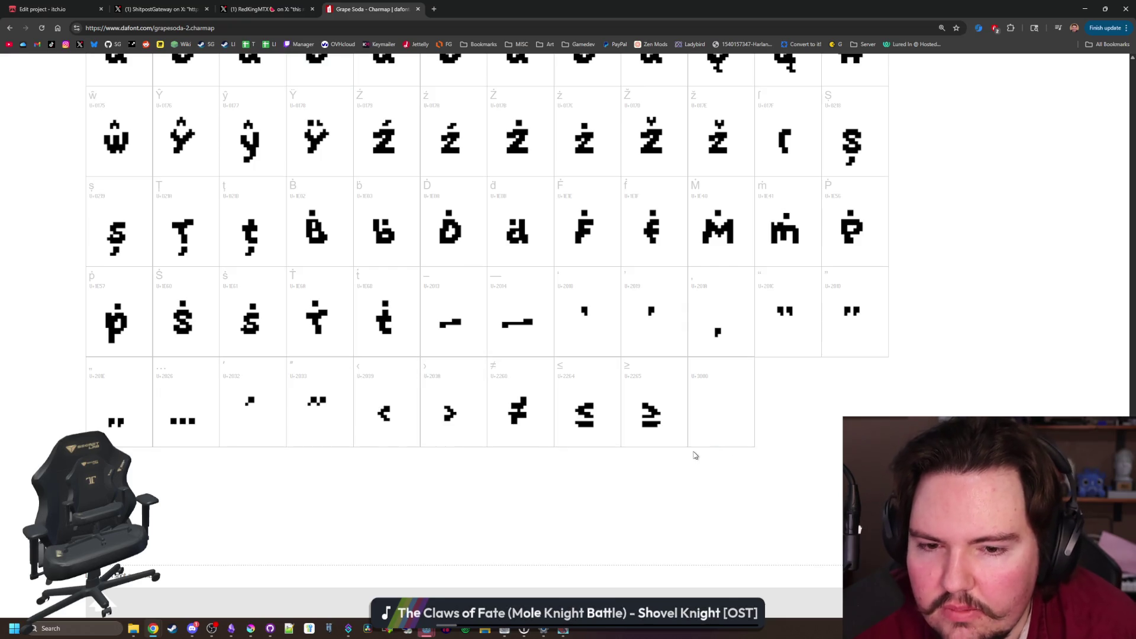
{"action": "scroll", "coordinate": [651, 456], "scroll_direction": "up", "scroll_amount": 4}
{"action": "scroll", "coordinate": [648, 455], "scroll_direction": "up", "scroll_amount": 10}
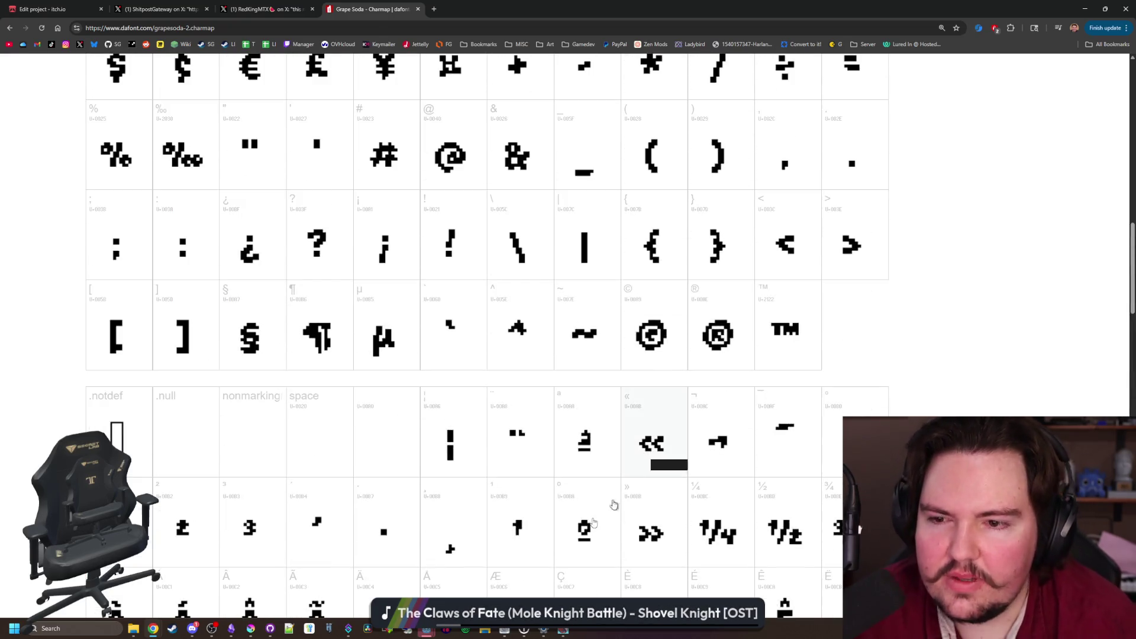
{"action": "scroll", "coordinate": [424, 500], "scroll_direction": "up", "scroll_amount": 4}
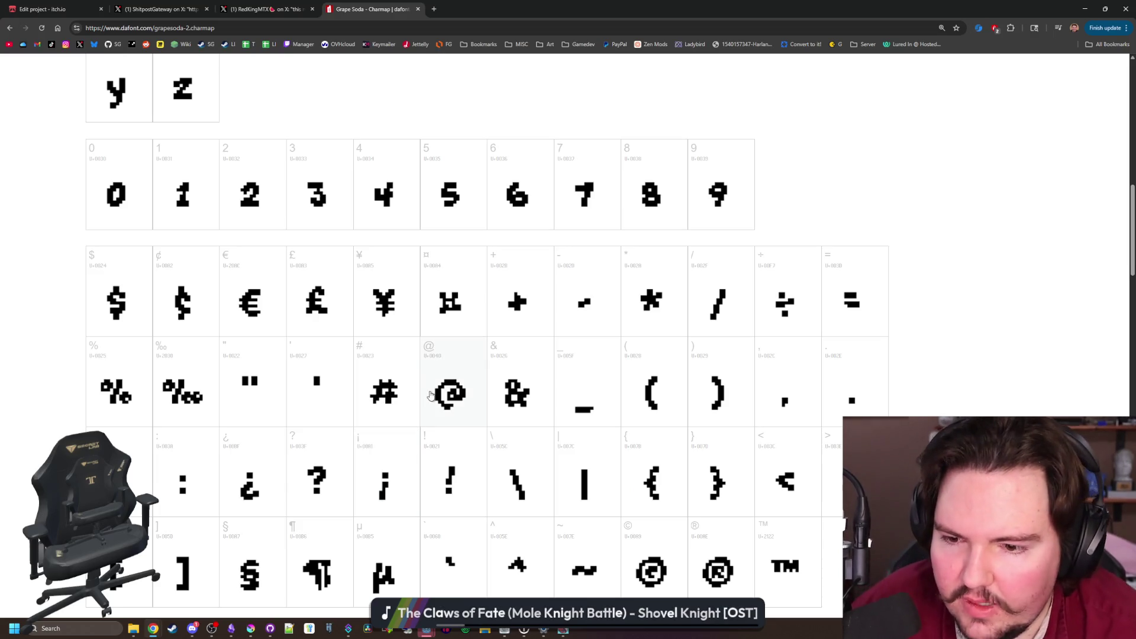
{"action": "scroll", "coordinate": [509, 470], "scroll_direction": "up", "scroll_amount": 4}
{"action": "scroll", "coordinate": [509, 470], "scroll_direction": "up", "scroll_amount": 4}
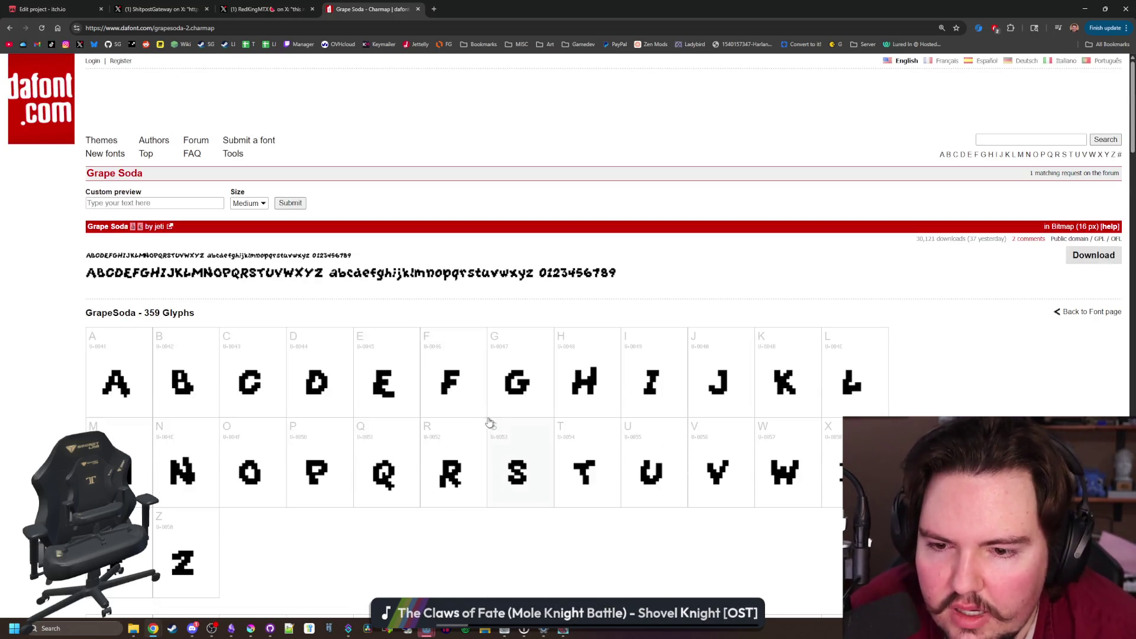
{"action": "scroll", "coordinate": [488, 421], "scroll_direction": "down", "scroll_amount": 7}
{"action": "scroll", "coordinate": [476, 398], "scroll_direction": "down", "scroll_amount": 7}
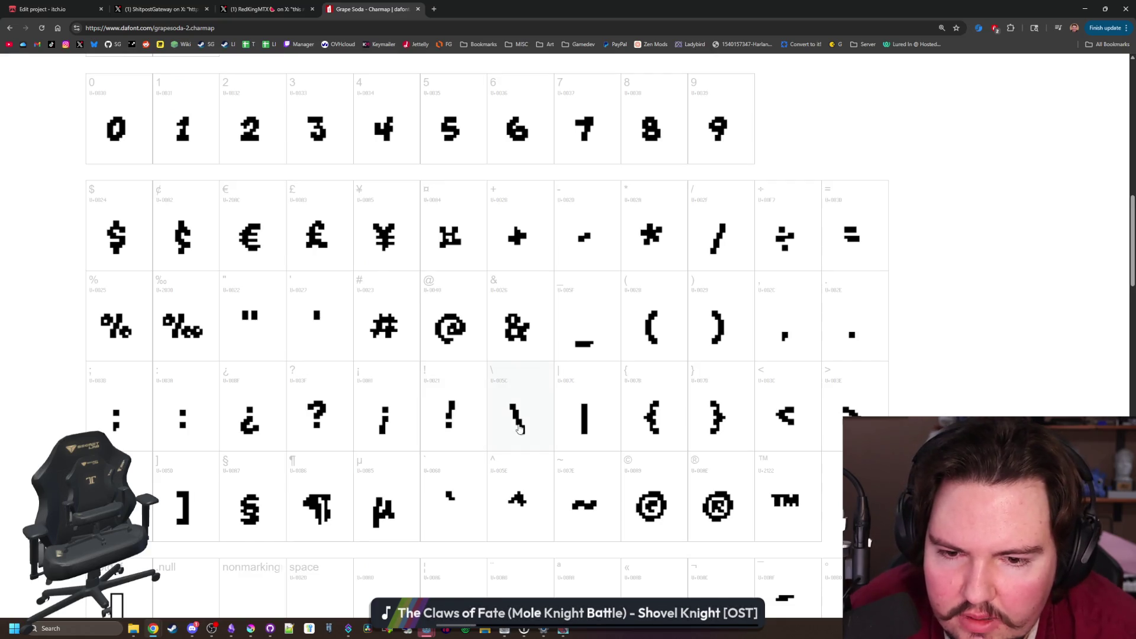
{"action": "scroll", "coordinate": [532, 473], "scroll_direction": "up", "scroll_amount": 13}
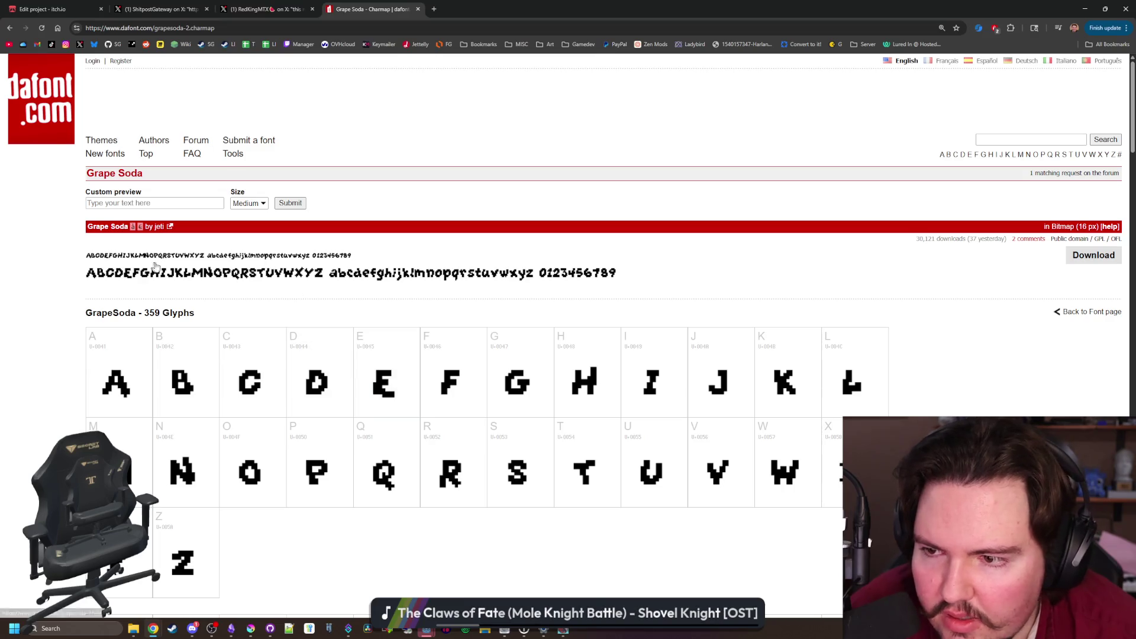
{"action": "key", "text": "alt+Left"}
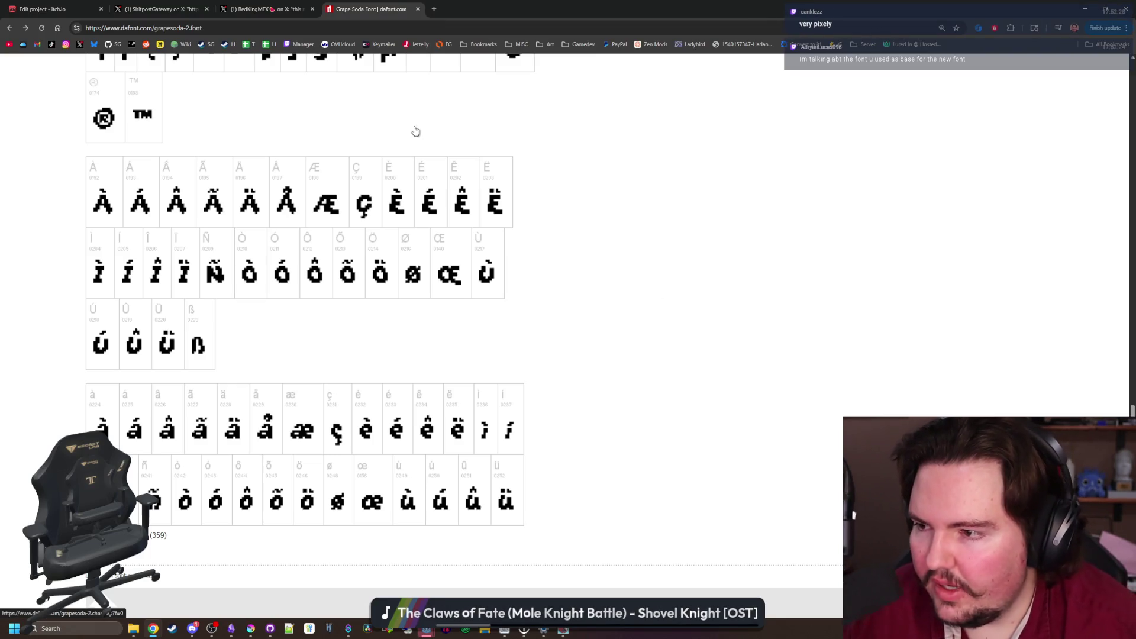
{"action": "left_click", "coordinate": [265, 26]}
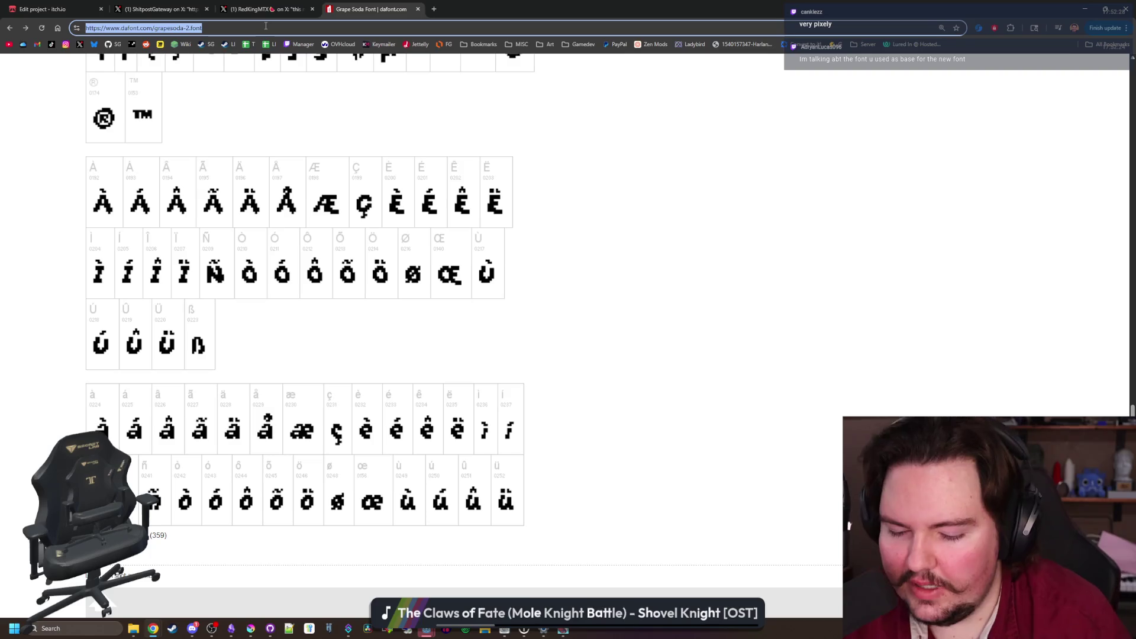
Search 'pixel sans ms font' and open the Pixel Sans result in a background tab
{"action": "type", "text": "pixel sans ms font"}
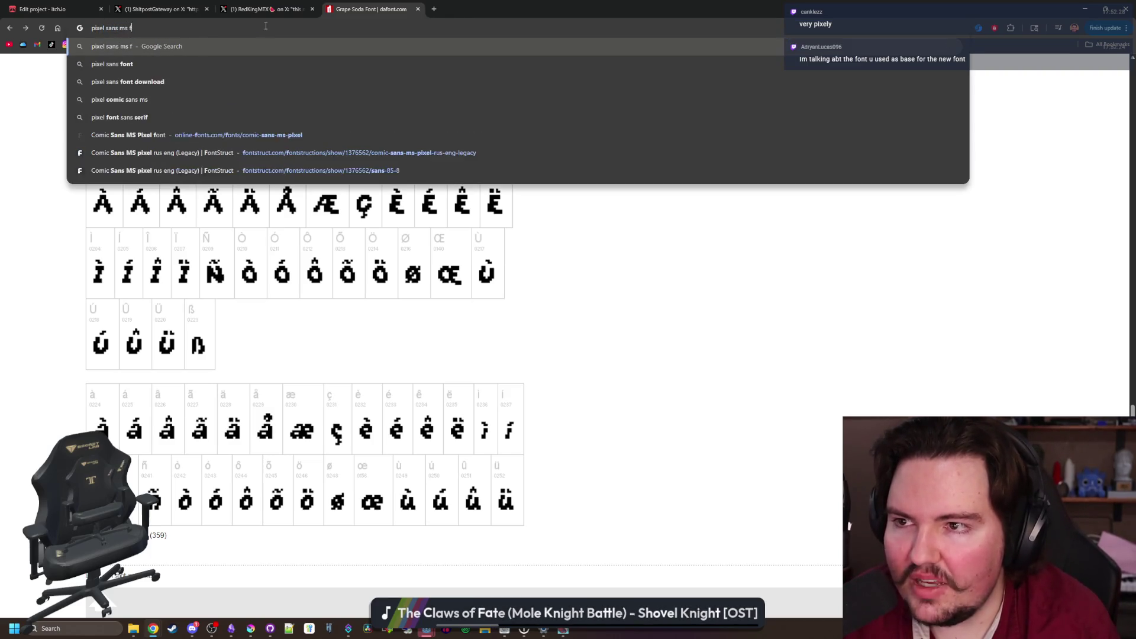
{"action": "key", "text": "Return"}
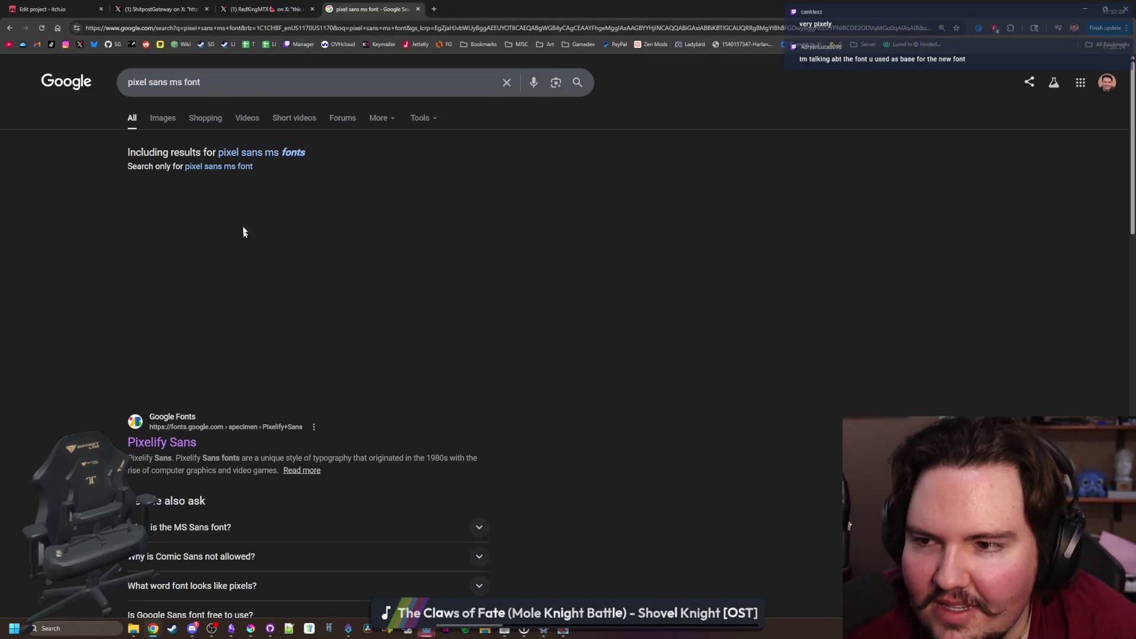
{"action": "left_click", "coordinate": [266, 153]}
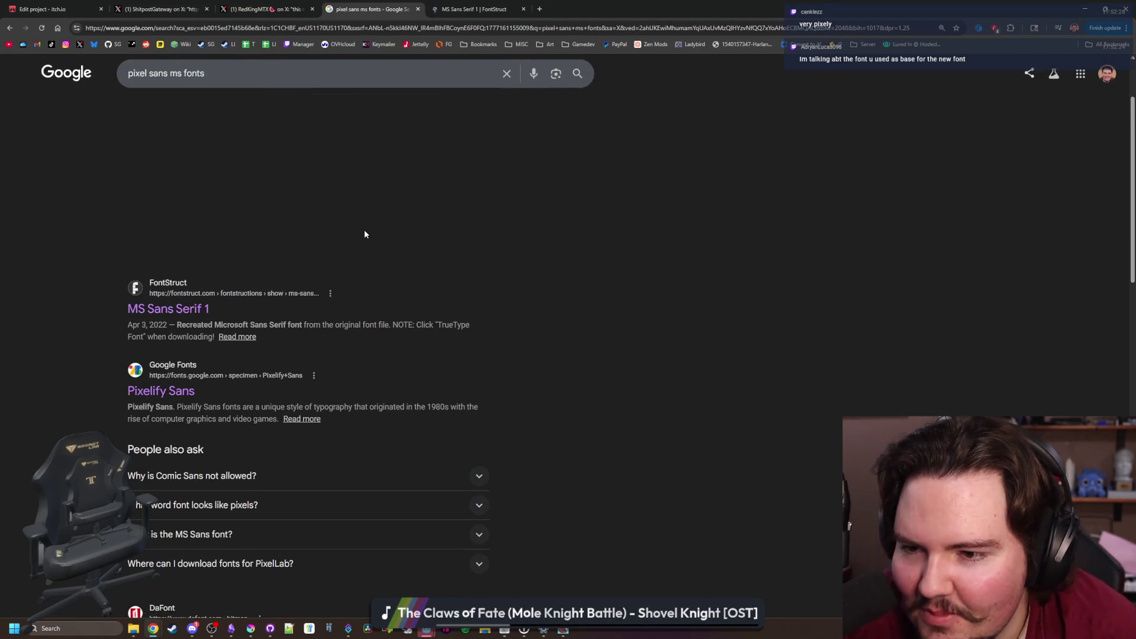
{"action": "scroll", "coordinate": [364, 229], "scroll_direction": "down", "scroll_amount": 5}
{"action": "scroll", "coordinate": [364, 230], "scroll_direction": "down", "scroll_amount": 4}
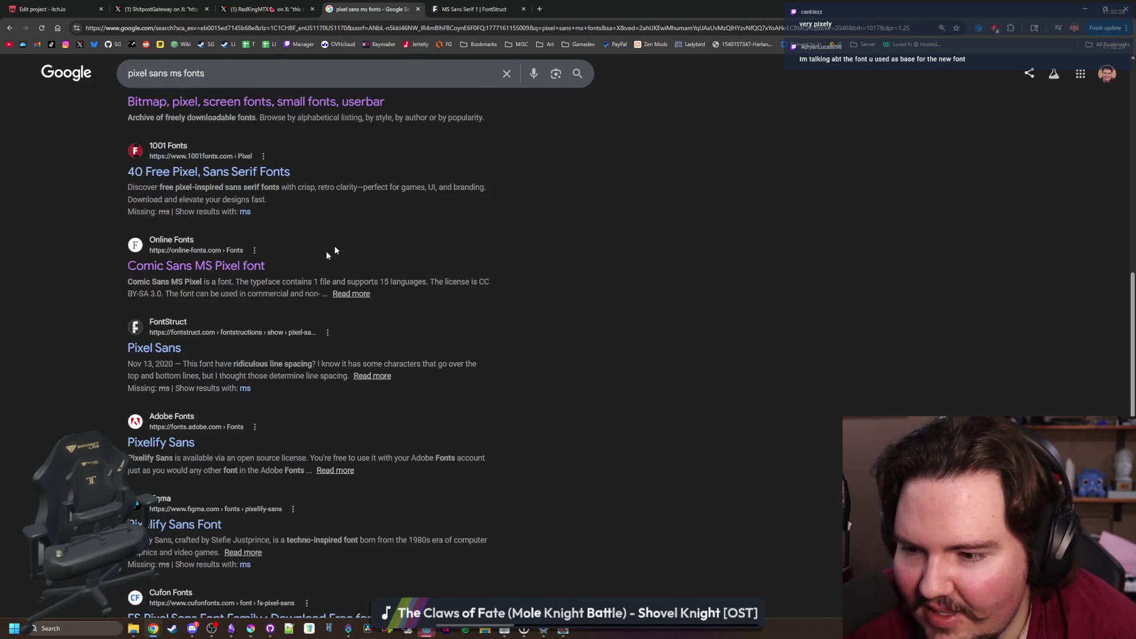
{"action": "middle_click", "coordinate": [169, 355]}
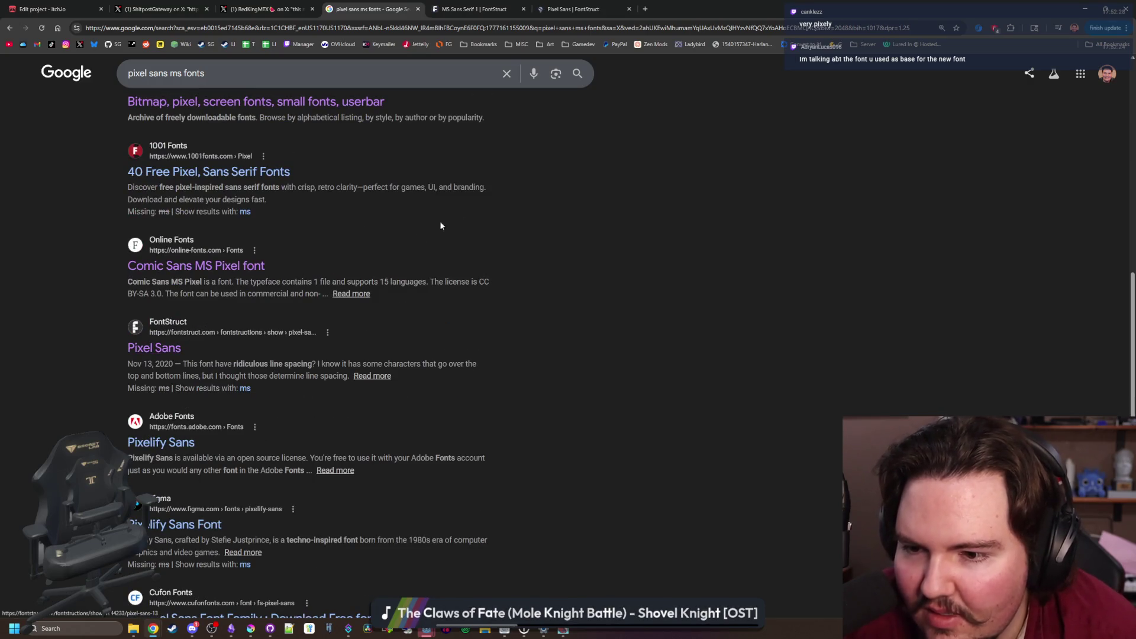
Look over the Pixel Sans and MS Sans Serif 1 pages, then return to the results
{"action": "left_click", "coordinate": [598, 10]}
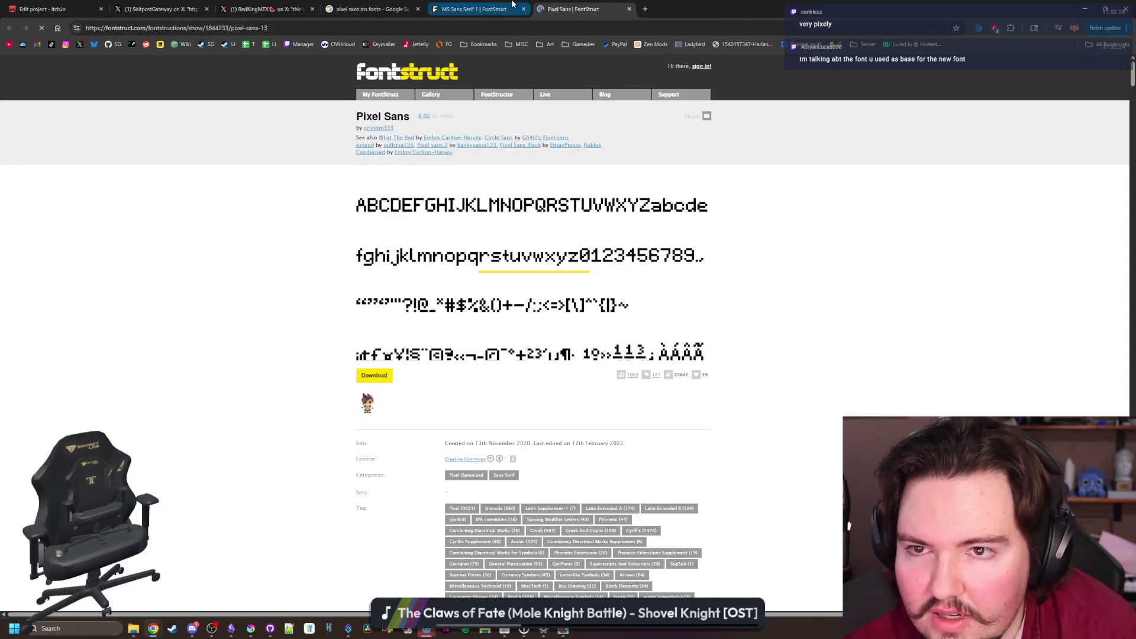
{"action": "left_click", "coordinate": [473, 8]}
{"action": "left_click", "coordinate": [404, 5]}
{"action": "scroll", "coordinate": [212, 281], "scroll_direction": "down", "scroll_amount": 4}
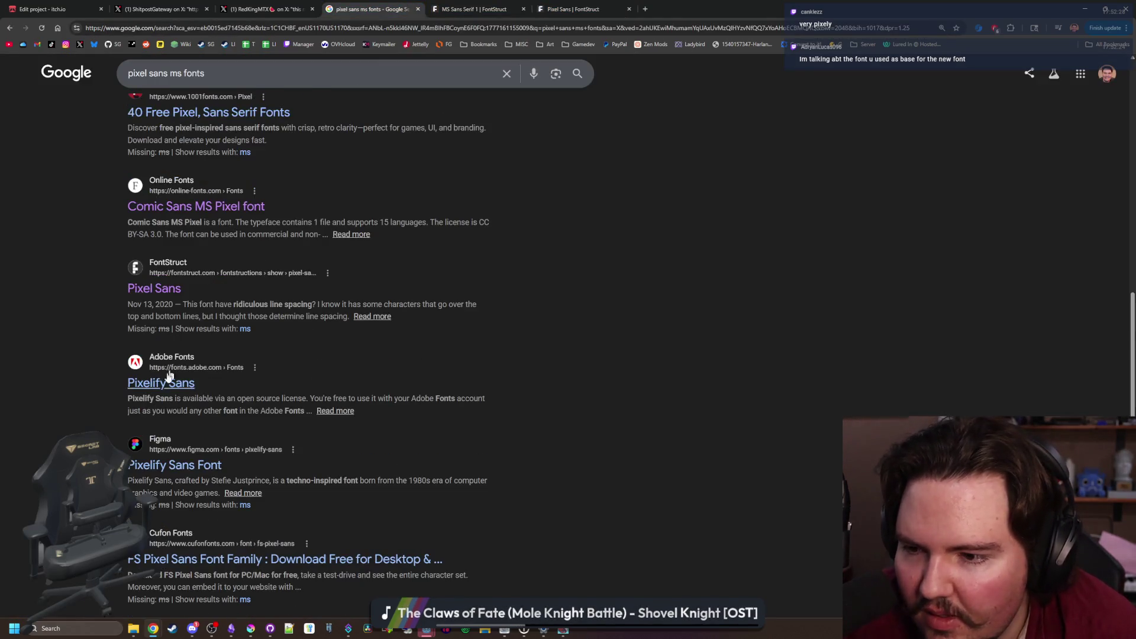
{"action": "scroll", "coordinate": [180, 355], "scroll_direction": "up", "scroll_amount": 10}
Search 'comic sans pixel ms' and open the Comic Sans MS Pixel page on Online Fonts
{"action": "left_click_drag", "start_coordinate": [205, 82], "coordinate": [111, 82]}
{"action": "type", "text": "comic sans pixel ms"}
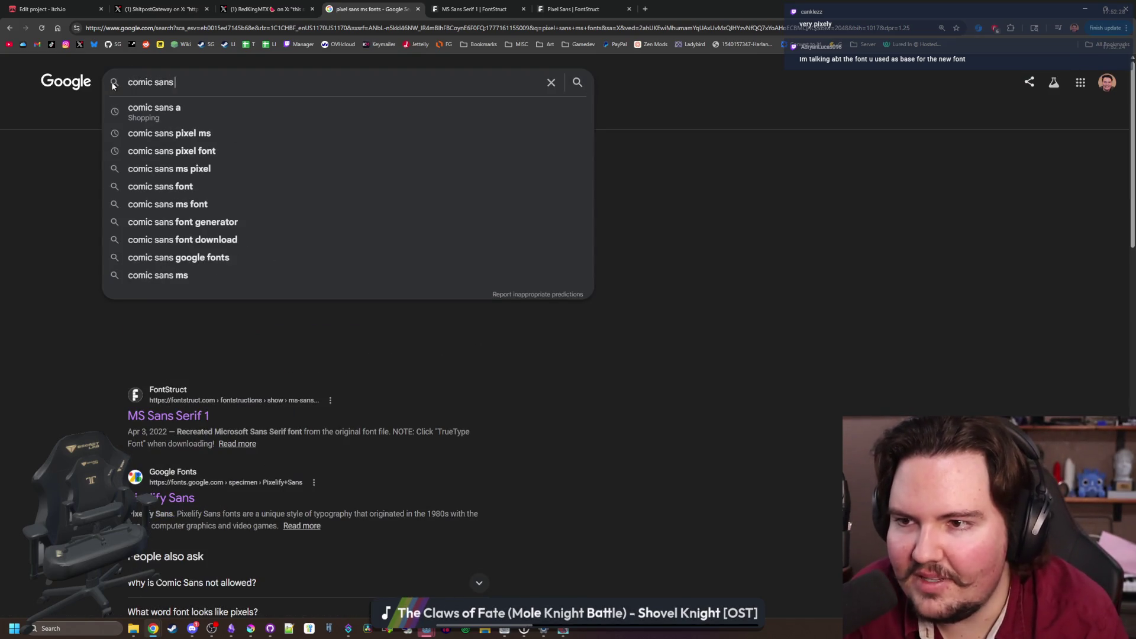
{"action": "key", "text": "Return"}
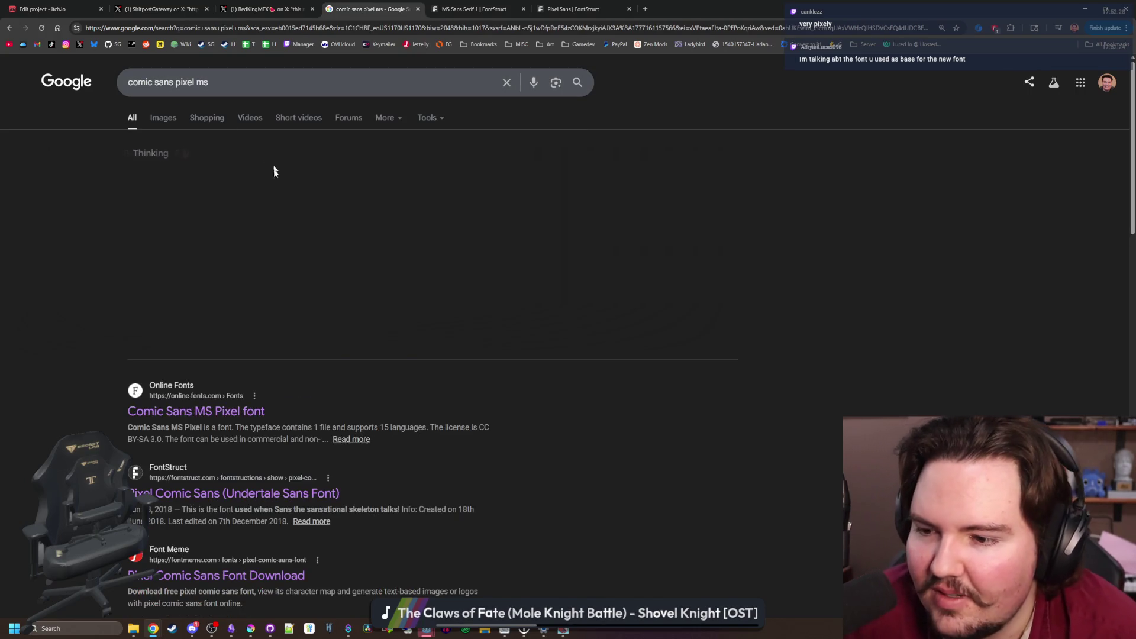
{"action": "middle_click", "coordinate": [196, 414]}
{"action": "left_click", "coordinate": [682, 7]}
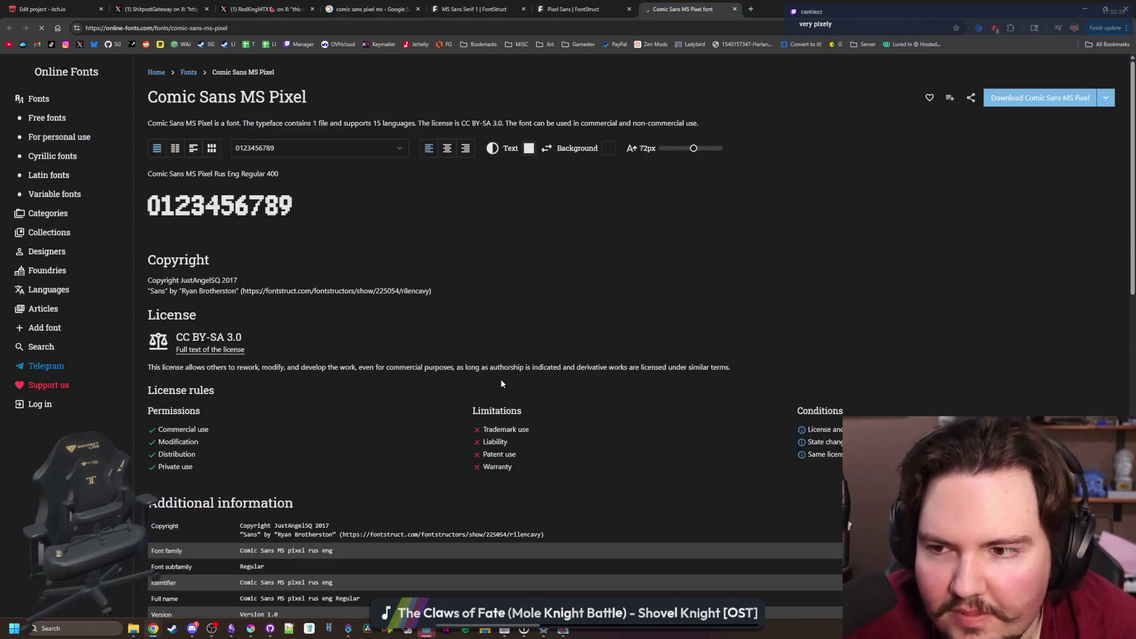
Expand and scan Comic Sans MS Pixel's full supported glyphs table and preview
{"action": "scroll", "coordinate": [261, 227], "scroll_direction": "down", "scroll_amount": 10}
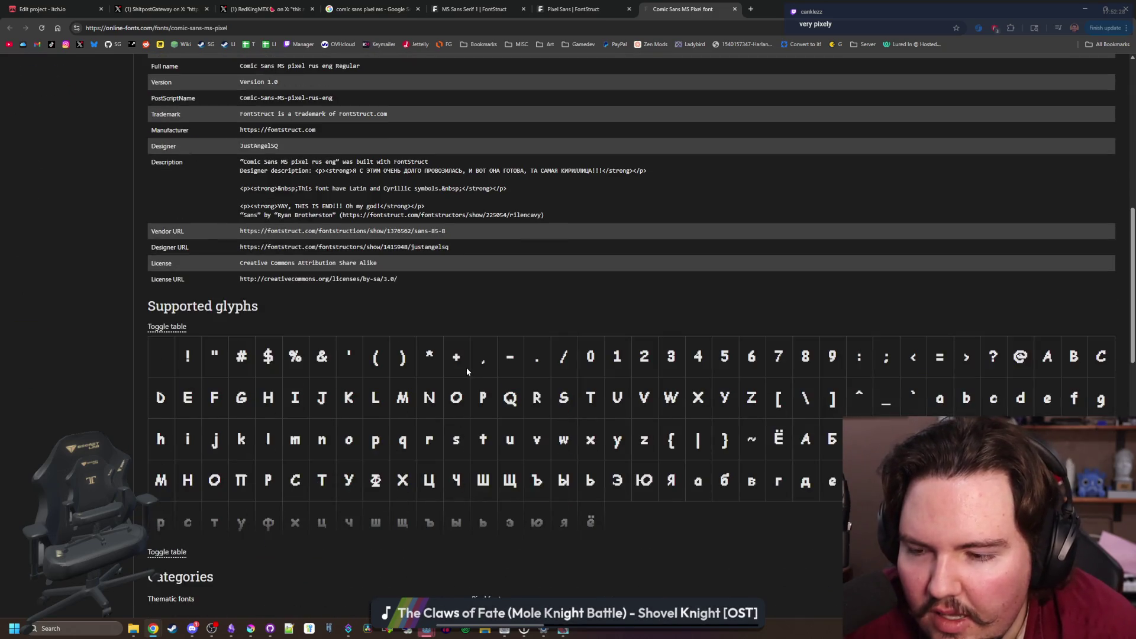
{"action": "scroll", "coordinate": [466, 372], "scroll_direction": "down", "scroll_amount": 3}
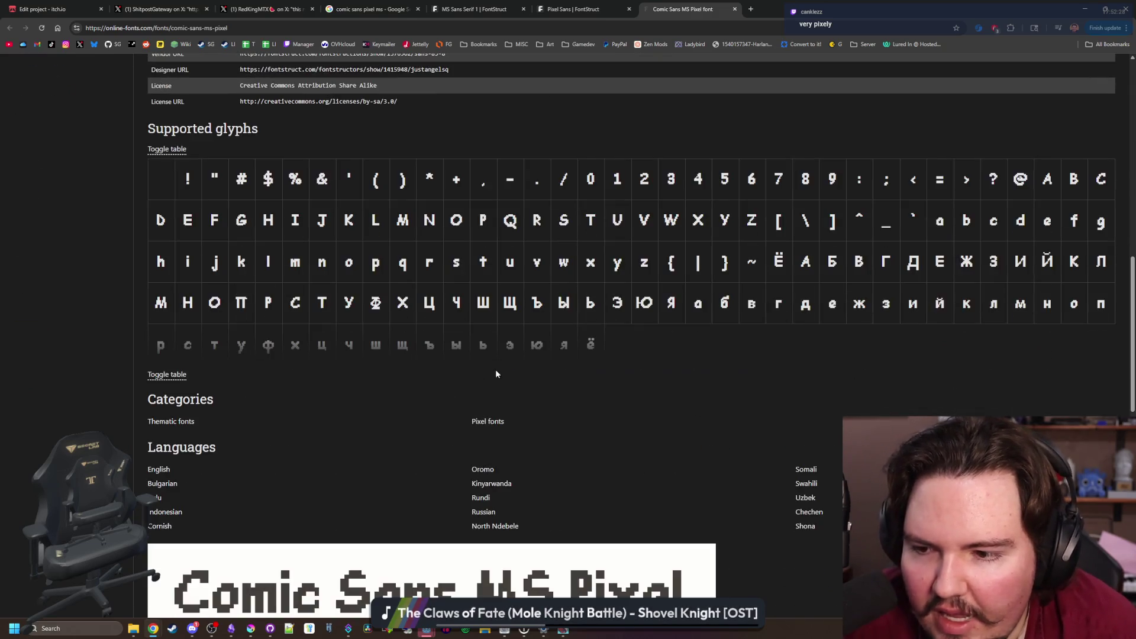
{"action": "left_click", "coordinate": [169, 374]}
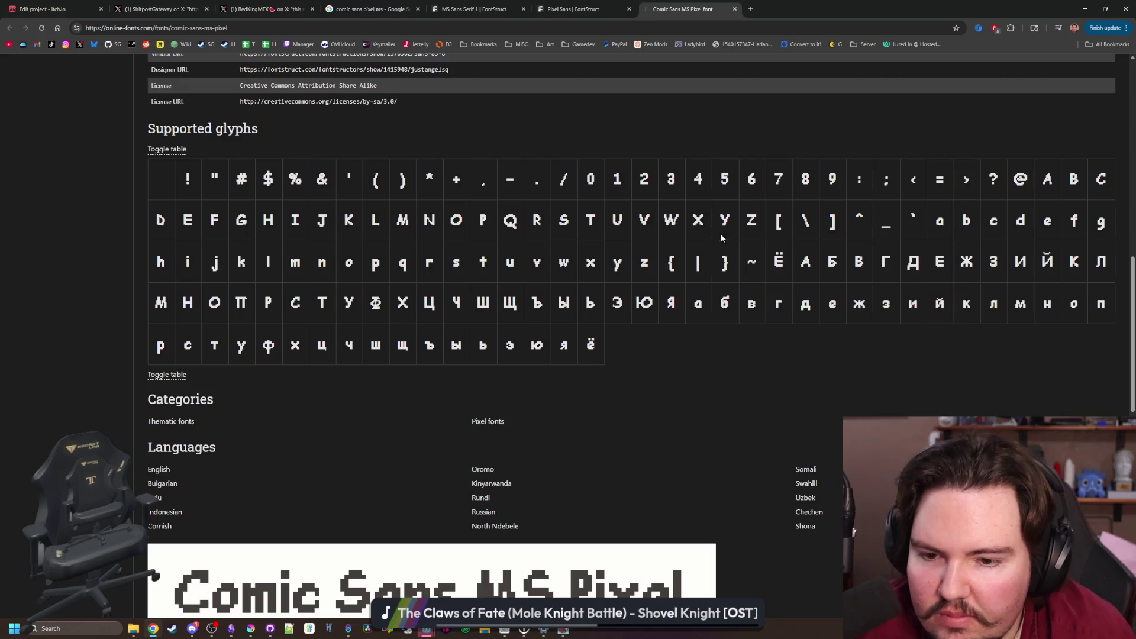
{"action": "scroll", "coordinate": [672, 385], "scroll_direction": "down", "scroll_amount": 5}
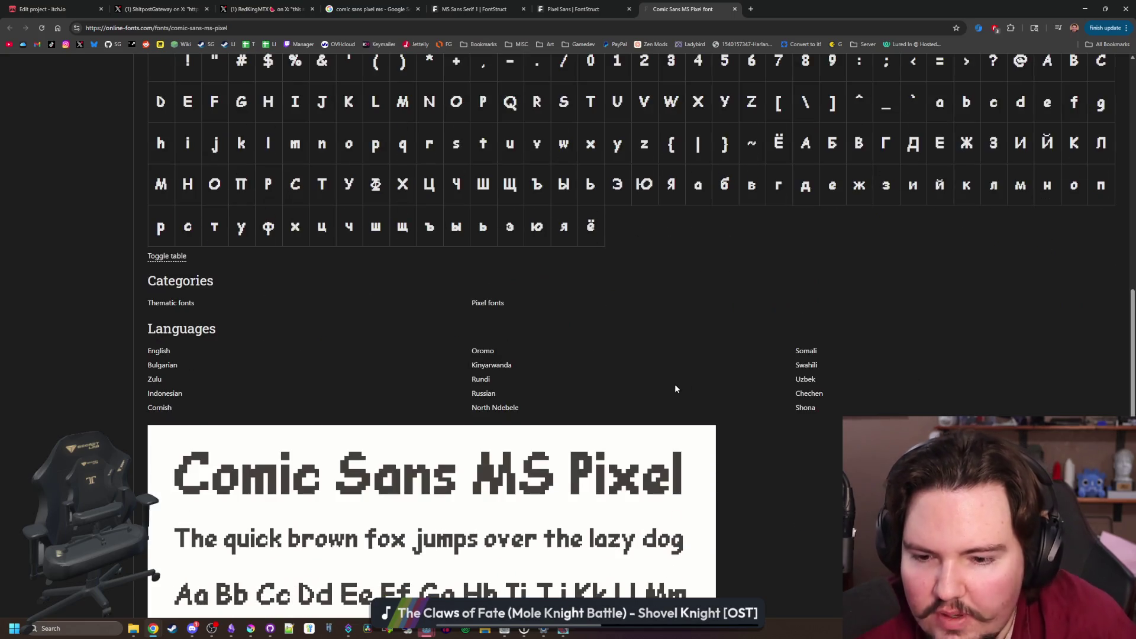
{"action": "scroll", "coordinate": [672, 219], "scroll_direction": "down", "scroll_amount": 6}
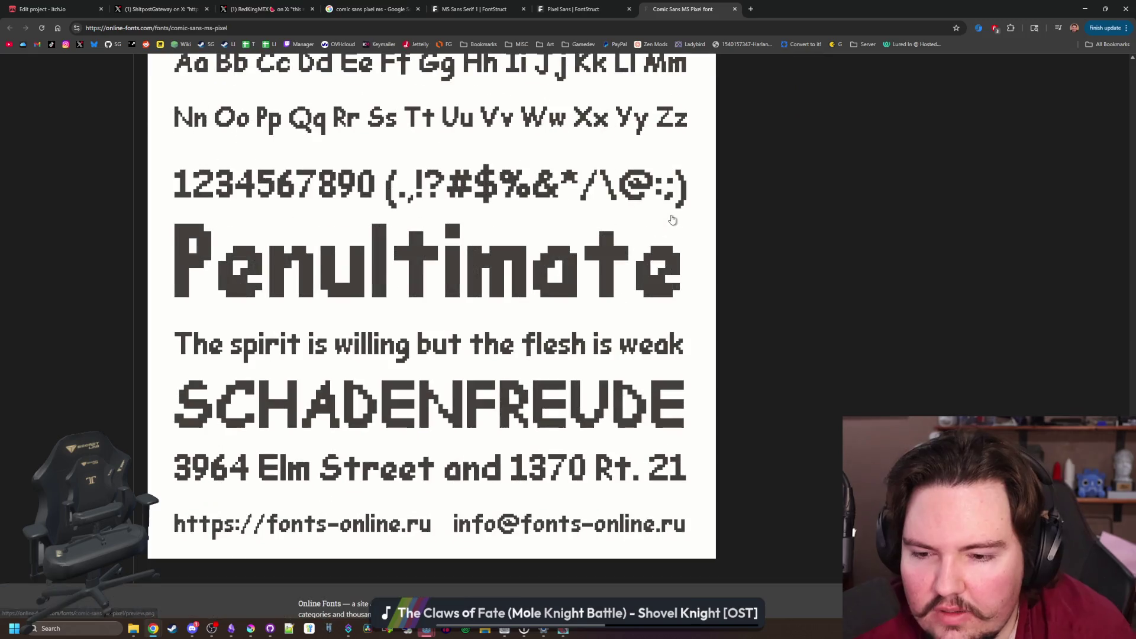
{"action": "scroll", "coordinate": [672, 220], "scroll_direction": "up", "scroll_amount": 7}
{"action": "scroll", "coordinate": [672, 220], "scroll_direction": "up", "scroll_amount": 7}
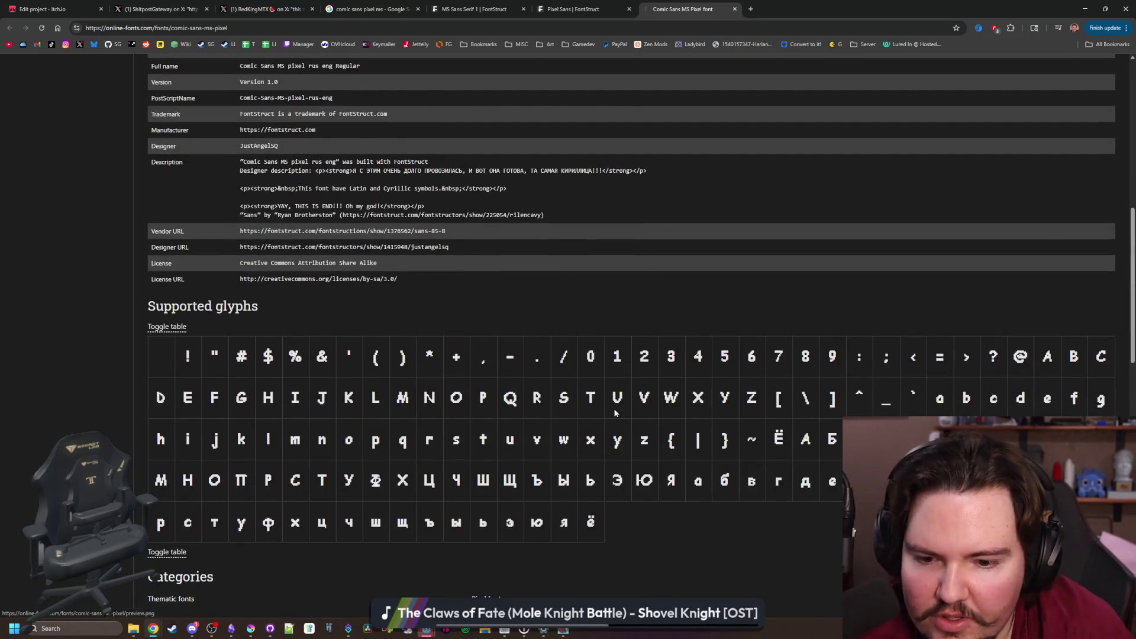
{"action": "scroll", "coordinate": [649, 451], "scroll_direction": "down", "scroll_amount": 1}
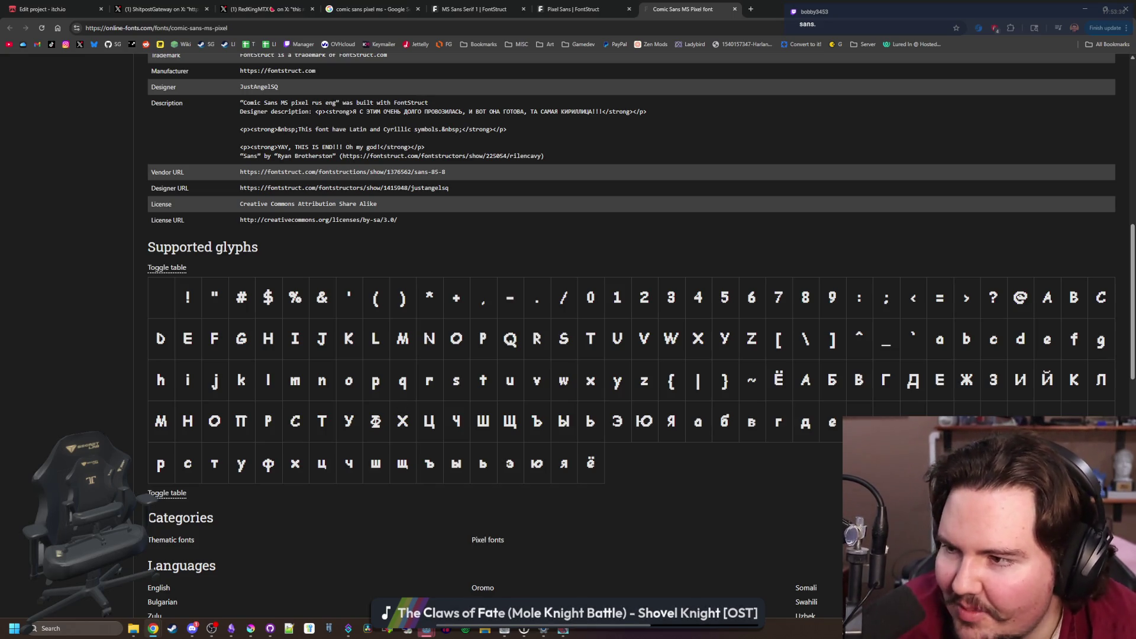
{"action": "scroll", "coordinate": [531, 329], "scroll_direction": "down", "scroll_amount": 10}
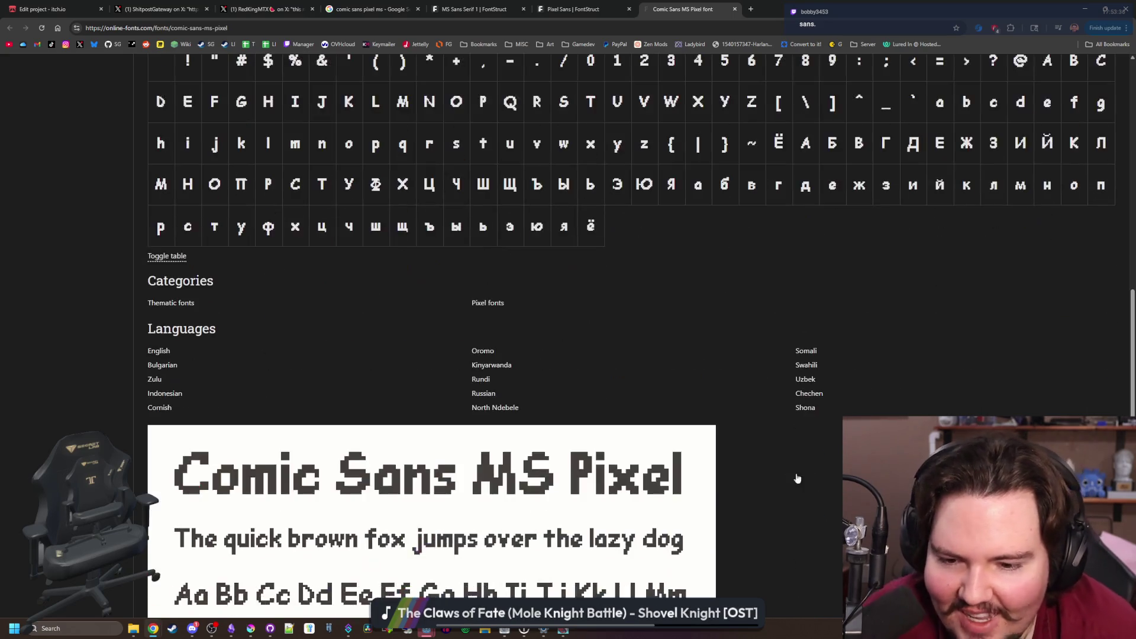
{"action": "scroll", "coordinate": [531, 328], "scroll_direction": "down", "scroll_amount": 2}
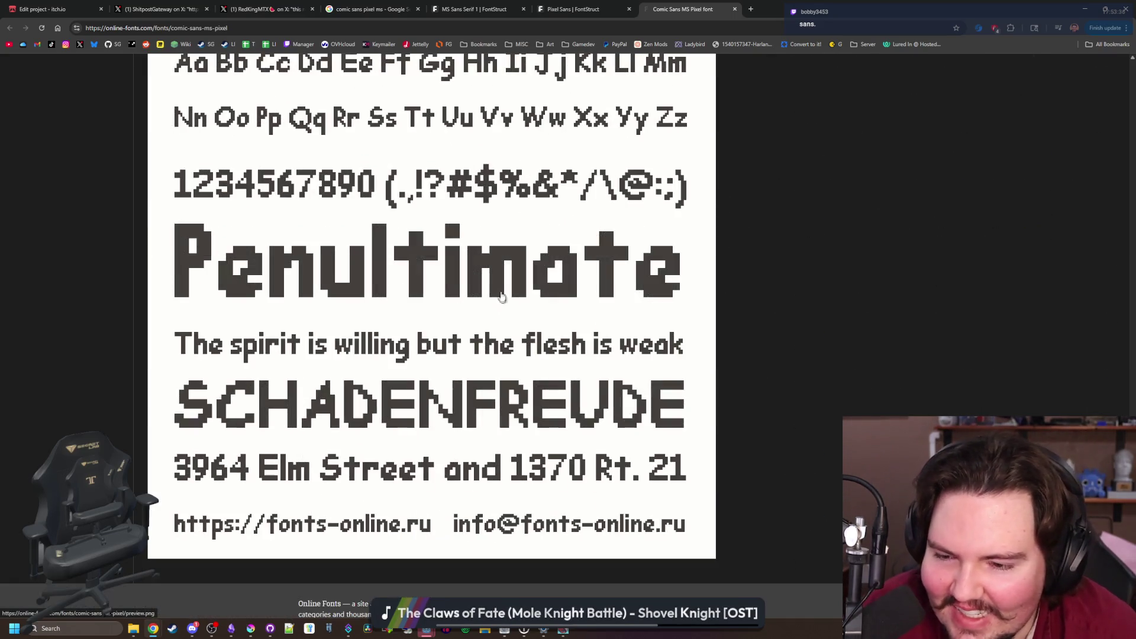
{"action": "scroll", "coordinate": [547, 309], "scroll_direction": "up", "scroll_amount": 15}
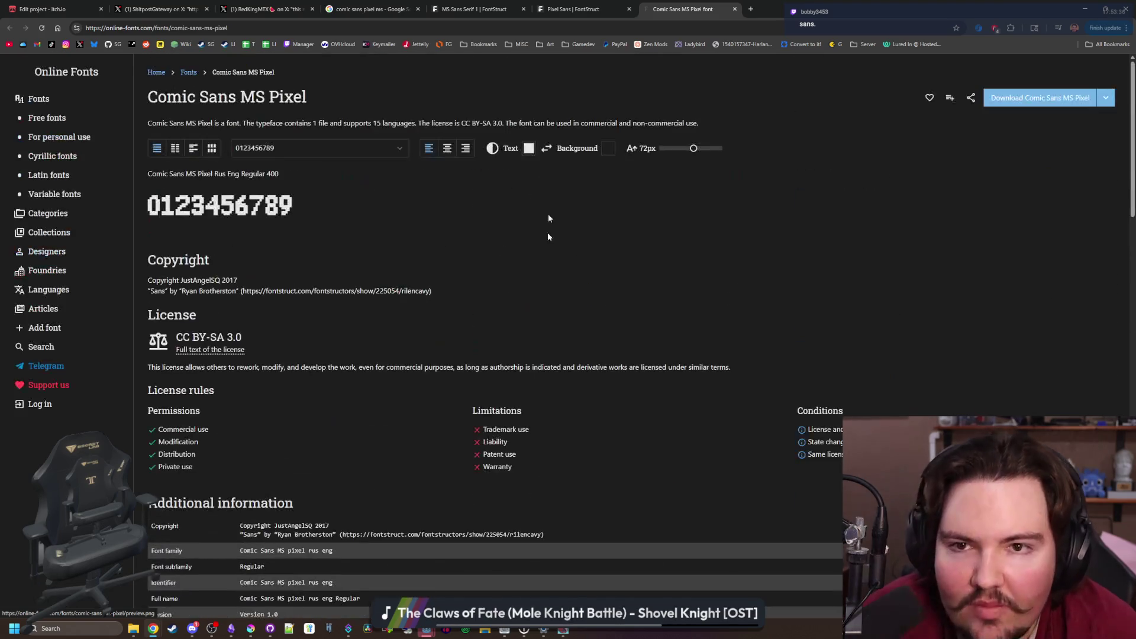
Return to the itch.io project edit tab, then bring Krita to the front
{"action": "left_click", "coordinate": [571, 9]}
{"action": "left_click", "coordinate": [56, 6]}
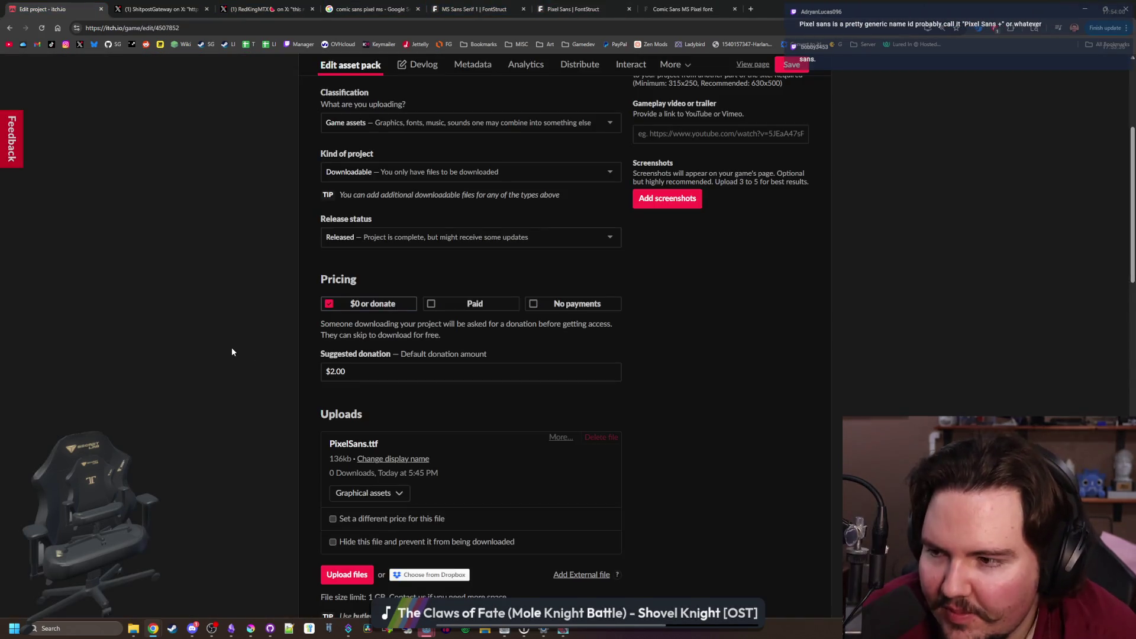
{"action": "scroll", "coordinate": [574, 352], "scroll_direction": "up", "scroll_amount": 4}
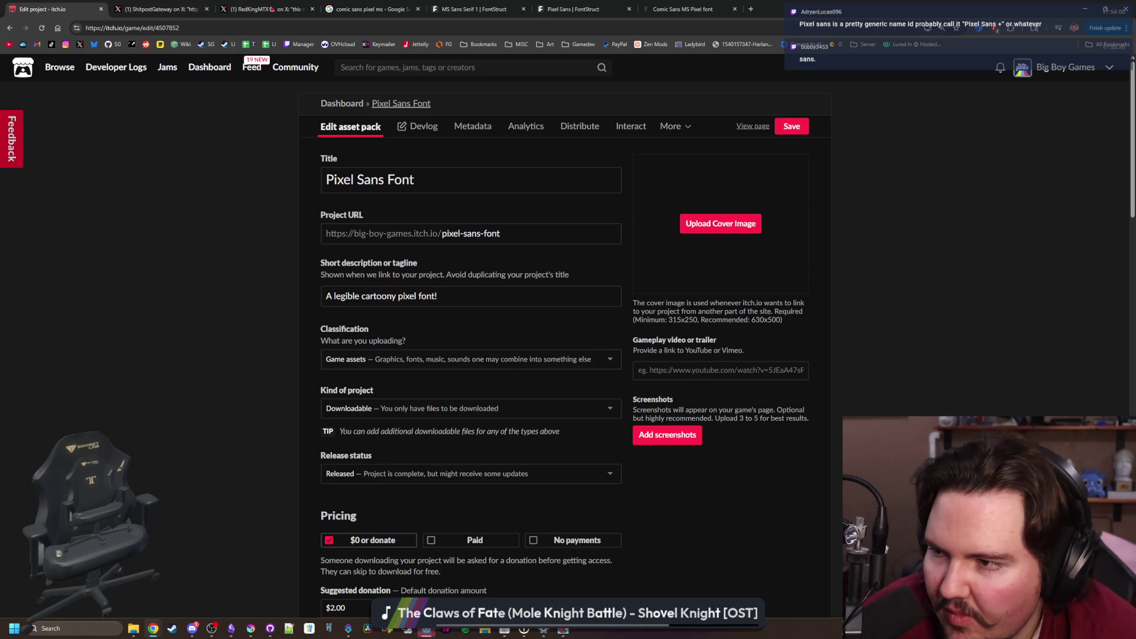
{"action": "left_click", "coordinate": [251, 628]}
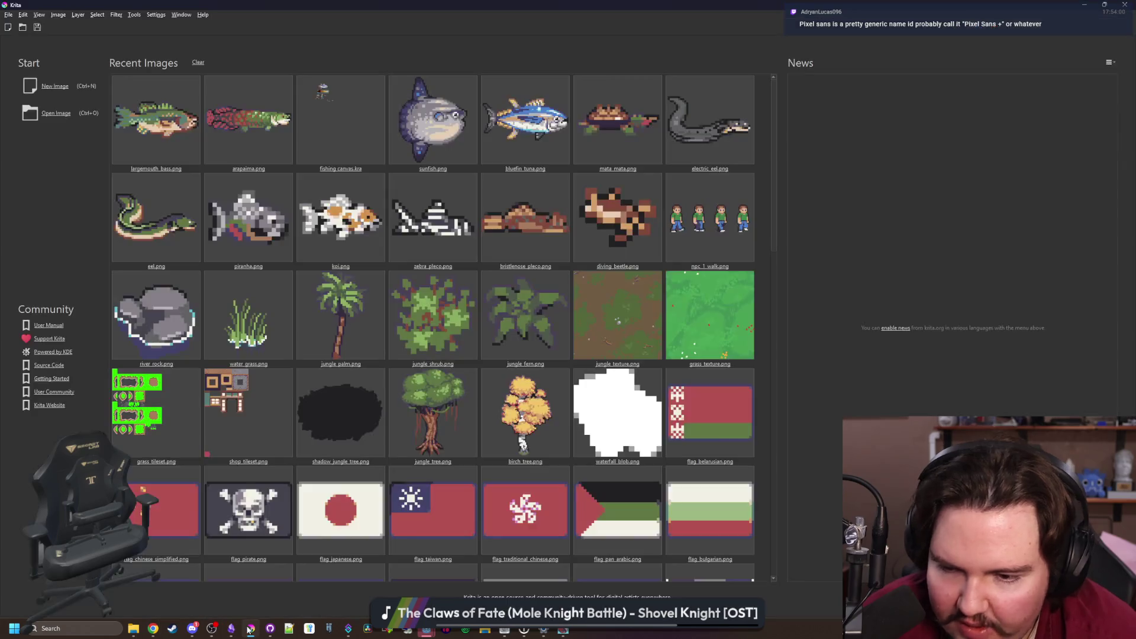
Create a new blank 630×500 px canvas at the default size
{"action": "left_click", "coordinate": [54, 88]}
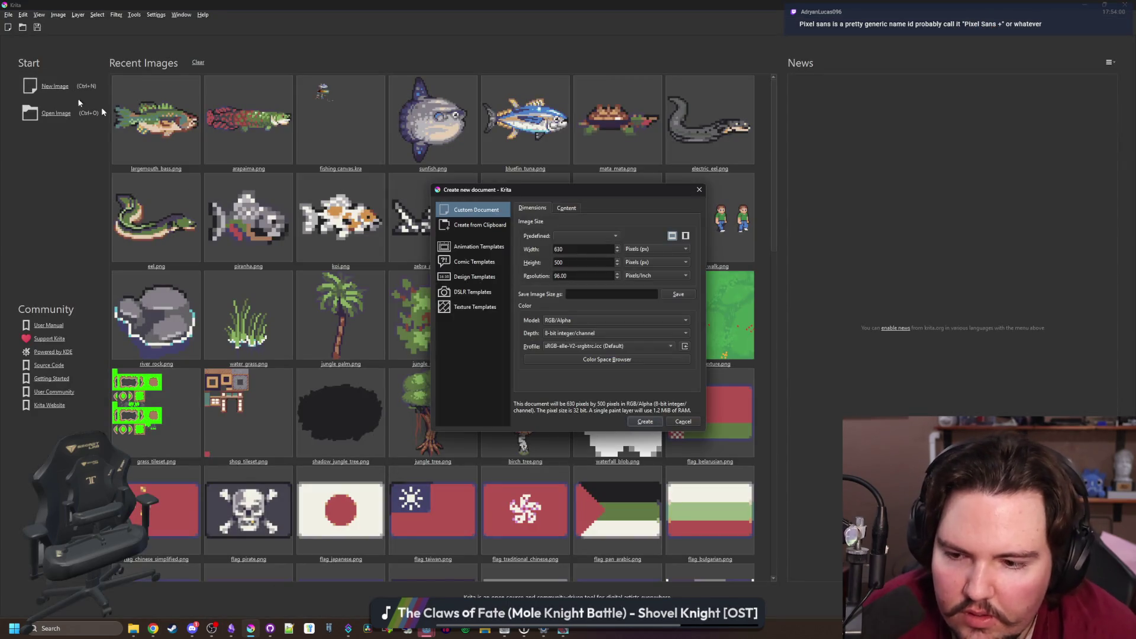
{"action": "left_click", "coordinate": [645, 422]}
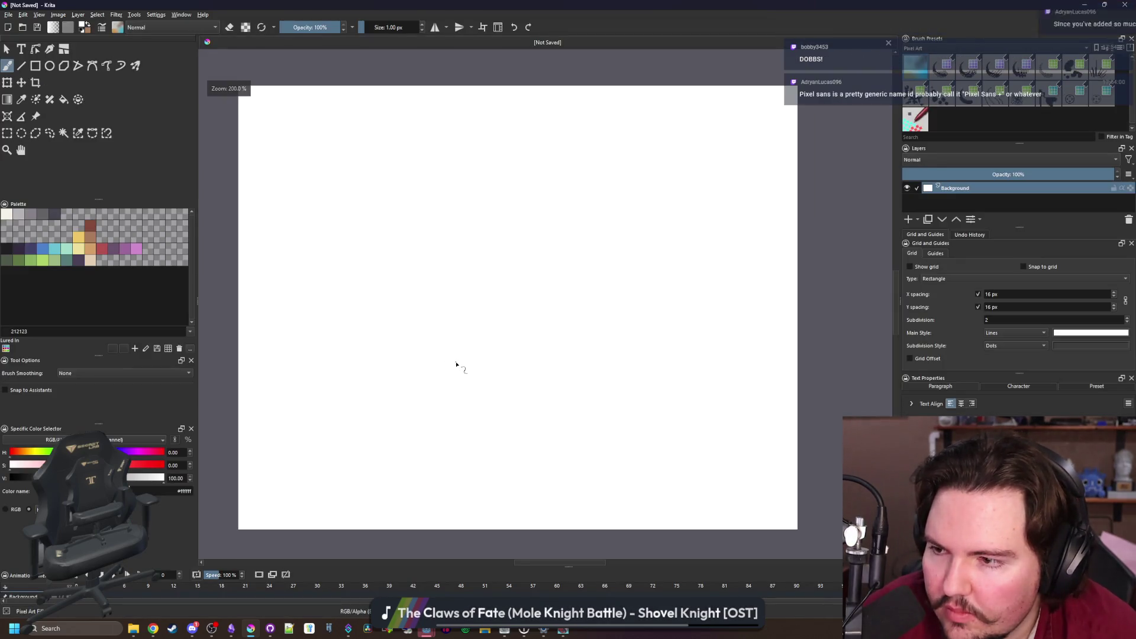
{"action": "scroll", "coordinate": [456, 364], "scroll_direction": "down", "scroll_amount": 1}
{"action": "scroll", "coordinate": [419, 321], "scroll_direction": "up", "scroll_amount": 1}
{"action": "scroll", "coordinate": [418, 321], "scroll_direction": "down", "scroll_amount": 1}
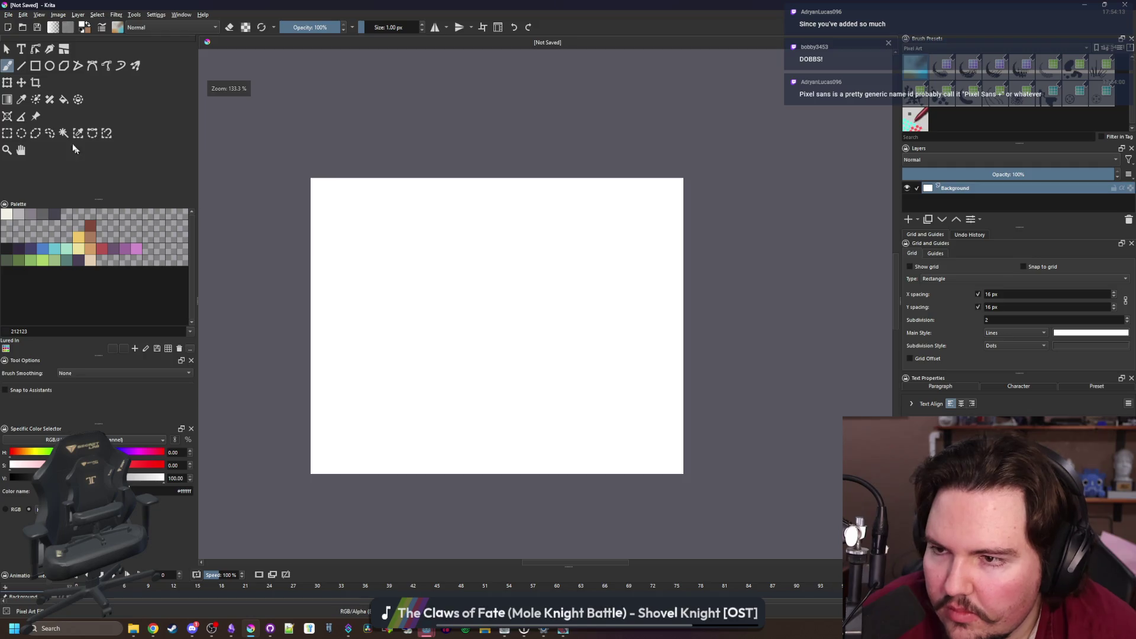
Flood-fill the canvas with dark grey 45444f, then switch back to the browser
{"action": "left_click", "coordinate": [7, 133]}
{"action": "left_click", "coordinate": [7, 66]}
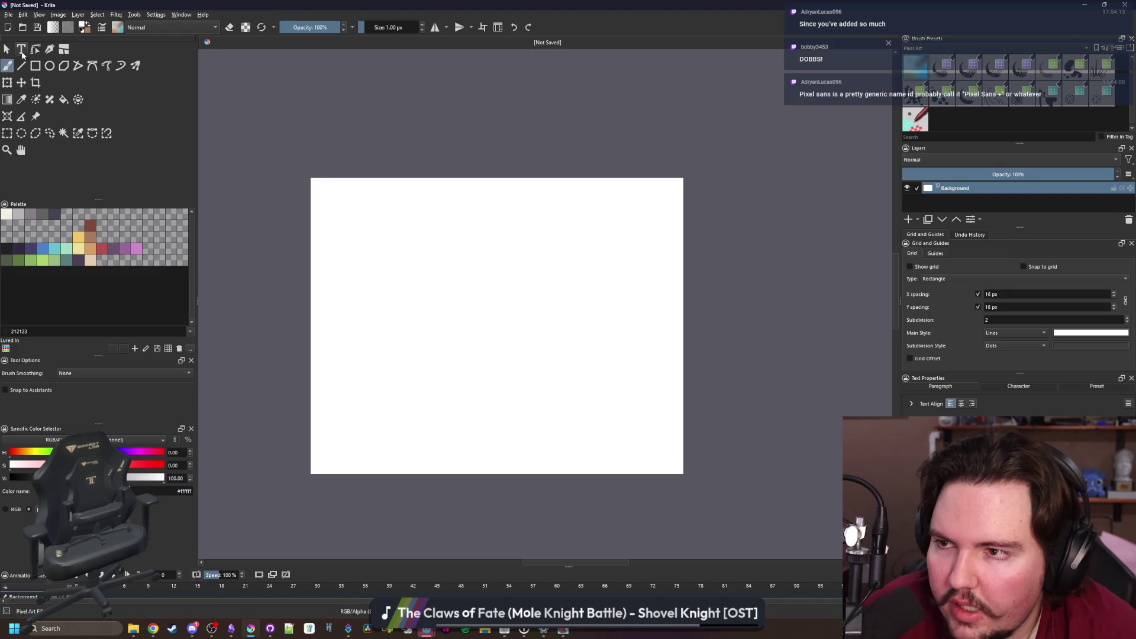
{"action": "left_click", "coordinate": [64, 99]}
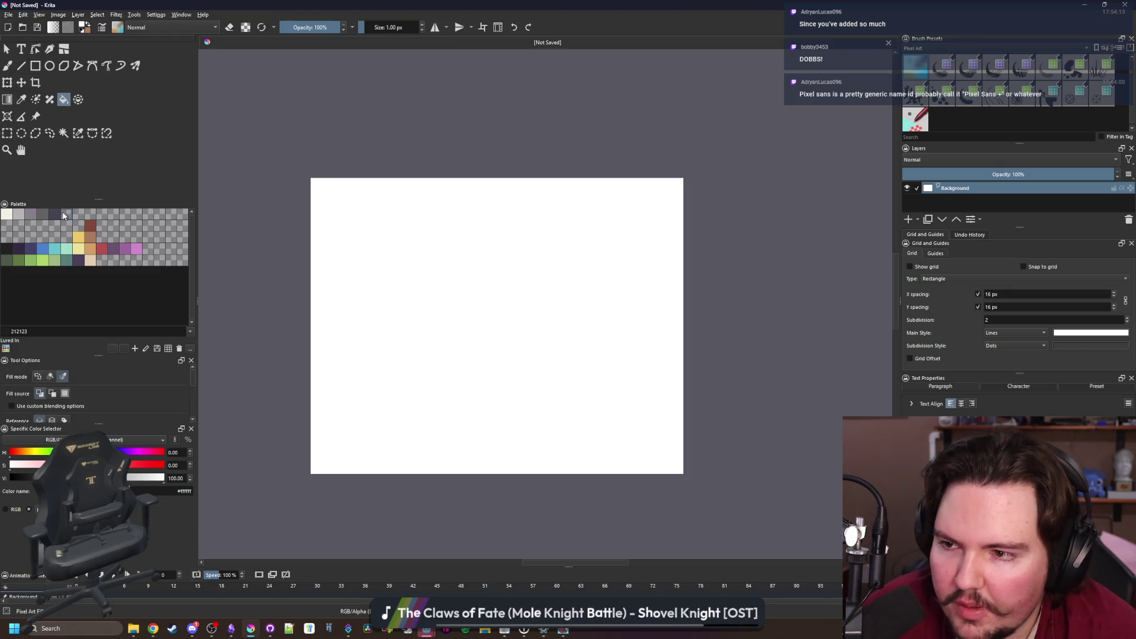
{"action": "left_click", "coordinate": [54, 214]}
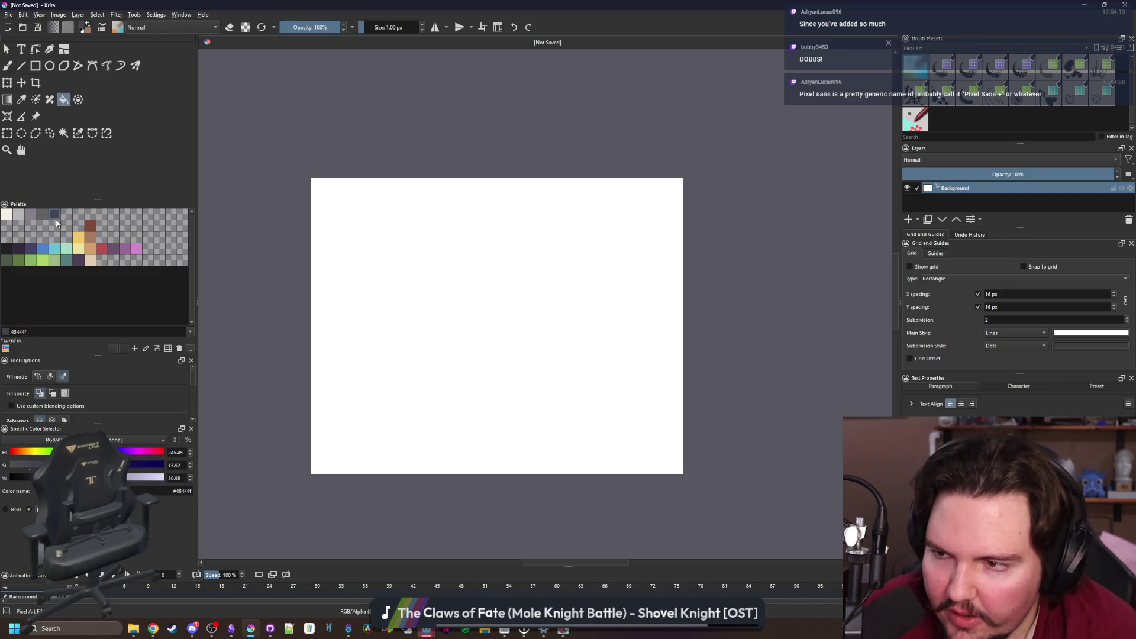
{"action": "left_click", "coordinate": [586, 325]}
{"action": "key", "text": "alt+Tab"}
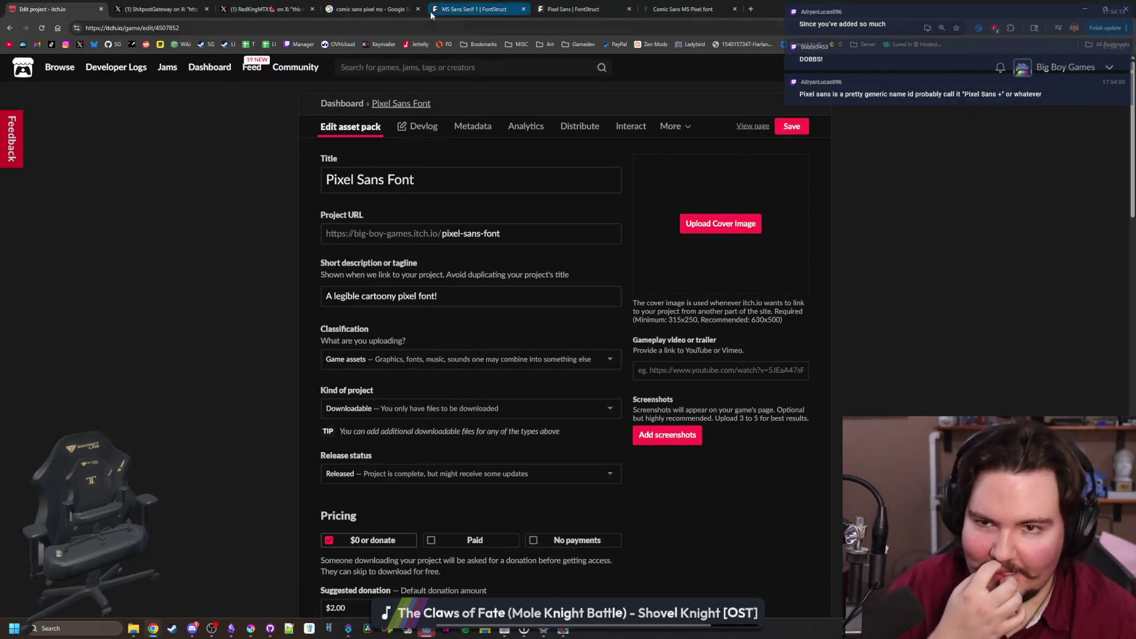
Go to itch.io and search 'font' to open the game assets tagged Fonts listing
{"action": "left_click", "coordinate": [160, 9]}
{"action": "left_click", "coordinate": [147, 27]}
{"action": "type", "text": "itch.io"}
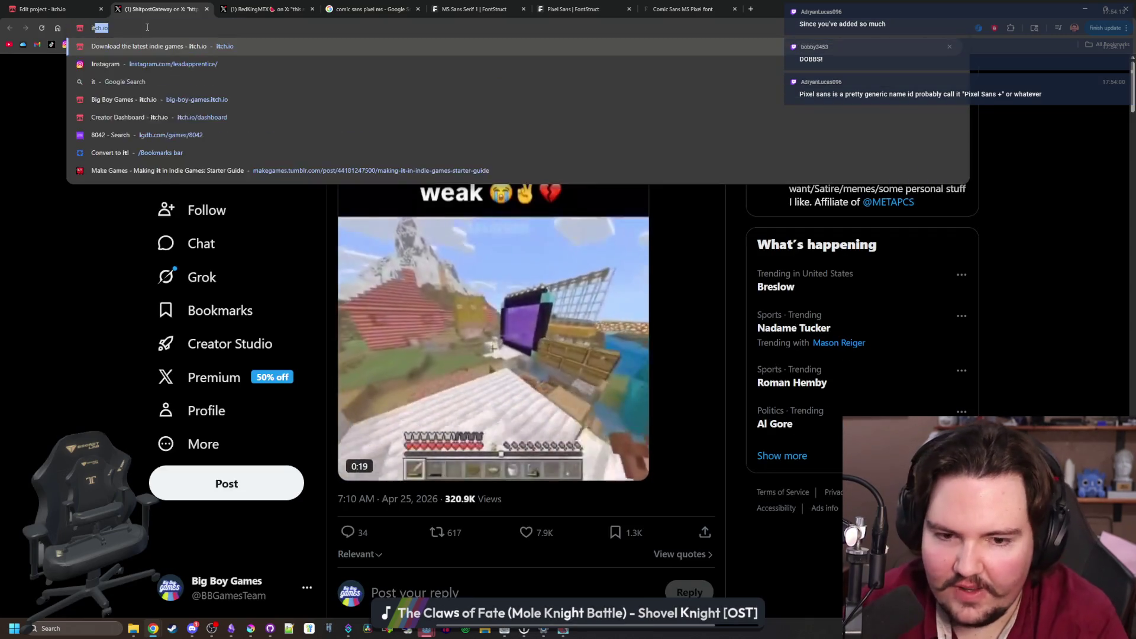
{"action": "key", "text": "Return"}
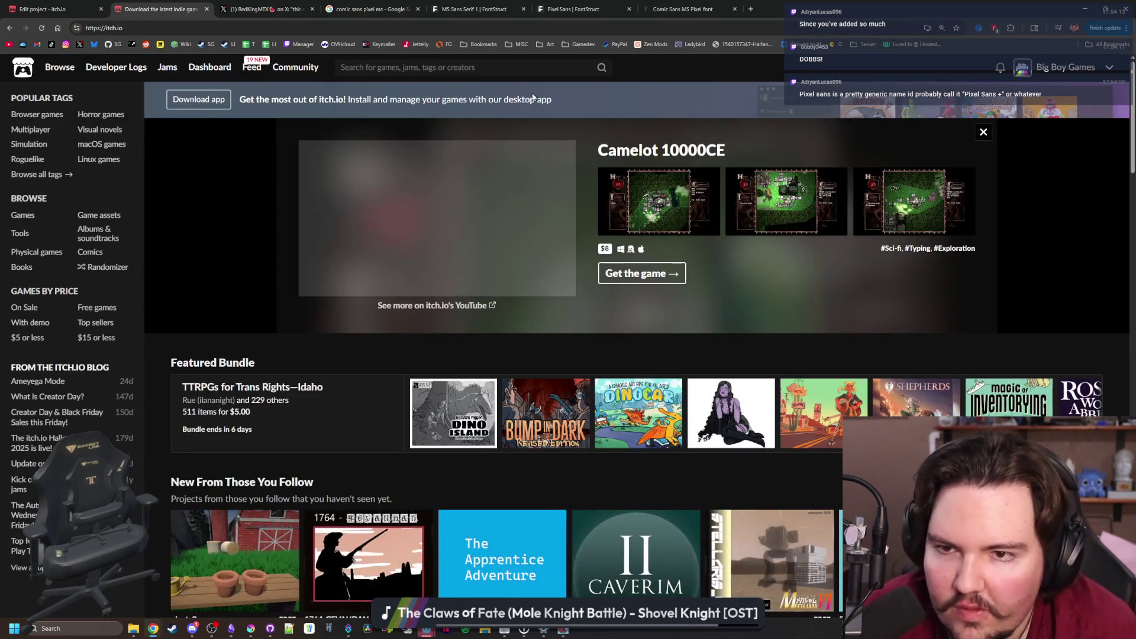
{"action": "left_click", "coordinate": [557, 66]}
{"action": "type", "text": "font"}
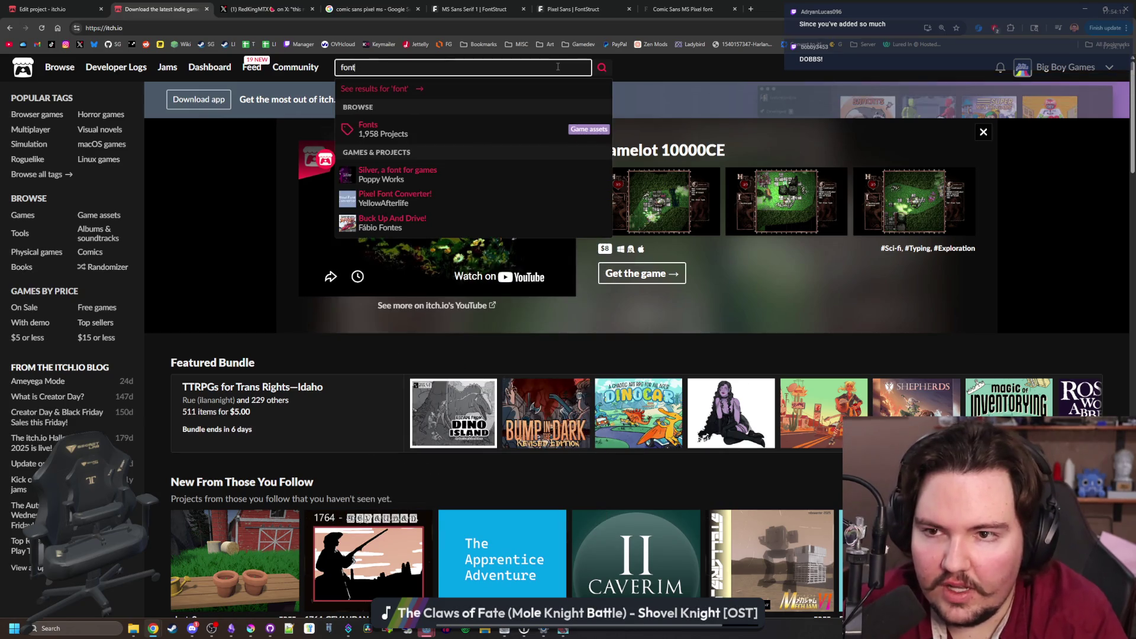
{"action": "left_click", "coordinate": [384, 126]}
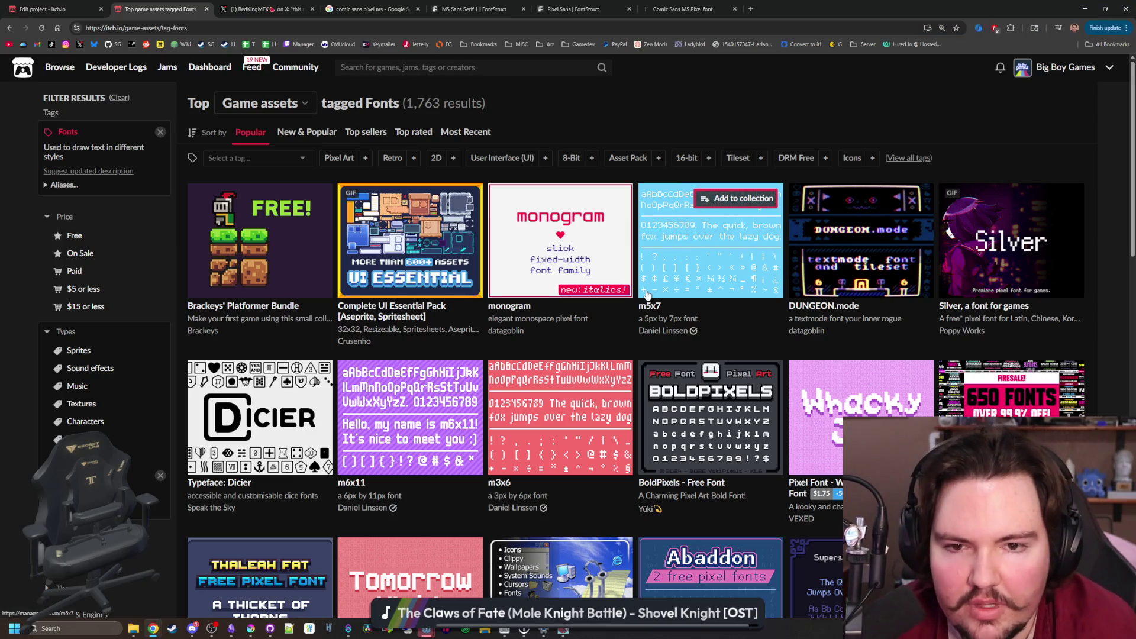
{"action": "mouse_move", "coordinate": [646, 295]}
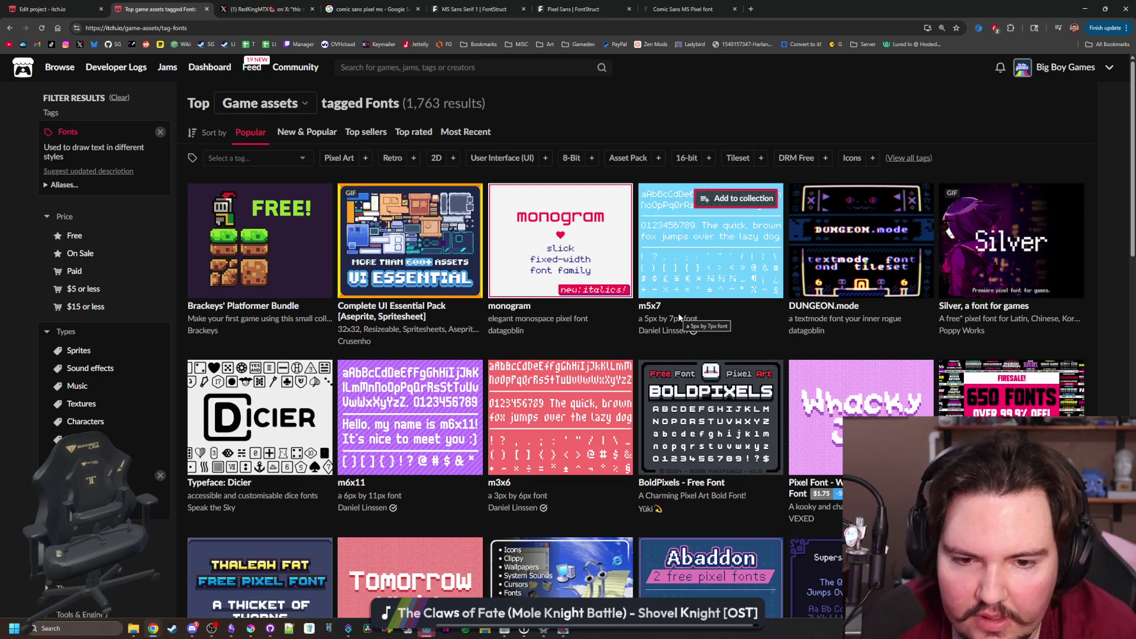
{"action": "scroll", "coordinate": [679, 318], "scroll_direction": "down", "scroll_amount": 1}
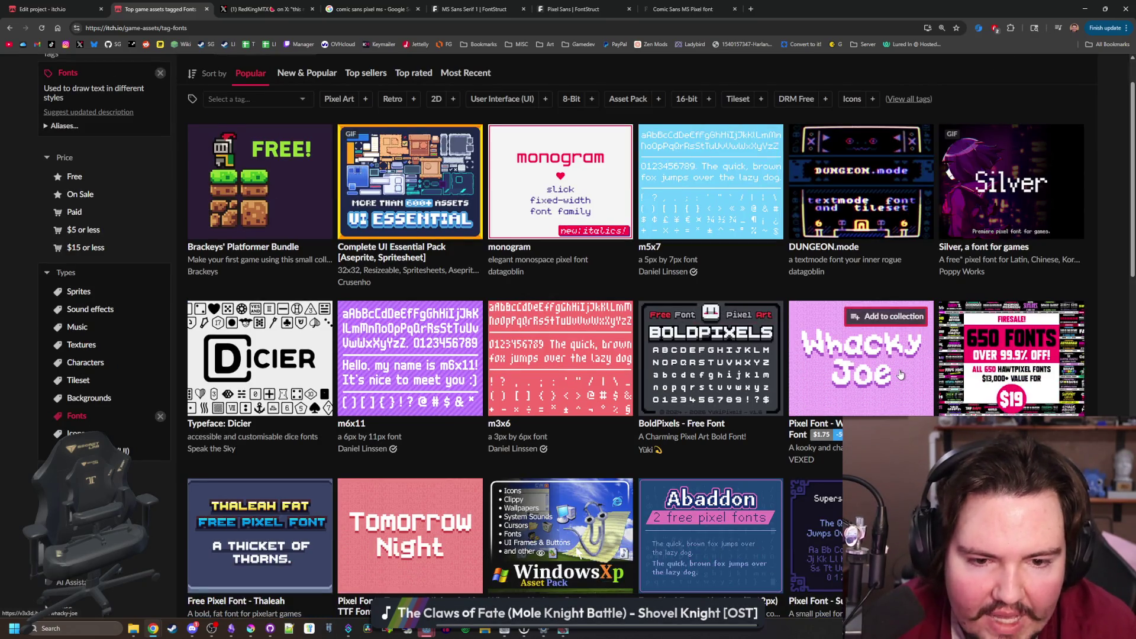
{"action": "mouse_move", "coordinate": [899, 374]}
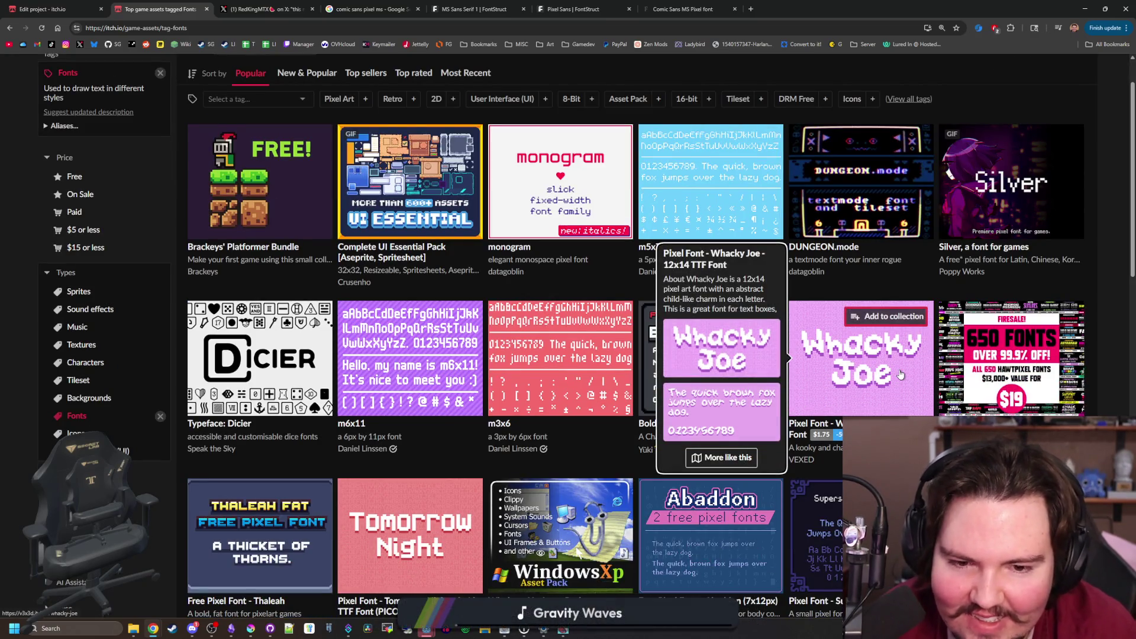
{"action": "mouse_move", "coordinate": [404, 391]}
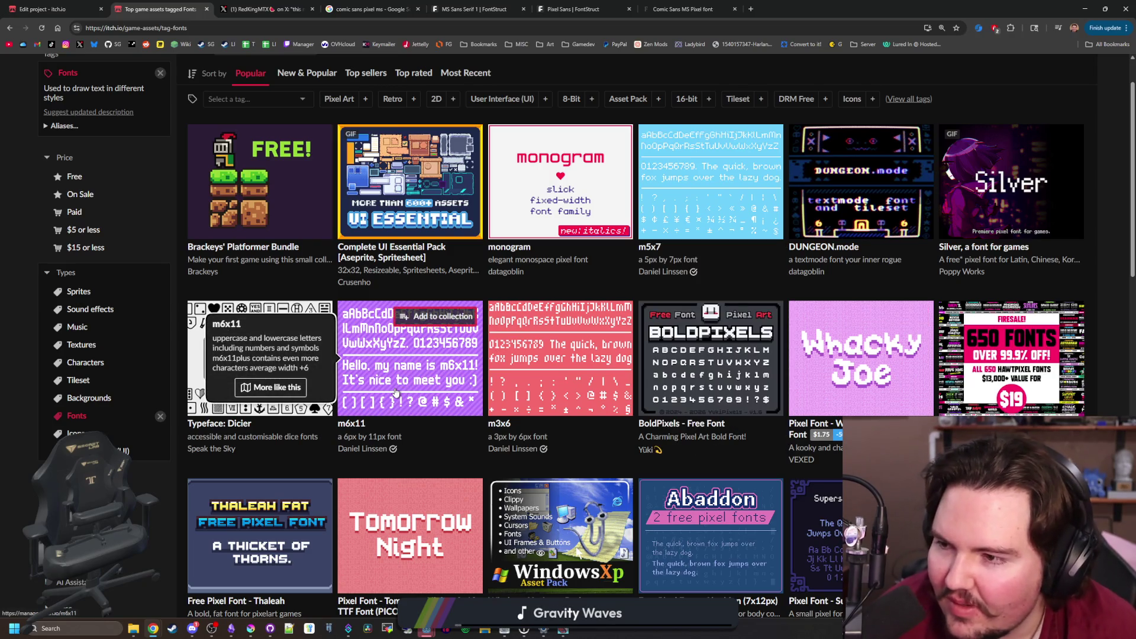
{"action": "scroll", "coordinate": [395, 392], "scroll_direction": "down", "scroll_amount": 1}
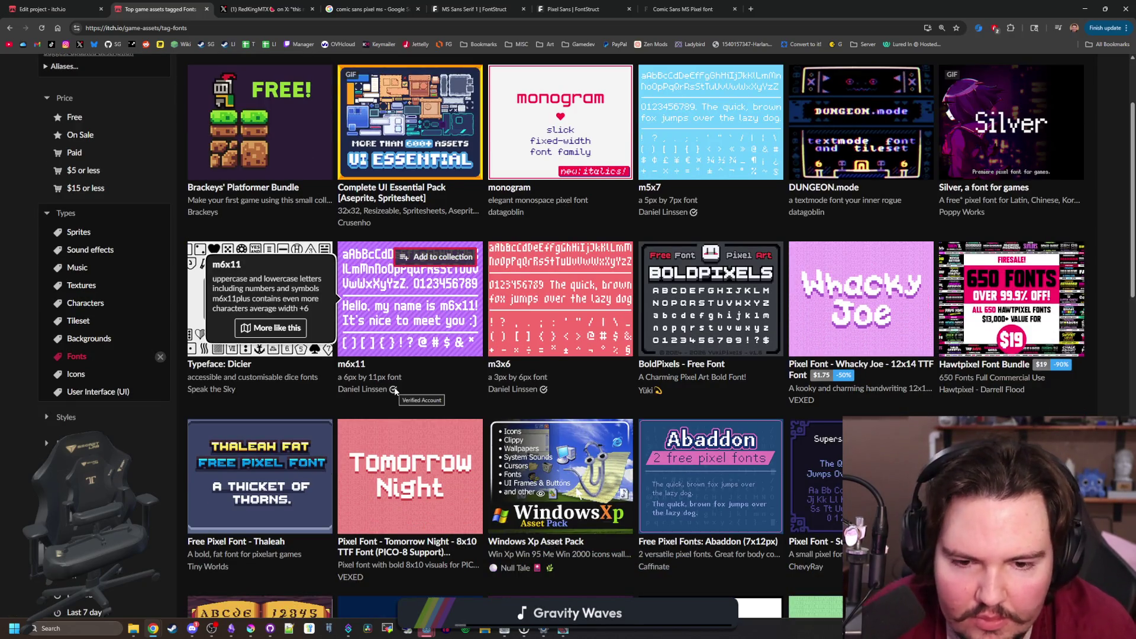
{"action": "scroll", "coordinate": [831, 402], "scroll_direction": "down", "scroll_amount": 2}
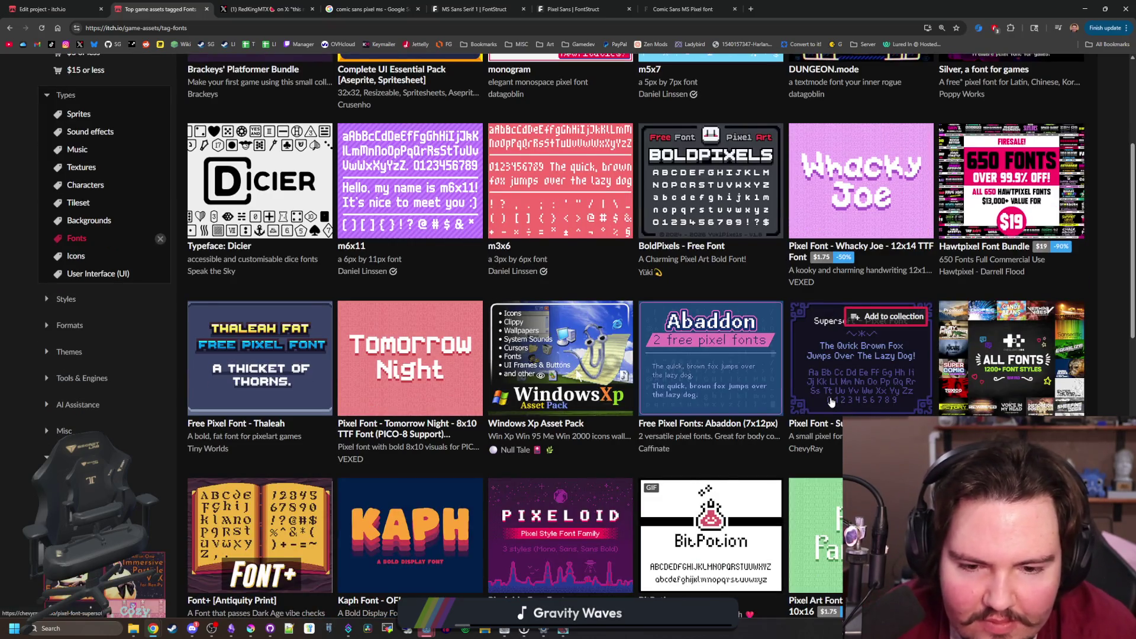
{"action": "scroll", "coordinate": [831, 402], "scroll_direction": "down", "scroll_amount": 6}
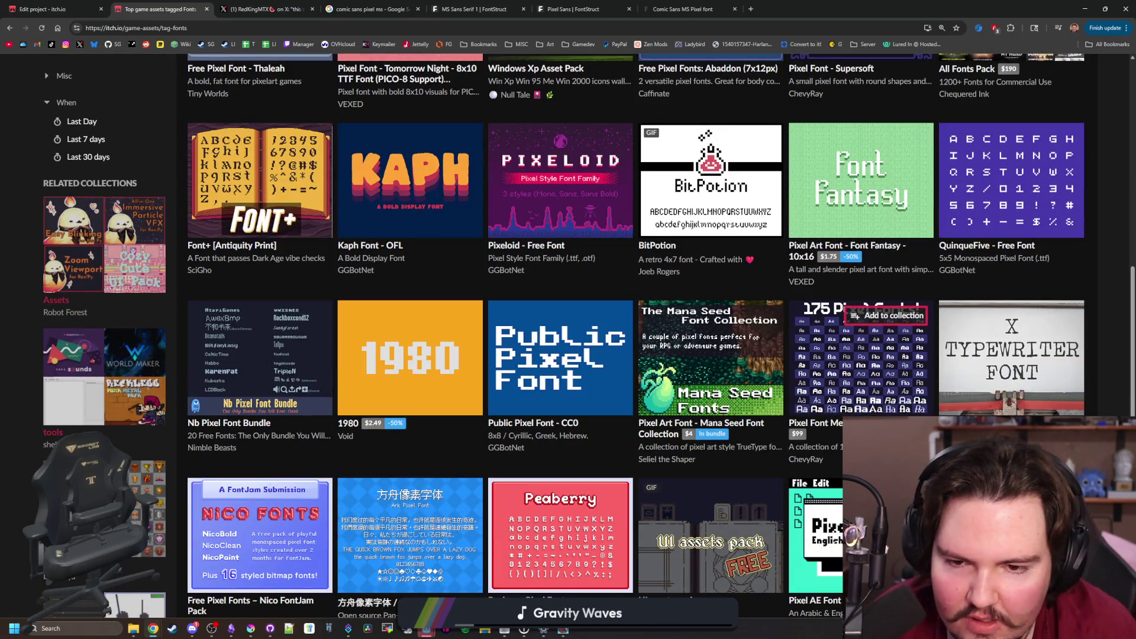
{"action": "key", "text": "Home"}
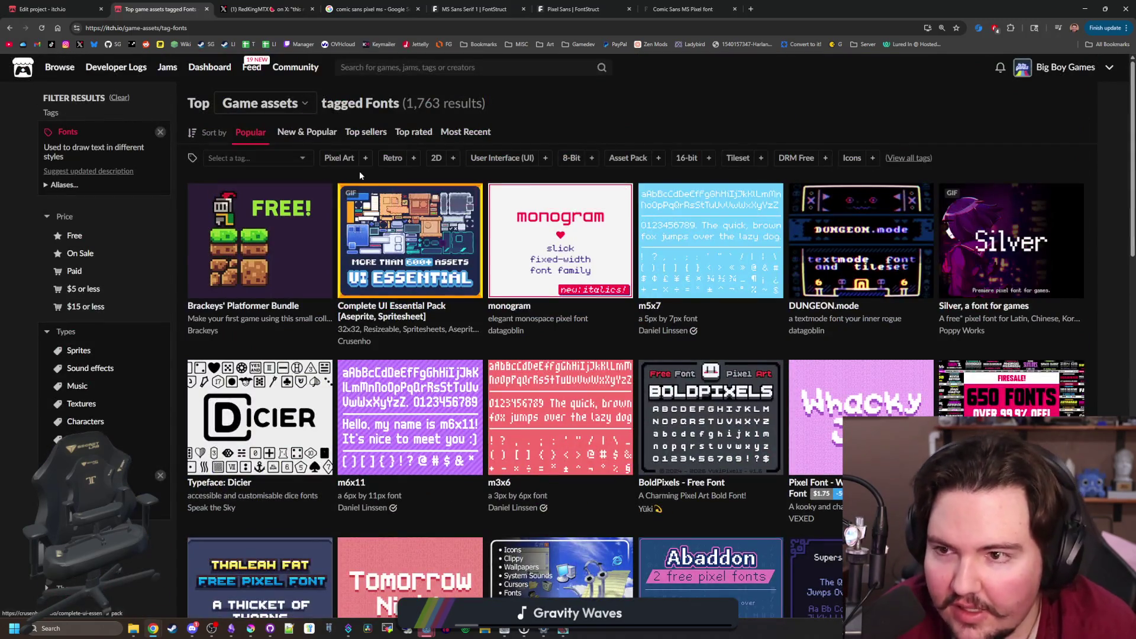
{"action": "left_click", "coordinate": [397, 133]}
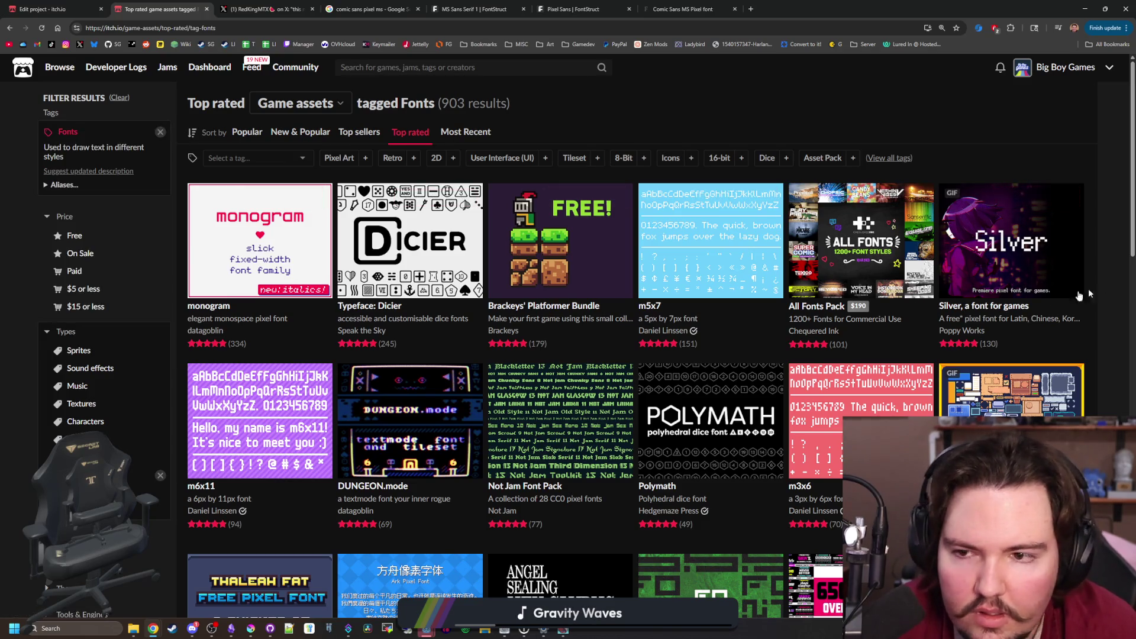
{"action": "mouse_move", "coordinate": [319, 254]}
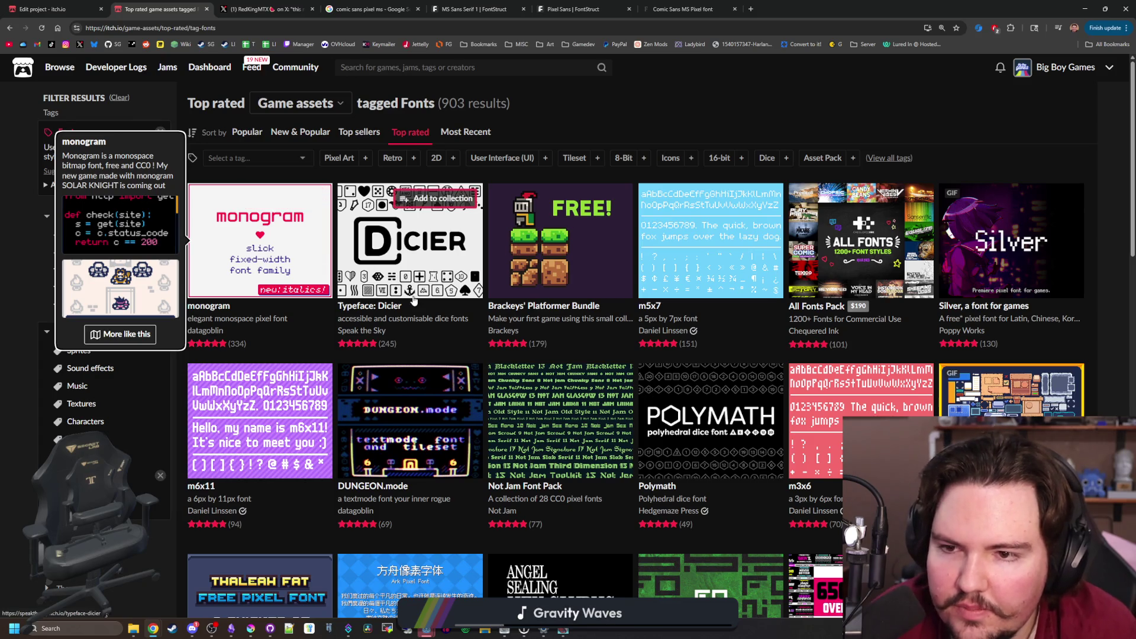
{"action": "mouse_move", "coordinate": [461, 272]}
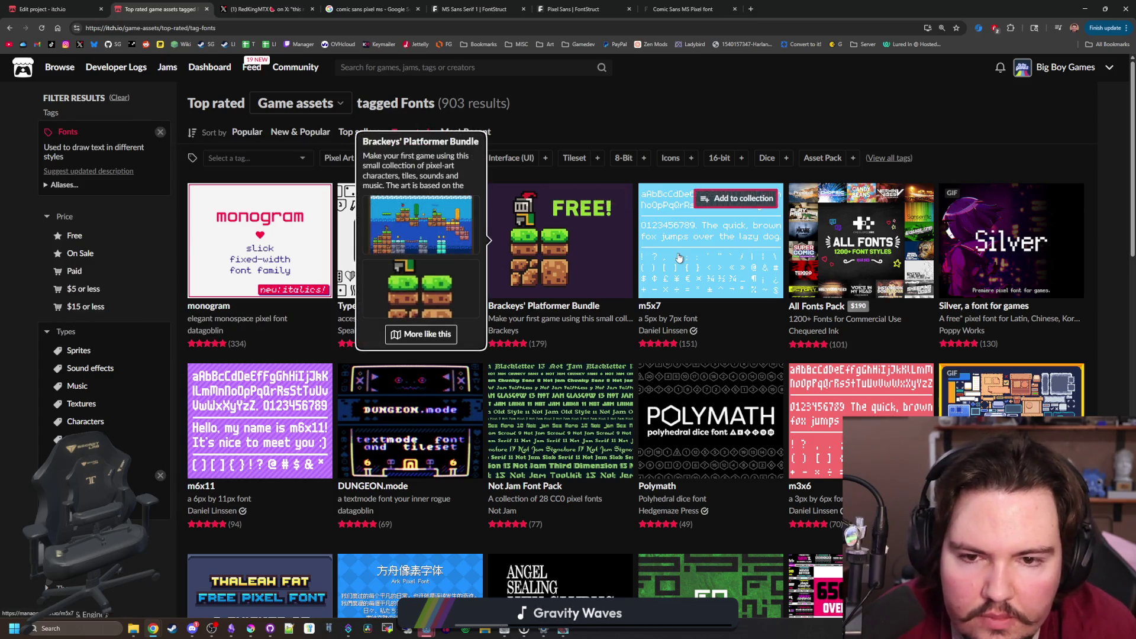
{"action": "mouse_move", "coordinate": [679, 258]}
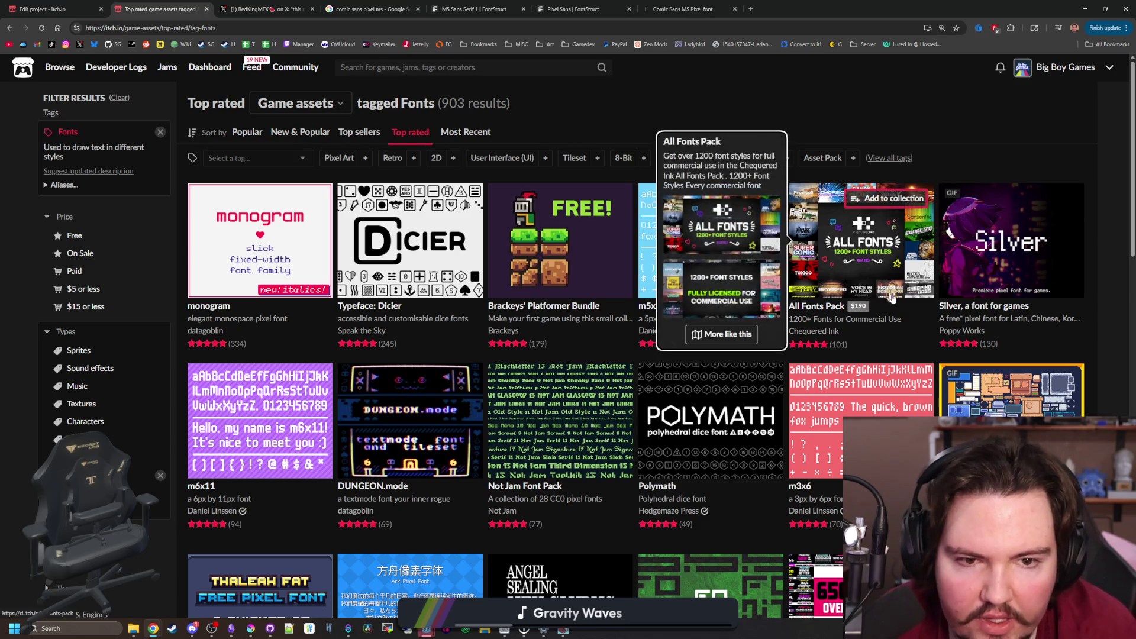
{"action": "scroll", "coordinate": [997, 303], "scroll_direction": "down", "scroll_amount": 1}
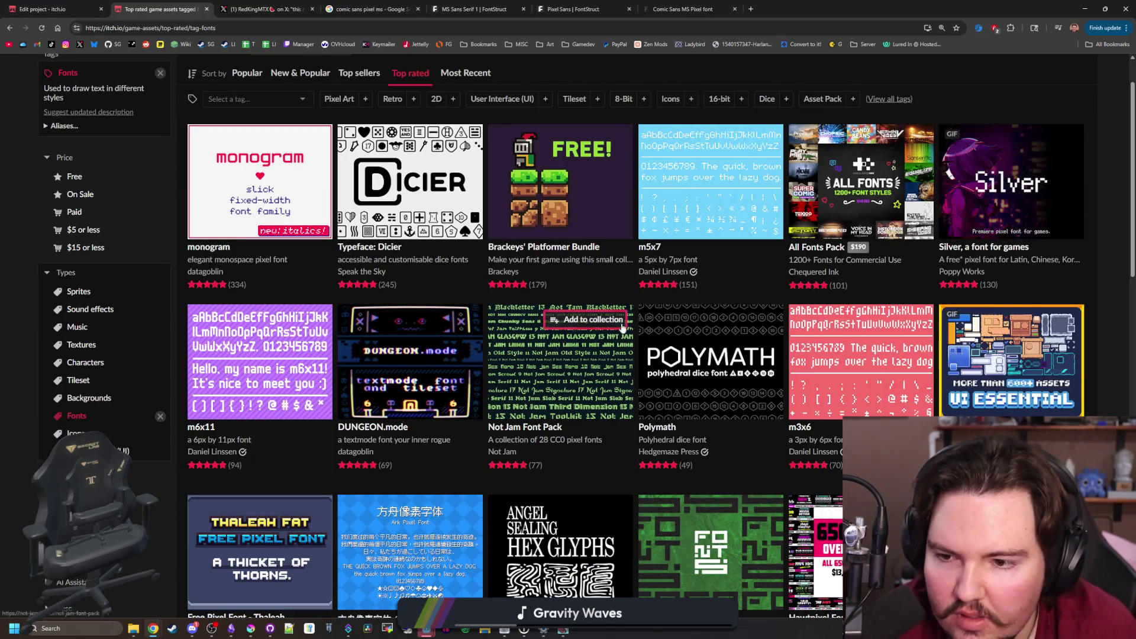
{"action": "mouse_move", "coordinate": [286, 350]}
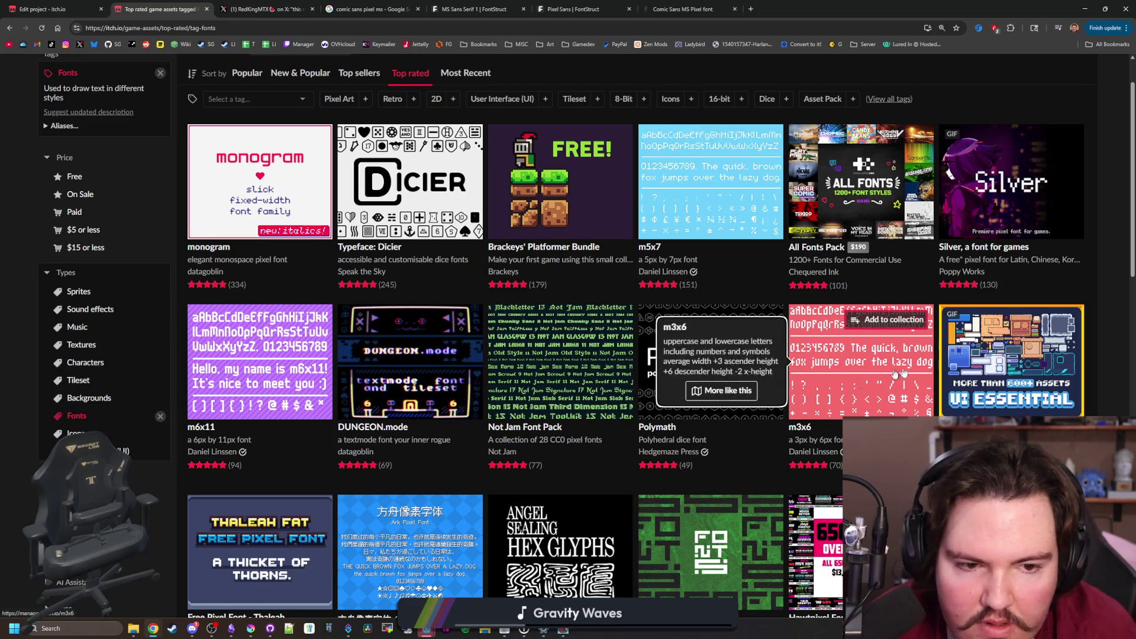
{"action": "scroll", "coordinate": [956, 369], "scroll_direction": "down", "scroll_amount": 1}
{"action": "scroll", "coordinate": [955, 369], "scroll_direction": "down", "scroll_amount": 2}
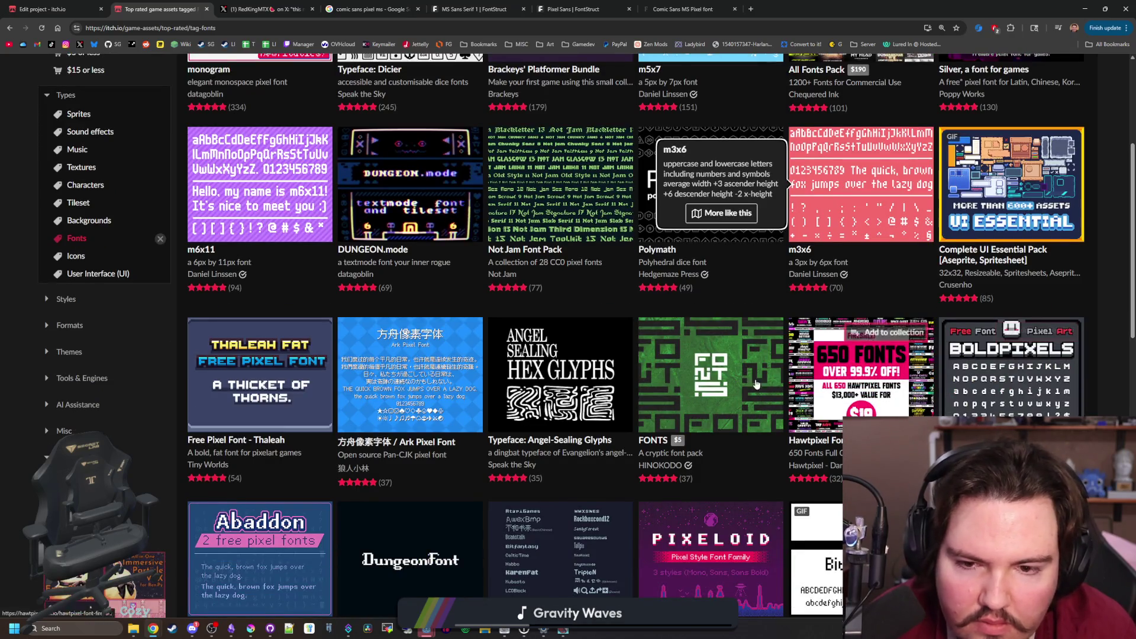
{"action": "mouse_move", "coordinate": [369, 354]}
{"action": "scroll", "coordinate": [370, 353], "scroll_direction": "down", "scroll_amount": 3}
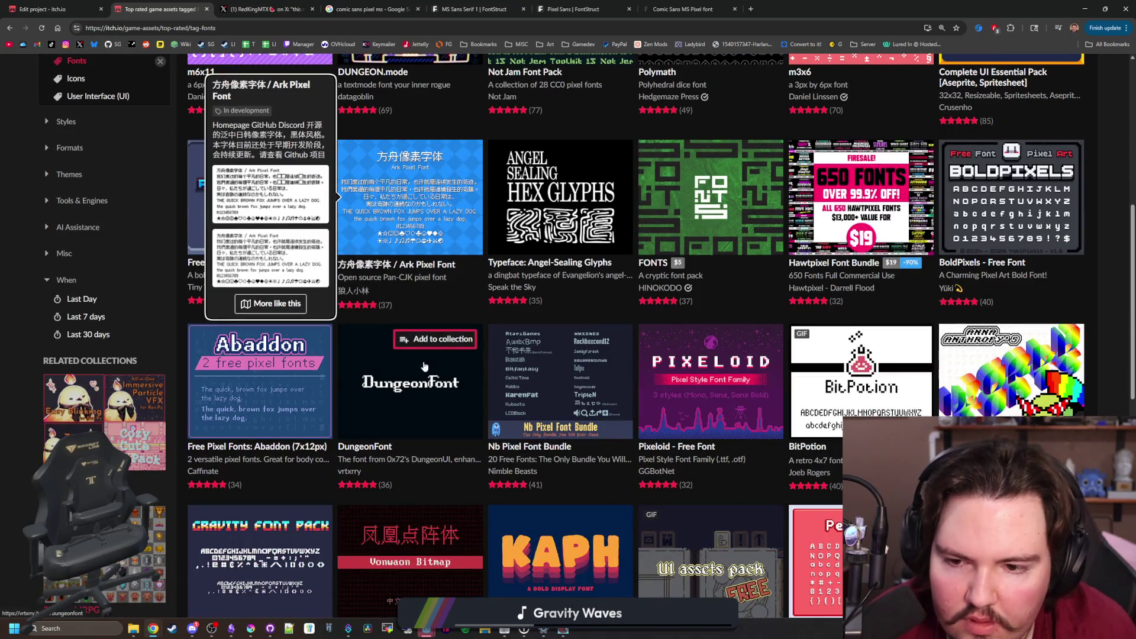
{"action": "scroll", "coordinate": [572, 446], "scroll_direction": "down", "scroll_amount": 1}
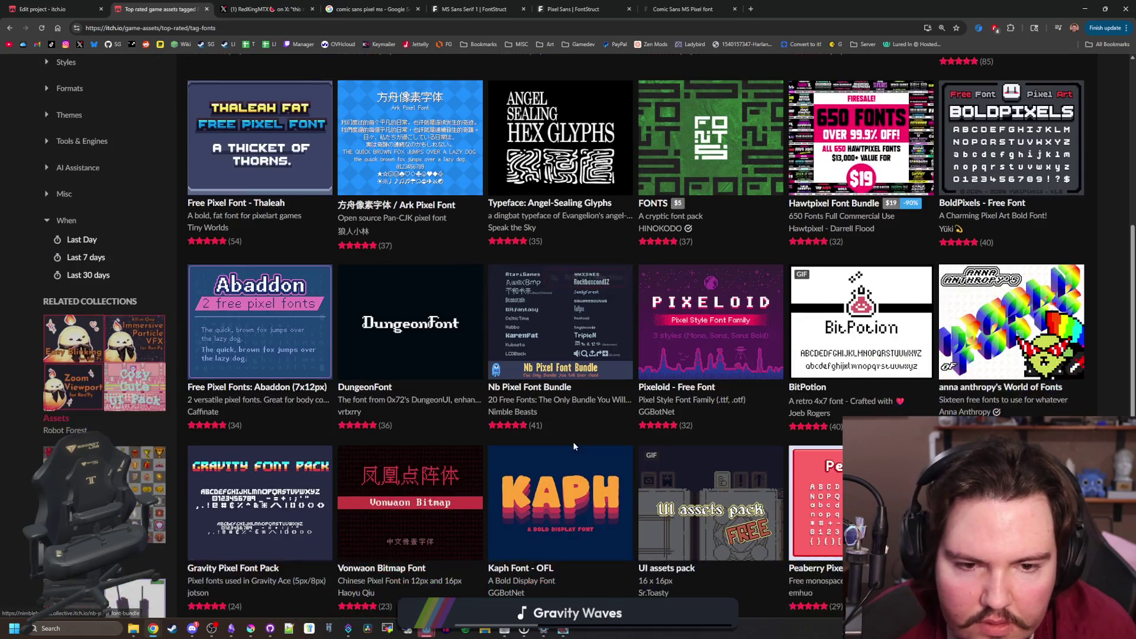
{"action": "scroll", "coordinate": [572, 442], "scroll_direction": "down", "scroll_amount": 3}
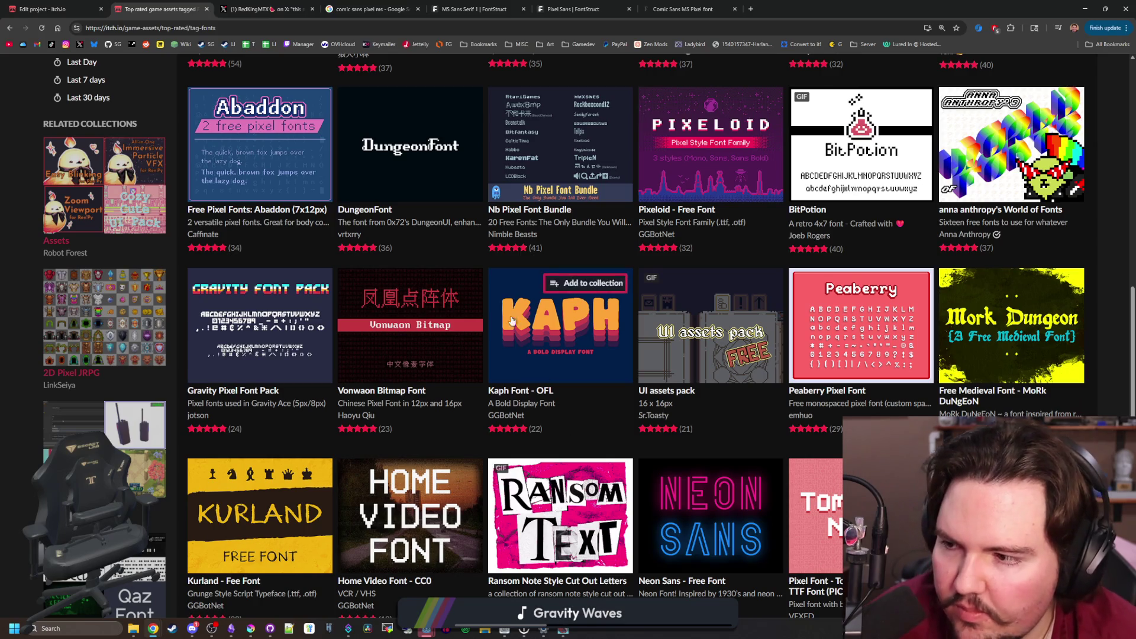
{"action": "mouse_move", "coordinate": [462, 299]}
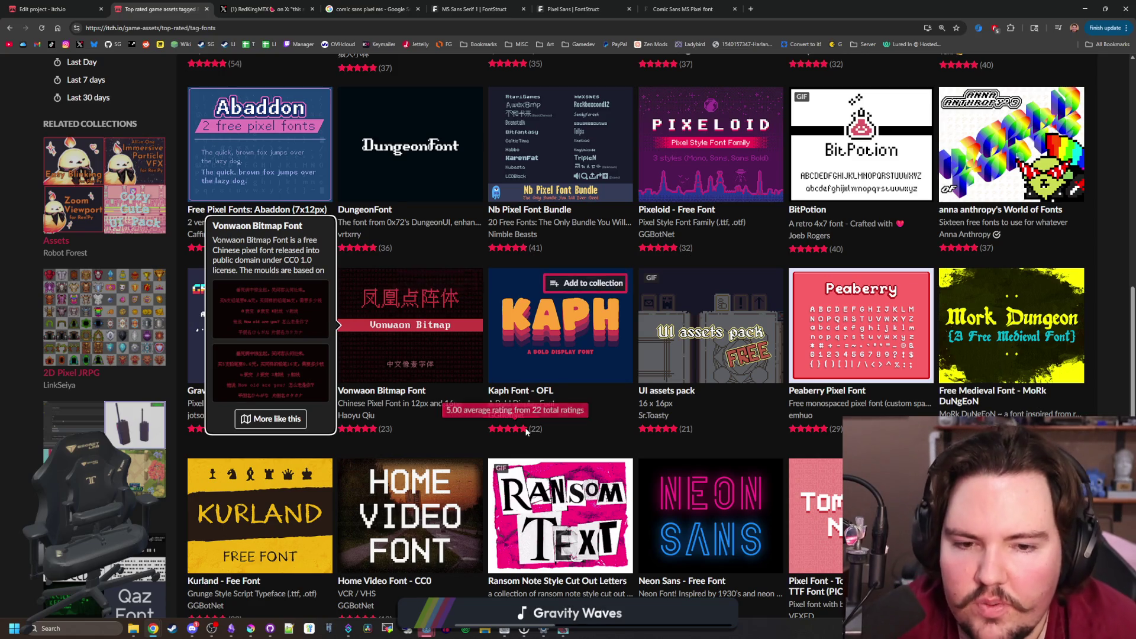
{"action": "scroll", "coordinate": [532, 414], "scroll_direction": "down", "scroll_amount": 1}
{"action": "scroll", "coordinate": [621, 408], "scroll_direction": "down", "scroll_amount": 2}
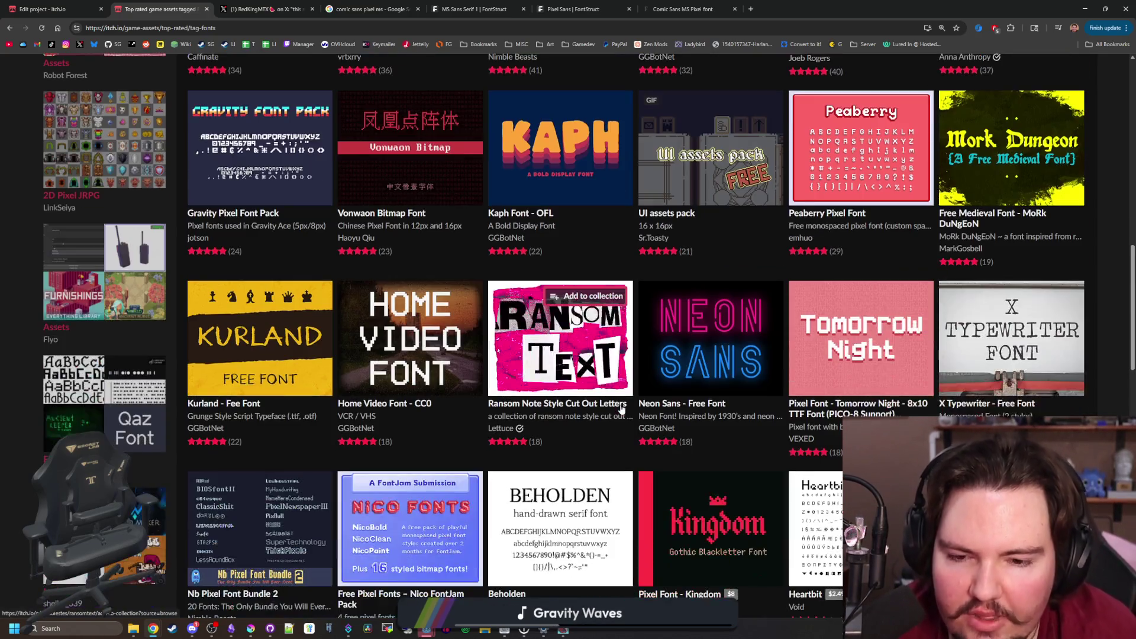
{"action": "scroll", "coordinate": [591, 408], "scroll_direction": "down", "scroll_amount": 3}
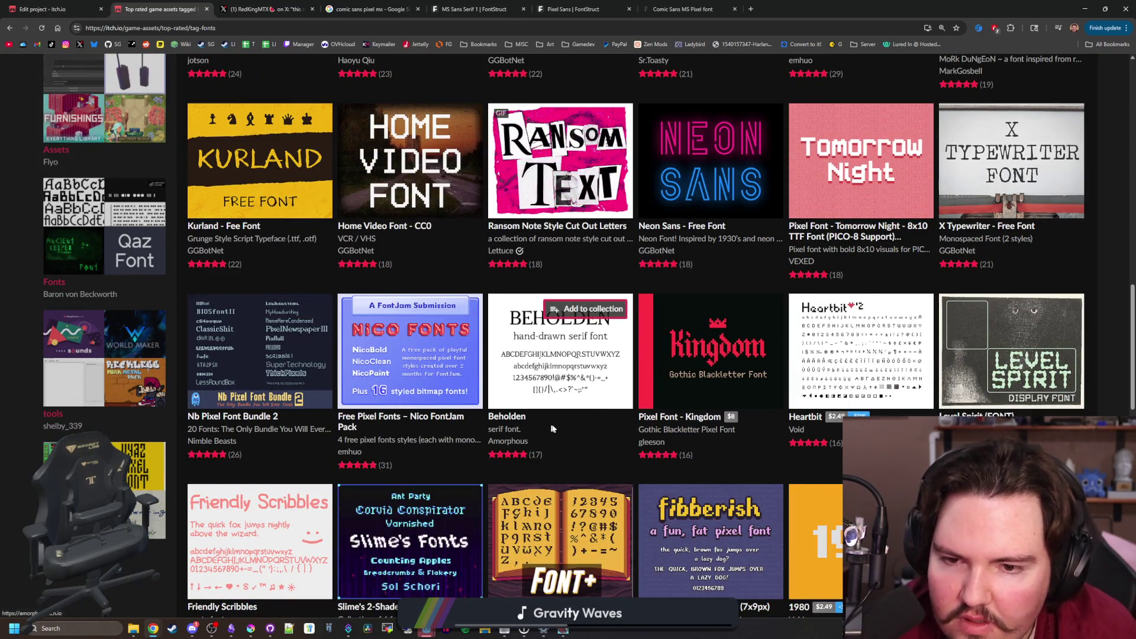
{"action": "scroll", "coordinate": [554, 428], "scroll_direction": "down", "scroll_amount": 4}
{"action": "key", "text": "Home"}
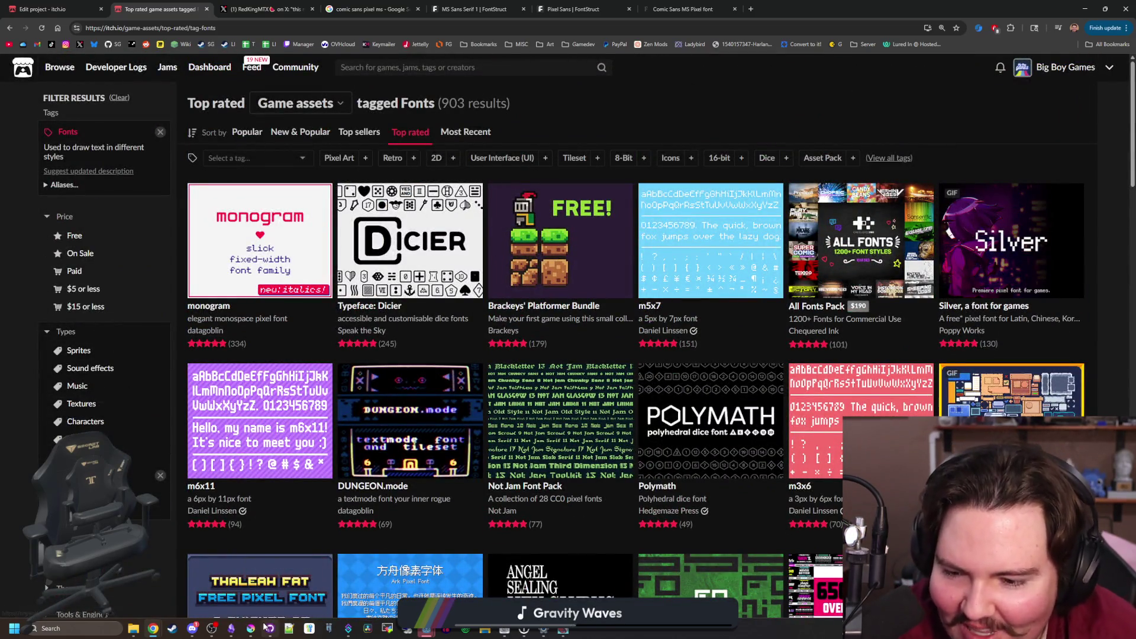
Switch the asset type filter to Textures, then go back toward the Fonts results
{"action": "mouse_move", "coordinate": [442, 428]}
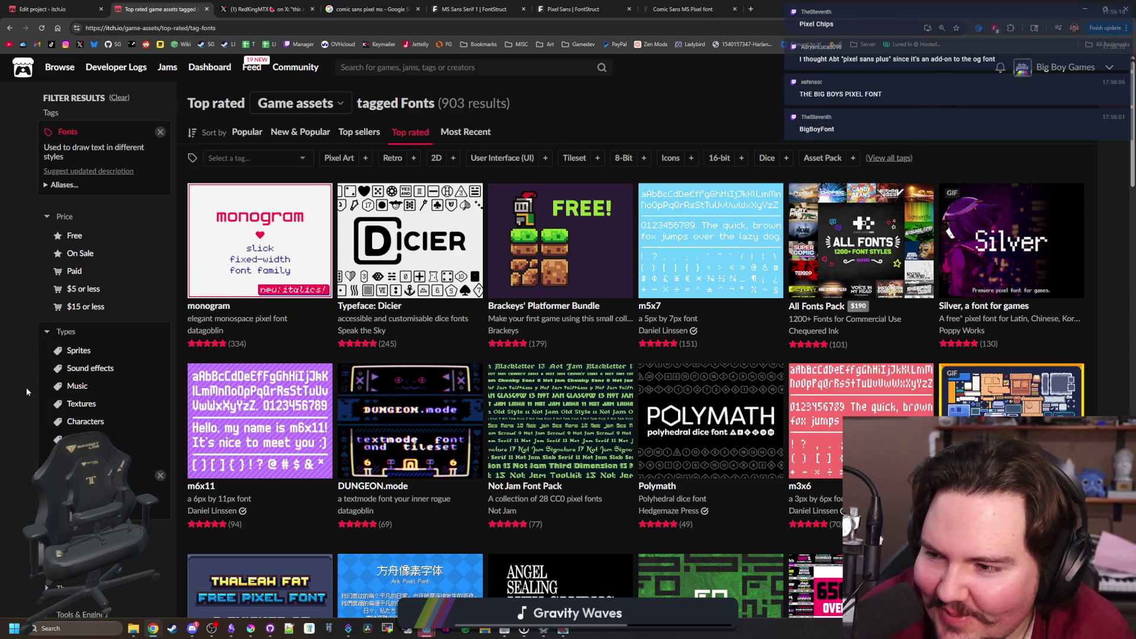
{"action": "left_click", "coordinate": [68, 404]}
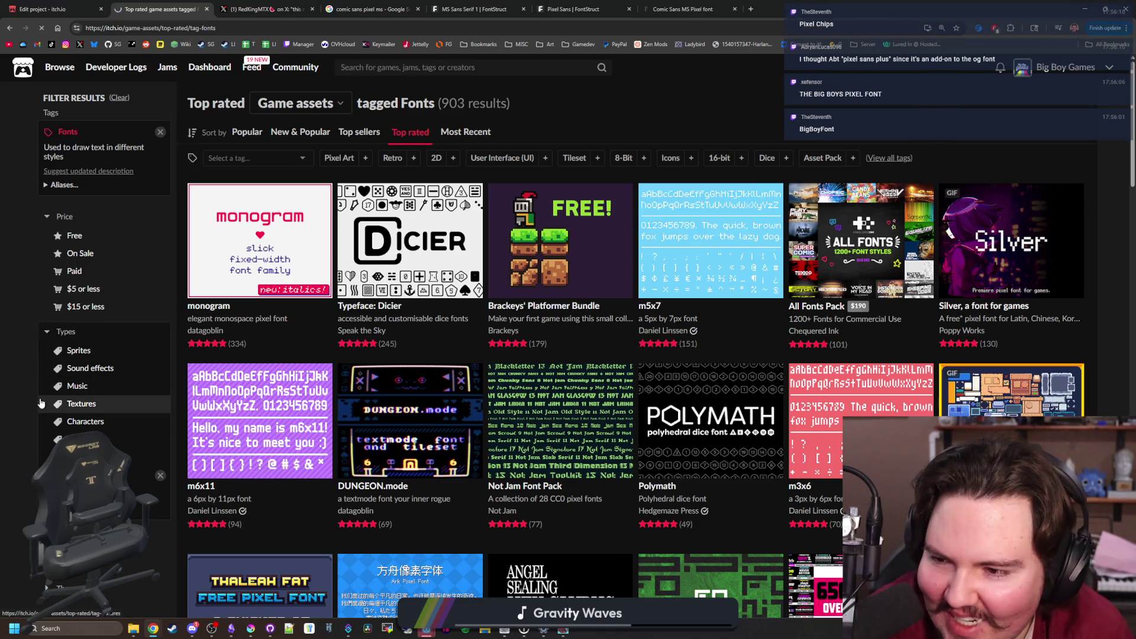
{"action": "key", "text": "alt+Left"}
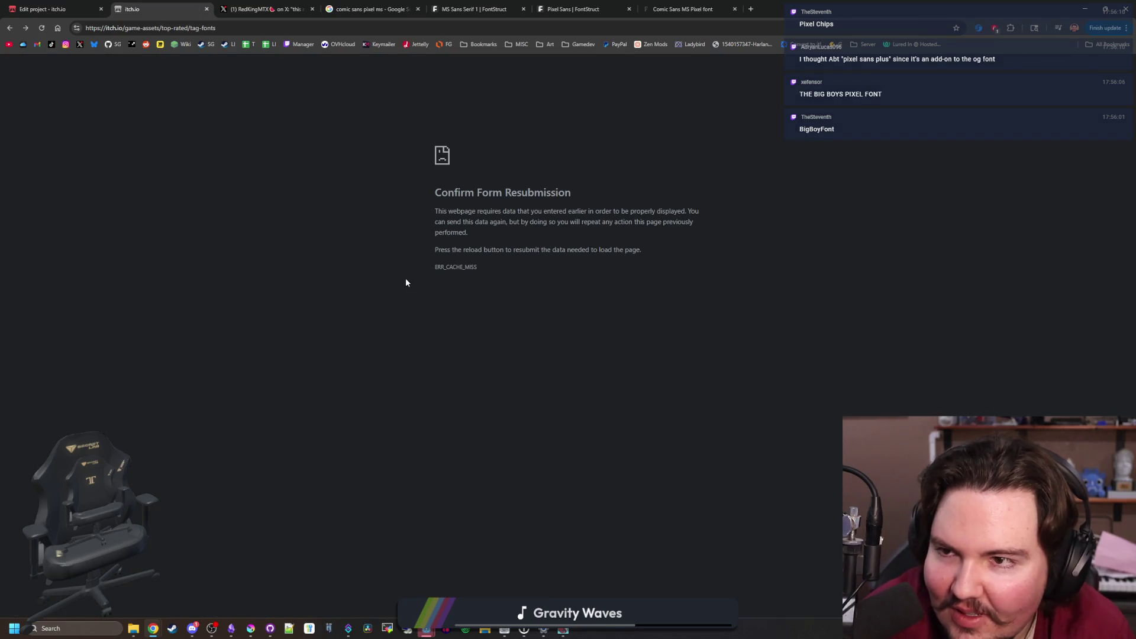
Reload to restore the 903 top-rated Fonts results, then return to the project edit page
{"action": "key", "text": "F5"}
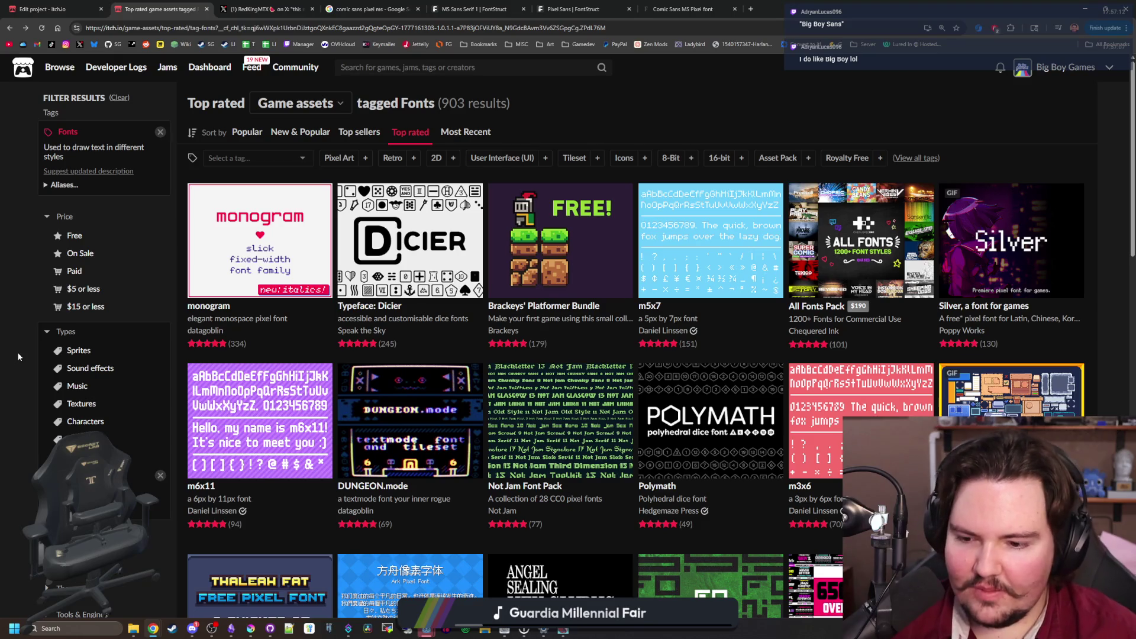
{"action": "key", "text": "ctrl+shift+Tab"}
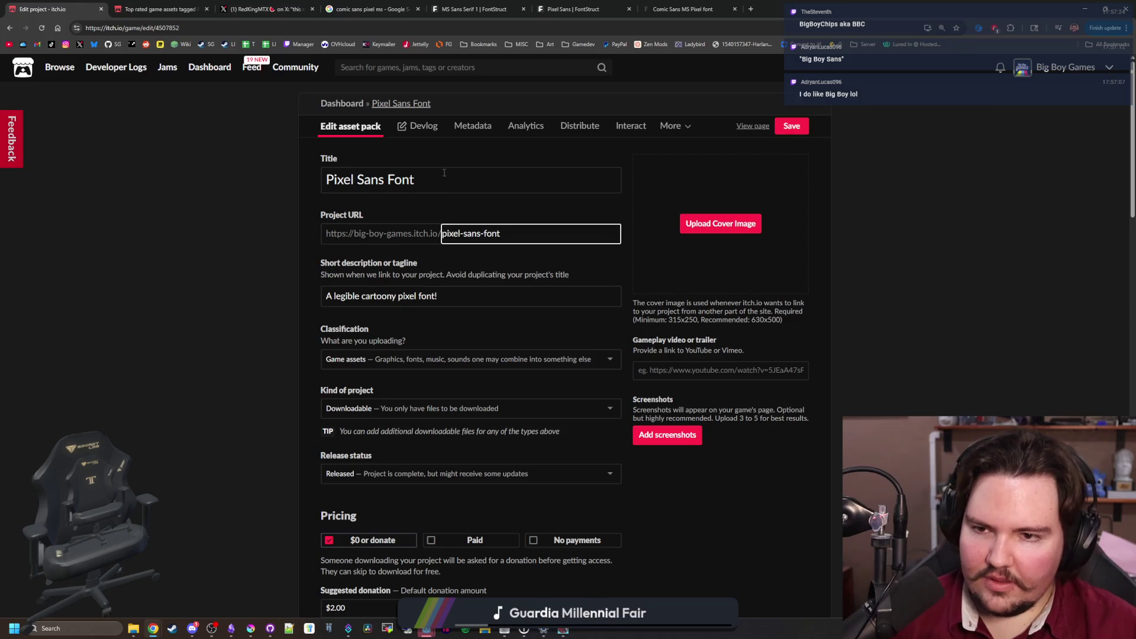
{"action": "key", "text": "shift+Tab"}
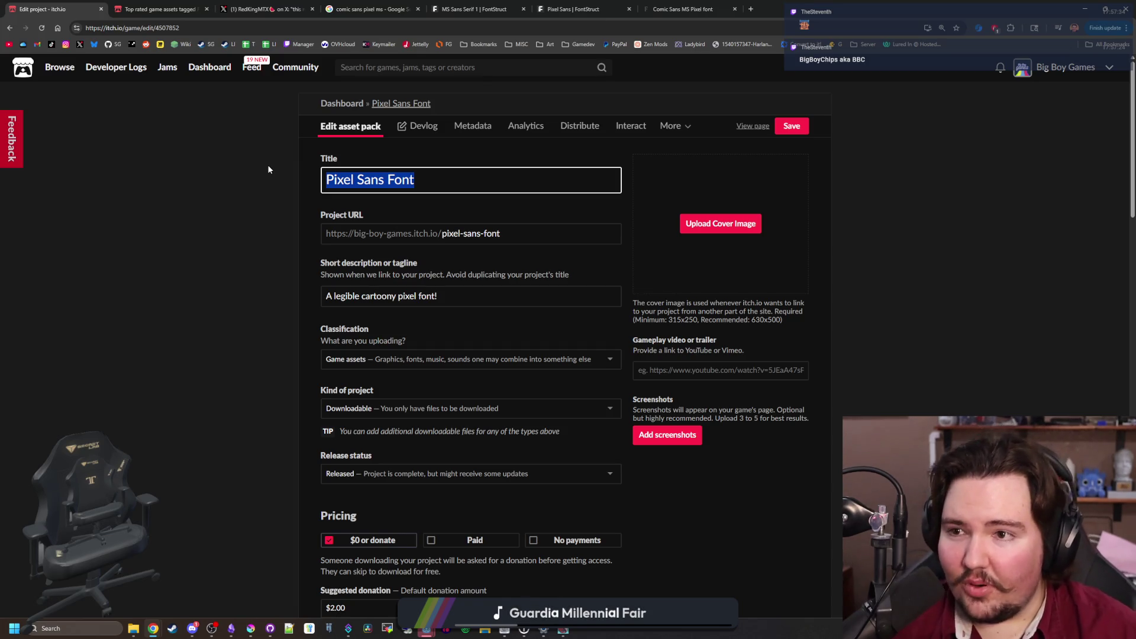
{"action": "left_click", "coordinate": [157, 9]}
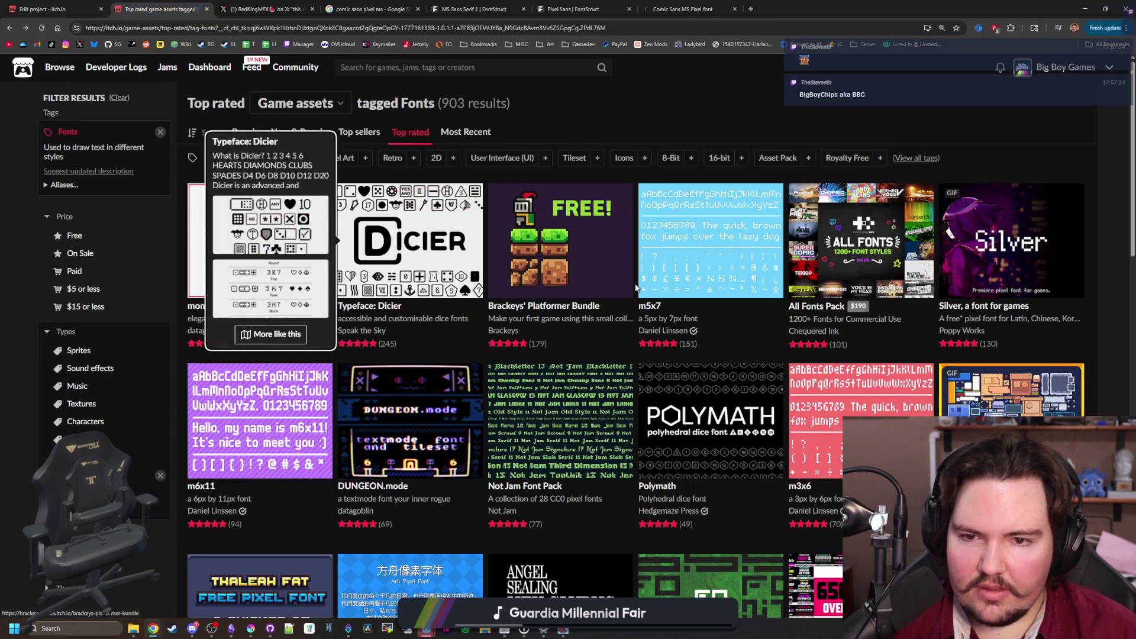
Browse the top-rated font thumbnails, then return to the Pixel Sans Font edit page
{"action": "mouse_move", "coordinate": [695, 231]}
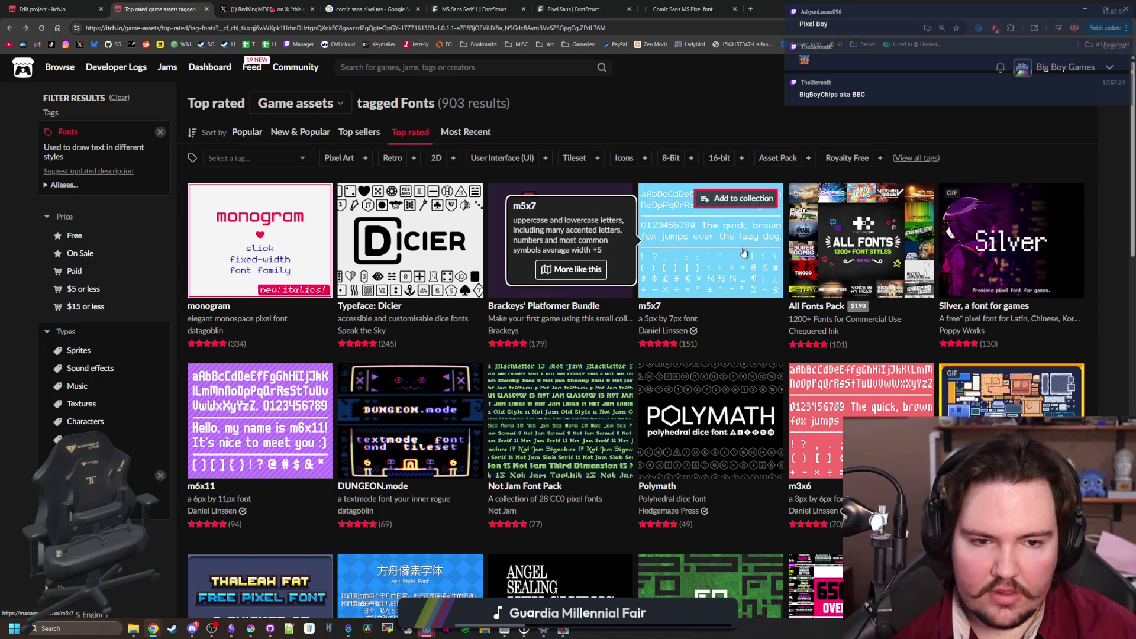
{"action": "mouse_move", "coordinate": [1012, 399]}
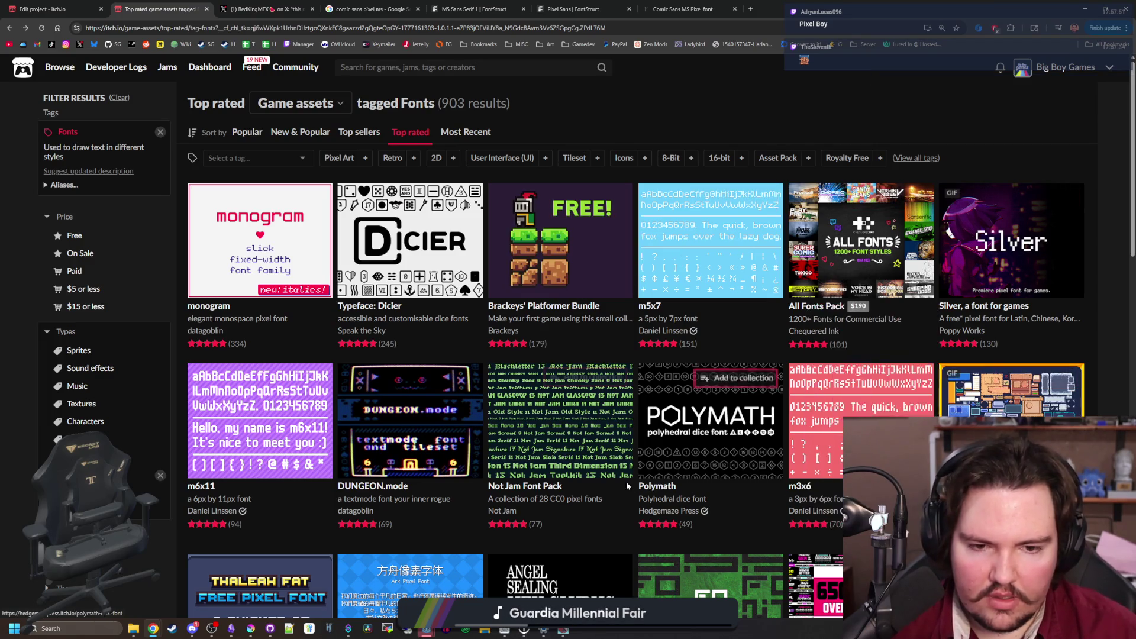
{"action": "mouse_move", "coordinate": [828, 414]}
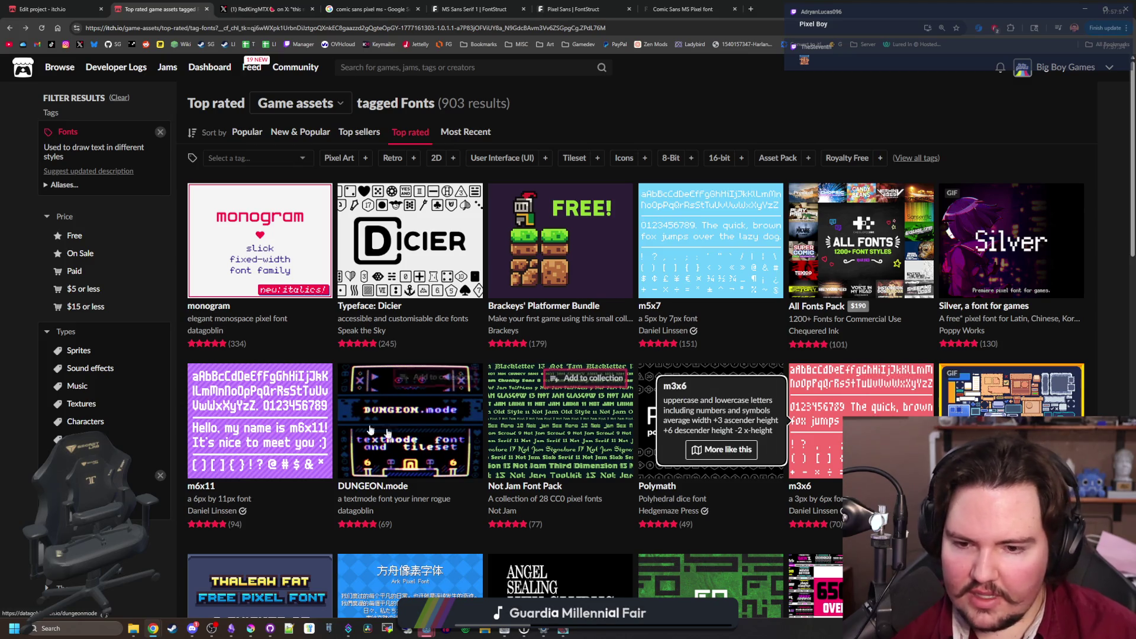
{"action": "scroll", "coordinate": [268, 418], "scroll_direction": "down", "scroll_amount": 2}
{"action": "mouse_move", "coordinate": [268, 417]}
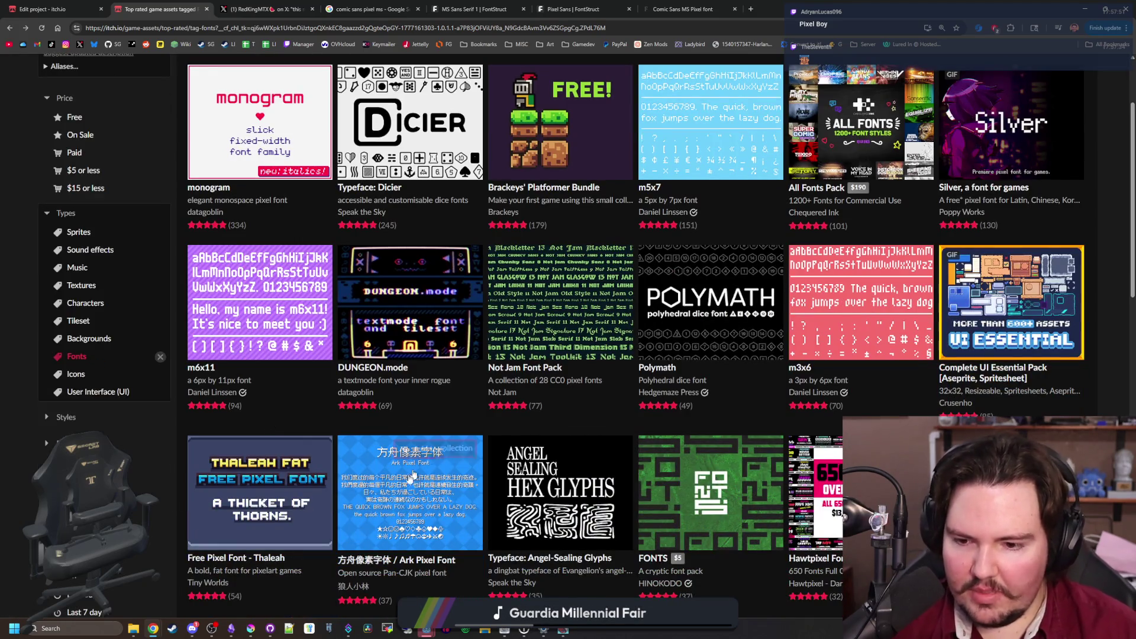
{"action": "mouse_move", "coordinate": [399, 490]}
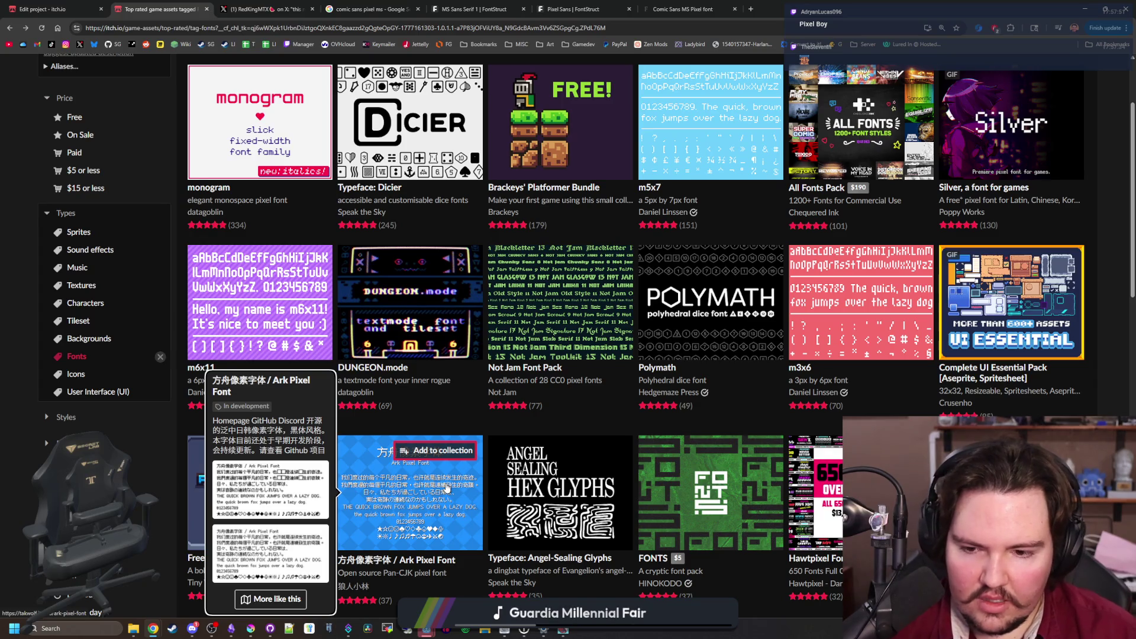
{"action": "scroll", "coordinate": [710, 473], "scroll_direction": "down", "scroll_amount": 3}
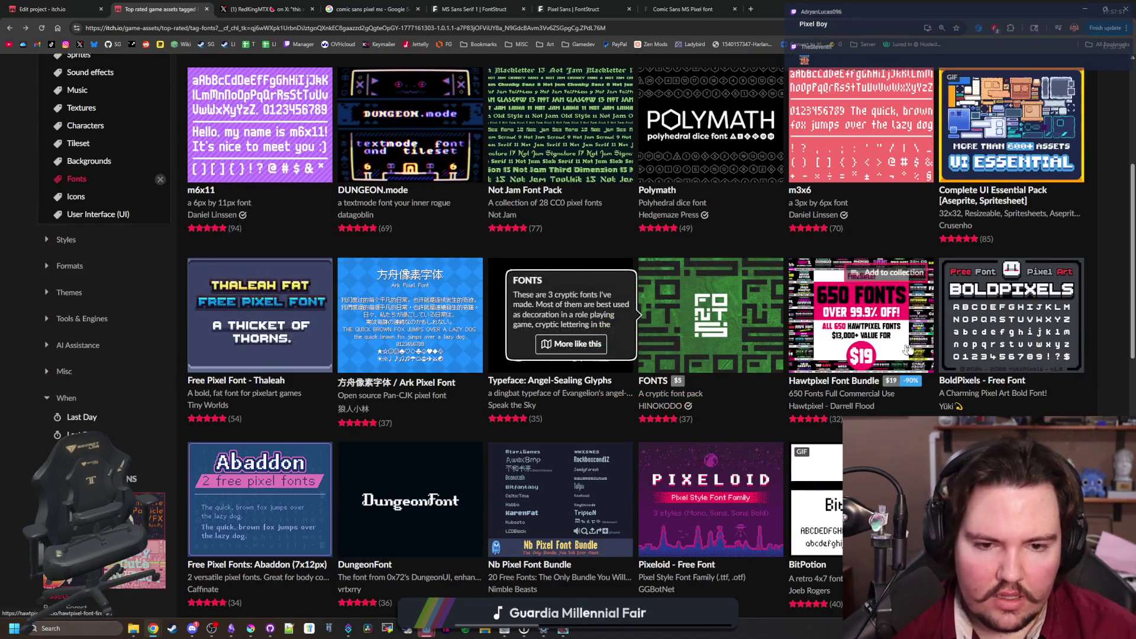
{"action": "scroll", "coordinate": [958, 342], "scroll_direction": "down", "scroll_amount": 3}
{"action": "mouse_move", "coordinate": [395, 327]}
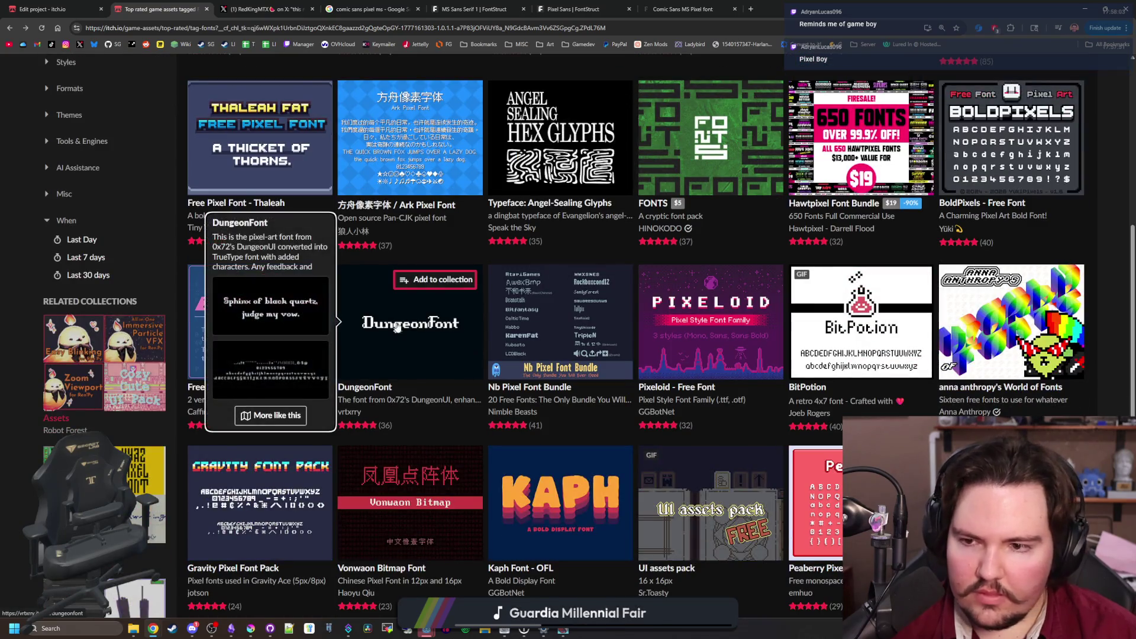
{"action": "scroll", "coordinate": [395, 327], "scroll_direction": "up", "scroll_amount": 8}
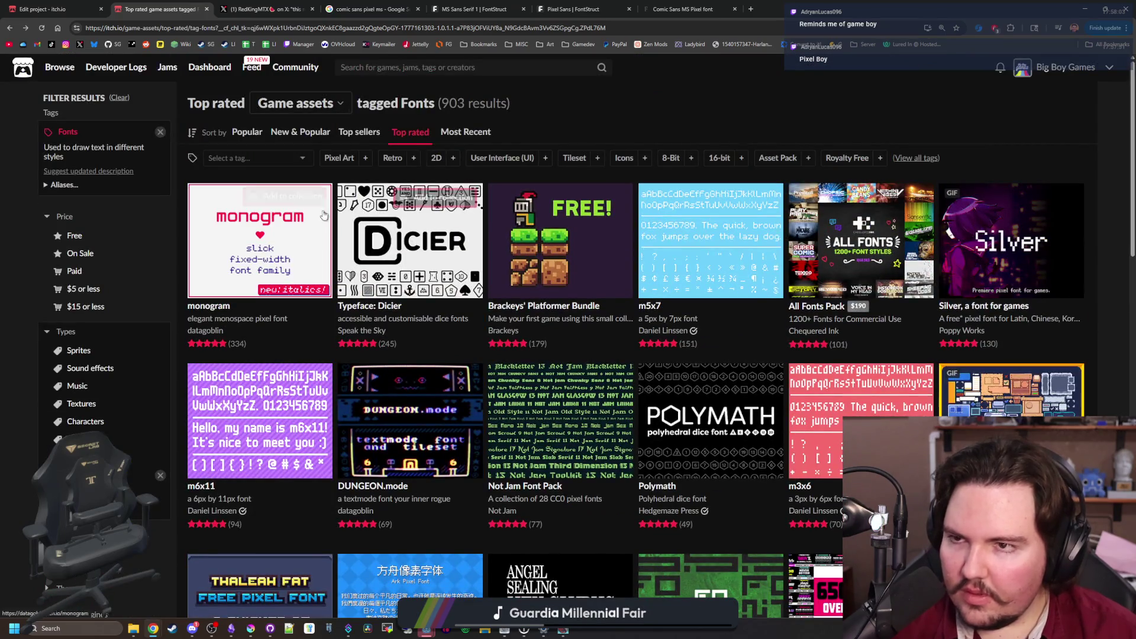
{"action": "left_click", "coordinate": [47, 6]}
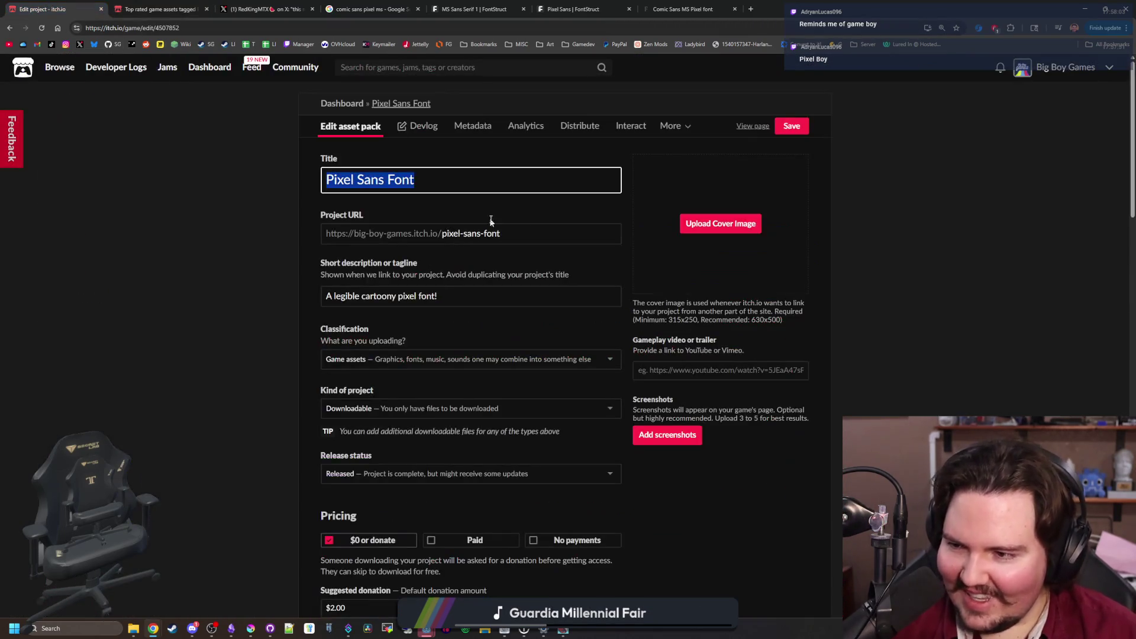
Select the whole Pixel Sans Font title text and delete it
{"action": "left_click_drag", "start_coordinate": [462, 183], "coordinate": [317, 171]}
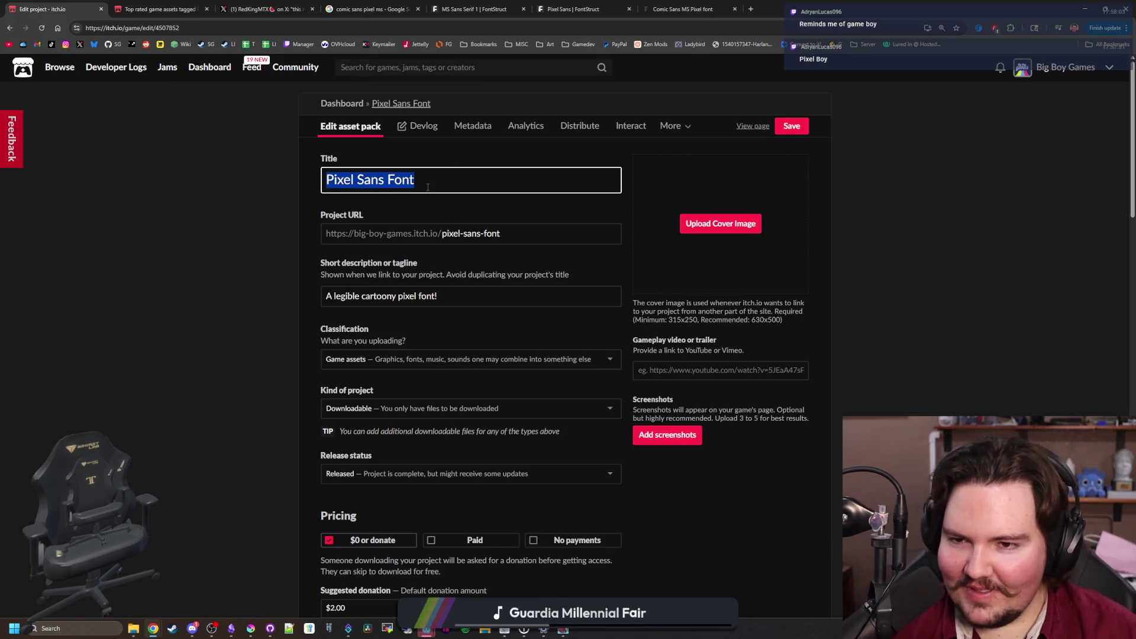
{"action": "left_click_drag", "start_coordinate": [416, 180], "coordinate": [298, 181]}
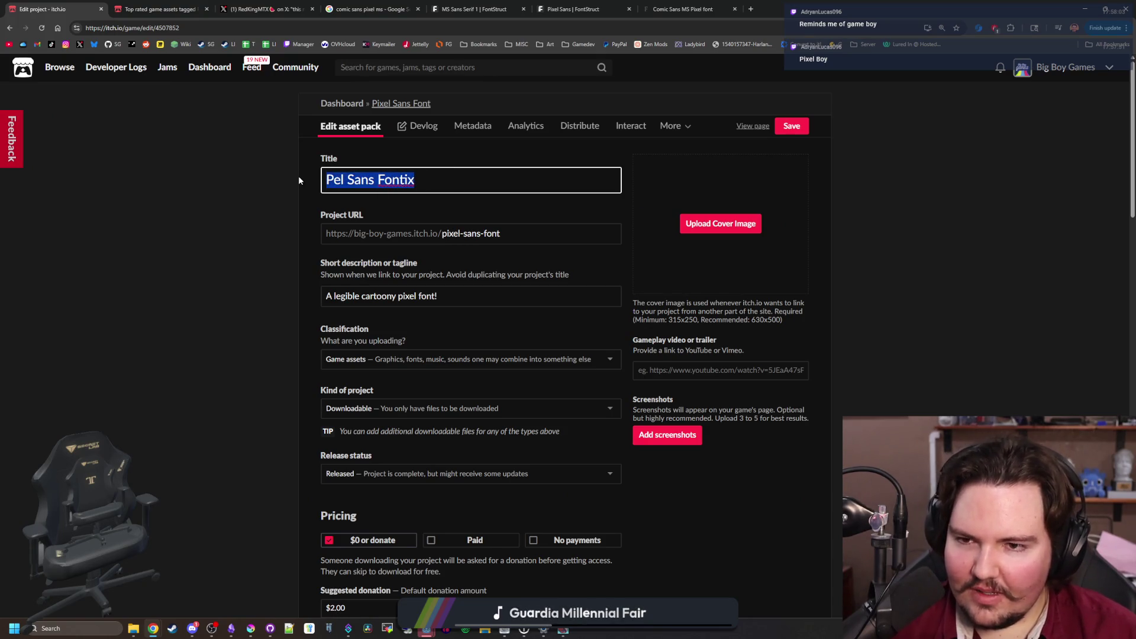
{"action": "key", "text": "BackSpace"}
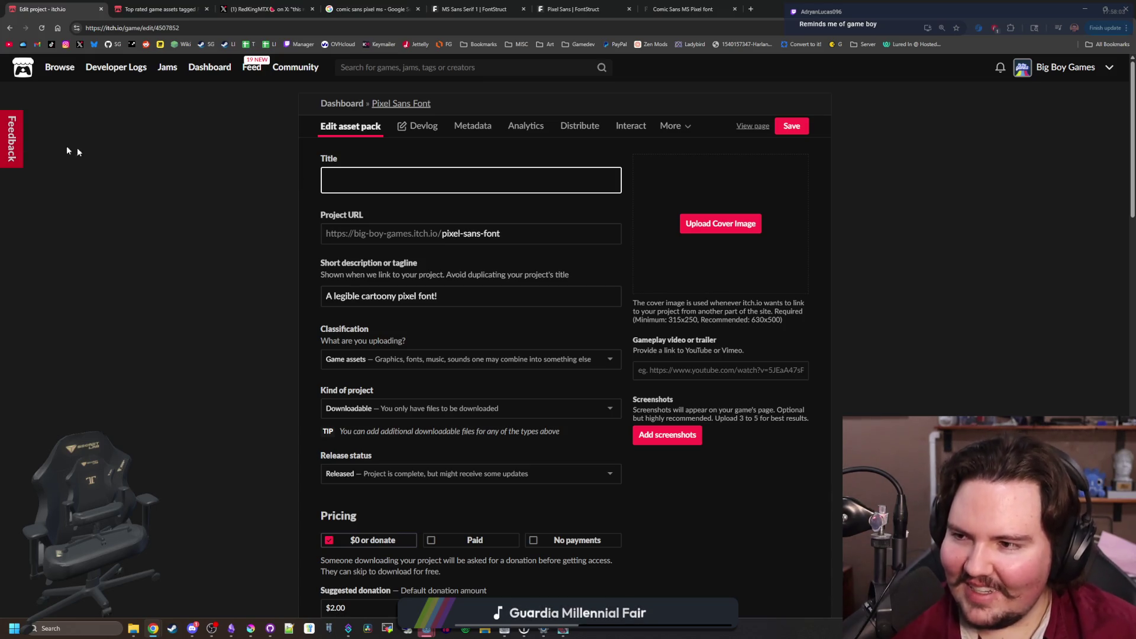
Enter 'Pixel Chips Fonts' as the project title, then return to the Top rated Fonts listing
{"action": "left_click", "coordinate": [144, 197]}
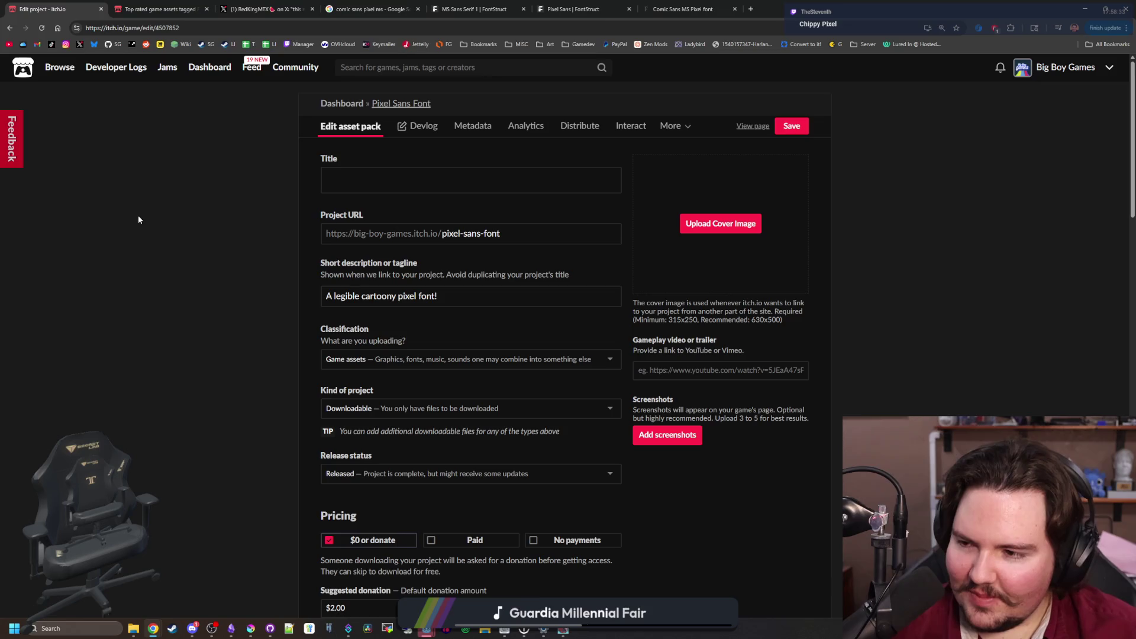
{"action": "left_click", "coordinate": [365, 185]}
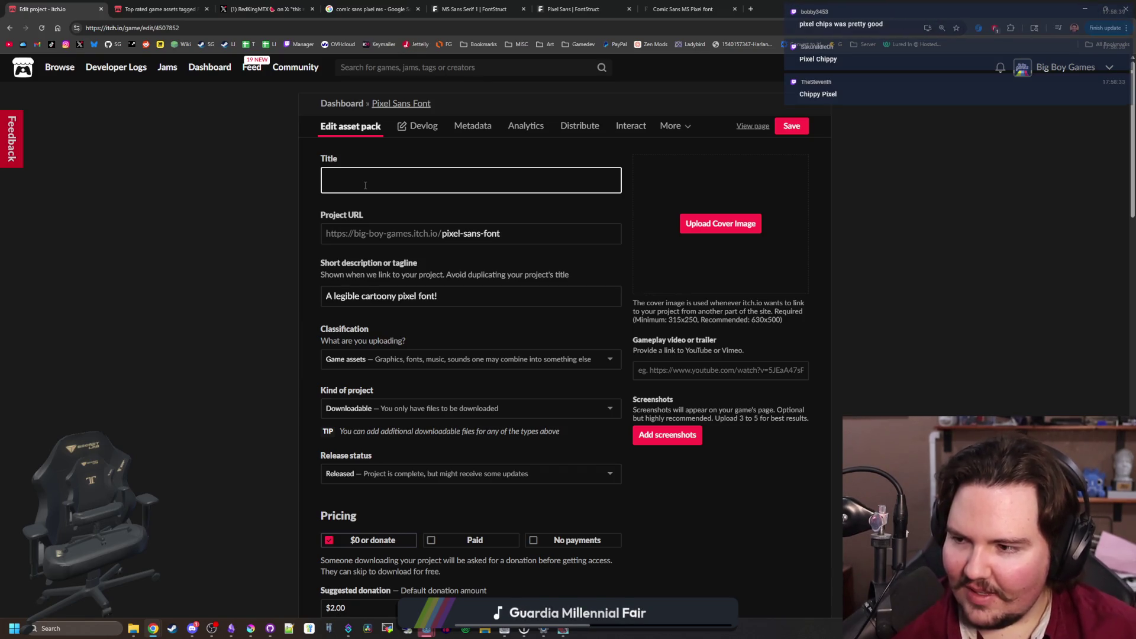
{"action": "type", "text": "Pixel Chips"}
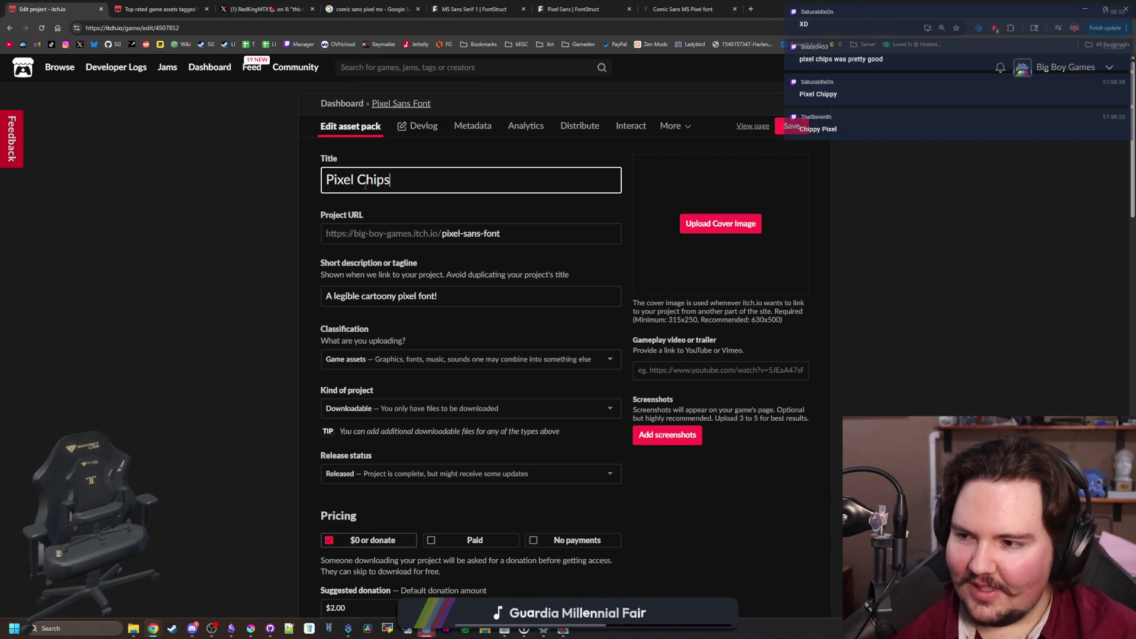
{"action": "type", "text": " Fonts"}
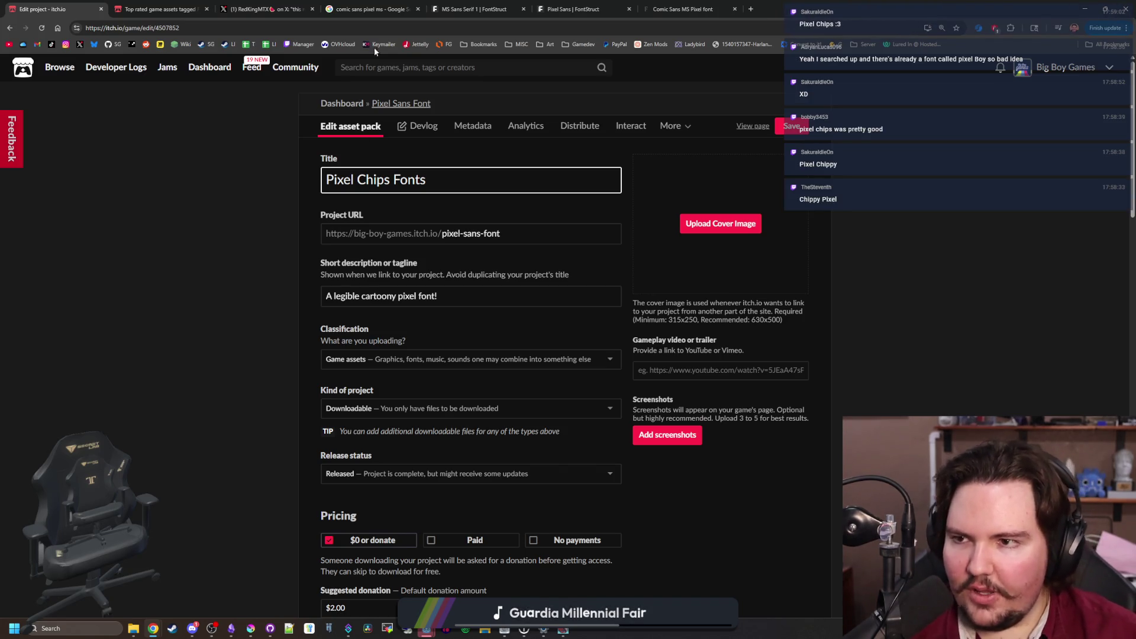
{"action": "left_click", "coordinate": [156, 9]}
{"action": "left_click", "coordinate": [354, 67]}
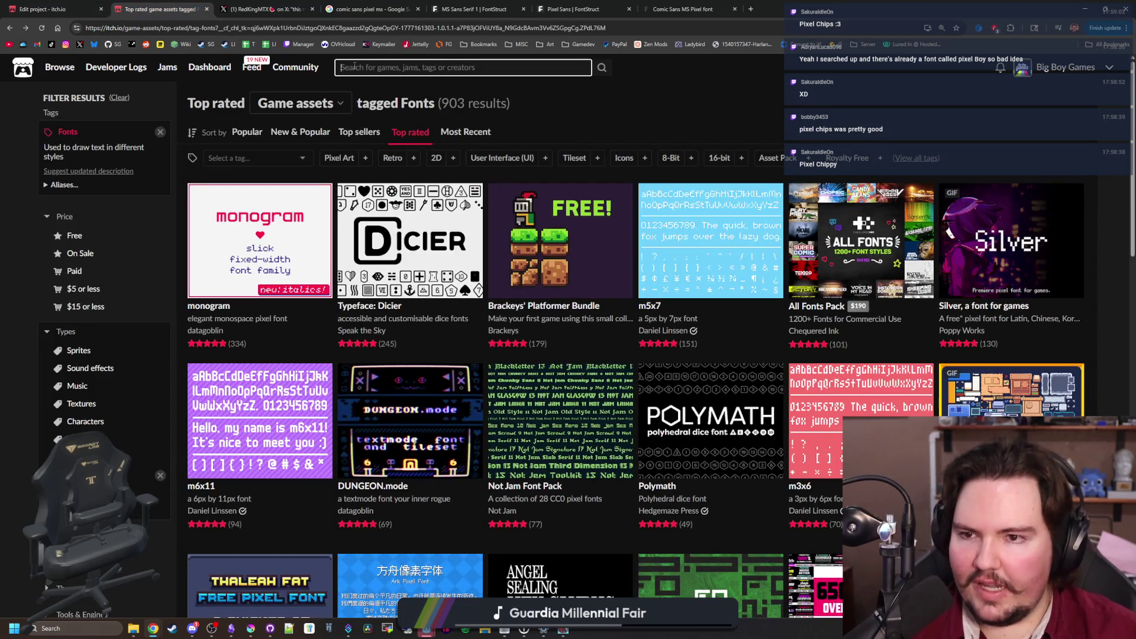
{"action": "type", "text": "pixel chips"}
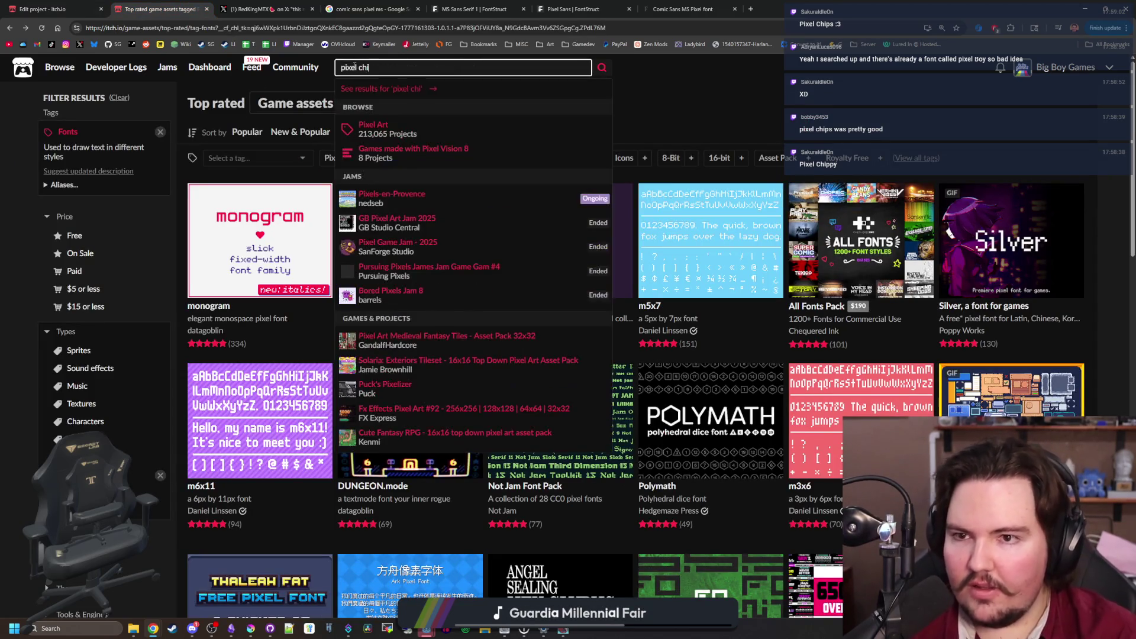
{"action": "key", "text": "Return"}
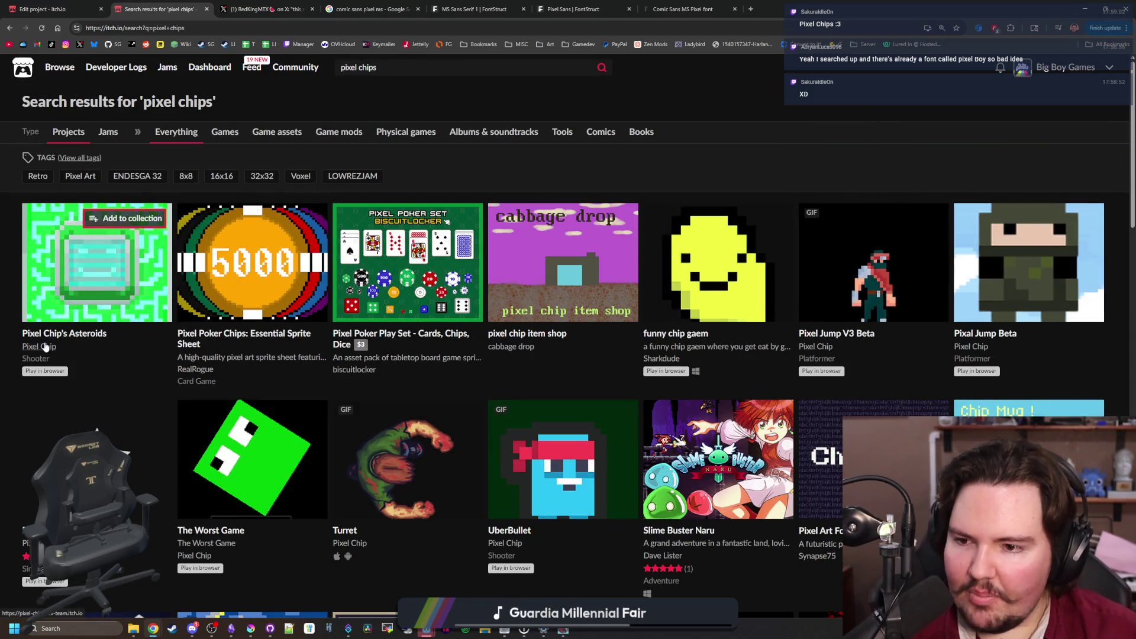
{"action": "mouse_move", "coordinate": [433, 260]}
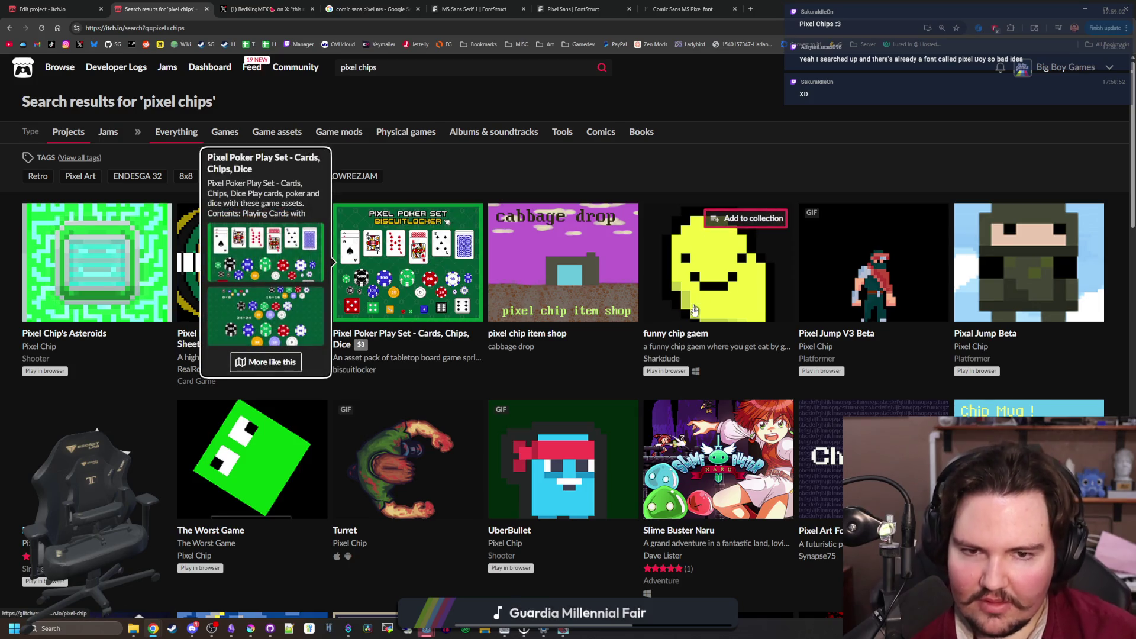
{"action": "mouse_move", "coordinate": [822, 450]}
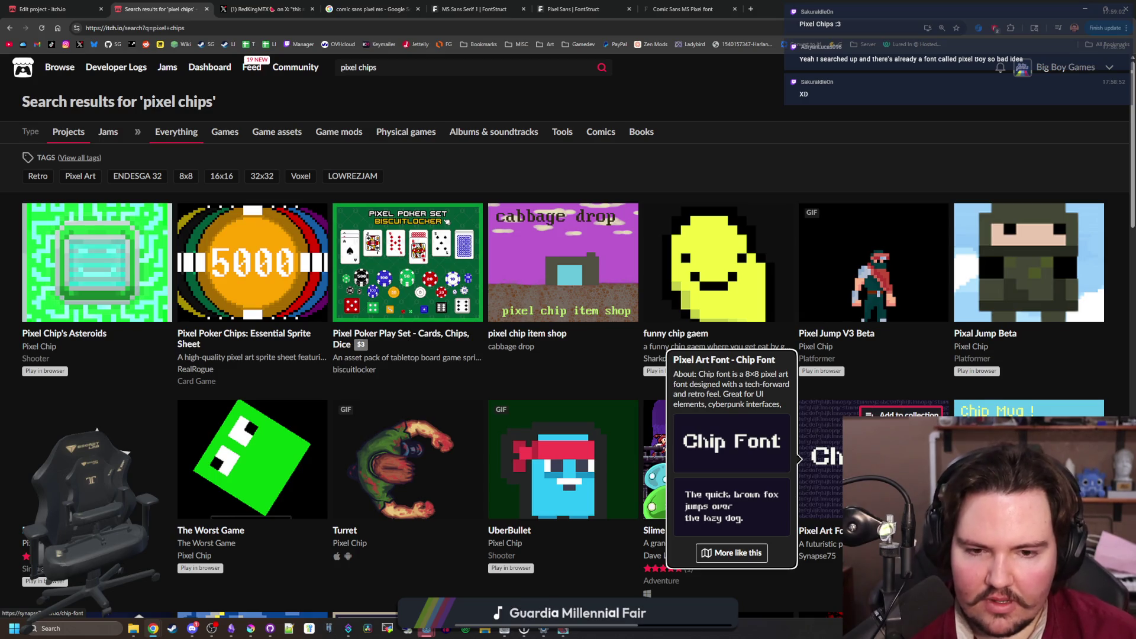
{"action": "scroll", "coordinate": [822, 450], "scroll_direction": "down", "scroll_amount": 3}
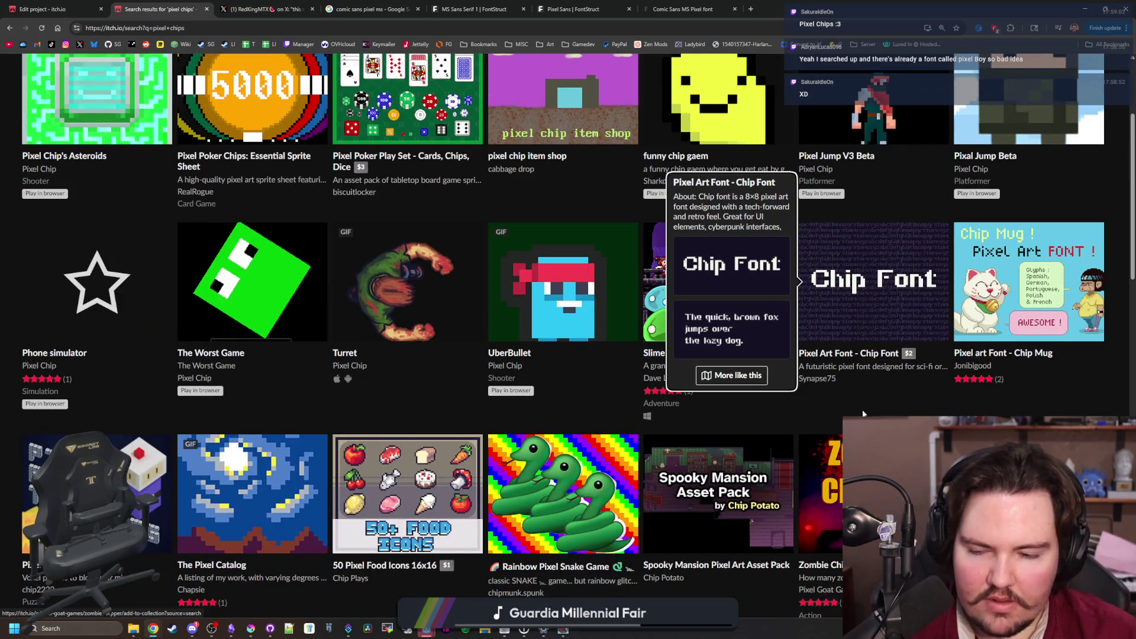
{"action": "scroll", "coordinate": [861, 354], "scroll_direction": "down", "scroll_amount": 6}
{"action": "scroll", "coordinate": [860, 354], "scroll_direction": "down", "scroll_amount": 5}
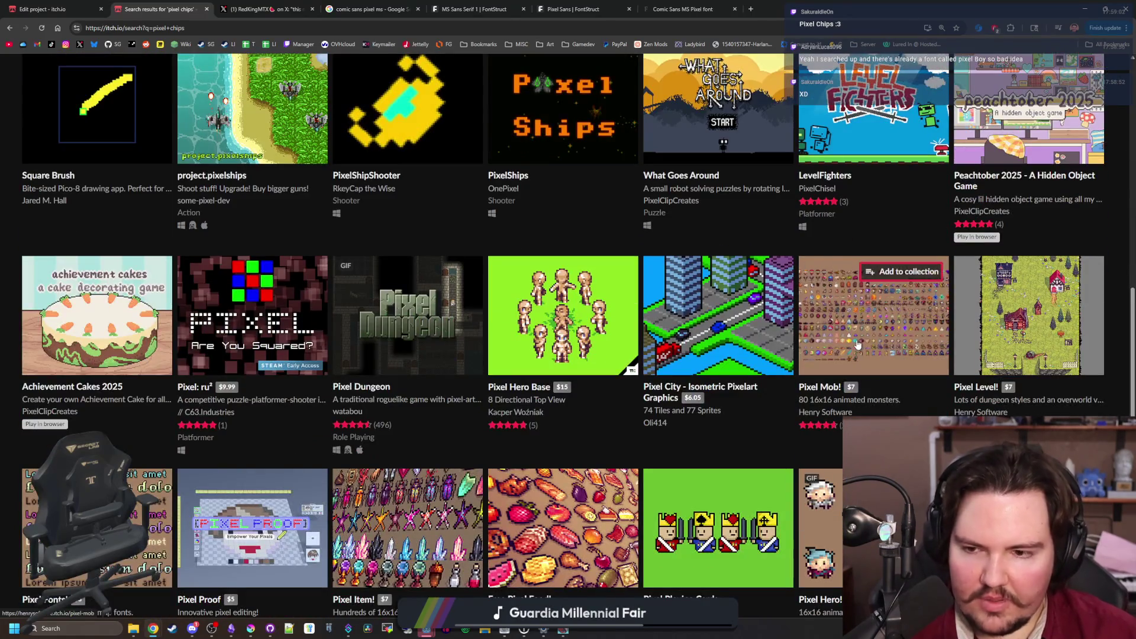
{"action": "key", "text": "alt+Left"}
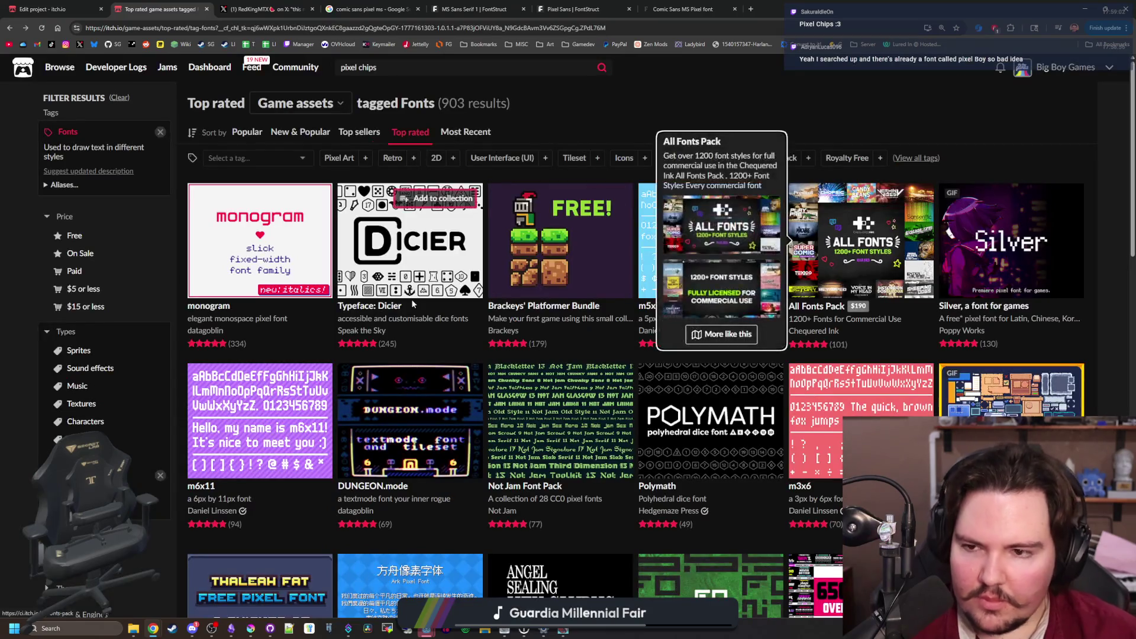
Trim the trailing 's' from the title and look over the top-rated Fonts listing
{"action": "left_click", "coordinate": [77, 4]}
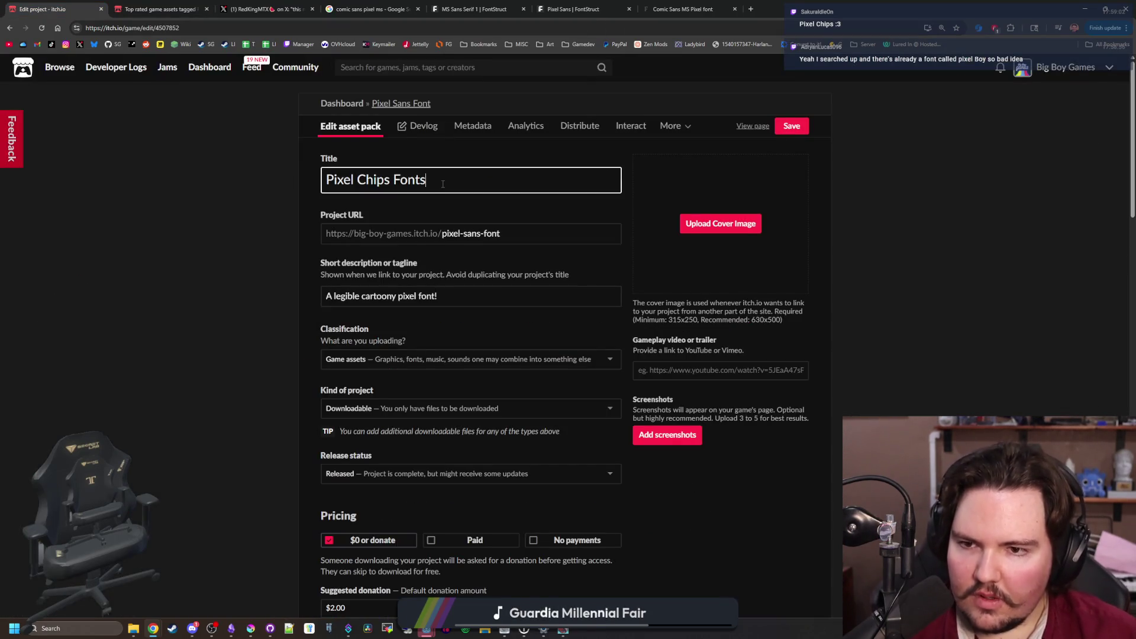
{"action": "key", "text": "BackSpace"}
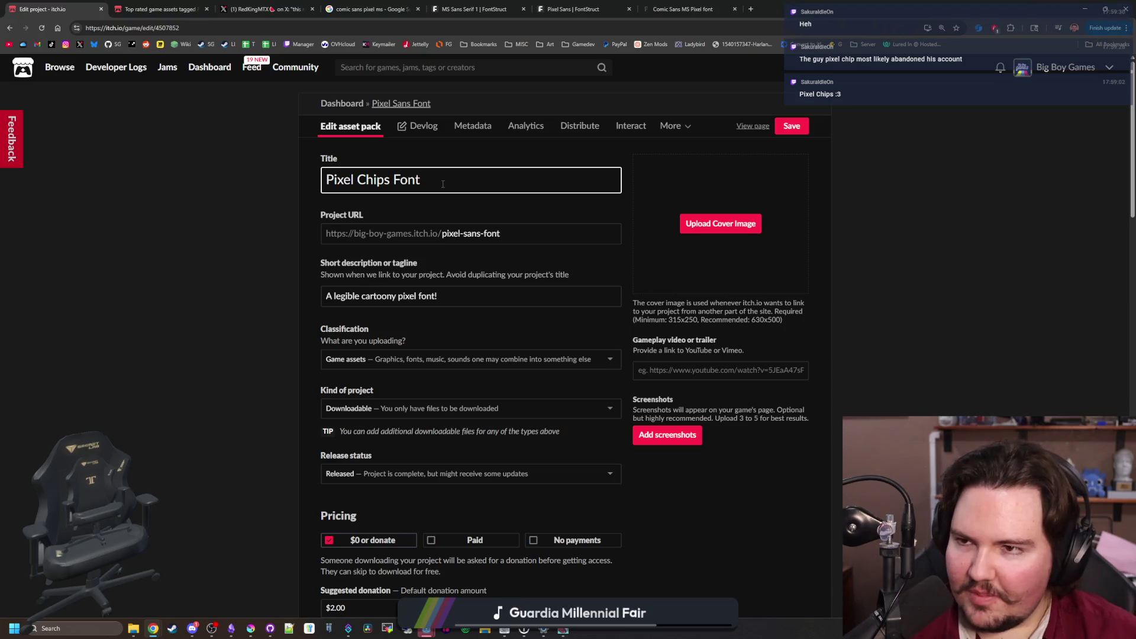
{"action": "left_click", "coordinate": [146, 4]}
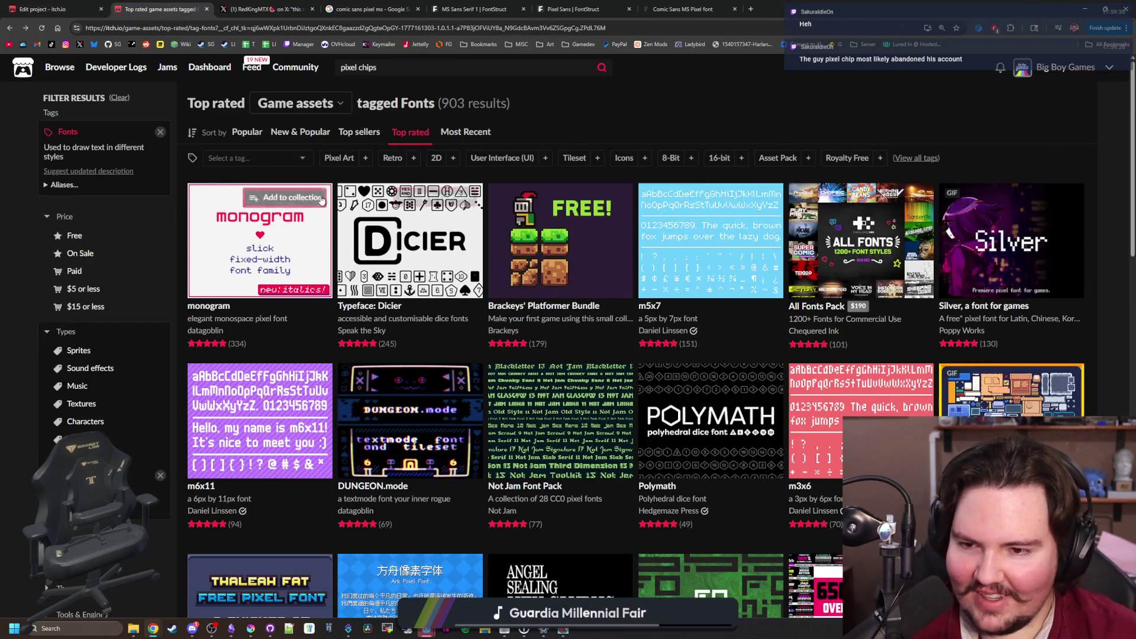
{"action": "scroll", "coordinate": [477, 211], "scroll_direction": "down", "scroll_amount": 5}
{"action": "scroll", "coordinate": [475, 207], "scroll_direction": "down", "scroll_amount": 5}
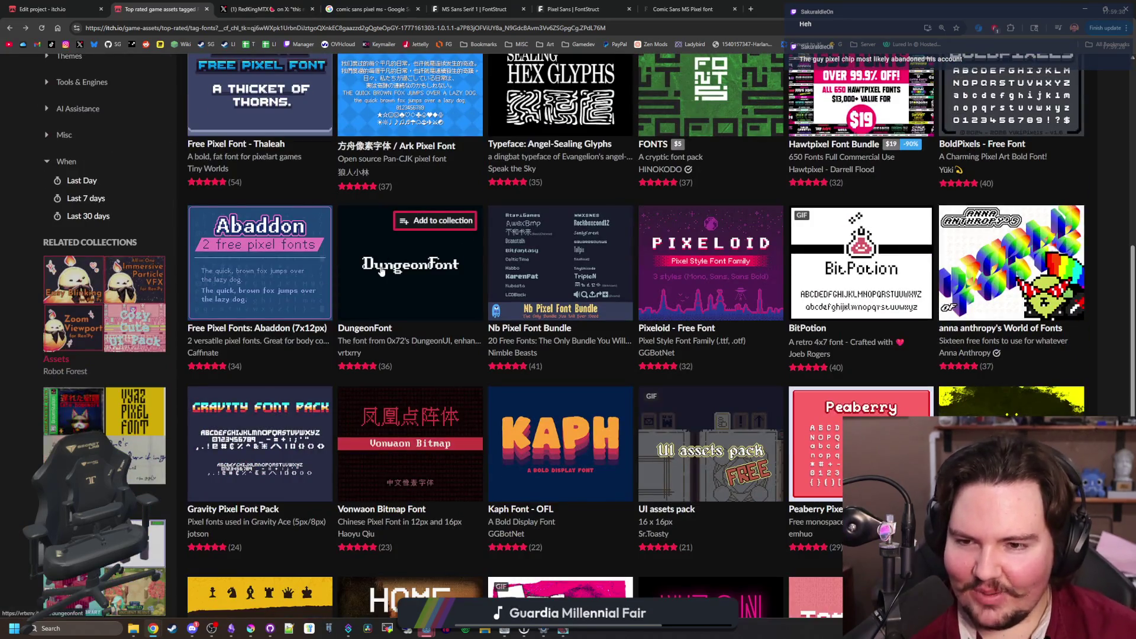
{"action": "scroll", "coordinate": [487, 396], "scroll_direction": "up", "scroll_amount": 5}
{"action": "scroll", "coordinate": [488, 396], "scroll_direction": "up", "scroll_amount": 4}
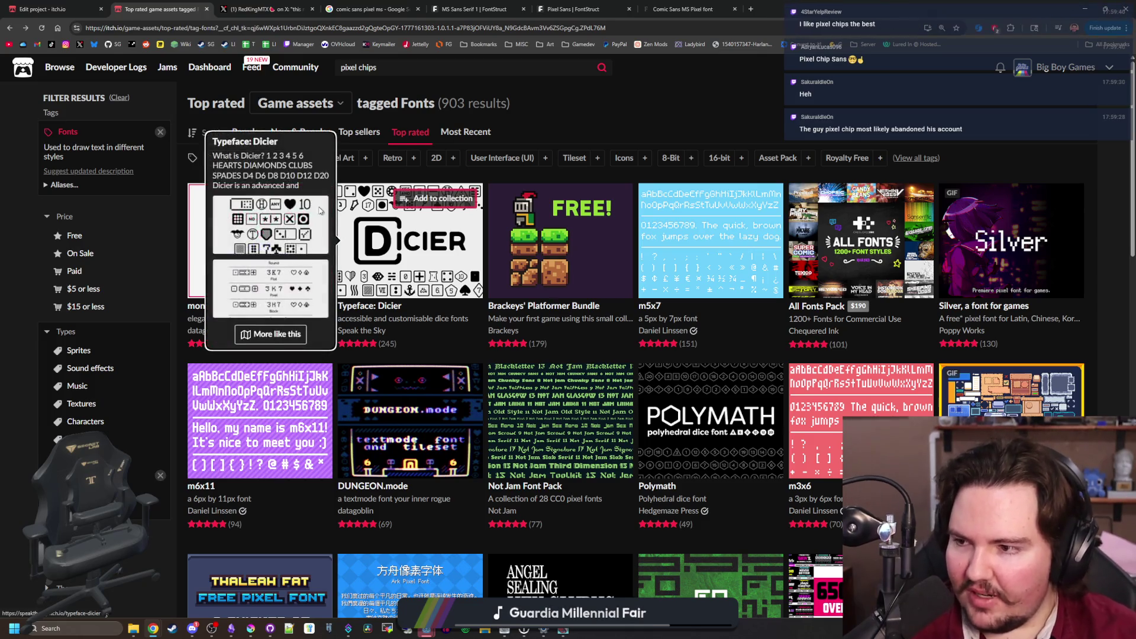
{"action": "left_click", "coordinate": [53, 9]}
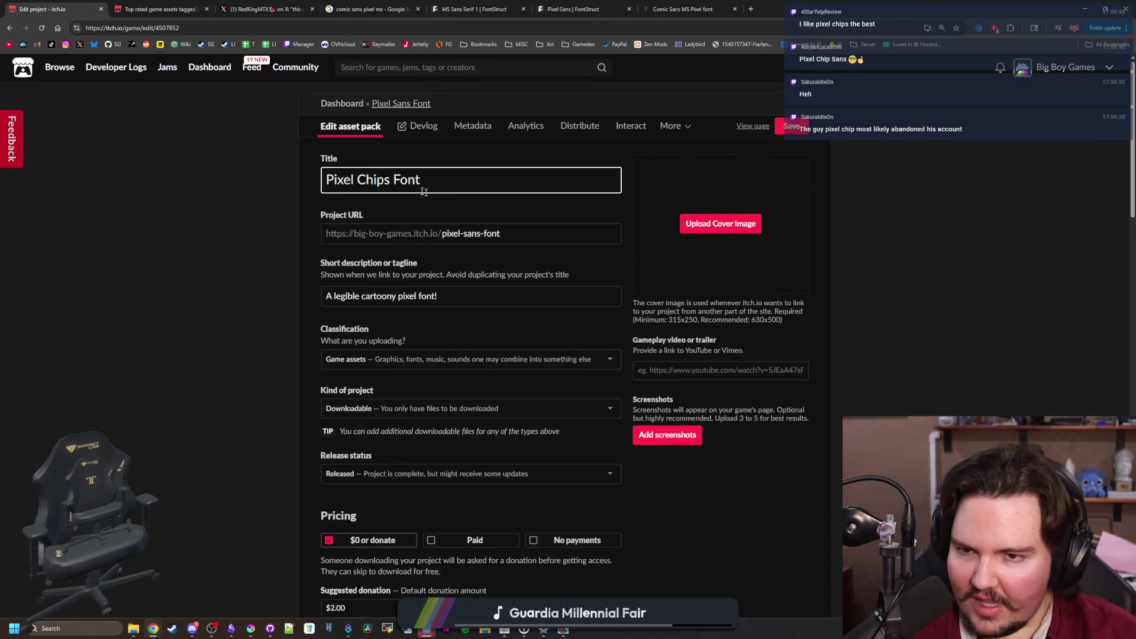
Edit the title to read 'Pixel Chip Sans' by adding Sans and removing the extra letters
{"action": "left_click", "coordinate": [393, 180]}
{"action": "type", "text": "Sans"}
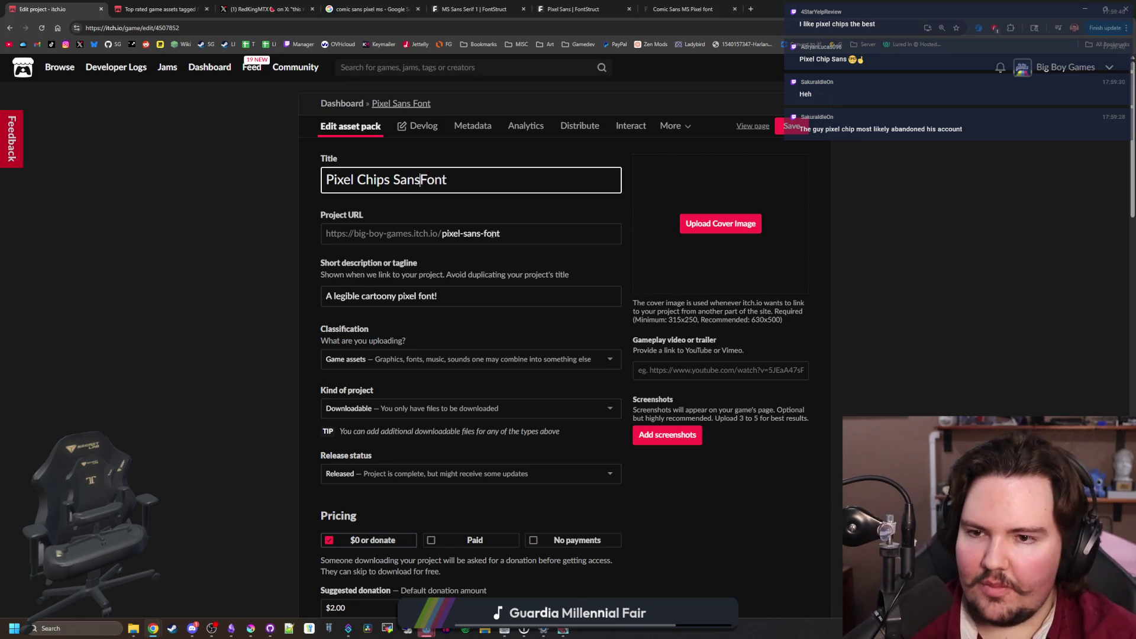
{"action": "key", "text": "Left"}
{"action": "key", "text": "Left"}
{"action": "key", "text": "BackSpace"}
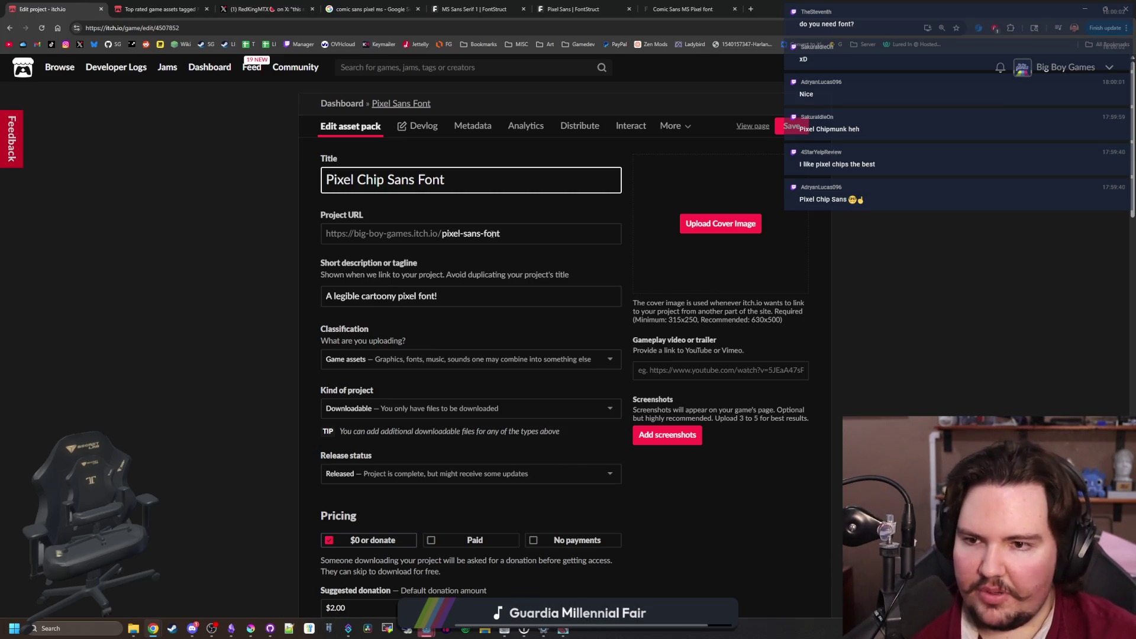
{"action": "key", "text": "ctrl+Tab"}
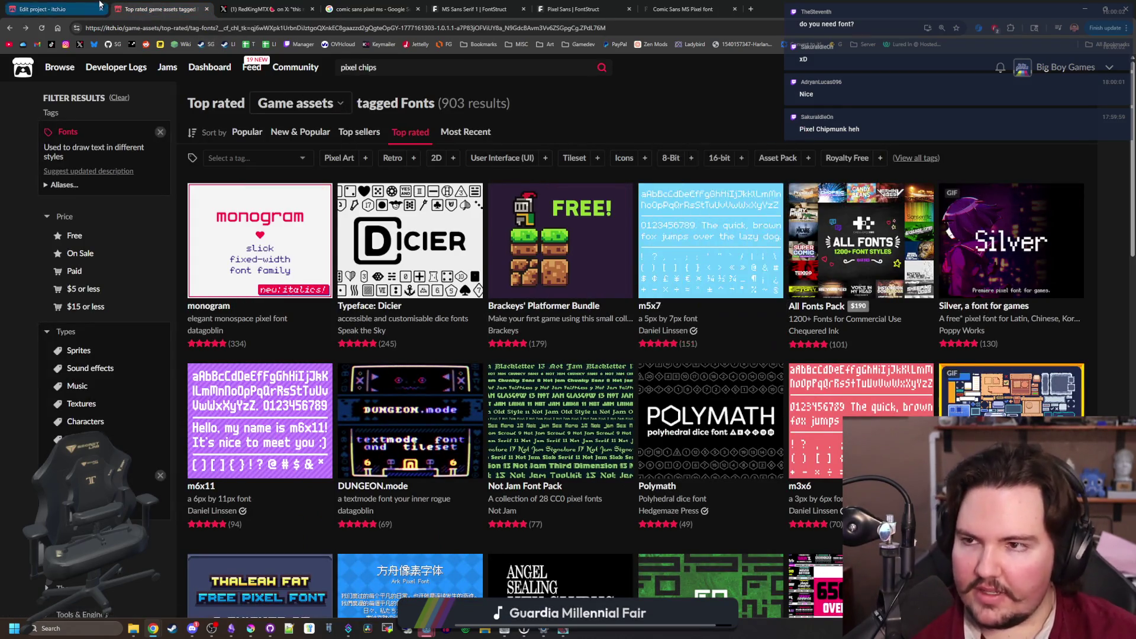
{"action": "key", "text": "ctrl+shift+Tab"}
{"action": "key", "text": "BackSpace"}
{"action": "key", "text": "BackSpace"}
{"action": "key", "text": "BackSpace"}
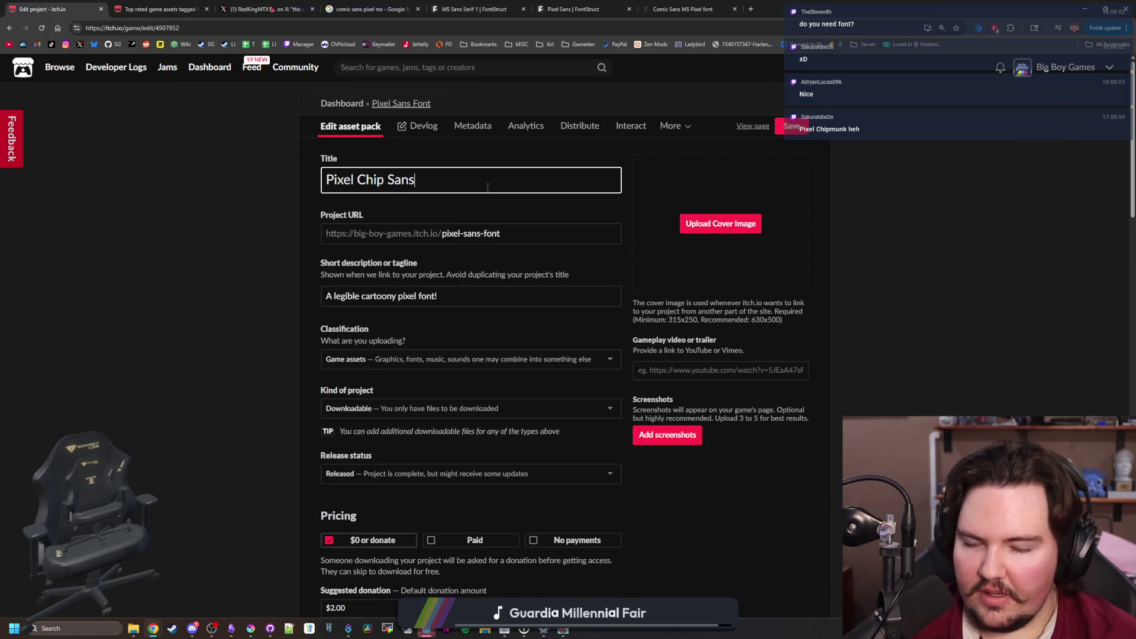
{"action": "left_click", "coordinate": [149, 304]}
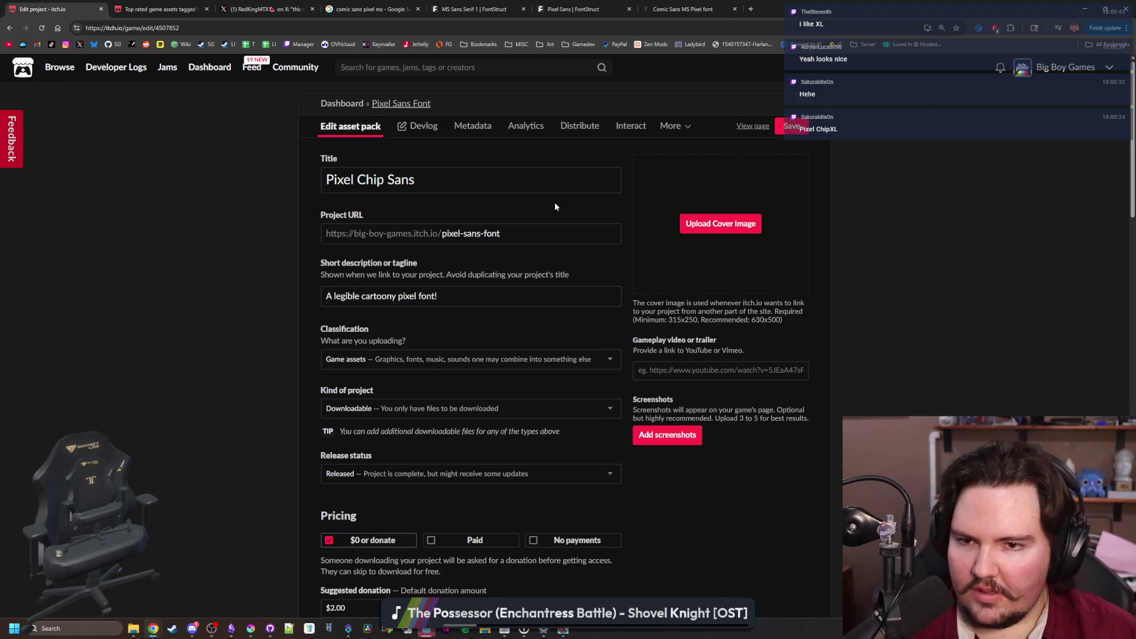
Change the title from 'Pixel Chip Sans' to 'Pixel ChipXL'
{"action": "left_click", "coordinate": [520, 178]}
{"action": "key", "text": "BackSpace"}
{"action": "key", "text": "BackSpace"}
{"action": "key", "text": "BackSpace"}
{"action": "type", "text": "XL"}
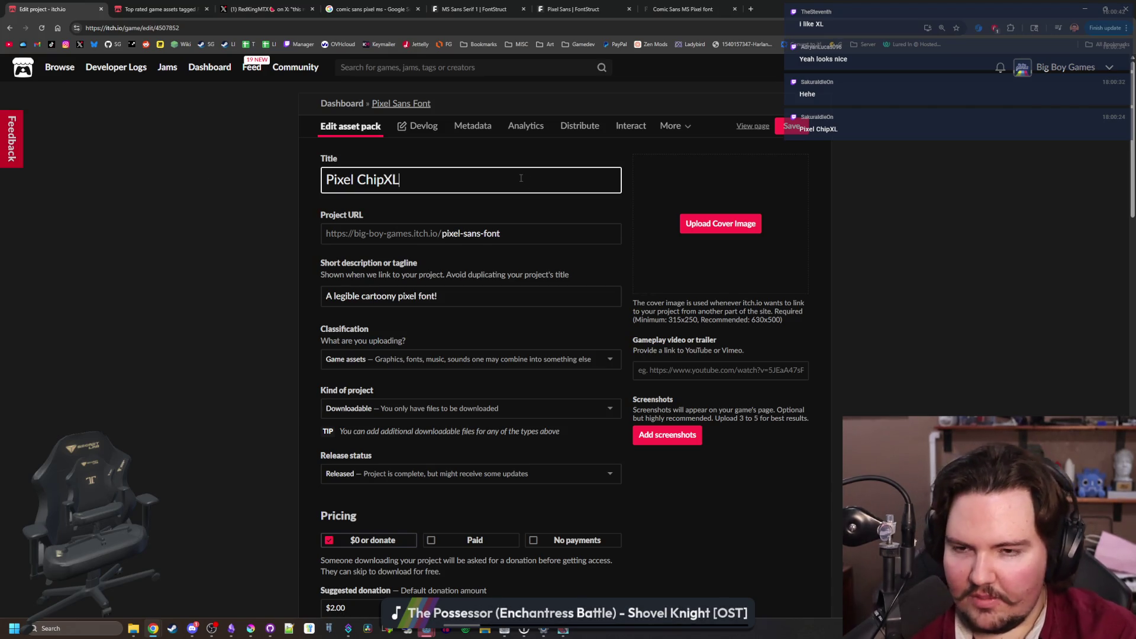
{"action": "left_click", "coordinate": [278, 267]}
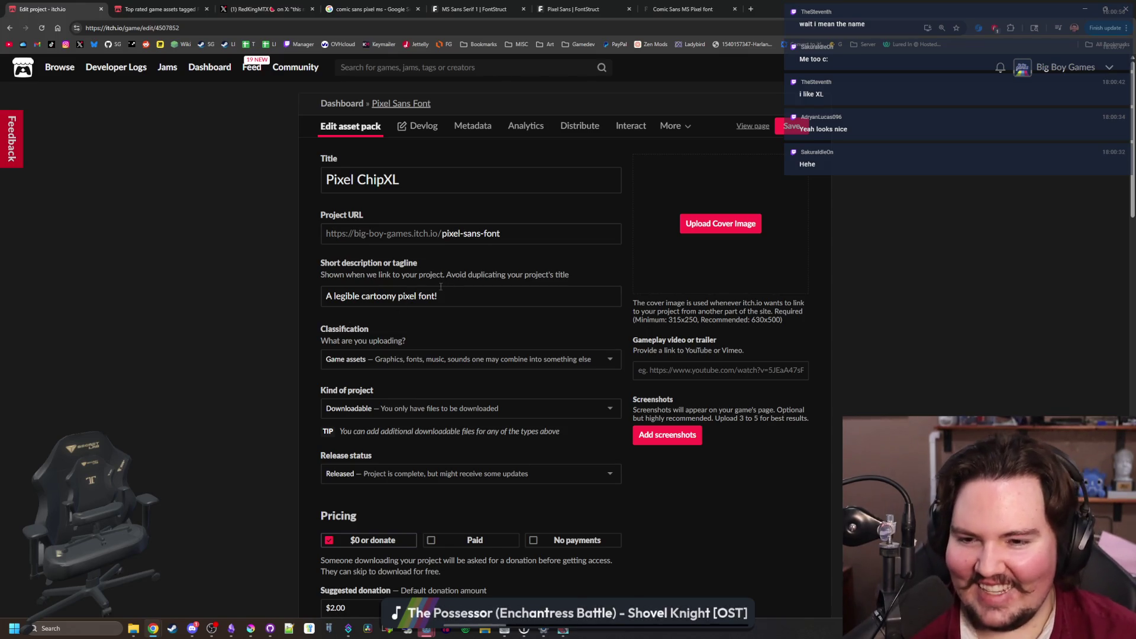
Extend the tagline to 'A legible cartoony pixel font with extended character sets!'
{"action": "left_click", "coordinate": [445, 295]}
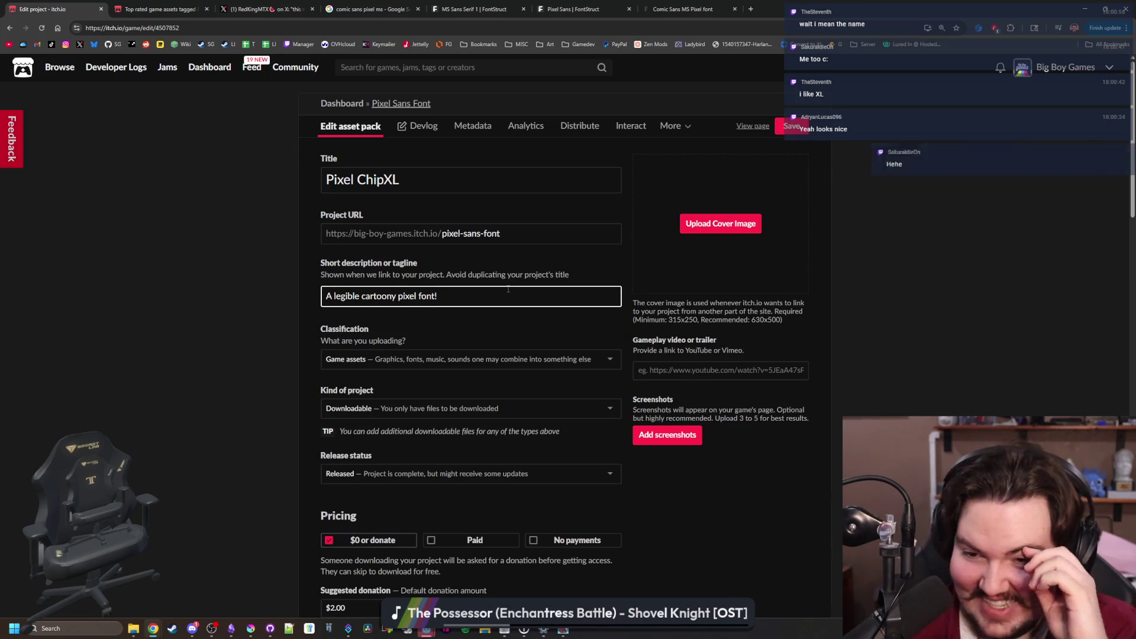
{"action": "key", "text": "BackSpace"}
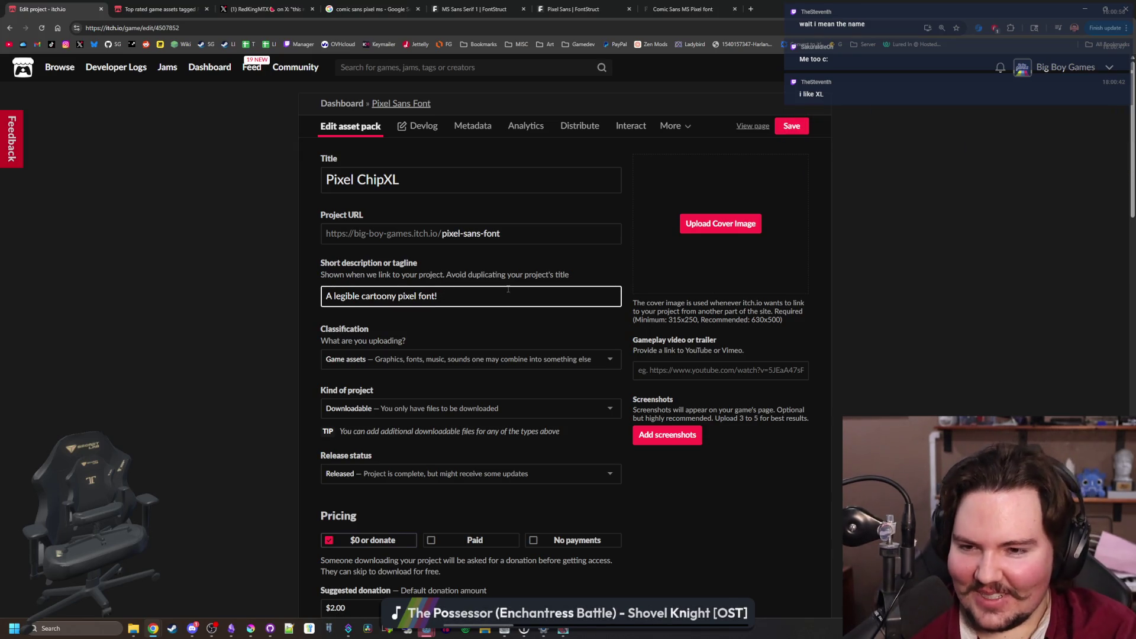
{"action": "type", "text": "with "}
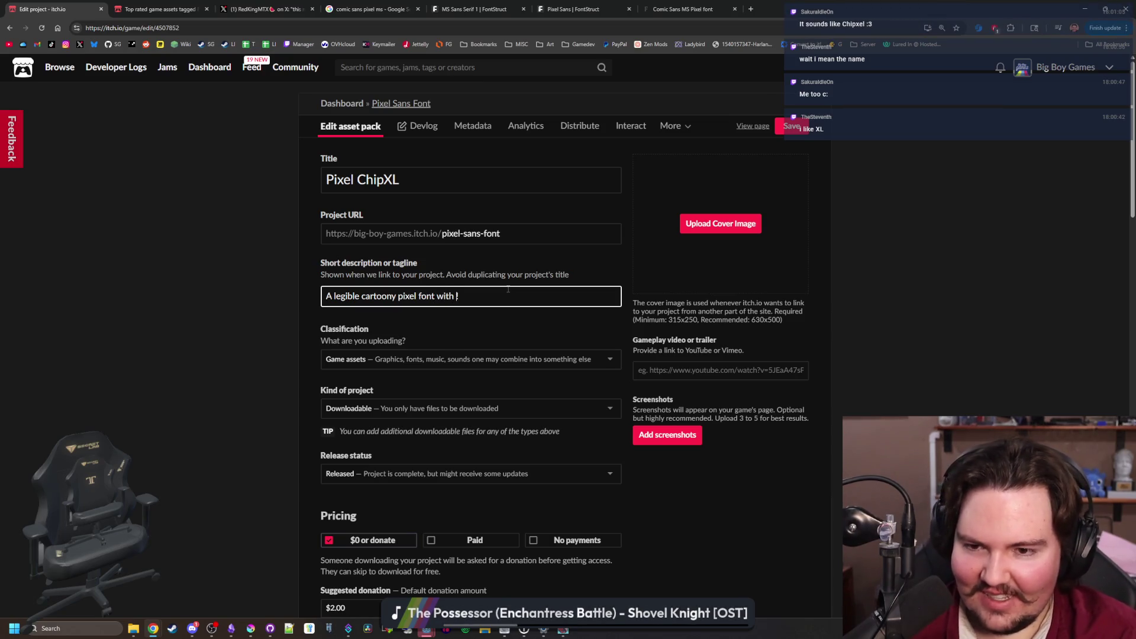
{"action": "type", "text": "extended charac"}
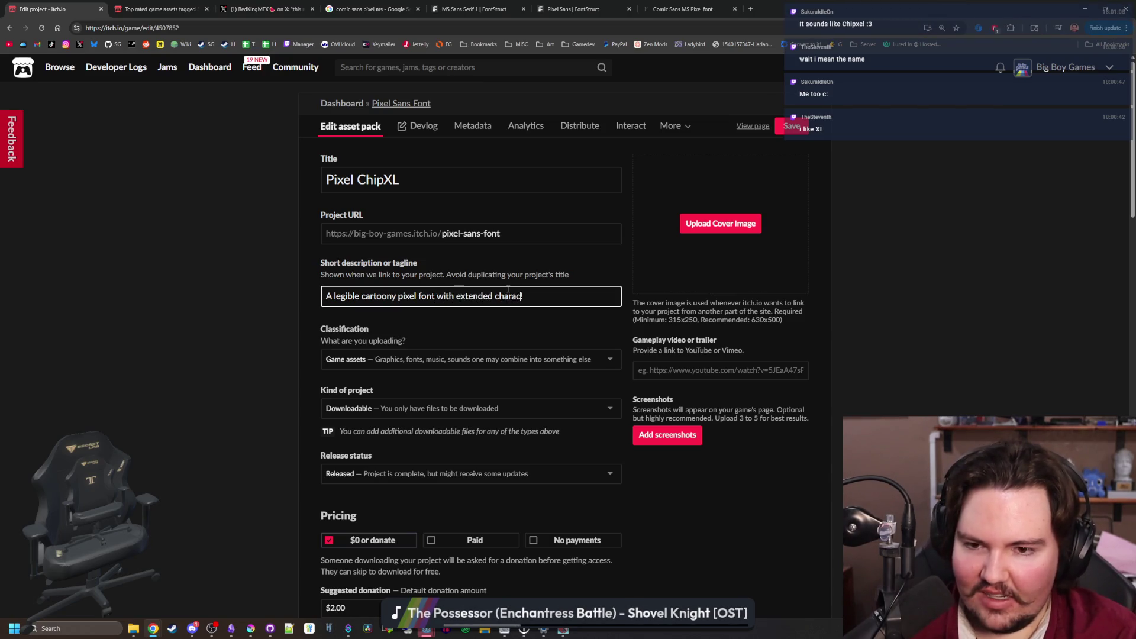
{"action": "type", "text": "ter sets!"}
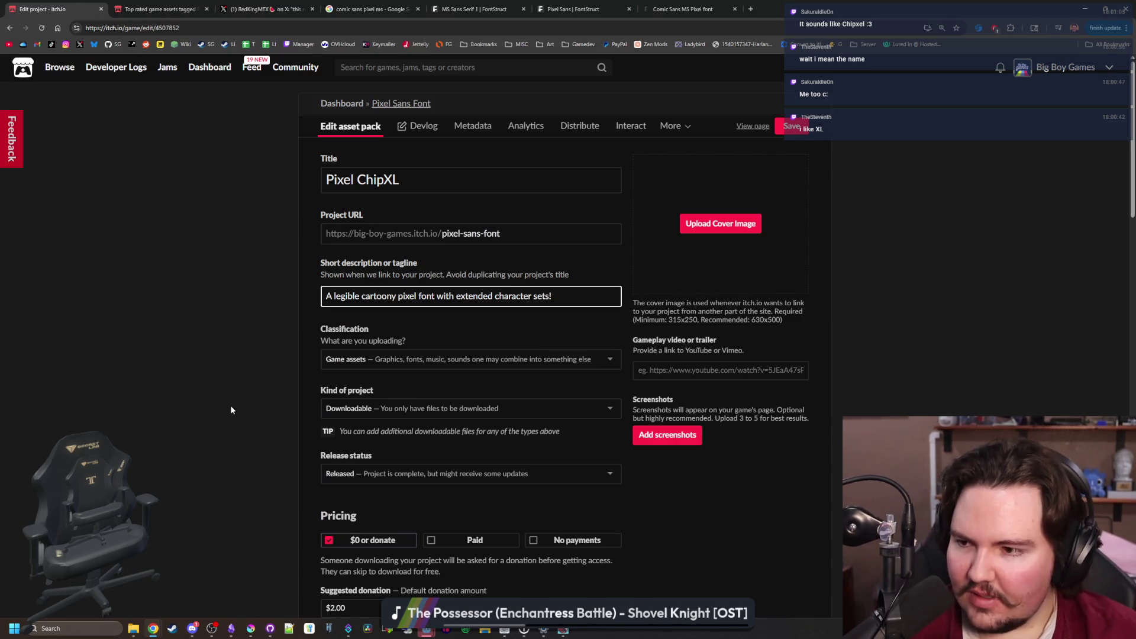
{"action": "left_click", "coordinate": [165, 236]}
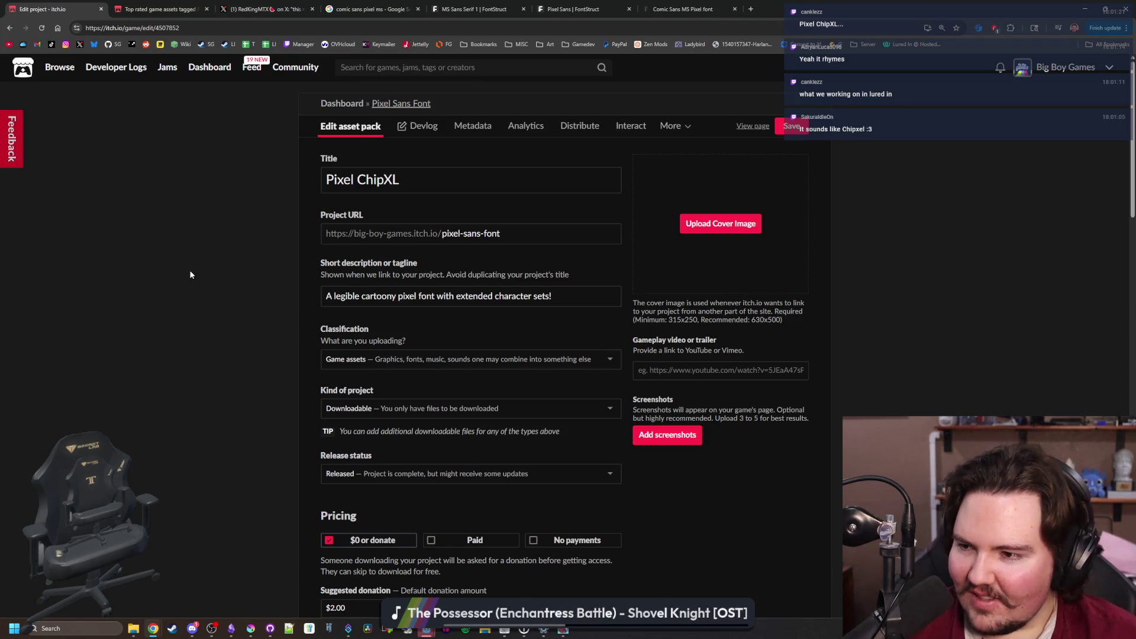
Recheck the 'Pixel ChipXL' title field without changing it
{"action": "left_click", "coordinate": [414, 181]}
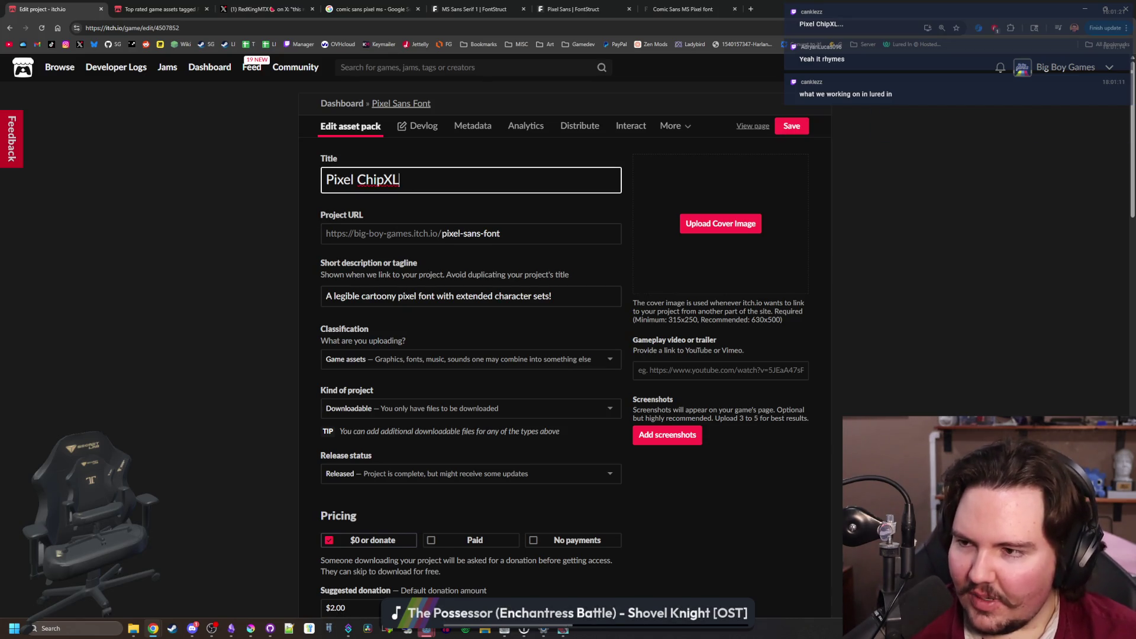
{"action": "left_click", "coordinate": [204, 507]}
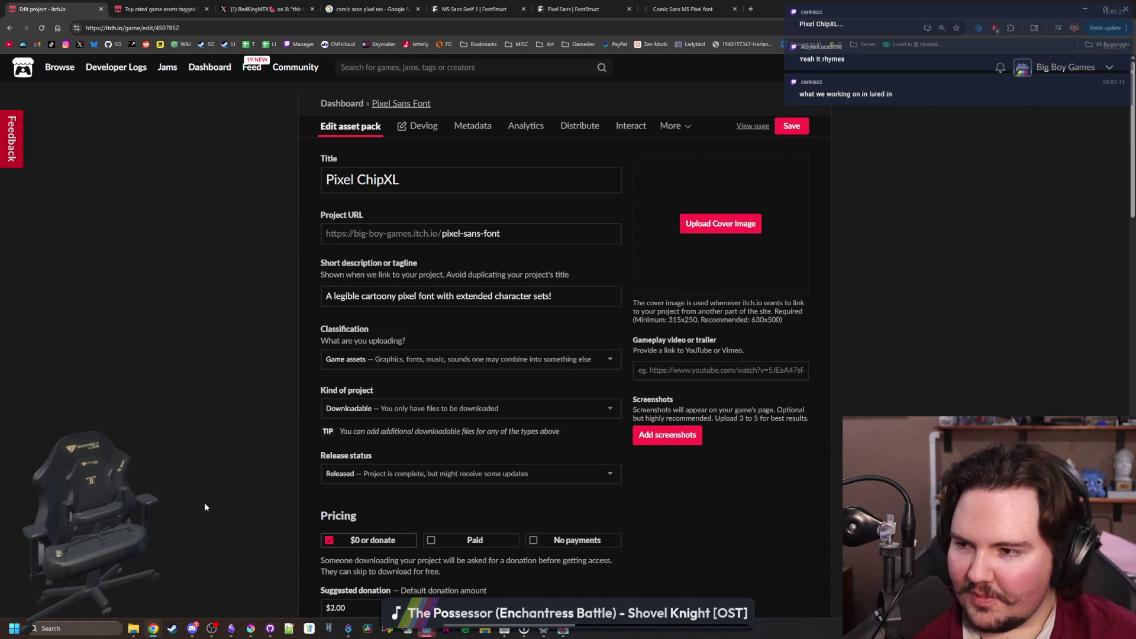
{"action": "left_click", "coordinate": [456, 184]}
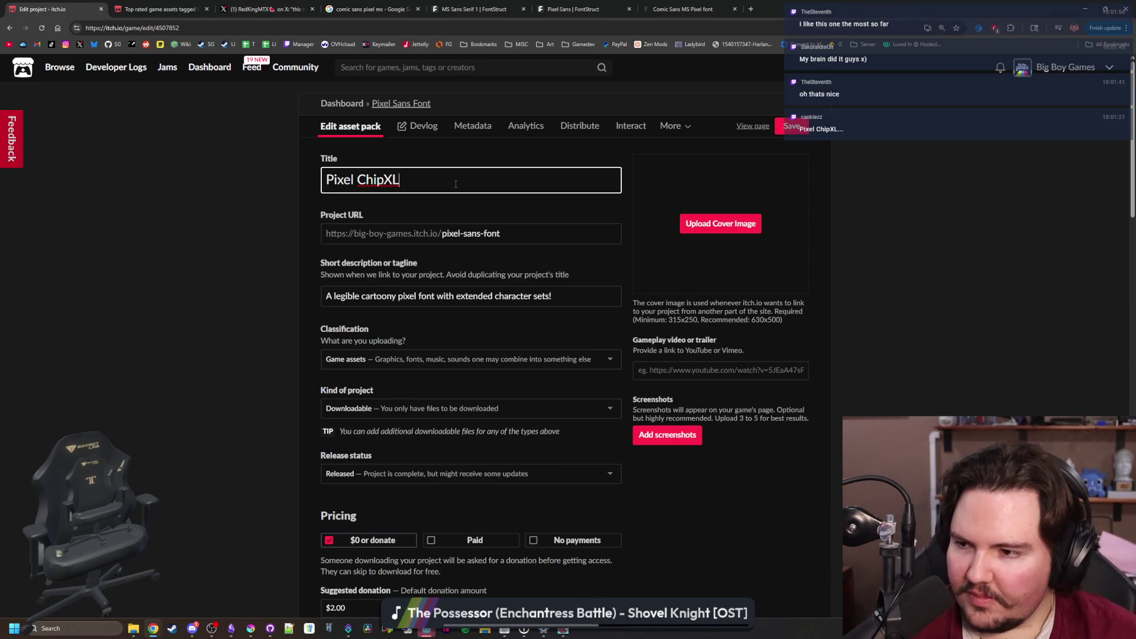
{"action": "left_click", "coordinate": [171, 258]}
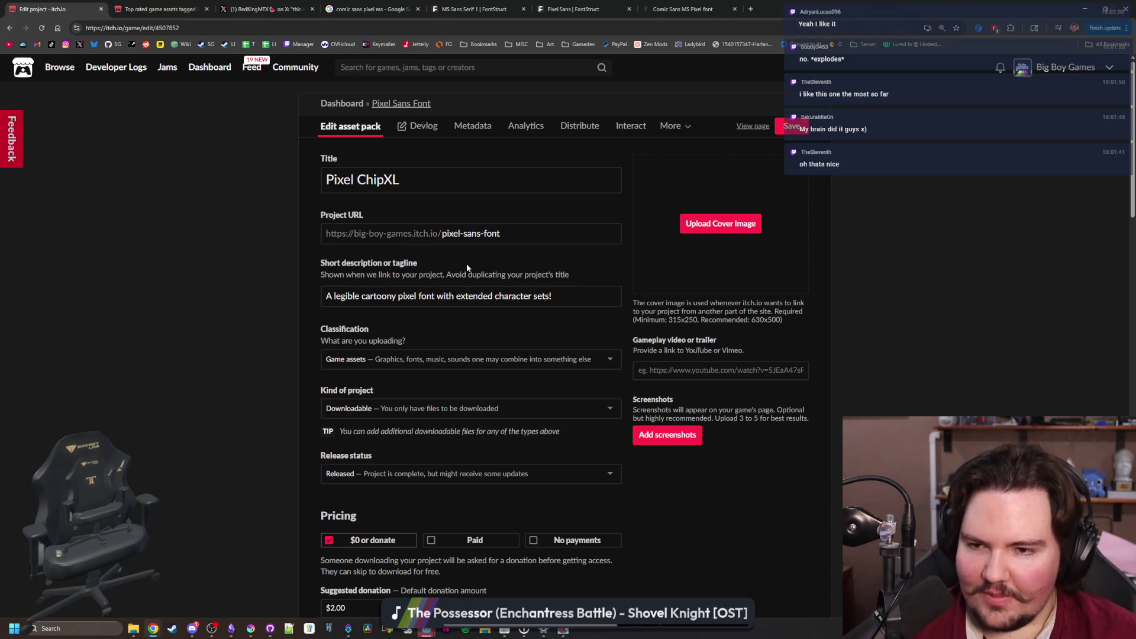
Change the project URL slug to end in pixel-chip-xl instead of sans-font
{"action": "left_click", "coordinate": [521, 238]}
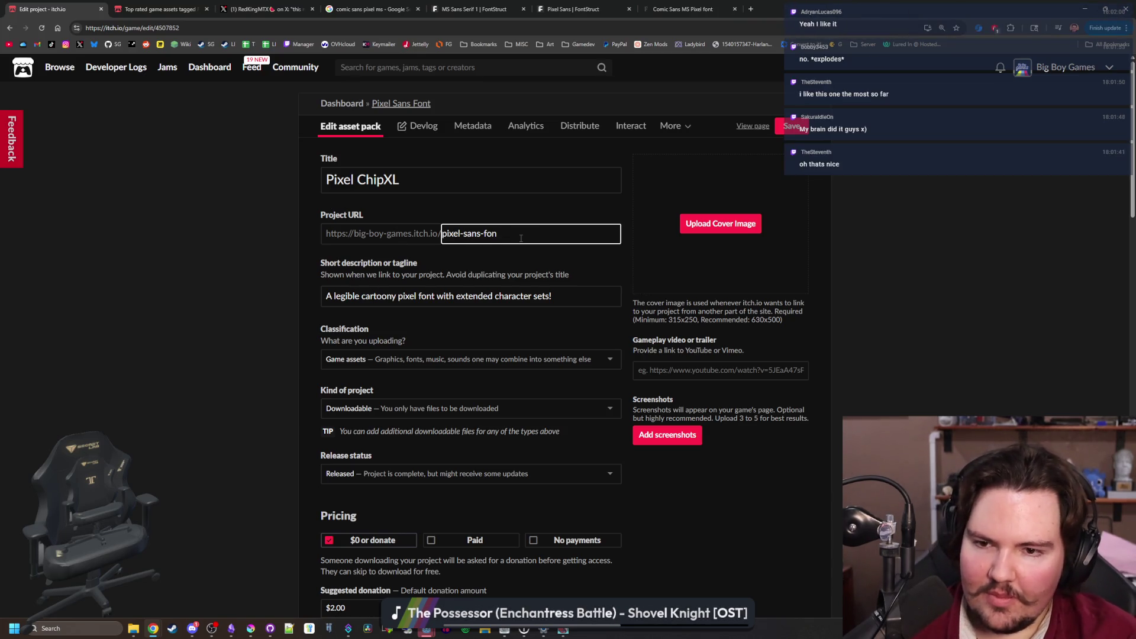
{"action": "key", "text": "BackSpace"}
{"action": "key", "text": "BackSpace"}
{"action": "key", "text": "BackSpace"}
{"action": "type", "text": "chip-"}
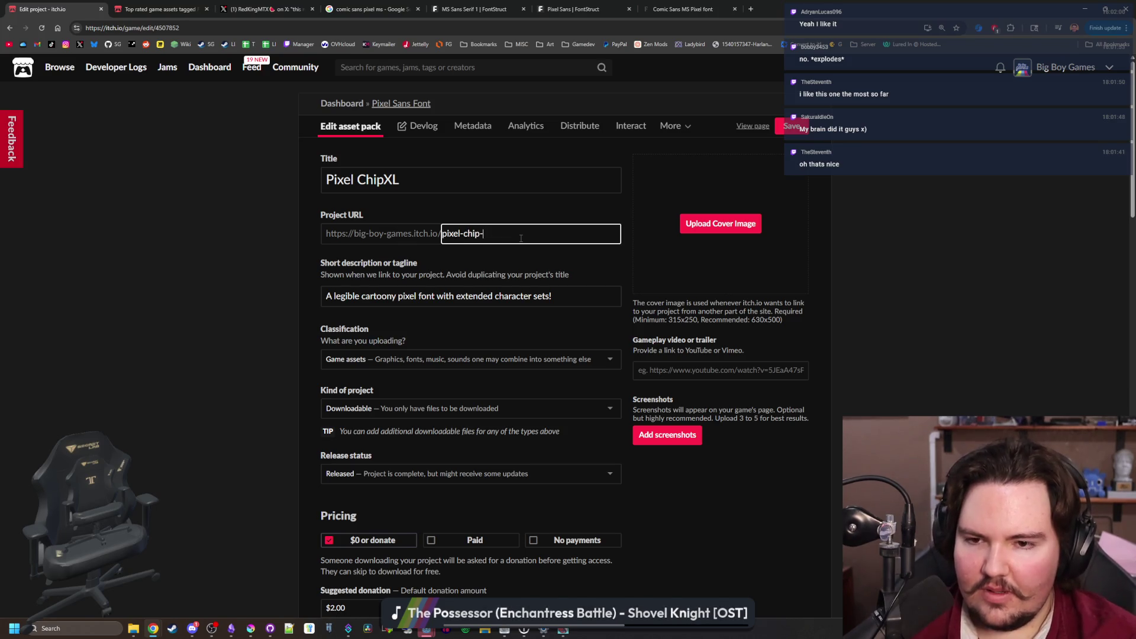
{"action": "type", "text": "xl"}
{"action": "left_click", "coordinate": [229, 258]}
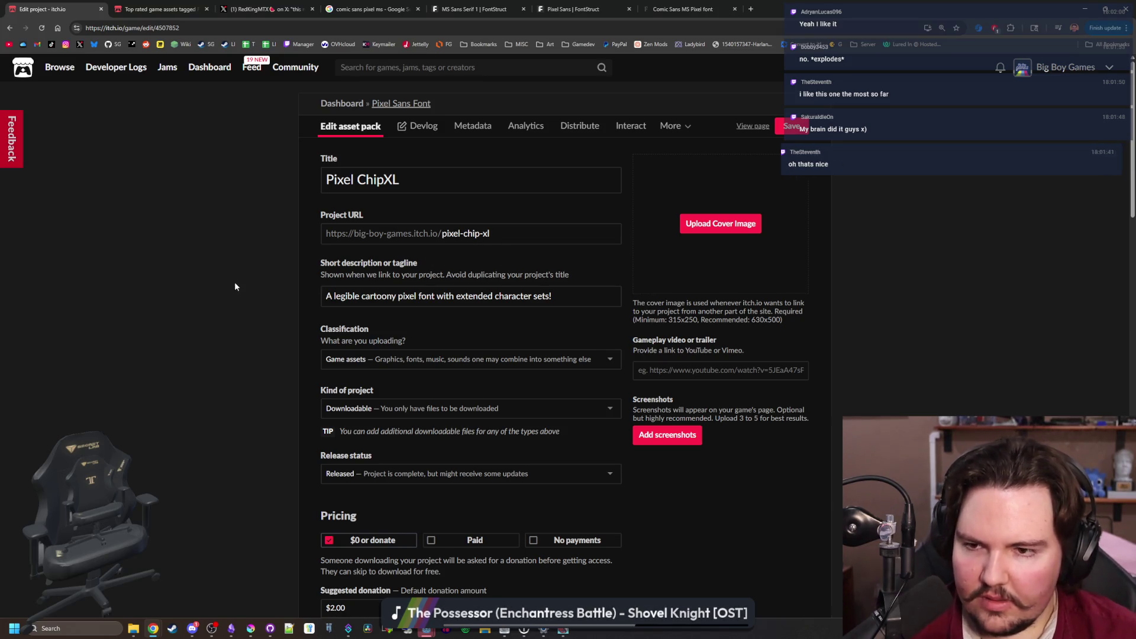
Replace 'Pixel Sans' with 'Pixel ChipXL' in the description and licensing paragraphs
{"action": "scroll", "coordinate": [415, 242], "scroll_direction": "down", "scroll_amount": 8}
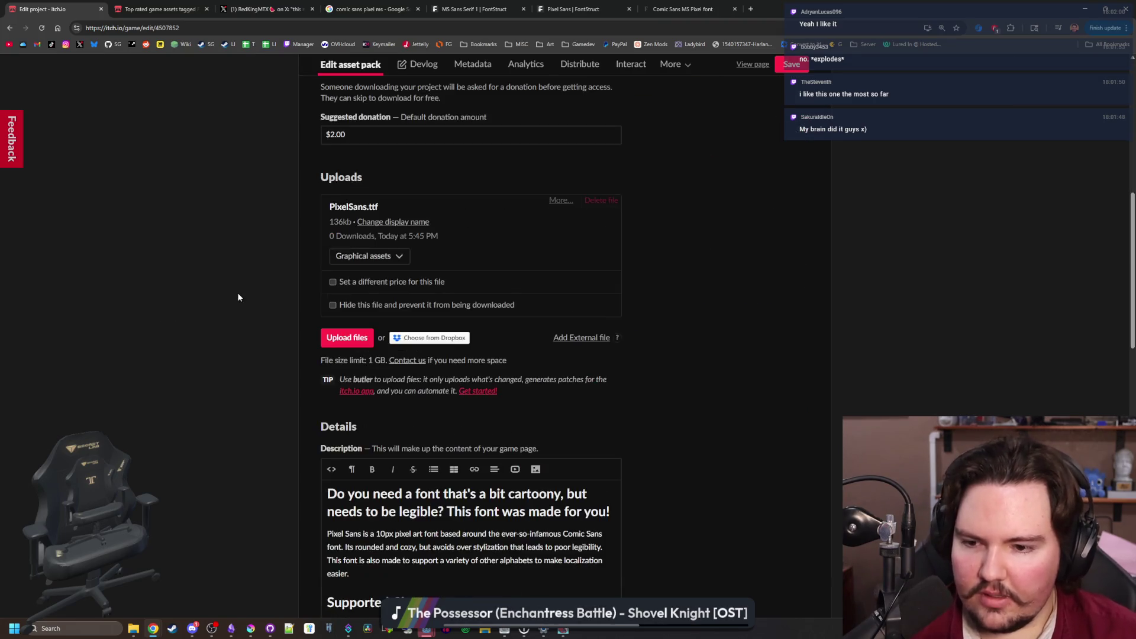
{"action": "scroll", "coordinate": [218, 326], "scroll_direction": "up", "scroll_amount": 8}
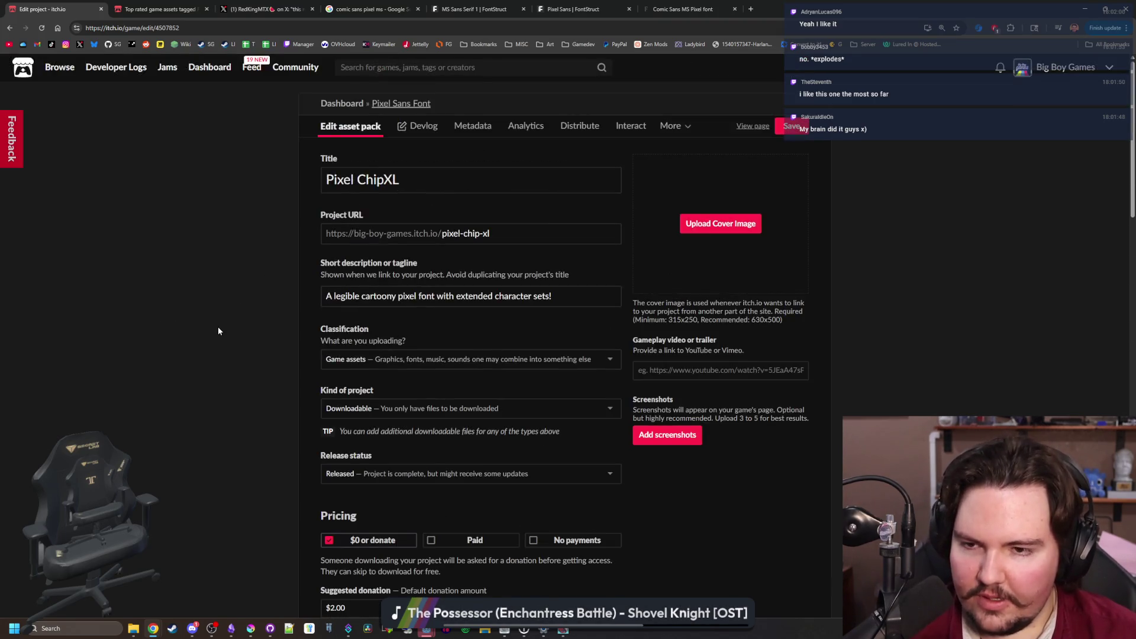
{"action": "scroll", "coordinate": [217, 326], "scroll_direction": "down", "scroll_amount": 11}
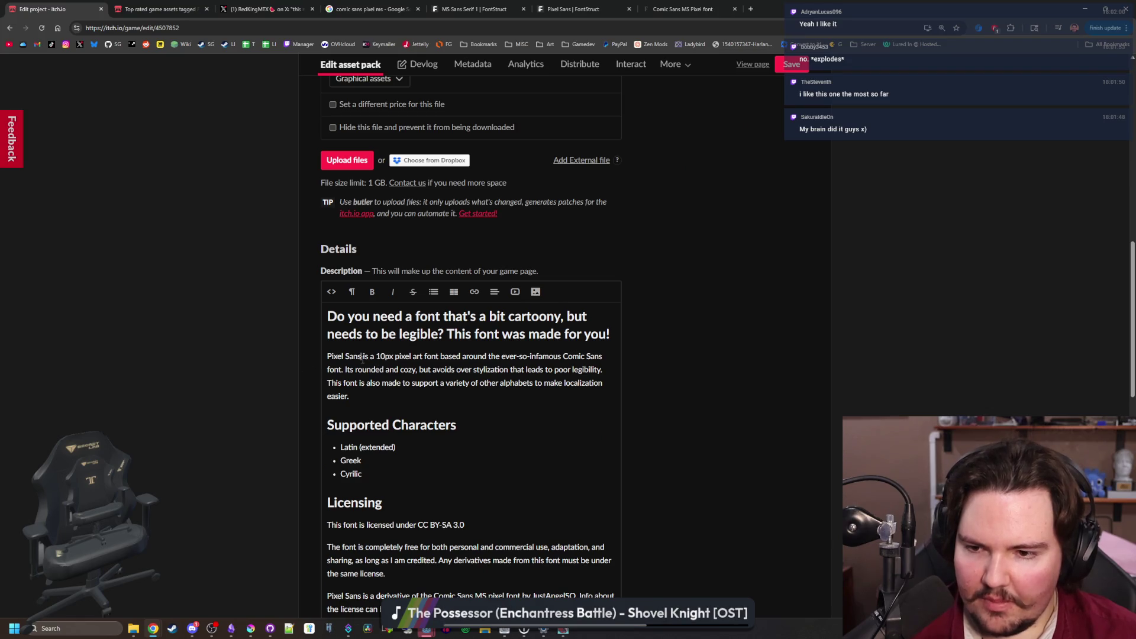
{"action": "double_click", "coordinate": [363, 357]}
{"action": "key", "text": "BackSpace"}
{"action": "key", "text": "BackSpace"}
{"action": "key", "text": "BackSpace"}
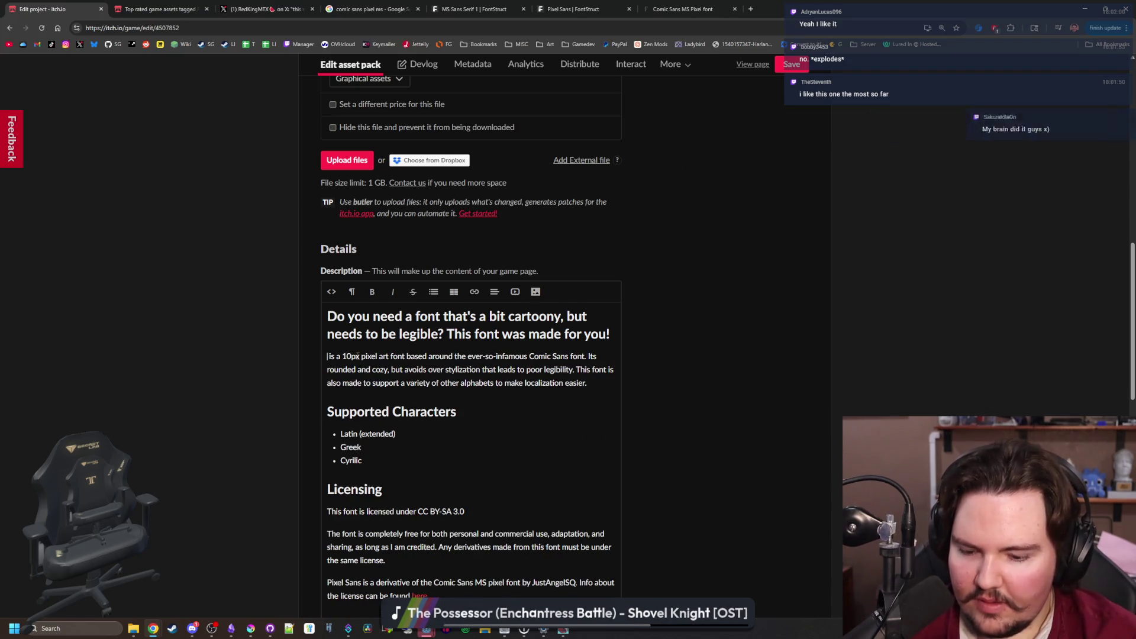
{"action": "type", "text": "Pixel ChipXL"}
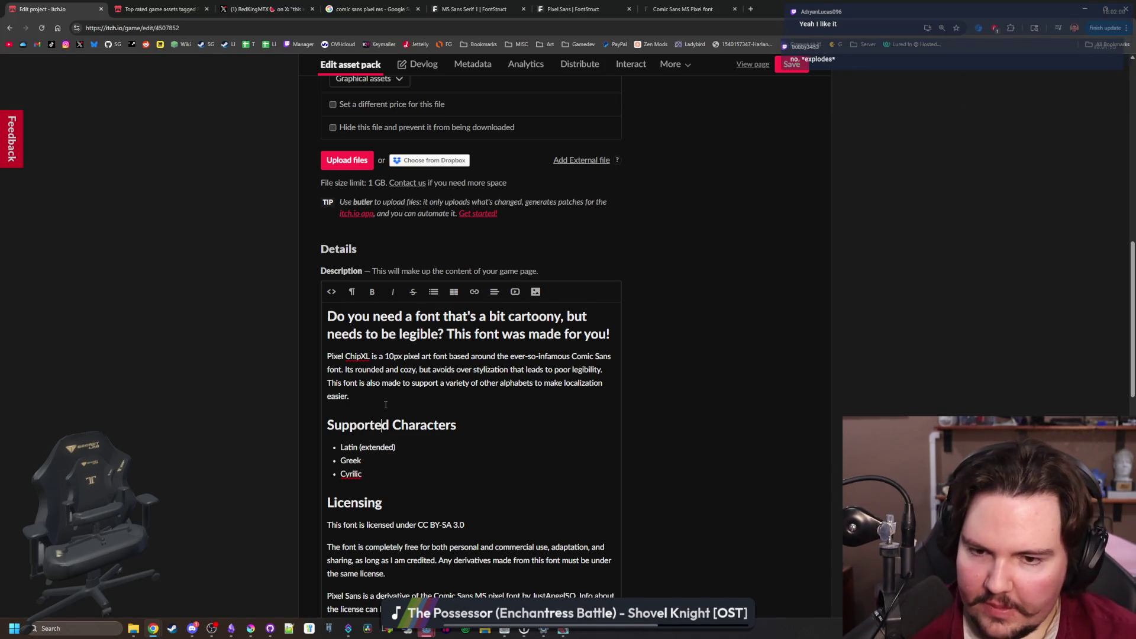
{"action": "scroll", "coordinate": [412, 383], "scroll_direction": "down", "scroll_amount": 3}
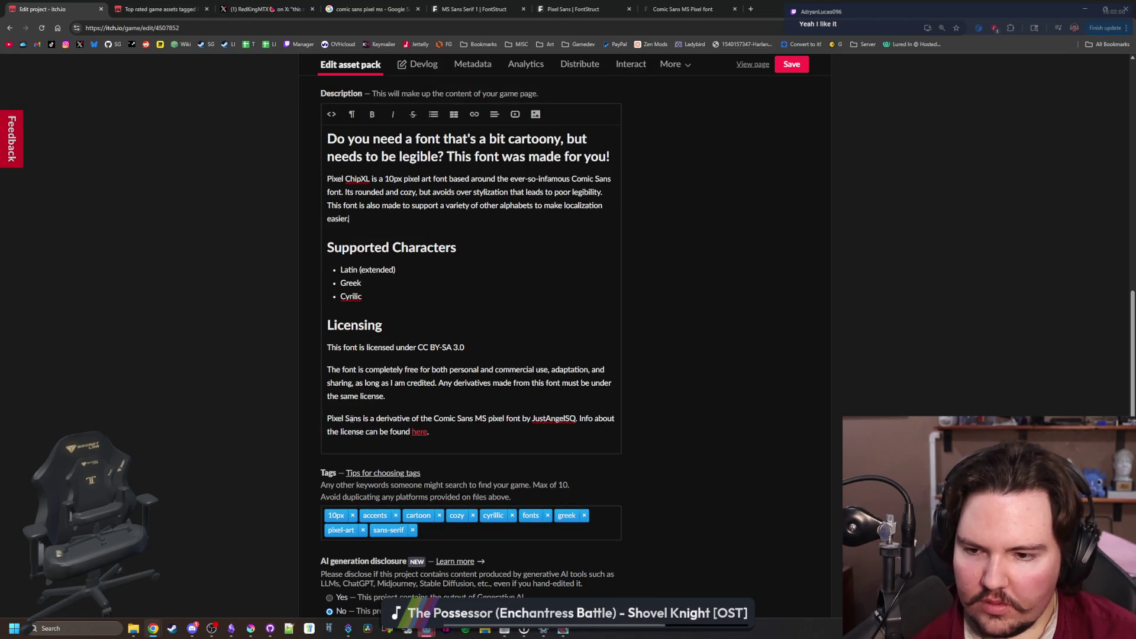
{"action": "double_click", "coordinate": [353, 418]}
{"action": "key", "text": "BackSpace"}
{"action": "key", "text": "BackSpace"}
{"action": "key", "text": "BackSpace"}
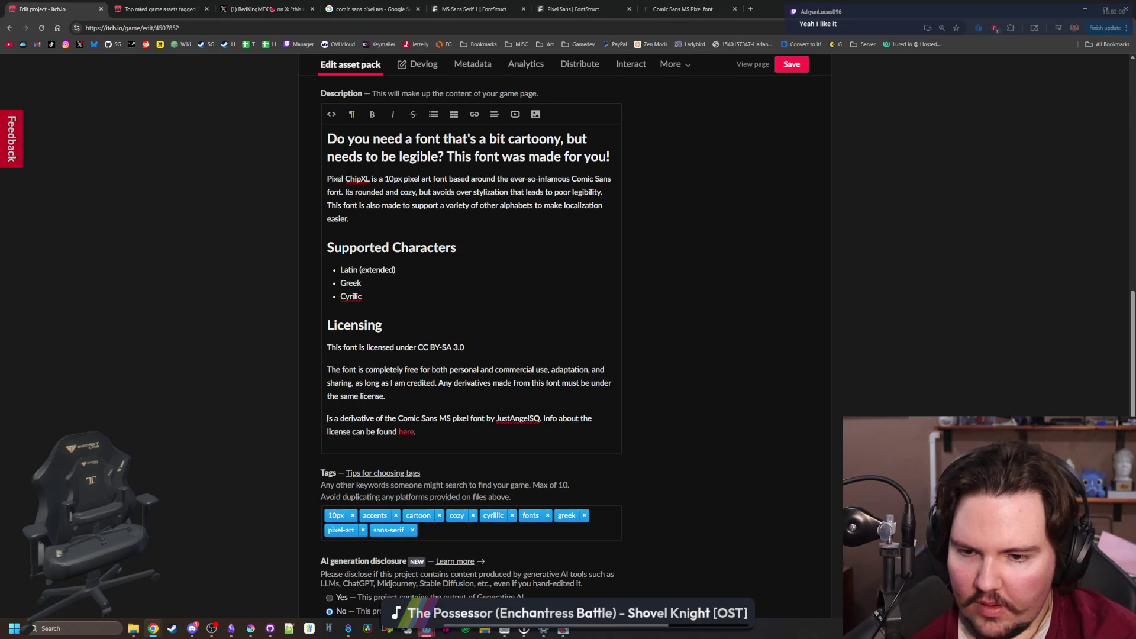
{"action": "type", "text": "Pixel ChipXL i"}
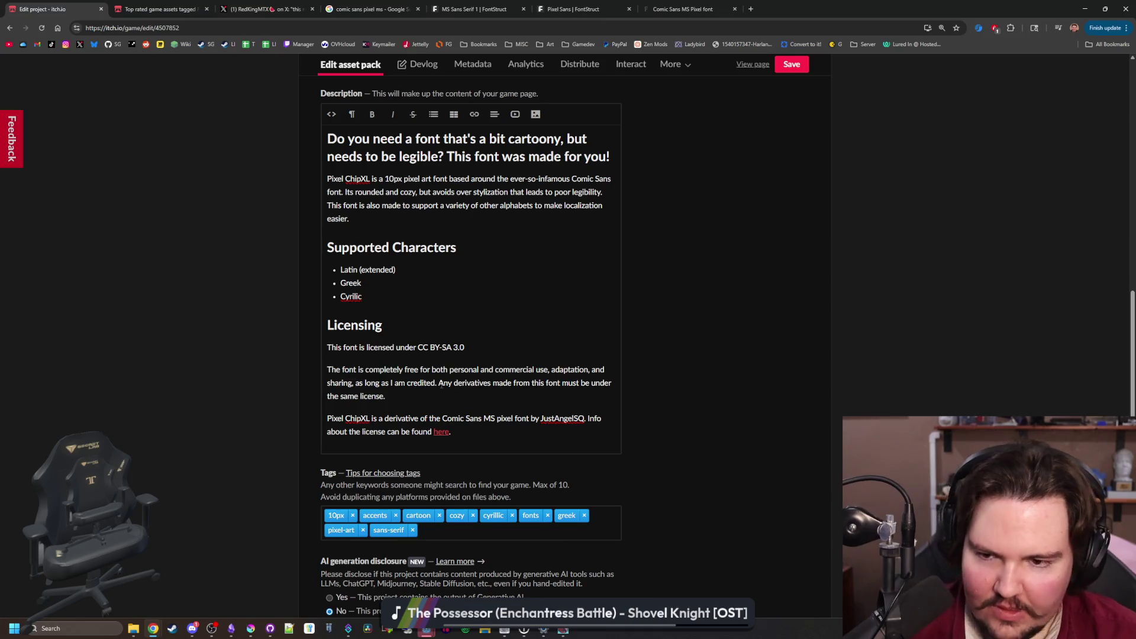
Save the edited itch.io project page
{"action": "scroll", "coordinate": [175, 376], "scroll_direction": "down", "scroll_amount": 5}
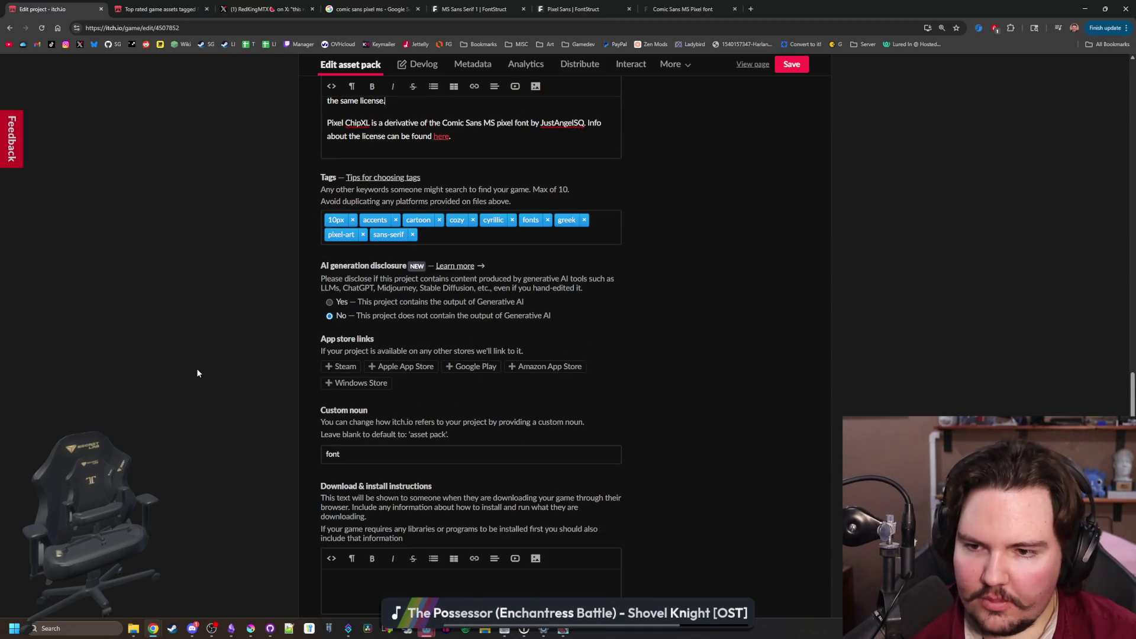
{"action": "scroll", "coordinate": [196, 368], "scroll_direction": "down", "scroll_amount": 4}
{"action": "left_click", "coordinate": [335, 576]}
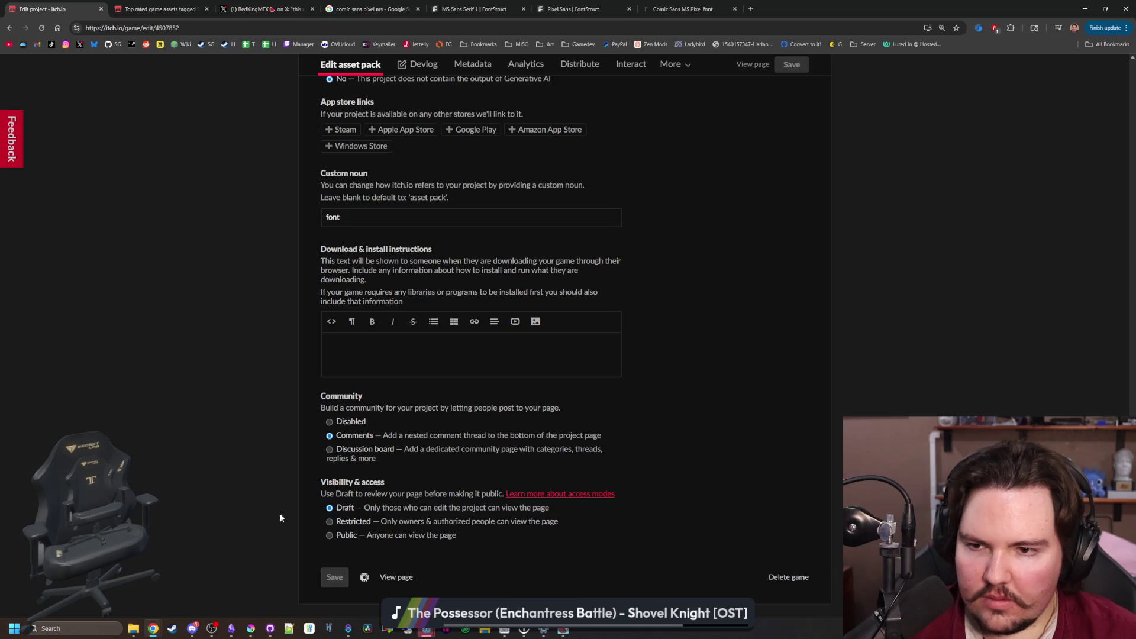
{"action": "scroll", "coordinate": [216, 434], "scroll_direction": "up", "scroll_amount": 9}
{"action": "scroll", "coordinate": [258, 414], "scroll_direction": "up", "scroll_amount": 10}
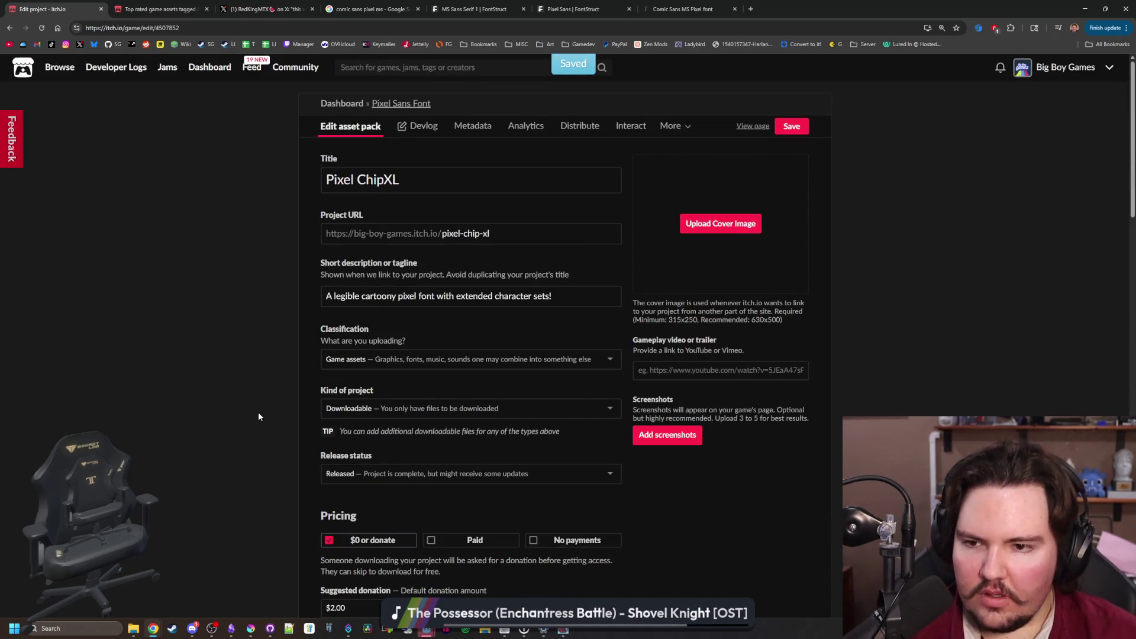
{"action": "left_click", "coordinate": [512, 633]}
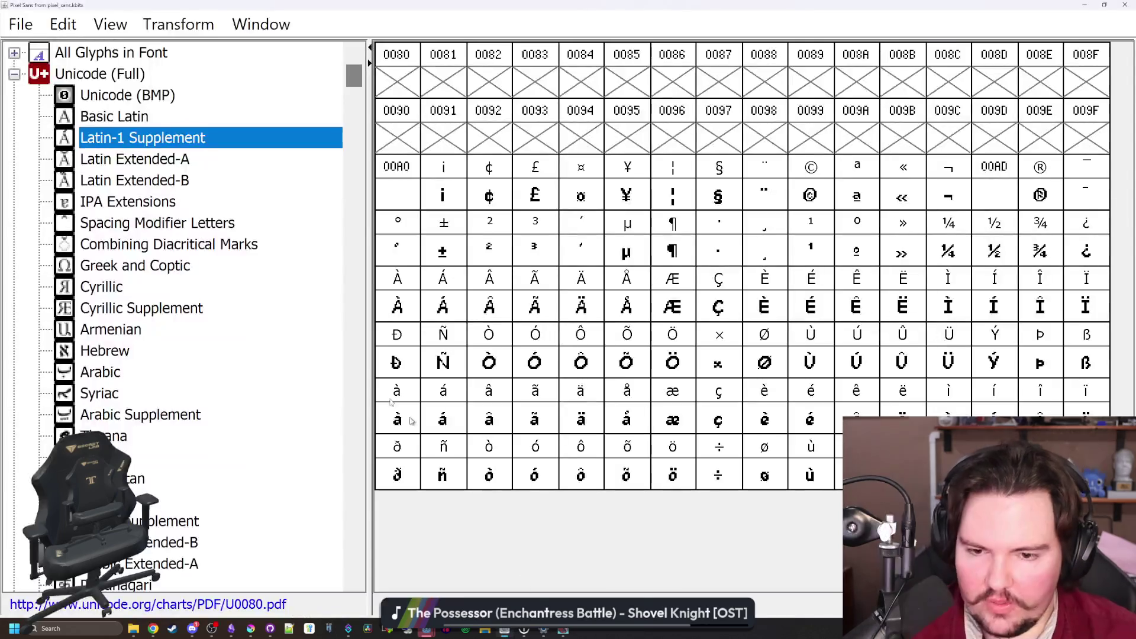
In Font Info, set the family & style, family and PostScript names to Pixel ChipXL
{"action": "left_click", "coordinate": [21, 24]}
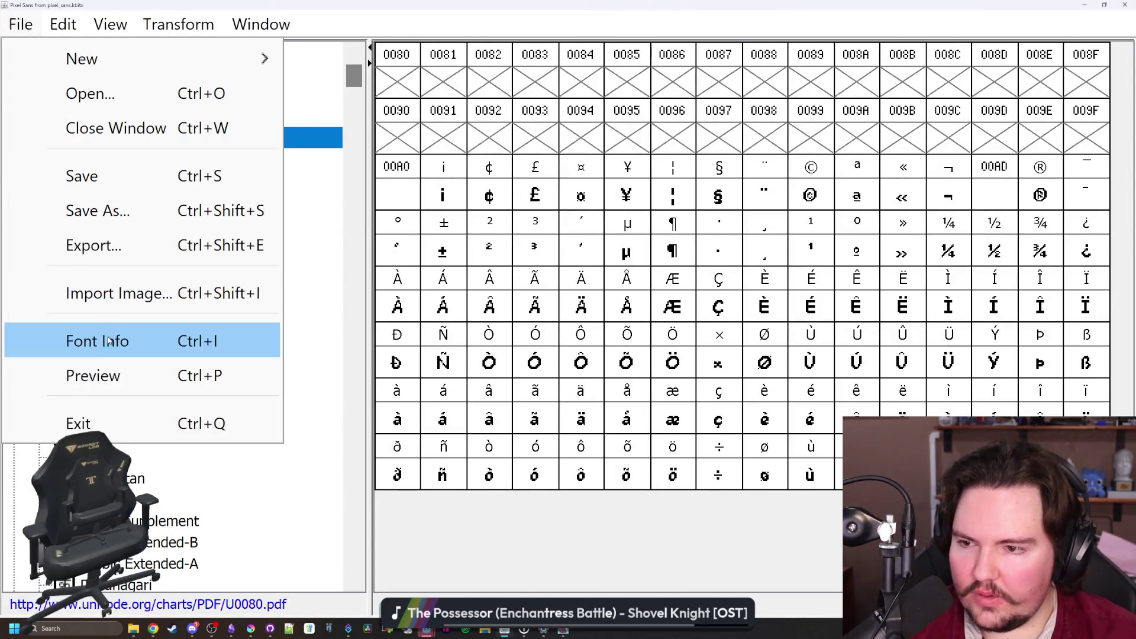
{"action": "left_click", "coordinate": [105, 332]}
{"action": "key", "text": "Tab"}
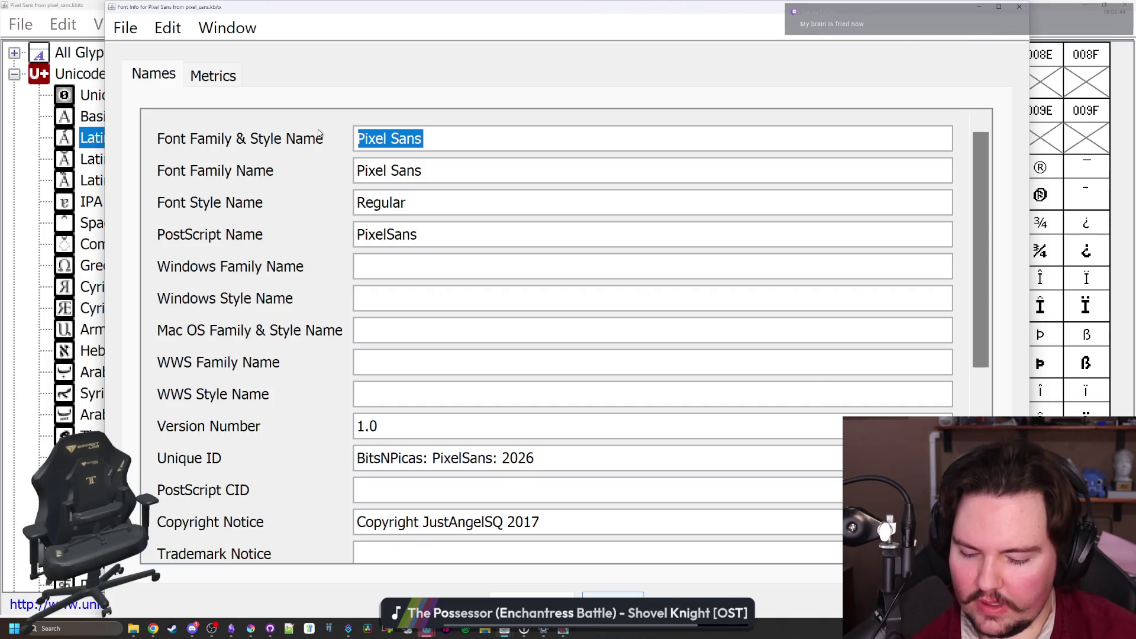
{"action": "type", "text": "Pixel ChipXL"}
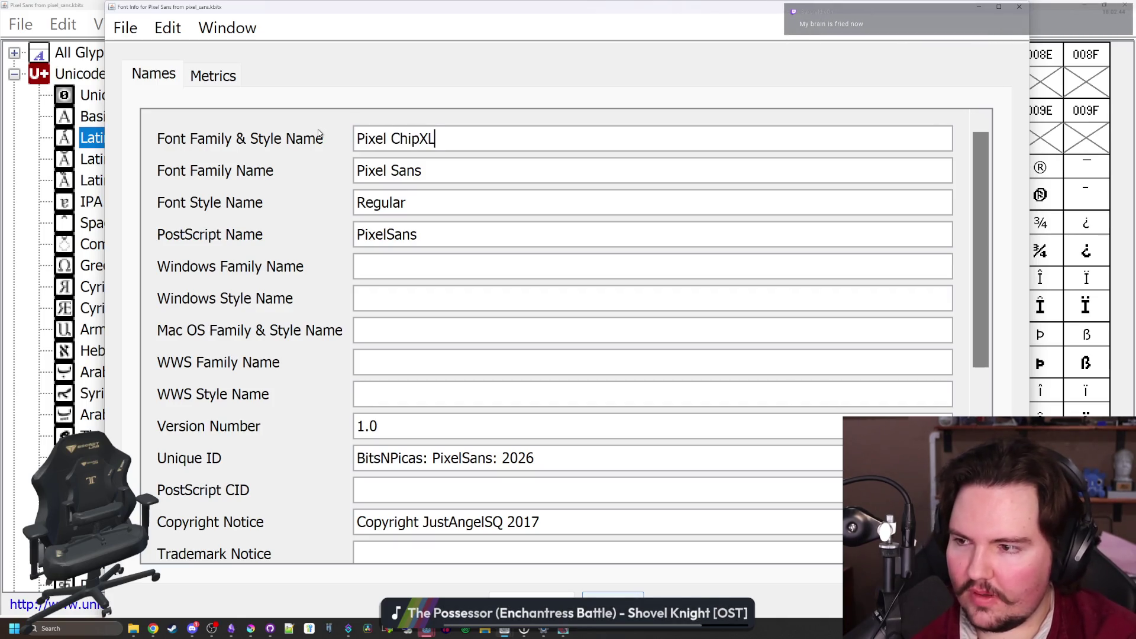
{"action": "key", "text": "Tab"}
{"action": "key", "text": "shift+Tab"}
{"action": "key", "text": "ctrl+c"}
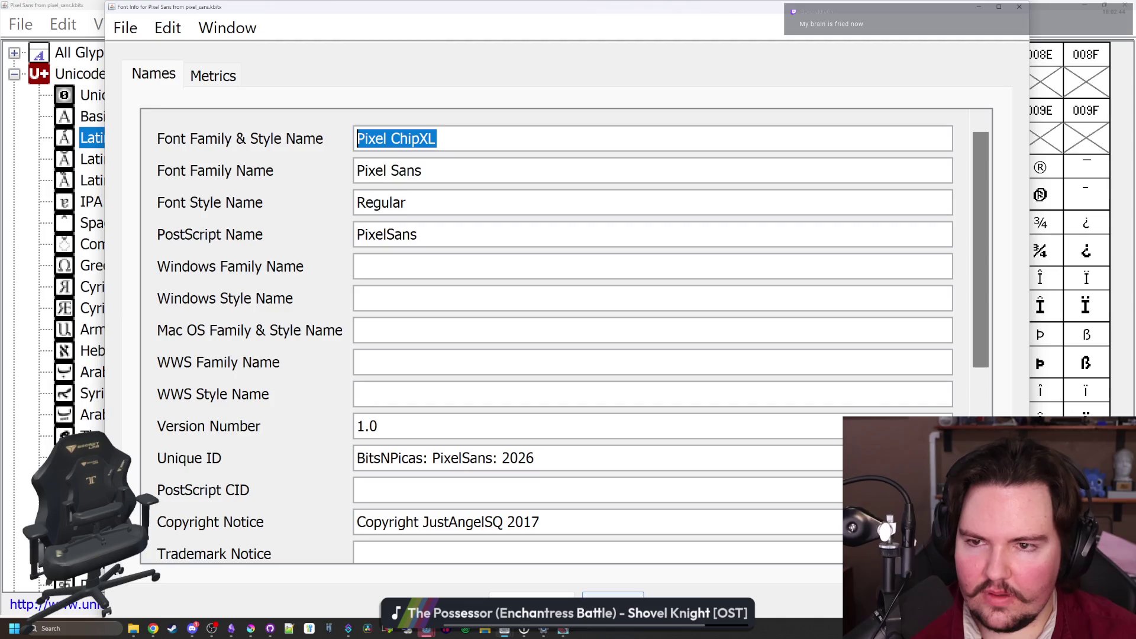
{"action": "key", "text": "Tab"}
{"action": "key", "text": "ctrl+v"}
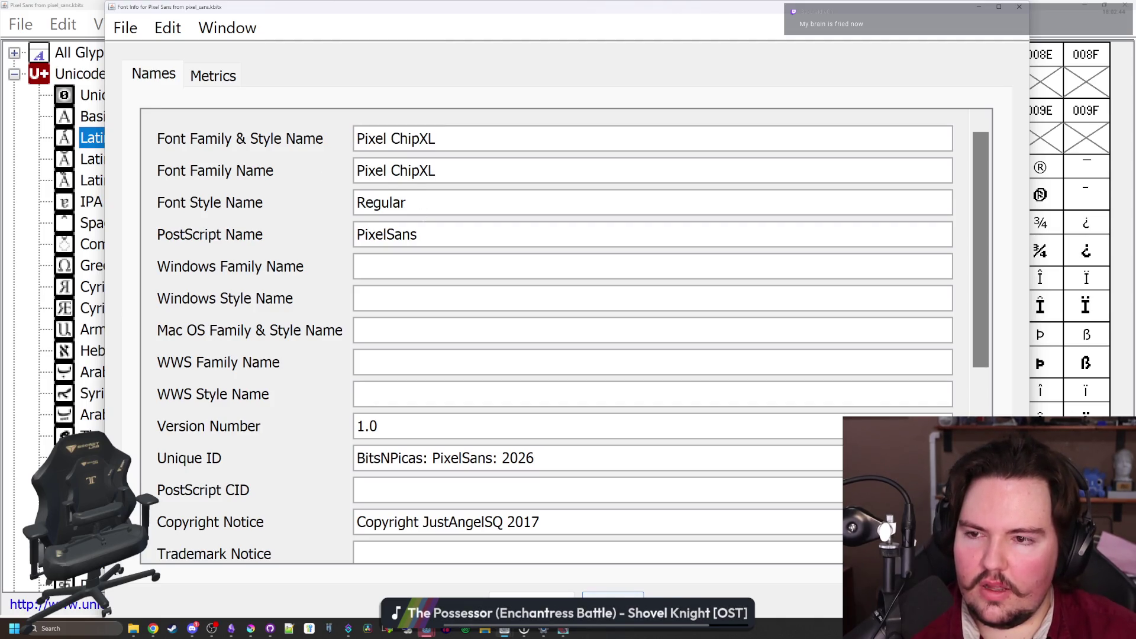
{"action": "key", "text": "Tab"}
{"action": "key", "text": "ctrl+v"}
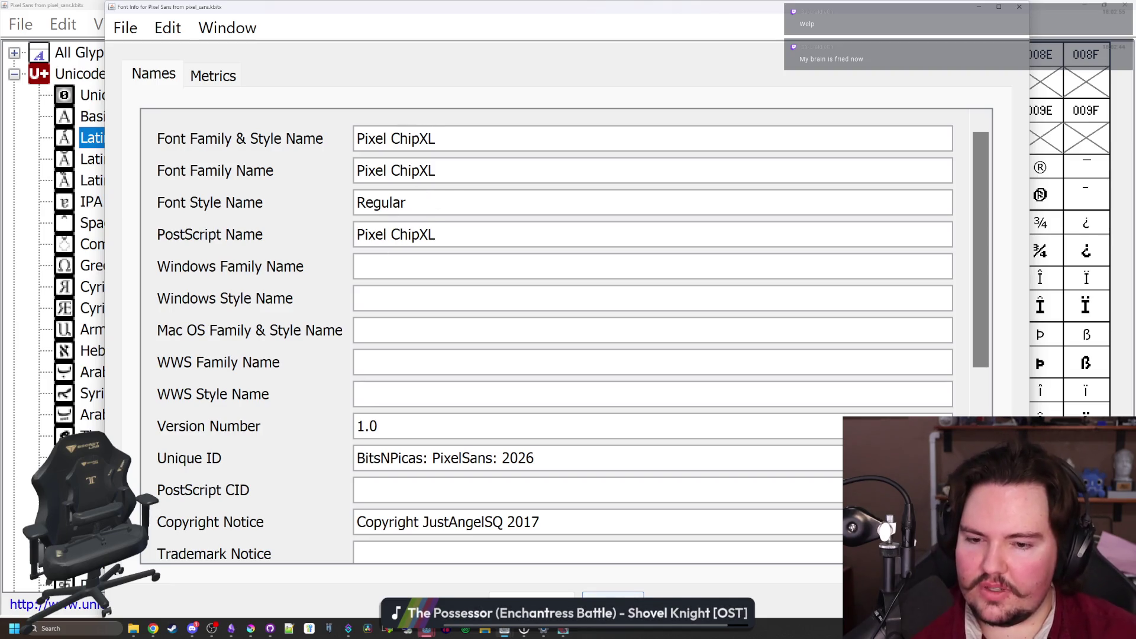
Type sans-serif as the Font Style Name and move the Krita window aside
{"action": "mouse_move", "coordinate": [436, 235]}
{"action": "left_mouse_down"}
{"action": "mouse_move", "coordinate": [364, 234]}
{"action": "mouse_move", "coordinate": [355, 224]}
{"action": "left_mouse_up"}
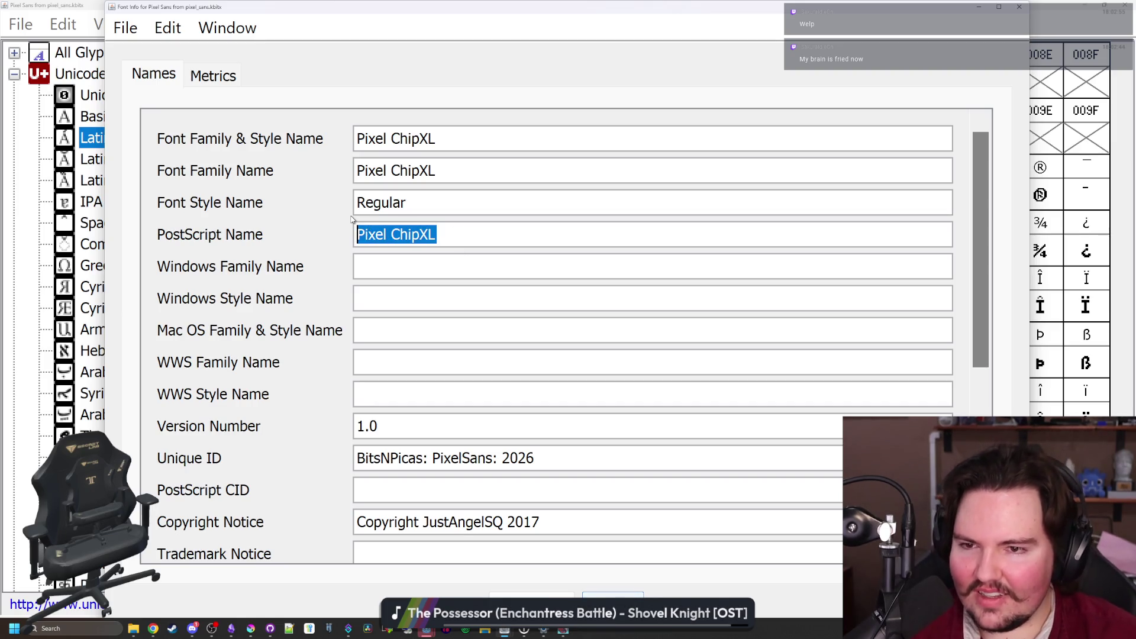
{"action": "left_click", "coordinate": [382, 203]}
{"action": "key", "text": "ctrl+a"}
{"action": "type", "text": "s"}
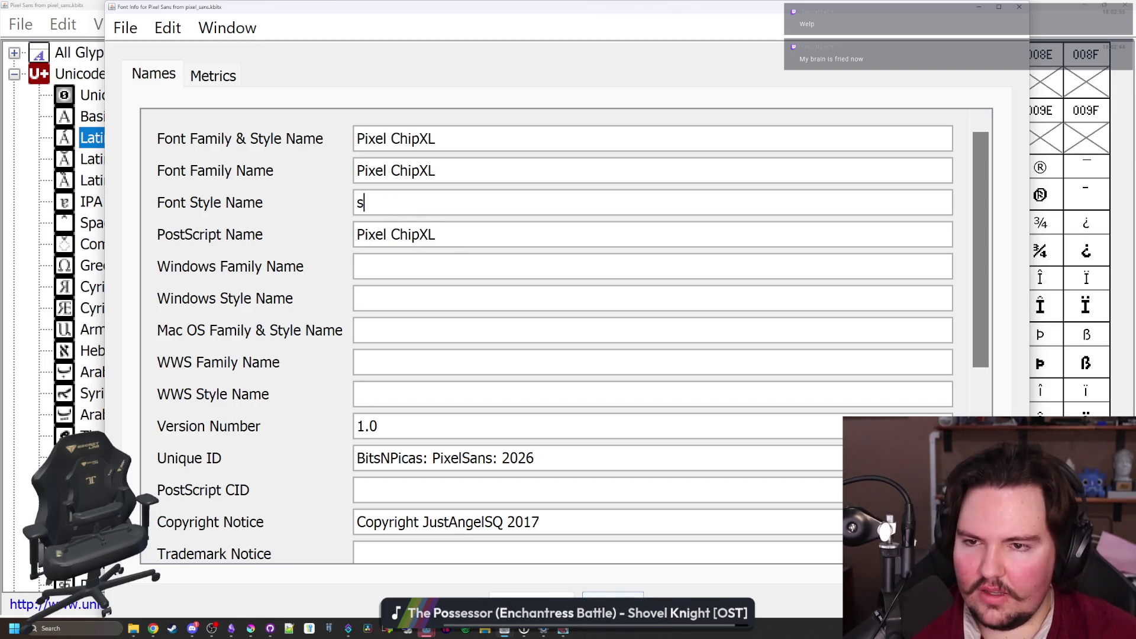
{"action": "type", "text": "ans-serif"}
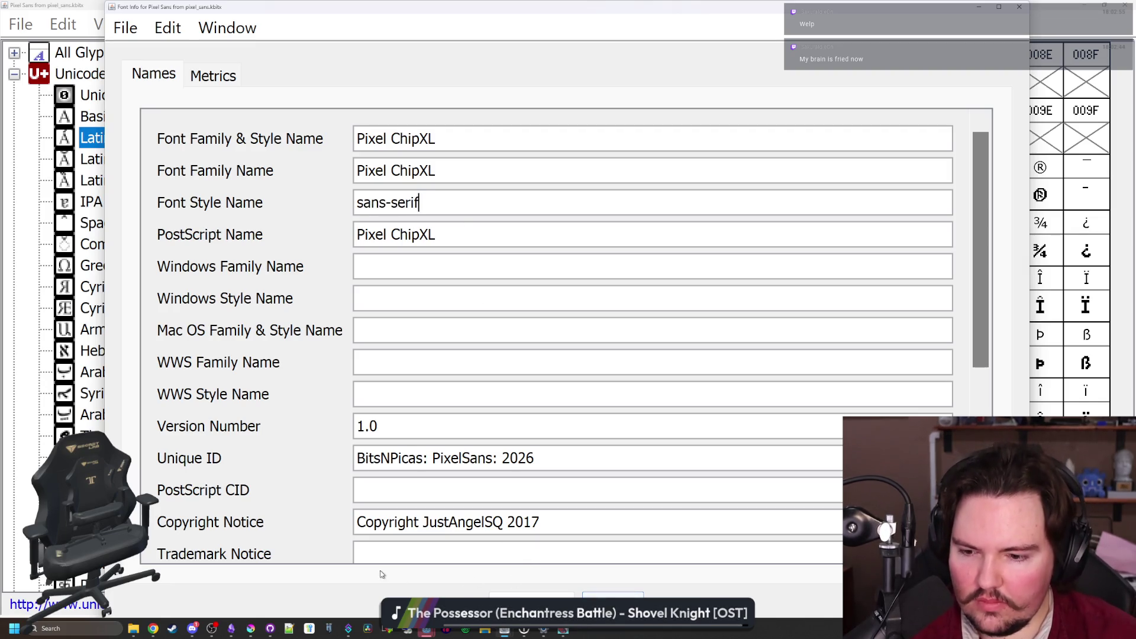
{"action": "left_click", "coordinate": [251, 628]}
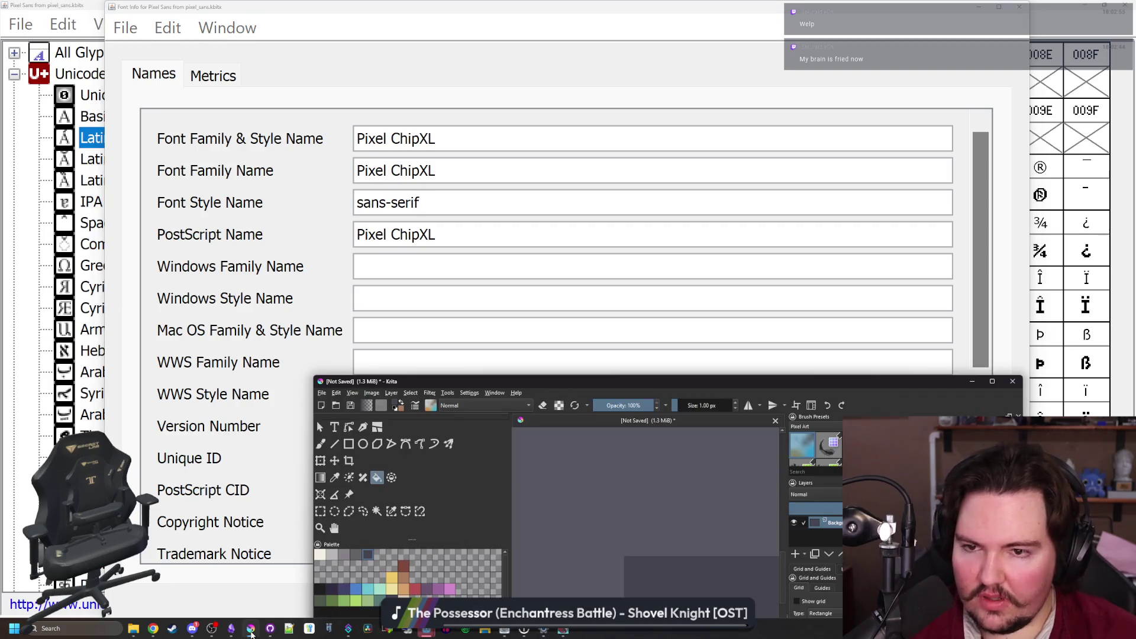
{"action": "left_click_drag", "start_coordinate": [845, 382], "coordinate": [727, 147]}
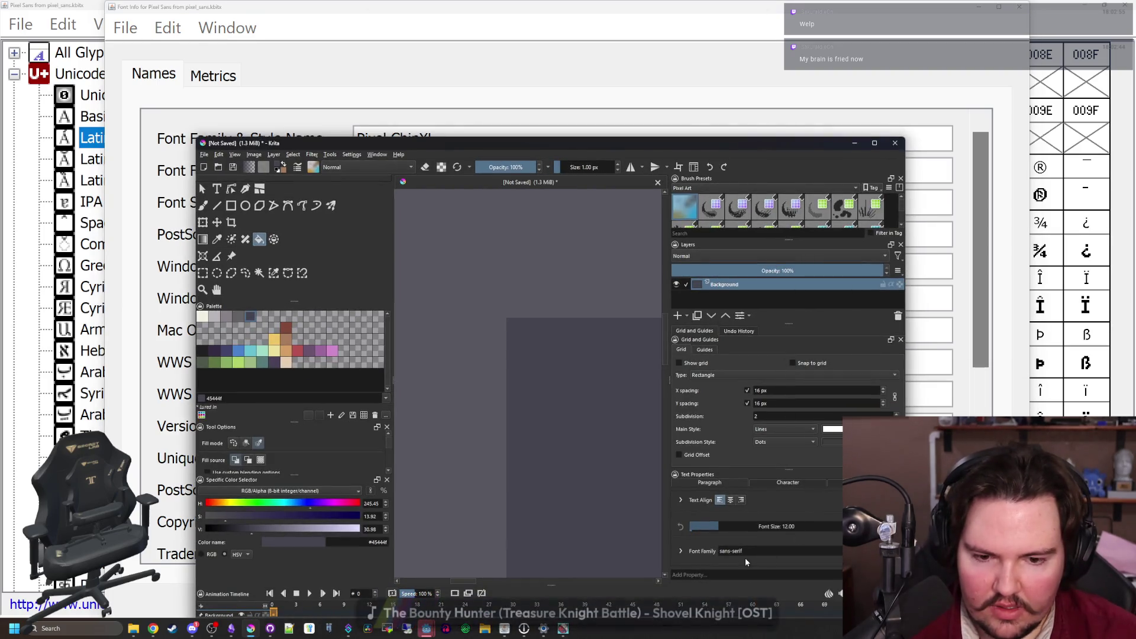
{"action": "left_click", "coordinate": [469, 25]}
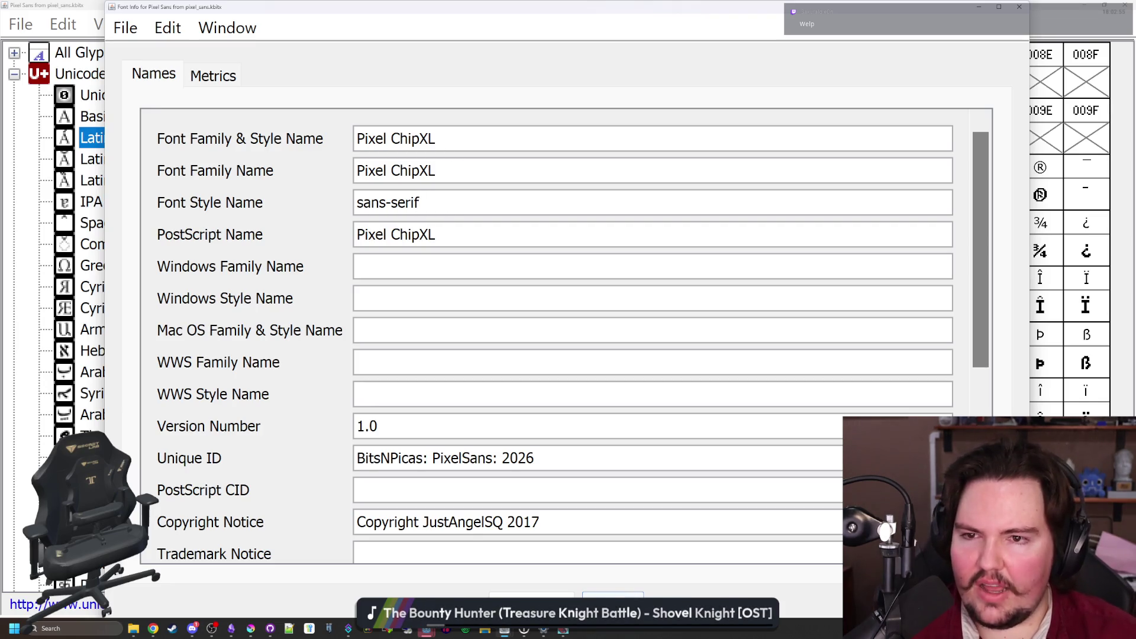
Replace sans-serif with Pixel ChipXL in the Font Style Name field
{"action": "key", "text": "ctrl+a"}
{"action": "key", "text": "shift+Tab"}
{"action": "key", "text": "ctrl+v"}
{"action": "key", "text": "shift+Tab"}
{"action": "key", "text": "ctrl+c"}
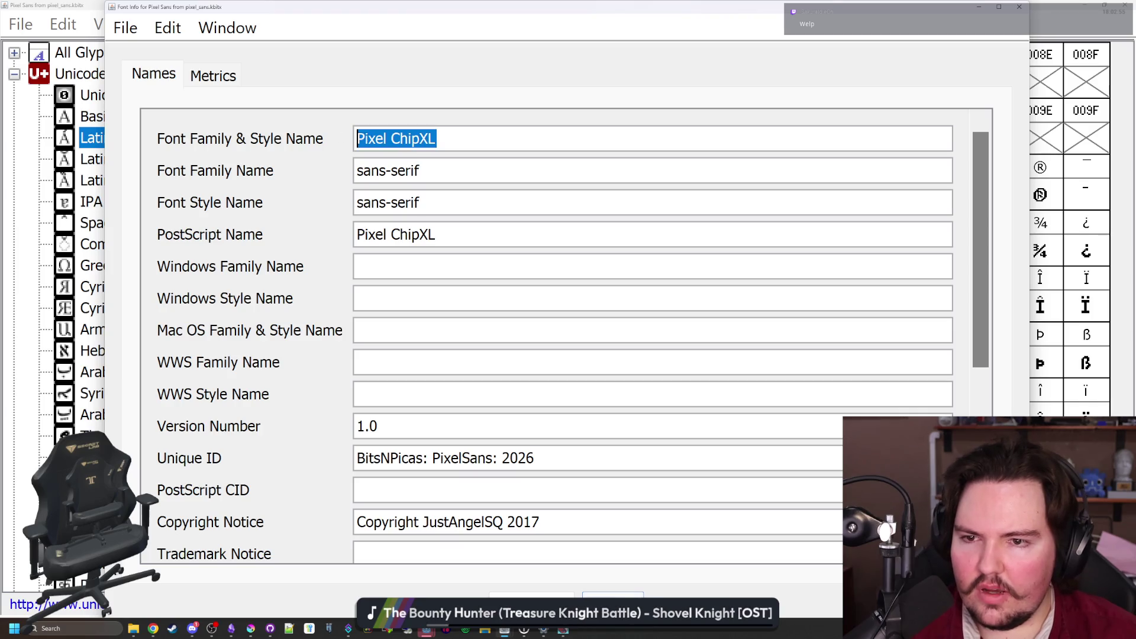
{"action": "key", "text": "Tab"}
{"action": "key", "text": "Tab"}
{"action": "key", "text": "ctrl+v"}
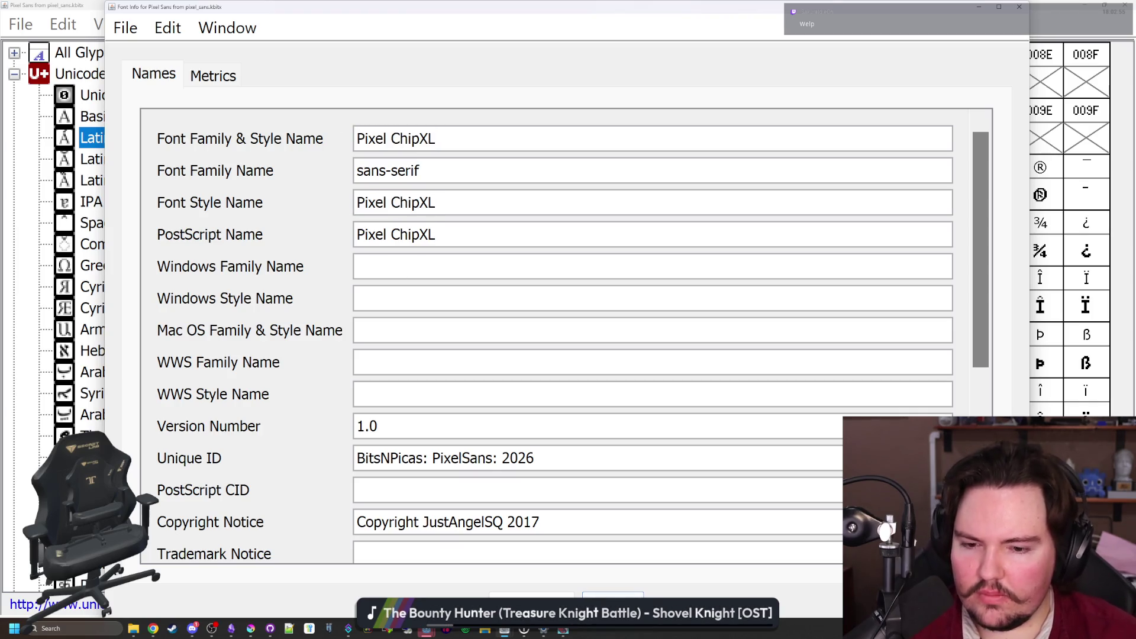
{"action": "scroll", "coordinate": [556, 331], "scroll_direction": "down", "scroll_amount": 5}
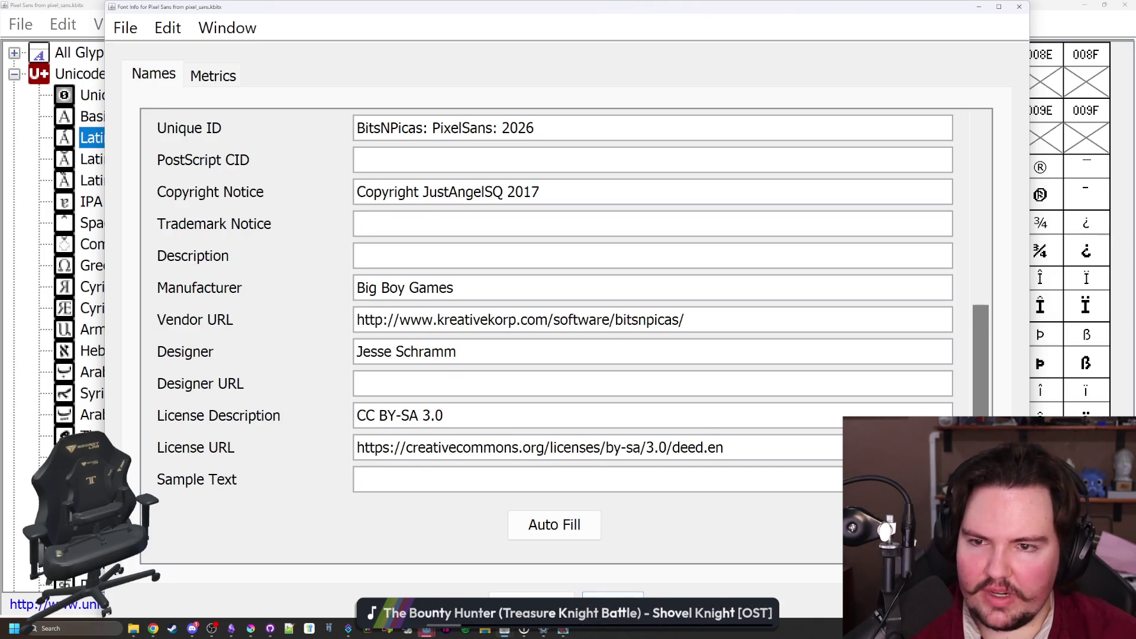
{"action": "scroll", "coordinate": [480, 521], "scroll_direction": "up", "scroll_amount": 5}
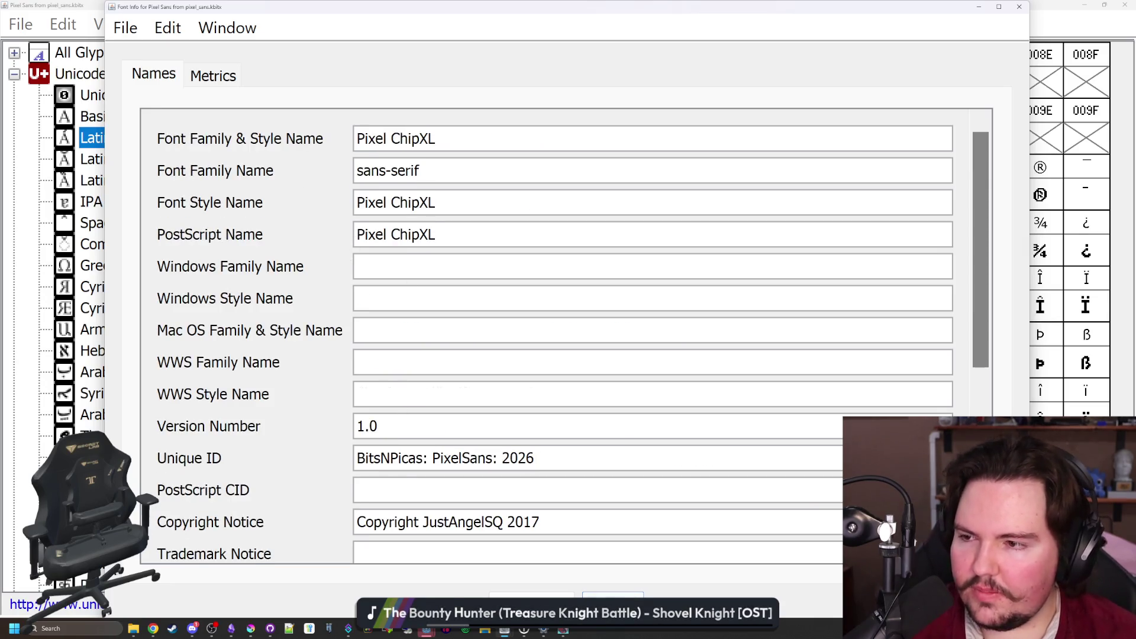
{"action": "key", "text": "shift+Tab"}
{"action": "key", "text": "shift+Tab"}
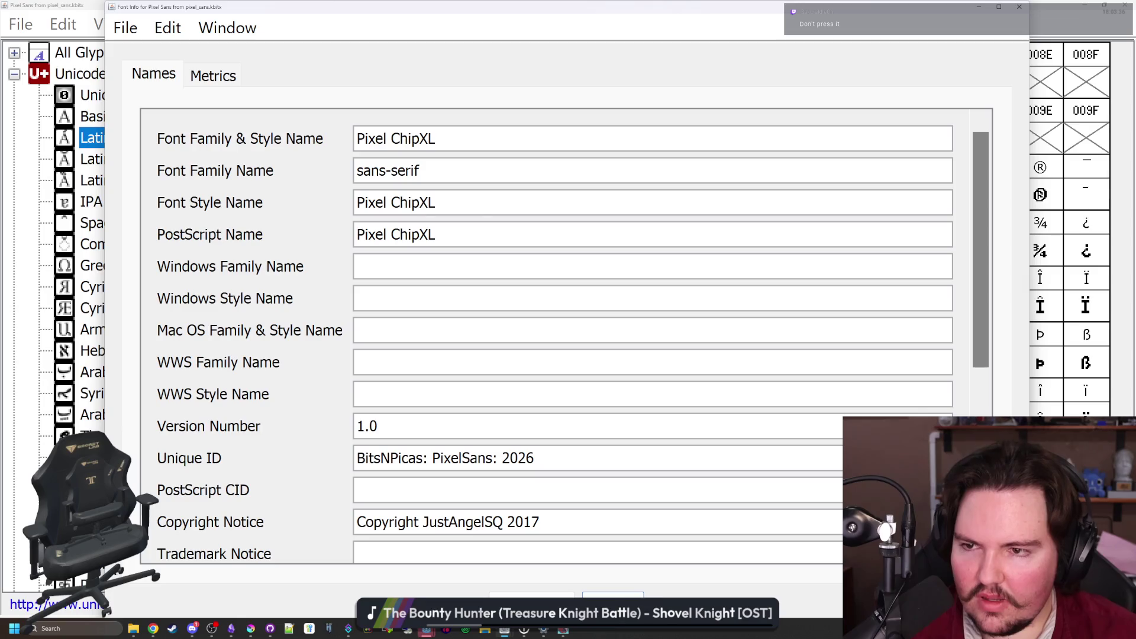
{"action": "left_click", "coordinate": [435, 202]}
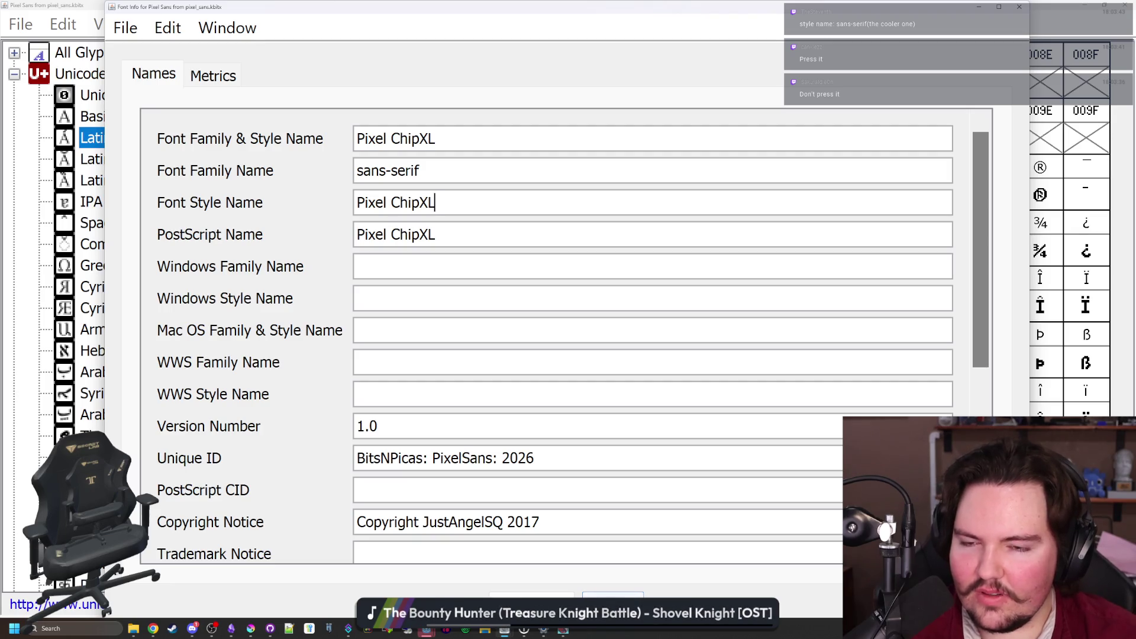
{"action": "left_click", "coordinate": [403, 426]}
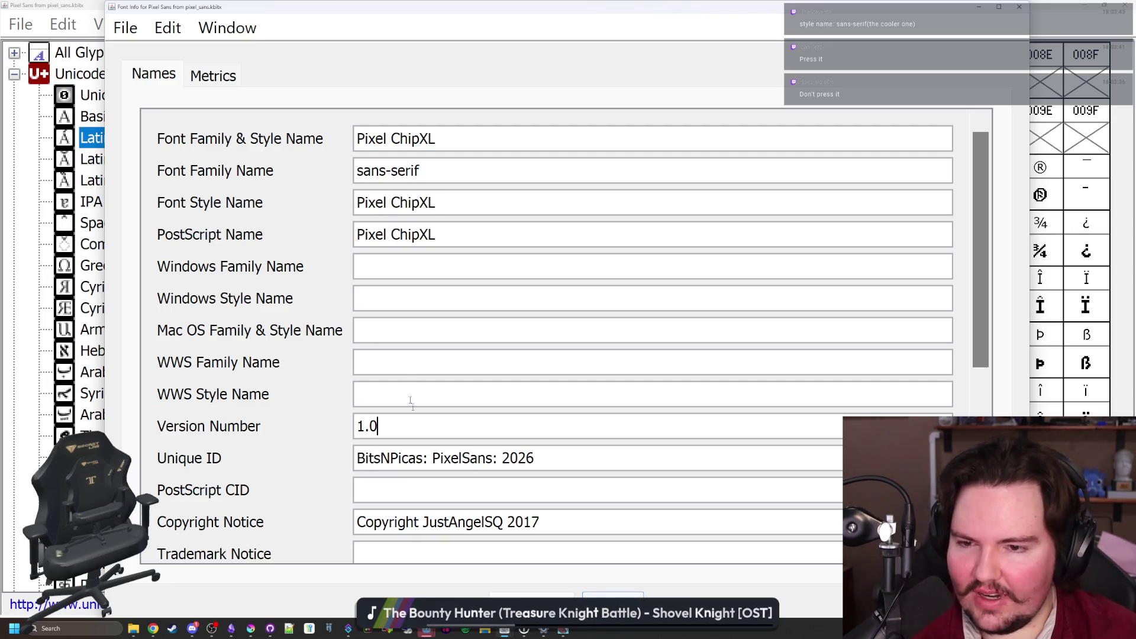
Change the name inside the Unique ID to PixelChipXL, giving BitsNPicas: PixelChipXL: 2026
{"action": "scroll", "coordinate": [429, 314], "scroll_direction": "down", "scroll_amount": 5}
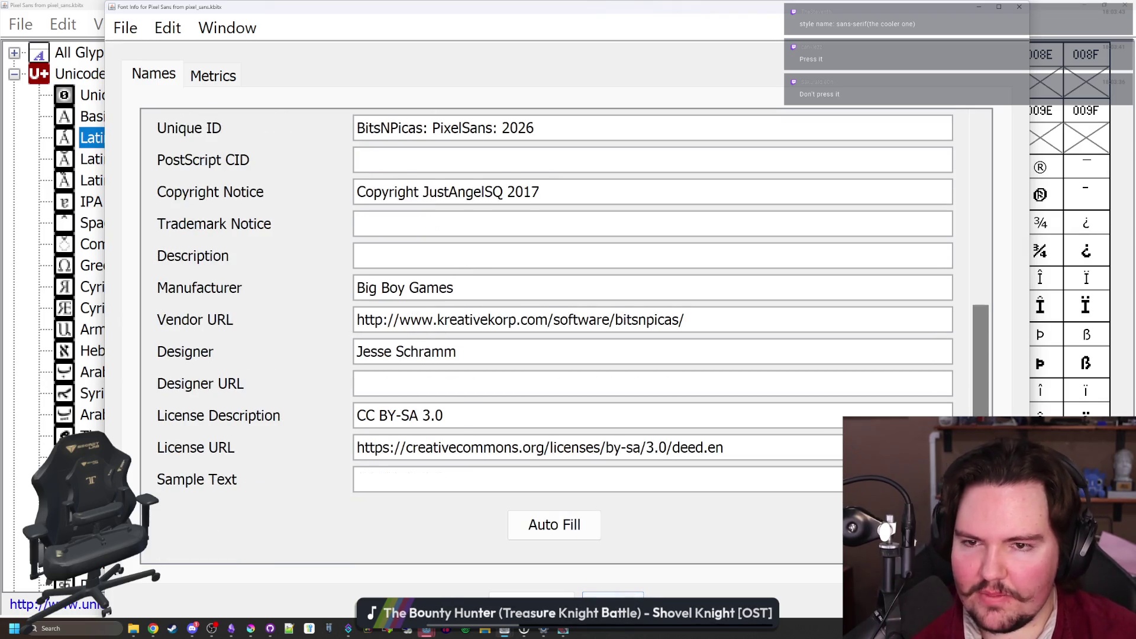
{"action": "scroll", "coordinate": [428, 314], "scroll_direction": "up", "scroll_amount": 2}
{"action": "double_click", "coordinate": [461, 256]}
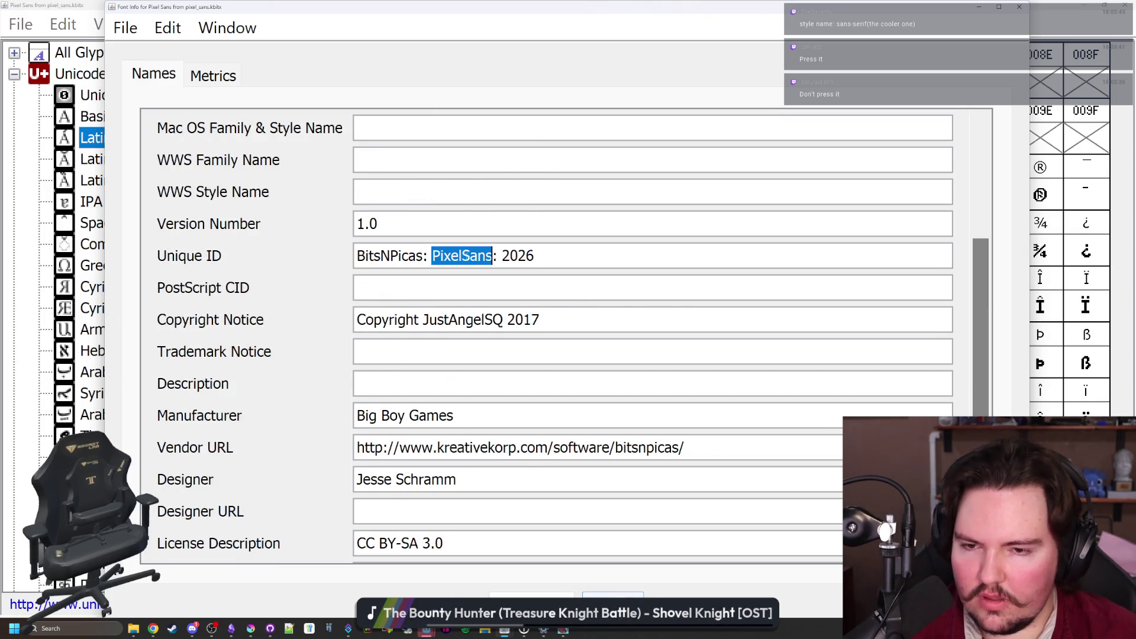
{"action": "type", "text": "S"}
{"action": "key", "text": "BackSpace"}
{"action": "type", "text": "Pixel"}
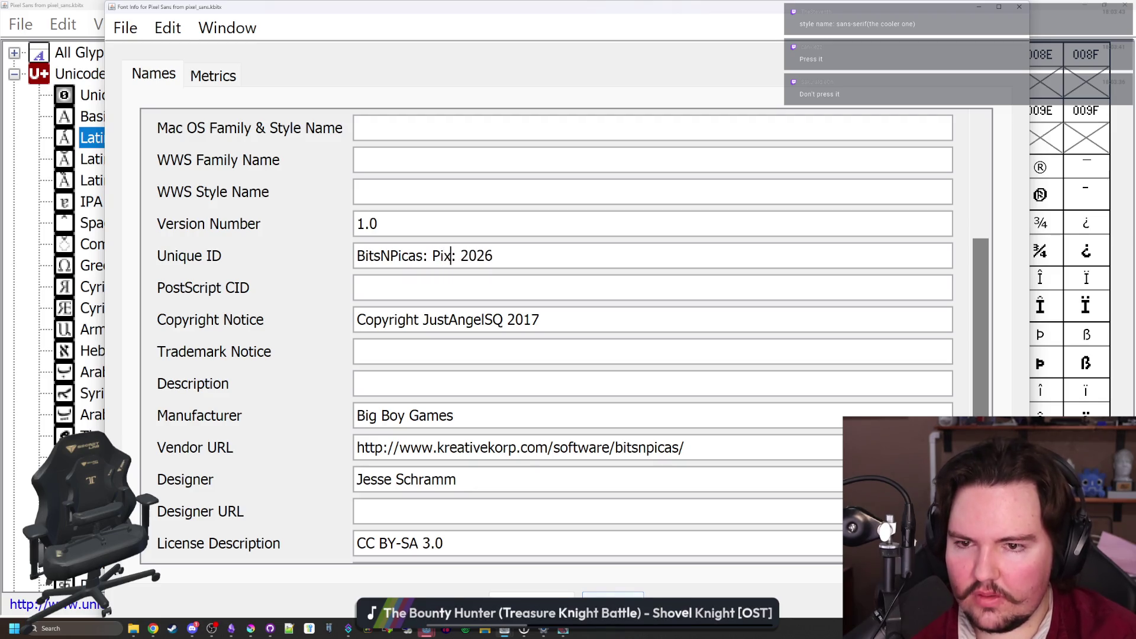
{"action": "key", "text": "BackSpace"}
{"action": "key", "text": "BackSpace"}
{"action": "key", "text": "BackSpace"}
{"action": "type", "text": "c"}
{"action": "key", "text": "BackSpace"}
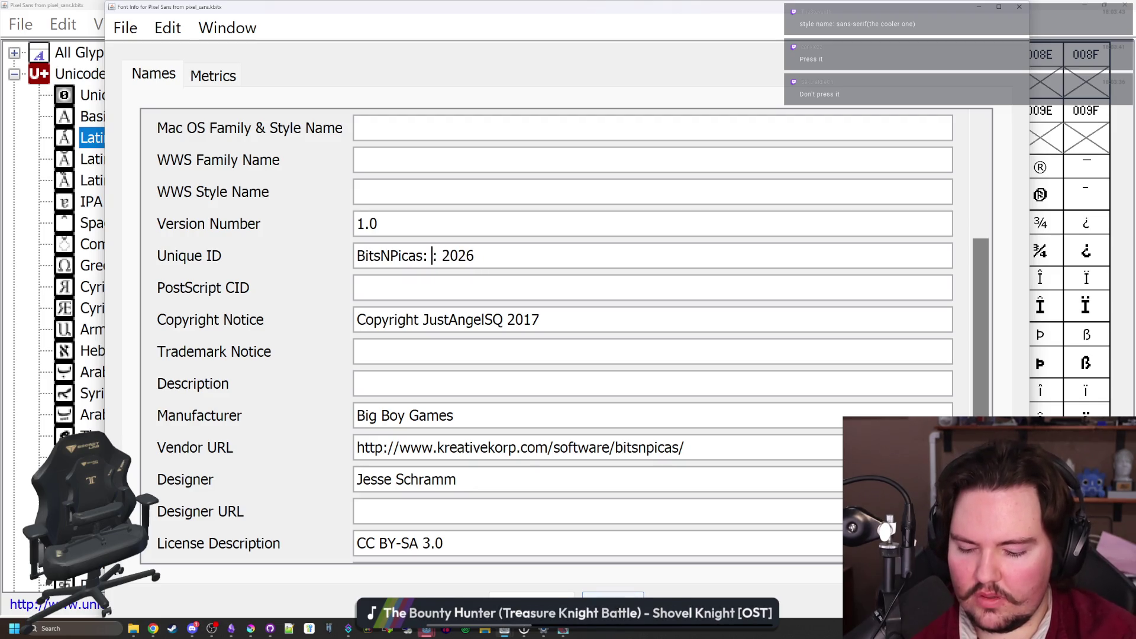
{"action": "scroll", "coordinate": [544, 332], "scroll_direction": "up", "scroll_amount": 3}
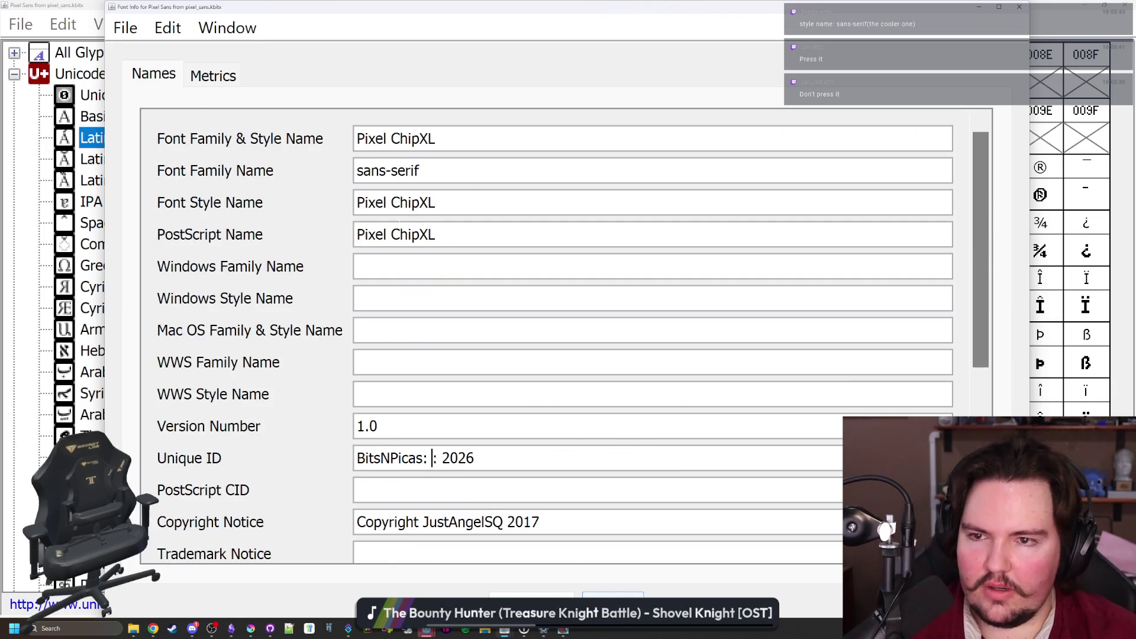
{"action": "scroll", "coordinate": [545, 331], "scroll_direction": "down", "scroll_amount": 4}
{"action": "type", "text": "PixelChipXL"}
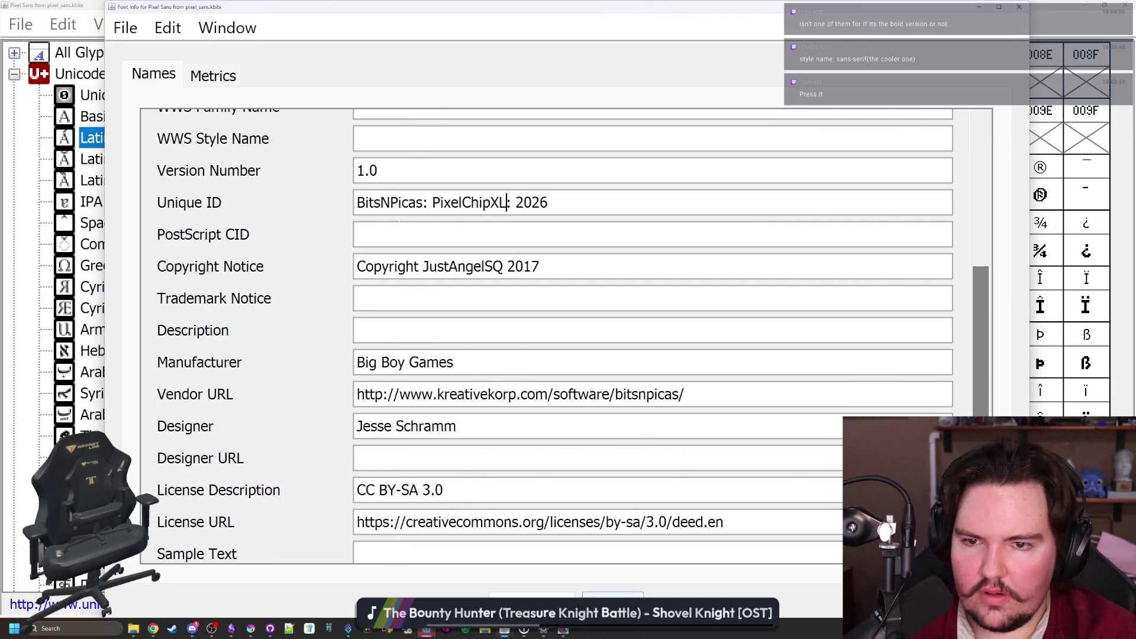
{"action": "left_click", "coordinate": [357, 235]}
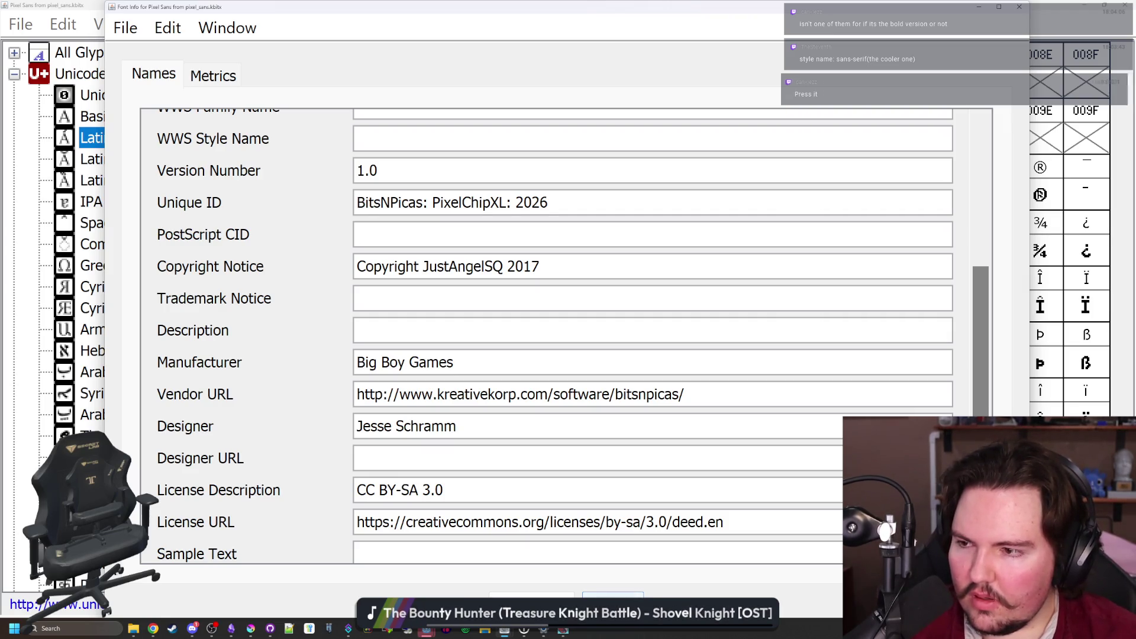
Review the PostScript name and Unique ID, then apply the names and close Font Info
{"action": "scroll", "coordinate": [408, 225], "scroll_direction": "up", "scroll_amount": 5}
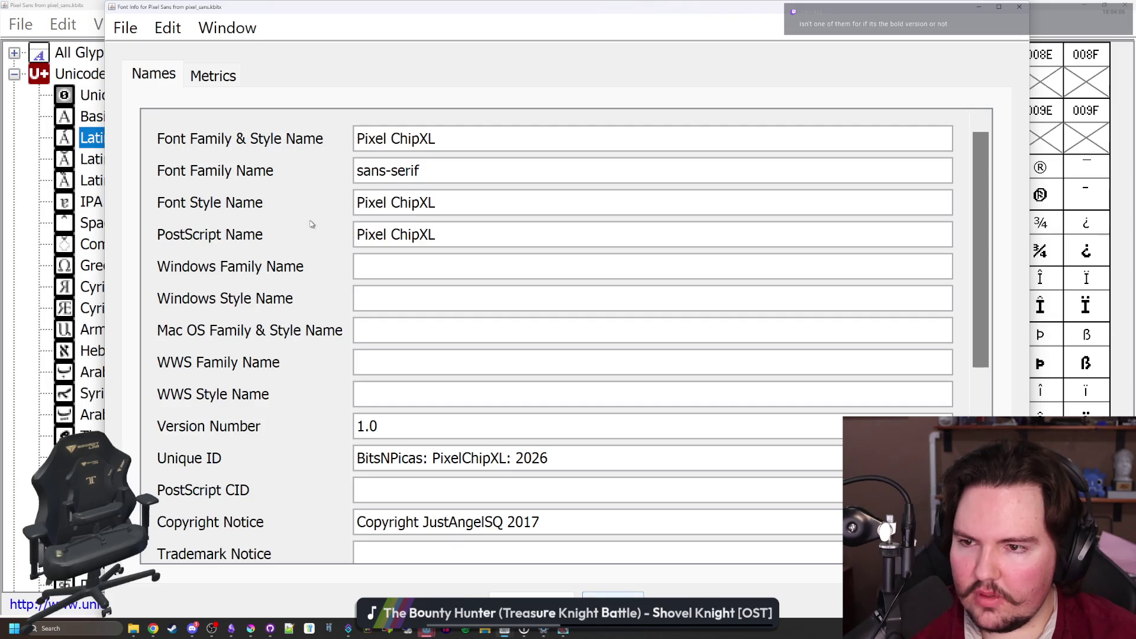
{"action": "left_click", "coordinate": [414, 235]}
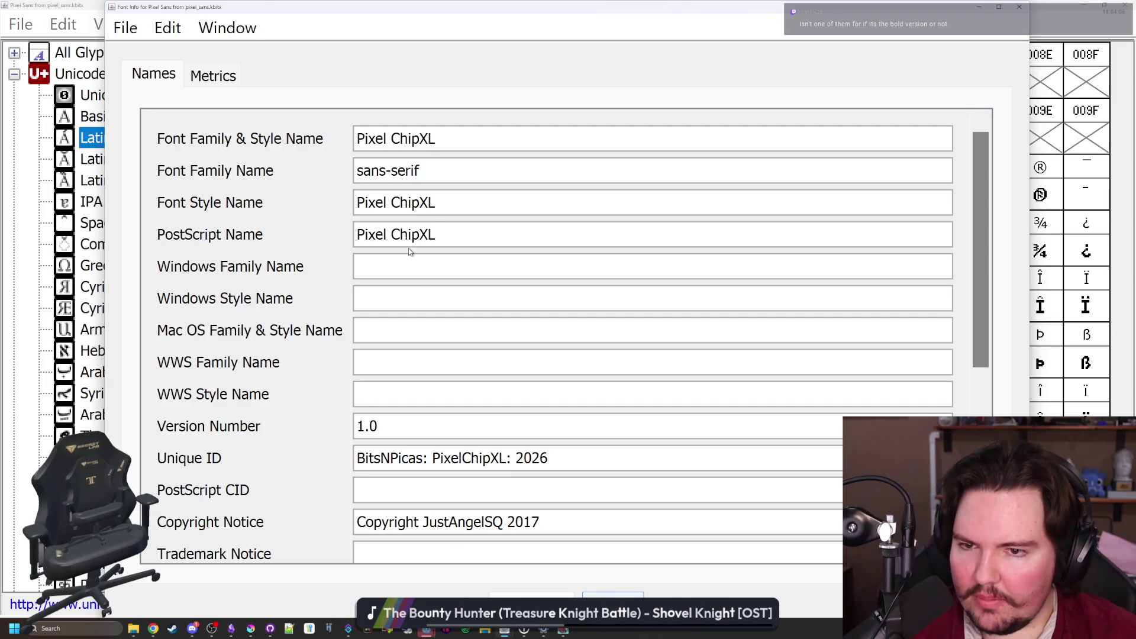
{"action": "scroll", "coordinate": [414, 236], "scroll_direction": "down", "scroll_amount": 5}
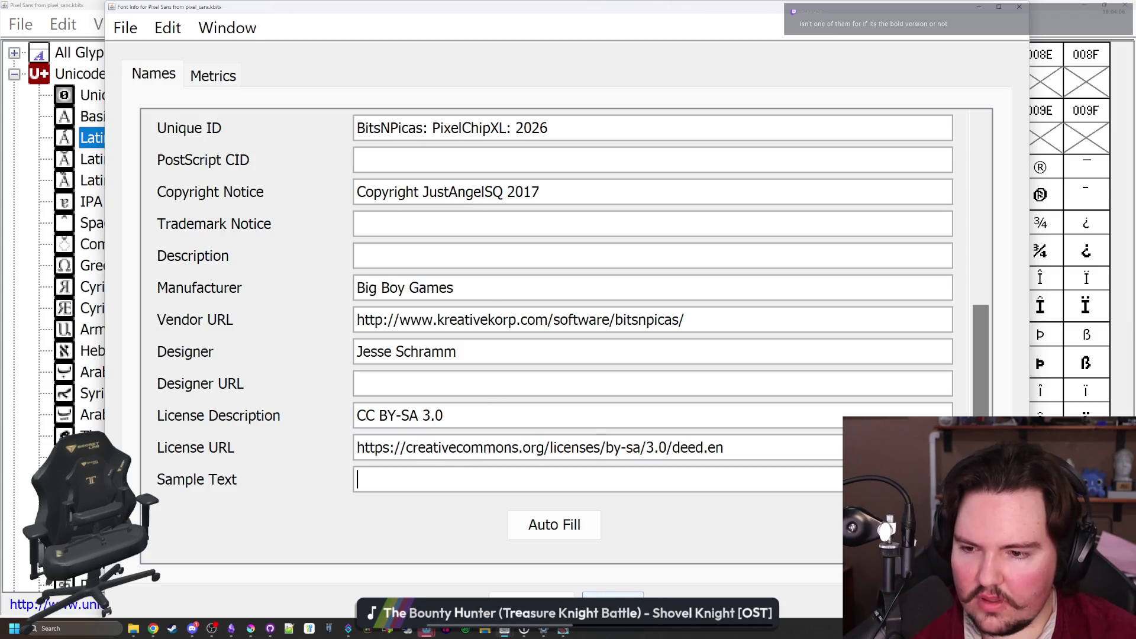
{"action": "left_click", "coordinate": [414, 255]}
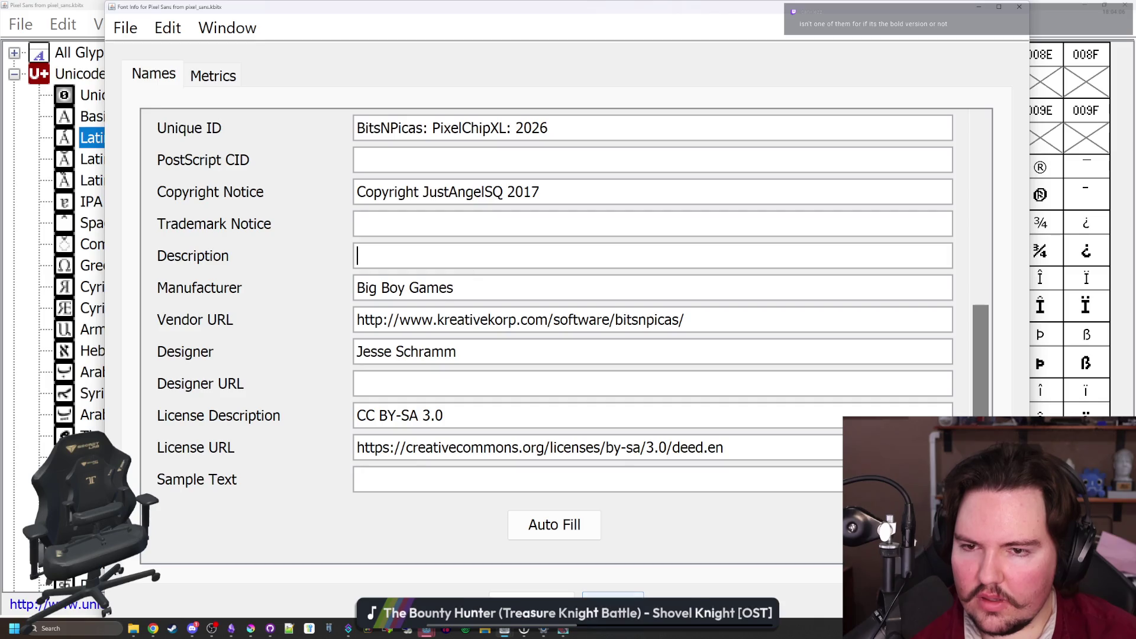
{"action": "left_click", "coordinate": [414, 224]}
{"action": "scroll", "coordinate": [665, 550], "scroll_direction": "up", "scroll_amount": 5}
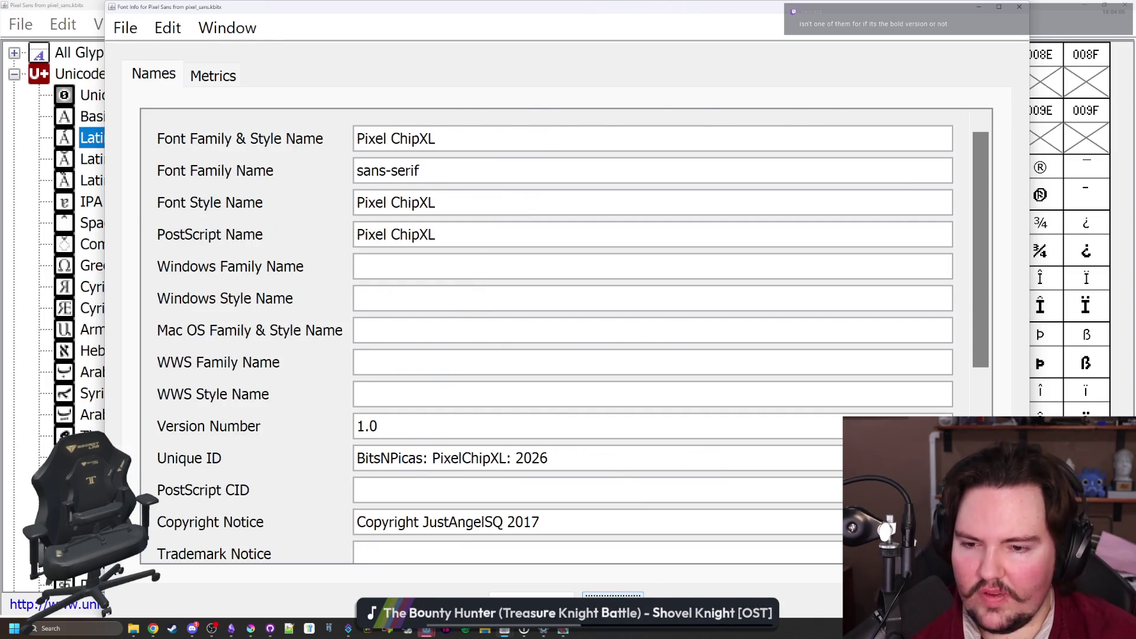
{"action": "key", "text": "Return"}
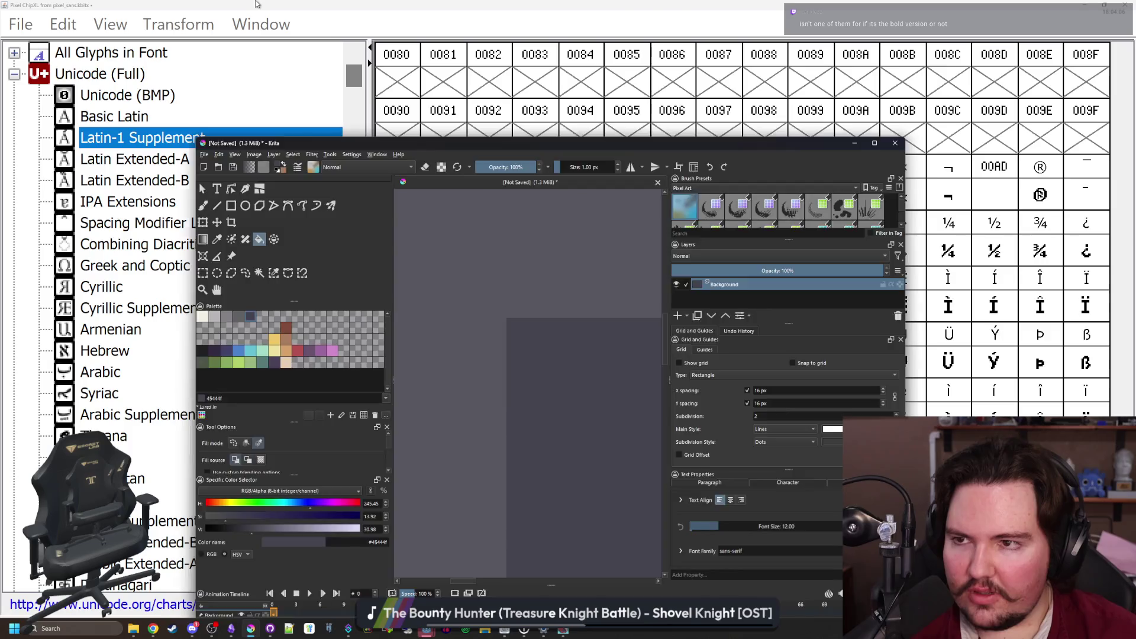
Bring the font editor forward, open its File menu, then return to the itch.io edit page
{"action": "left_click", "coordinate": [255, 5]}
{"action": "left_click", "coordinate": [20, 24]}
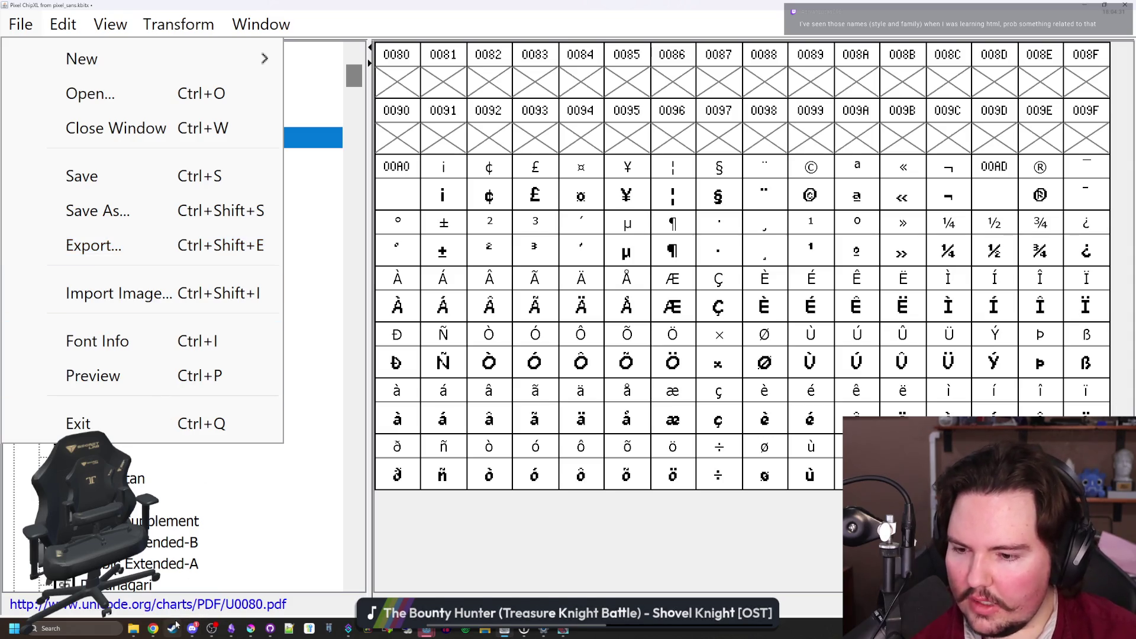
{"action": "mouse_move", "coordinate": [152, 628]}
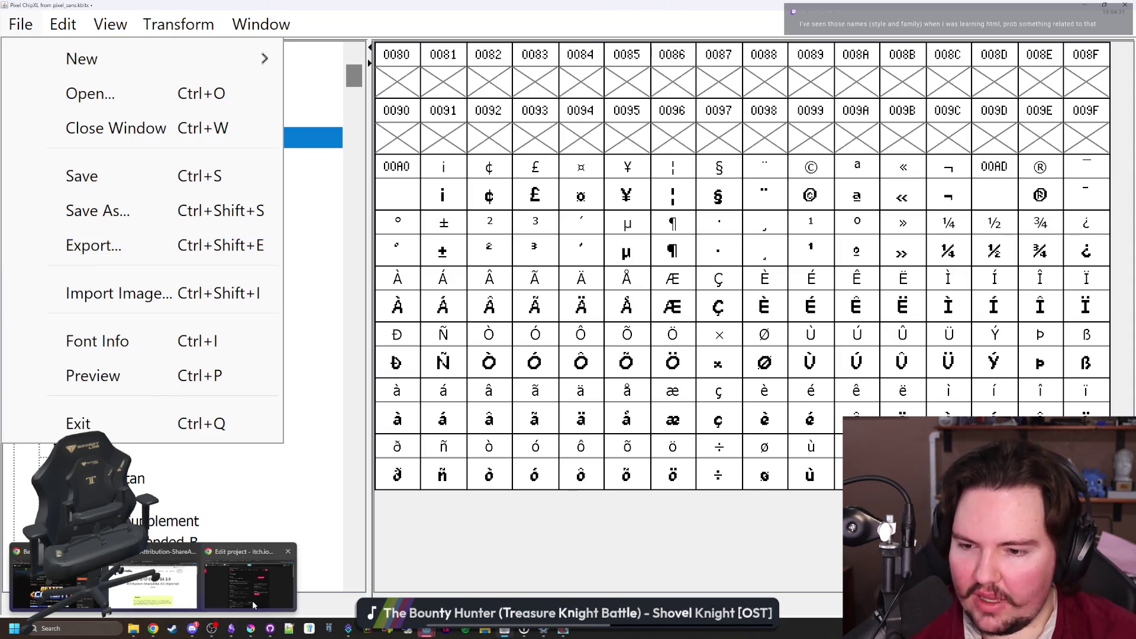
{"action": "left_click", "coordinate": [253, 604]}
{"action": "left_click", "coordinate": [386, 181]}
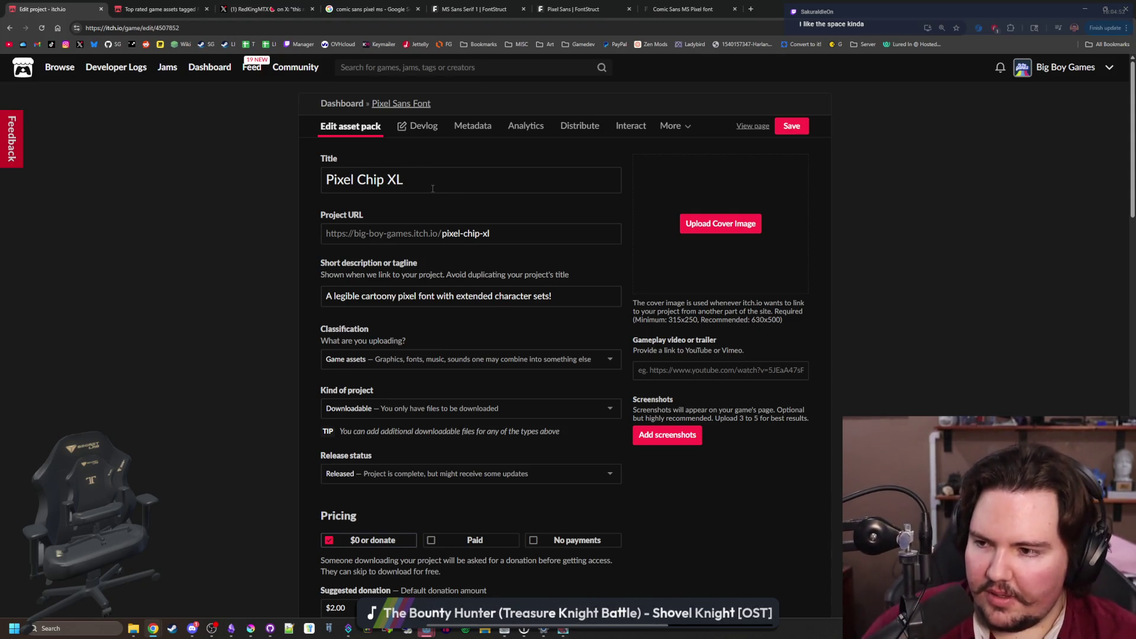
Change 'ChipXL' to 'Pixel Chip XL!' in the description paragraph and make it normal text again
{"action": "left_click_drag", "start_coordinate": [433, 188], "coordinate": [274, 326]}
{"action": "scroll", "coordinate": [274, 331], "scroll_direction": "down", "scroll_amount": 9}
{"action": "scroll", "coordinate": [273, 336], "scroll_direction": "down", "scroll_amount": 4}
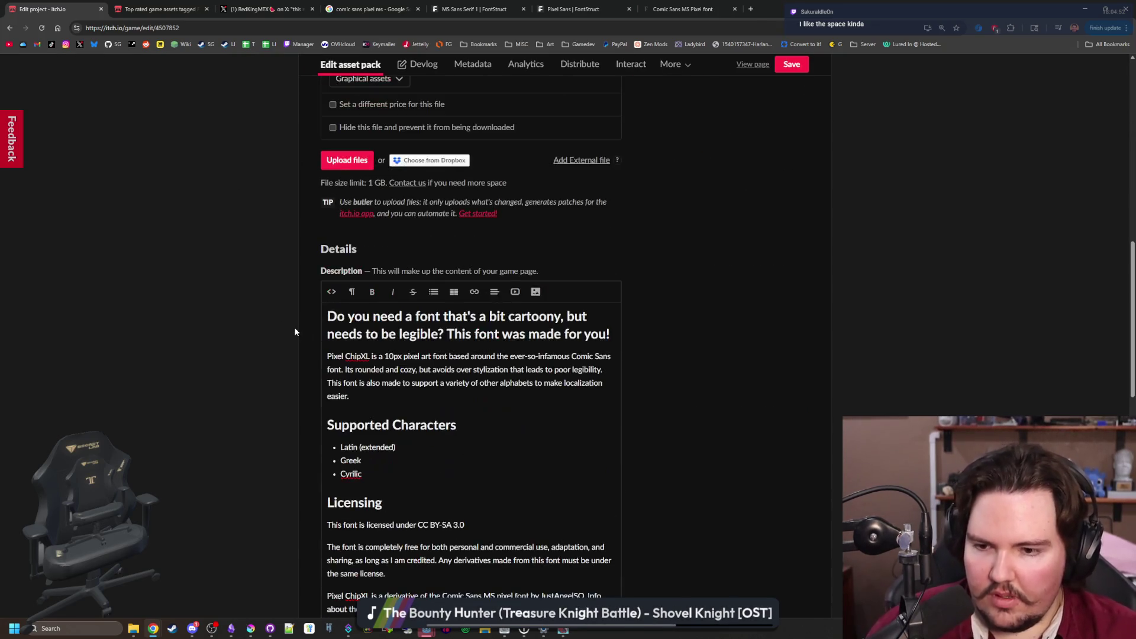
{"action": "scroll", "coordinate": [358, 334], "scroll_direction": "up", "scroll_amount": 1}
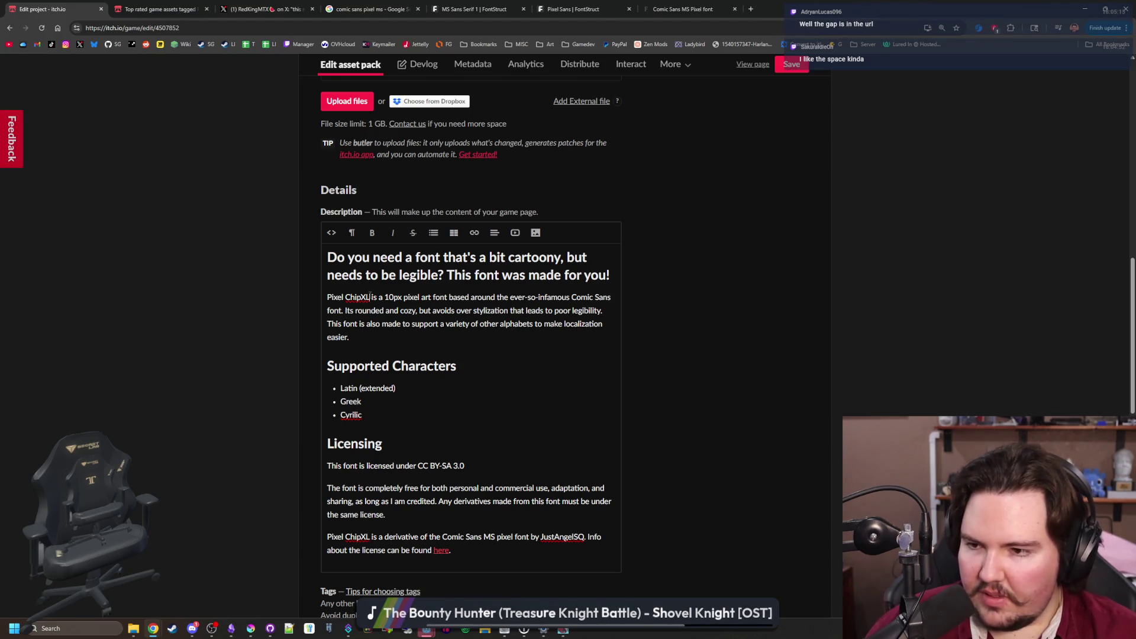
{"action": "double_click", "coordinate": [358, 297]}
{"action": "type", "text": "Pixel Chip XL"}
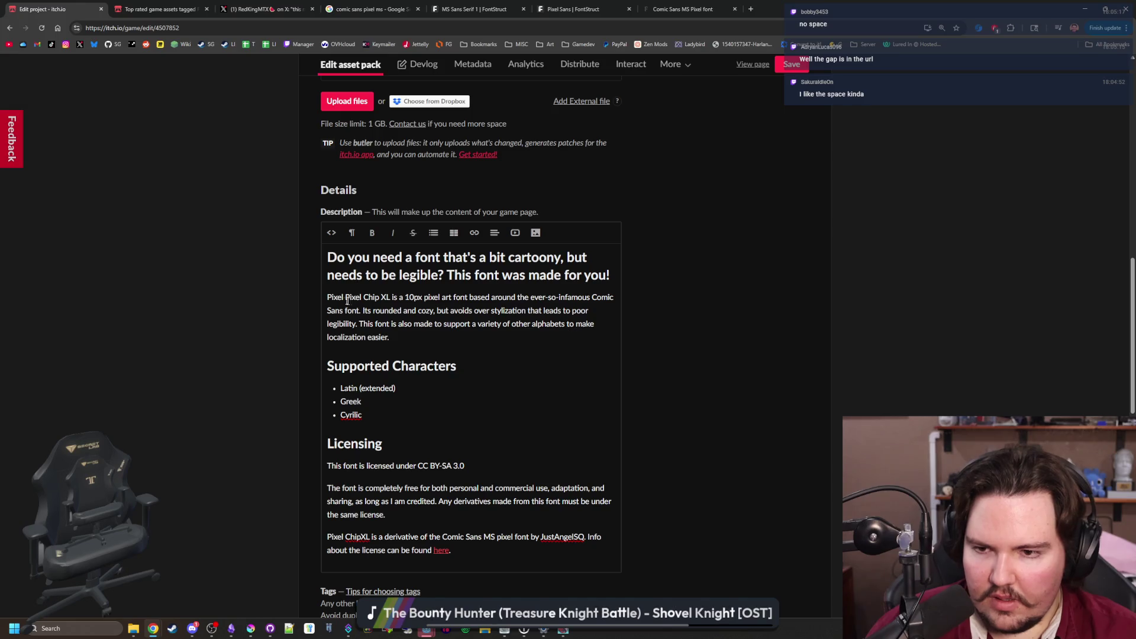
{"action": "left_click_drag", "start_coordinate": [347, 299], "coordinate": [326, 297]}
{"action": "key", "text": "BackSpace"}
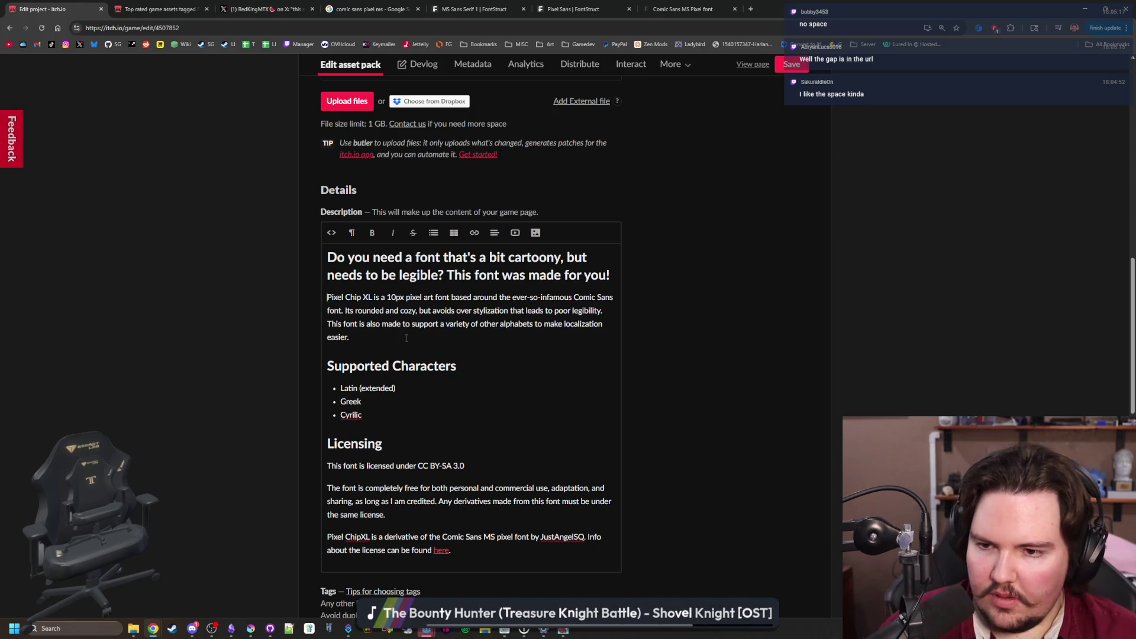
{"action": "key", "text": "BackSpace"}
{"action": "key", "text": "BackSpace"}
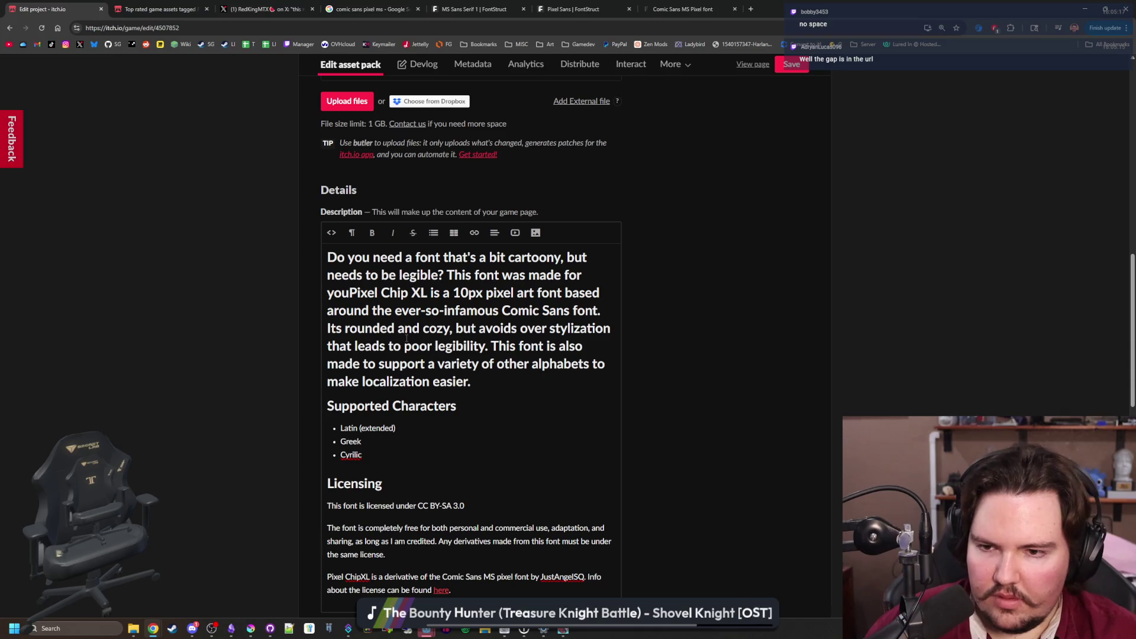
{"action": "type", "text": "!"}
{"action": "key", "text": "Return"}
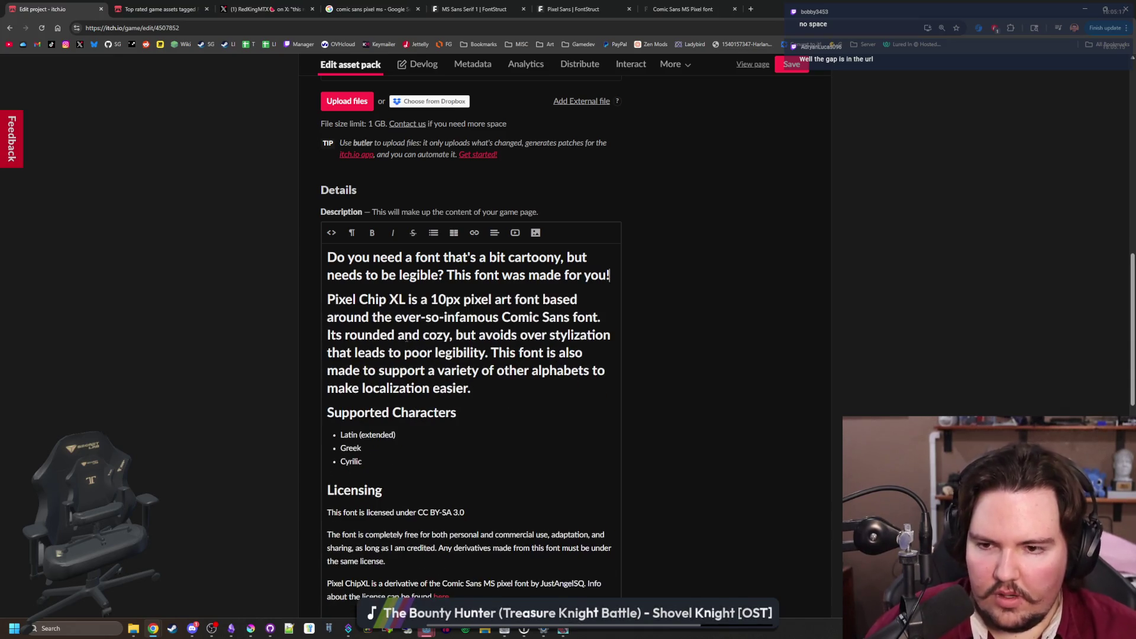
{"action": "key", "text": "Right"}
{"action": "key", "text": "ctrl+alt+0"}
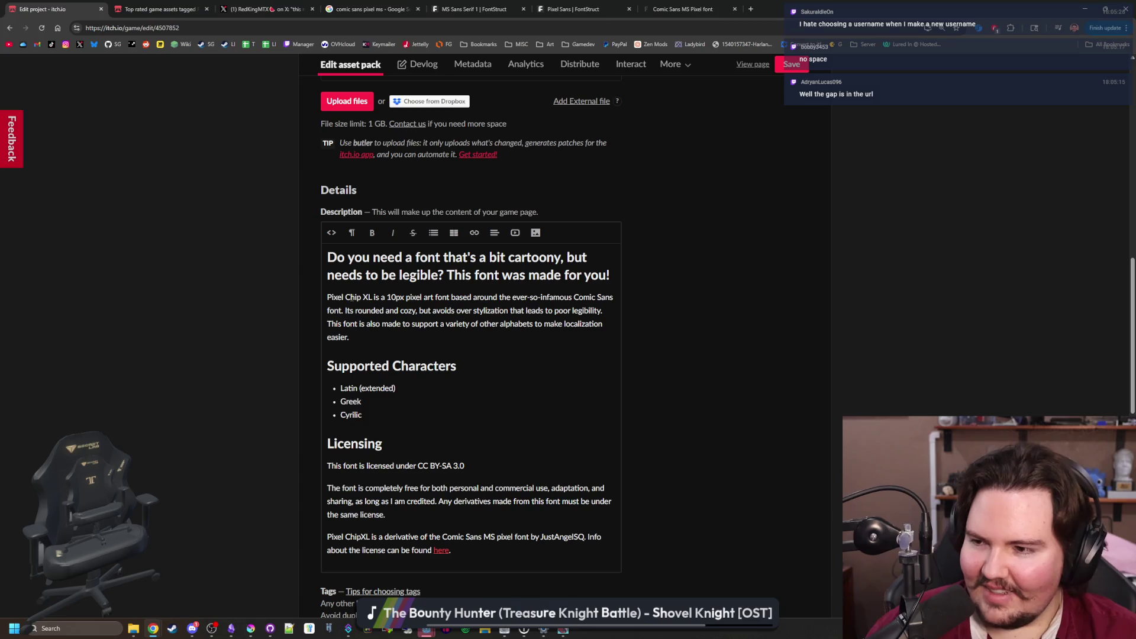
Scroll down to the bottom and save the itch.io asset pack page
{"action": "scroll", "coordinate": [399, 371], "scroll_direction": "down", "scroll_amount": 4}
{"action": "scroll", "coordinate": [349, 389], "scroll_direction": "up", "scroll_amount": 2}
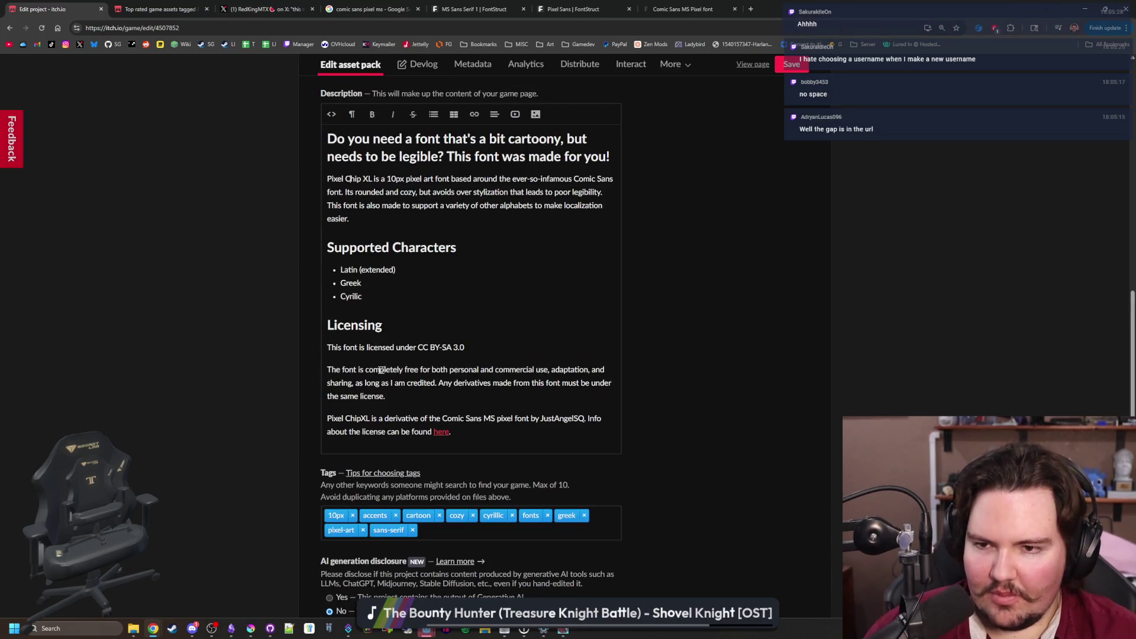
{"action": "scroll", "coordinate": [380, 403], "scroll_direction": "down", "scroll_amount": 7}
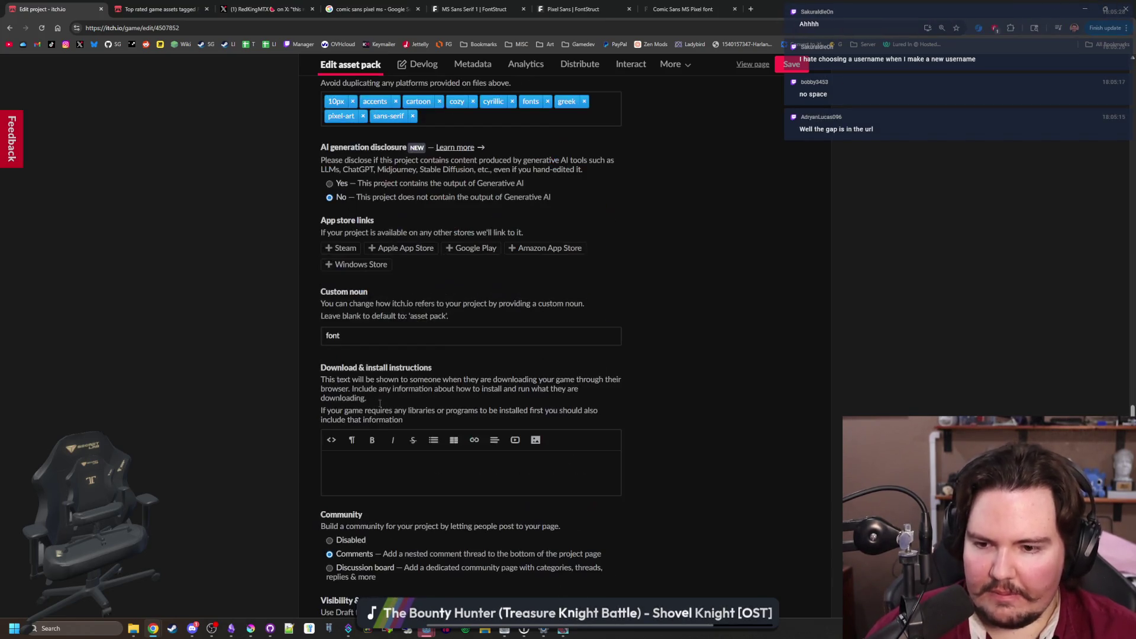
{"action": "scroll", "coordinate": [379, 406], "scroll_direction": "down", "scroll_amount": 3}
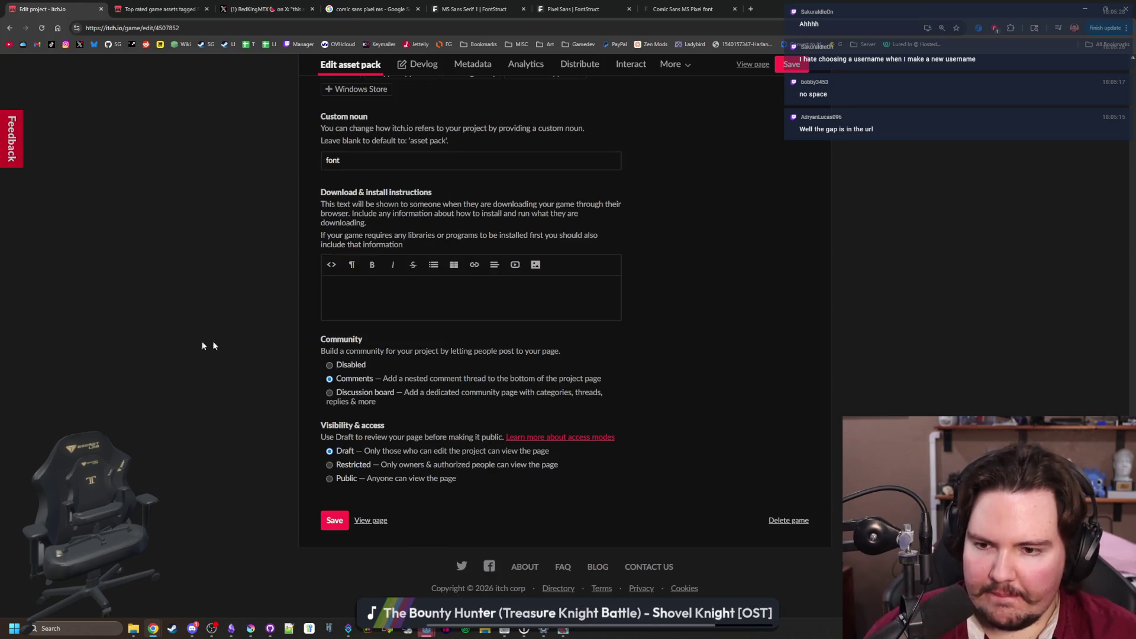
{"action": "left_click", "coordinate": [334, 515]}
Review the saved description and licensing, then bring Bits'N'Picas back to the front
{"action": "scroll", "coordinate": [233, 328], "scroll_direction": "up", "scroll_amount": 2}
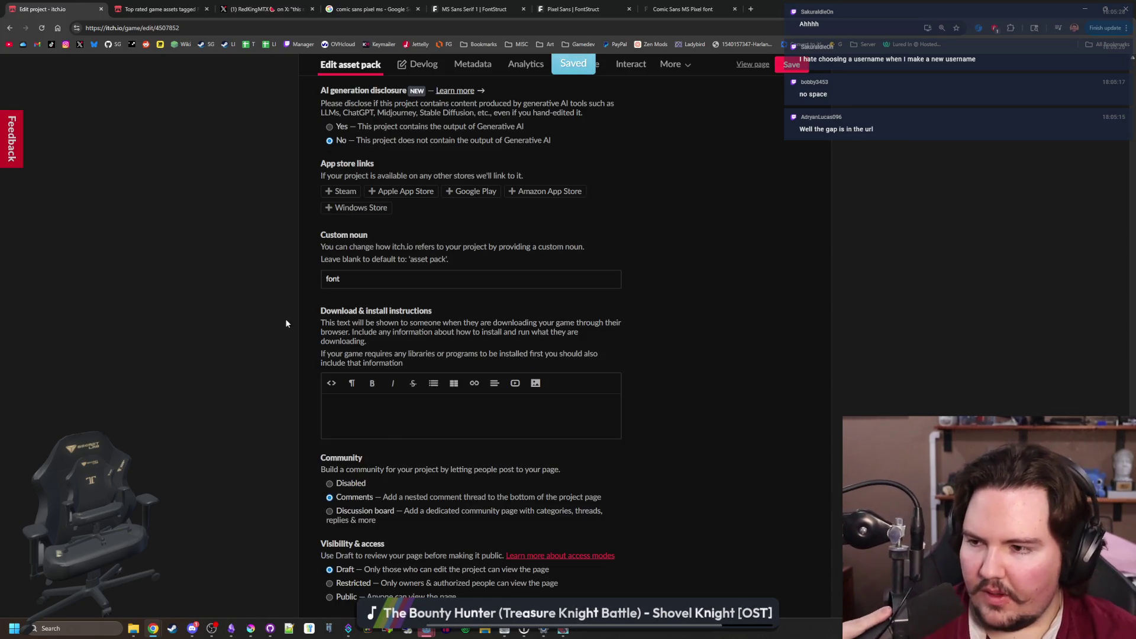
{"action": "scroll", "coordinate": [301, 318], "scroll_direction": "up", "scroll_amount": 5}
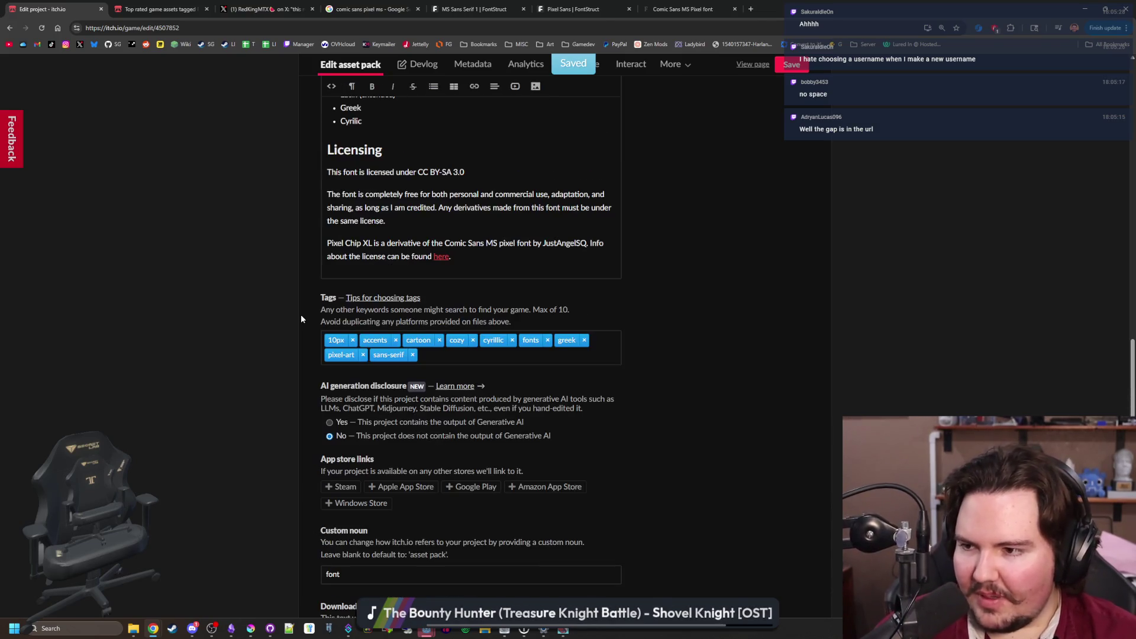
{"action": "scroll", "coordinate": [301, 319], "scroll_direction": "up", "scroll_amount": 7}
{"action": "scroll", "coordinate": [301, 319], "scroll_direction": "up", "scroll_amount": 5}
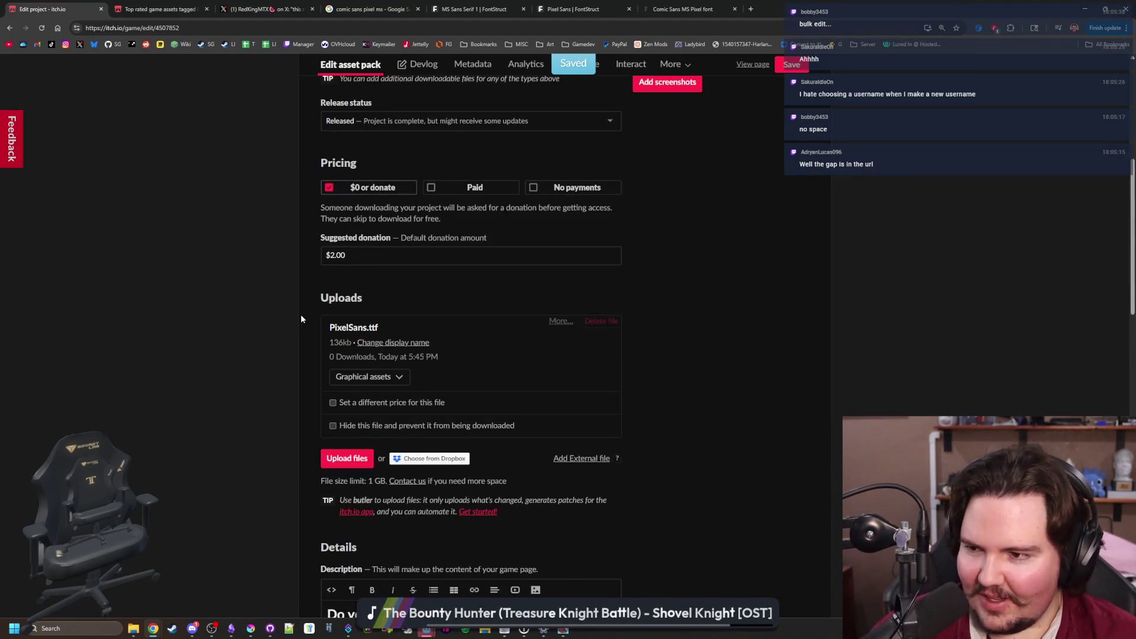
{"action": "scroll", "coordinate": [301, 319], "scroll_direction": "up", "scroll_amount": 6}
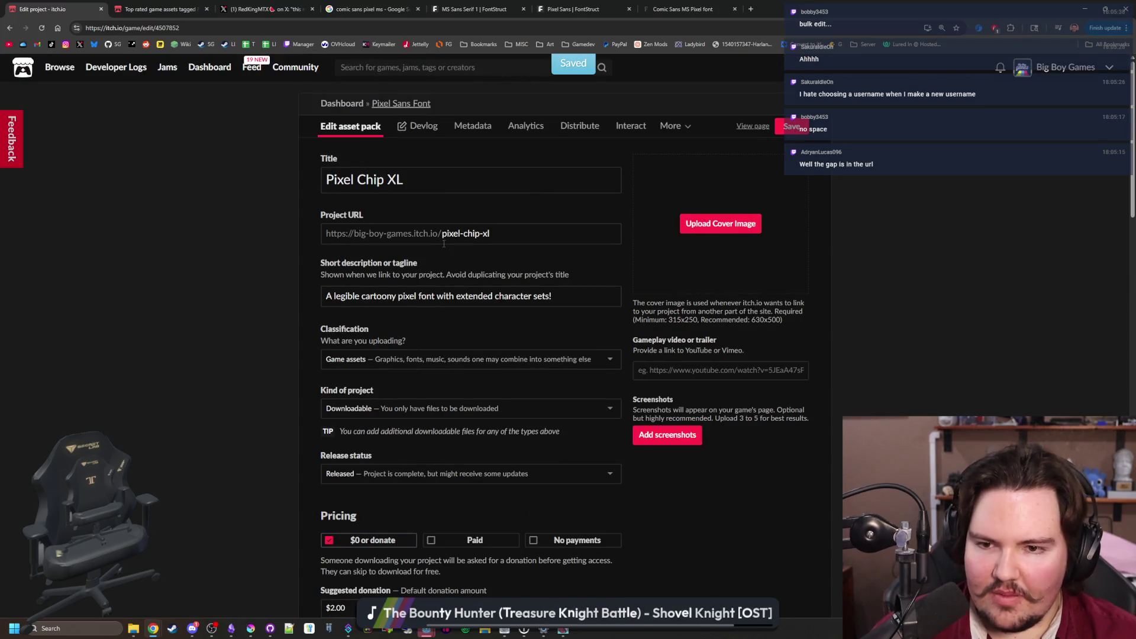
{"action": "scroll", "coordinate": [247, 396], "scroll_direction": "down", "scroll_amount": 10}
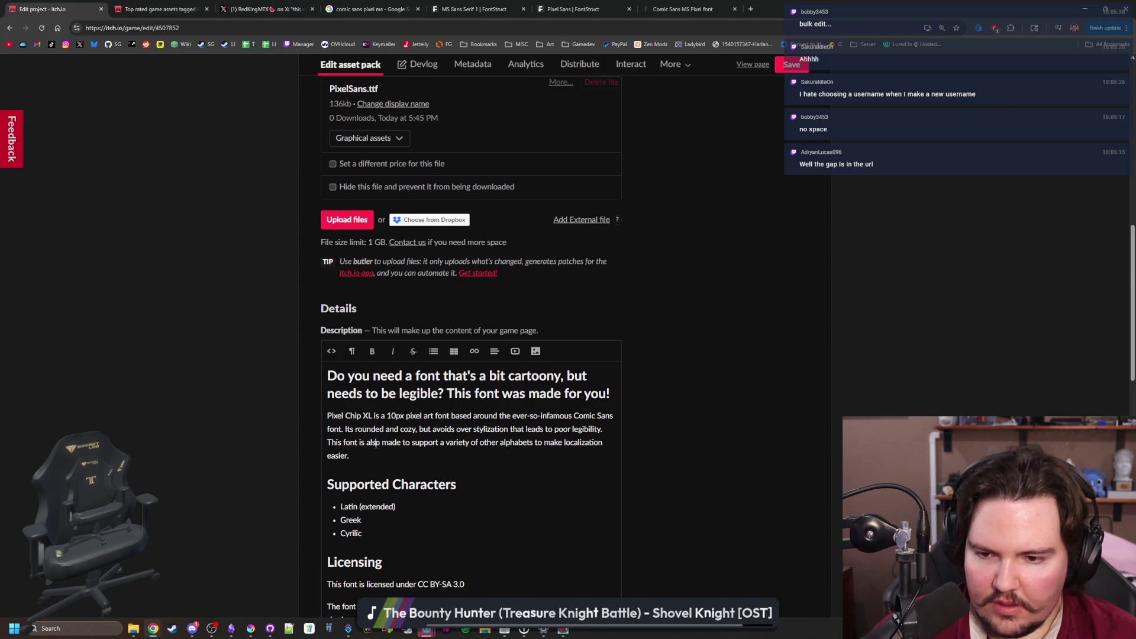
{"action": "scroll", "coordinate": [375, 444], "scroll_direction": "down", "scroll_amount": 6}
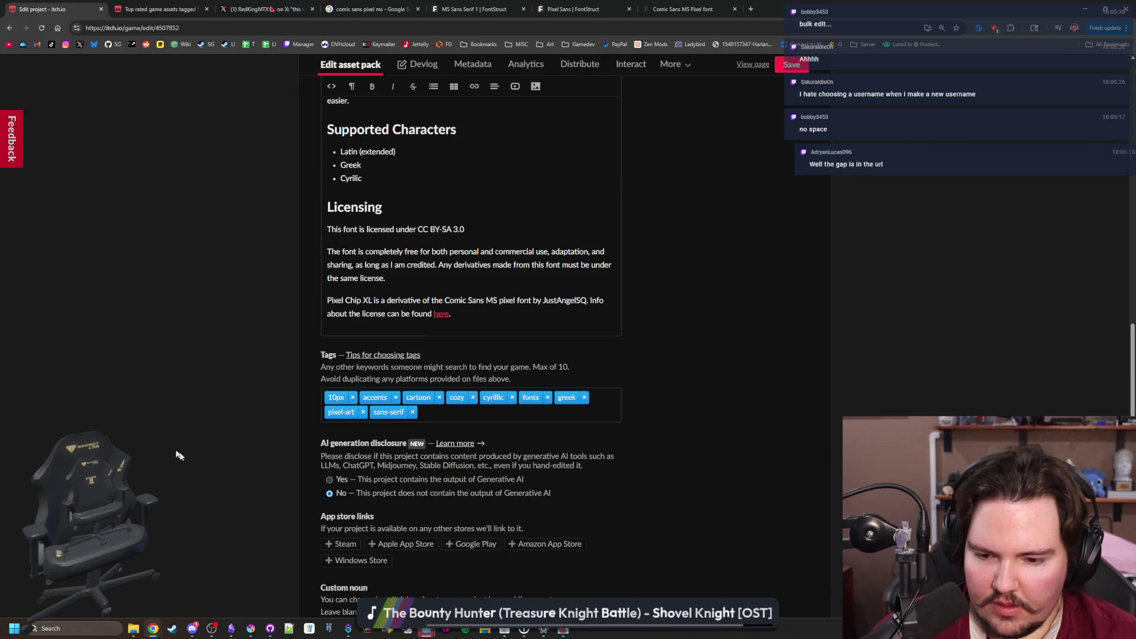
{"action": "left_click", "coordinate": [504, 631]}
In Font Info, add a space so the family & style and style names read 'Pixel Chip XL'
{"action": "left_click", "coordinate": [23, 24]}
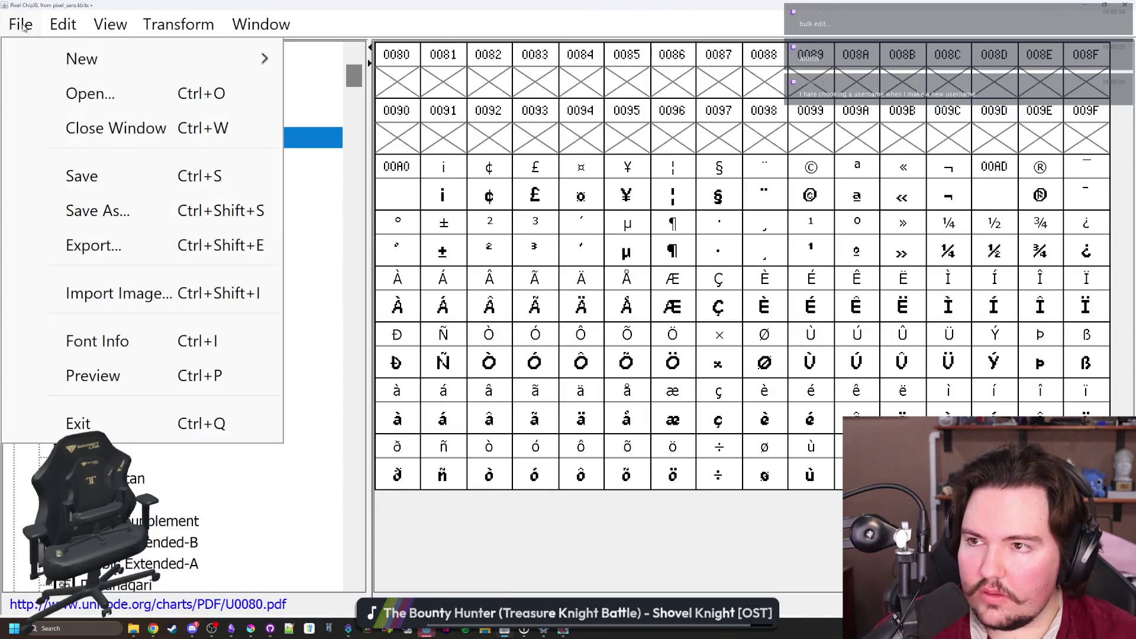
{"action": "left_click", "coordinate": [105, 330]}
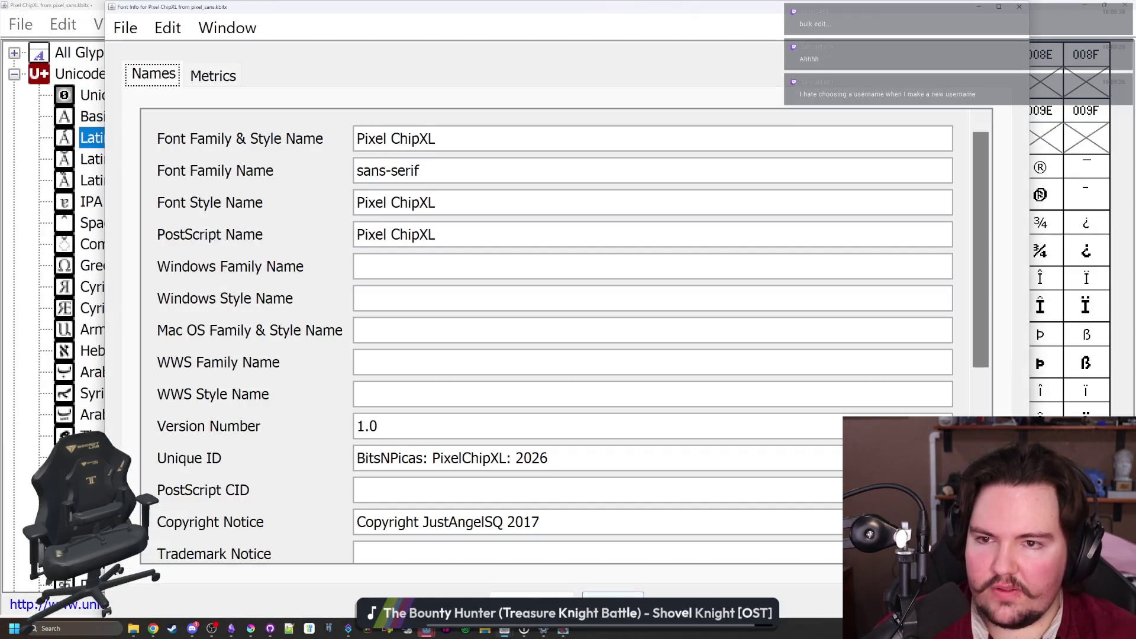
{"action": "left_click", "coordinate": [420, 139]}
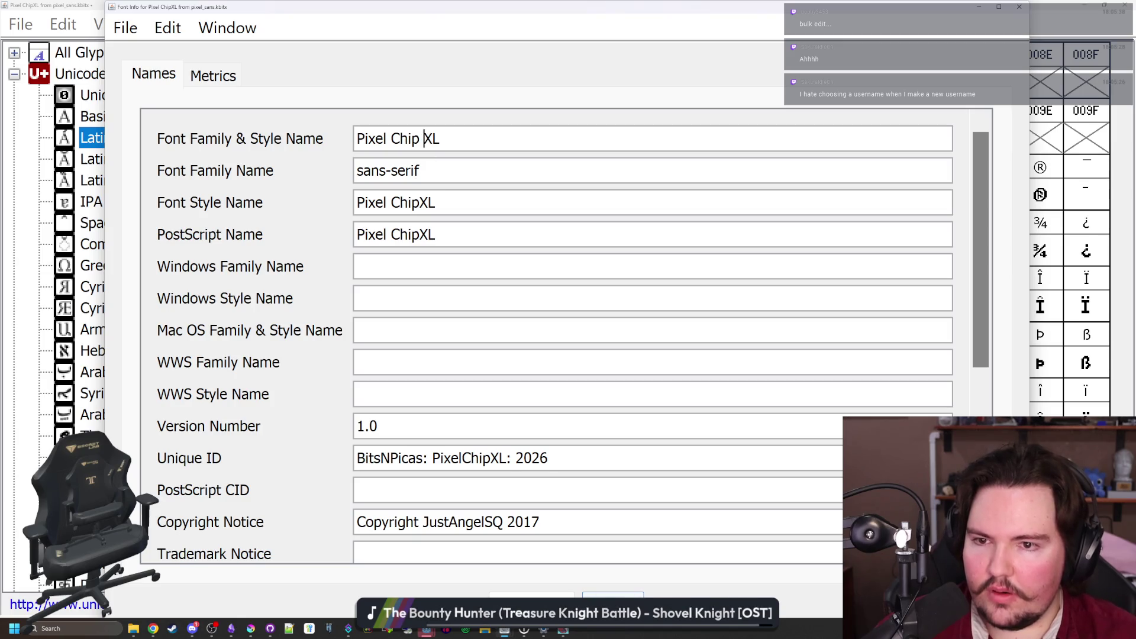
{"action": "left_click", "coordinate": [419, 203]}
{"action": "scroll", "coordinate": [546, 331], "scroll_direction": "down", "scroll_amount": 5}
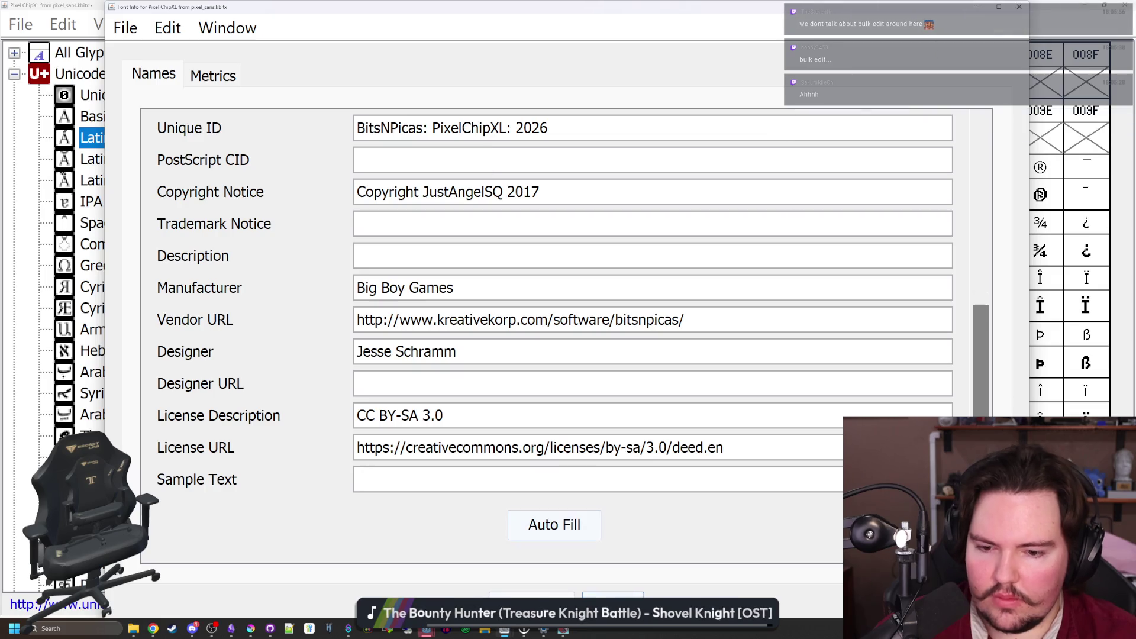
{"action": "key", "text": "Return"}
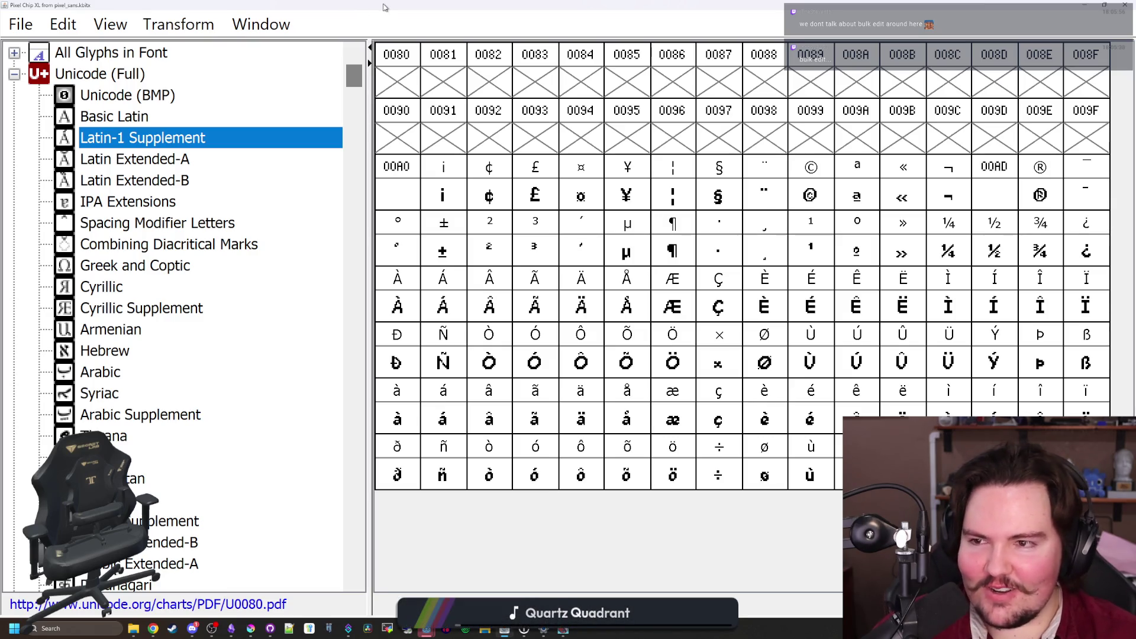
Reopen Font Info to confirm the Pixel Chip XL names were kept
{"action": "left_click", "coordinate": [13, 23]}
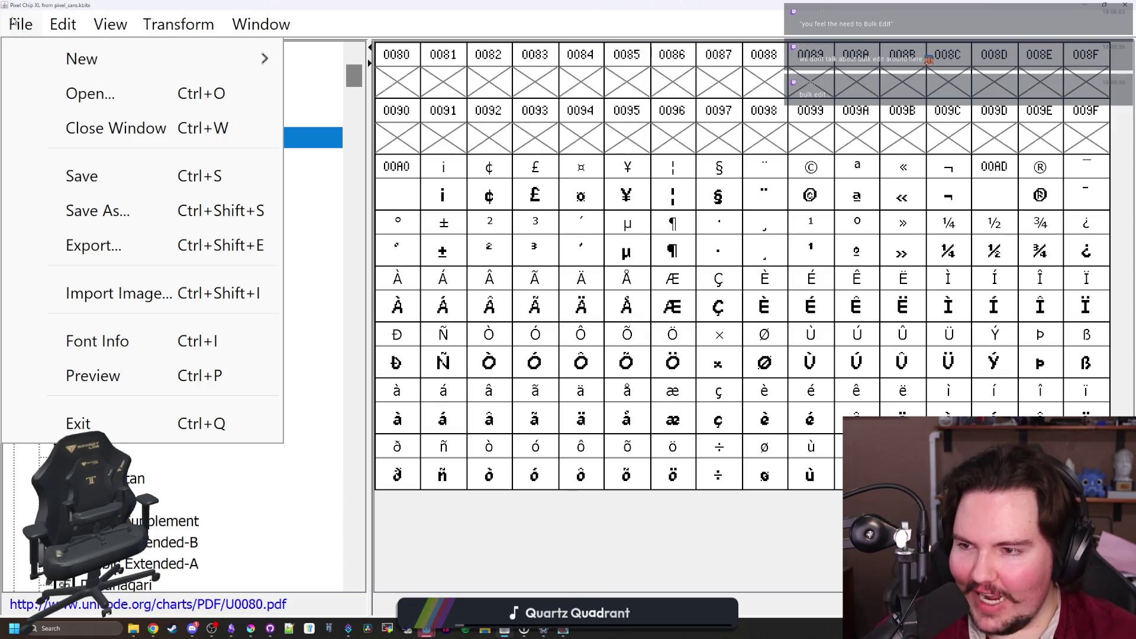
{"action": "left_click", "coordinate": [98, 340]}
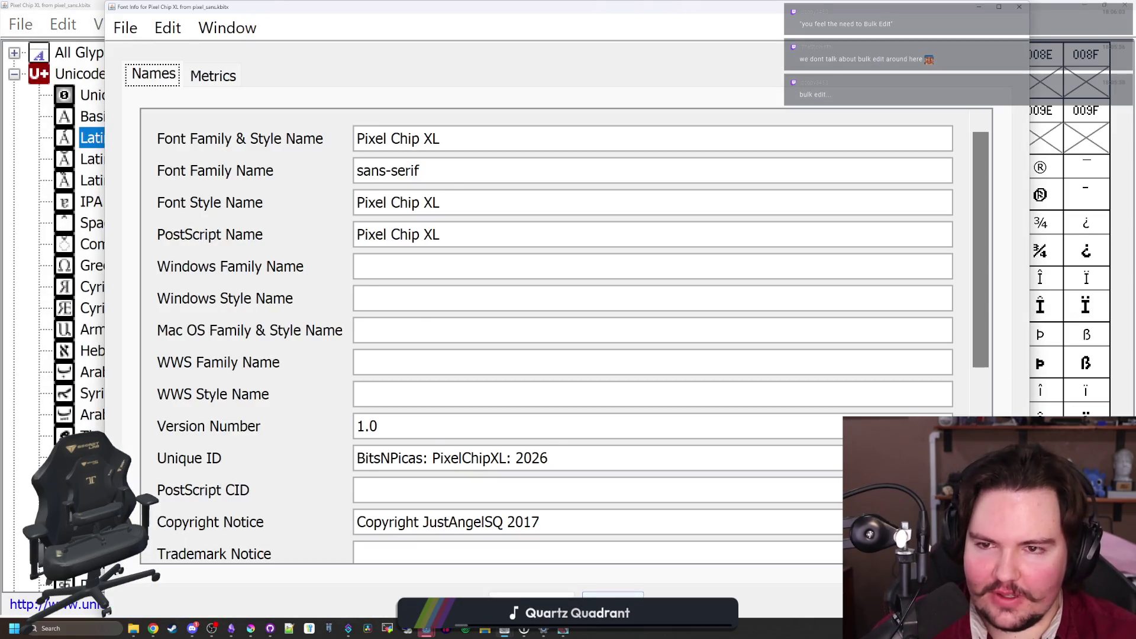
{"action": "scroll", "coordinate": [554, 331], "scroll_direction": "down", "scroll_amount": 5}
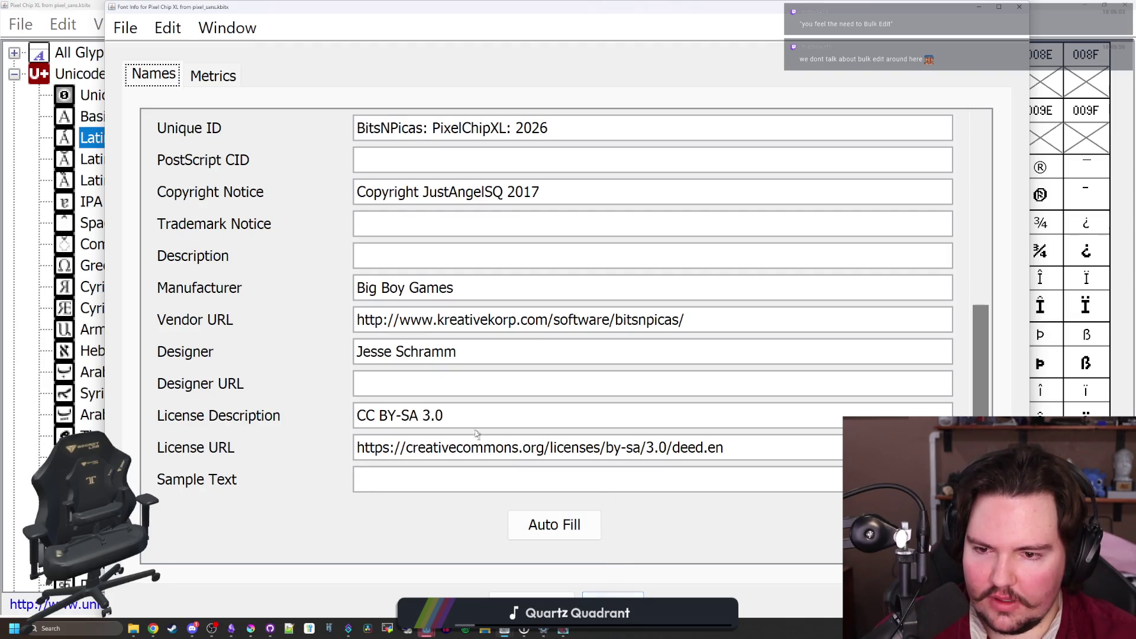
{"action": "left_click", "coordinate": [565, 593]}
Export the font as TrueType into Fonts, named pixel_chip_xl_v1.0
{"action": "left_click", "coordinate": [21, 24]}
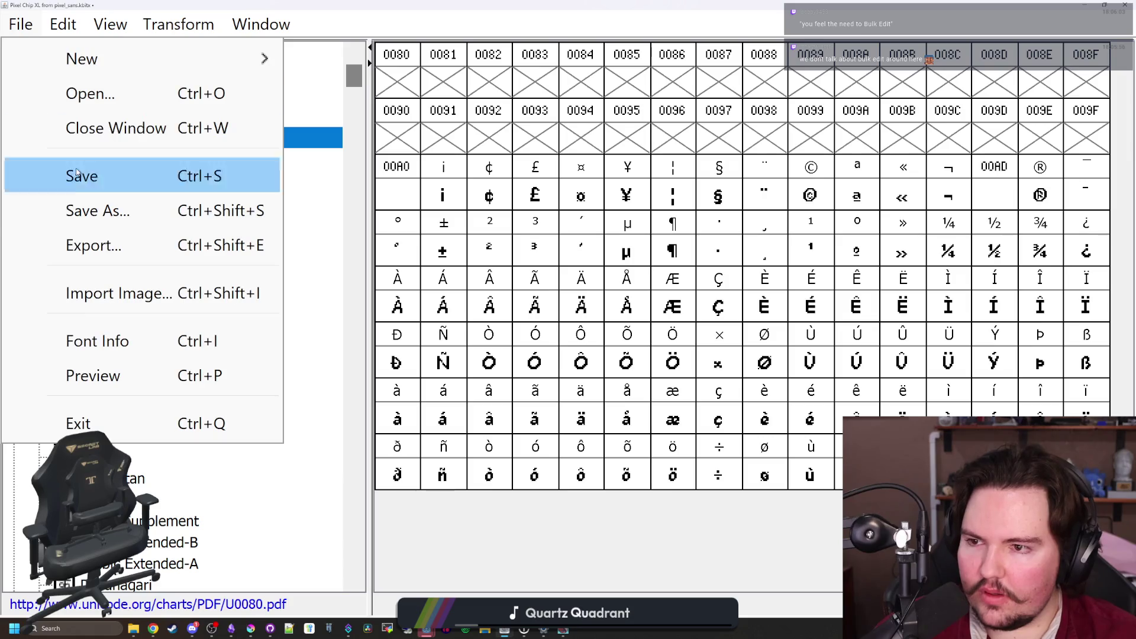
{"action": "left_click", "coordinate": [117, 259]}
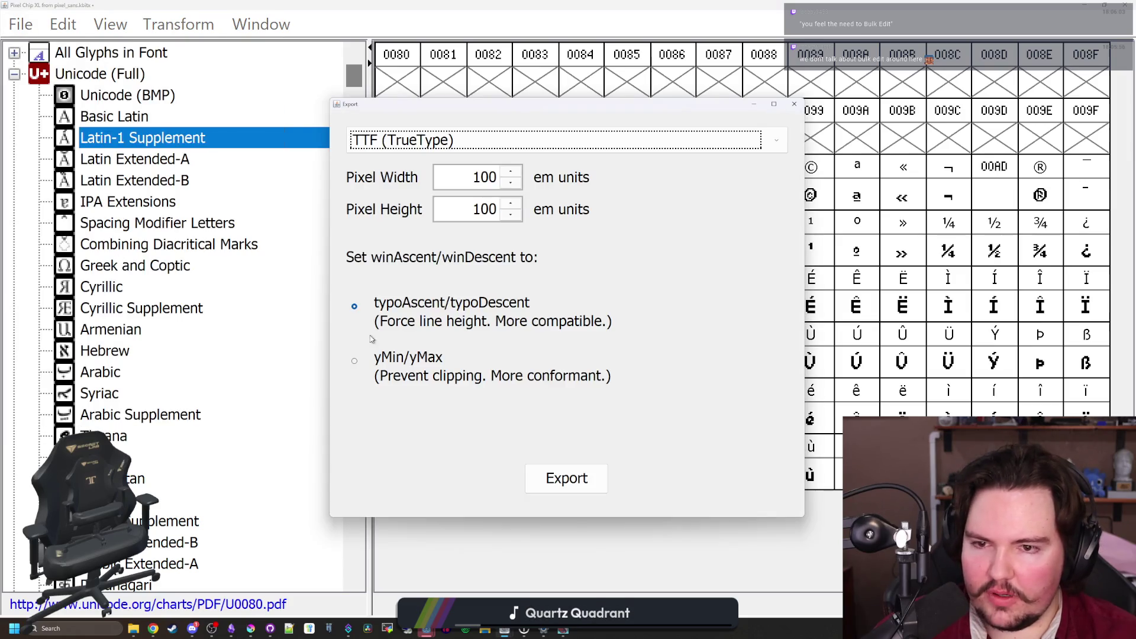
{"action": "left_click", "coordinate": [564, 484]}
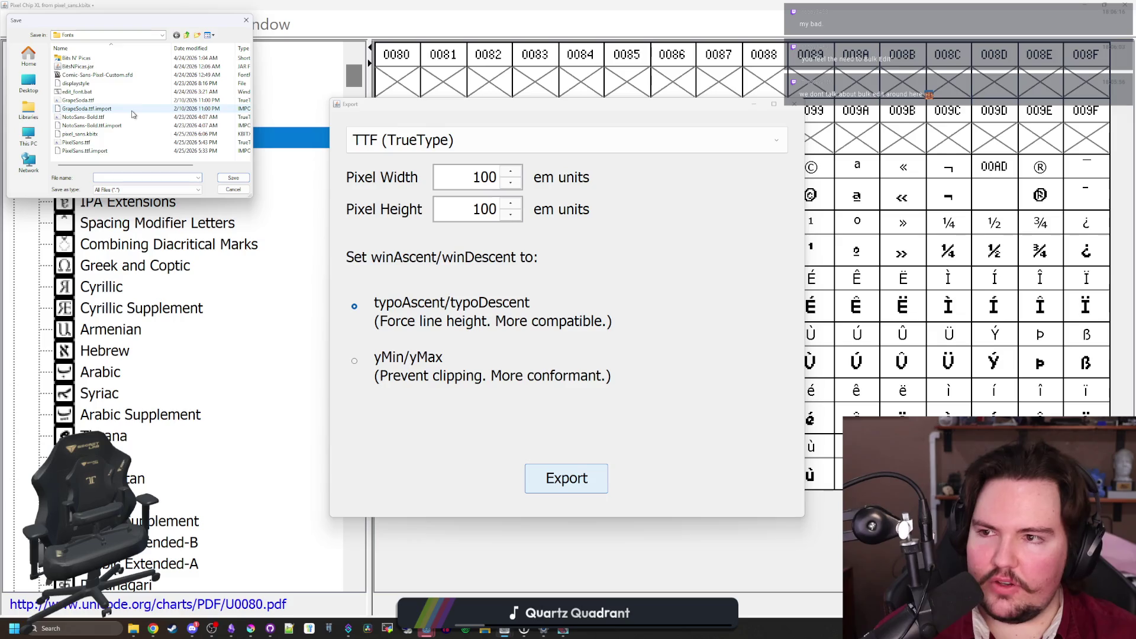
{"action": "left_click", "coordinate": [92, 145]}
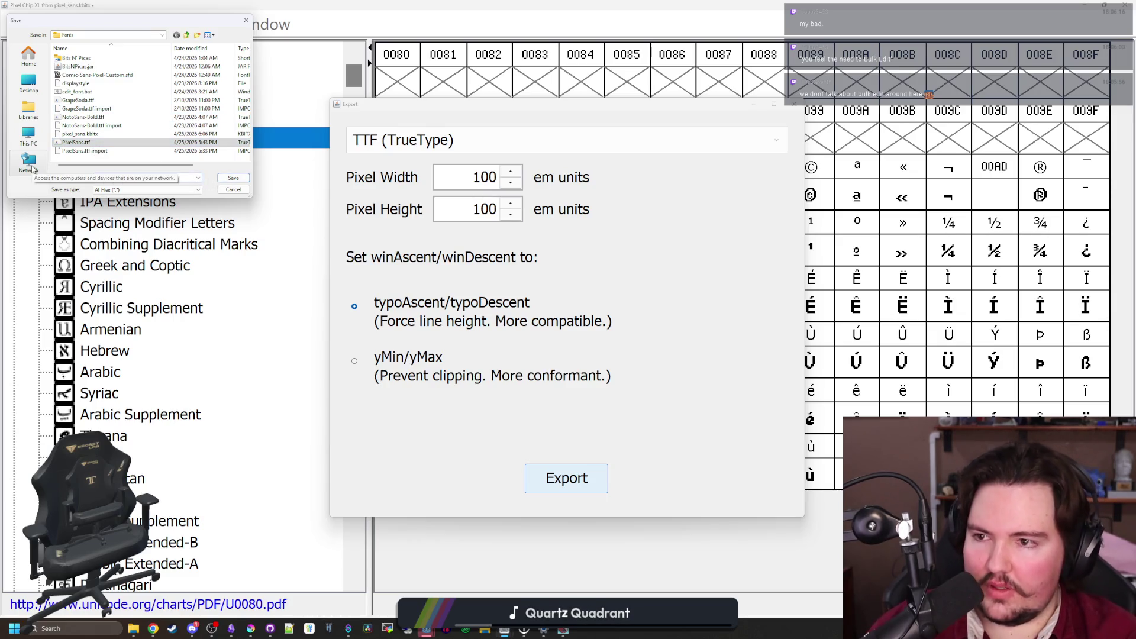
{"action": "key", "text": "BackSpace"}
{"action": "key", "text": "BackSpace"}
{"action": "key", "text": "BackSpace"}
{"action": "key", "text": "BackSpace"}
{"action": "key", "text": "BackSpace"}
{"action": "key", "text": "BackSpace"}
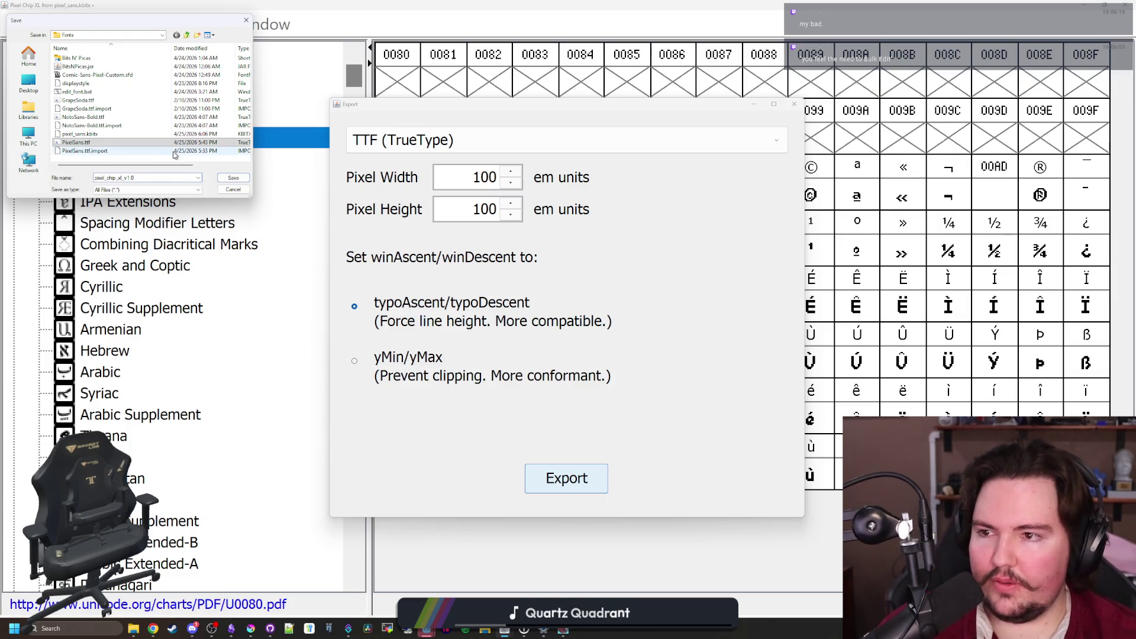
{"action": "key", "text": "Return"}
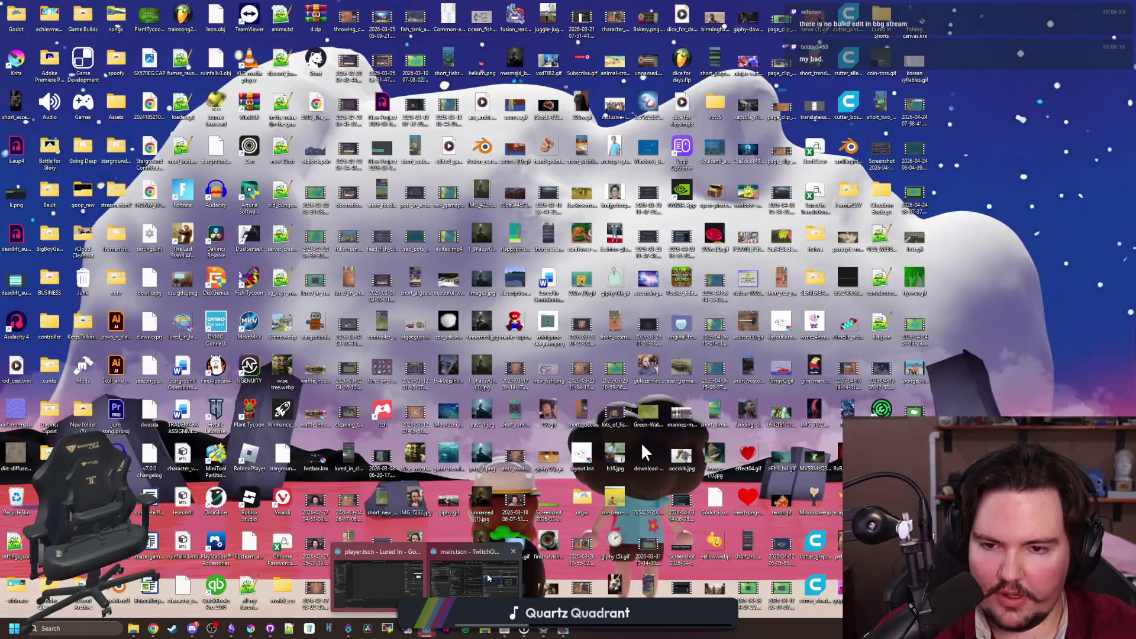
{"action": "left_click", "coordinate": [395, 581]}
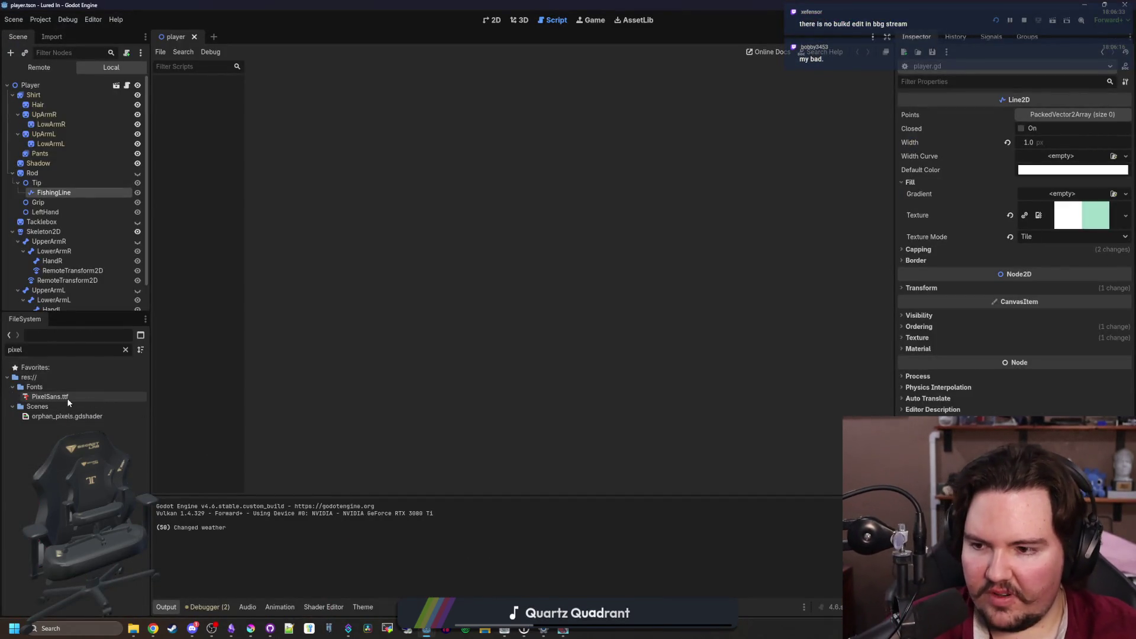
Clear the FileSystem filter and open Fonts to see GrapeSoda, NotoSans-Bold and PixelSans
{"action": "left_click", "coordinate": [125, 350]}
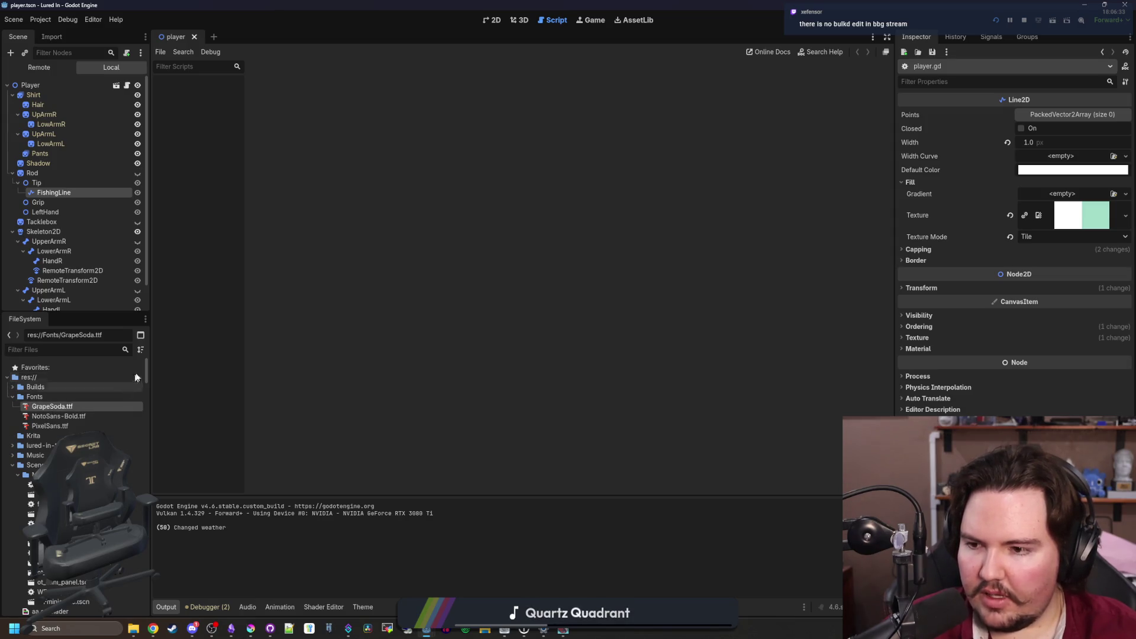
{"action": "left_click", "coordinate": [84, 397]}
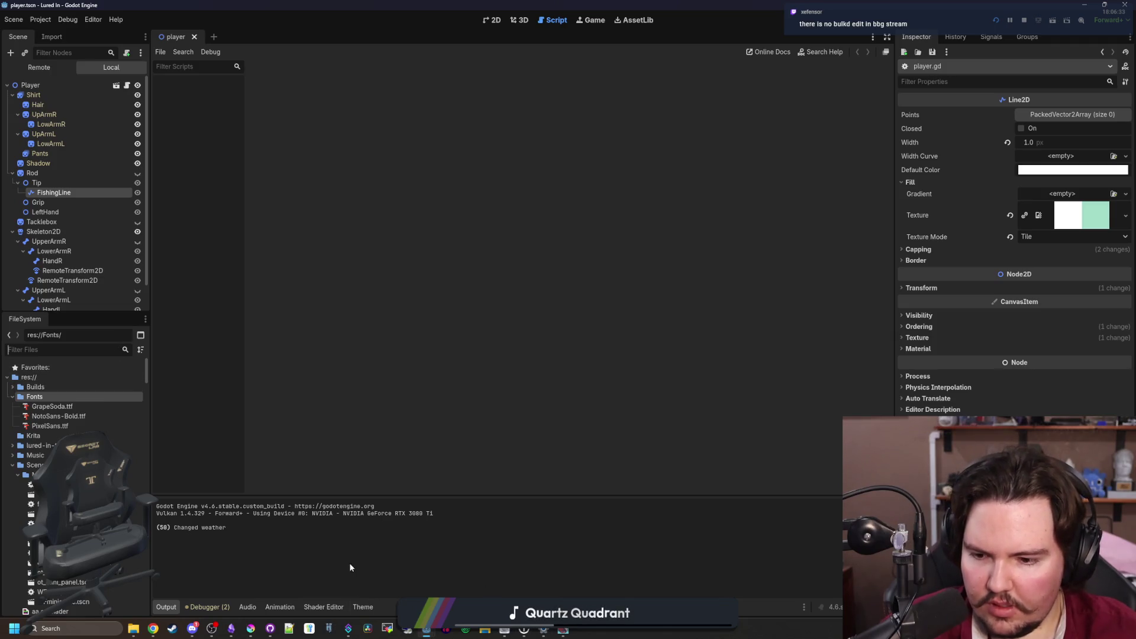
{"action": "key", "text": "alt+Tab"}
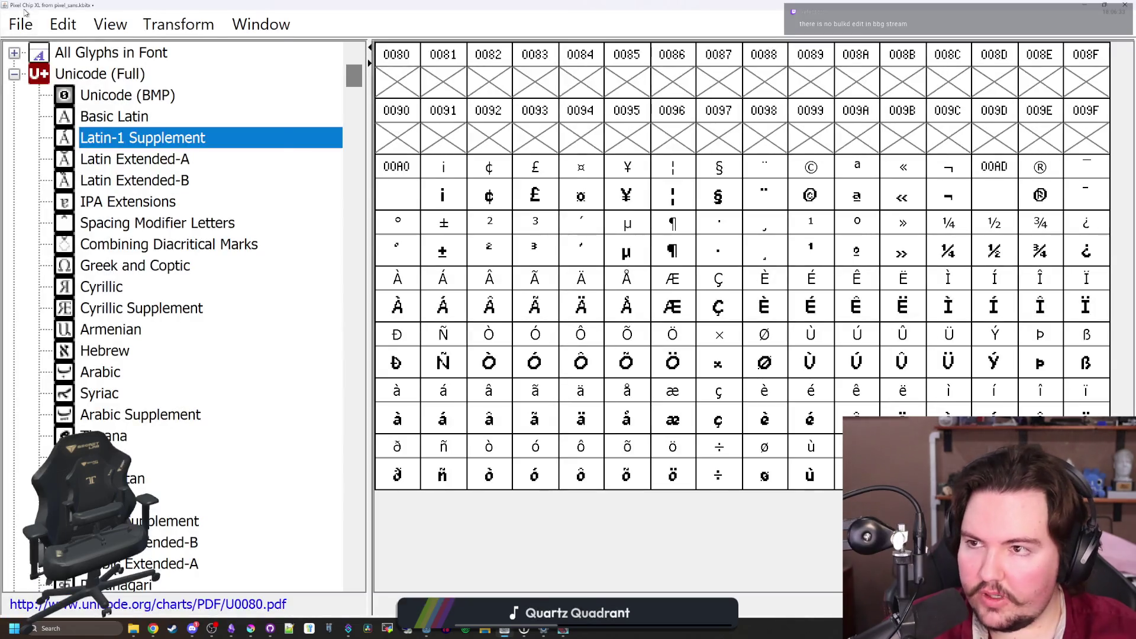
{"action": "left_click", "coordinate": [21, 24]}
{"action": "left_click", "coordinate": [115, 244]}
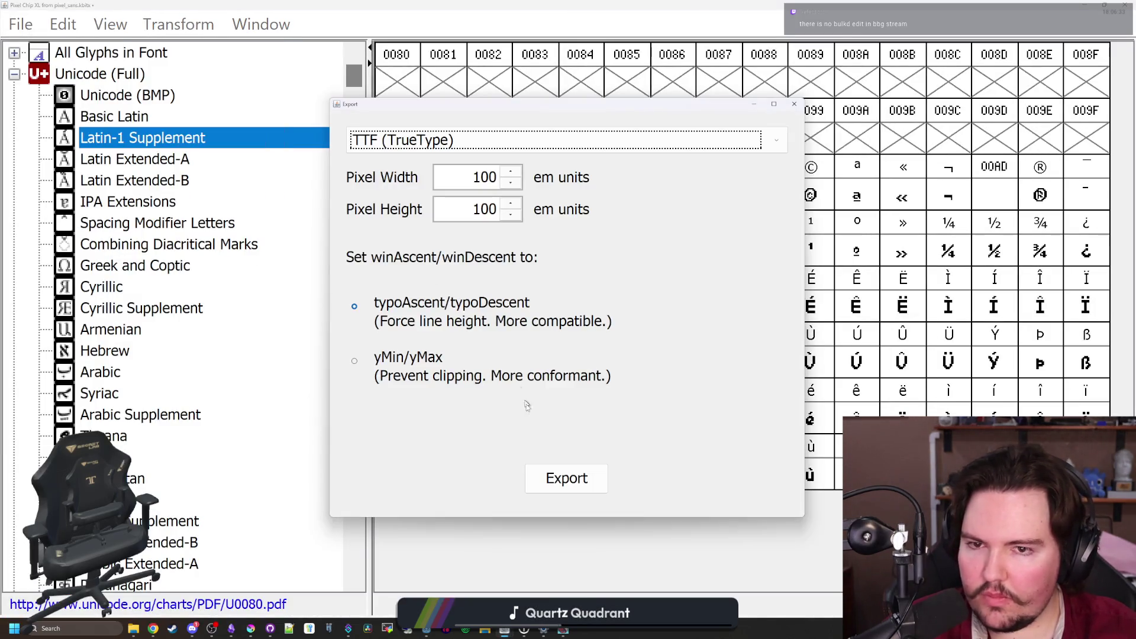
{"action": "left_click", "coordinate": [551, 469]}
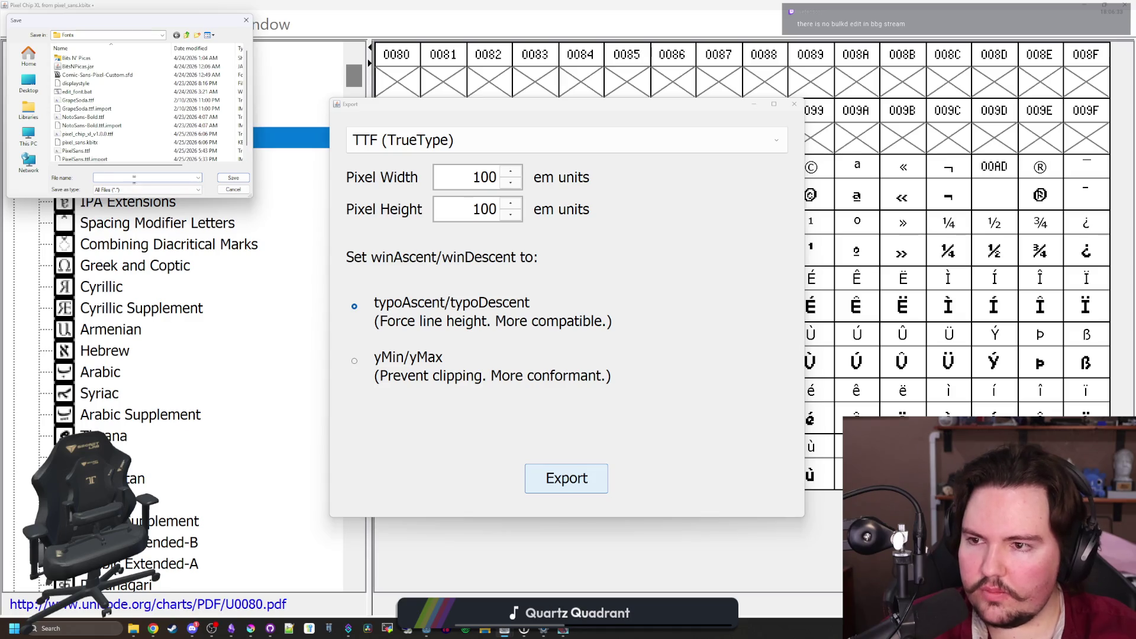
{"action": "type", "text": "pixel"}
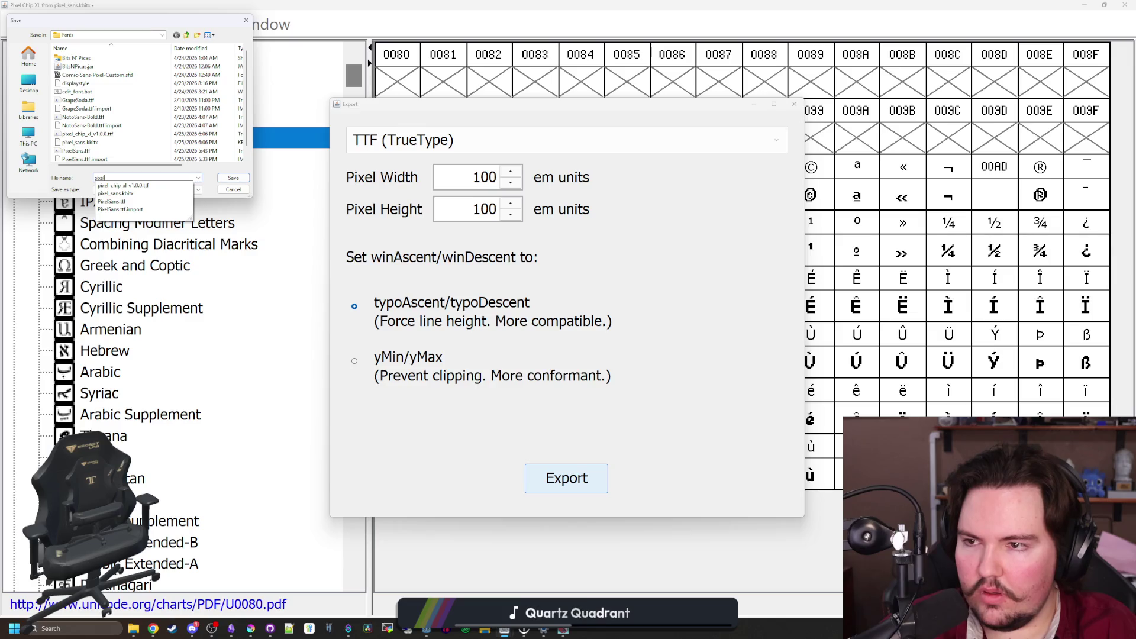
{"action": "key", "text": "BackSpace"}
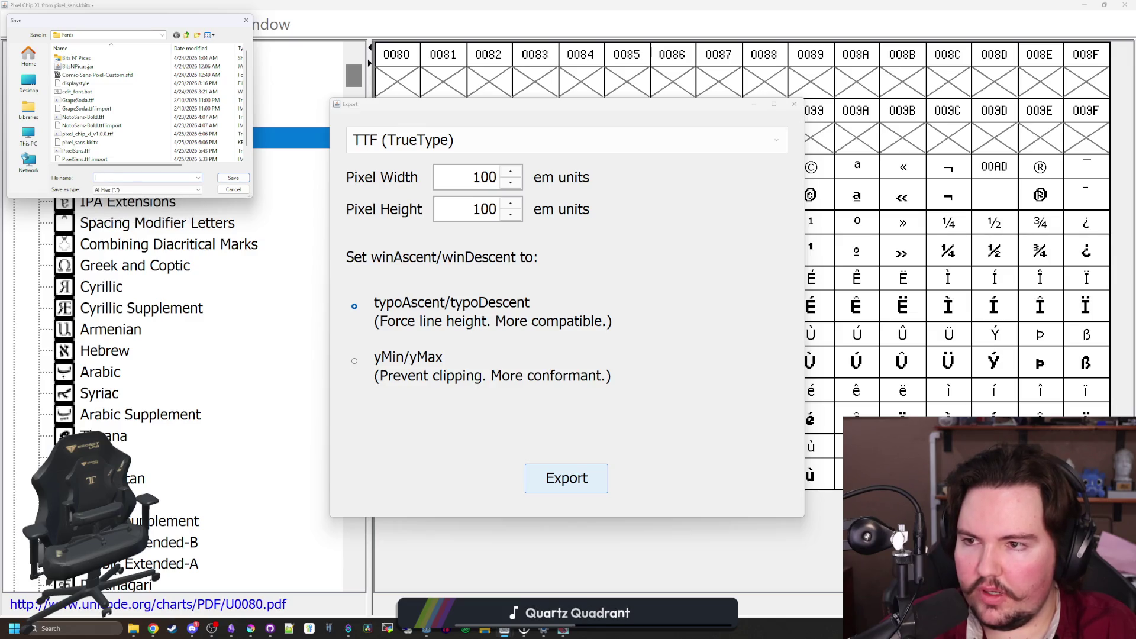
{"action": "type", "text": "PixelChipXL_v1.0"}
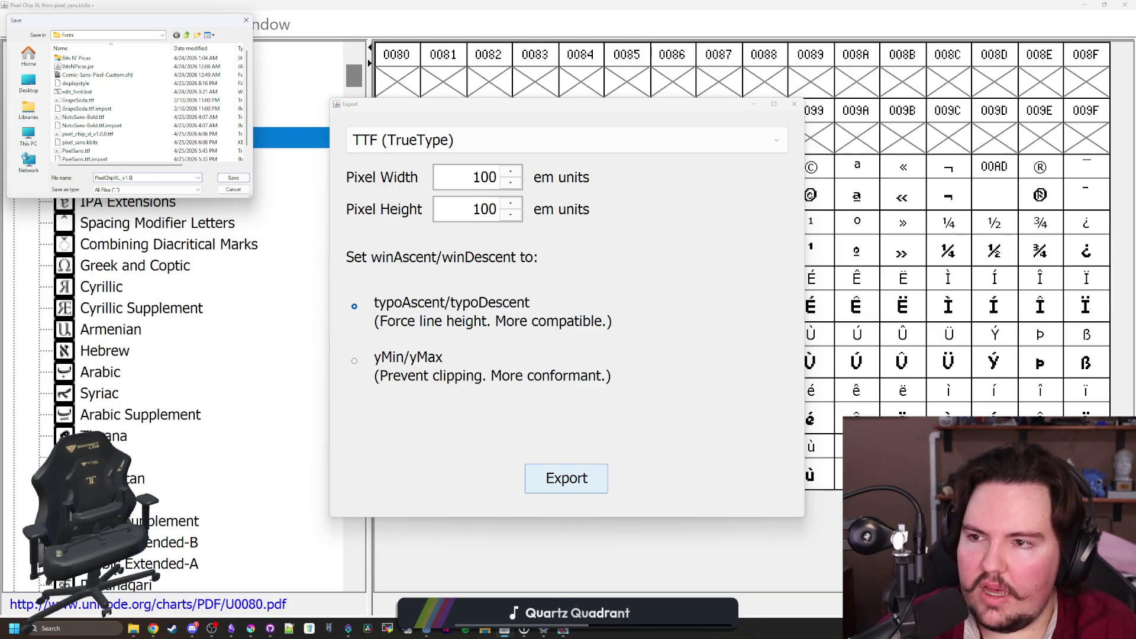
{"action": "key", "text": "BackSpace"}
{"action": "key", "text": "BackSpace"}
{"action": "key", "text": "BackSpace"}
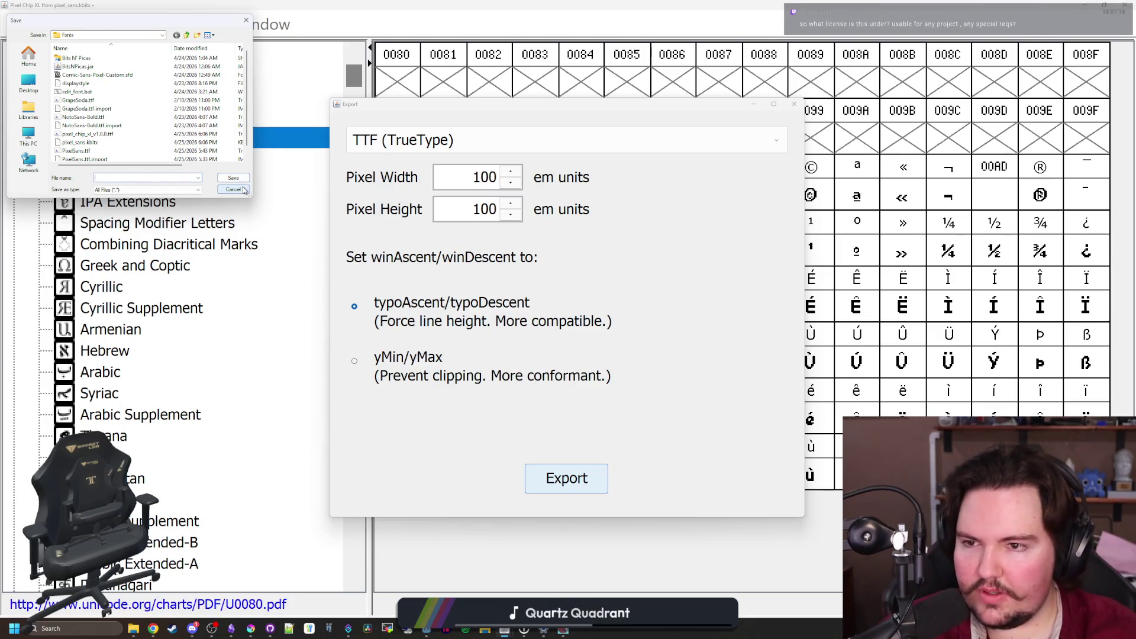
{"action": "left_click", "coordinate": [233, 190]}
{"action": "left_click", "coordinate": [794, 104]}
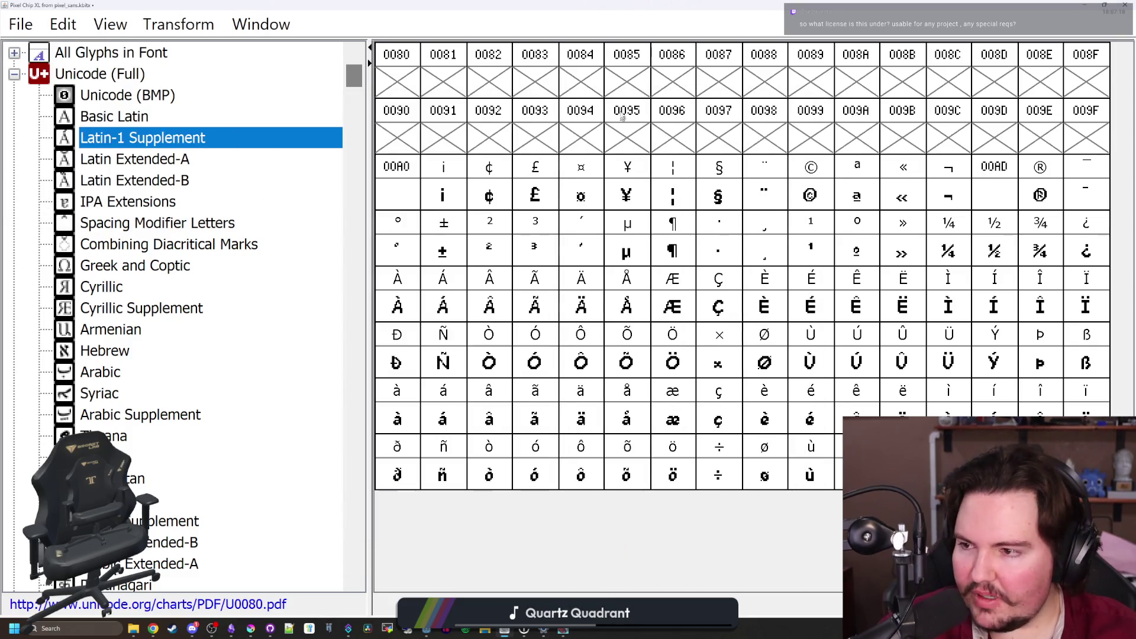
Preview the import settings of the Pixel Chip XL, NotoSans-Bold and GrapeSoda fonts in turn
{"action": "key", "text": "super+Down"}
{"action": "key", "text": "super+Down"}
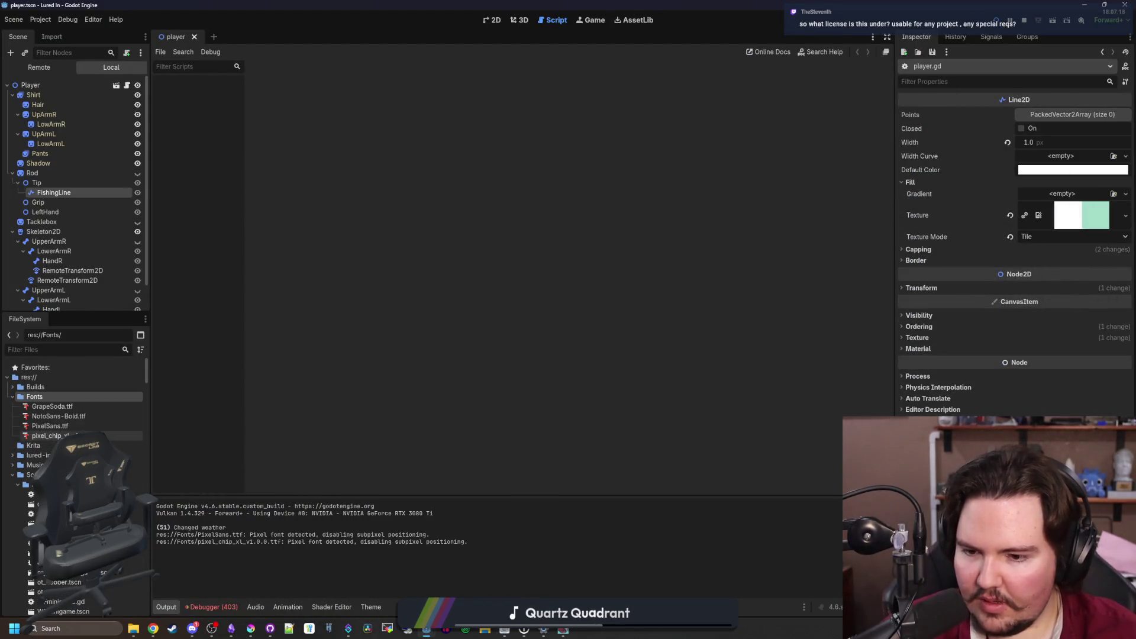
{"action": "double_click", "coordinate": [48, 435]}
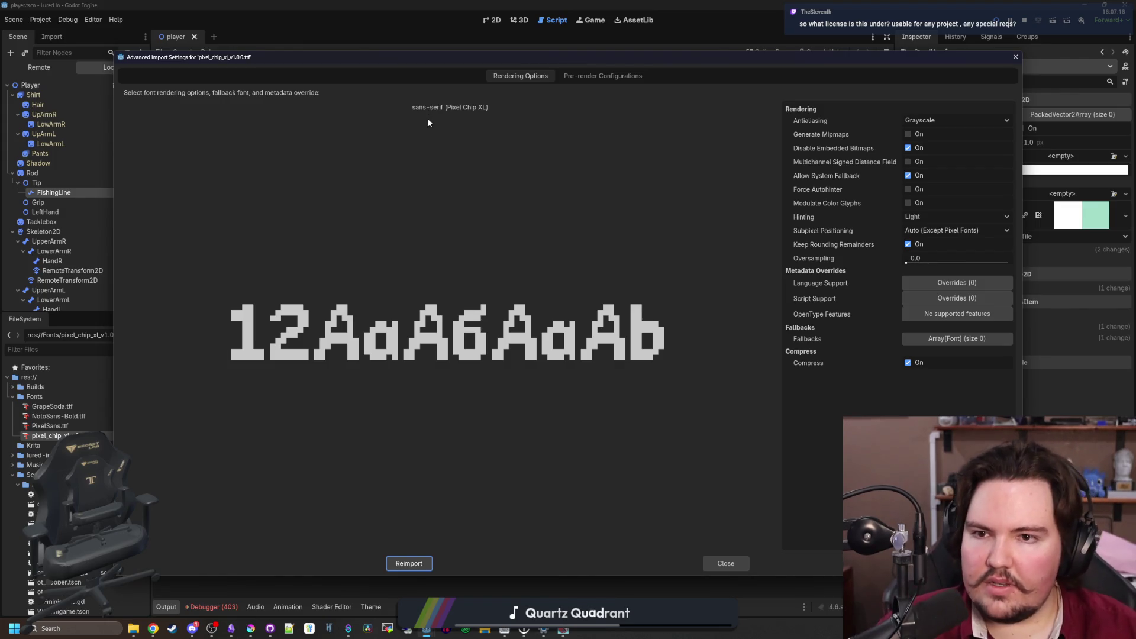
{"action": "key", "text": "Escape"}
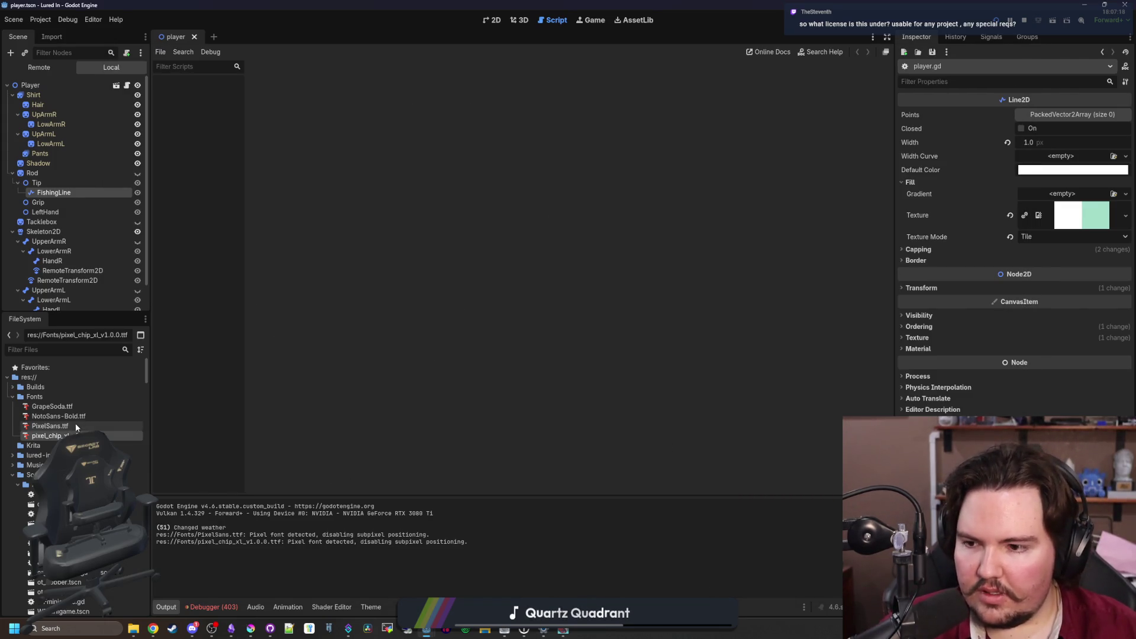
{"action": "double_click", "coordinate": [59, 417]}
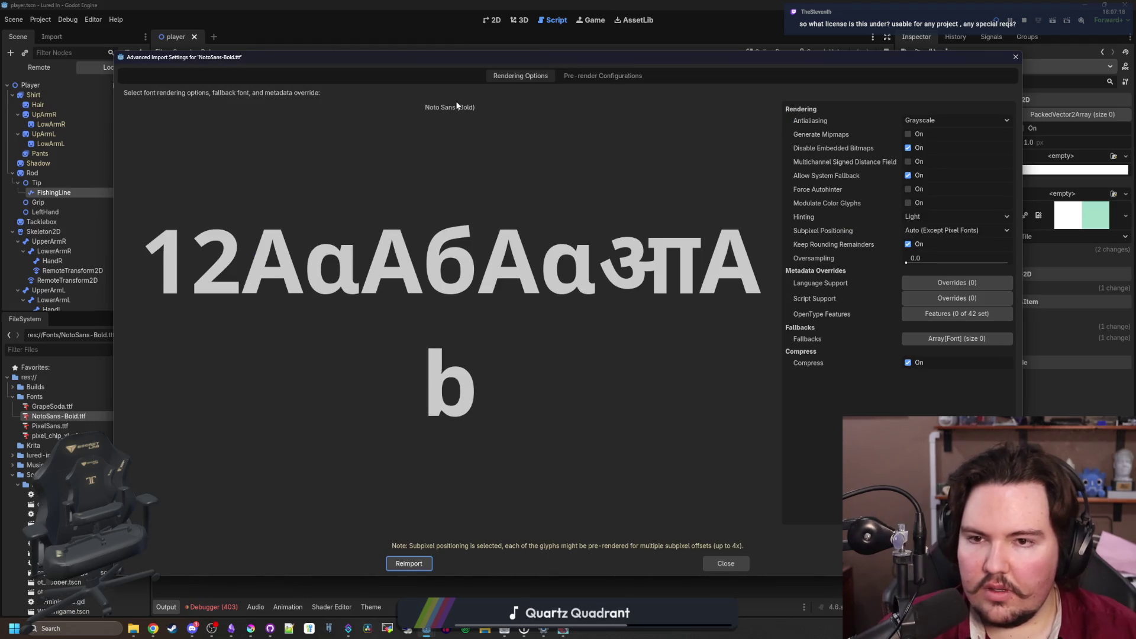
{"action": "key", "text": "Escape"}
{"action": "double_click", "coordinate": [72, 407]}
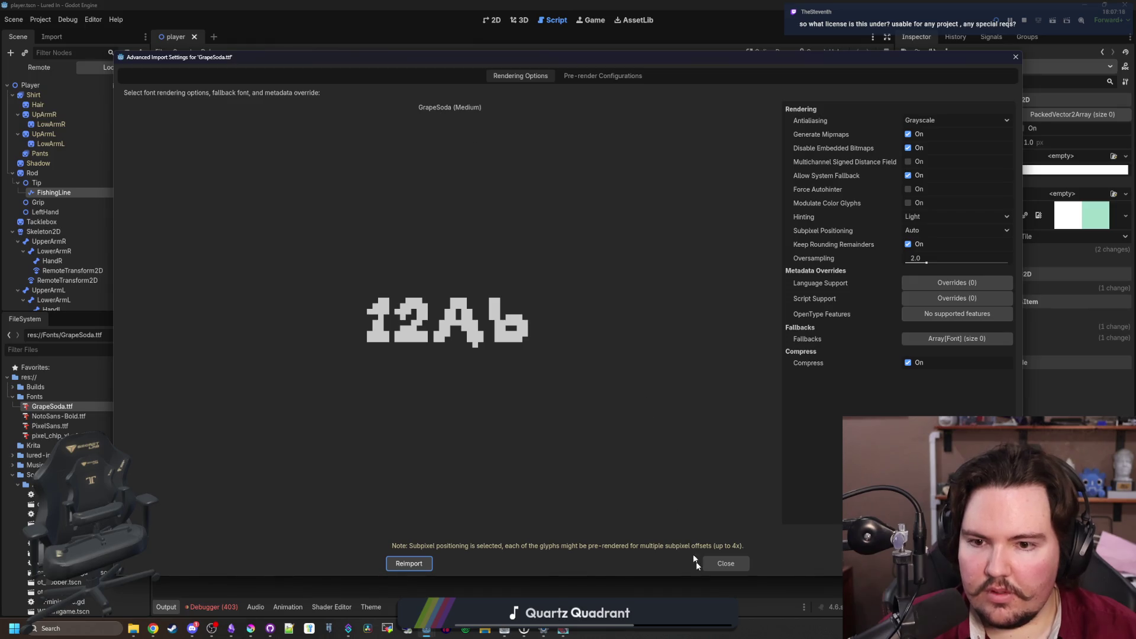
{"action": "left_click", "coordinate": [741, 564]}
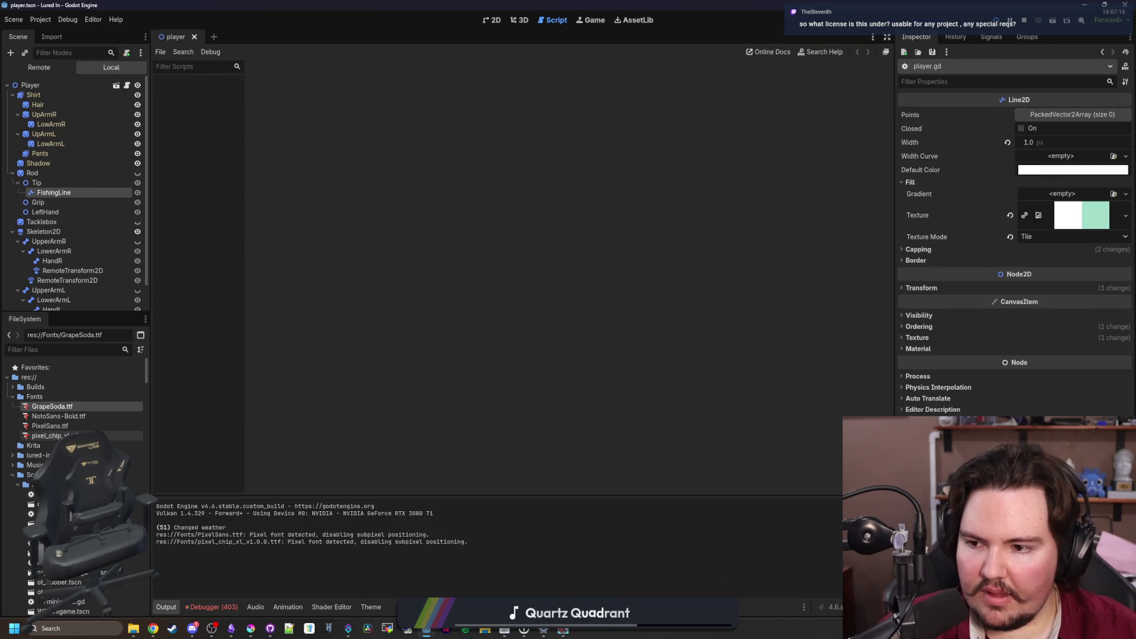
Reopen pixel_chip_xl_v1.0.0.ttf's import preview, then bring back and maximize the Bits'N'Picas window
{"action": "double_click", "coordinate": [53, 435]}
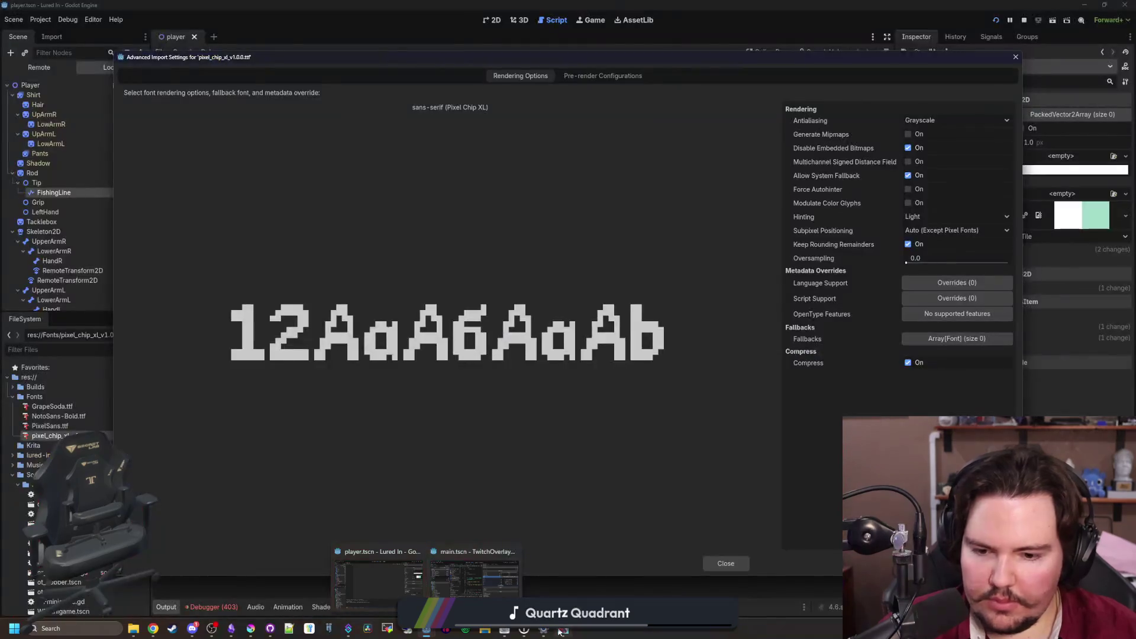
{"action": "mouse_move", "coordinate": [543, 633]}
{"action": "left_click", "coordinate": [485, 630]}
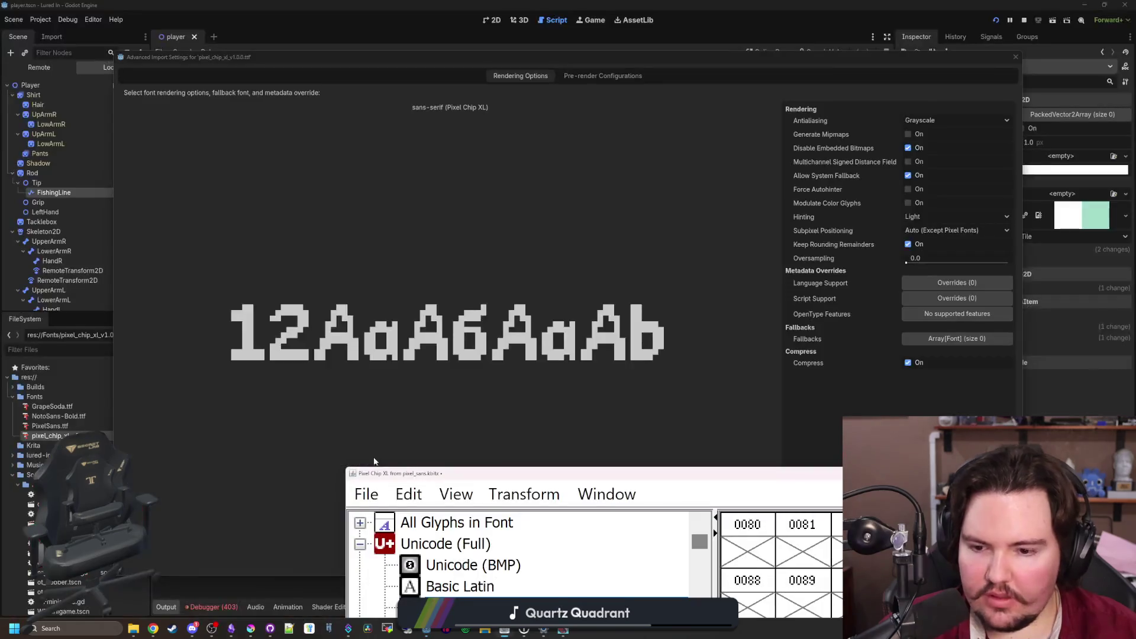
{"action": "double_click", "coordinate": [423, 482]}
{"action": "left_click", "coordinate": [21, 24]}
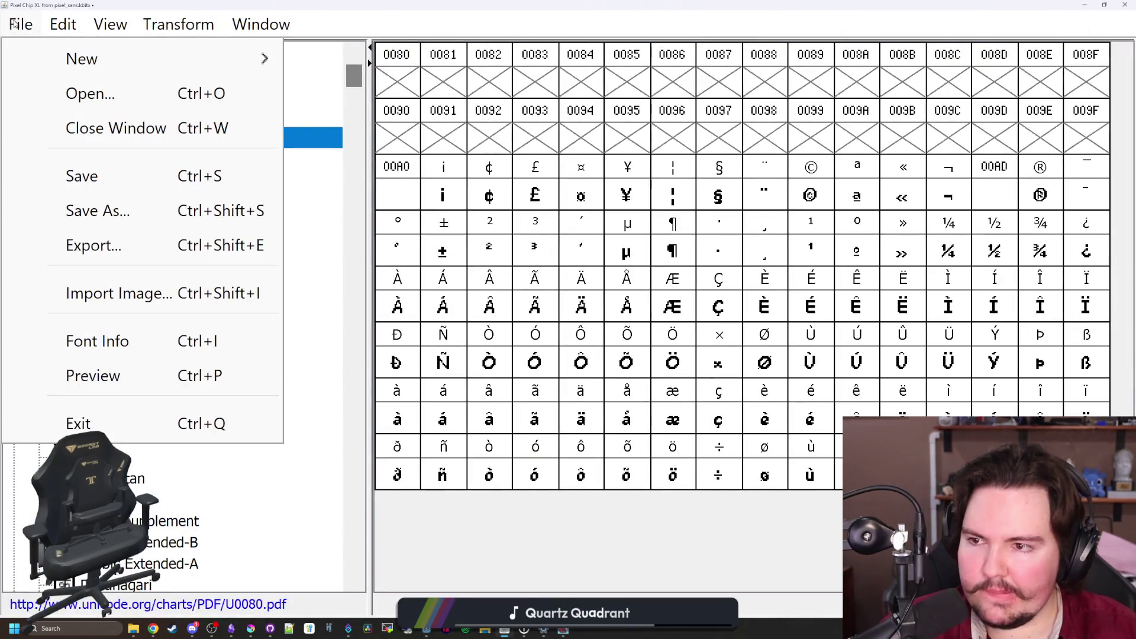
In Font Info, replace the family name sans-serif with Pixel Chip XL and set the style name to Regular
{"action": "left_click", "coordinate": [114, 349]}
{"action": "left_click", "coordinate": [419, 171]}
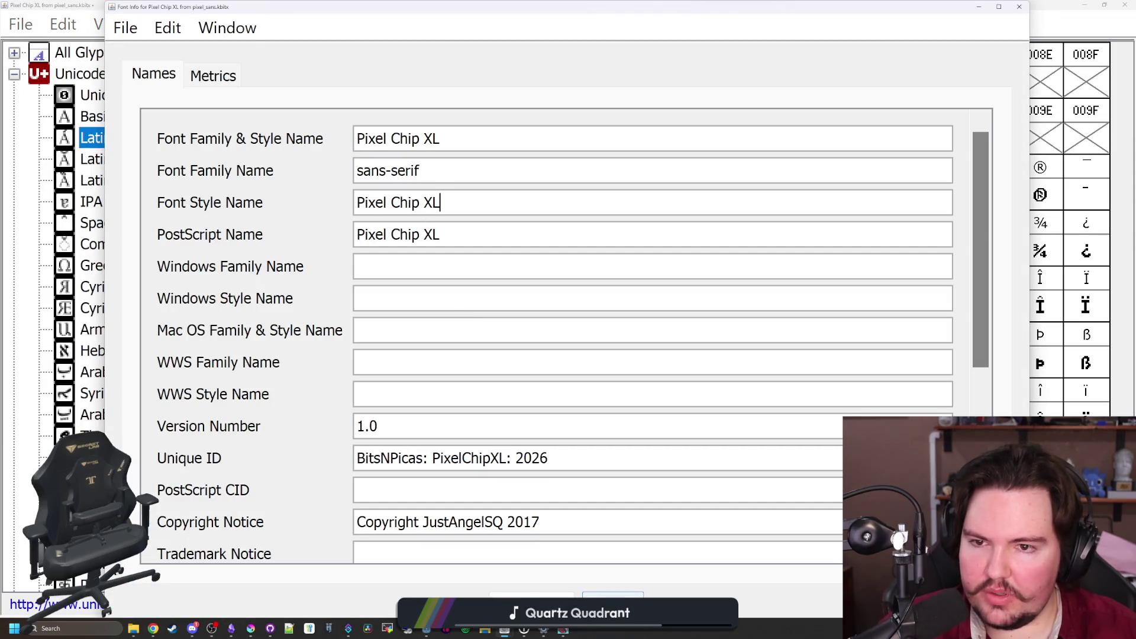
{"action": "key", "text": "ctrl+a"}
{"action": "key", "text": "ctrl+c"}
{"action": "left_click_drag", "start_coordinate": [421, 171], "coordinate": [323, 193]}
{"action": "key", "text": "ctrl+v"}
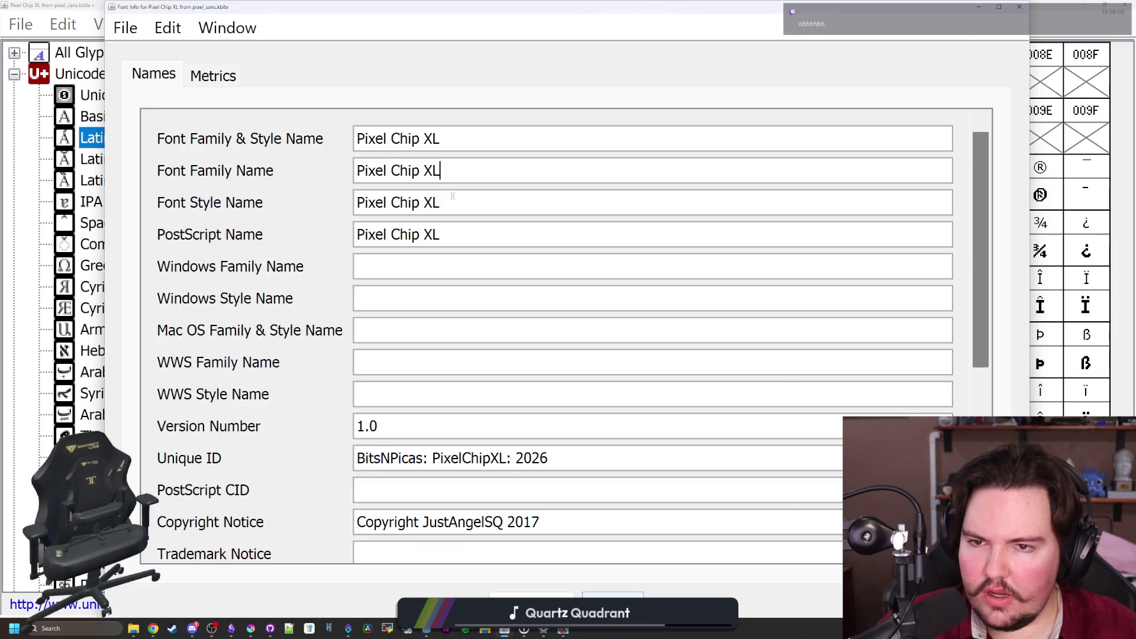
{"action": "left_click_drag", "start_coordinate": [452, 196], "coordinate": [328, 203]}
{"action": "type", "text": "Regular"}
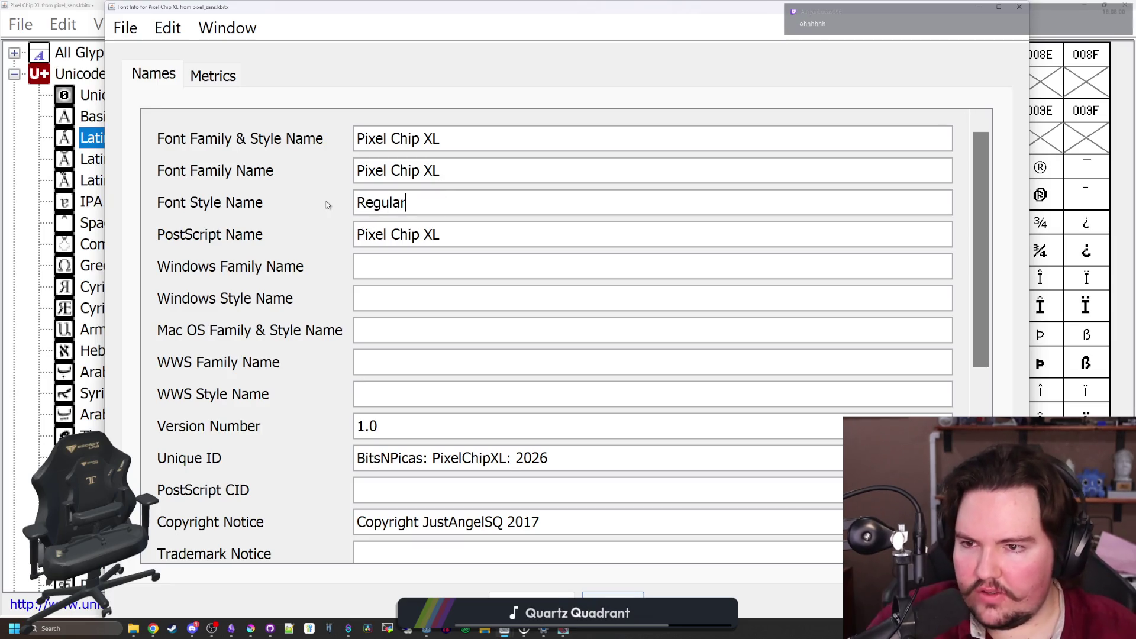
{"action": "left_click", "coordinate": [612, 593]}
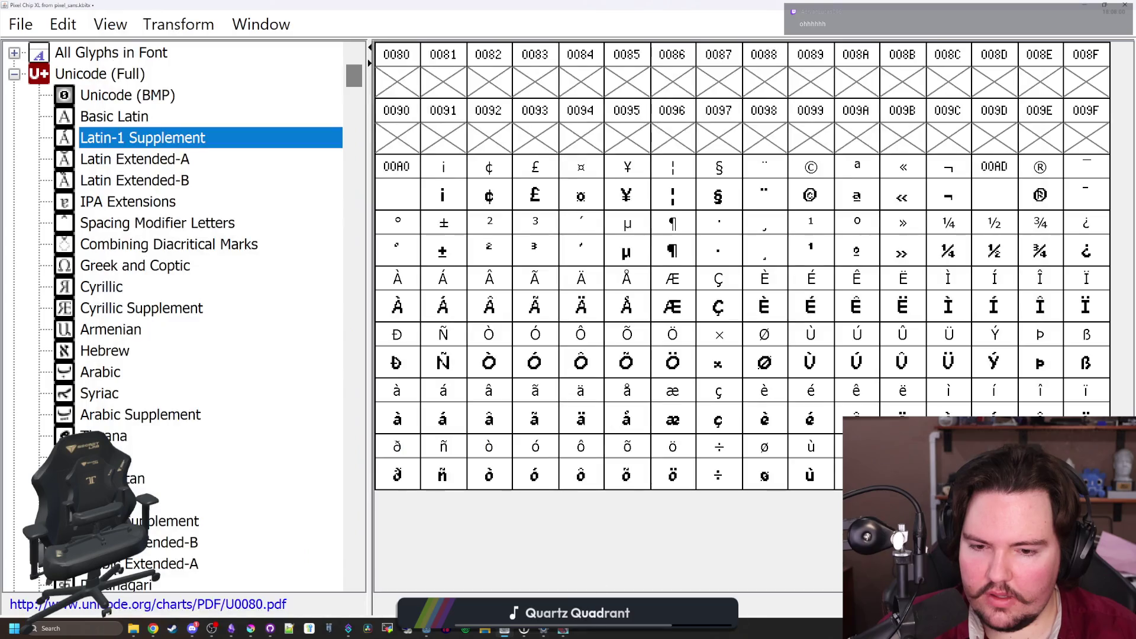
Export the font as TTF, overwriting pixel_chip_xl_v1.0.0.ttf
{"action": "left_click", "coordinate": [29, 25]}
{"action": "left_click", "coordinate": [89, 243]}
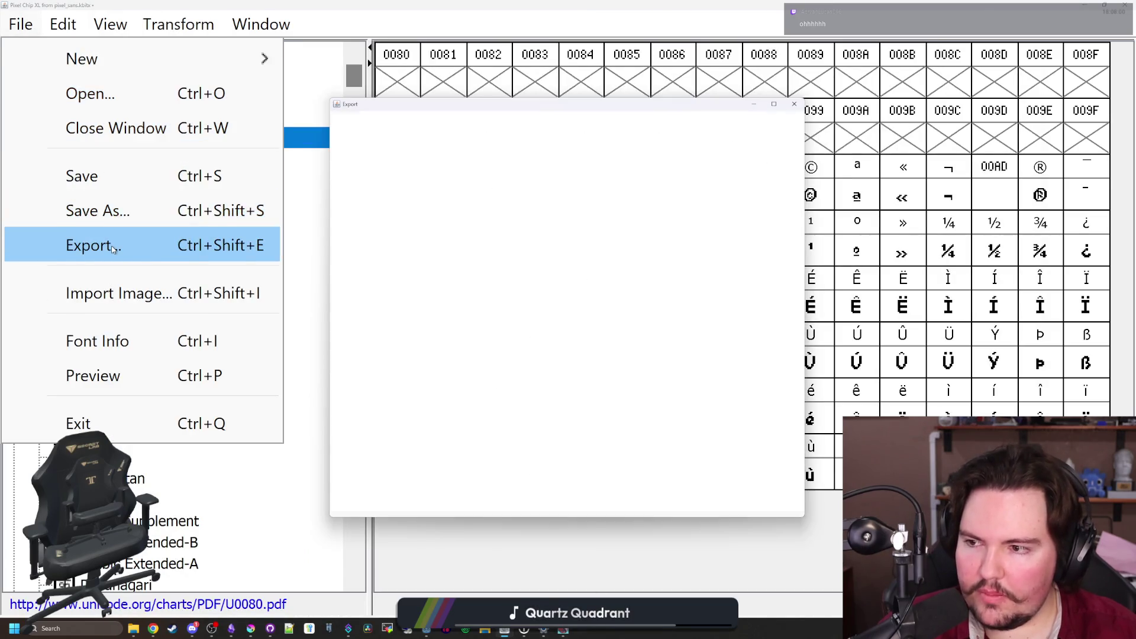
{"action": "left_click", "coordinate": [565, 478]}
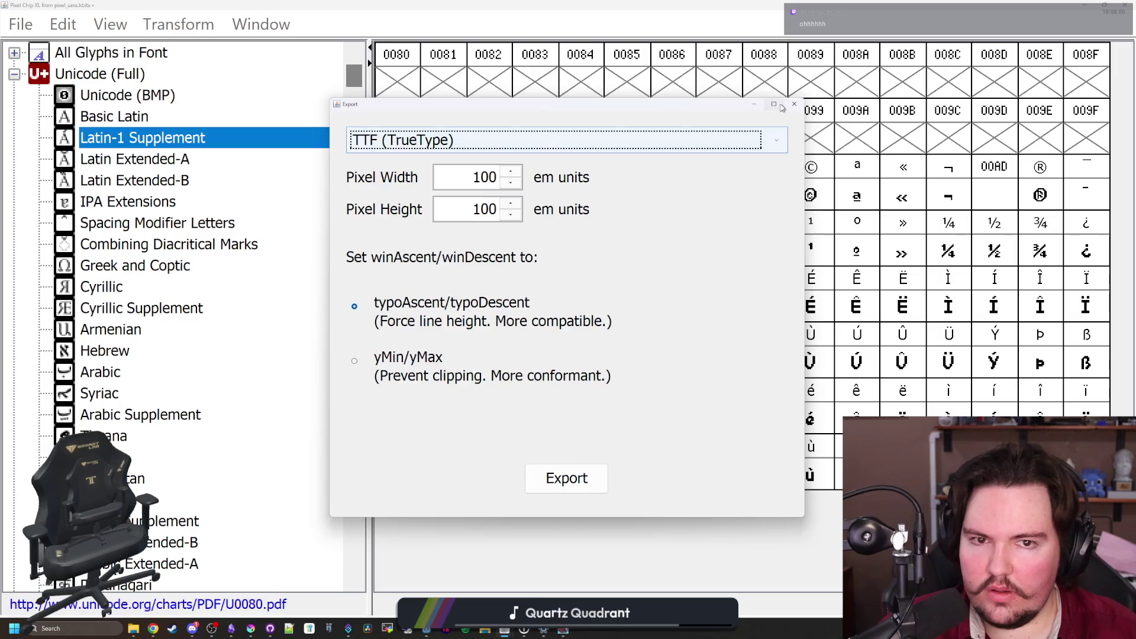
{"action": "left_click", "coordinate": [21, 24]}
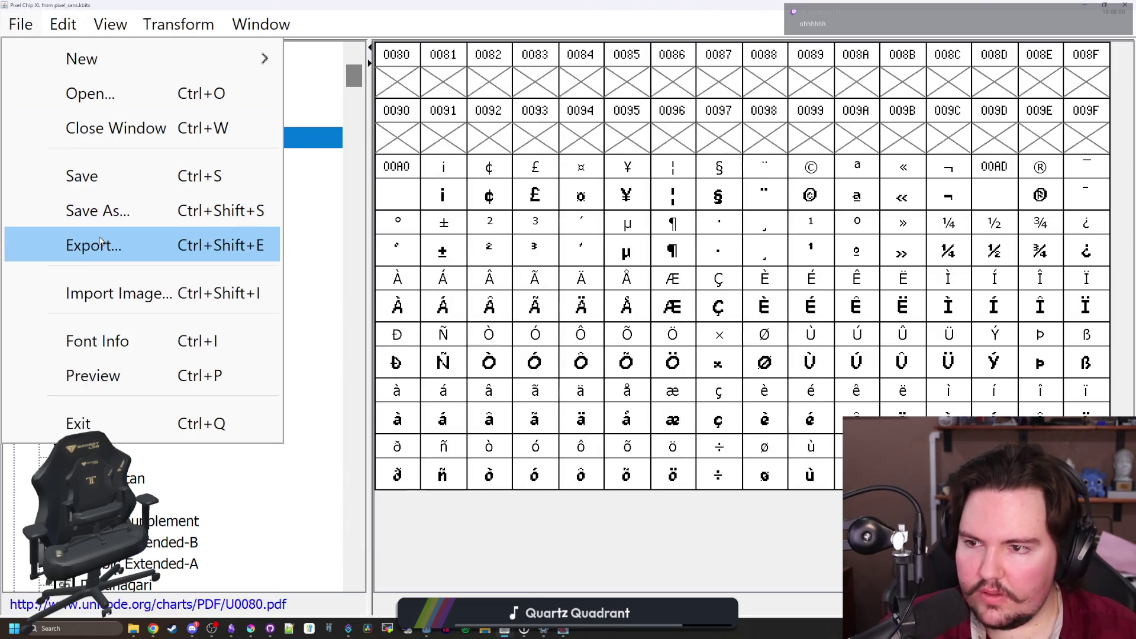
{"action": "left_click", "coordinate": [89, 246]}
{"action": "left_click", "coordinate": [567, 478]}
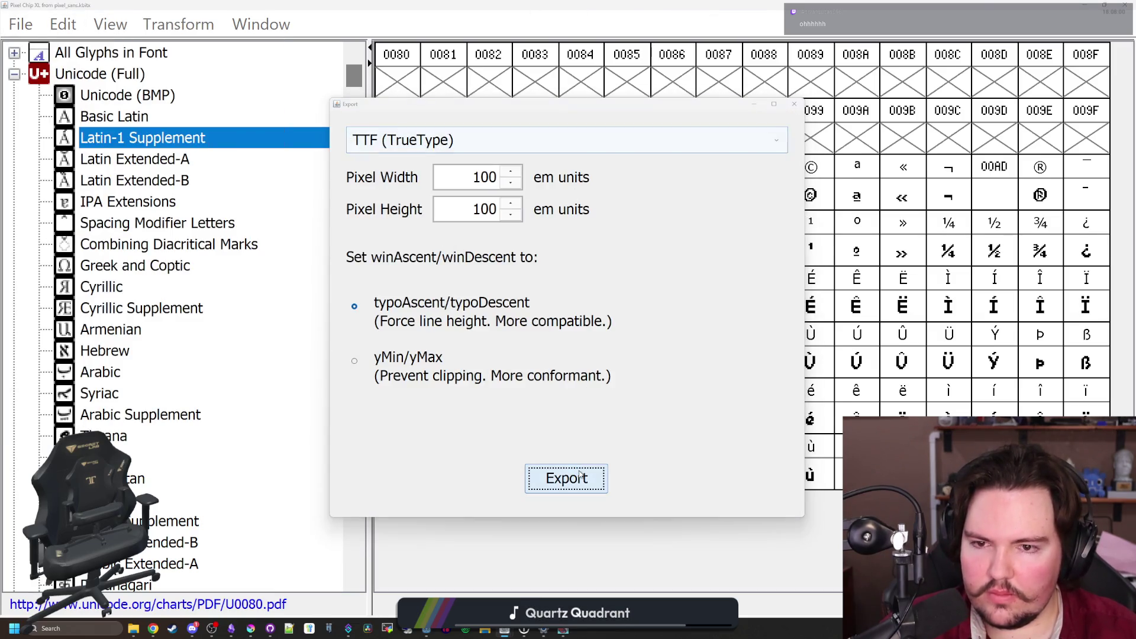
{"action": "scroll", "coordinate": [100, 127], "scroll_direction": "down", "scroll_amount": 1}
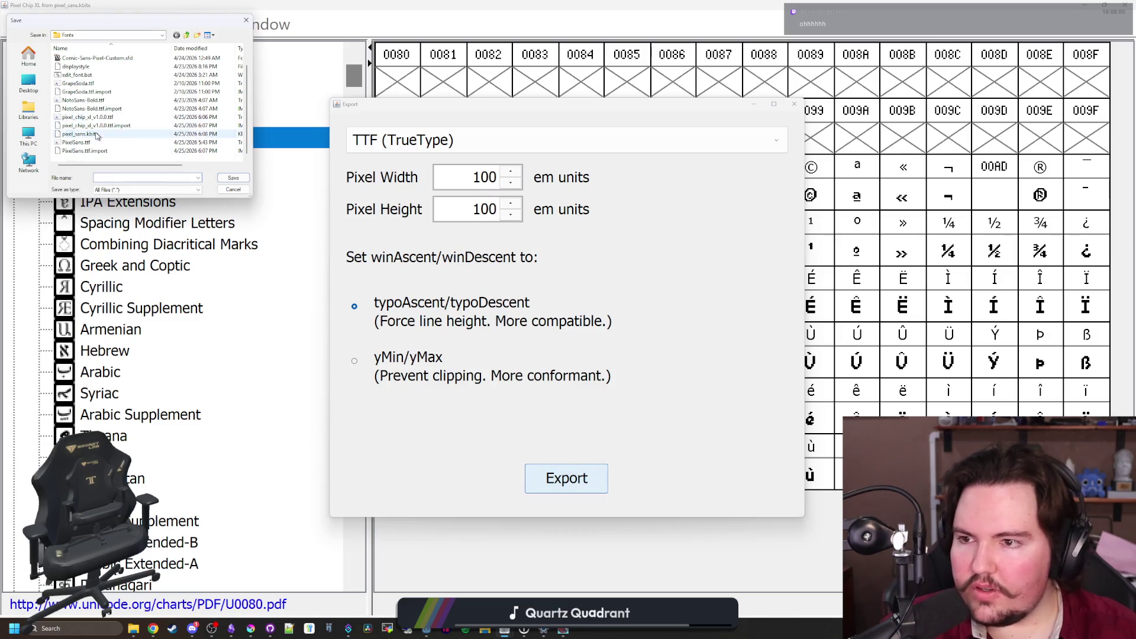
{"action": "left_click", "coordinate": [103, 118]}
{"action": "left_click", "coordinate": [234, 177]}
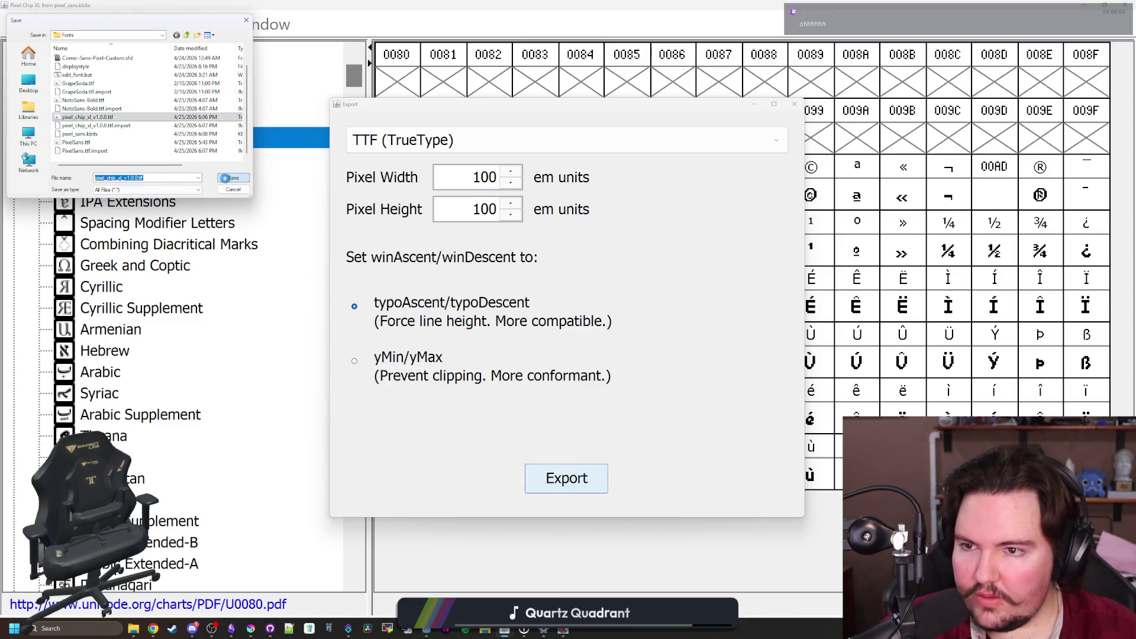
{"action": "left_click", "coordinate": [589, 313]}
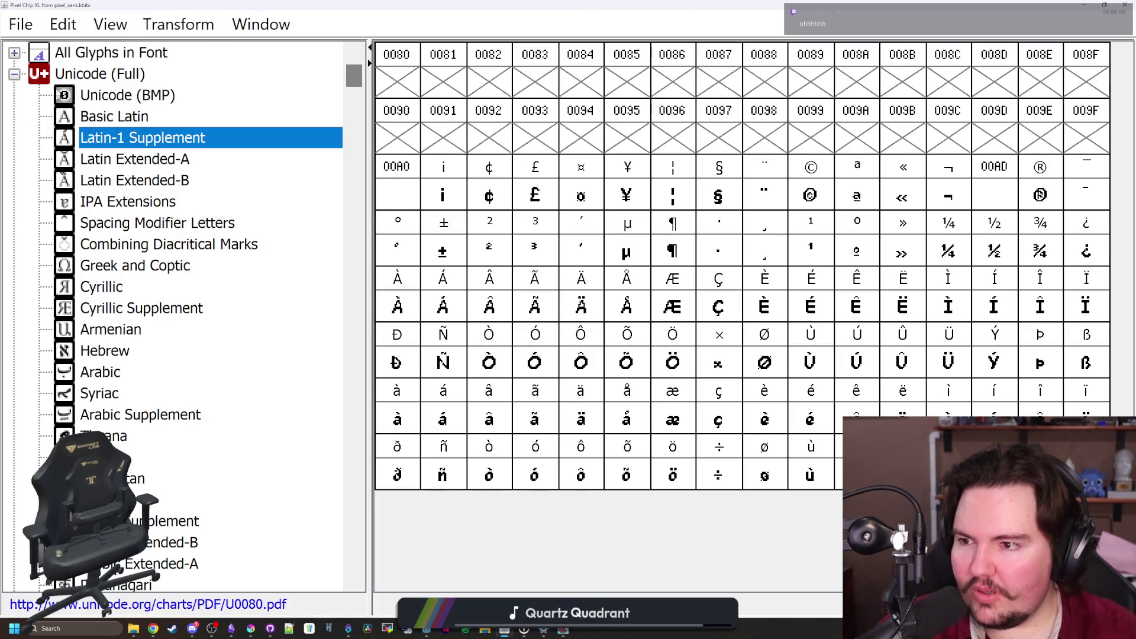
{"action": "left_click", "coordinate": [1084, 5]}
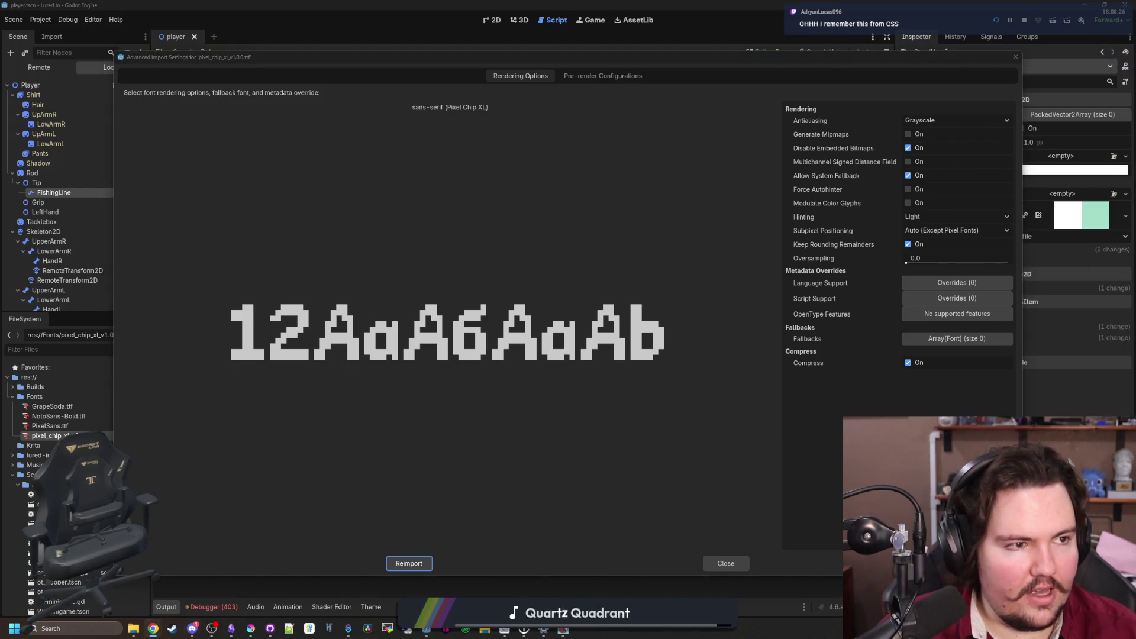
Switch to the Creative Commons CC BY-SA 3.0 deed page in Chrome
{"action": "key", "text": "alt+Tab"}
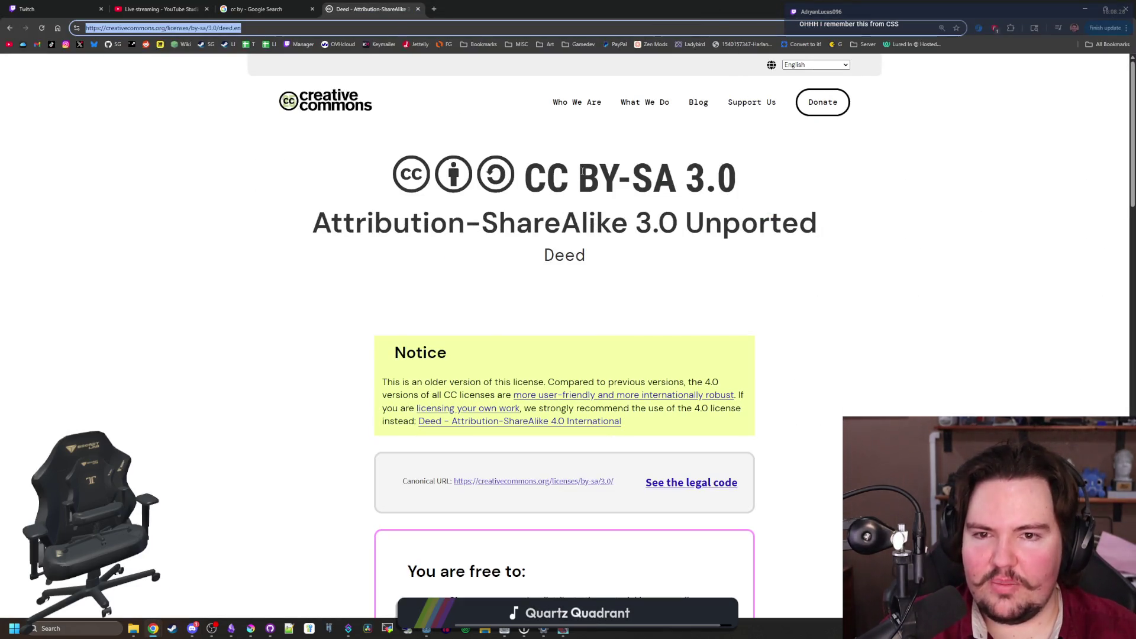
{"action": "left_click_drag", "start_coordinate": [577, 177], "coordinate": [648, 177]}
{"action": "left_click", "coordinate": [647, 178]}
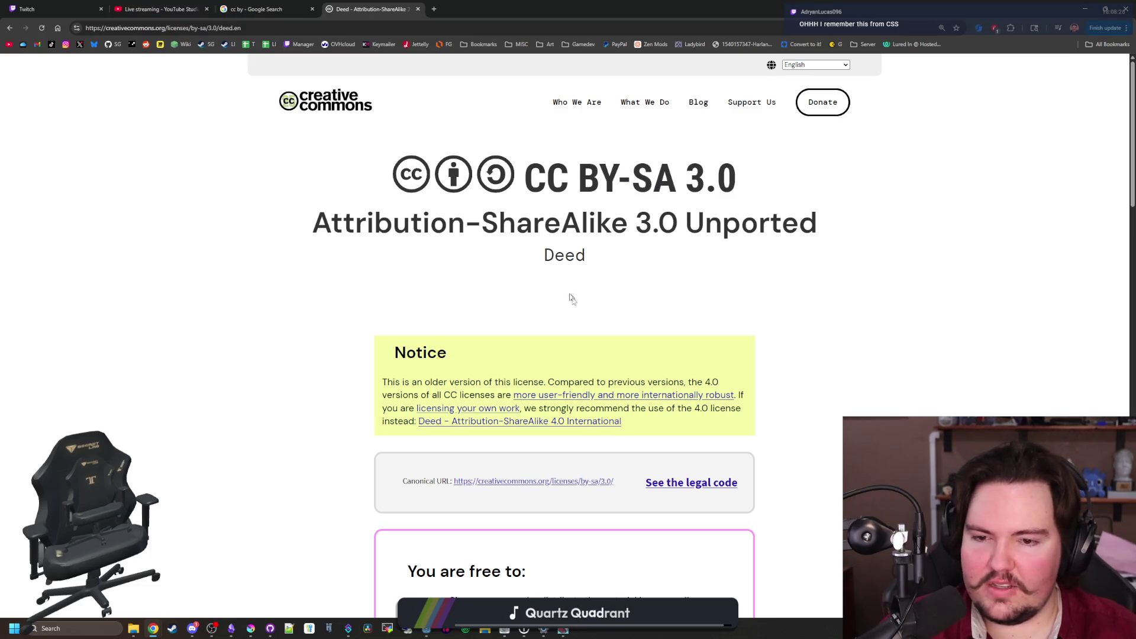
{"action": "scroll", "coordinate": [572, 298], "scroll_direction": "down", "scroll_amount": 20}
{"action": "key", "text": "Home"}
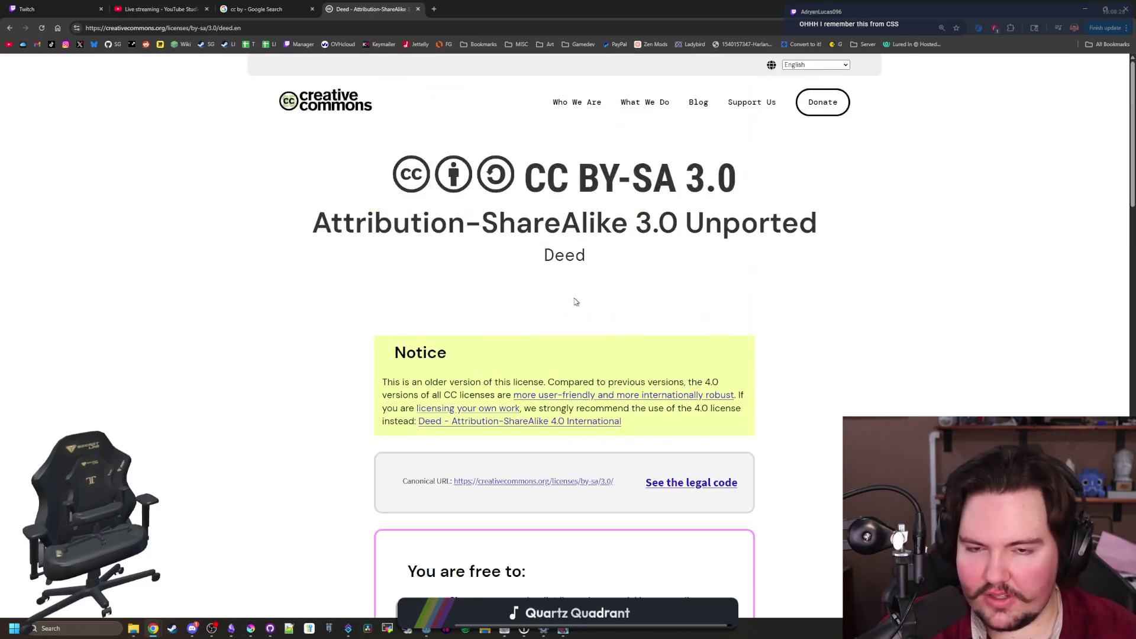
{"action": "left_click_drag", "start_coordinate": [549, 255], "coordinate": [598, 260]}
{"action": "left_click", "coordinate": [598, 259]}
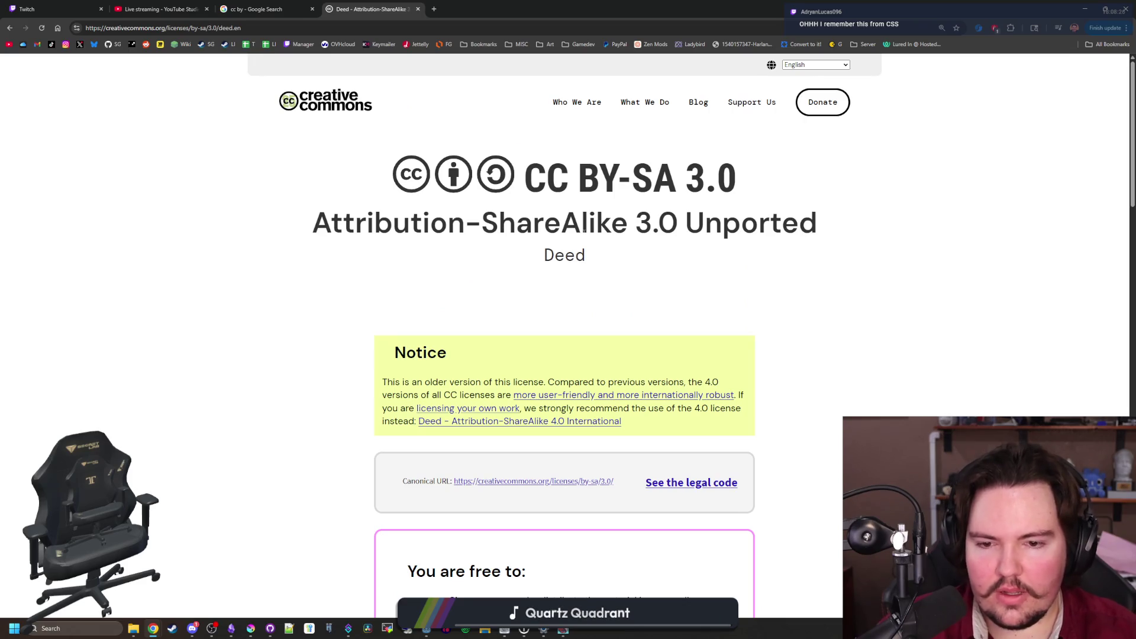
{"action": "scroll", "coordinate": [584, 231], "scroll_direction": "down", "scroll_amount": 8}
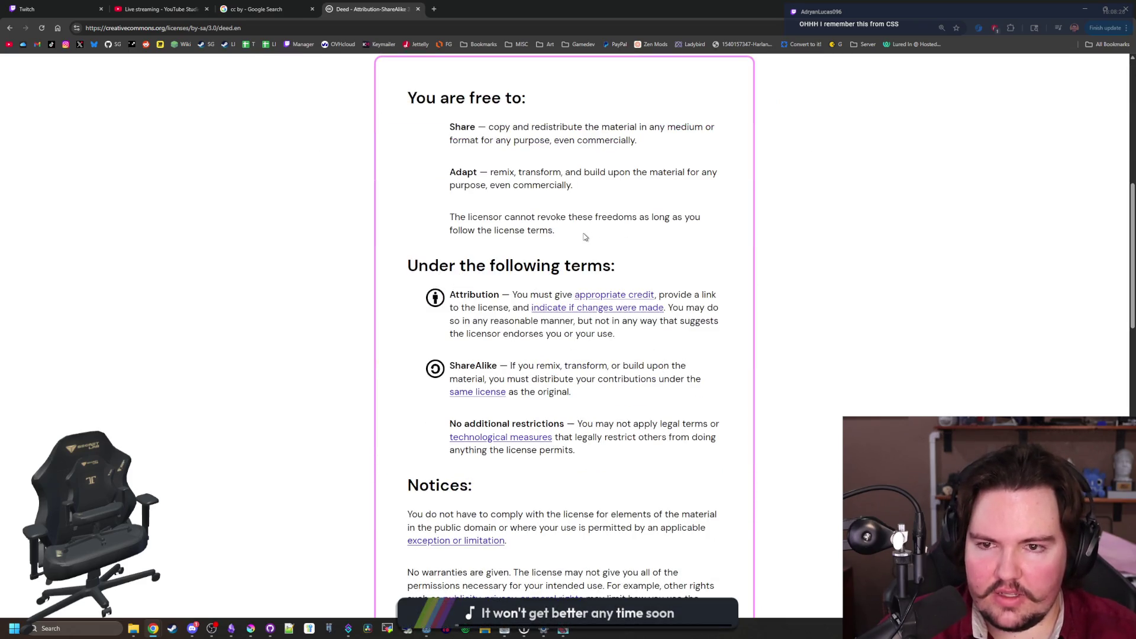
{"action": "scroll", "coordinate": [585, 237], "scroll_direction": "up", "scroll_amount": 8}
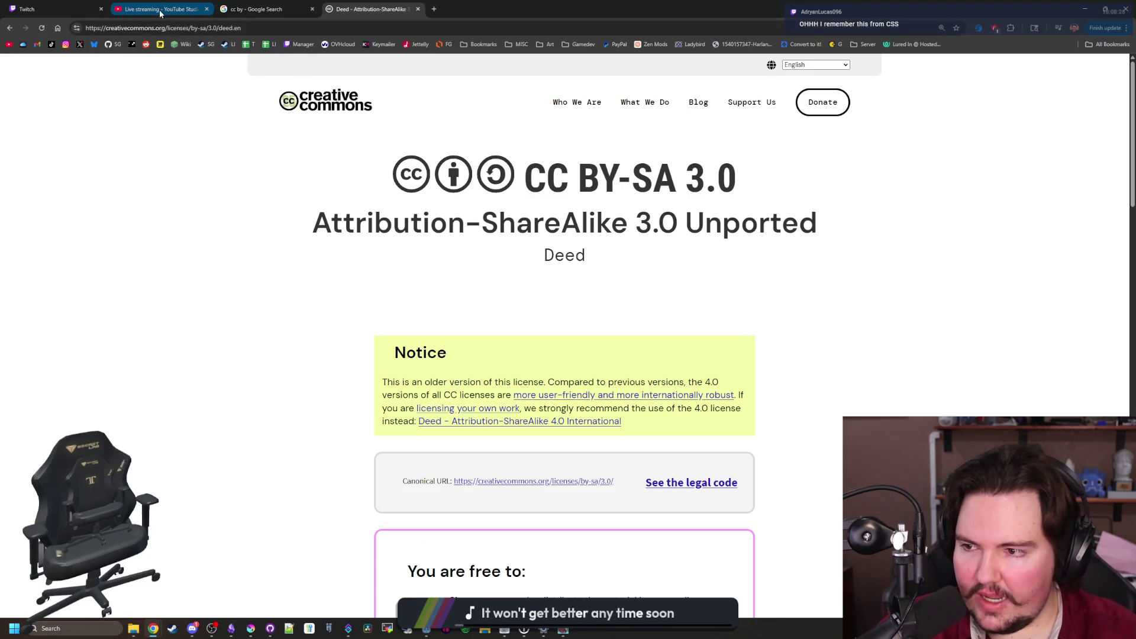
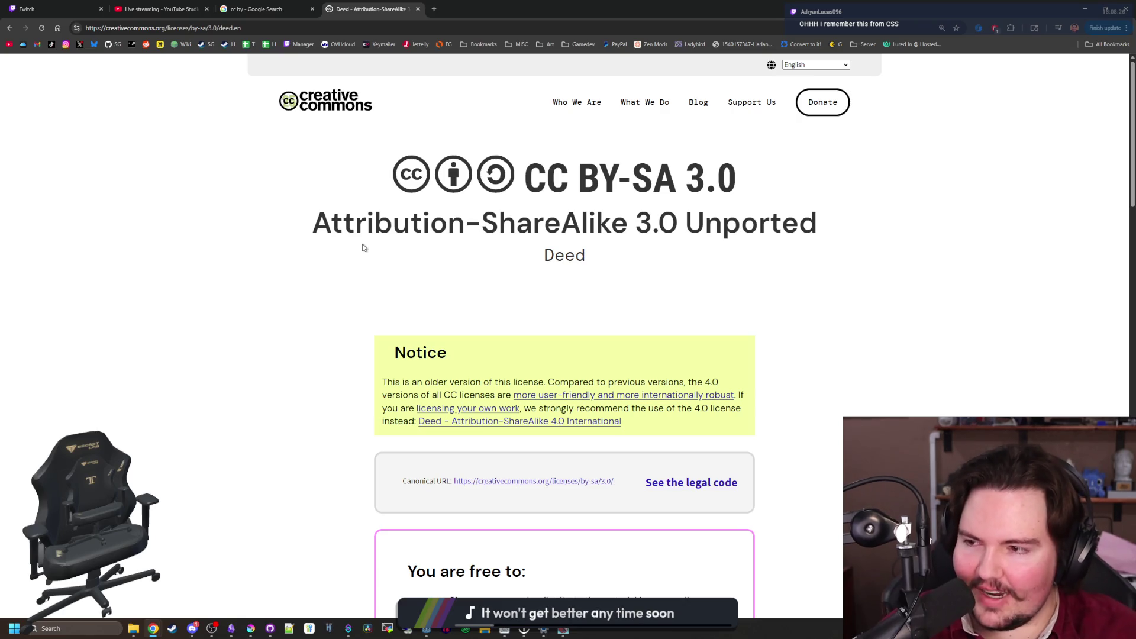
Open itch.io in a new tab and go to its Creator Dashboard
{"action": "left_click", "coordinate": [433, 7]}
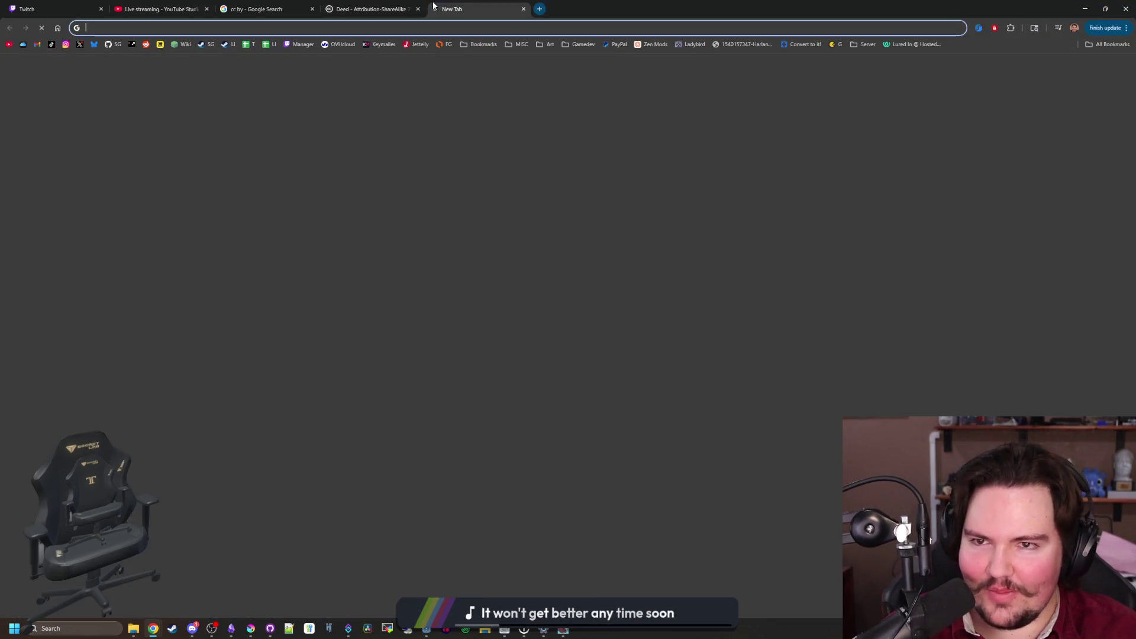
{"action": "type", "text": "itch.io"}
{"action": "key", "text": "Return"}
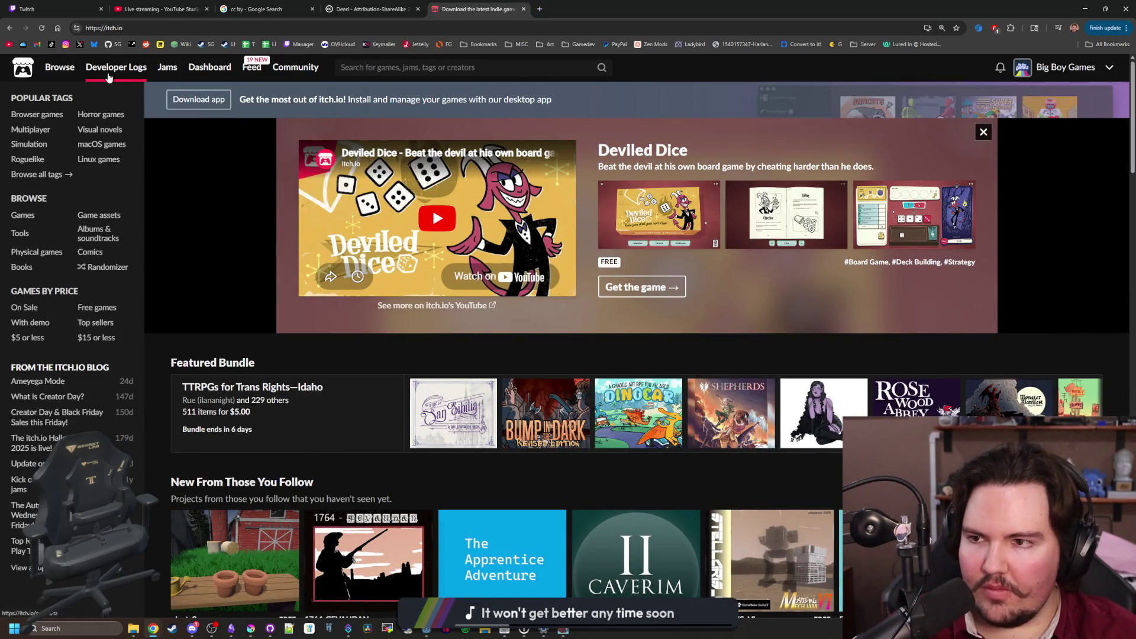
{"action": "left_click", "coordinate": [210, 67]}
Return to the CC BY-SA 3.0 deed page and go to the Creative Commons home page
{"action": "left_click", "coordinate": [406, 7]}
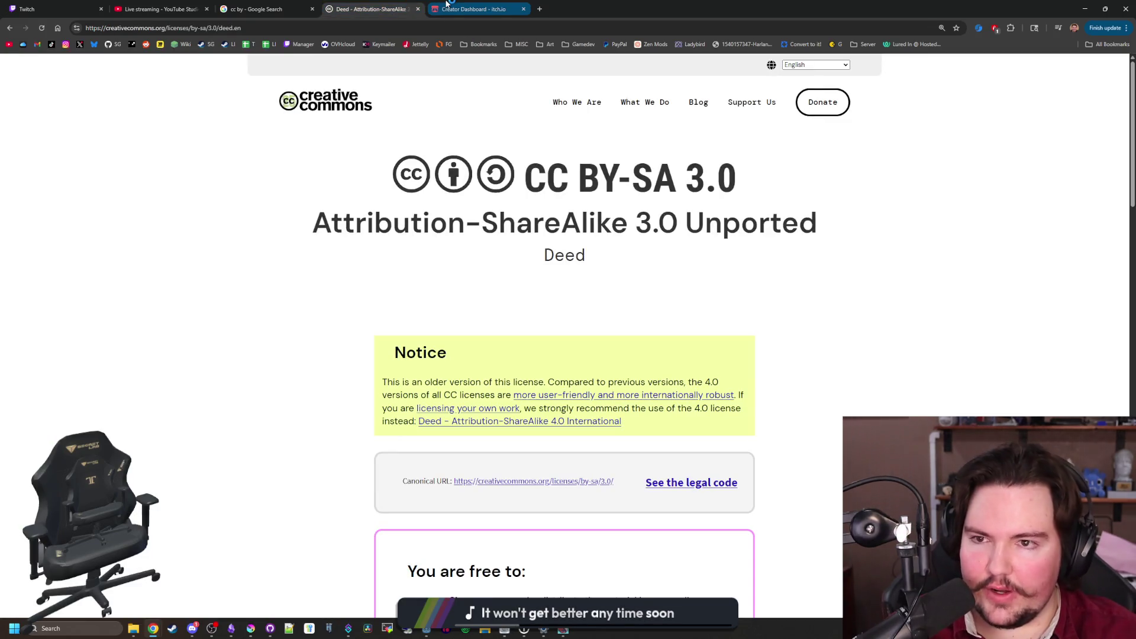
{"action": "left_click", "coordinate": [336, 97]}
{"action": "scroll", "coordinate": [502, 277], "scroll_direction": "down", "scroll_amount": 15}
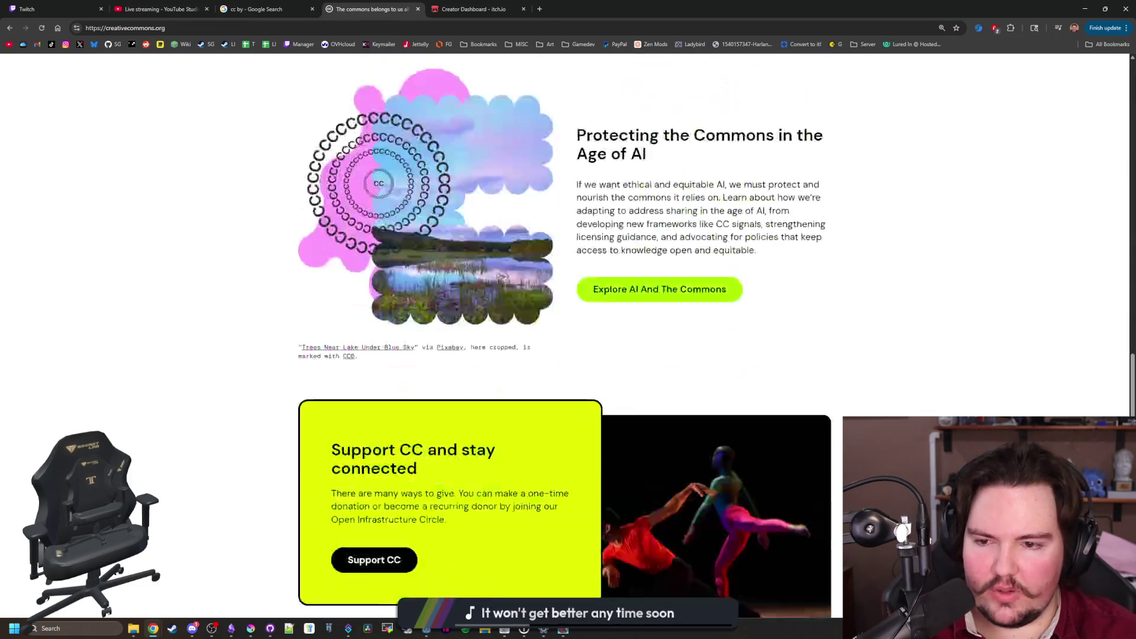
{"action": "scroll", "coordinate": [423, 400], "scroll_direction": "down", "scroll_amount": 10}
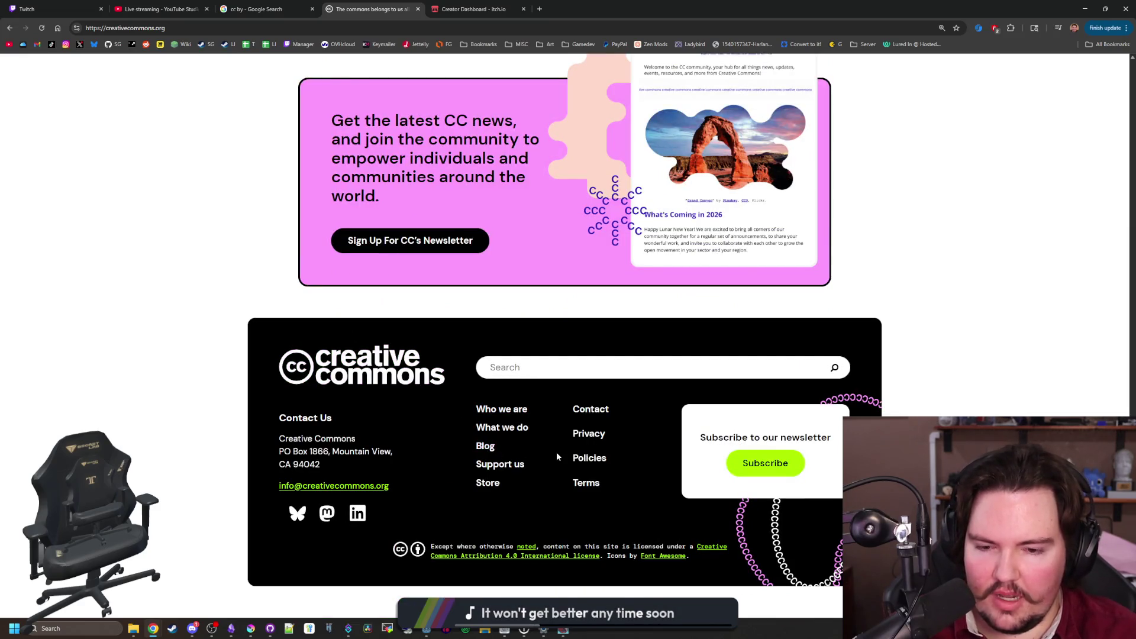
{"action": "scroll", "coordinate": [564, 331], "scroll_direction": "up", "scroll_amount": 20}
Search the web for 'creative commons' and open the Creative Commons home page result
{"action": "left_click", "coordinate": [413, 23]}
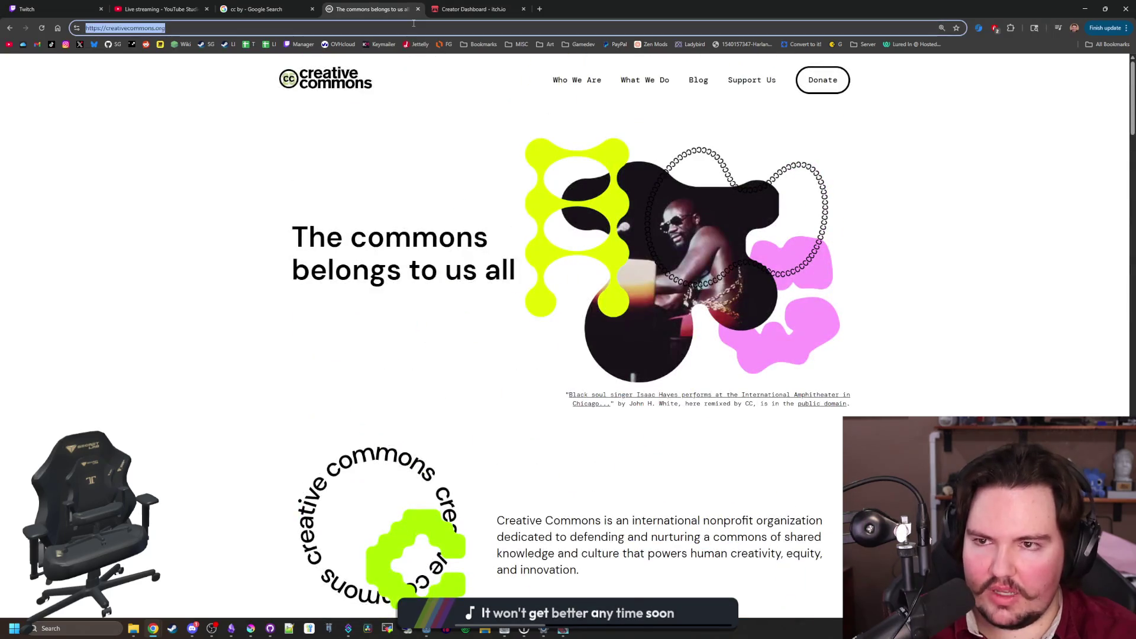
{"action": "type", "text": "creative commons"}
{"action": "key", "text": "Return"}
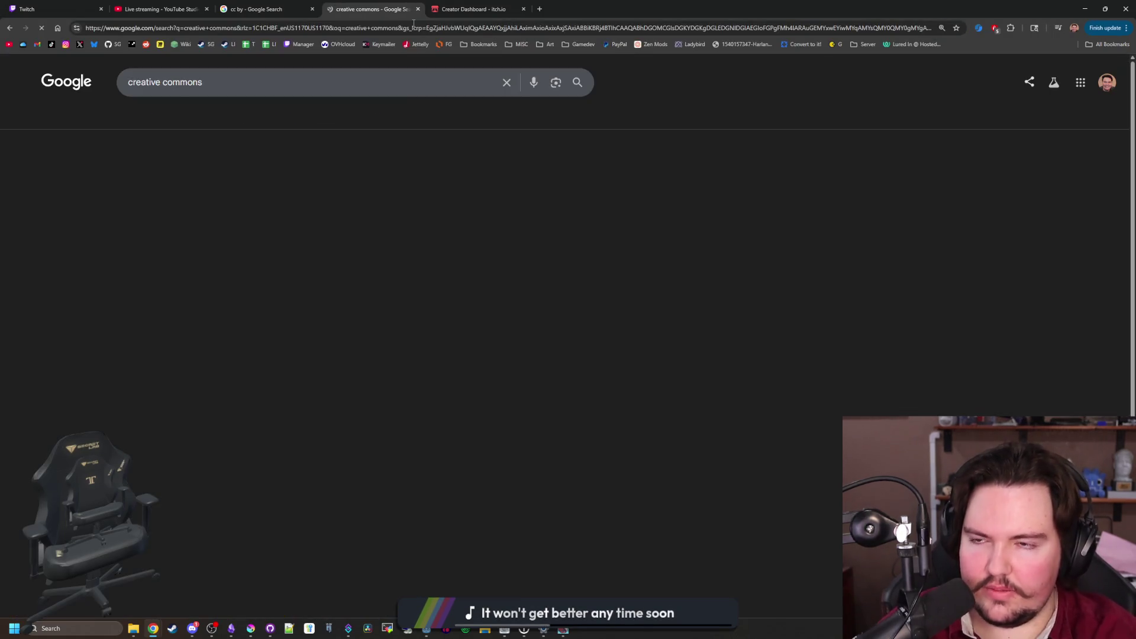
{"action": "left_click", "coordinate": [307, 177]}
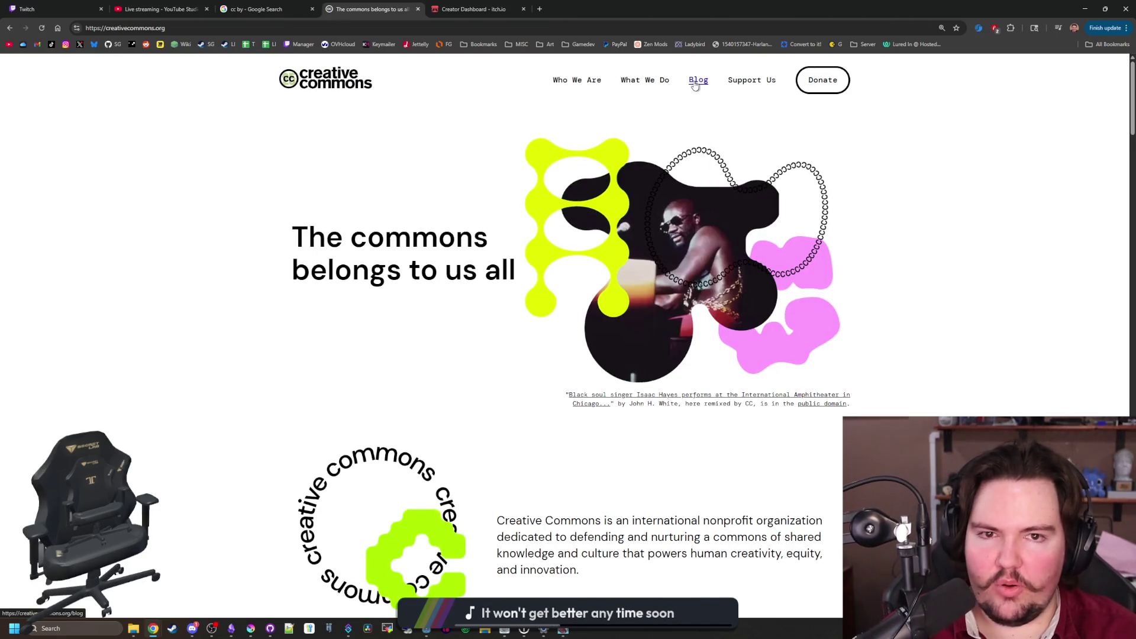
{"action": "scroll", "coordinate": [591, 142], "scroll_direction": "down", "scroll_amount": 4}
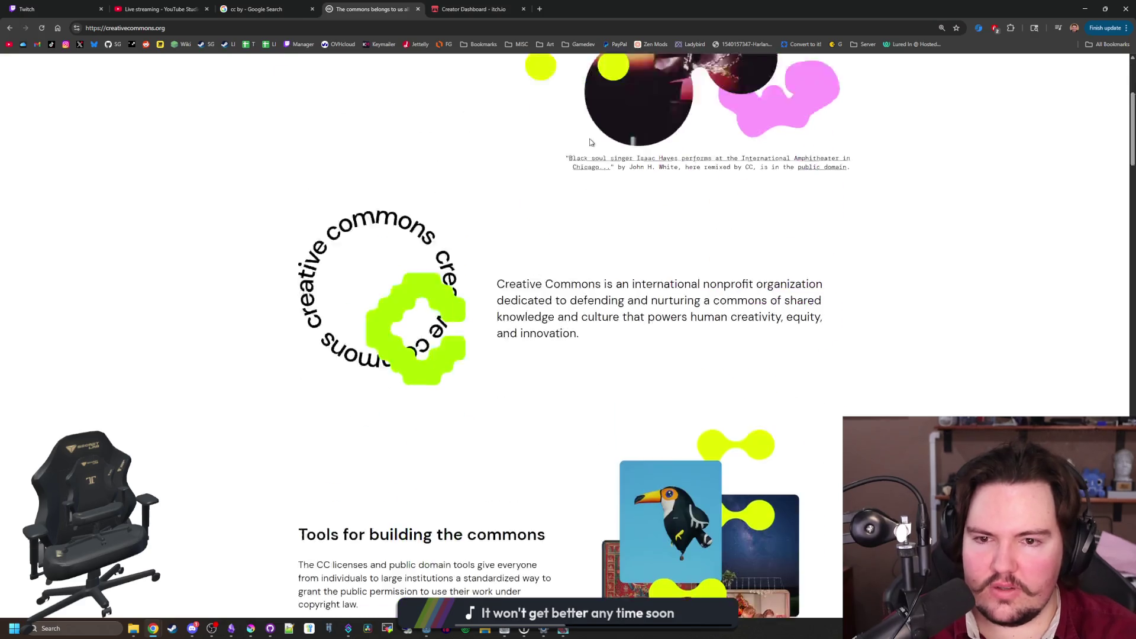
{"action": "scroll", "coordinate": [591, 142], "scroll_direction": "up", "scroll_amount": 4}
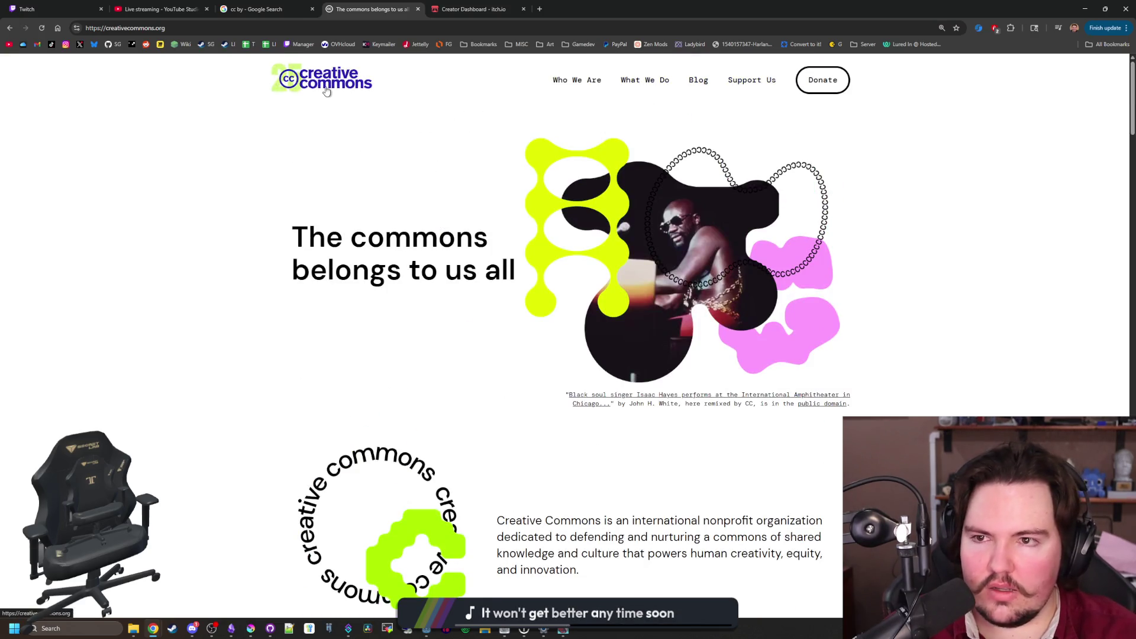
Change the search to 'cc0' and open the Creative Commons CC0 page
{"action": "left_click", "coordinate": [254, 9]}
{"action": "left_click", "coordinate": [241, 74]}
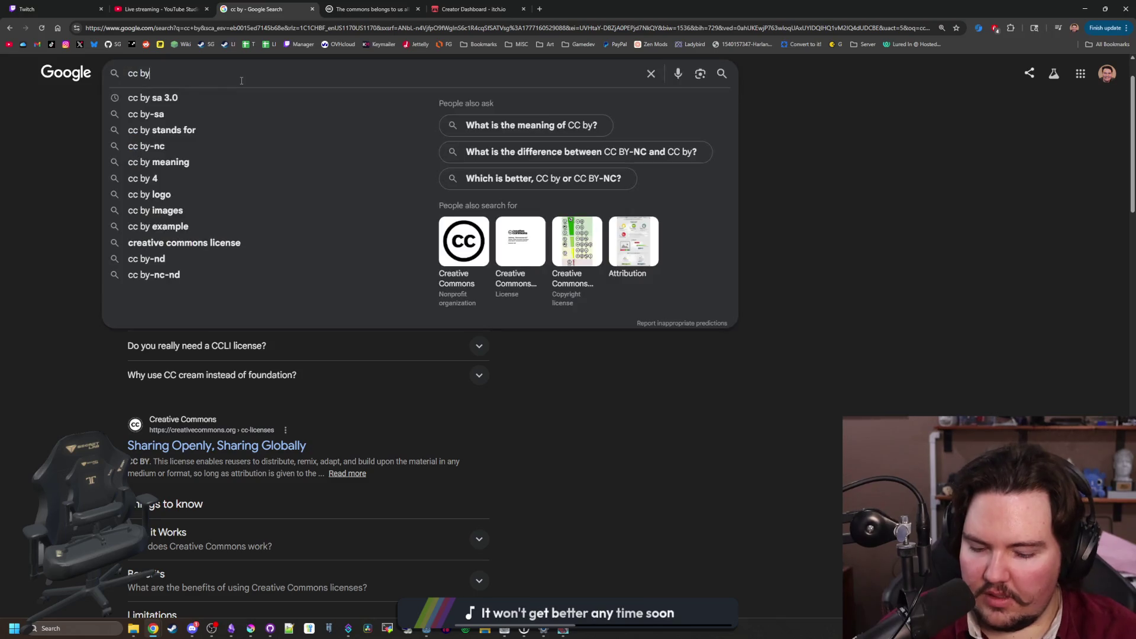
{"action": "key", "text": "BackSpace"}
{"action": "key", "text": "BackSpace"}
{"action": "key", "text": "BackSpace"}
{"action": "type", "text": "0"}
{"action": "key", "text": "Return"}
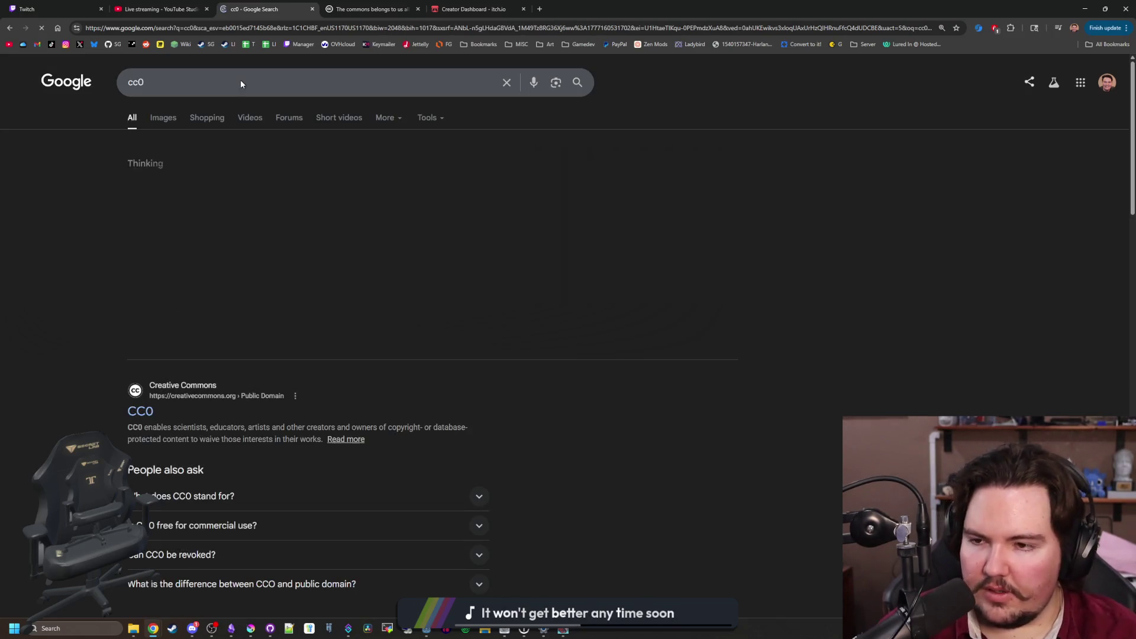
{"action": "left_click", "coordinate": [145, 412]}
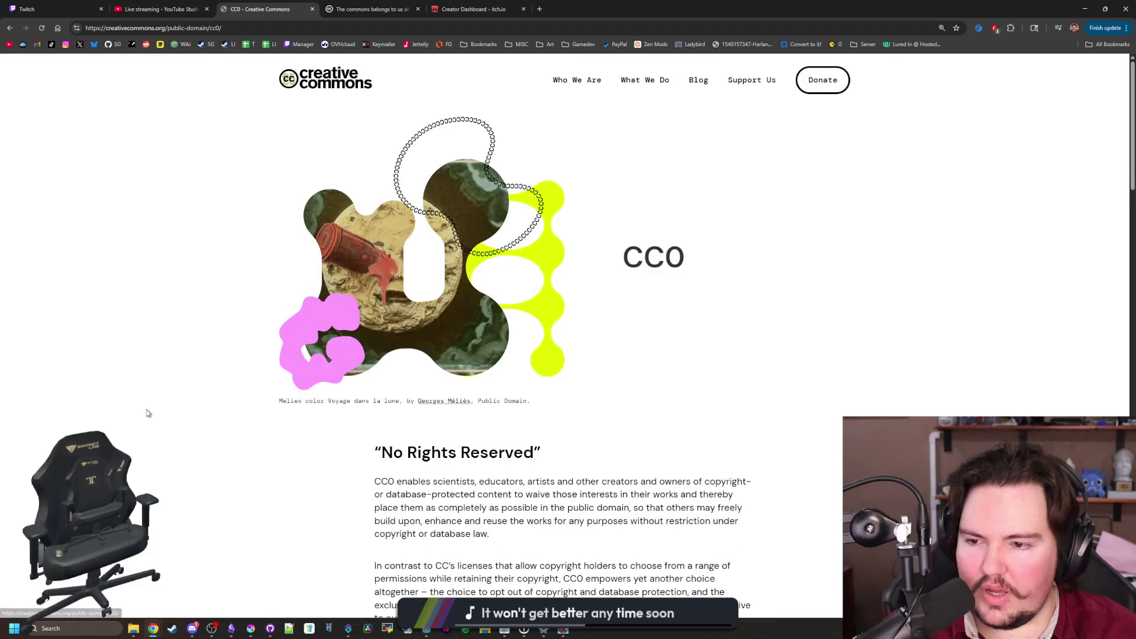
Read through the CC0 page's explanation, then close that tab
{"action": "scroll", "coordinate": [448, 337], "scroll_direction": "down", "scroll_amount": 4}
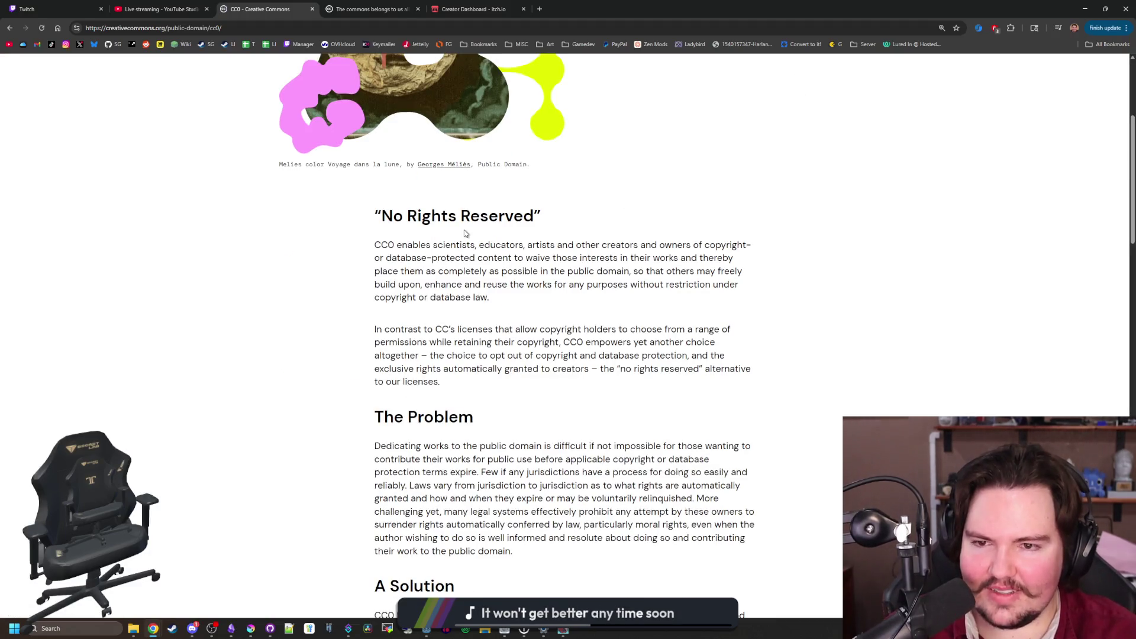
{"action": "left_click_drag", "start_coordinate": [372, 245], "coordinate": [659, 443]}
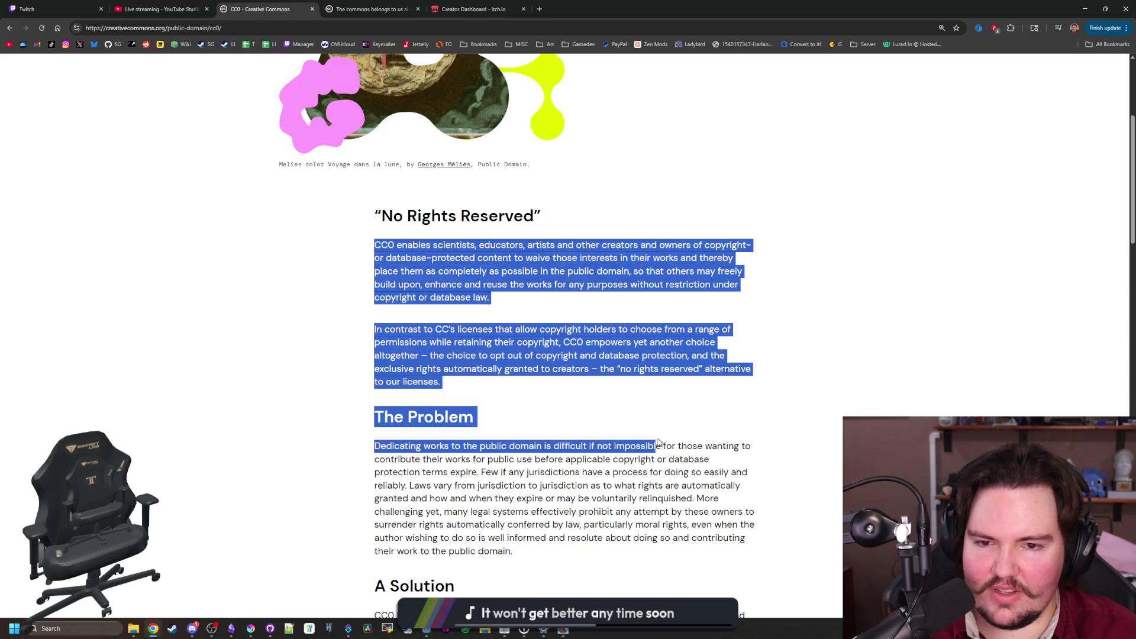
{"action": "left_click", "coordinate": [662, 410]}
{"action": "scroll", "coordinate": [661, 410], "scroll_direction": "down", "scroll_amount": 12}
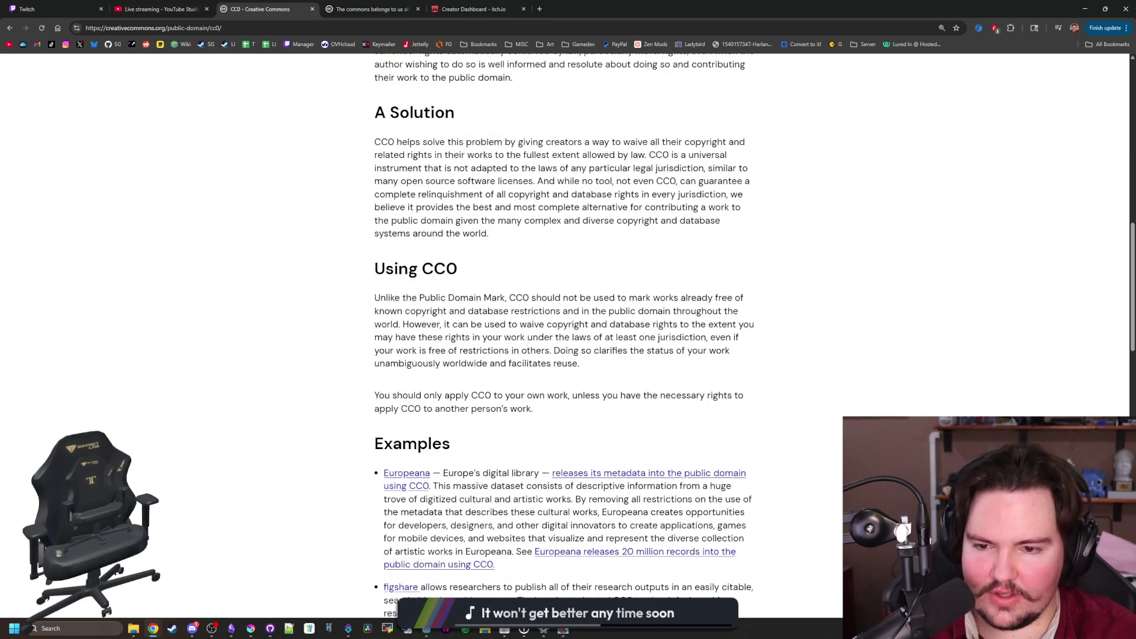
{"action": "scroll", "coordinate": [405, 291], "scroll_direction": "down", "scroll_amount": 14}
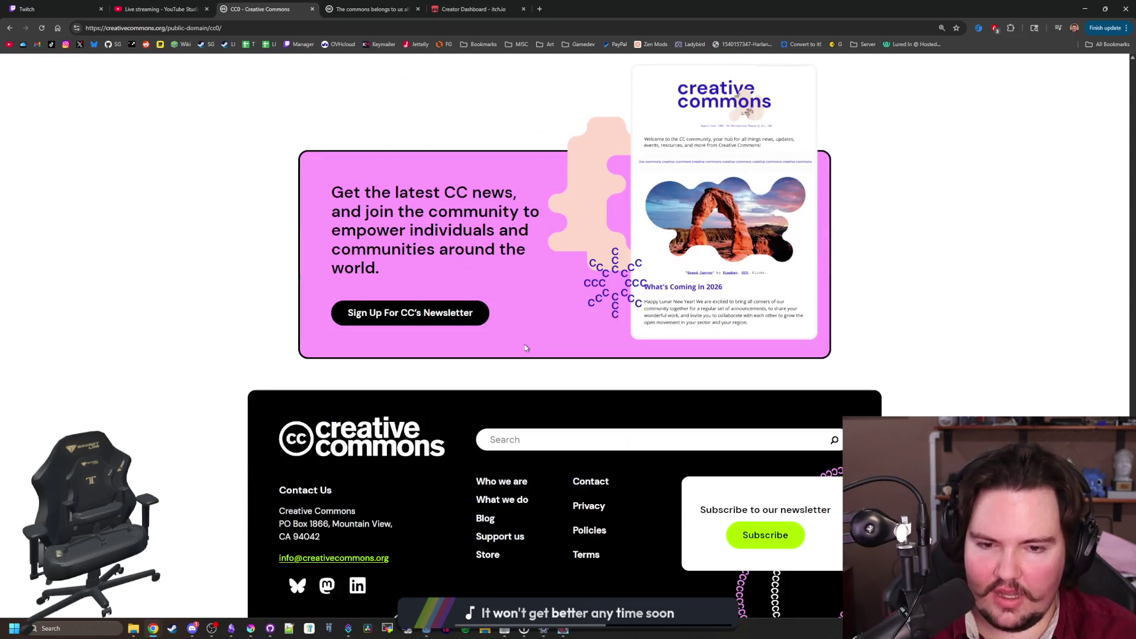
{"action": "scroll", "coordinate": [405, 291], "scroll_direction": "up", "scroll_amount": 7}
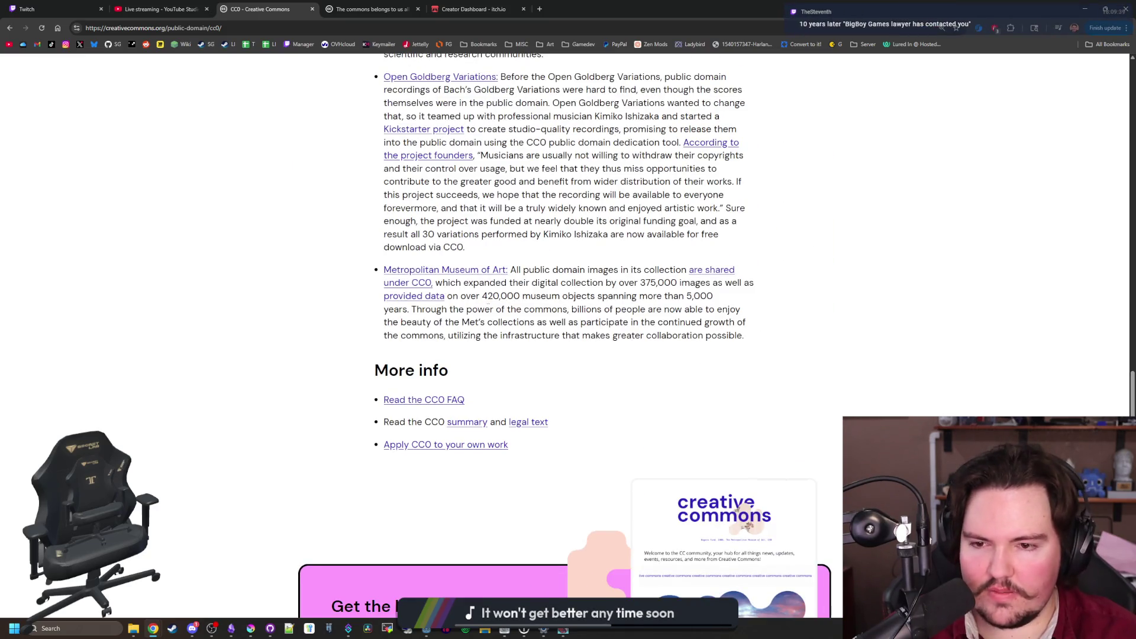
{"action": "scroll", "coordinate": [406, 291], "scroll_direction": "up", "scroll_amount": 20}
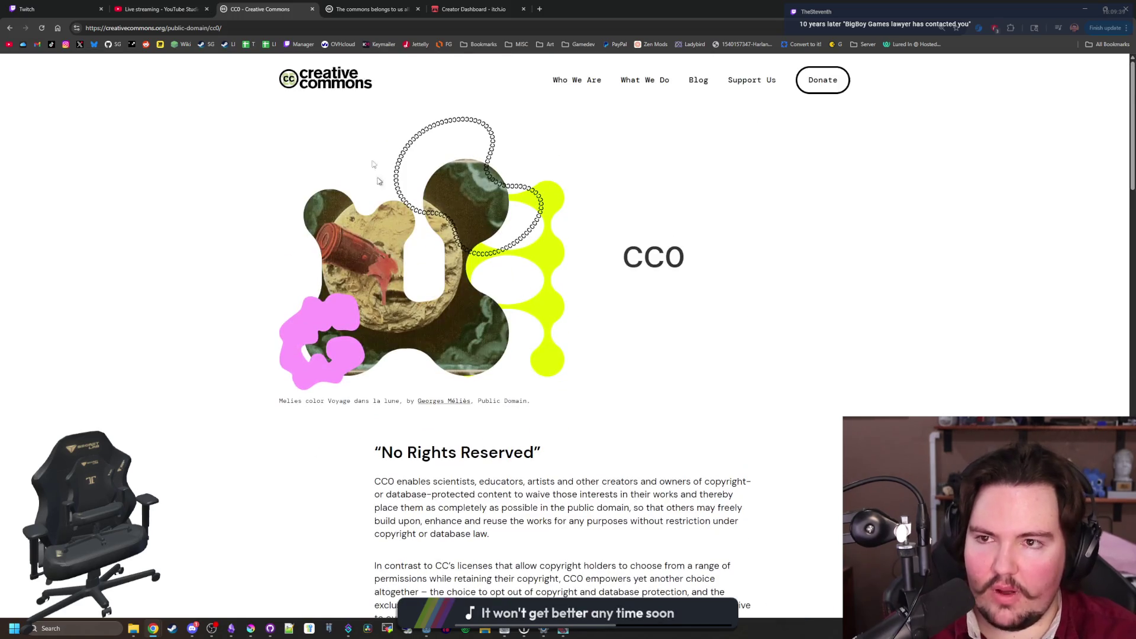
{"action": "left_click", "coordinate": [312, 9]}
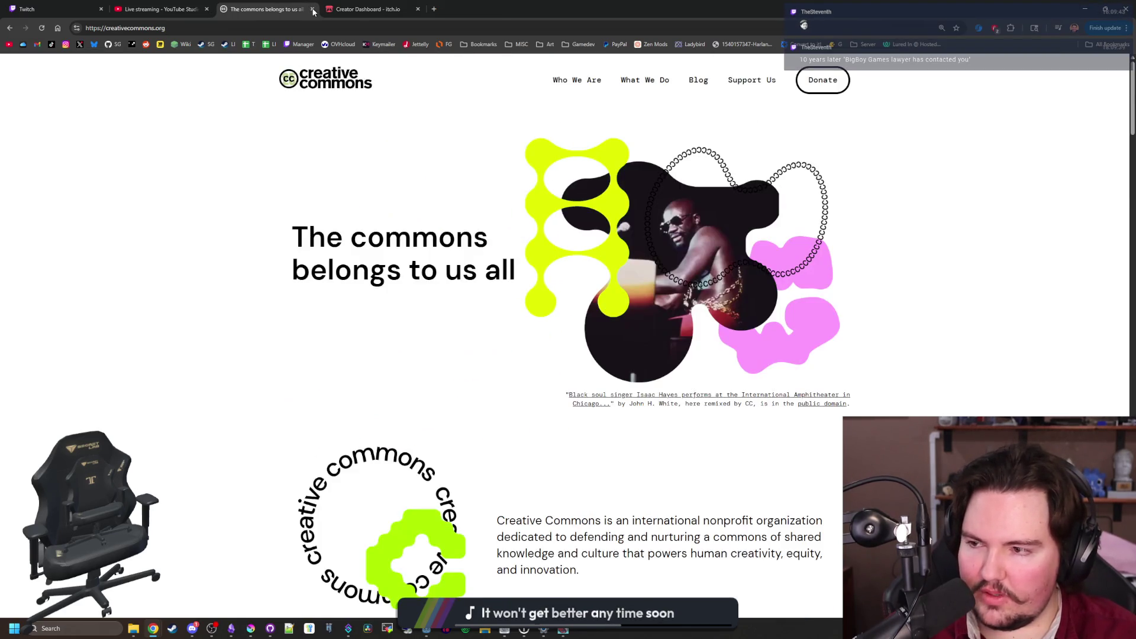
Close the Creative Commons tab and scroll the itch.io Creator Dashboard down to the Pixel Chip XL draft
{"action": "left_click", "coordinate": [312, 9]}
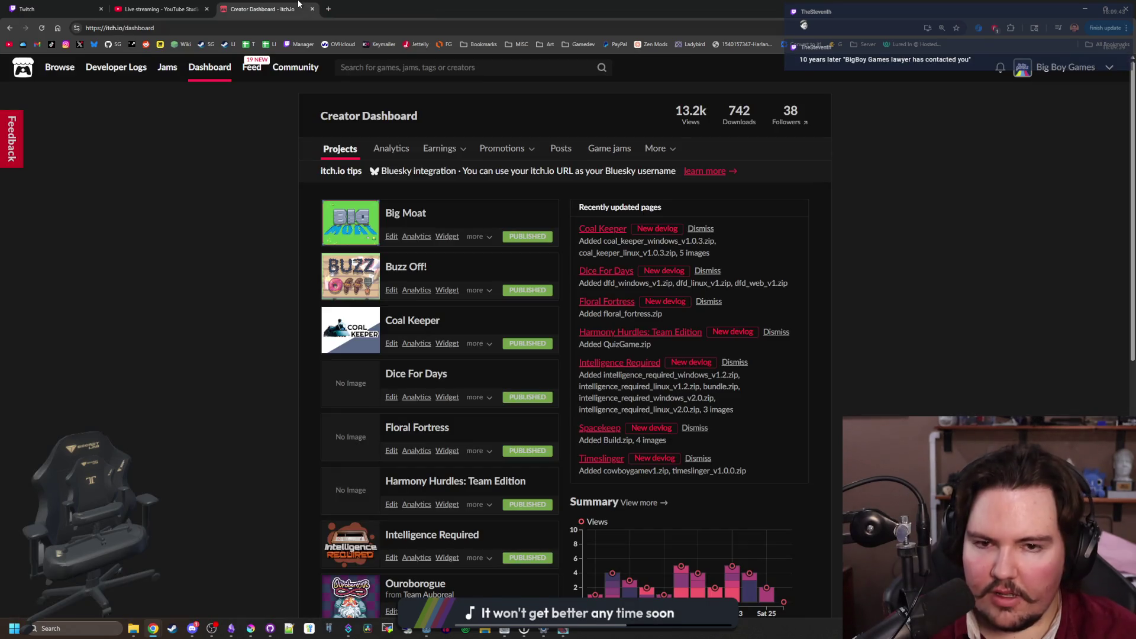
{"action": "scroll", "coordinate": [220, 330], "scroll_direction": "down", "scroll_amount": 2}
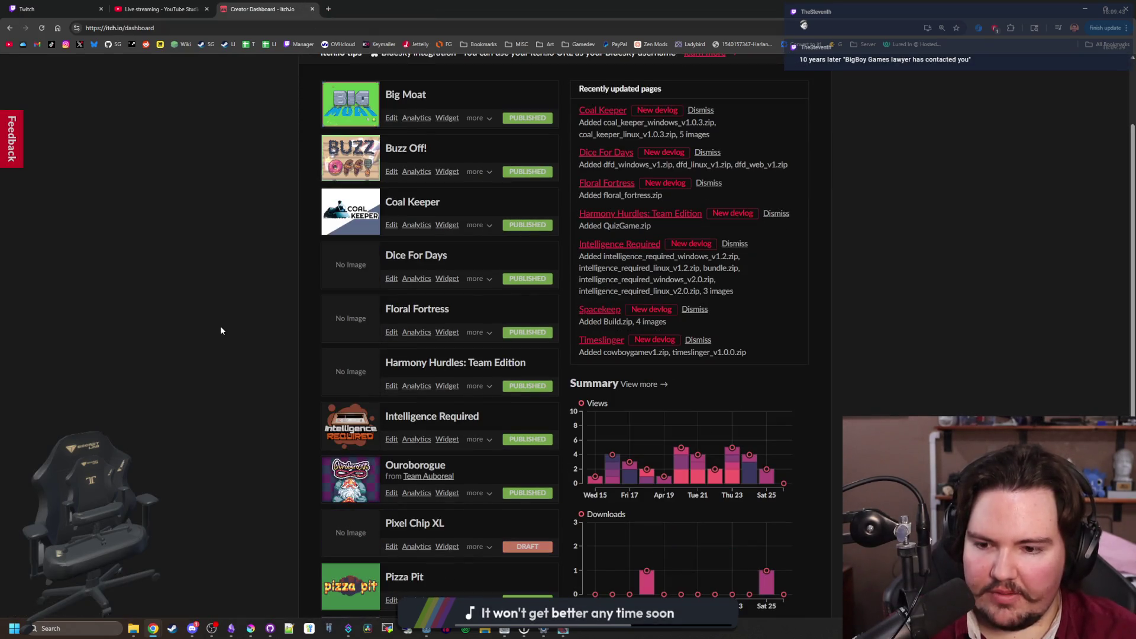
{"action": "scroll", "coordinate": [298, 276], "scroll_direction": "down", "scroll_amount": 4}
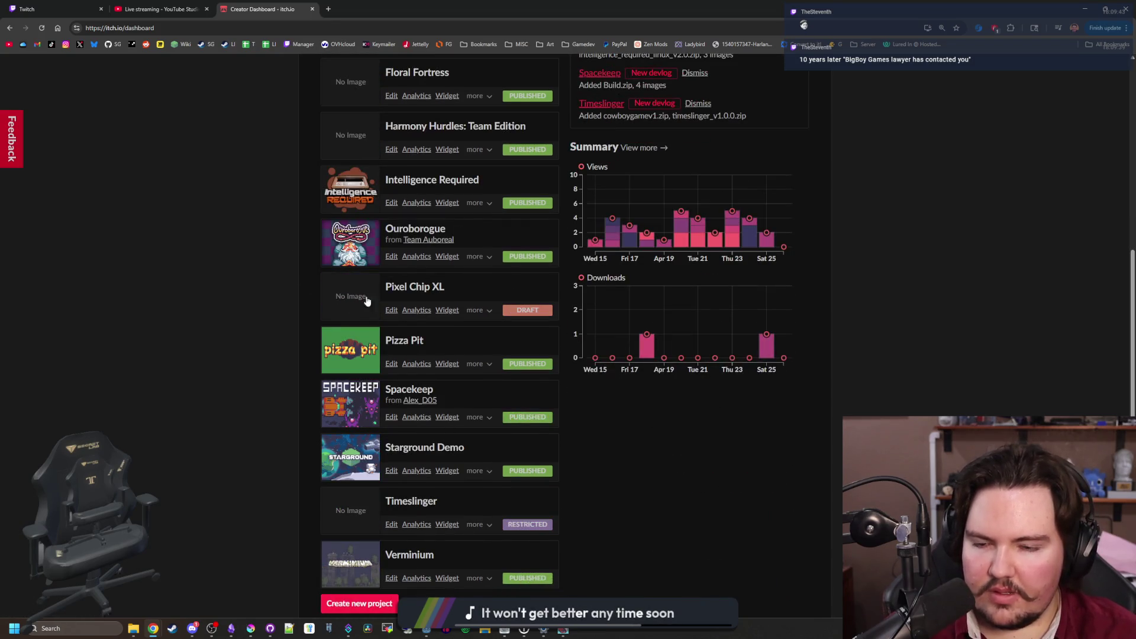
{"action": "key", "text": "alt+Tab"}
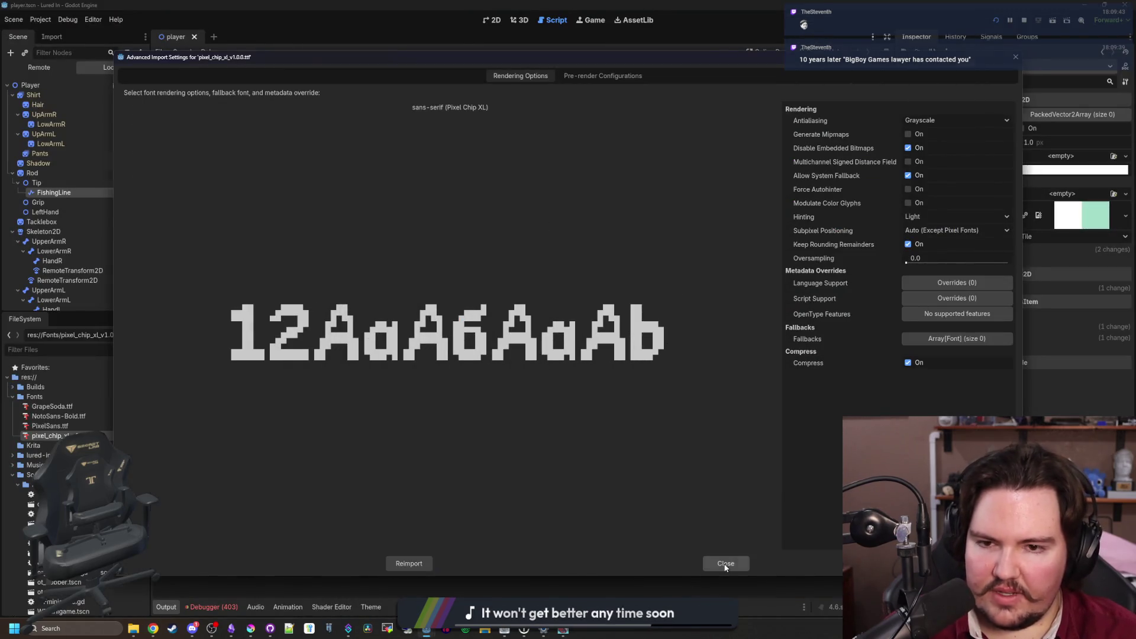
Reopen pixel_chip_xl_v1.0.0.ttf's import settings, check Pre-render Configurations and Rendering Options, then close
{"action": "left_click", "coordinate": [727, 563]}
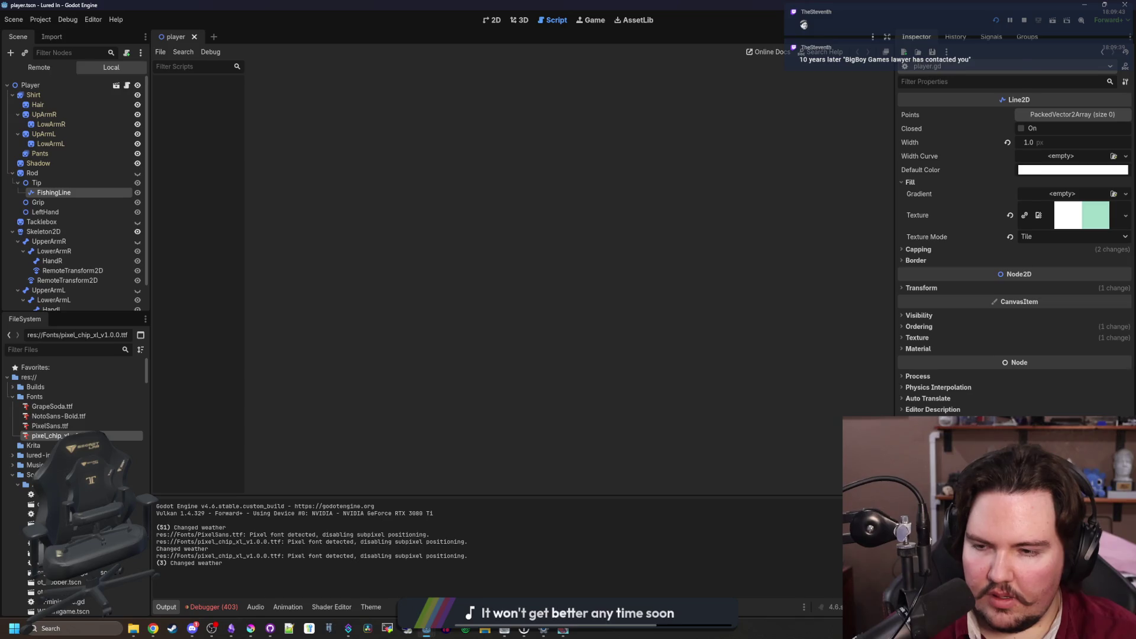
{"action": "double_click", "coordinate": [47, 435]}
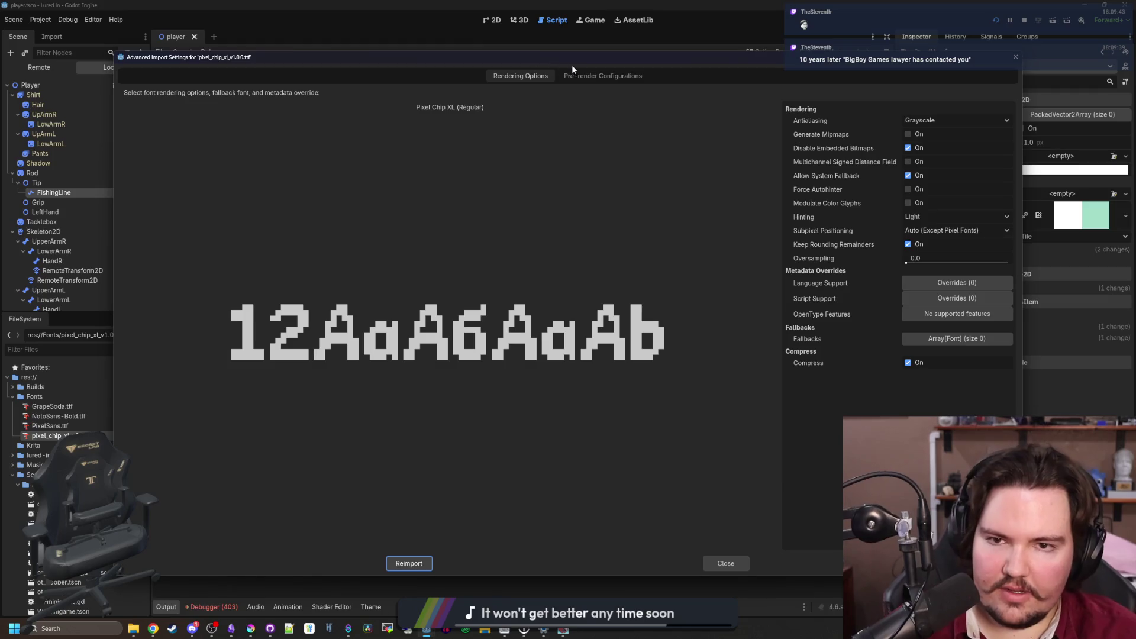
{"action": "left_click", "coordinate": [615, 77]}
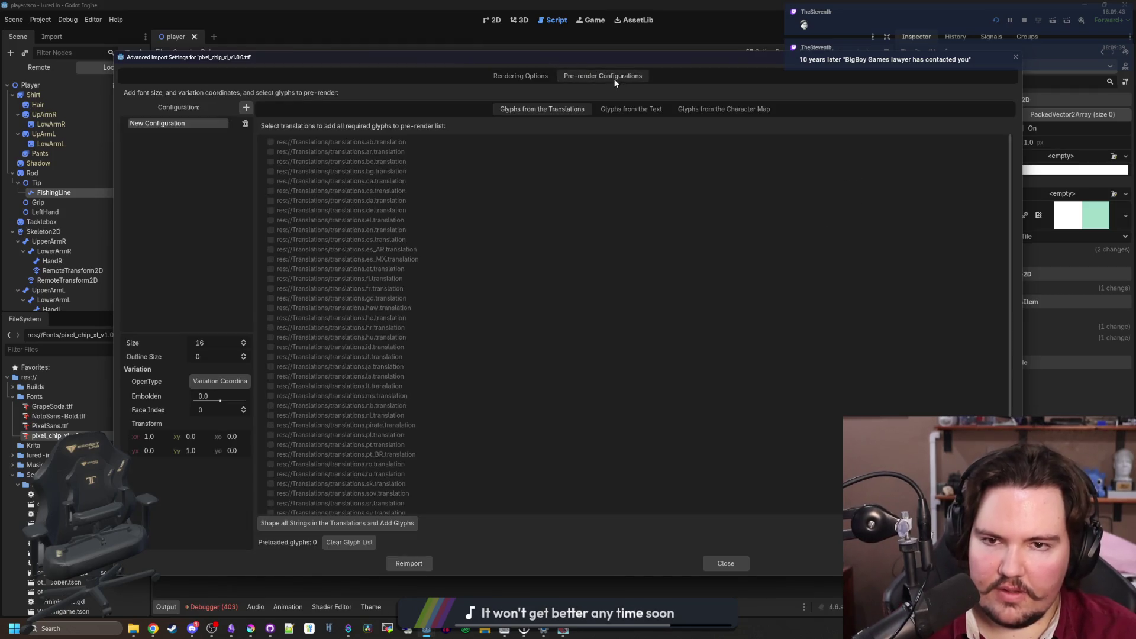
{"action": "left_click", "coordinate": [525, 77]}
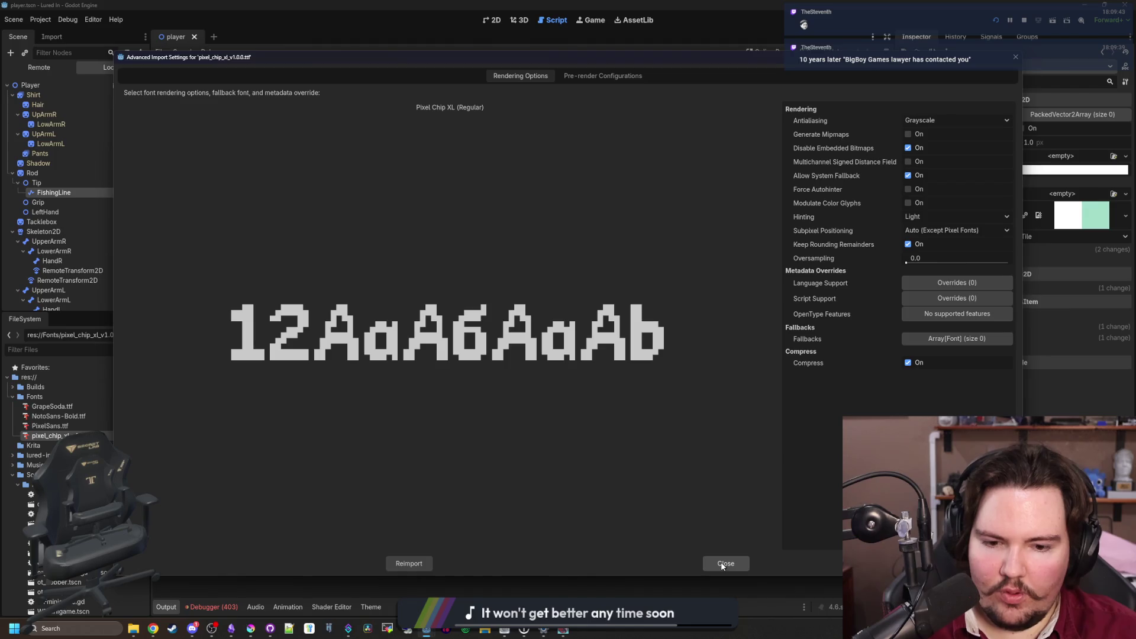
{"action": "left_click", "coordinate": [722, 565]}
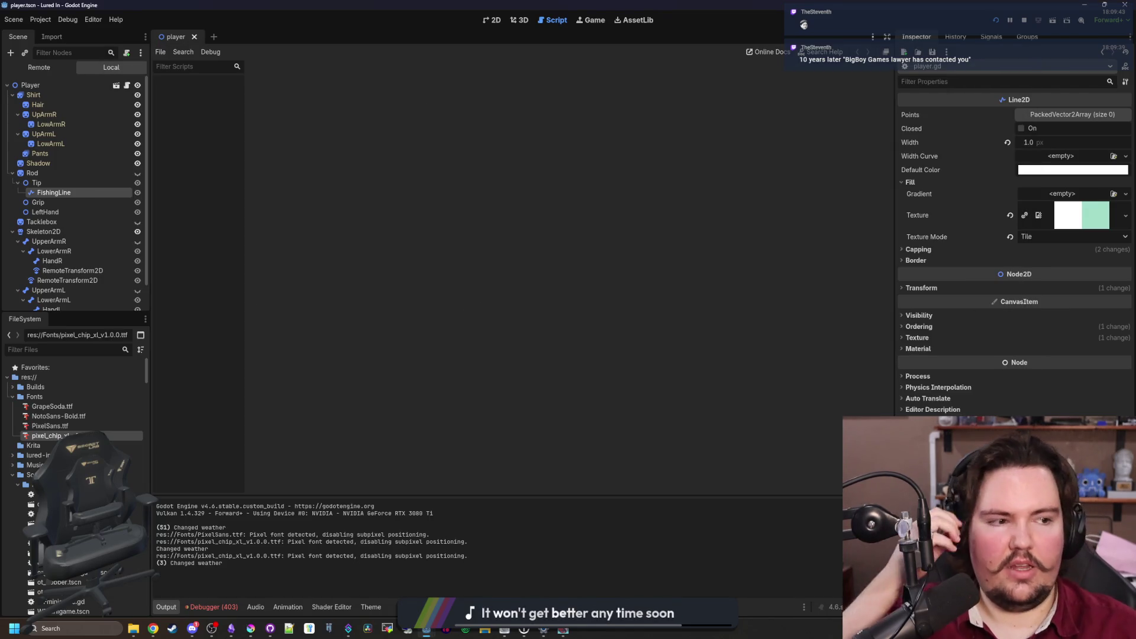
{"action": "key", "text": "alt+Tab"}
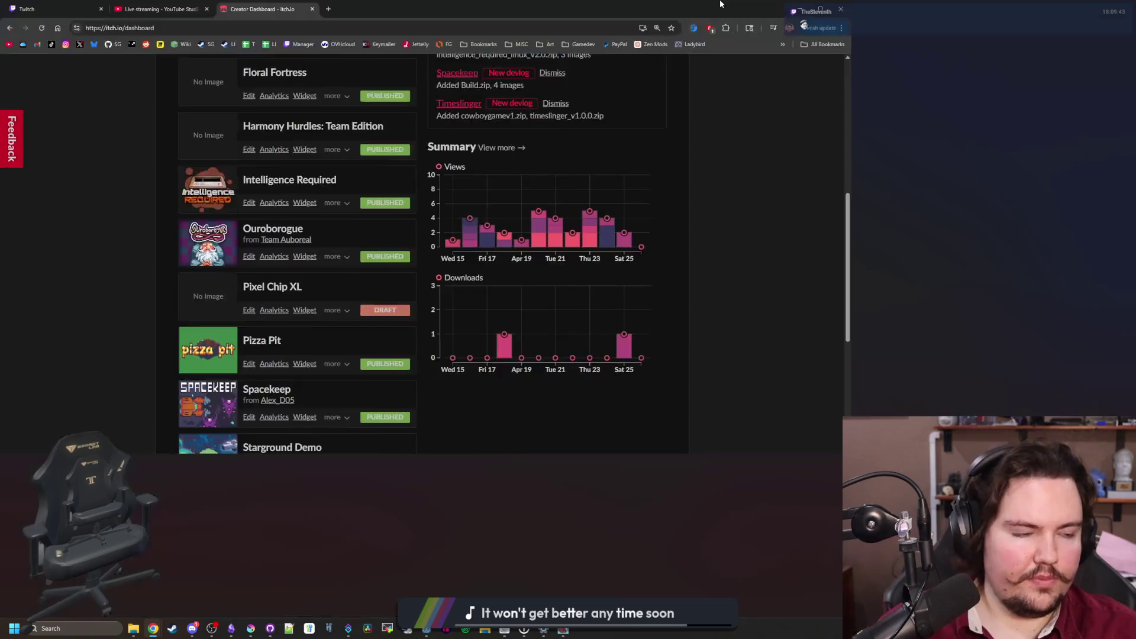
Open the Pixel Chip XL project from the Dashboard and start editing the asset pack
{"action": "scroll", "coordinate": [402, 473], "scroll_direction": "down", "scroll_amount": 2}
{"action": "scroll", "coordinate": [358, 394], "scroll_direction": "up", "scroll_amount": 1}
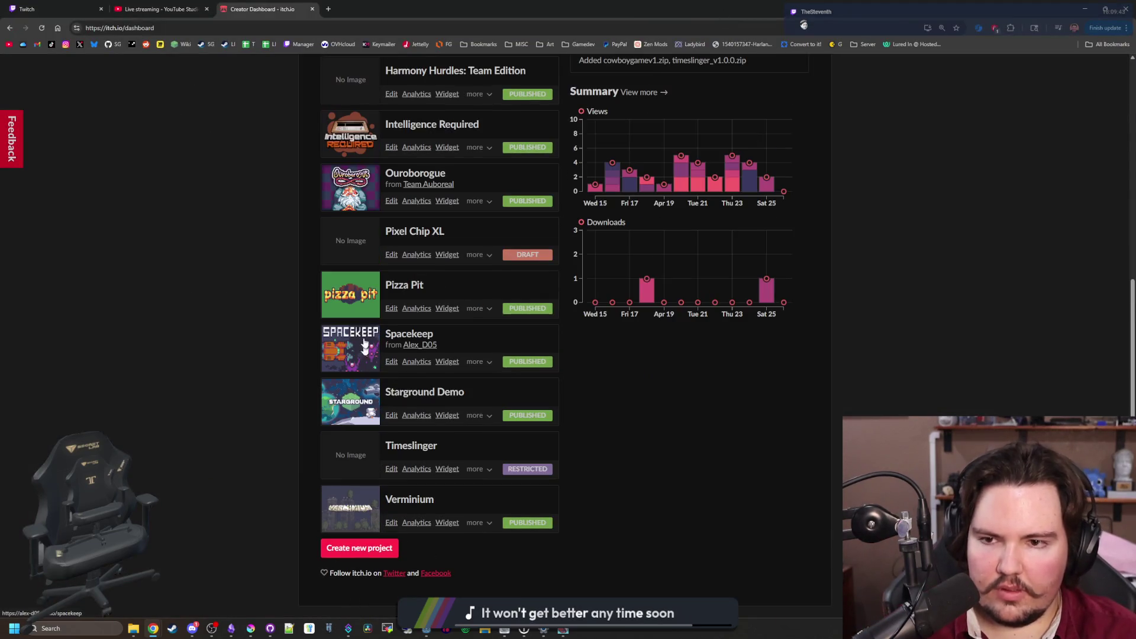
{"action": "left_click", "coordinate": [357, 240]}
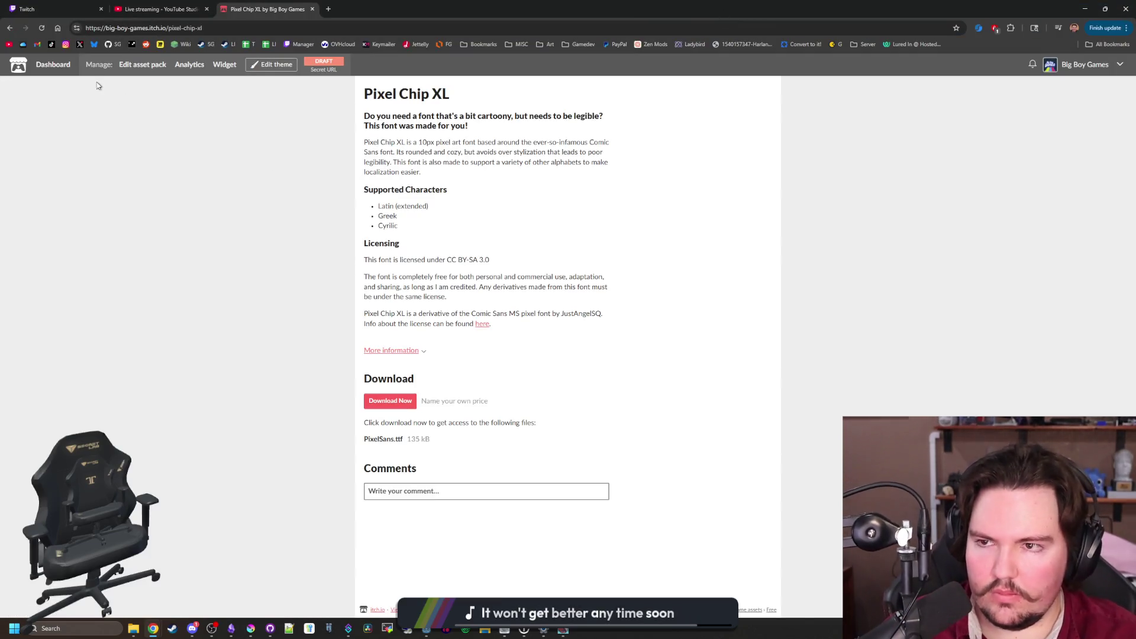
{"action": "left_click", "coordinate": [152, 70]}
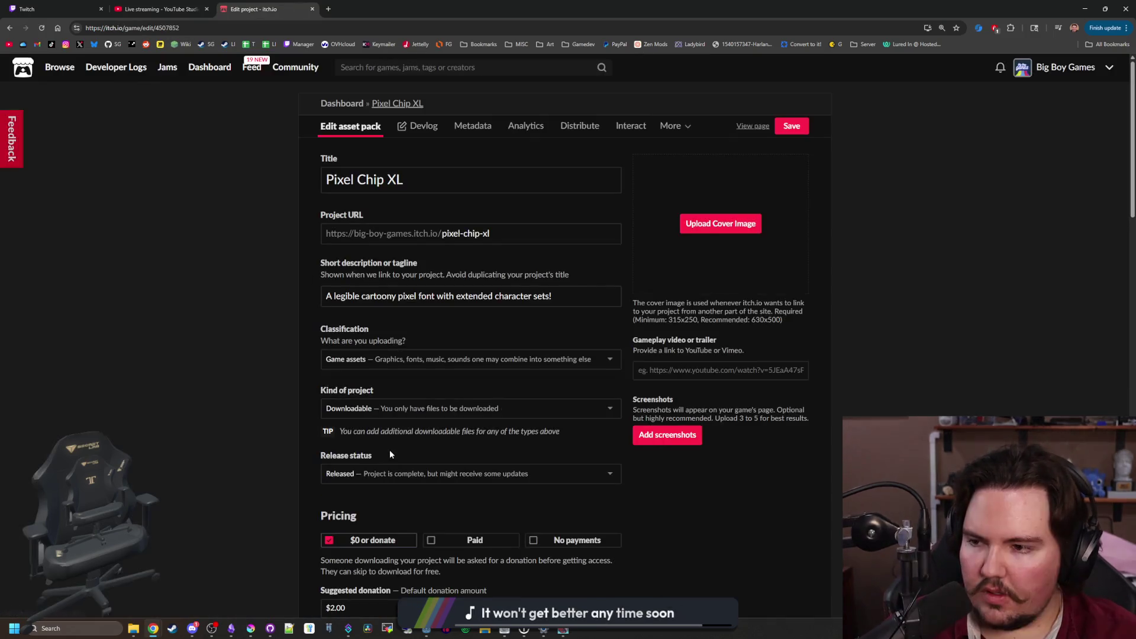
{"action": "scroll", "coordinate": [270, 461], "scroll_direction": "down", "scroll_amount": 15}
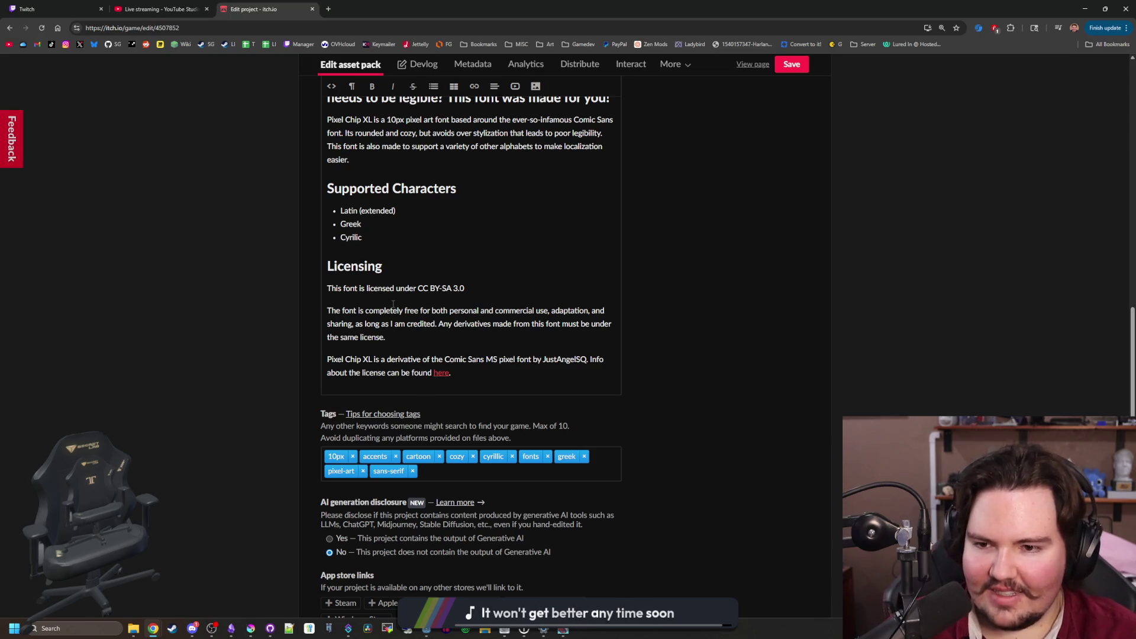
{"action": "scroll", "coordinate": [234, 346], "scroll_direction": "up", "scroll_amount": 5}
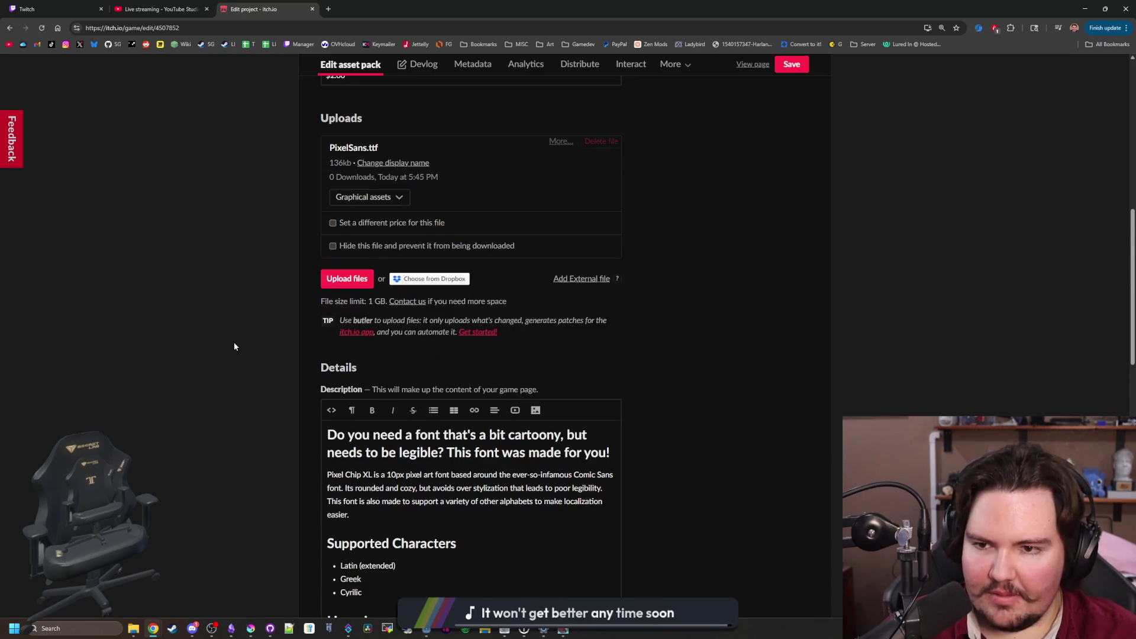
{"action": "scroll", "coordinate": [243, 335], "scroll_direction": "up", "scroll_amount": 3}
Delete the PixelSans.ttf upload and upload pixel_chip_xl_v1.0.0.ttf from the Fonts folder
{"action": "left_click", "coordinate": [594, 318]}
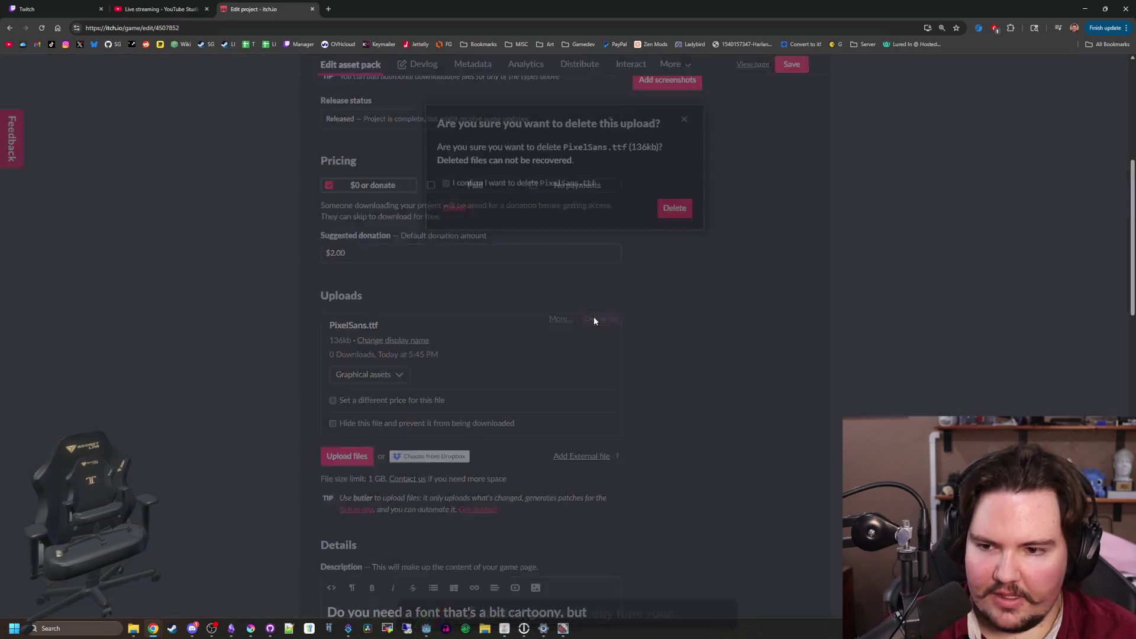
{"action": "left_click", "coordinate": [668, 201]}
{"action": "left_click", "coordinate": [354, 327]}
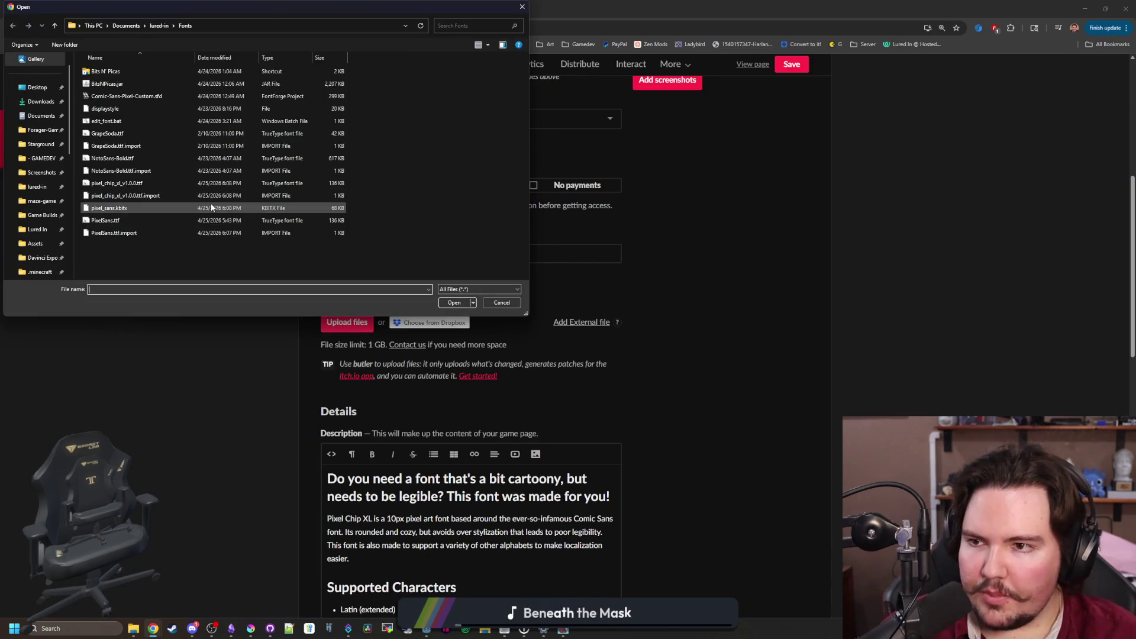
{"action": "left_click", "coordinate": [125, 197]}
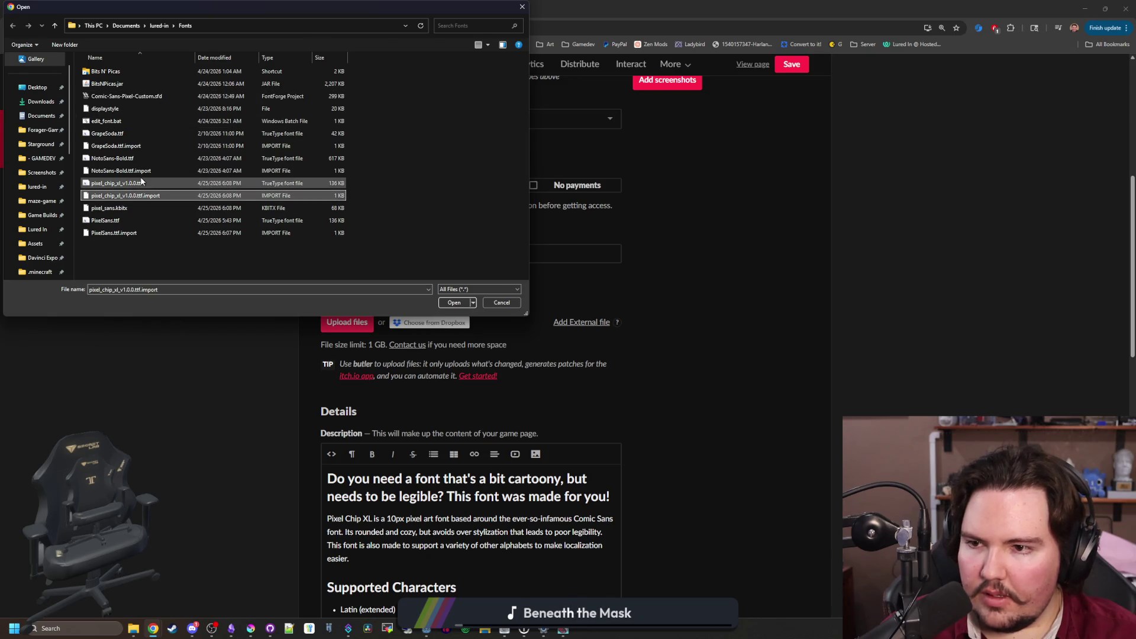
{"action": "left_click", "coordinate": [141, 181]}
{"action": "double_click", "coordinate": [141, 181]}
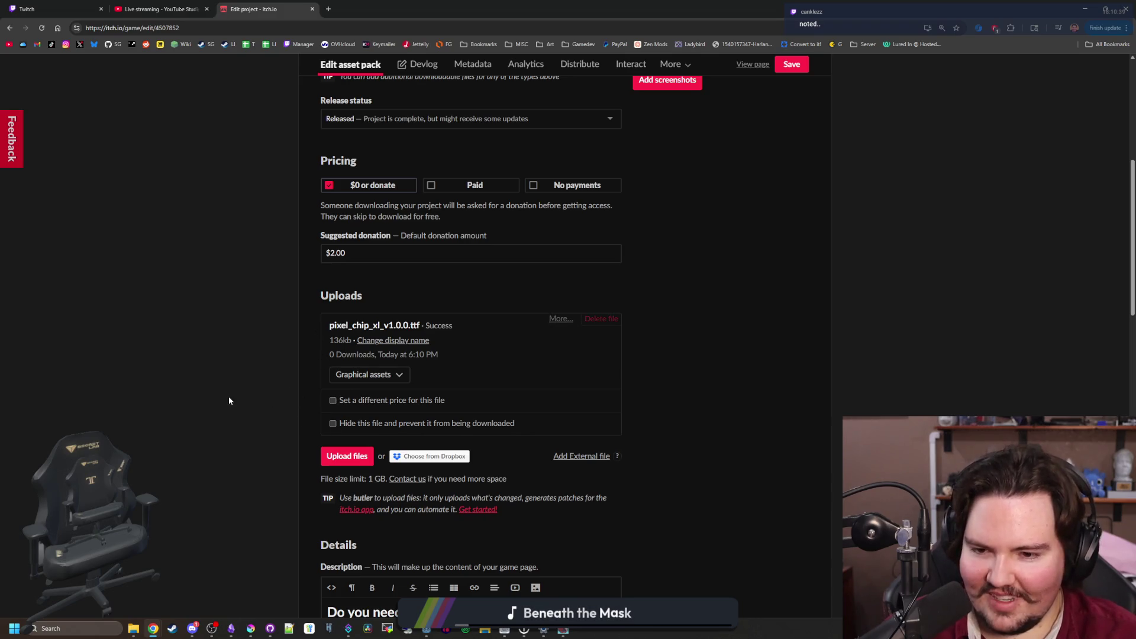
Save the Pixel Chip XL project changes
{"action": "scroll", "coordinate": [278, 385], "scroll_direction": "up", "scroll_amount": 6}
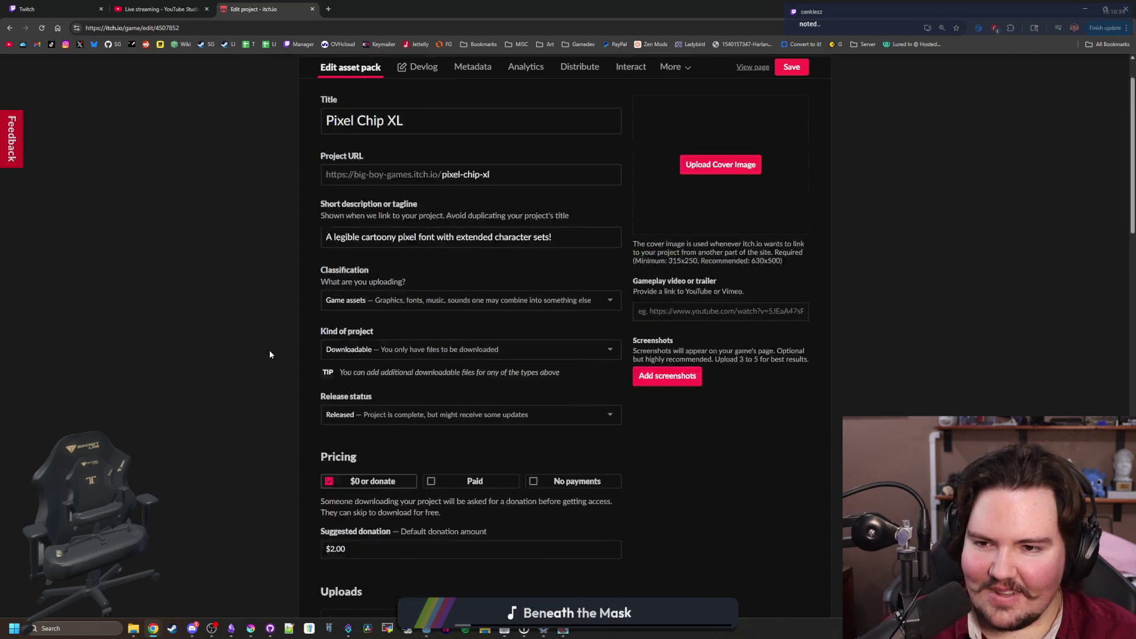
{"action": "key", "text": "End"}
{"action": "key", "text": "Home"}
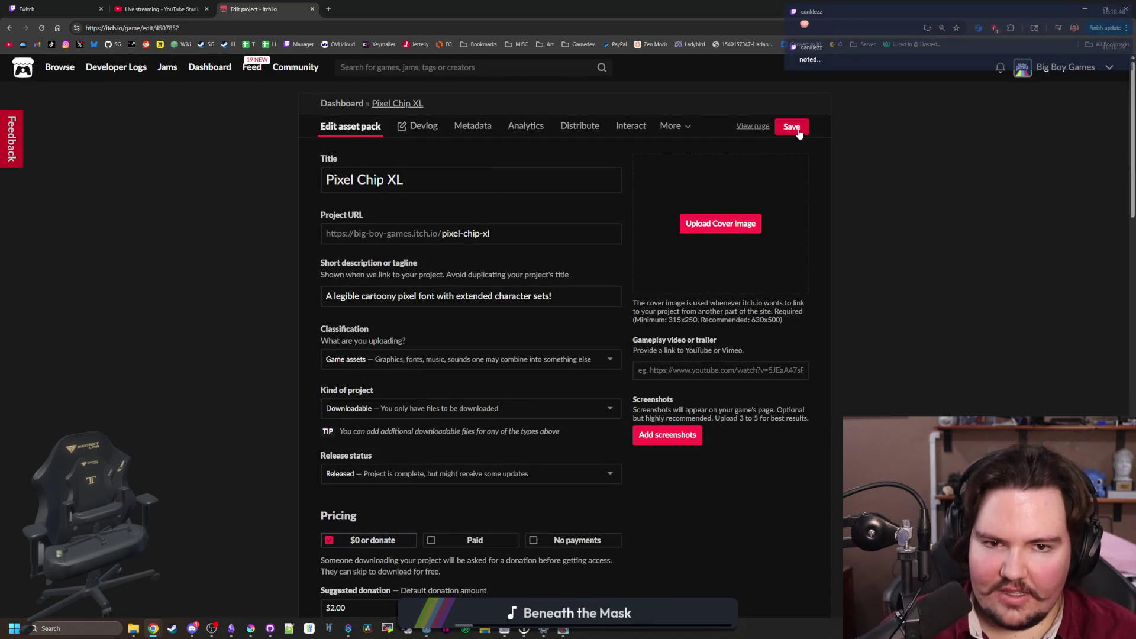
{"action": "left_click", "coordinate": [251, 628]}
Maximize Krita and scale the image to a quarter size by entering 500/4 as the height
{"action": "double_click", "coordinate": [551, 143]}
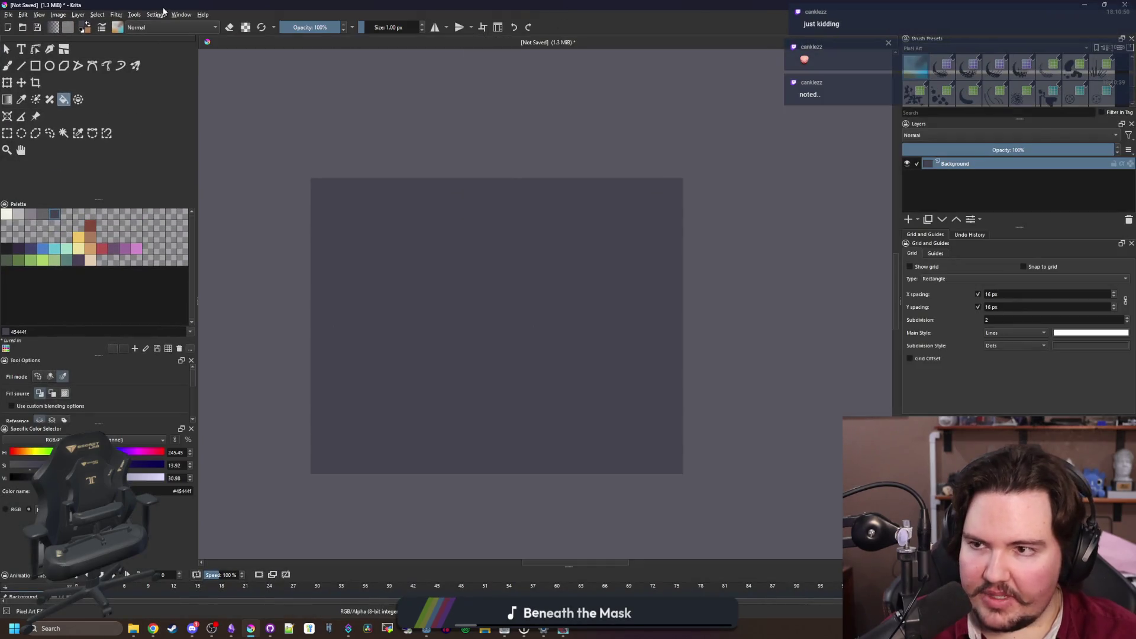
{"action": "left_click", "coordinate": [59, 15]}
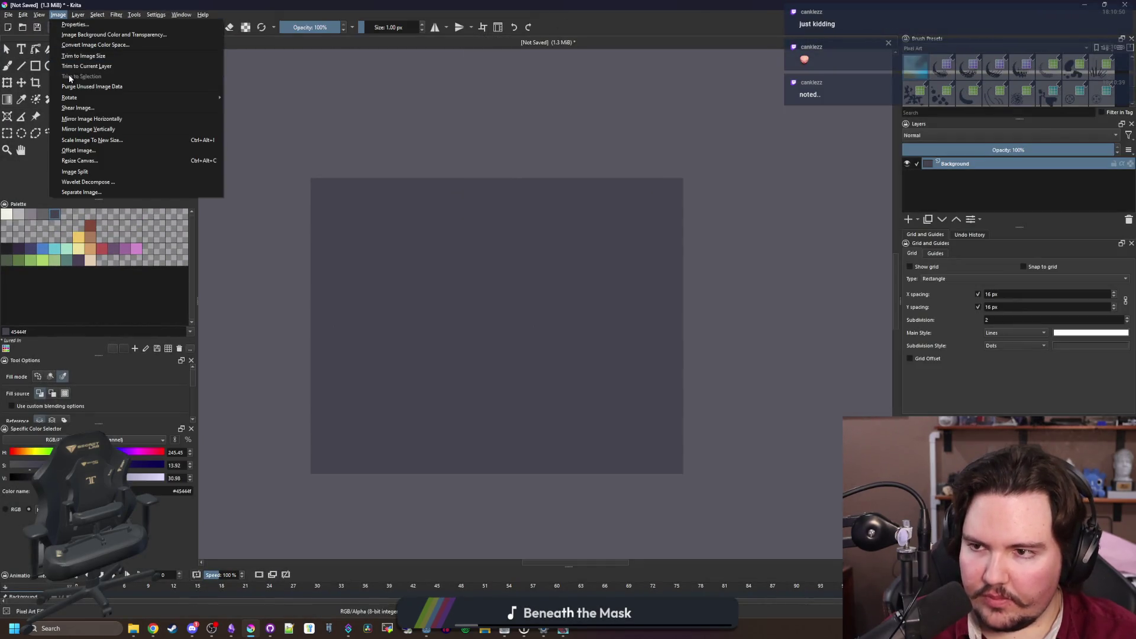
{"action": "left_click", "coordinate": [99, 140]}
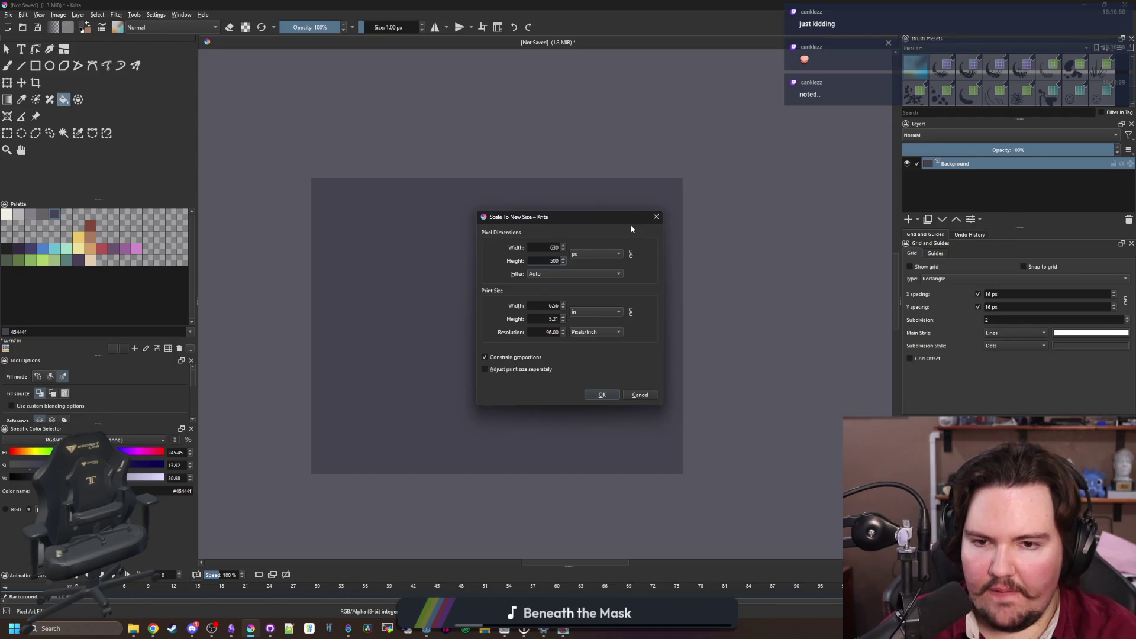
{"action": "type", "text": "/4"}
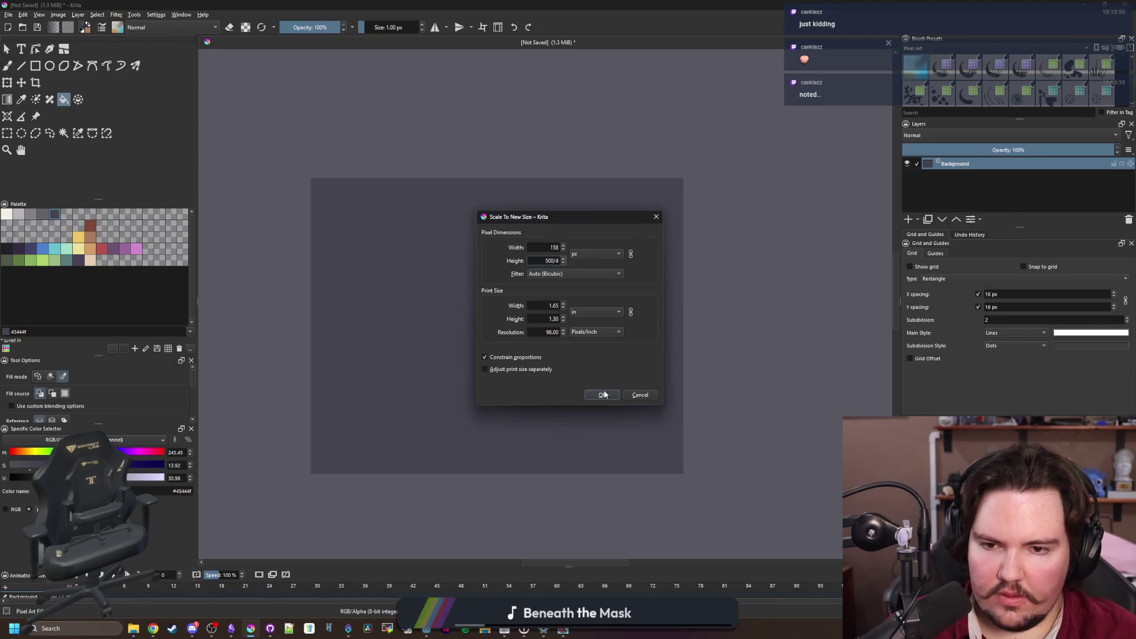
{"action": "left_click", "coordinate": [602, 395]}
Pick the #868188 grey and draw a test brush stroke, then undo it
{"action": "scroll", "coordinate": [488, 332], "scroll_direction": "up", "scroll_amount": 4}
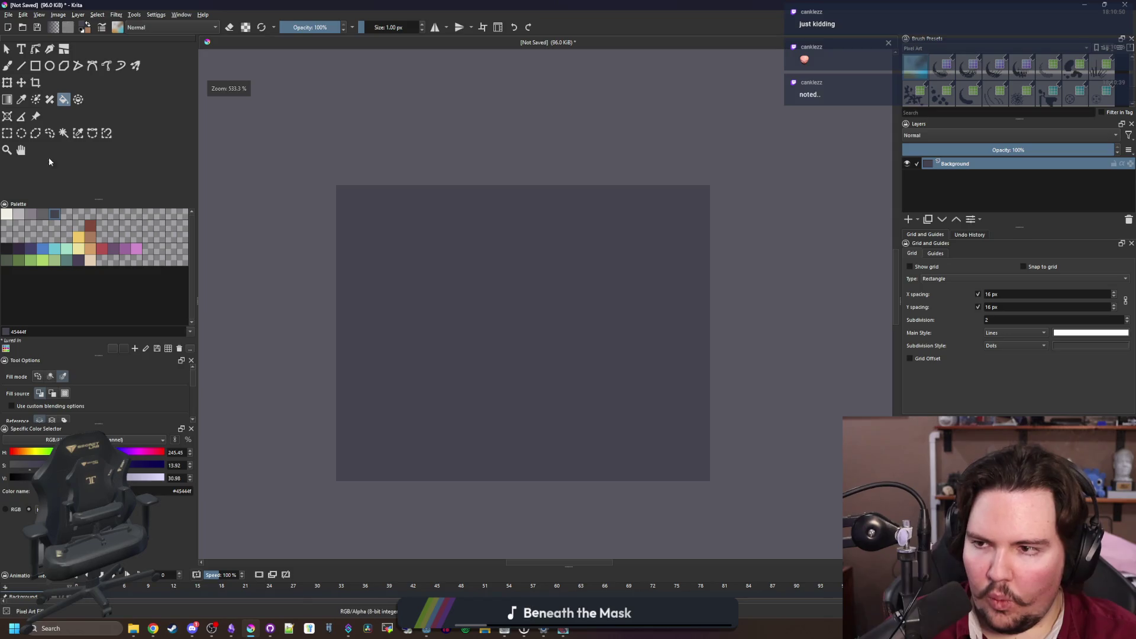
{"action": "left_click", "coordinate": [7, 133]}
{"action": "scroll", "coordinate": [461, 340], "scroll_direction": "up", "scroll_amount": 1}
{"action": "left_click", "coordinate": [31, 214]}
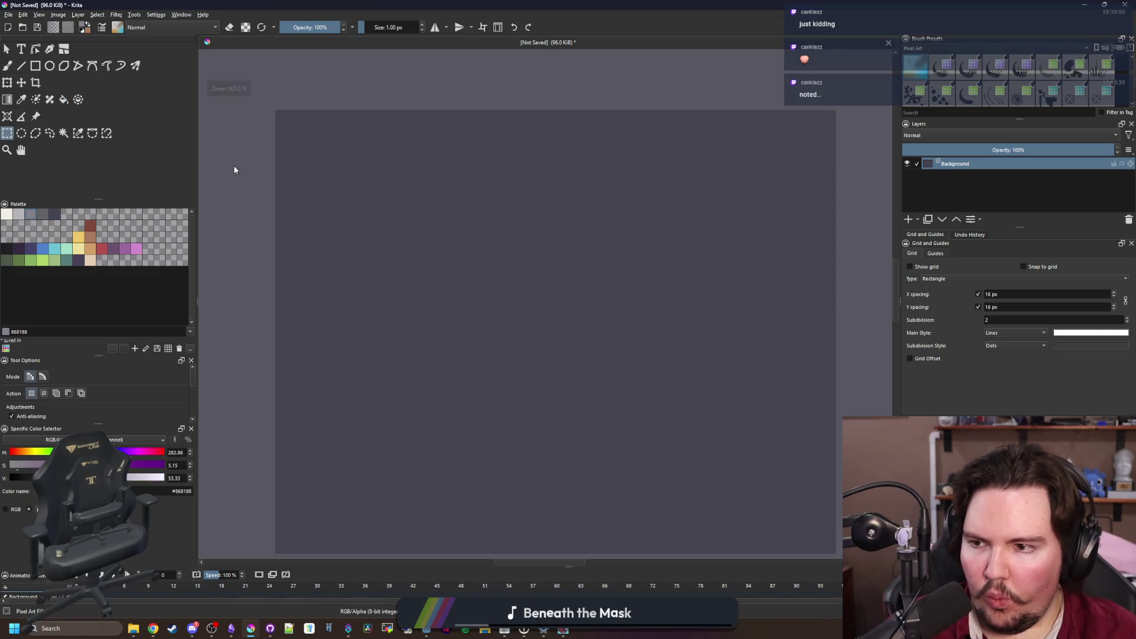
{"action": "key", "text": "b"}
{"action": "mouse_move", "coordinate": [284, 122]}
{"action": "left_mouse_down"}
{"action": "mouse_move", "coordinate": [330, 284]}
{"action": "mouse_move", "coordinate": [310, 368]}
{"action": "left_mouse_up"}
{"action": "key", "text": "ctrl+z"}
Select the filled Rectangle tool and maximize the Krita window again
{"action": "scroll", "coordinate": [344, 316], "scroll_direction": "down", "scroll_amount": 1}
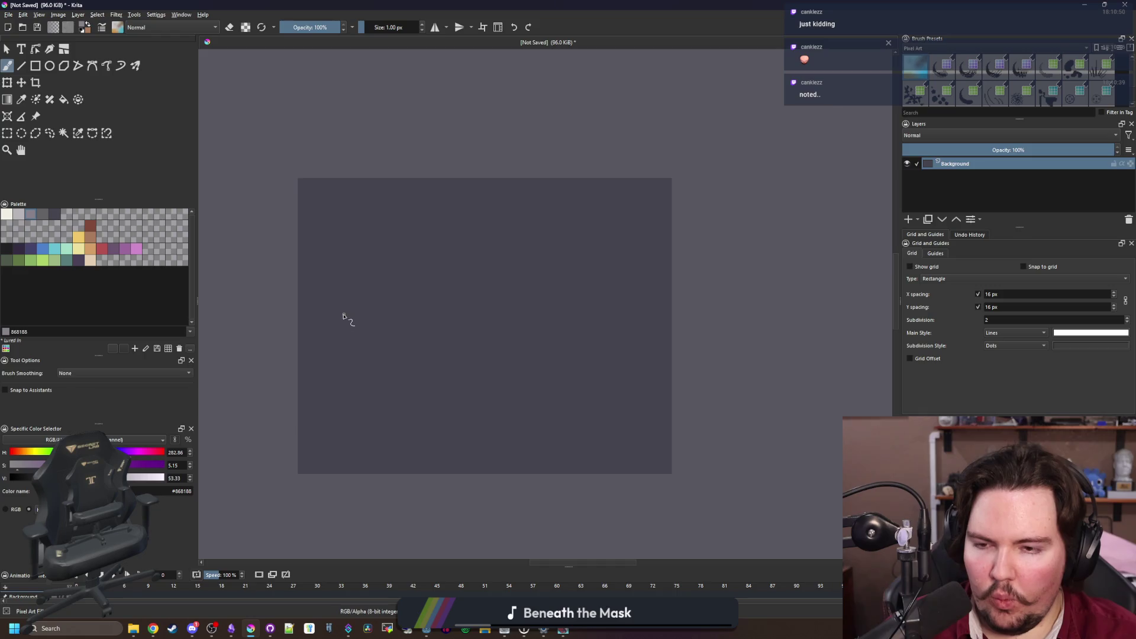
{"action": "scroll", "coordinate": [344, 317], "scroll_direction": "up", "scroll_amount": 1}
{"action": "left_click", "coordinate": [35, 67]}
{"action": "scroll", "coordinate": [294, 194], "scroll_direction": "down", "scroll_amount": 2}
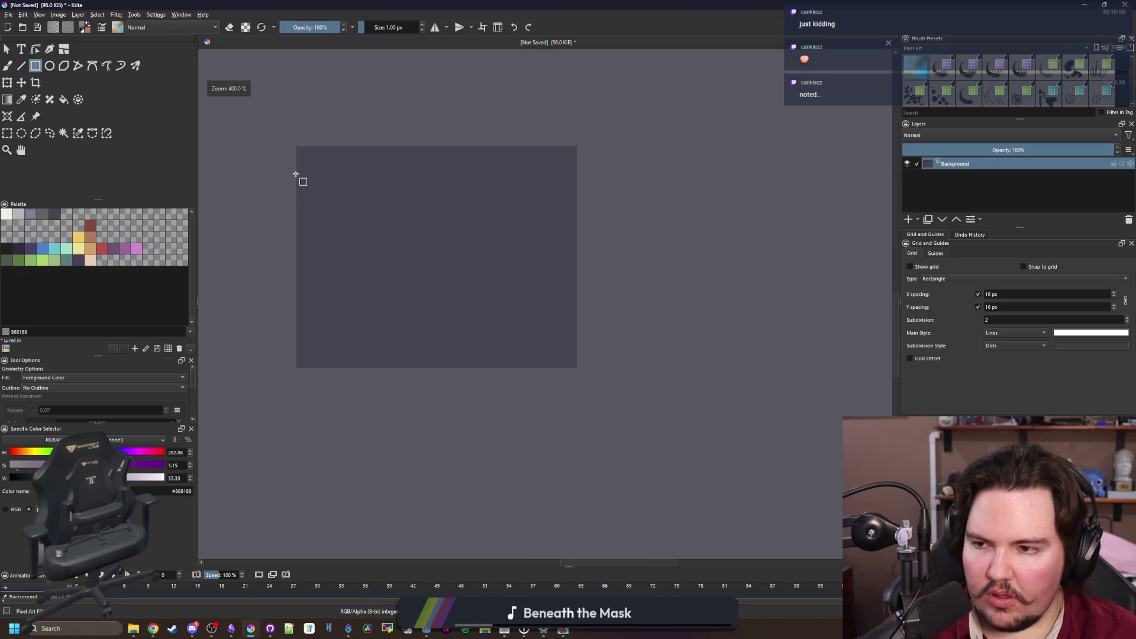
{"action": "scroll", "coordinate": [296, 175], "scroll_direction": "up", "scroll_amount": 1}
{"action": "scroll", "coordinate": [317, 423], "scroll_direction": "up", "scroll_amount": 2}
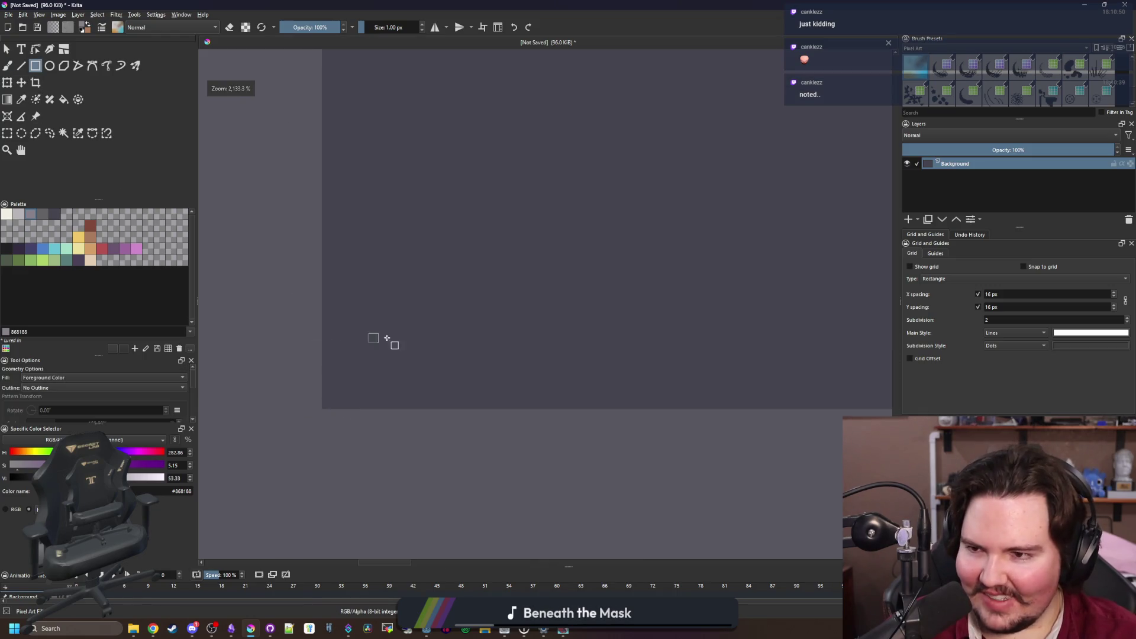
{"action": "scroll", "coordinate": [372, 332], "scroll_direction": "up", "scroll_amount": 2}
{"action": "left_click_drag", "start_coordinate": [381, 4], "coordinate": [473, 385]}
{"action": "double_click", "coordinate": [474, 381]}
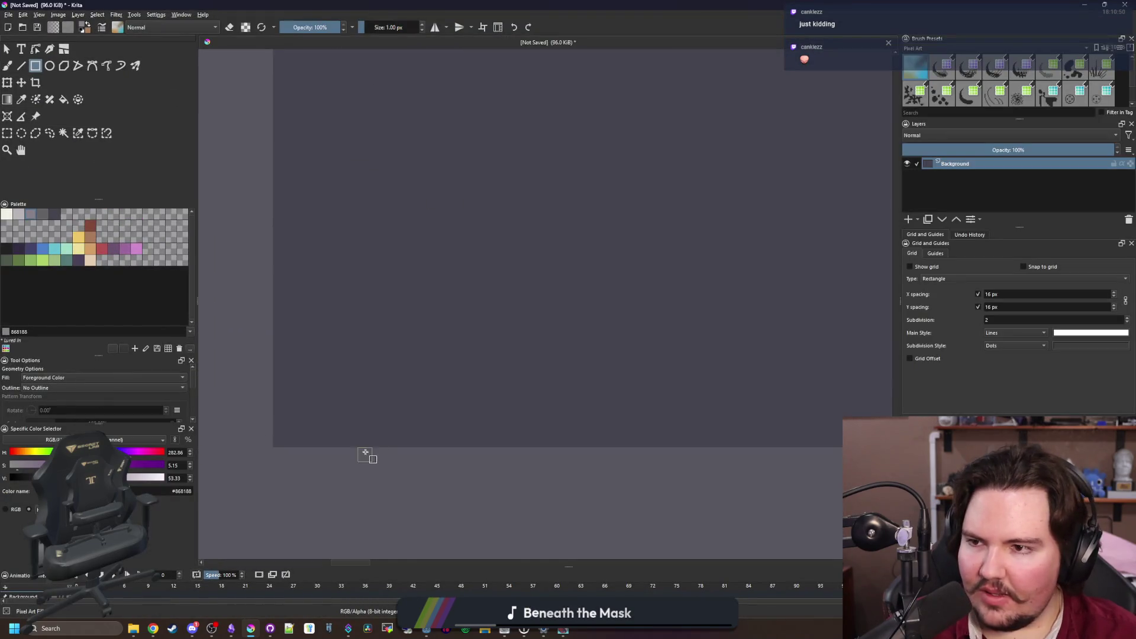
Draw a thin grey test bar across the canvas, then undo it
{"action": "scroll", "coordinate": [367, 452], "scroll_direction": "down", "scroll_amount": 3}
{"action": "scroll", "coordinate": [356, 461], "scroll_direction": "up", "scroll_amount": 2}
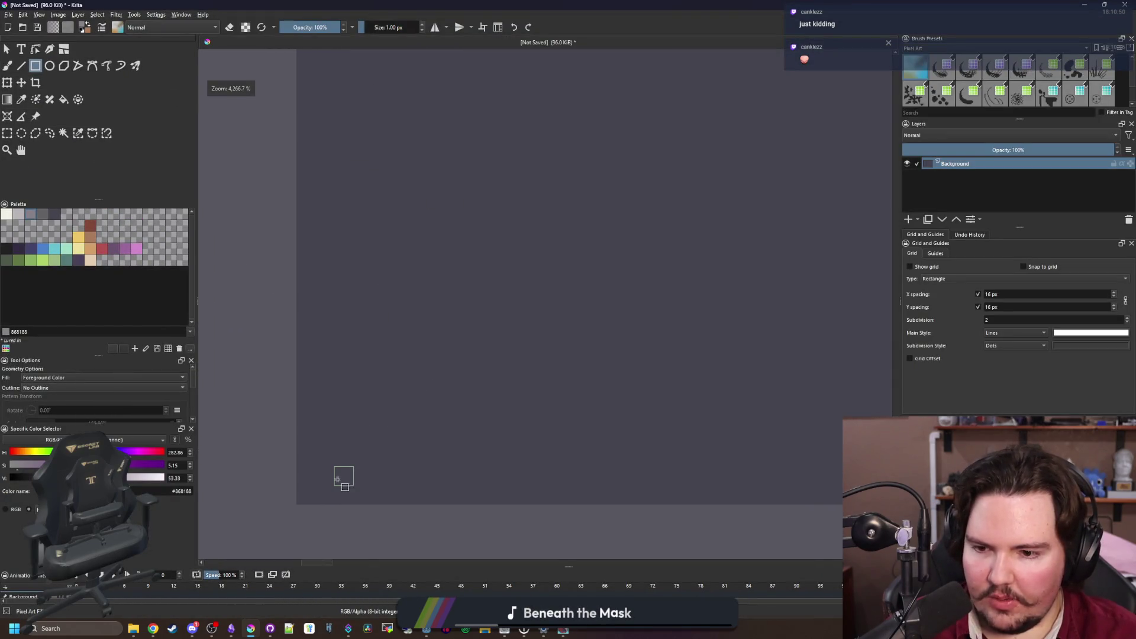
{"action": "mouse_move", "coordinate": [337, 479]}
{"action": "left_mouse_down"}
{"action": "mouse_move", "coordinate": [421, 456]}
{"action": "mouse_move", "coordinate": [609, 469]}
{"action": "mouse_move", "coordinate": [204, 468]}
{"action": "mouse_move", "coordinate": [851, 449]}
{"action": "mouse_move", "coordinate": [744, 436]}
{"action": "left_mouse_up"}
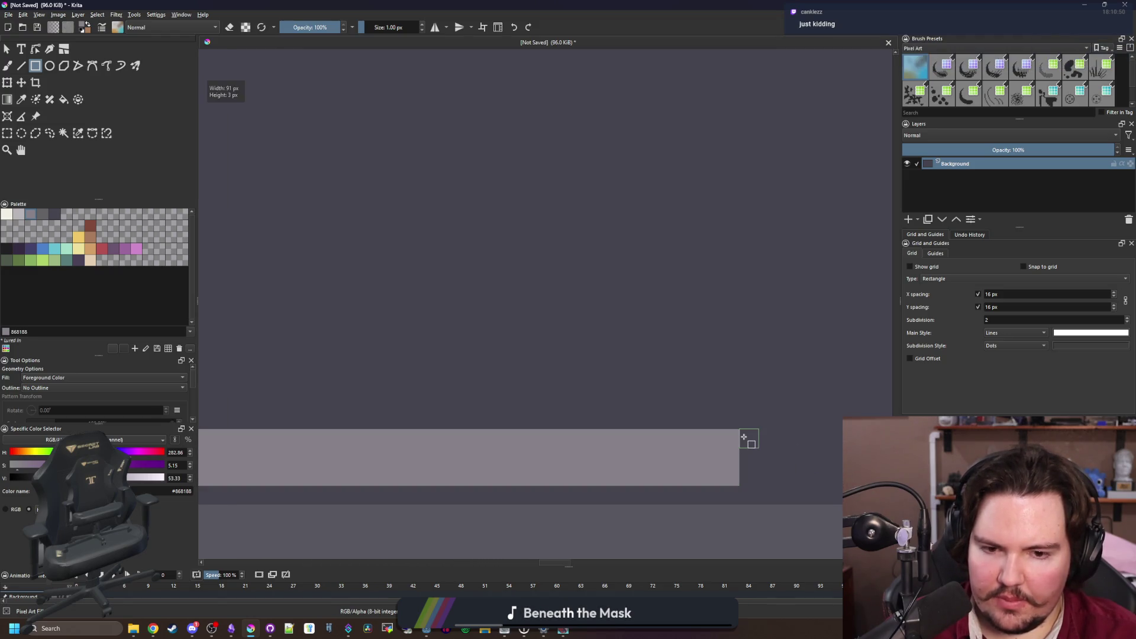
{"action": "scroll", "coordinate": [540, 425], "scroll_direction": "down", "scroll_amount": 3}
{"action": "scroll", "coordinate": [541, 423], "scroll_direction": "up", "scroll_amount": 2}
{"action": "scroll", "coordinate": [339, 497], "scroll_direction": "down", "scroll_amount": 1}
{"action": "key", "text": "ctrl+z"}
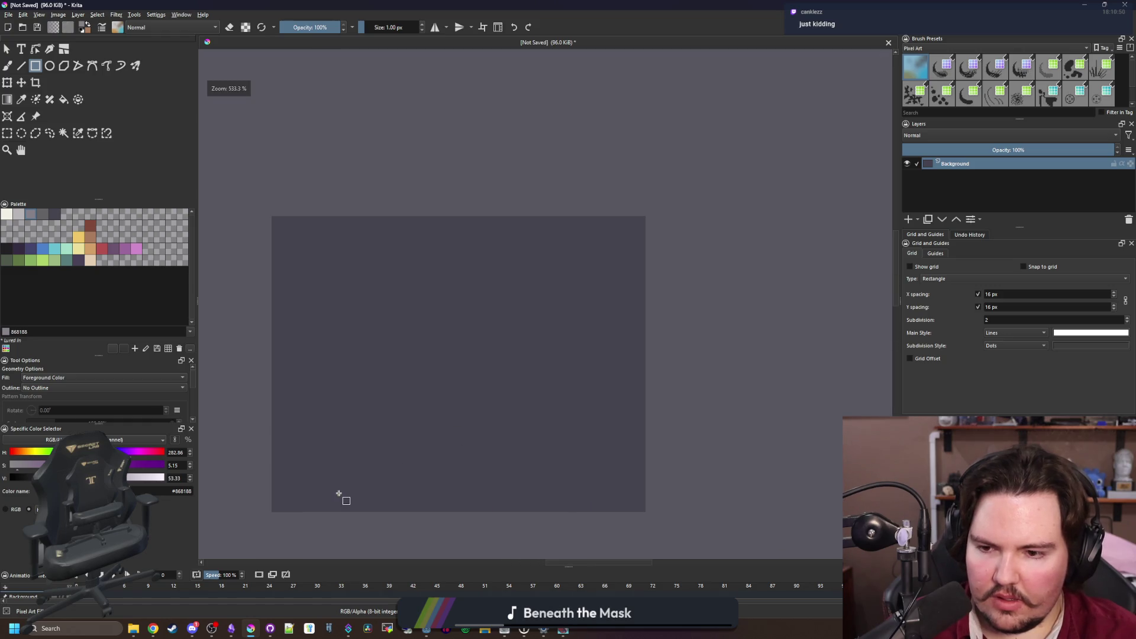
{"action": "key", "text": "alt+Tab"}
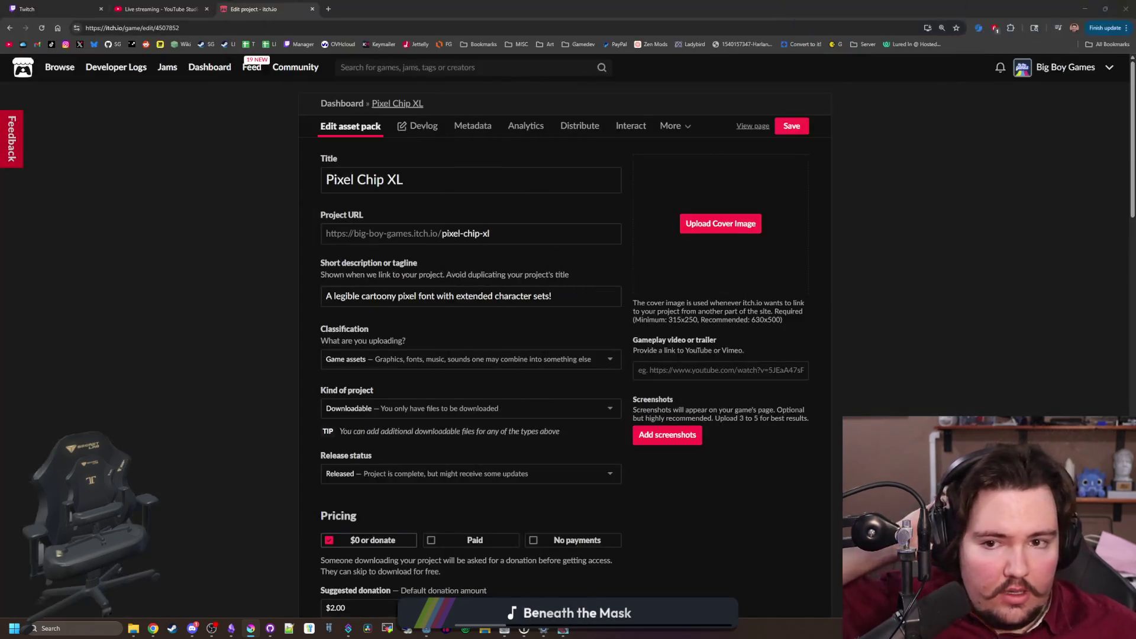
Search the web for 'lorem ip' in a new tab
{"action": "left_click", "coordinate": [327, 9]}
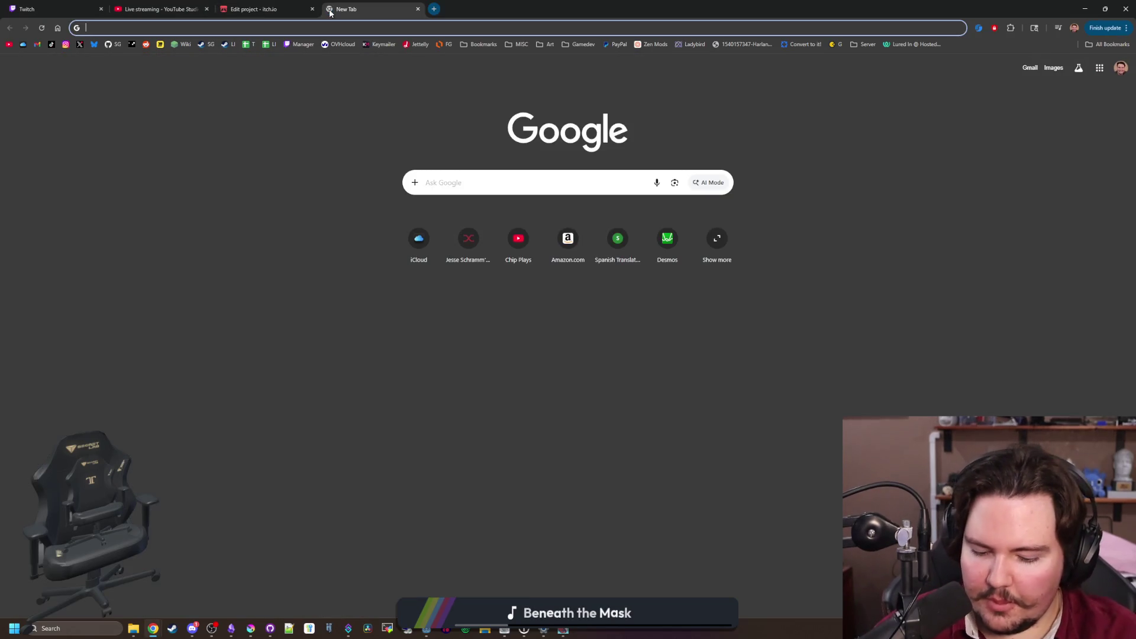
{"action": "type", "text": "lorem ip"}
{"action": "key", "text": "Return"}
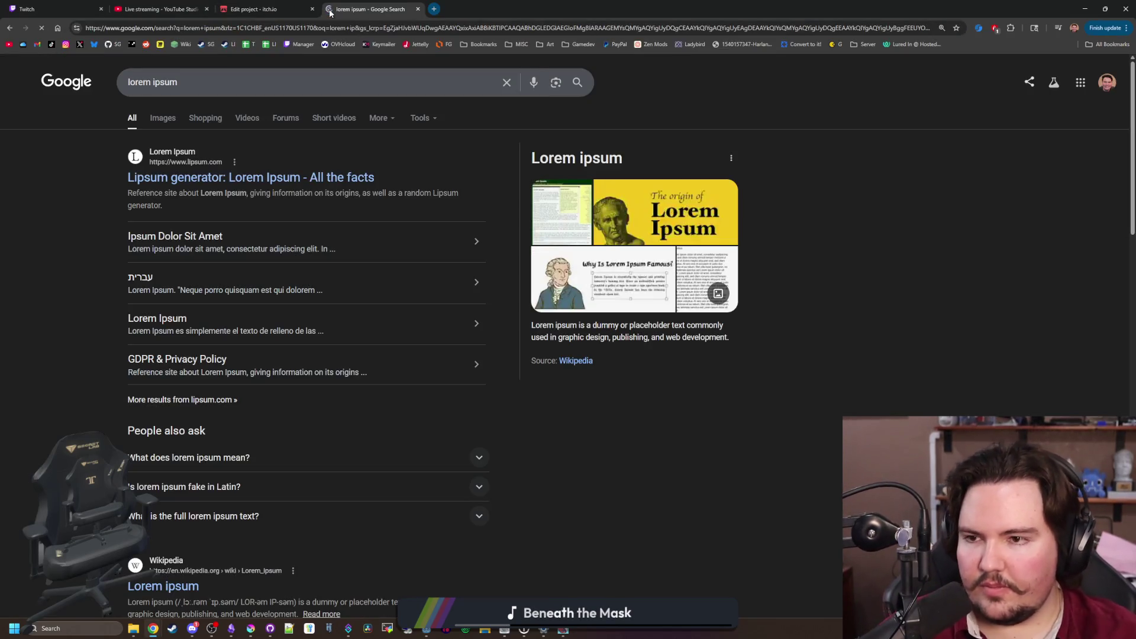
Search 'lazy brown dog sentence', open the Wikipedia pangram article and select its title
{"action": "left_click_drag", "start_coordinate": [190, 82], "coordinate": [108, 82]}
{"action": "type", "text": "lazy "}
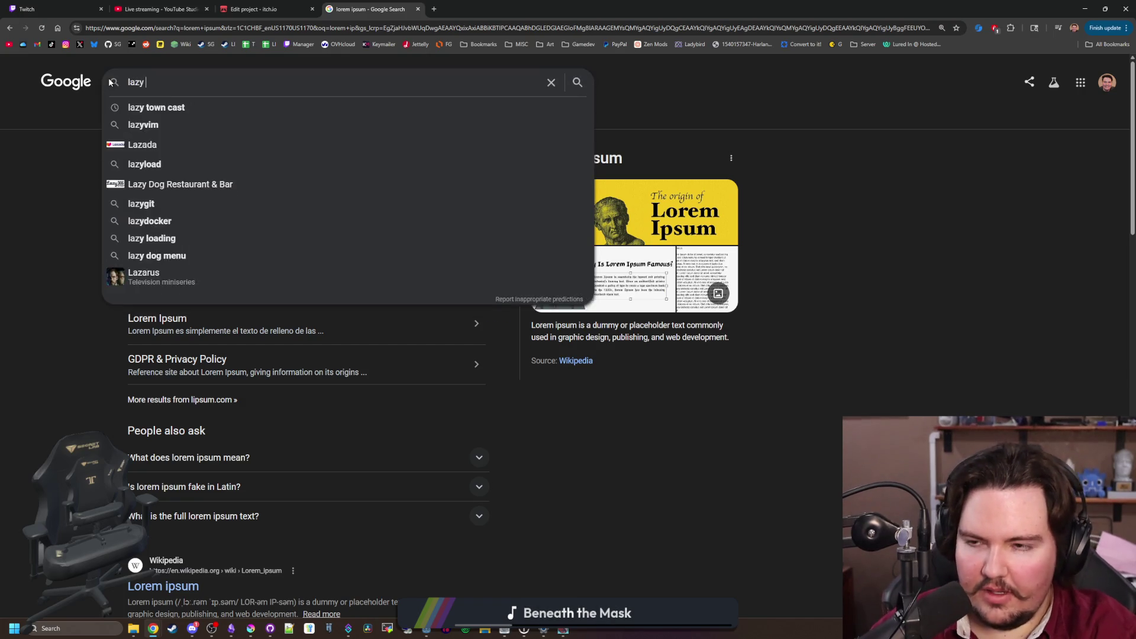
{"action": "type", "text": "brown dog sentence"}
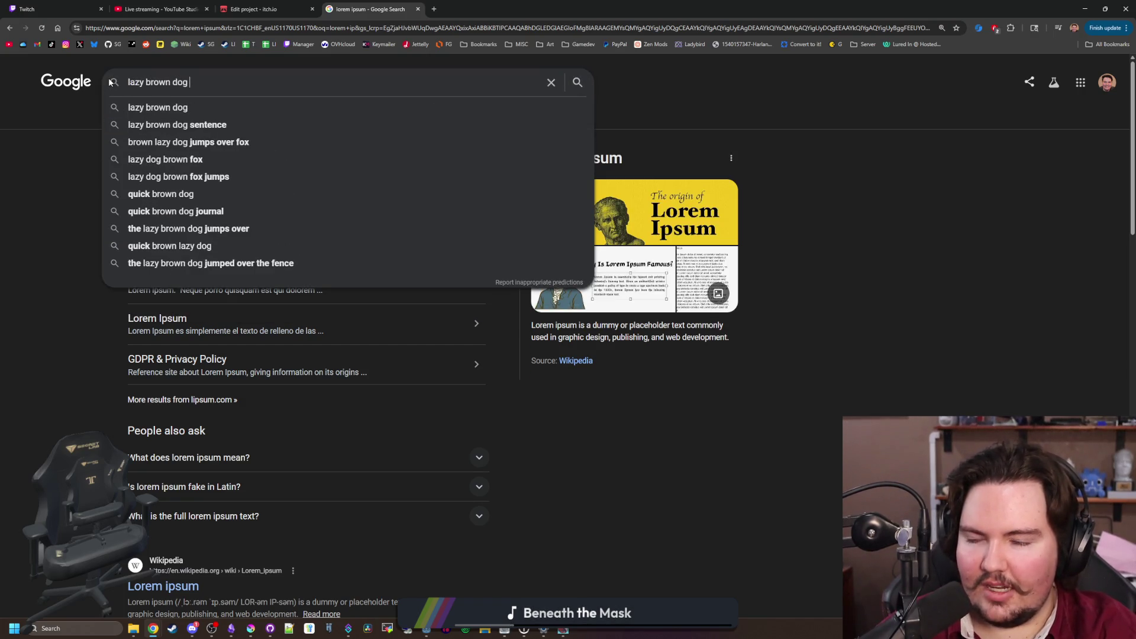
{"action": "key", "text": "Return"}
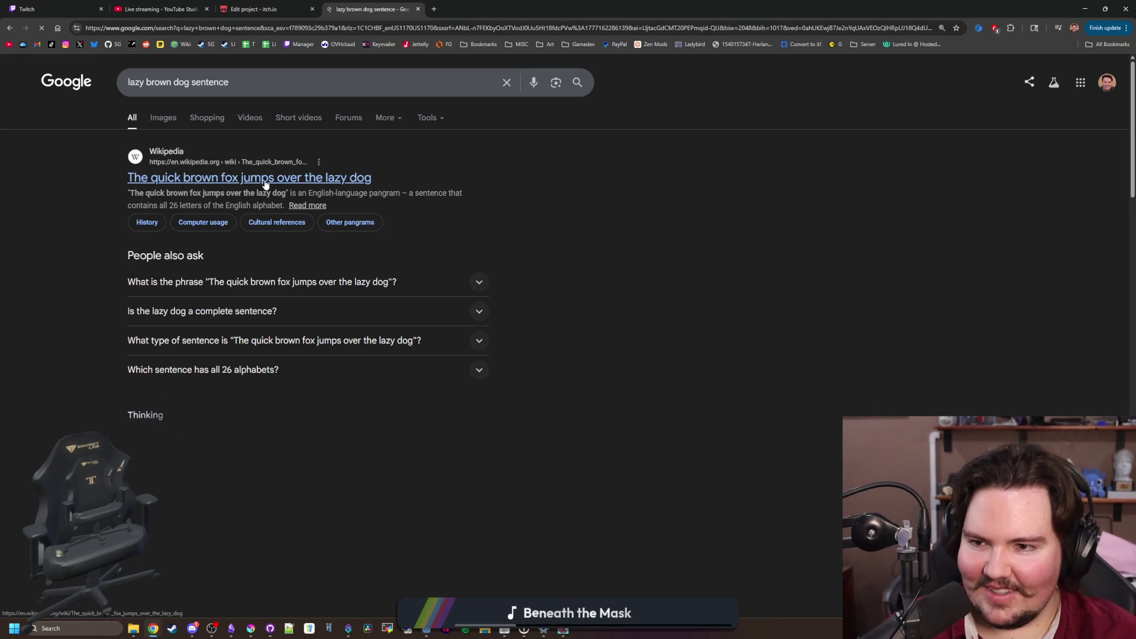
{"action": "left_click", "coordinate": [264, 183]}
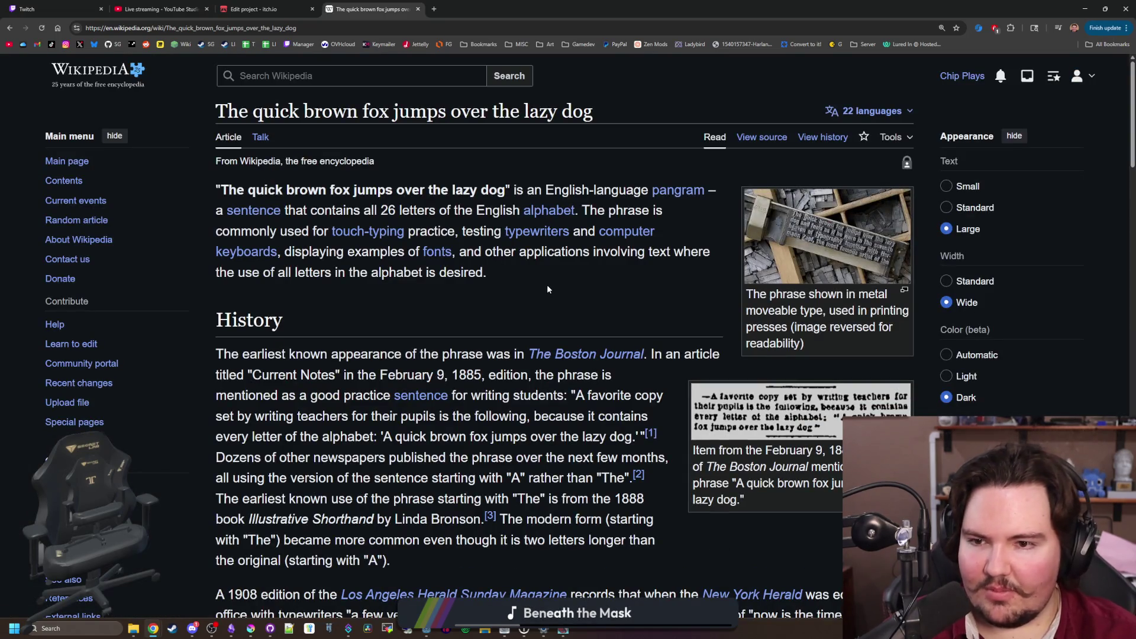
{"action": "left_click_drag", "start_coordinate": [599, 111], "coordinate": [216, 113]}
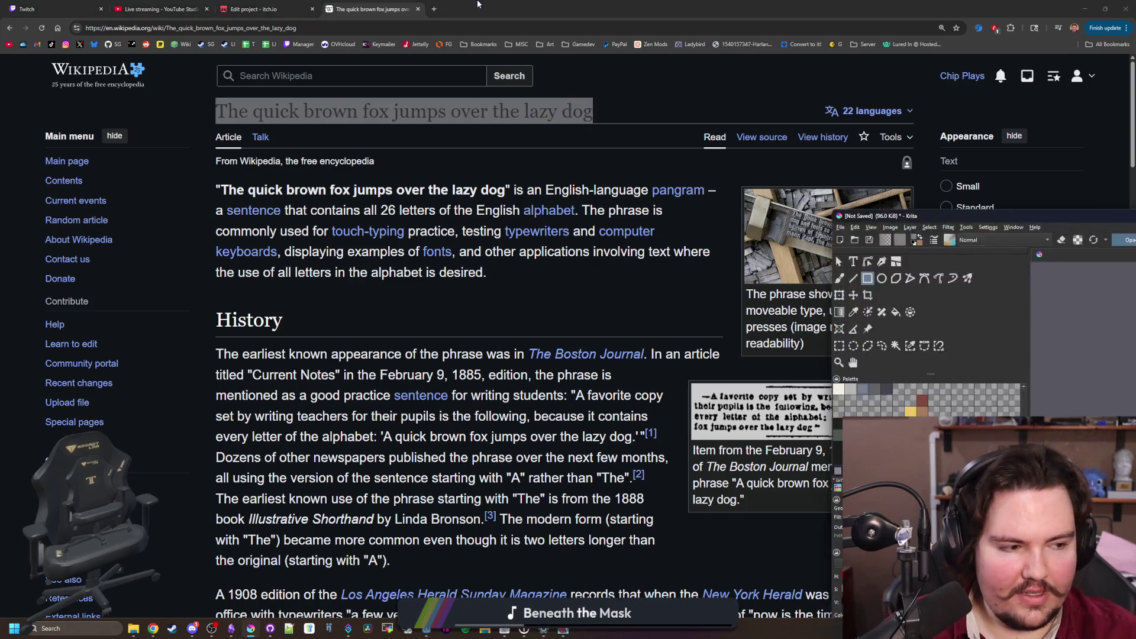
{"action": "key", "text": "alt+Tab"}
{"action": "scroll", "coordinate": [413, 246], "scroll_direction": "down", "scroll_amount": 1}
{"action": "scroll", "coordinate": [310, 376], "scroll_direction": "up", "scroll_amount": 1}
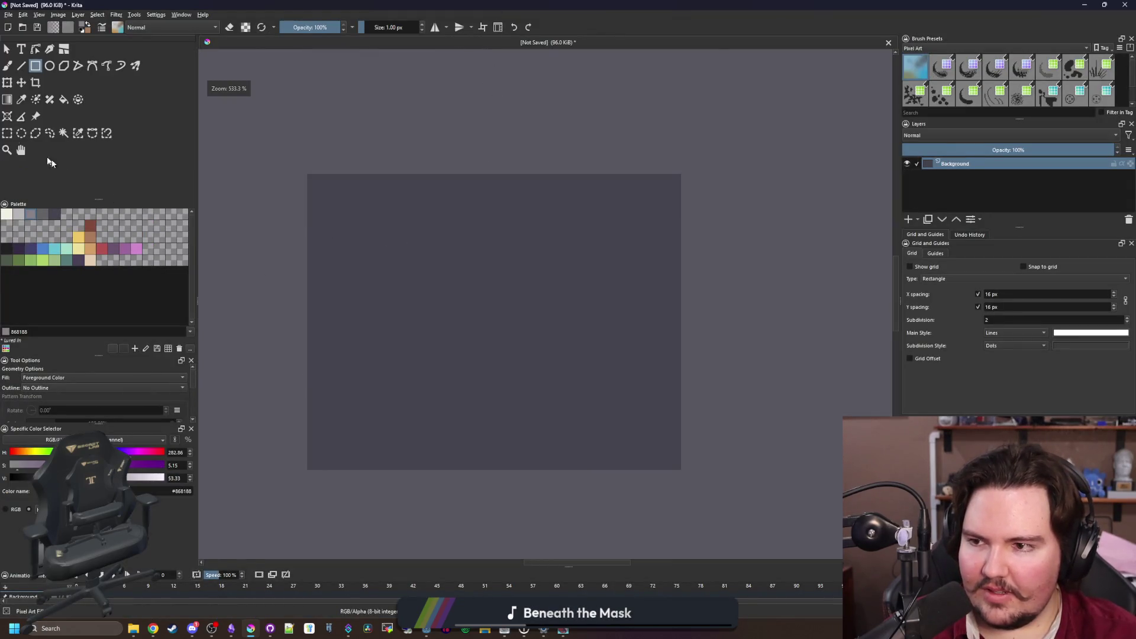
Draw a trial text box on the canvas with the Text tool, then undo it
{"action": "left_click", "coordinate": [21, 49]}
{"action": "left_click_drag", "start_coordinate": [371, 246], "coordinate": [602, 400]}
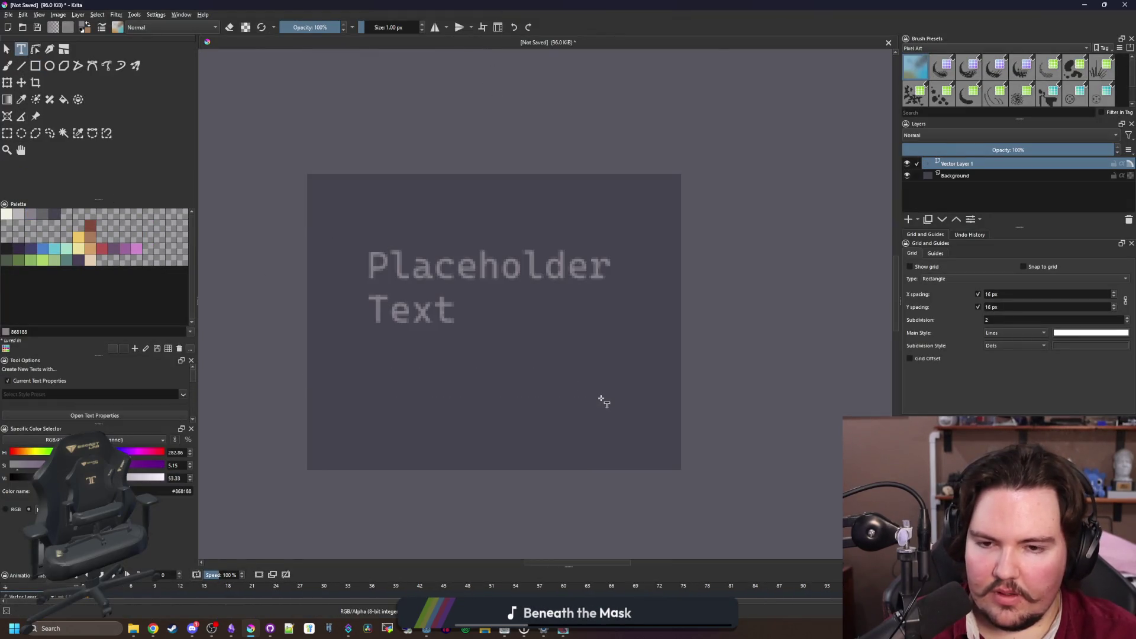
{"action": "key", "text": "ctrl+z"}
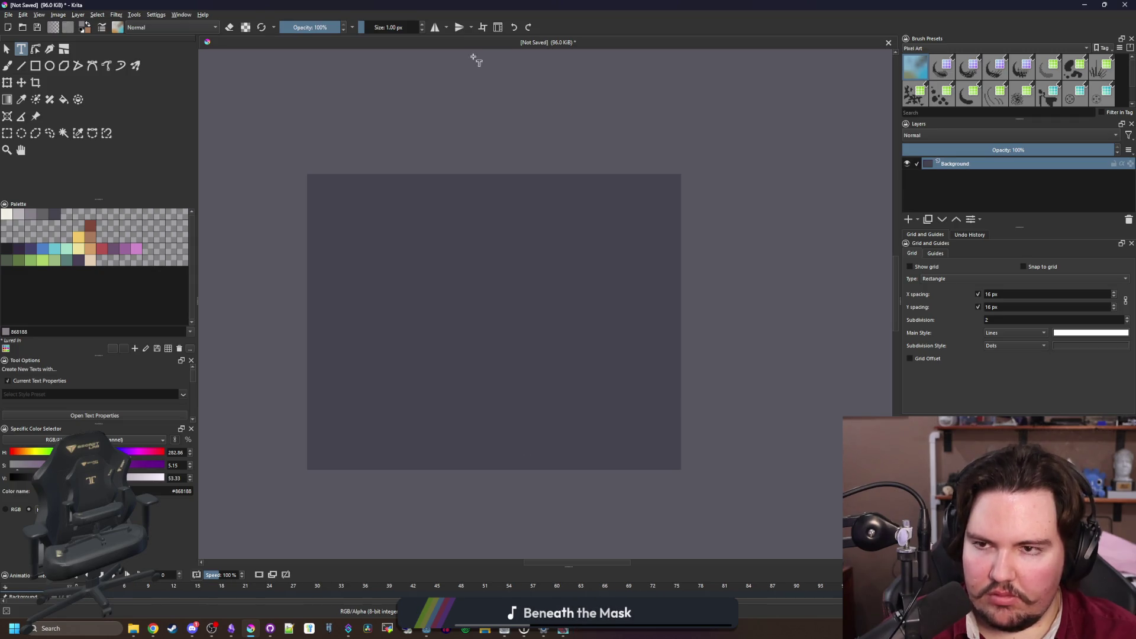
Save the canvas as pixel_chip_xl_cover.kra
{"action": "left_click", "coordinate": [5, 17]}
{"action": "key", "text": "Escape"}
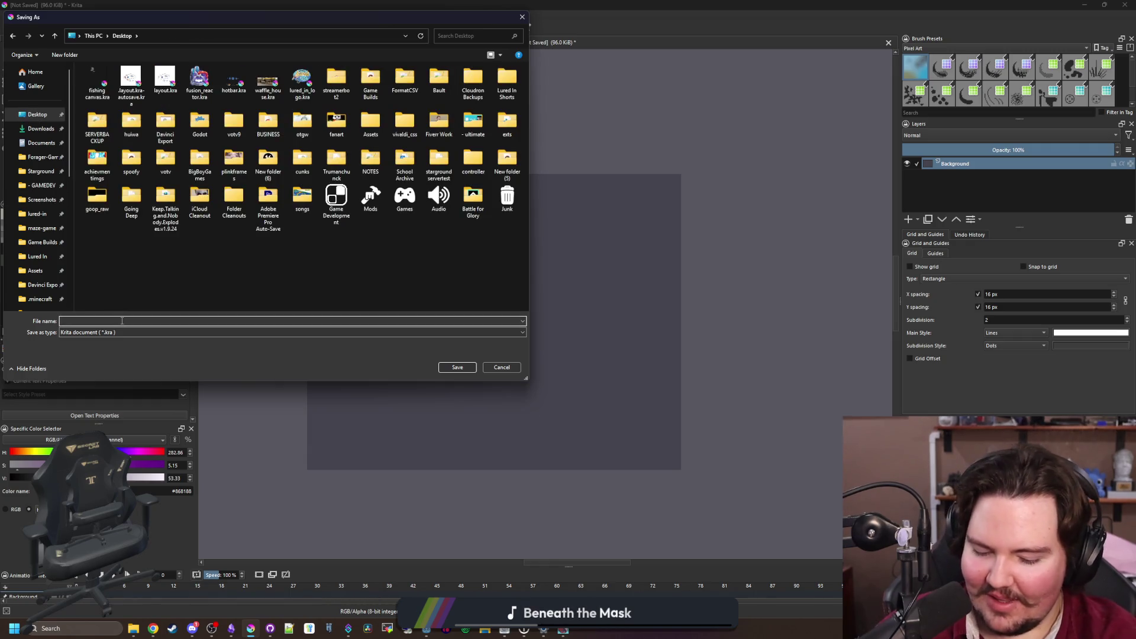
{"action": "type", "text": "pixel_ch"}
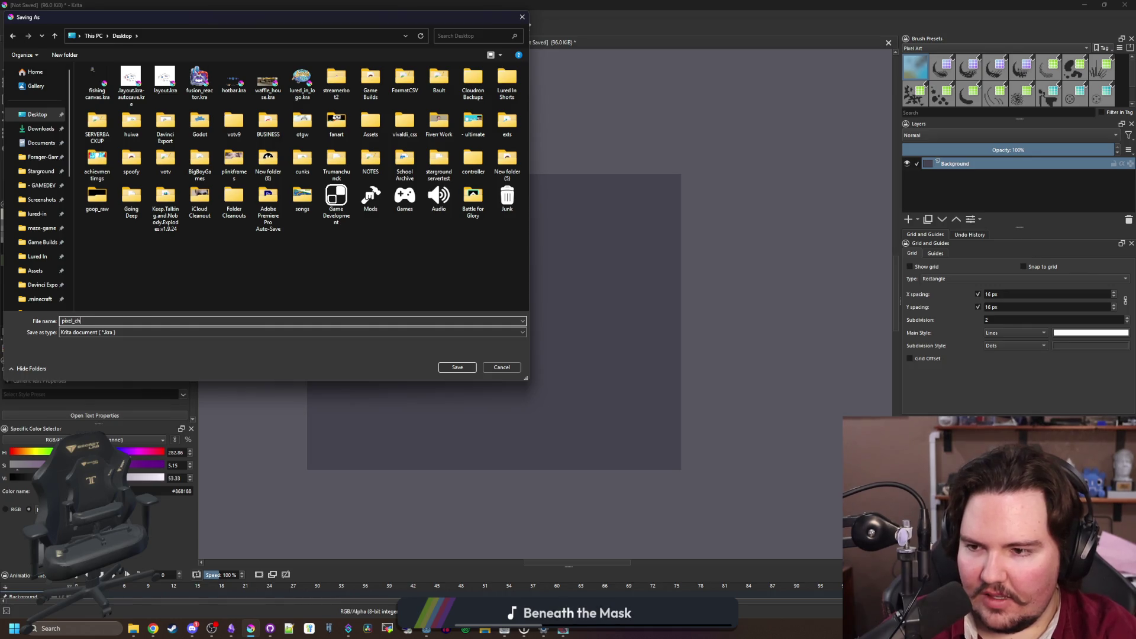
{"action": "type", "text": "ip_"}
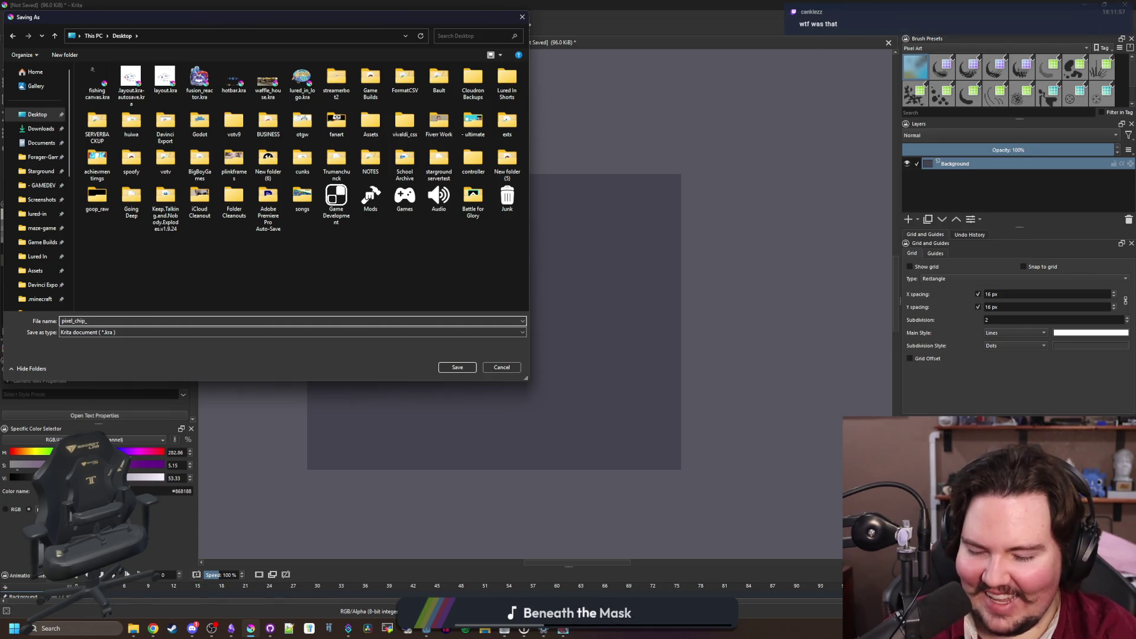
{"action": "type", "text": "xl"}
{"action": "key", "text": "BackSpace"}
{"action": "type", "text": "cover"}
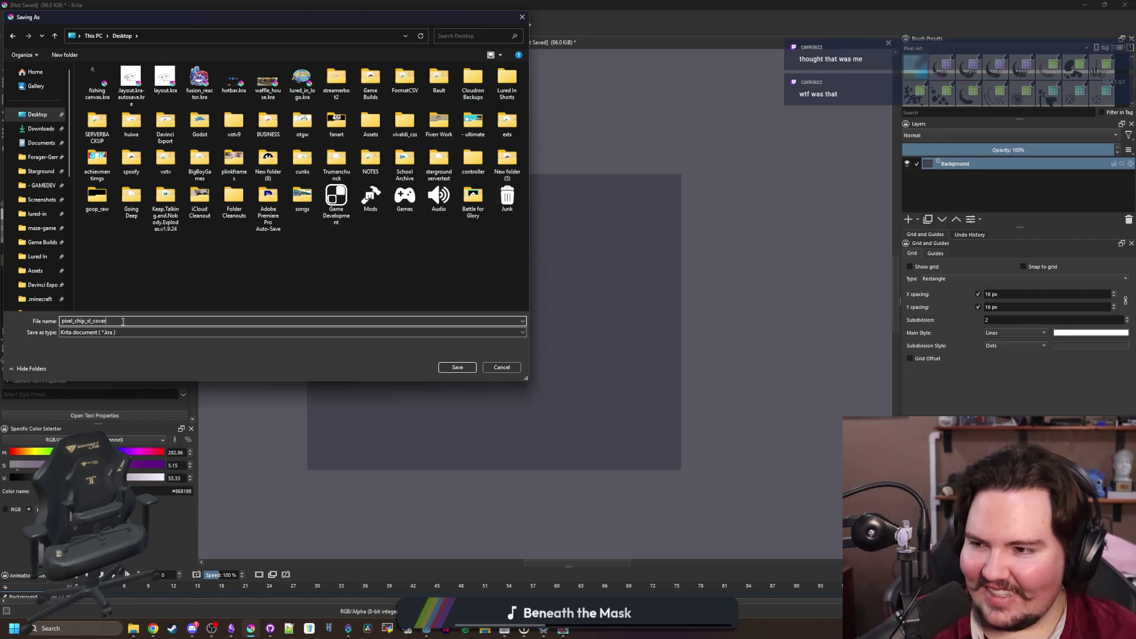
{"action": "left_click", "coordinate": [465, 367]}
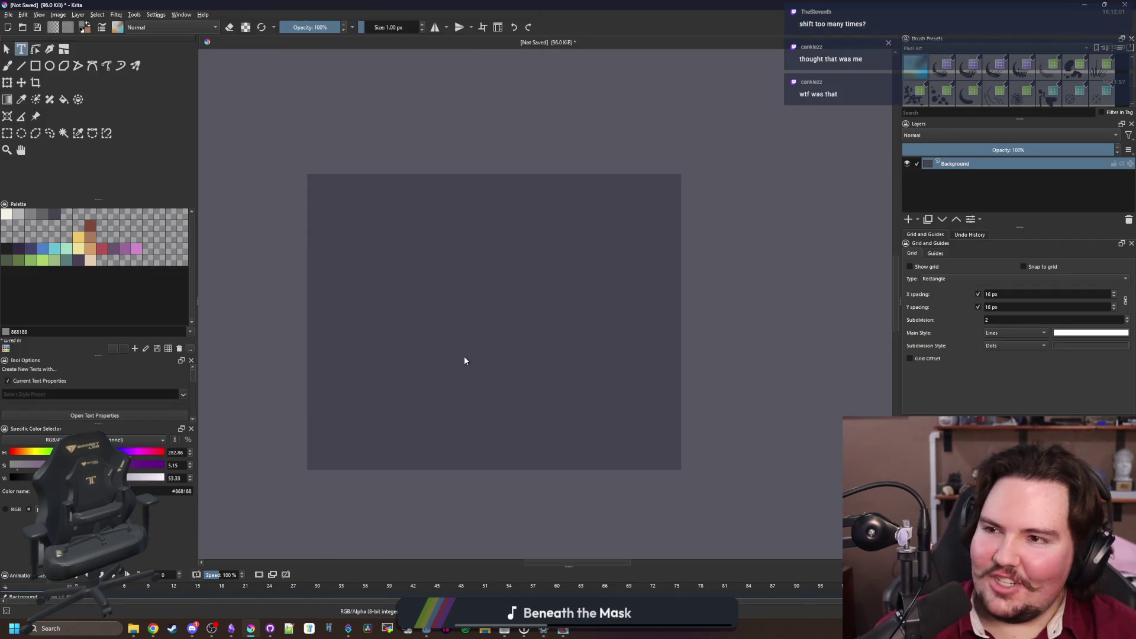
Minimize Krita and bring the File Explorer Fonts window up over the Wikipedia article
{"action": "key", "text": "super+Down"}
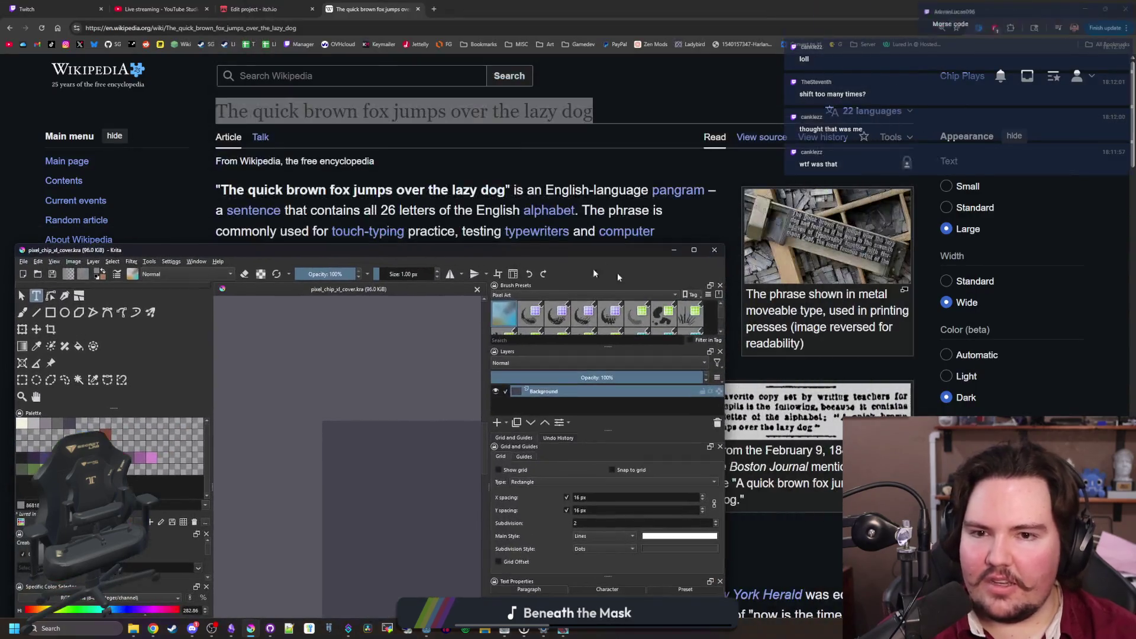
{"action": "left_click", "coordinate": [719, 251]}
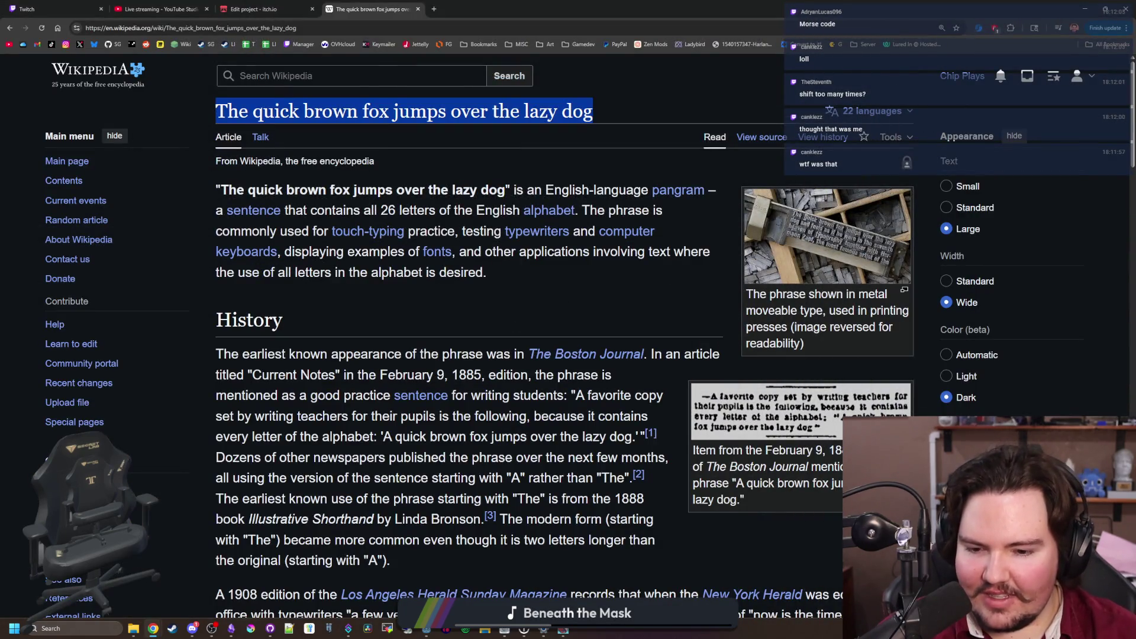
{"action": "mouse_move", "coordinate": [133, 627]}
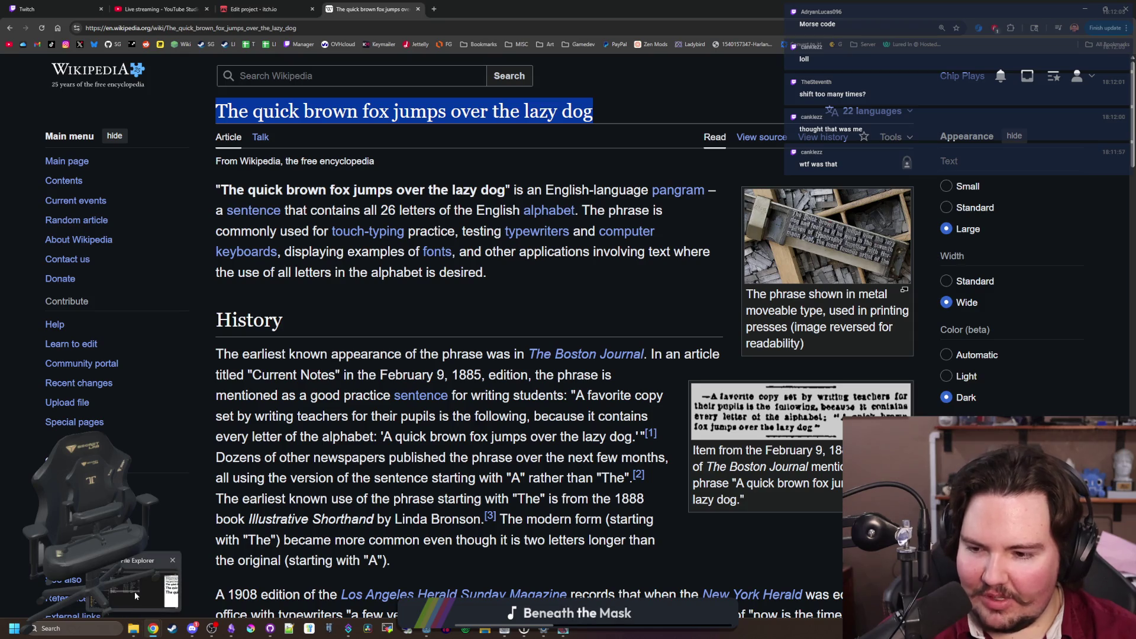
{"action": "left_click", "coordinate": [135, 595]}
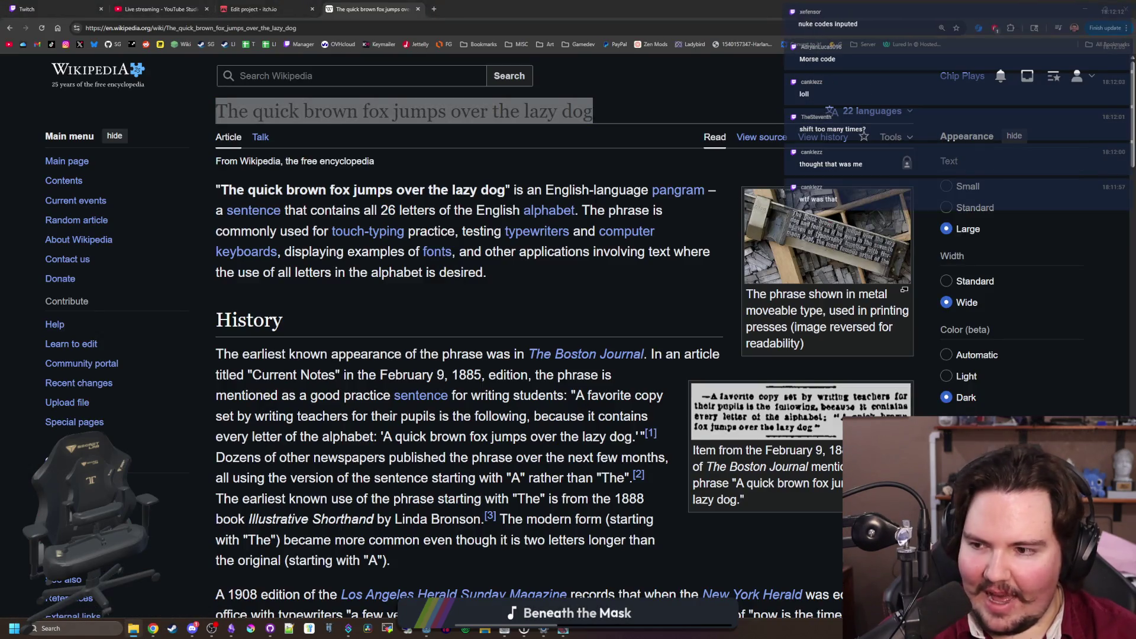
{"action": "right_click", "coordinate": [133, 627]}
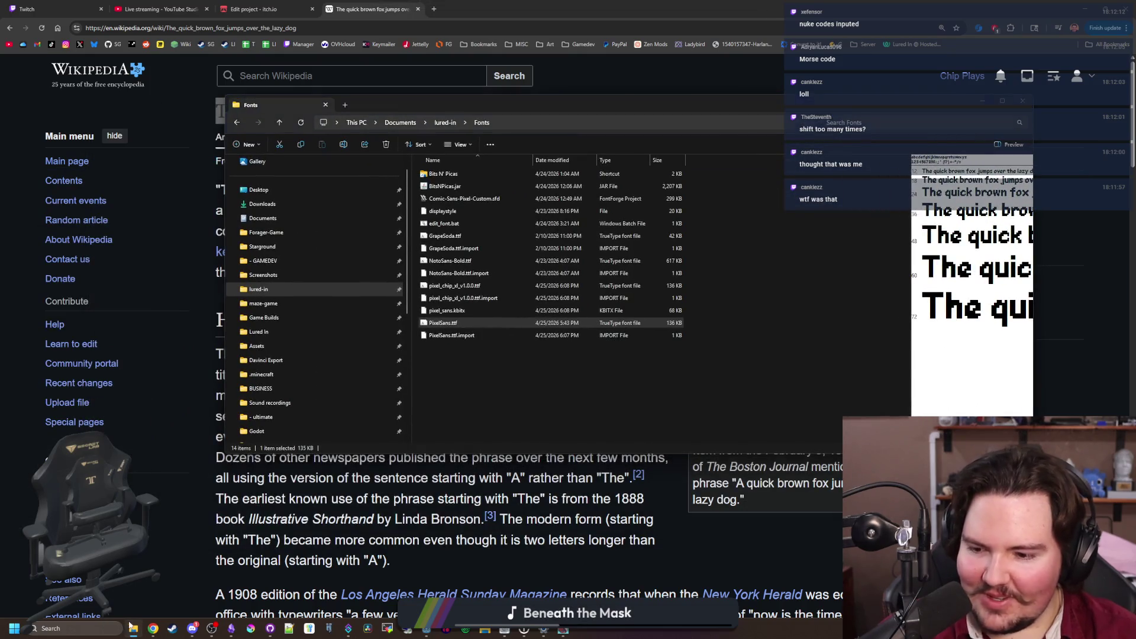
Dismiss the extra Desktop Explorer window and move the Fonts window lower on screen
{"action": "left_click", "coordinate": [133, 582]}
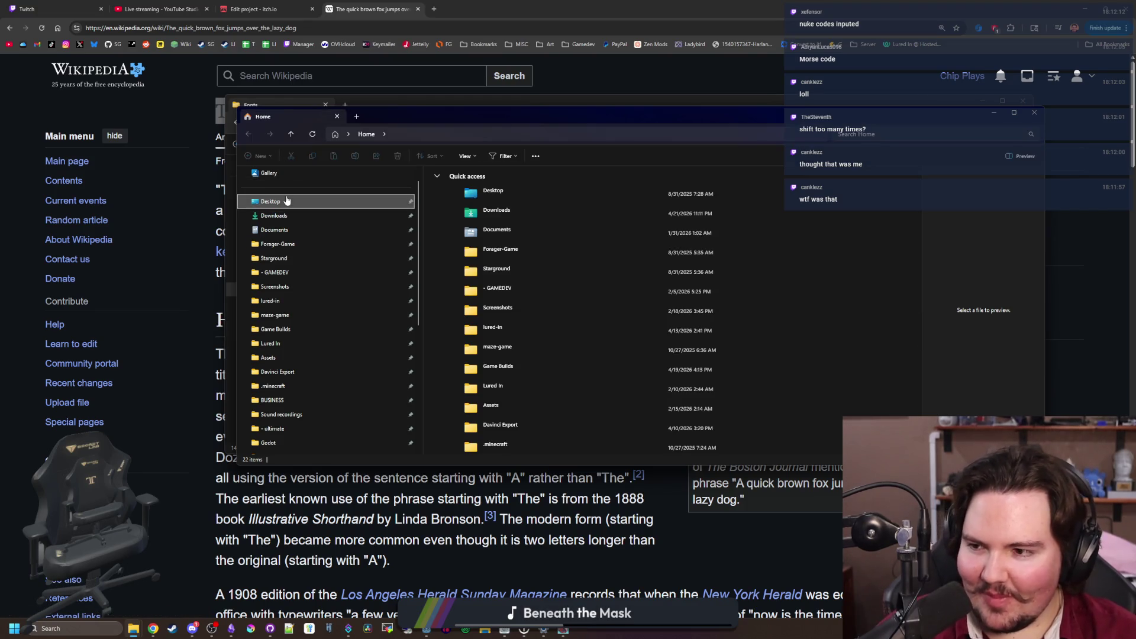
{"action": "left_click", "coordinate": [285, 201]}
{"action": "left_click_drag", "start_coordinate": [505, 112], "coordinate": [1135, 111]}
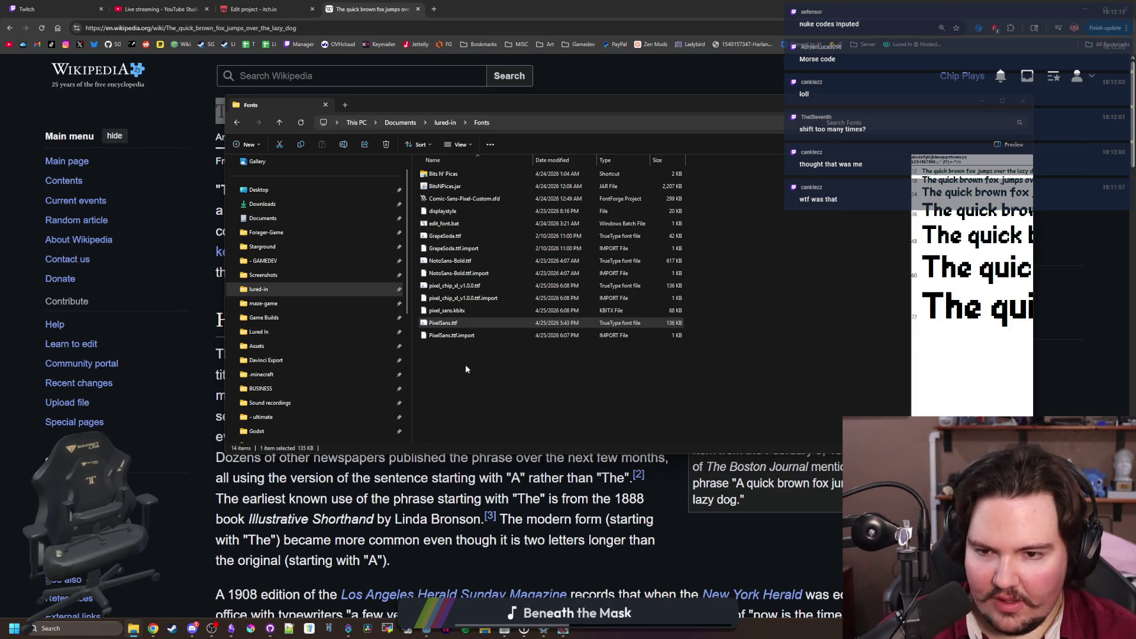
{"action": "mouse_move", "coordinate": [418, 97]}
{"action": "left_mouse_down"}
{"action": "mouse_move", "coordinate": [380, 216]}
{"action": "mouse_move", "coordinate": [330, 144]}
{"action": "left_mouse_up"}
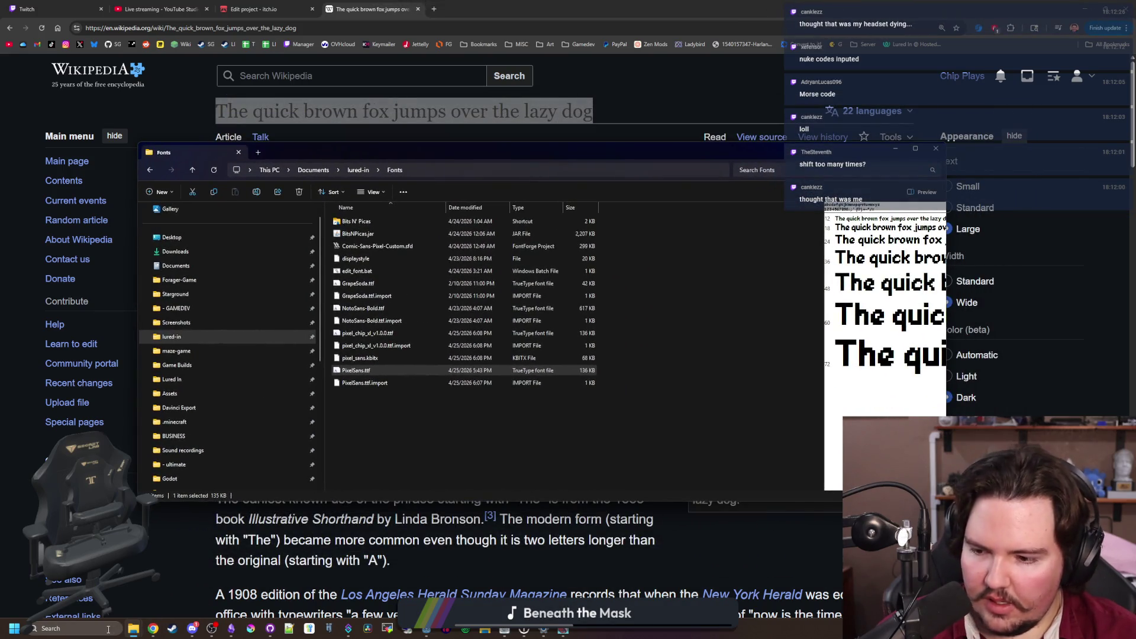
Open the fonts settings page via Start search and select pixel_chip_xl_v1.0.0.ttf in Explorer
{"action": "left_click", "coordinate": [108, 630]}
{"action": "type", "text": "onts"}
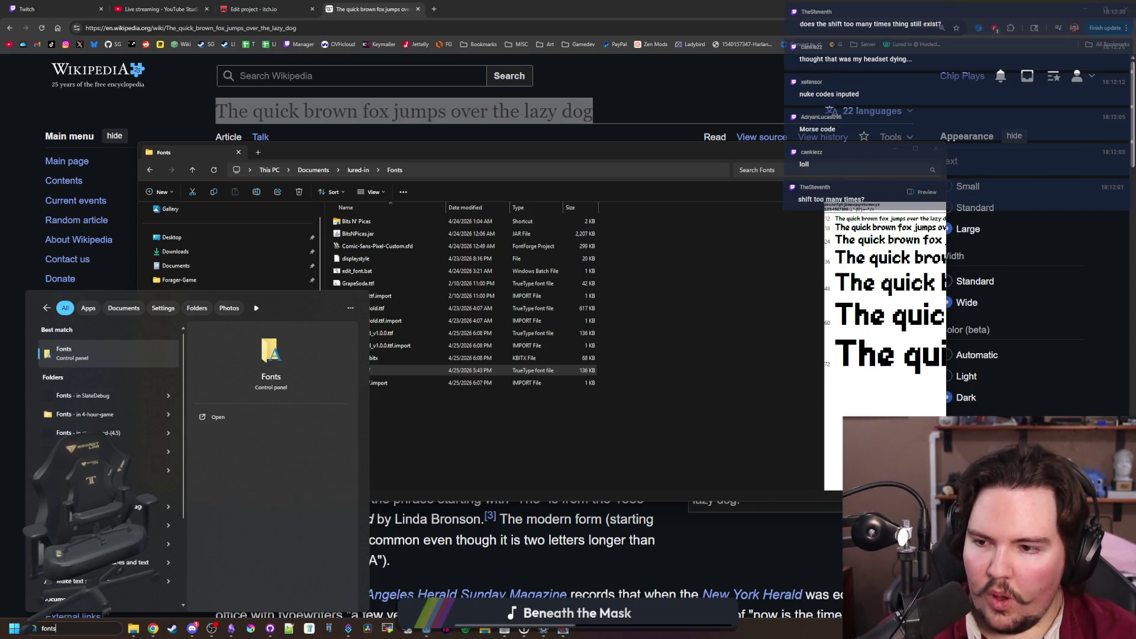
{"action": "left_click", "coordinate": [94, 363]}
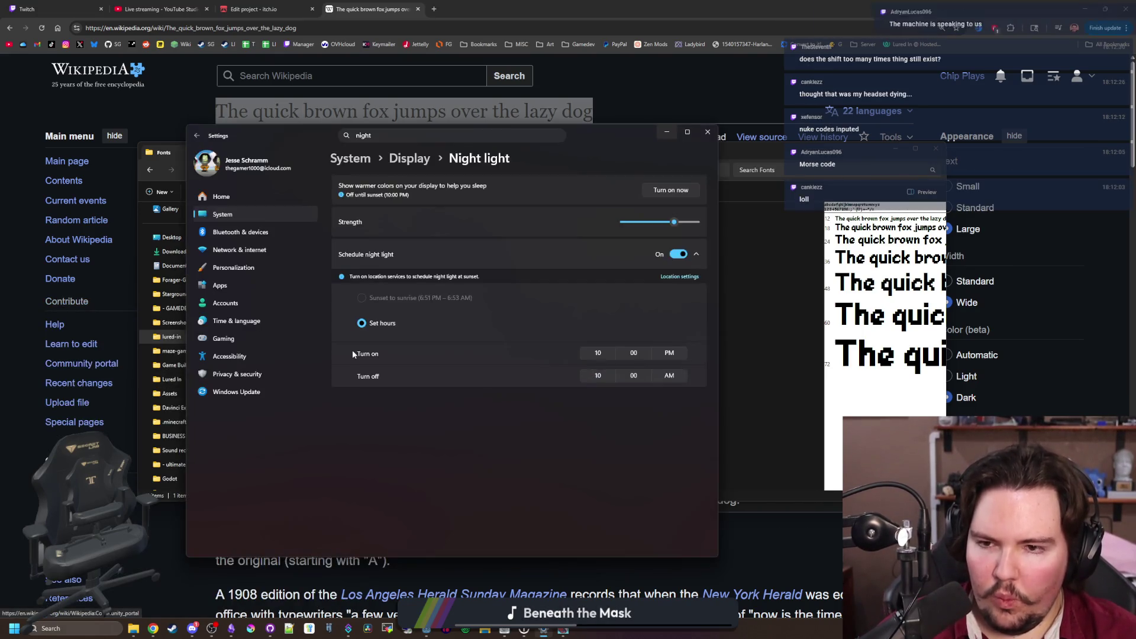
{"action": "left_click", "coordinate": [667, 131]}
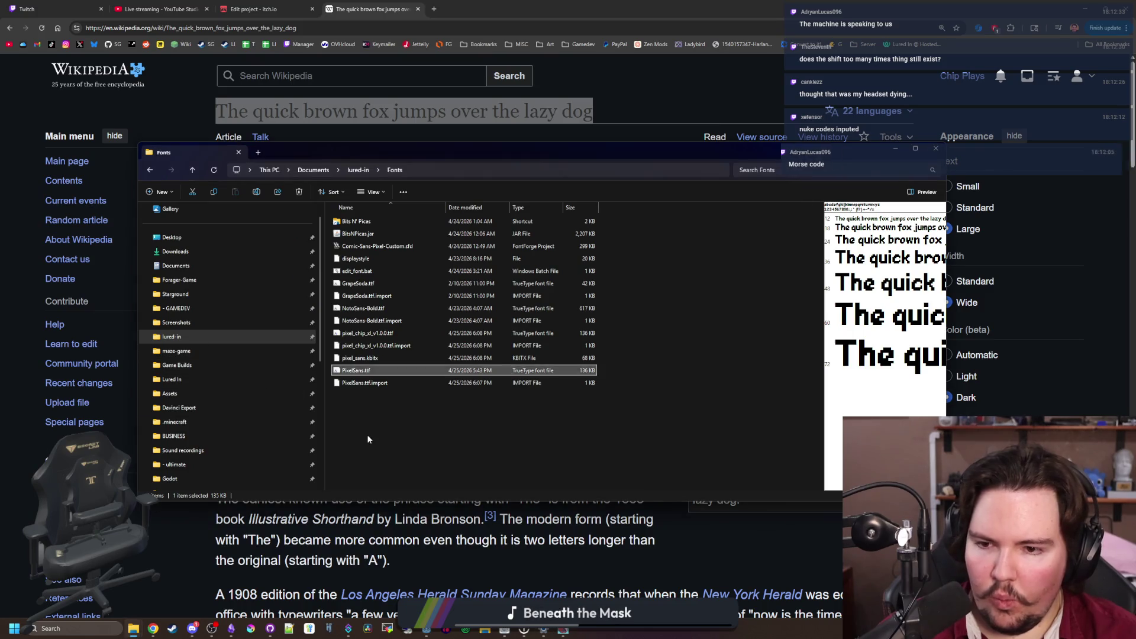
{"action": "left_click", "coordinate": [381, 337]}
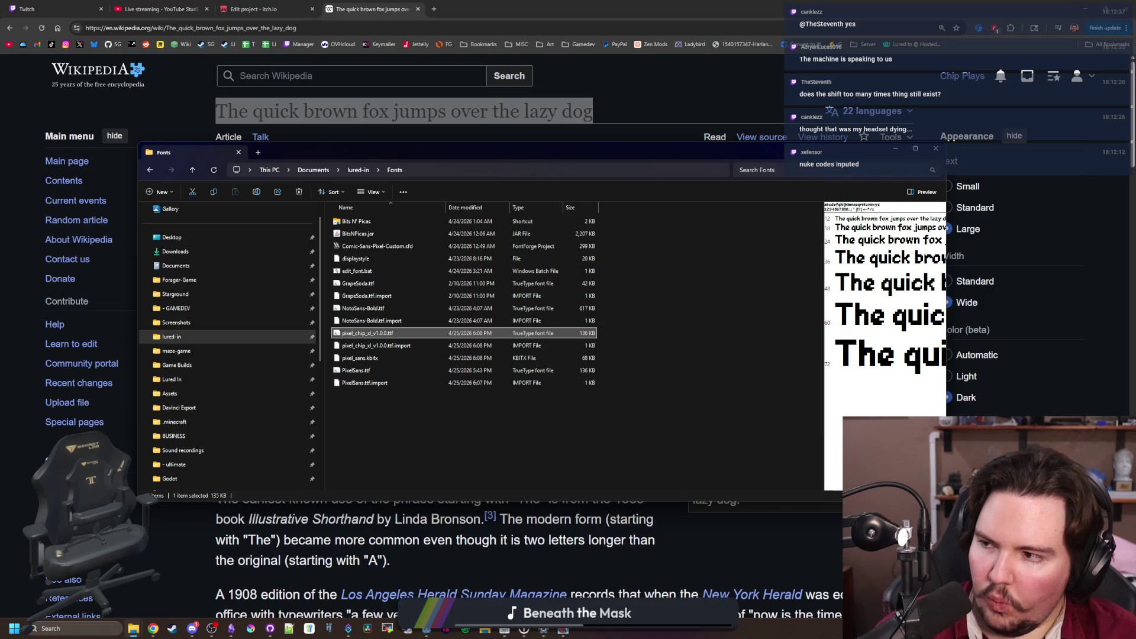
{"action": "key", "text": "alt+Tab"}
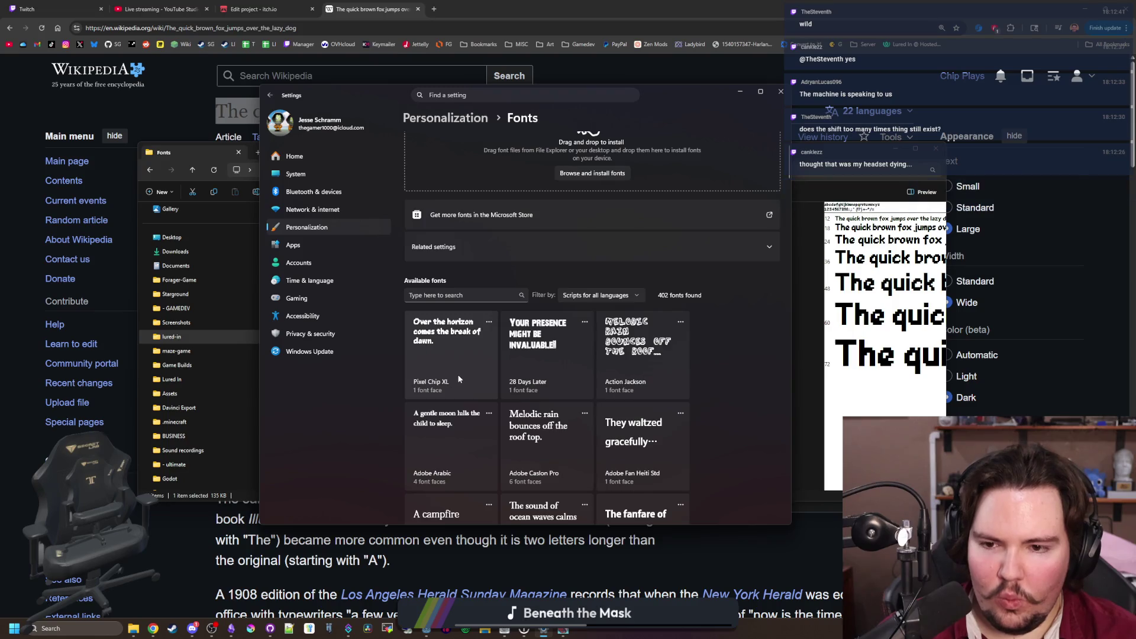
Close the fonts settings page and the Fonts folder window
{"action": "scroll", "coordinate": [457, 374], "scroll_direction": "up", "scroll_amount": 2}
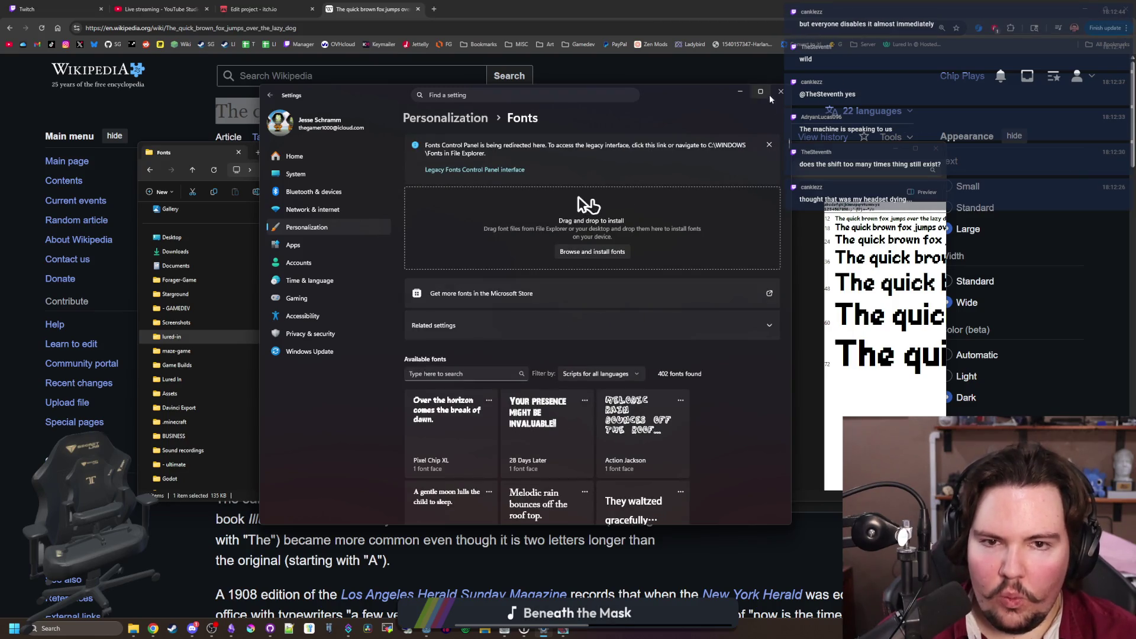
{"action": "left_click", "coordinate": [780, 91]}
{"action": "left_click", "coordinate": [643, 270]}
{"action": "left_click", "coordinate": [936, 148]}
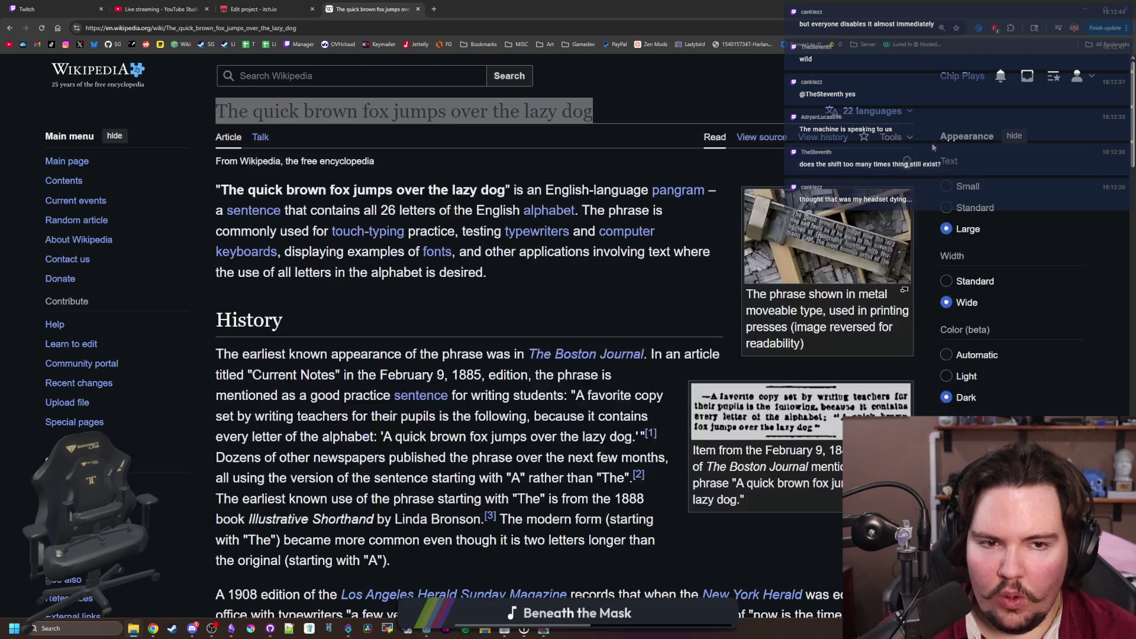
Deselect the Wikipedia title and reopen pixel_chip_xl_cover.kra from Krita's Recent Images
{"action": "left_click", "coordinate": [545, 5]}
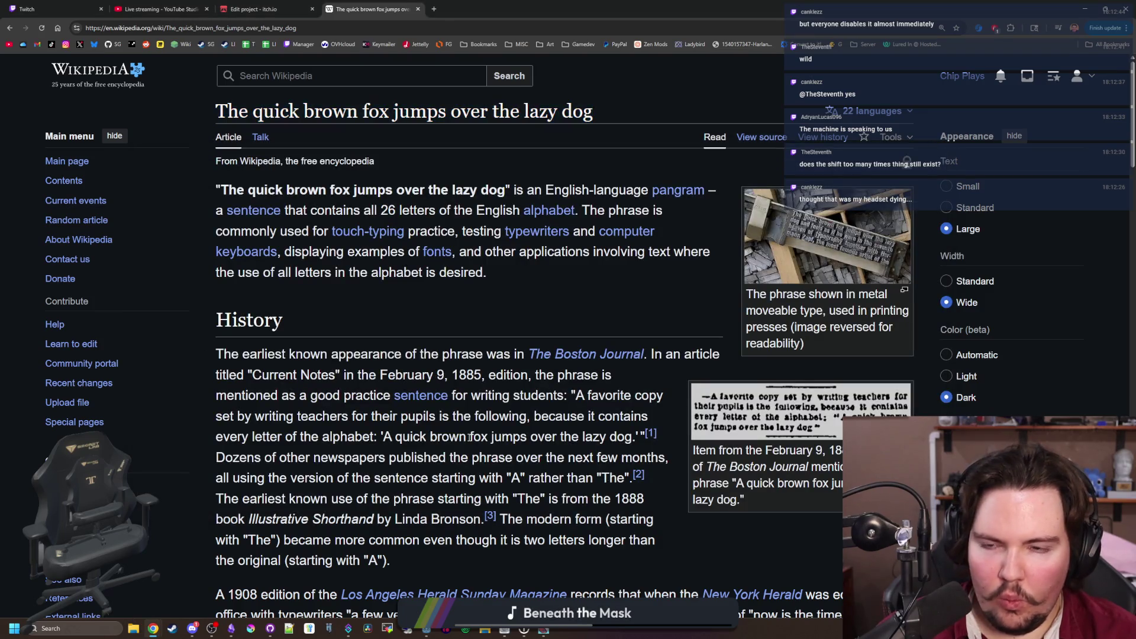
{"action": "key", "text": "alt+Tab"}
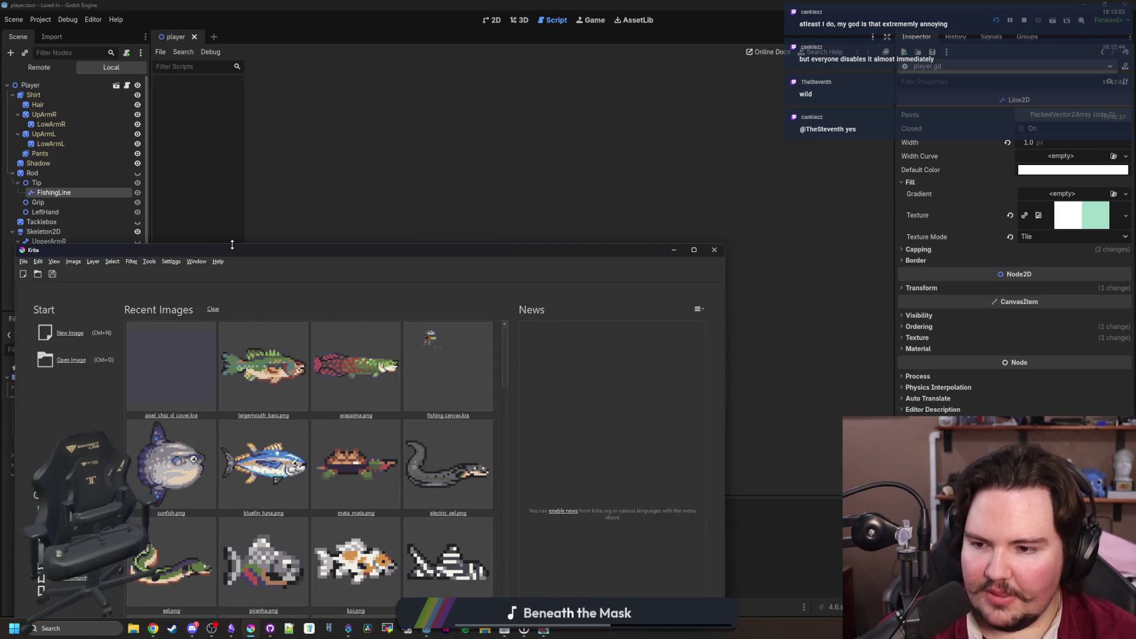
{"action": "left_click", "coordinate": [188, 359]}
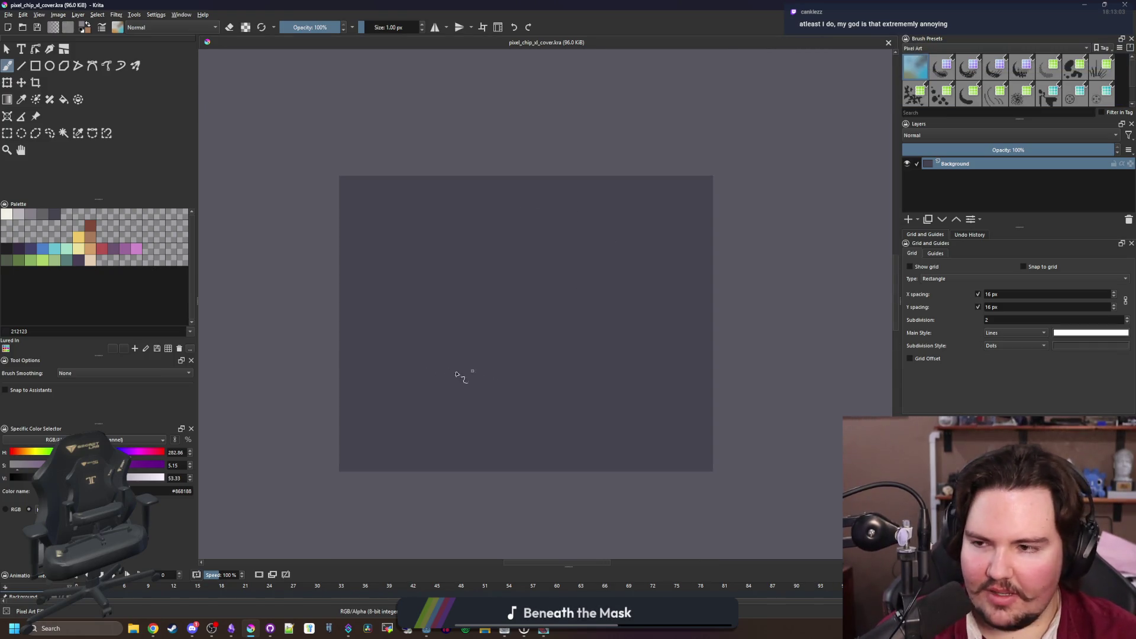
Draw a new text box on the canvas and enter its placeholder text for editing
{"action": "key", "text": "ctrl+plus"}
{"action": "key", "text": "ctrl+minus"}
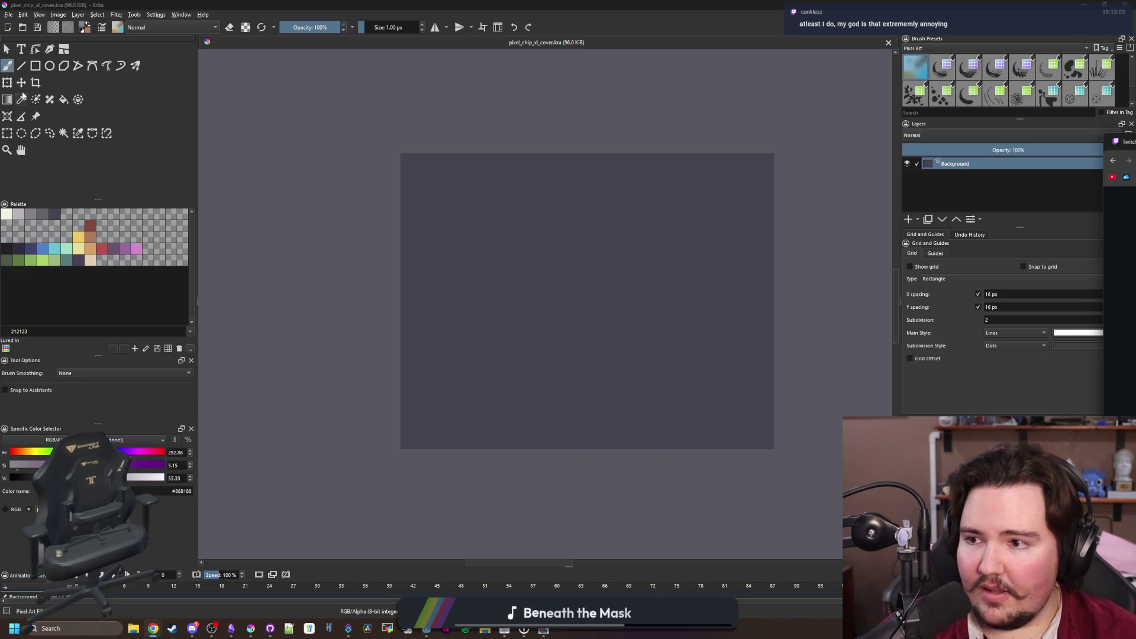
{"action": "left_click", "coordinate": [21, 49]}
{"action": "mouse_move", "coordinate": [442, 193]}
{"action": "left_mouse_down"}
{"action": "mouse_move", "coordinate": [760, 387]}
{"action": "mouse_move", "coordinate": [758, 416]}
{"action": "left_mouse_up"}
{"action": "left_click", "coordinate": [524, 228]}
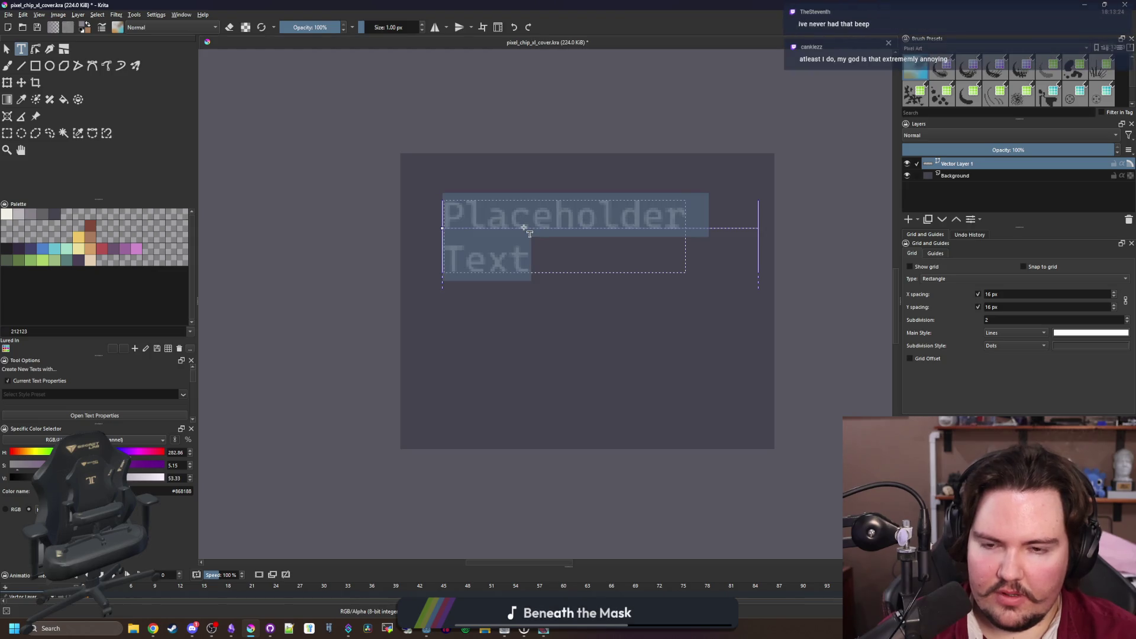
{"action": "left_click", "coordinate": [553, 261]}
Replace the placeholder with 'The quick brown fox jumps over the lazy dog' and nudge it up-left
{"action": "key", "text": "ctrl+a"}
{"action": "key", "text": "BackSpace"}
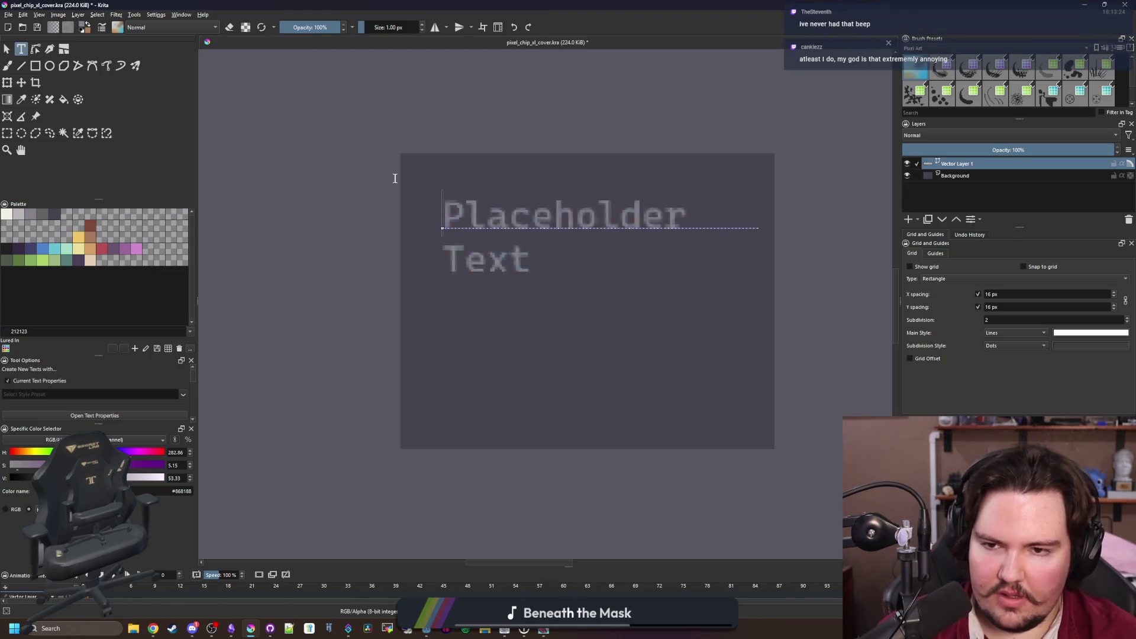
{"action": "type", "text": "T"}
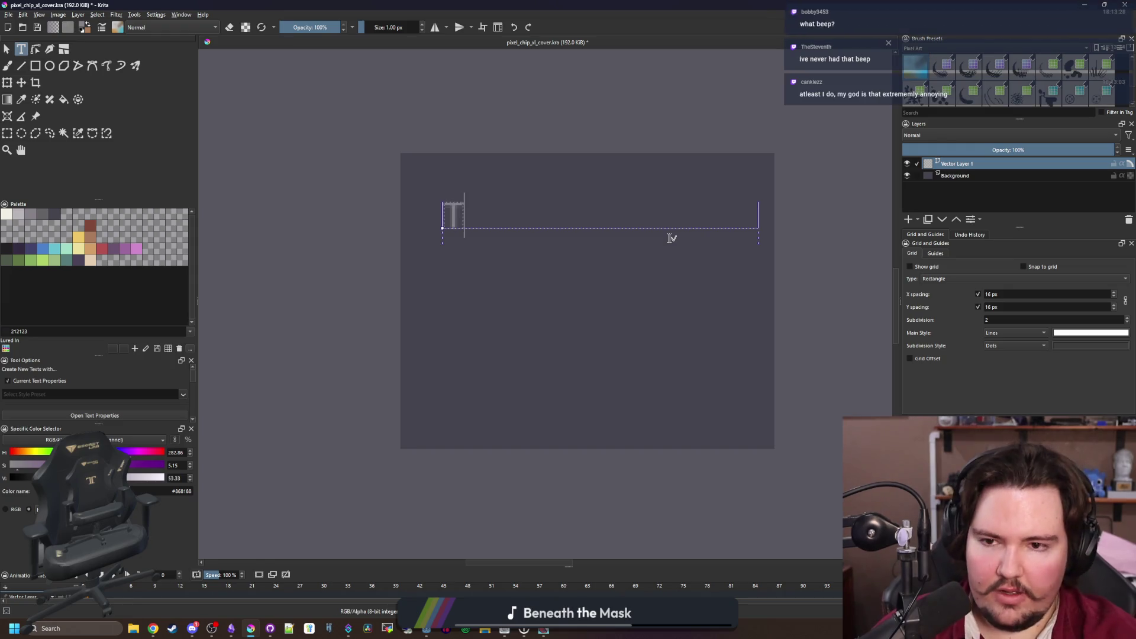
{"action": "type", "text": "he quick brown fox "}
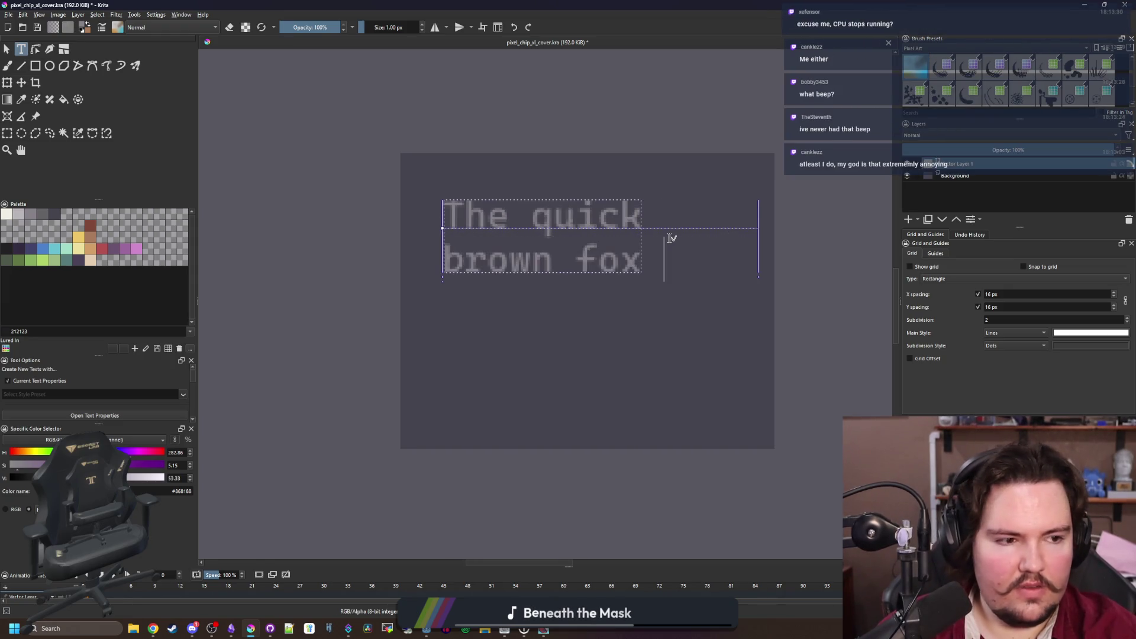
{"action": "type", "text": "jumps over the lazy dog"}
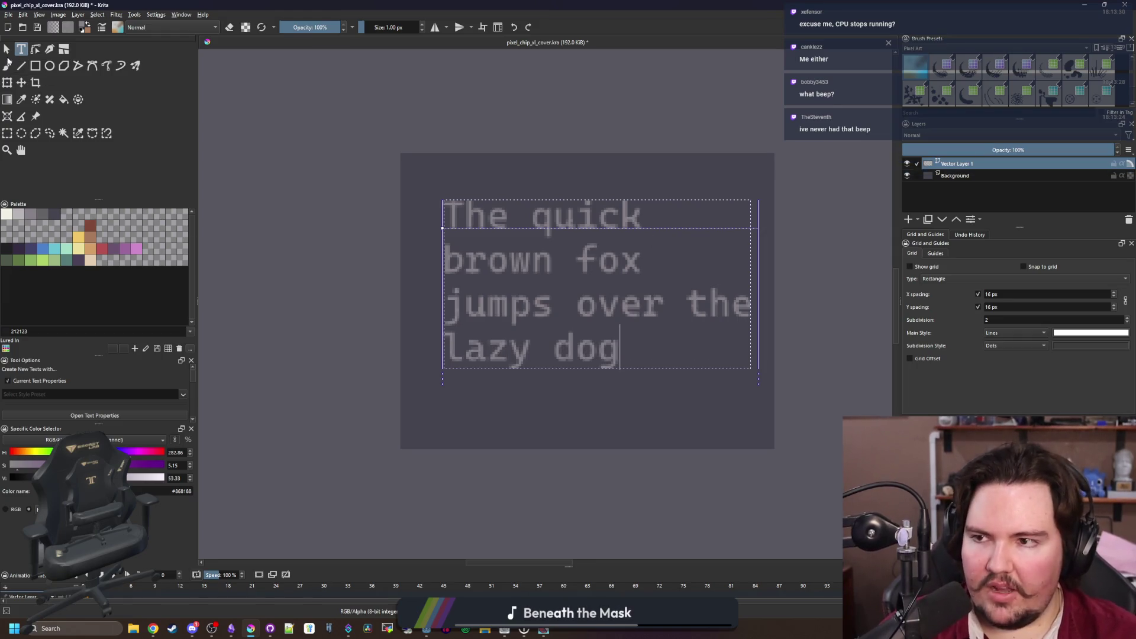
{"action": "left_click", "coordinate": [7, 49]}
{"action": "mouse_move", "coordinate": [644, 270]}
{"action": "left_mouse_down"}
{"action": "mouse_move", "coordinate": [619, 262]}
{"action": "mouse_move", "coordinate": [631, 266]}
{"action": "left_mouse_up"}
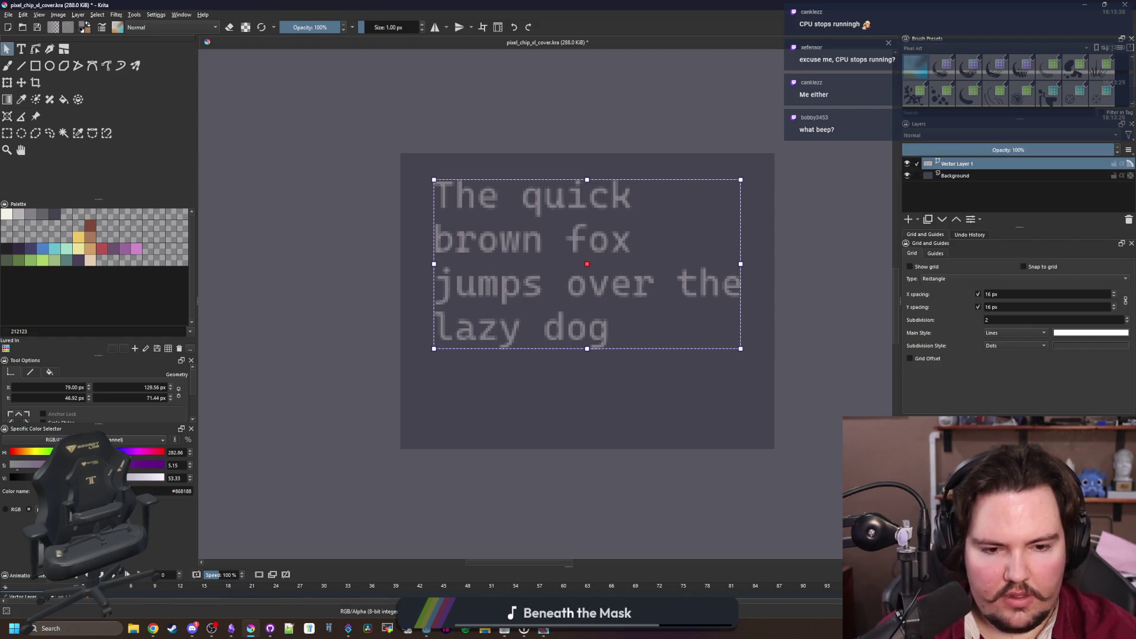
Select all of the pangram text so a rounded pixel font can be applied
{"action": "key", "text": "p"}
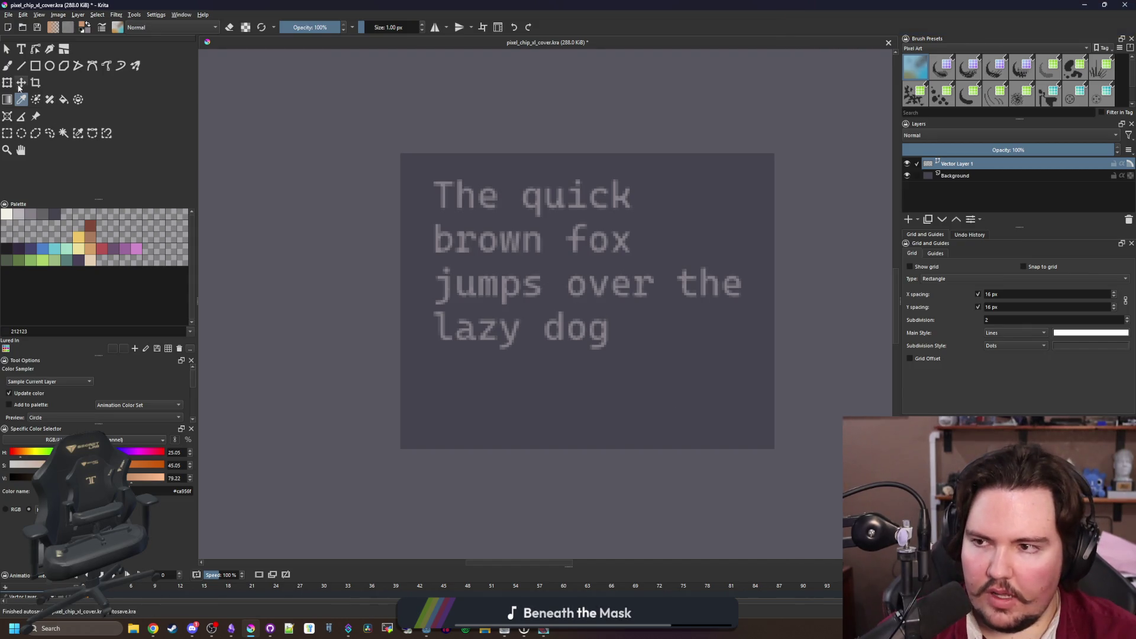
{"action": "left_click", "coordinate": [7, 50]}
{"action": "double_click", "coordinate": [568, 326]}
{"action": "key", "text": "ctrl+a"}
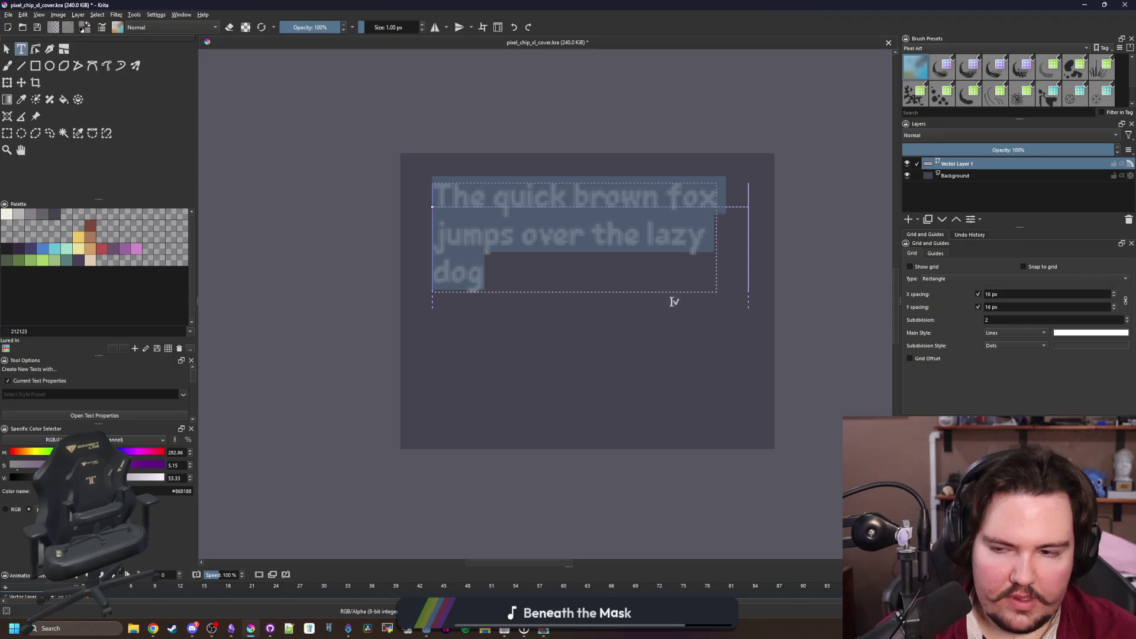
Enlarge the text options panel and leave text editing
{"action": "left_click_drag", "start_coordinate": [99, 426], "coordinate": [101, 485]}
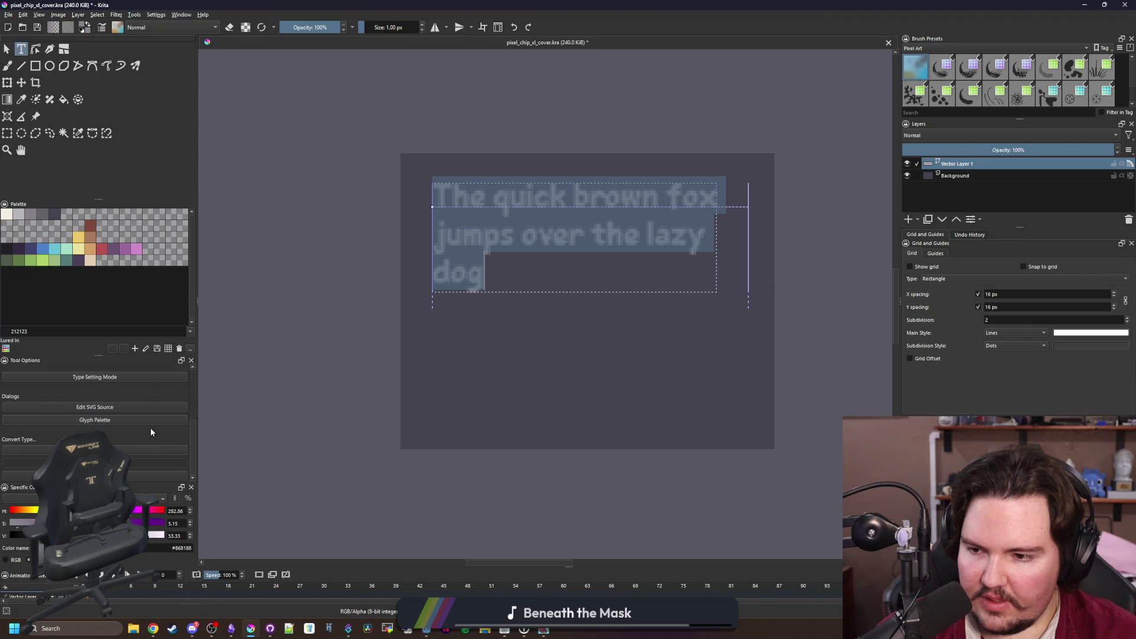
{"action": "scroll", "coordinate": [145, 436], "scroll_direction": "up", "scroll_amount": 5}
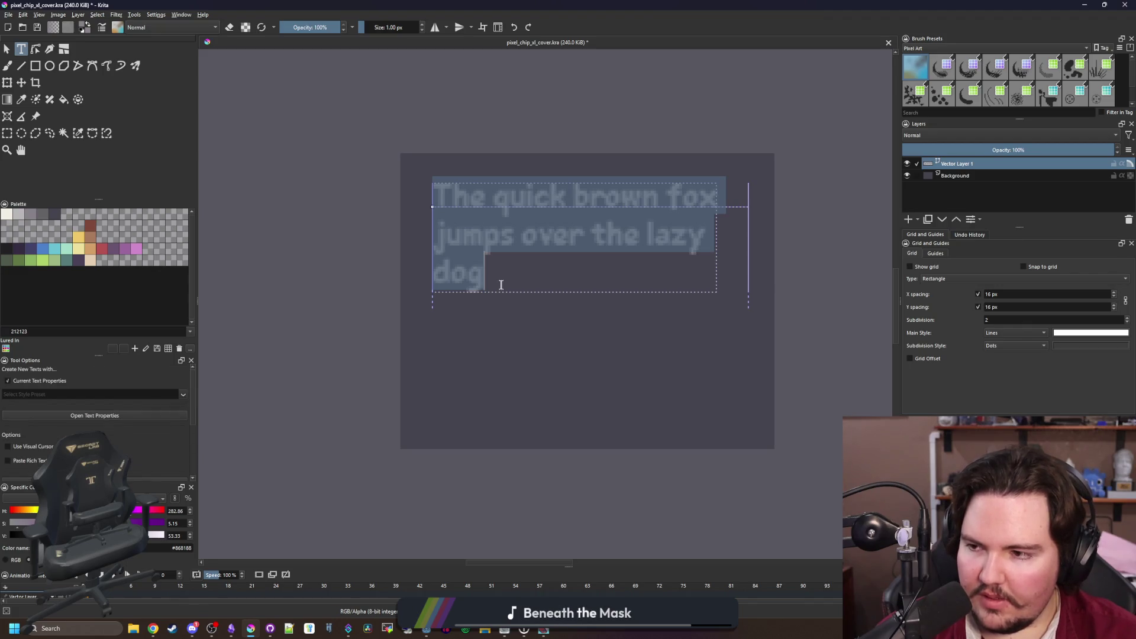
{"action": "left_click", "coordinate": [527, 279]}
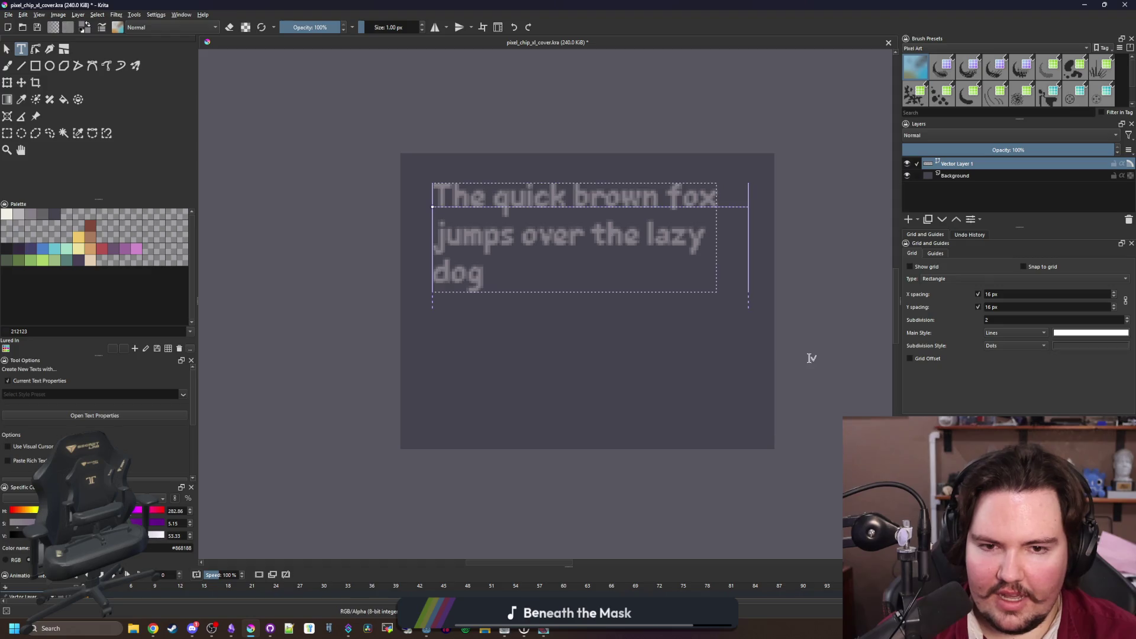
{"action": "key", "text": "Escape"}
Shrink the pangram's font size so it wraps as '…jumps' / 'over the lazy dog'
{"action": "double_click", "coordinate": [509, 247]}
{"action": "key", "text": "ctrl+a"}
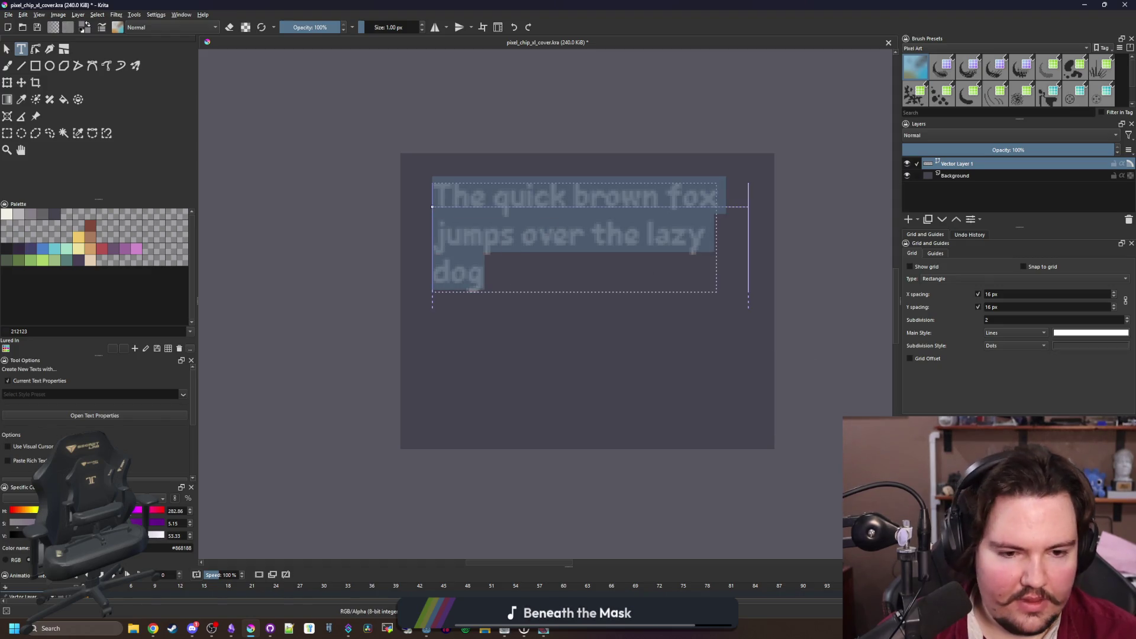
{"action": "key", "text": "ctrl+shift+comma"}
{"action": "key", "text": "ctrl+shift+comma"}
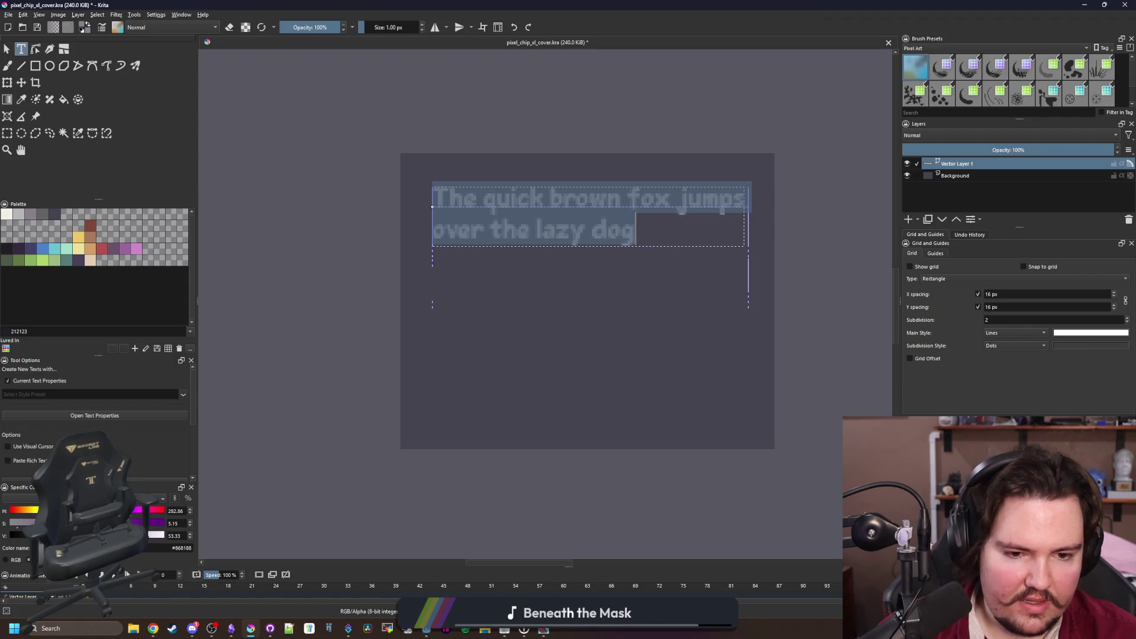
{"action": "key", "text": "Escape"}
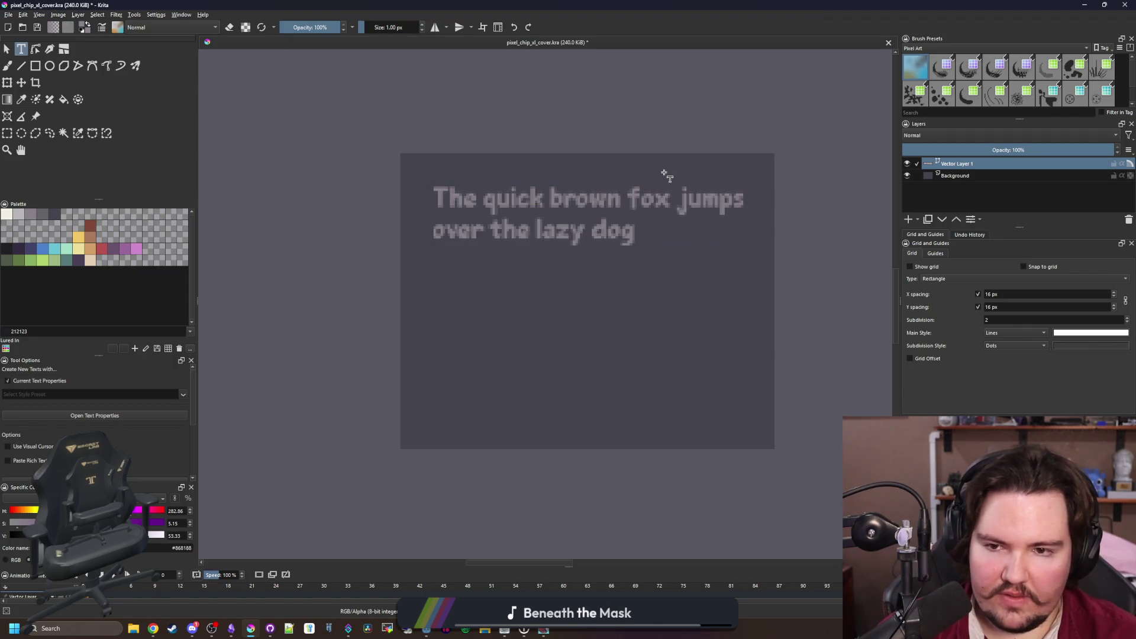
{"action": "scroll", "coordinate": [671, 195], "scroll_direction": "up", "scroll_amount": 2}
{"action": "scroll", "coordinate": [672, 286], "scroll_direction": "down", "scroll_amount": 1}
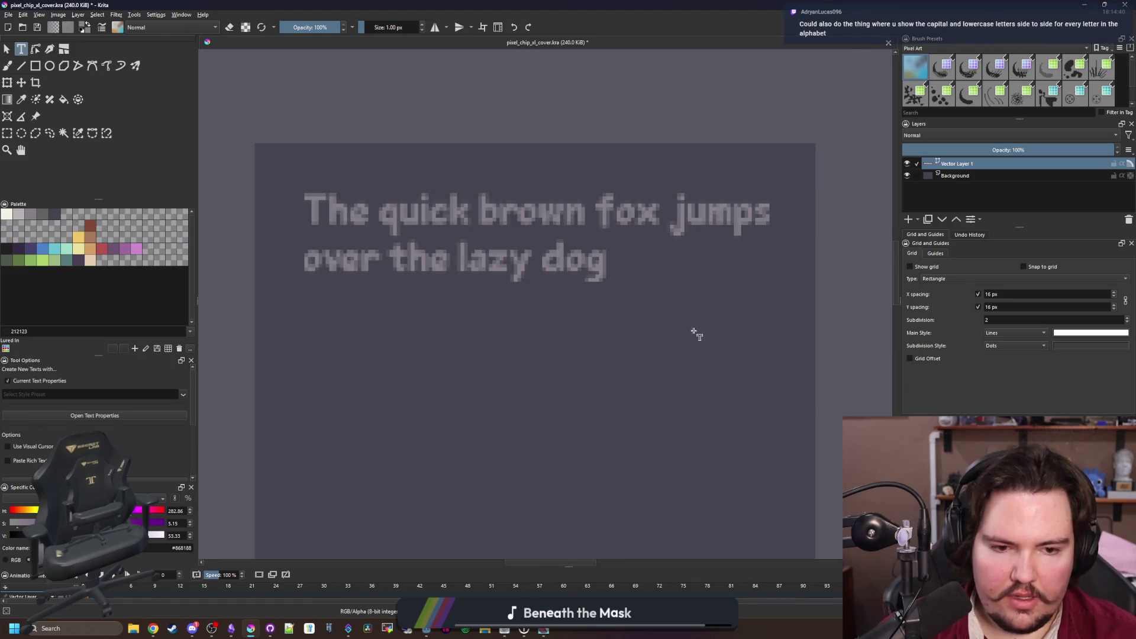
Cycle fonts on the whole pangram until a larger pixel font wraps it onto three lines
{"action": "left_click", "coordinate": [586, 246]}
{"action": "key", "text": "ctrl+a"}
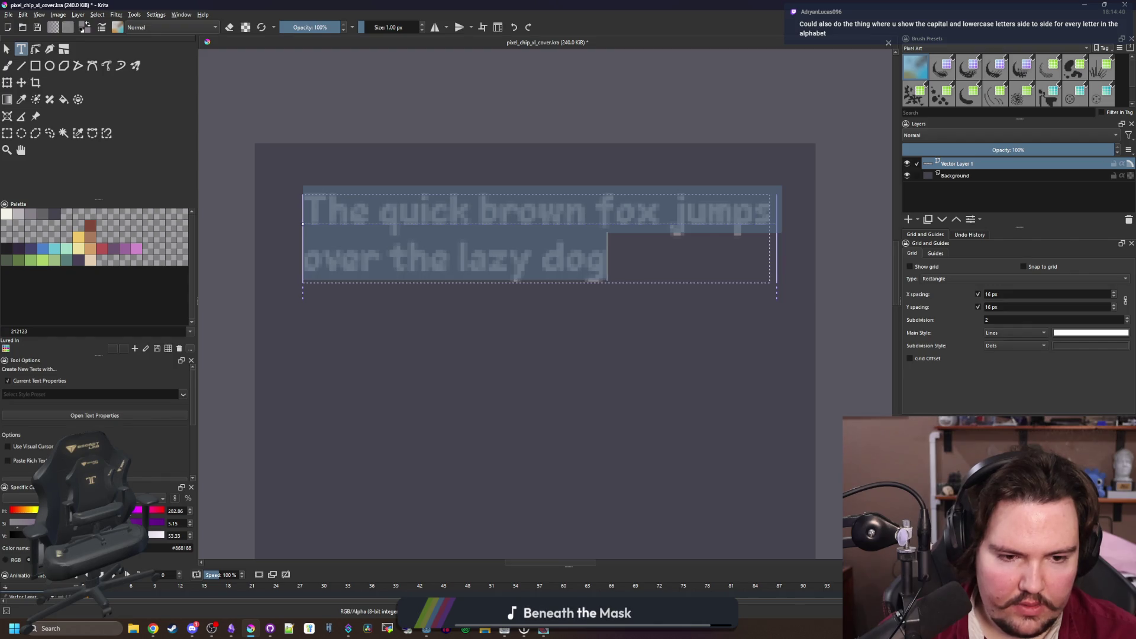
{"action": "key", "text": "Down"}
{"action": "key", "text": "Down"}
{"action": "key", "text": "Down"}
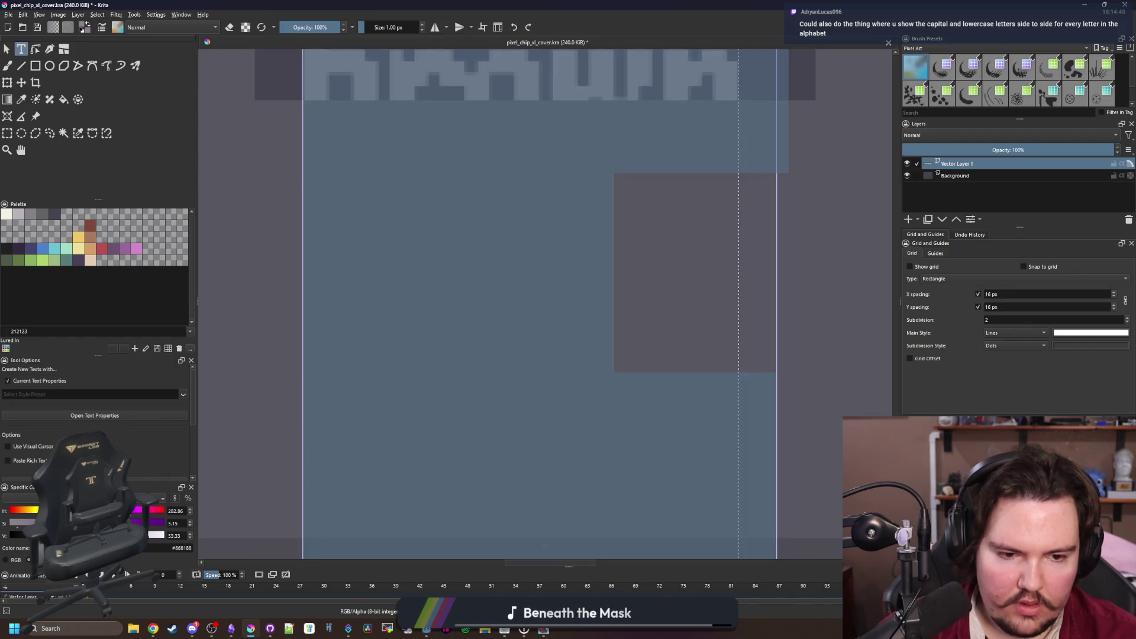
{"action": "key", "text": "Down"}
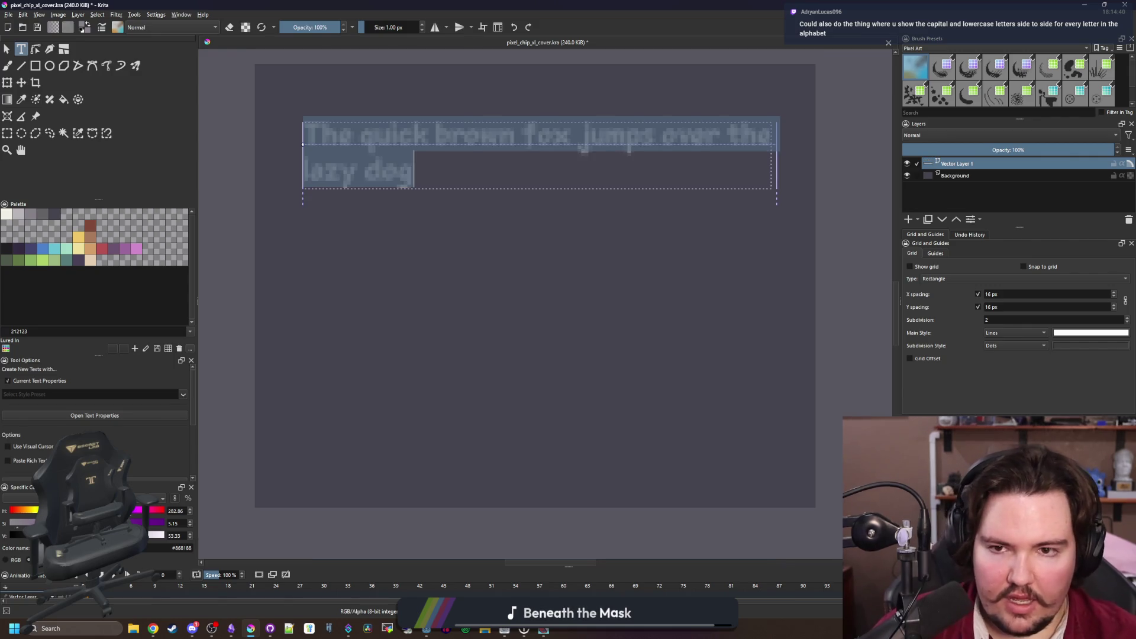
{"action": "key", "text": "Down"}
{"action": "key", "text": "Down"}
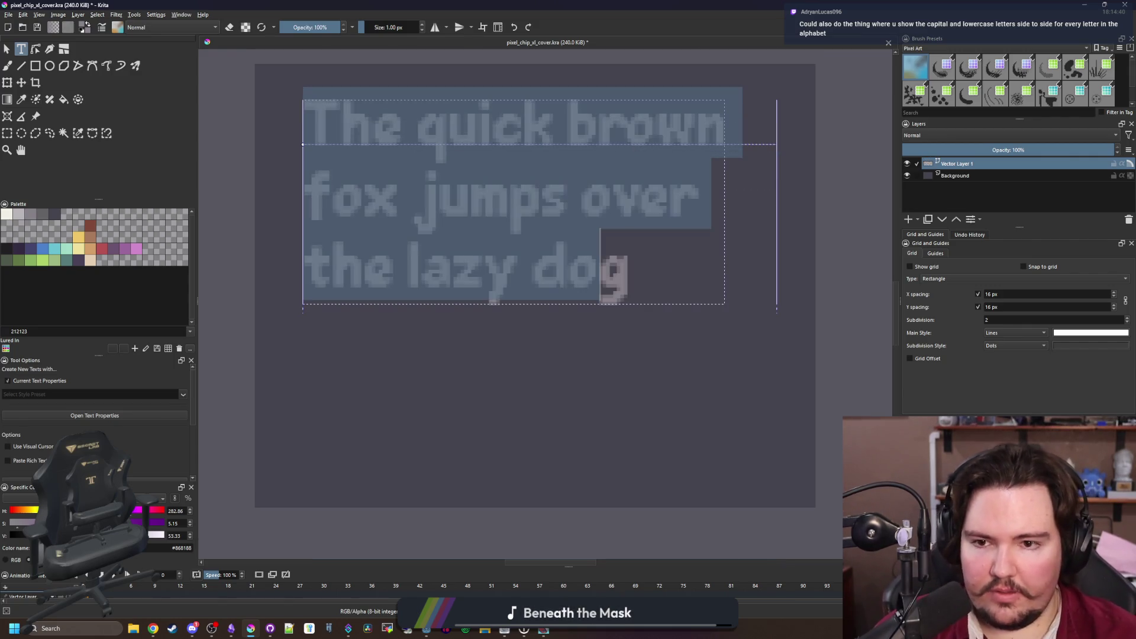
{"action": "key", "text": "Down"}
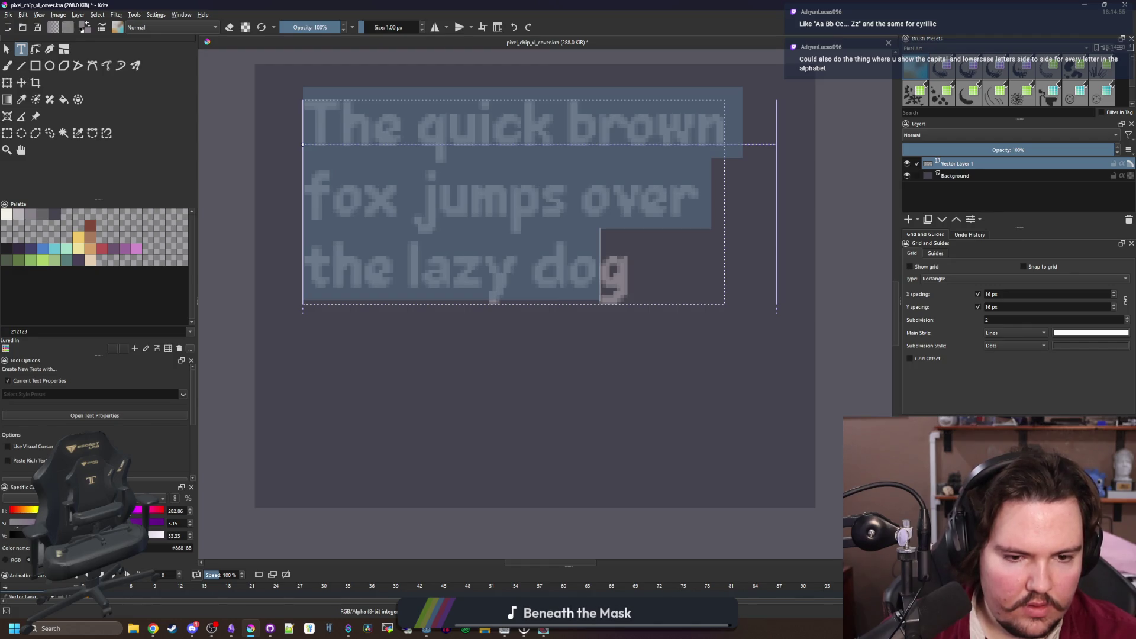
{"action": "left_click", "coordinate": [654, 223]}
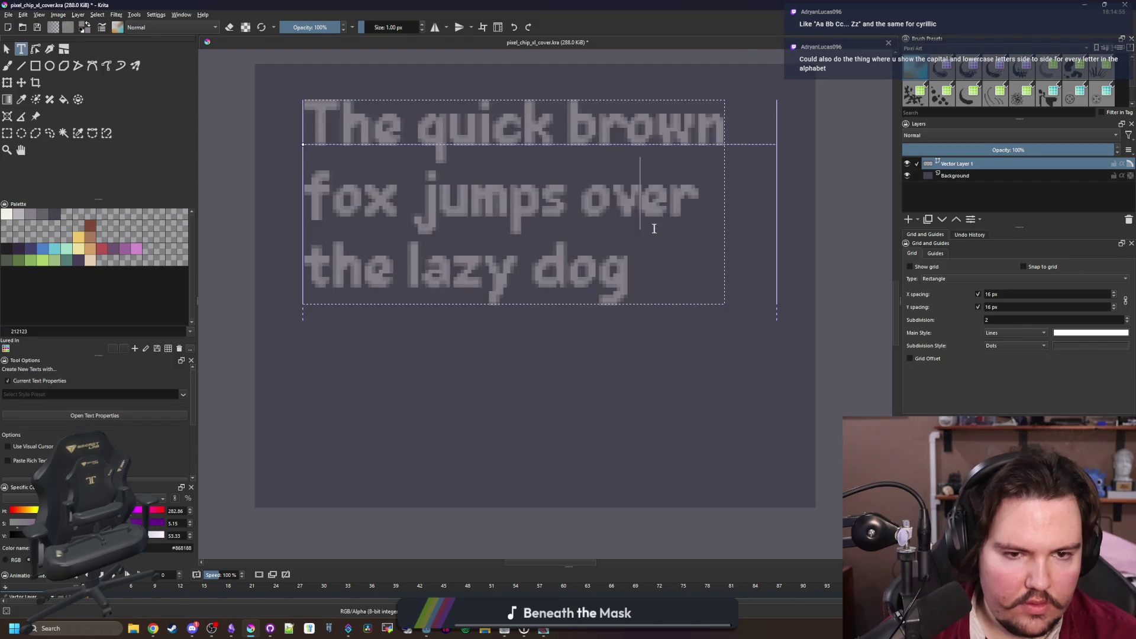
{"action": "key", "text": "ctrl+a"}
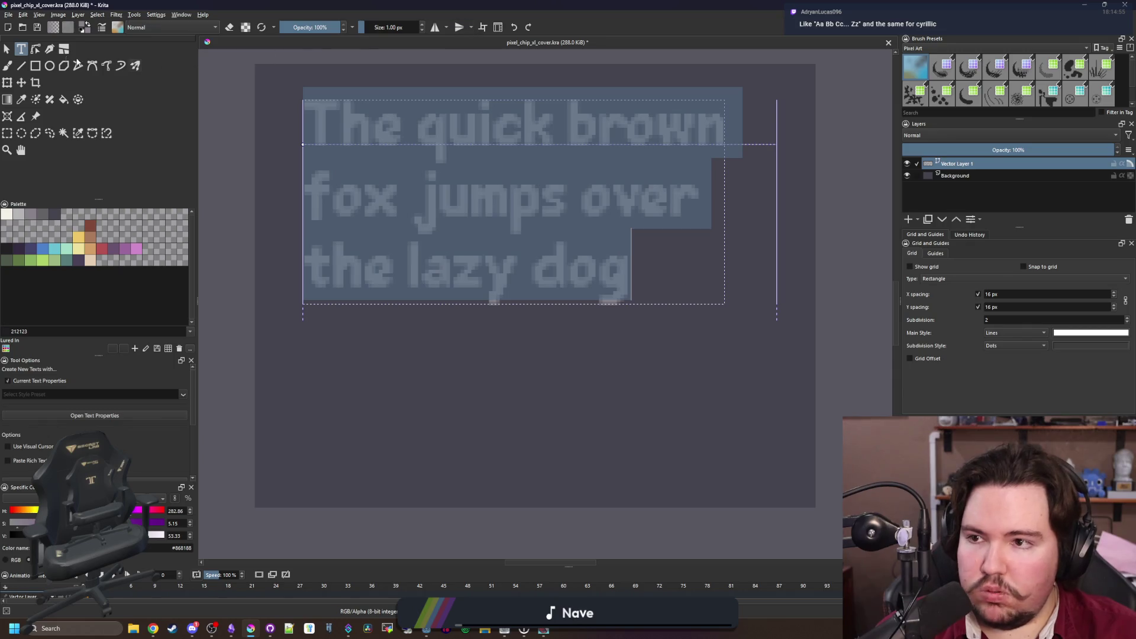
{"action": "left_click", "coordinate": [6, 50]}
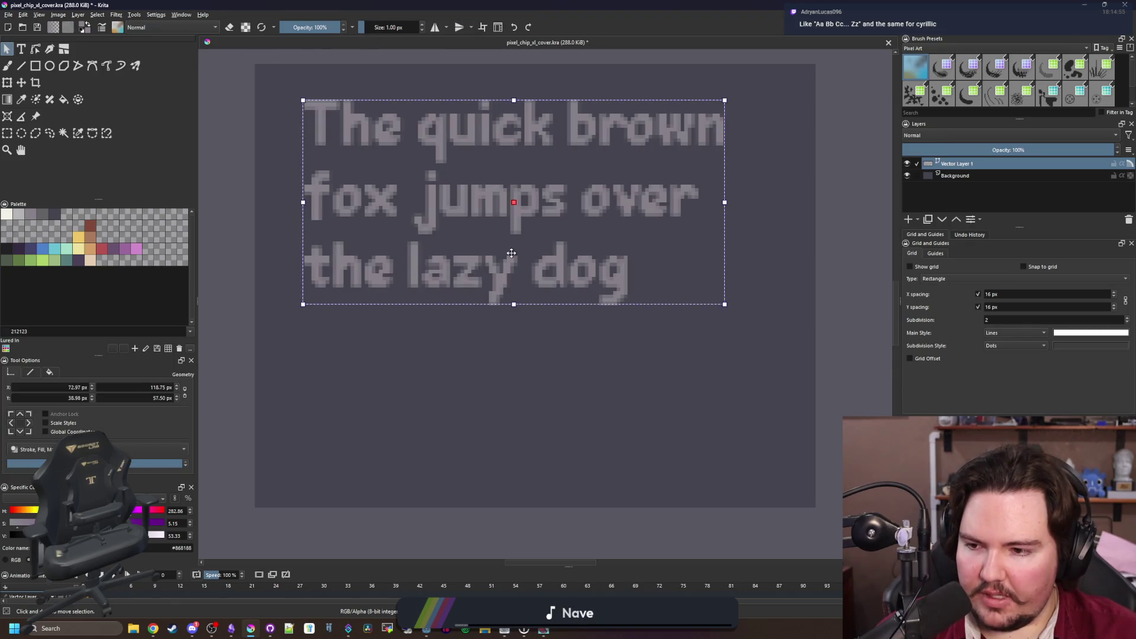
Reselect the whole pangram and test widening its text box before restoring the width
{"action": "double_click", "coordinate": [521, 260]}
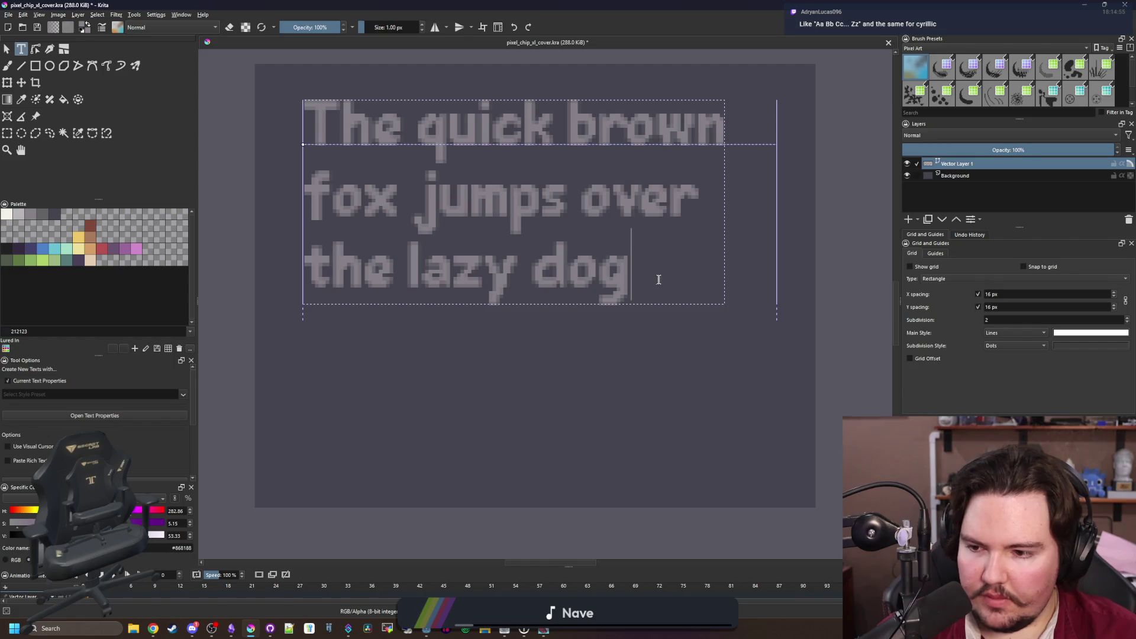
{"action": "left_click_drag", "start_coordinate": [657, 279], "coordinate": [304, 114]}
{"action": "left_click", "coordinate": [355, 218]}
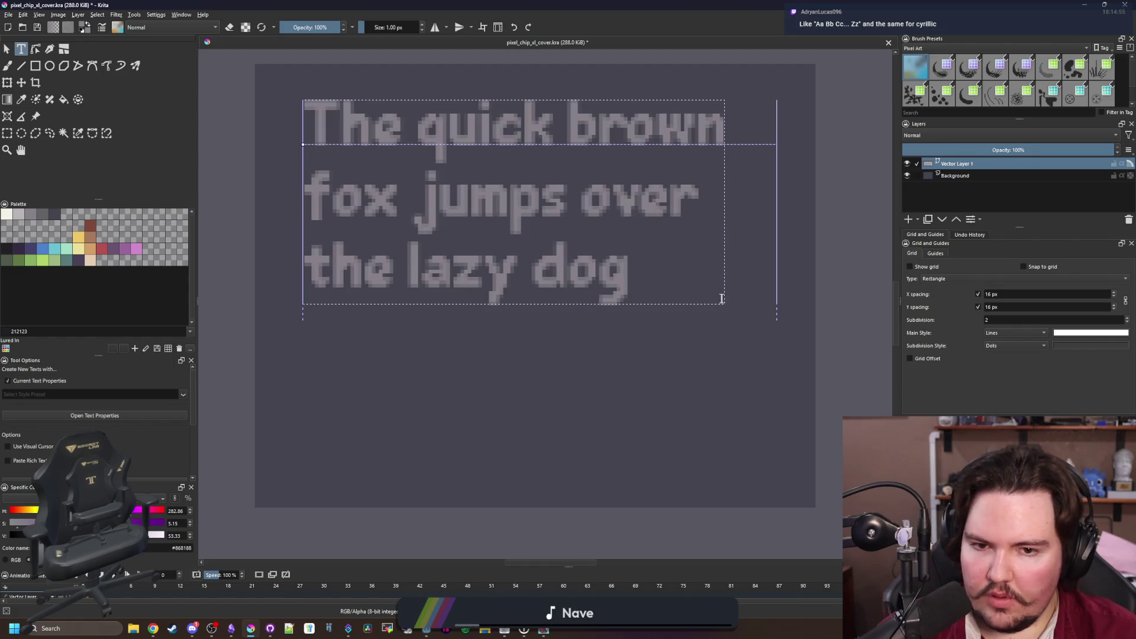
{"action": "left_click", "coordinate": [750, 363]}
{"action": "left_click", "coordinate": [700, 264]}
{"action": "key", "text": "shift+Up"}
{"action": "key", "text": "shift+Up"}
{"action": "left_click", "coordinate": [675, 286]}
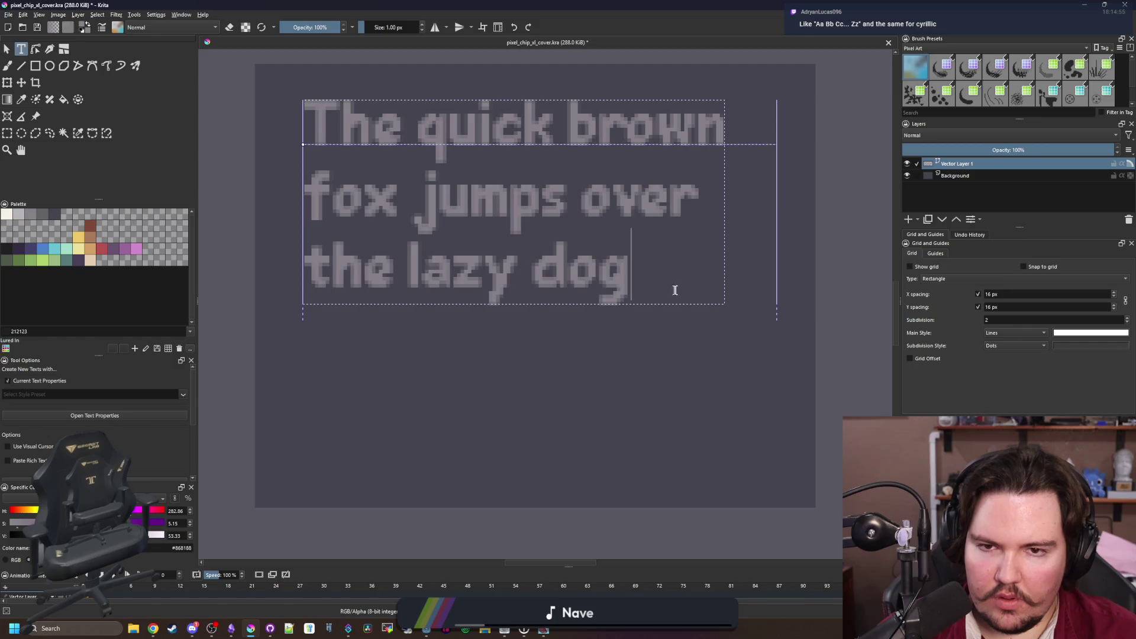
{"action": "key", "text": "ctrl+a"}
{"action": "mouse_move", "coordinate": [778, 273]}
{"action": "left_mouse_down"}
{"action": "mouse_move", "coordinate": [835, 261]}
{"action": "mouse_move", "coordinate": [804, 269]}
{"action": "left_mouse_up"}
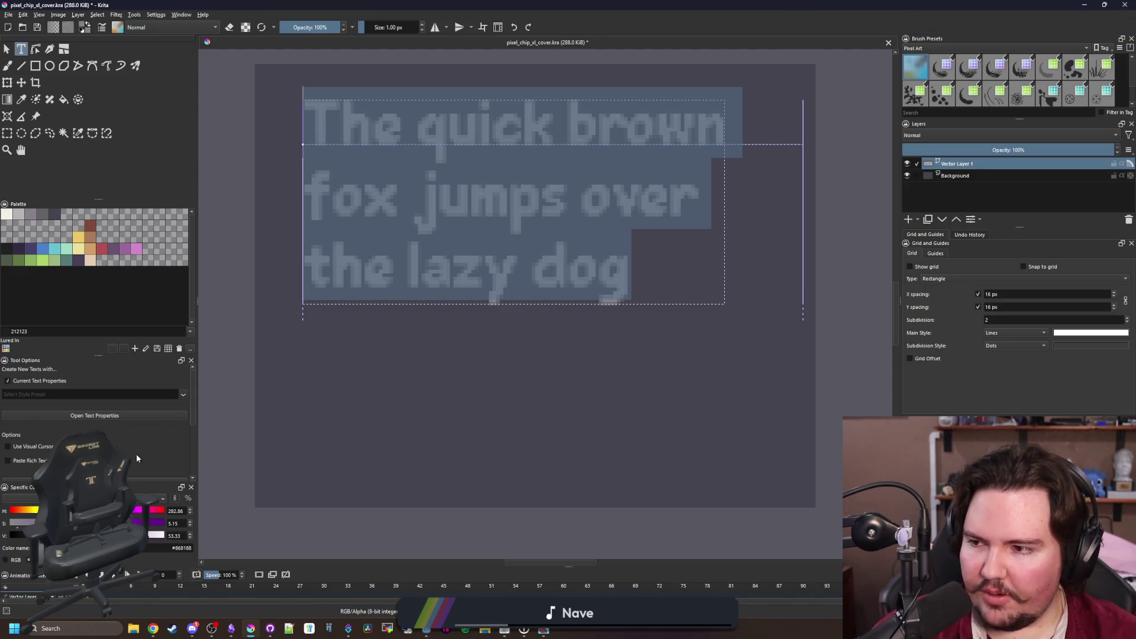
Zoom around to inspect the three-line pangram, then bring up Chrome with a new tab
{"action": "scroll", "coordinate": [128, 438], "scroll_direction": "down", "scroll_amount": 1}
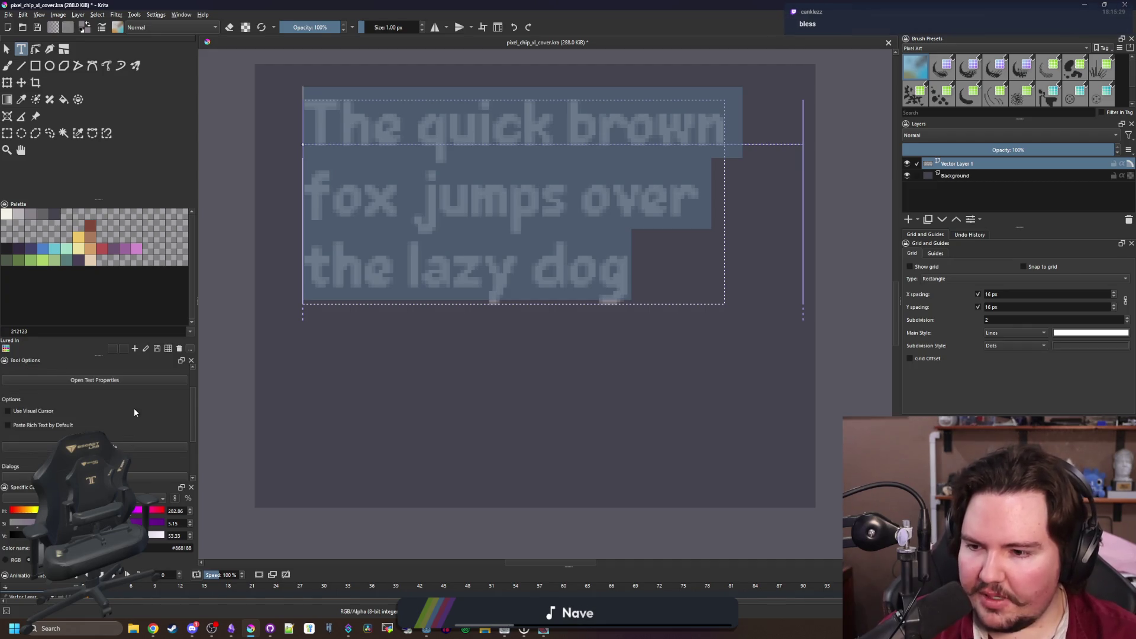
{"action": "scroll", "coordinate": [134, 407], "scroll_direction": "down", "scroll_amount": 1}
{"action": "scroll", "coordinate": [111, 425], "scroll_direction": "down", "scroll_amount": 1}
{"action": "scroll", "coordinate": [135, 393], "scroll_direction": "up", "scroll_amount": 1}
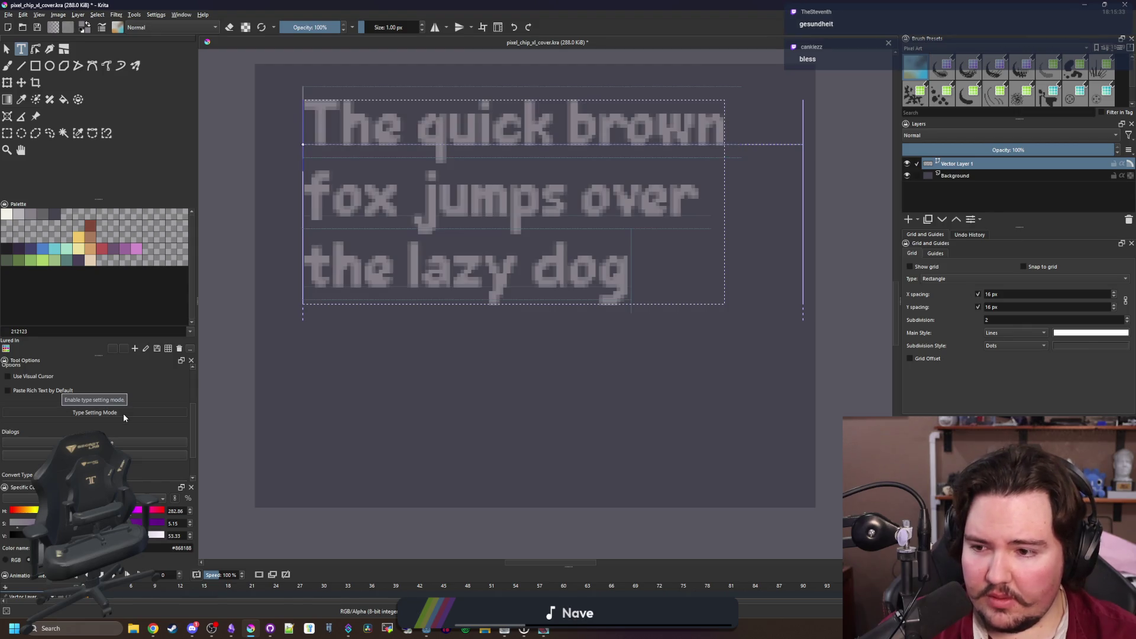
{"action": "scroll", "coordinate": [128, 421], "scroll_direction": "down", "scroll_amount": 1}
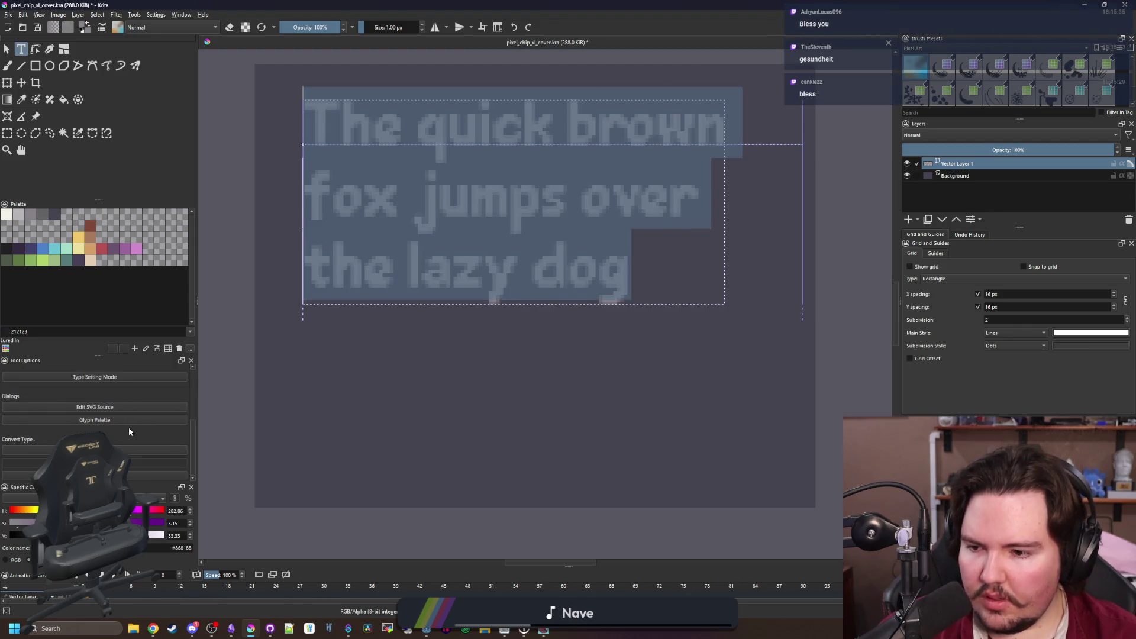
{"action": "scroll", "coordinate": [129, 431], "scroll_direction": "up", "scroll_amount": 2}
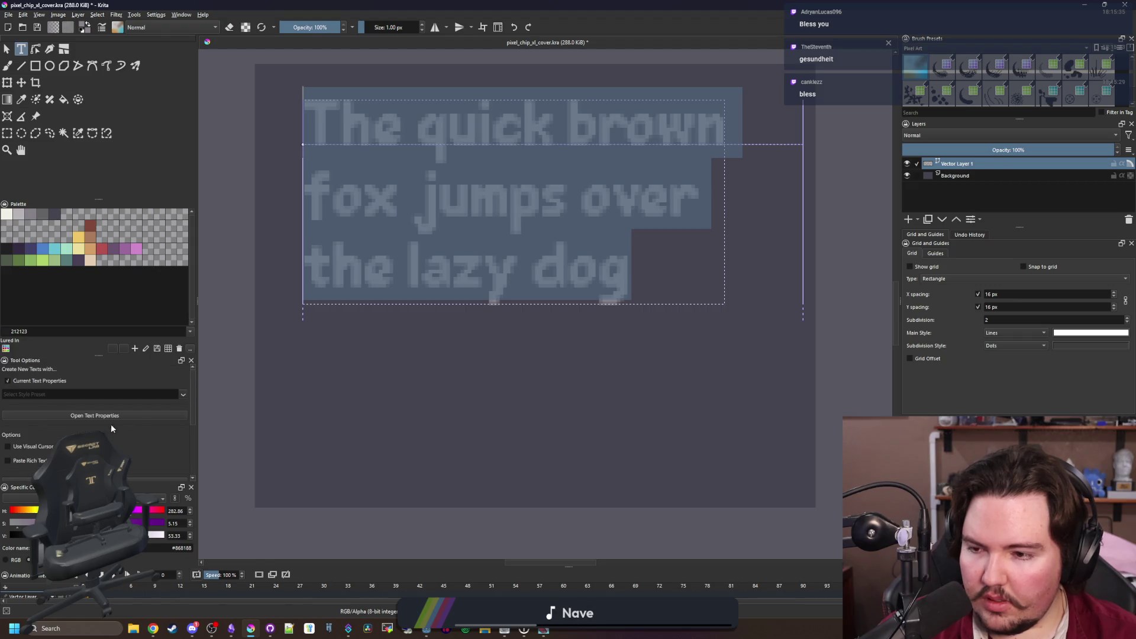
{"action": "scroll", "coordinate": [412, 155], "scroll_direction": "up", "scroll_amount": 1}
{"action": "scroll", "coordinate": [469, 270], "scroll_direction": "down", "scroll_amount": 1}
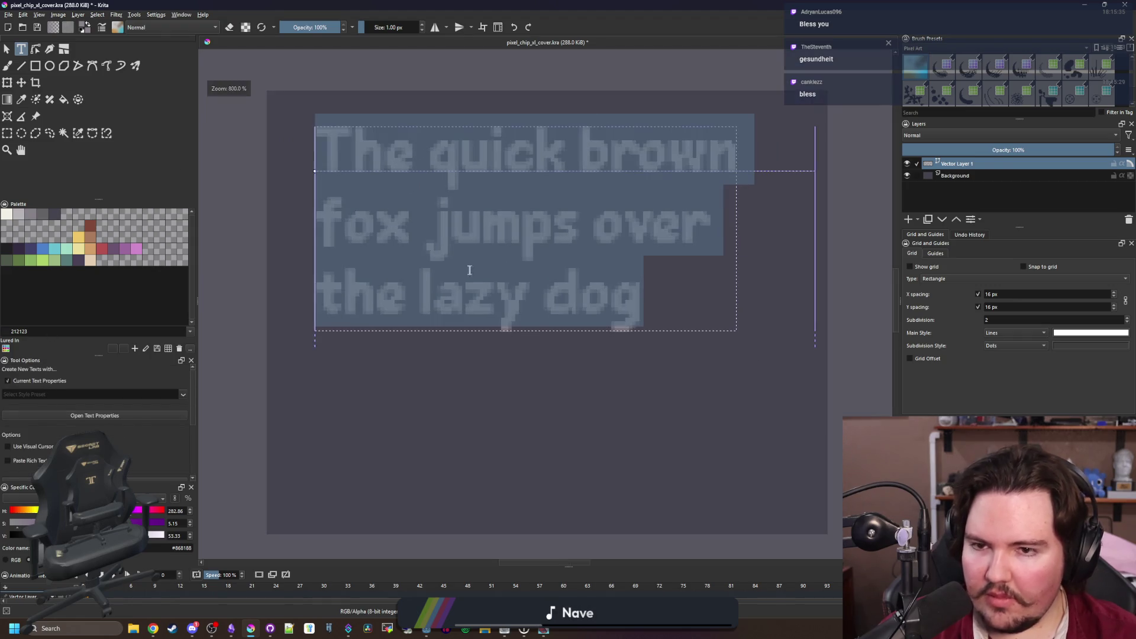
{"action": "key", "text": "alt+Tab"}
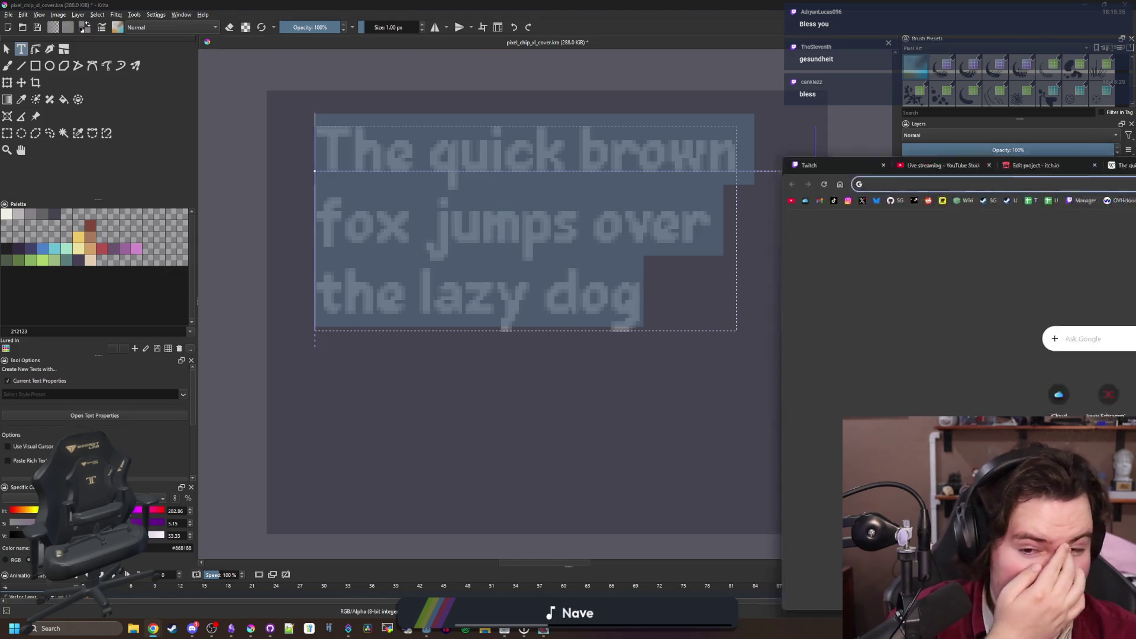
Google 'krita turn off font anti aliasing' and maximize the browser window
{"action": "type", "text": "krita turn off"}
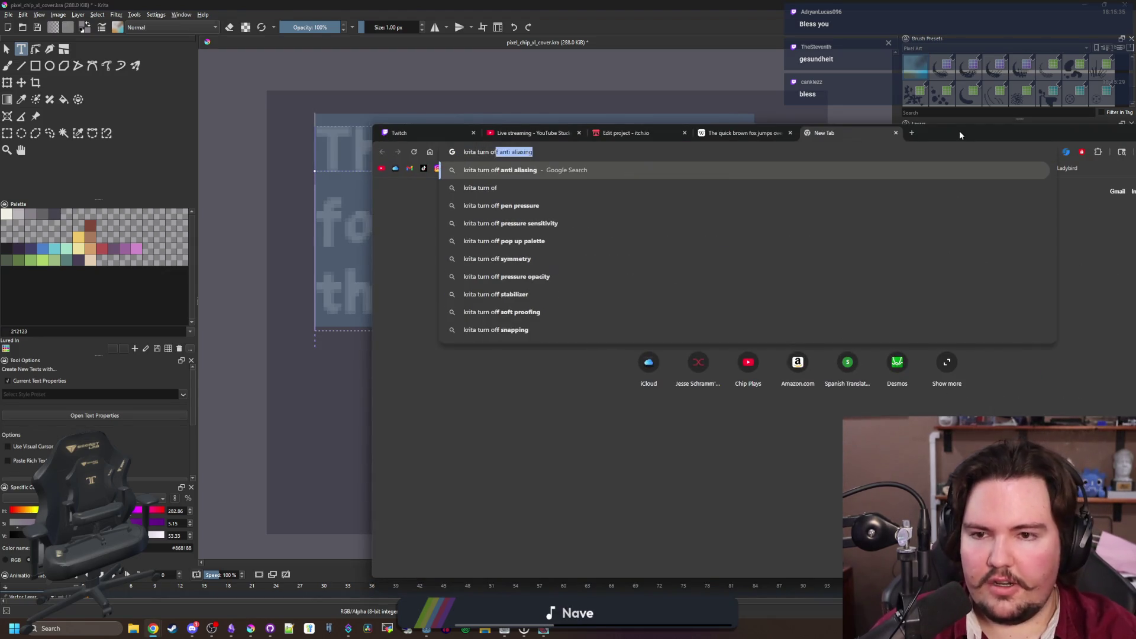
{"action": "key", "text": "Return"}
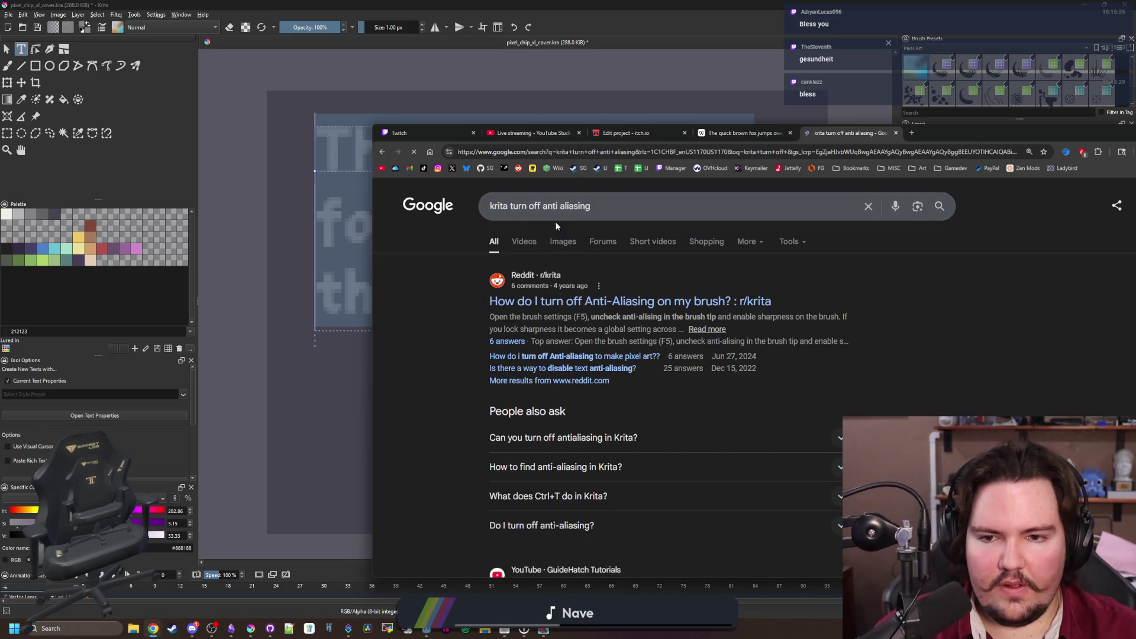
{"action": "left_click", "coordinate": [546, 206]}
{"action": "type", "text": "font"}
{"action": "key", "text": "Return"}
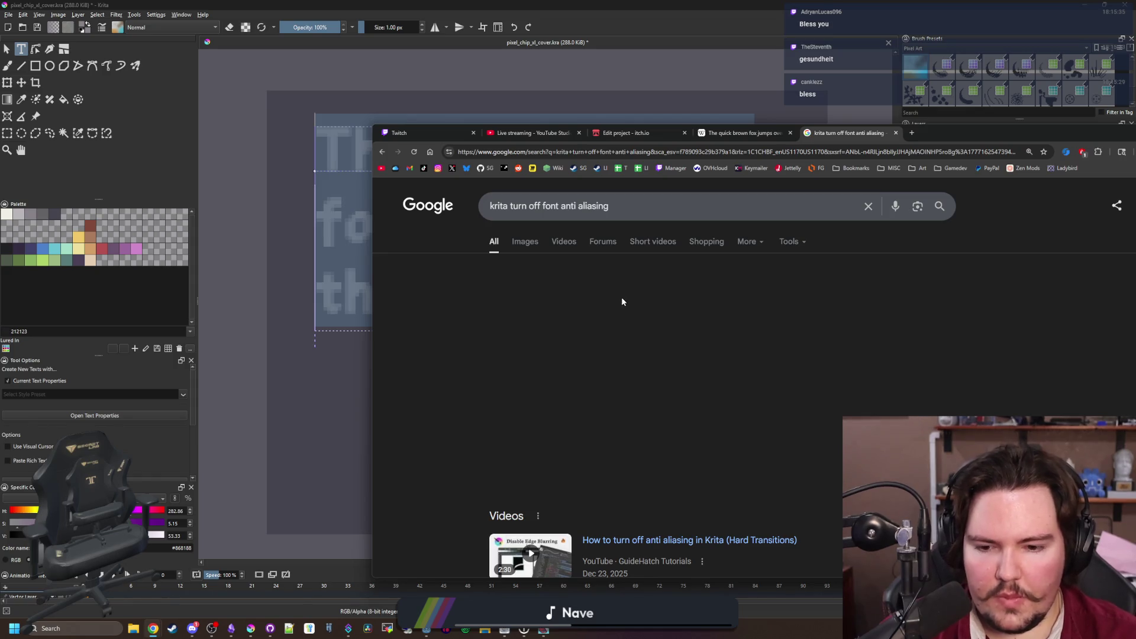
{"action": "double_click", "coordinate": [947, 132]}
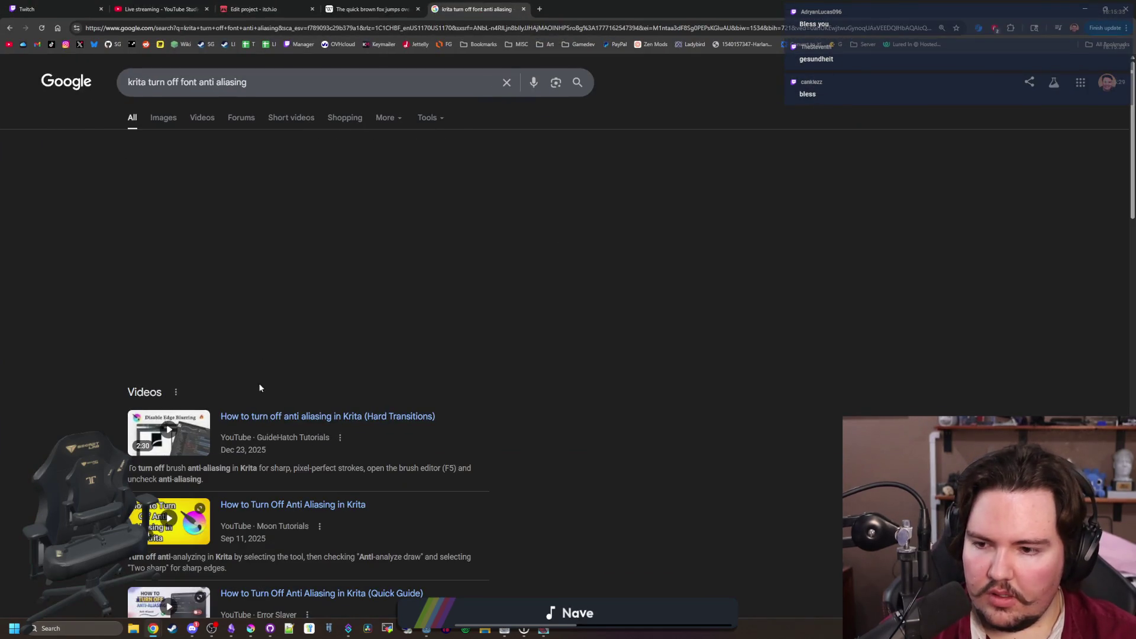
Open the r/krita thread on disabling text anti-aliasing and enlarge the answer's screenshot
{"action": "scroll", "coordinate": [283, 396], "scroll_direction": "down", "scroll_amount": 8}
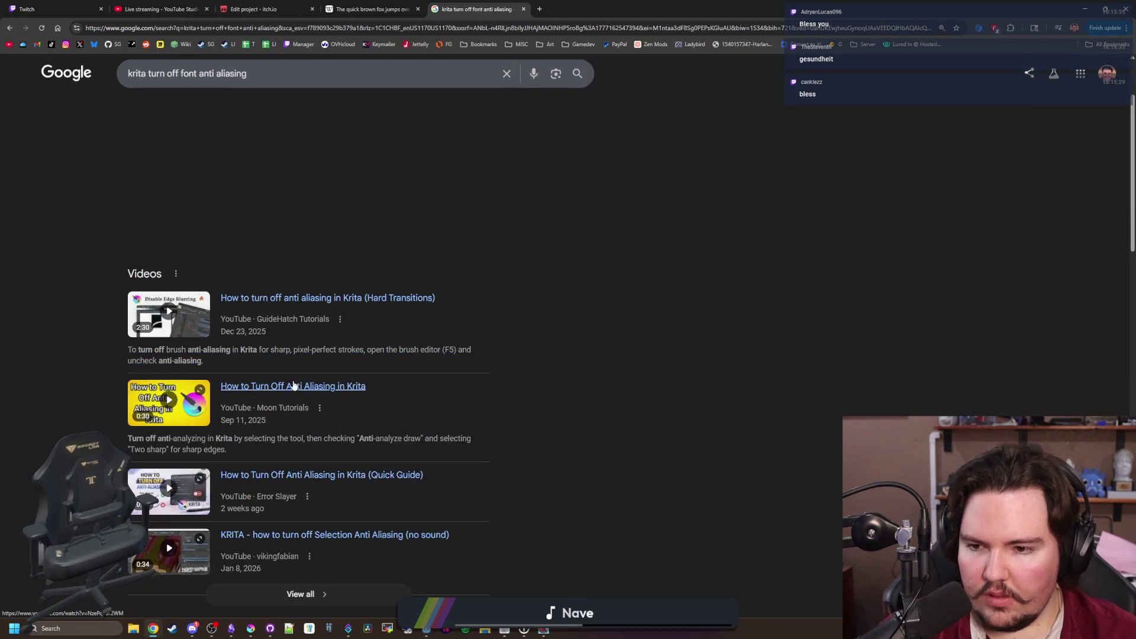
{"action": "left_click", "coordinate": [276, 333]}
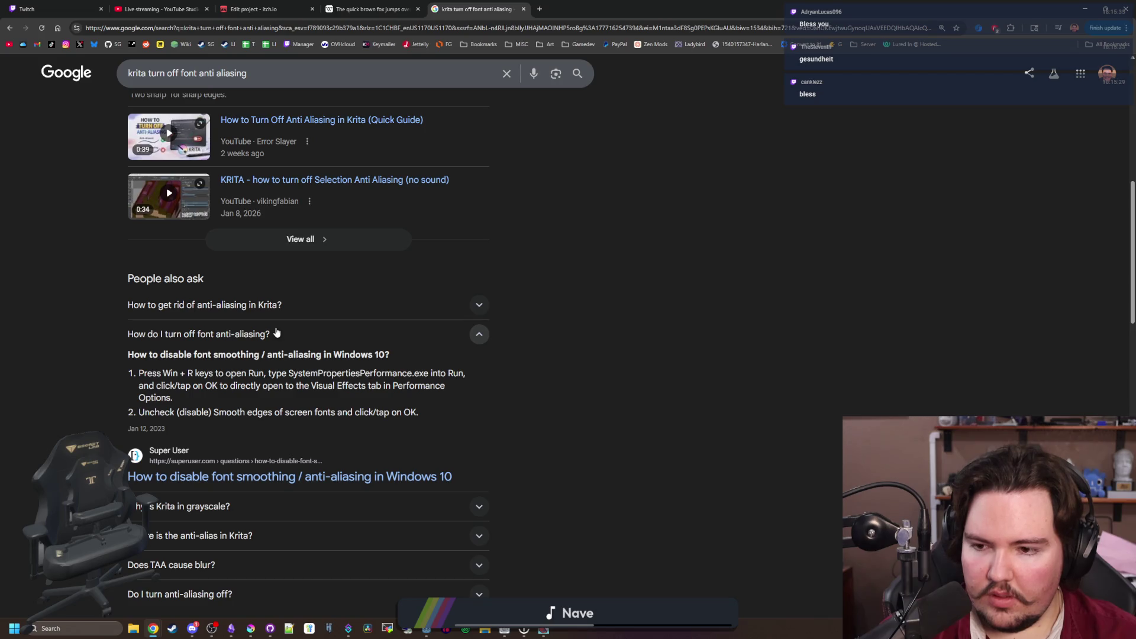
{"action": "left_click", "coordinate": [276, 333]}
{"action": "scroll", "coordinate": [301, 305], "scroll_direction": "down", "scroll_amount": 2}
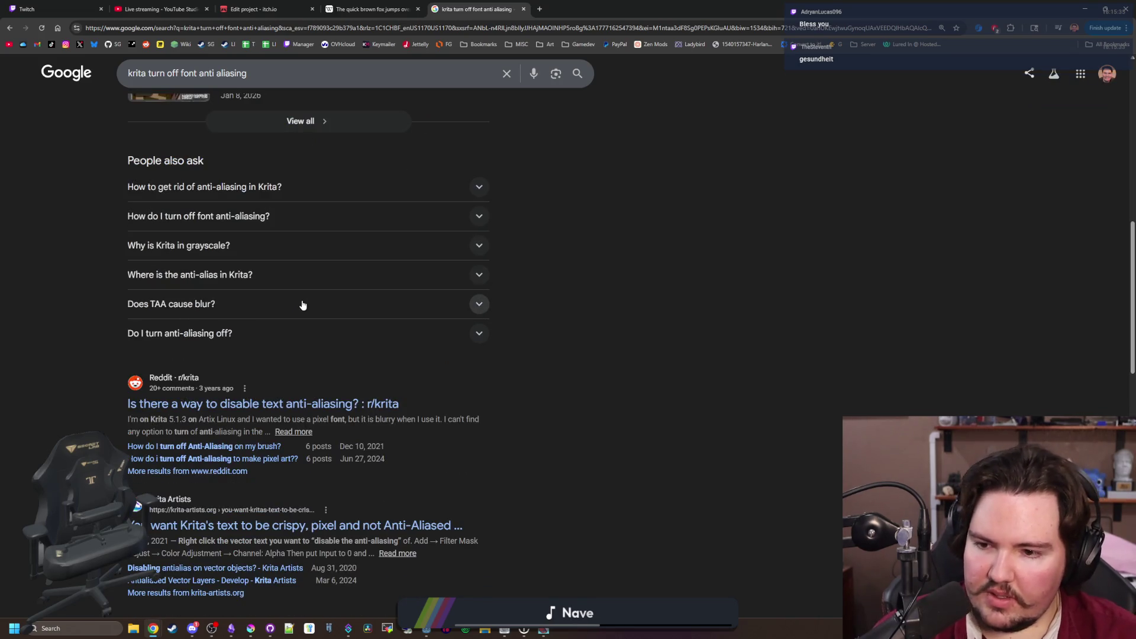
{"action": "left_click", "coordinate": [343, 404]}
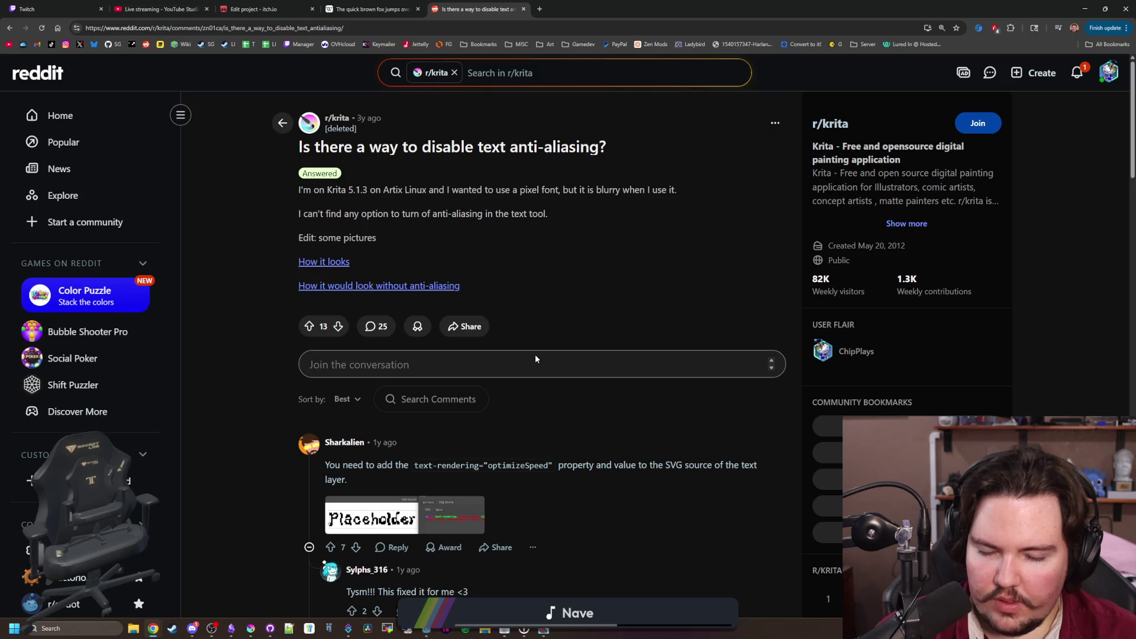
{"action": "scroll", "coordinate": [536, 358], "scroll_direction": "down", "scroll_amount": 1}
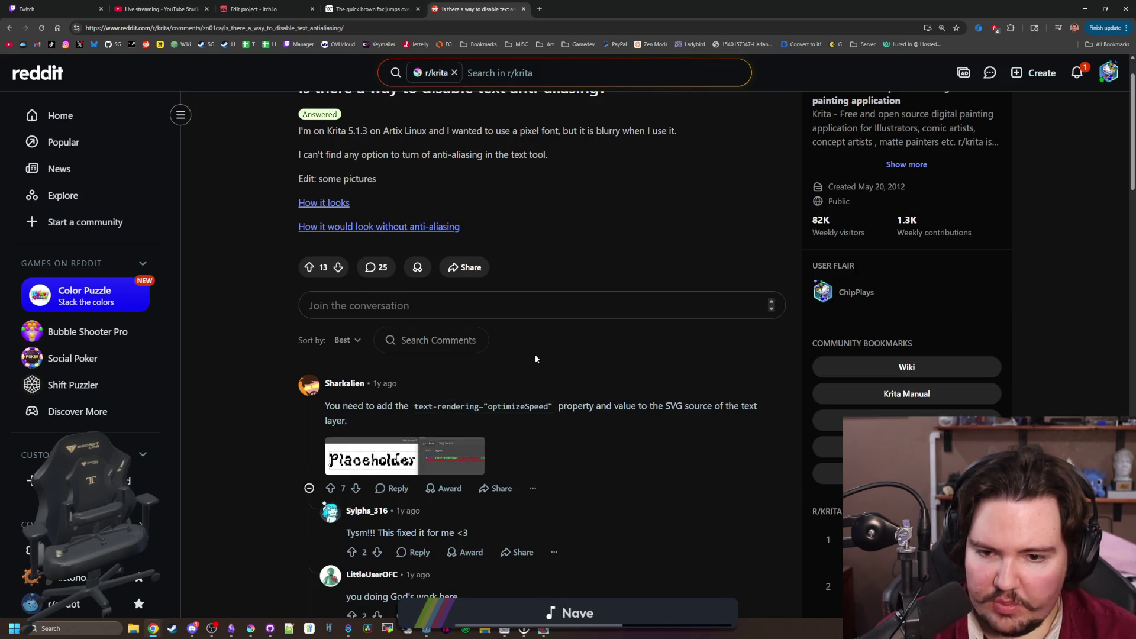
{"action": "left_click", "coordinate": [393, 456]}
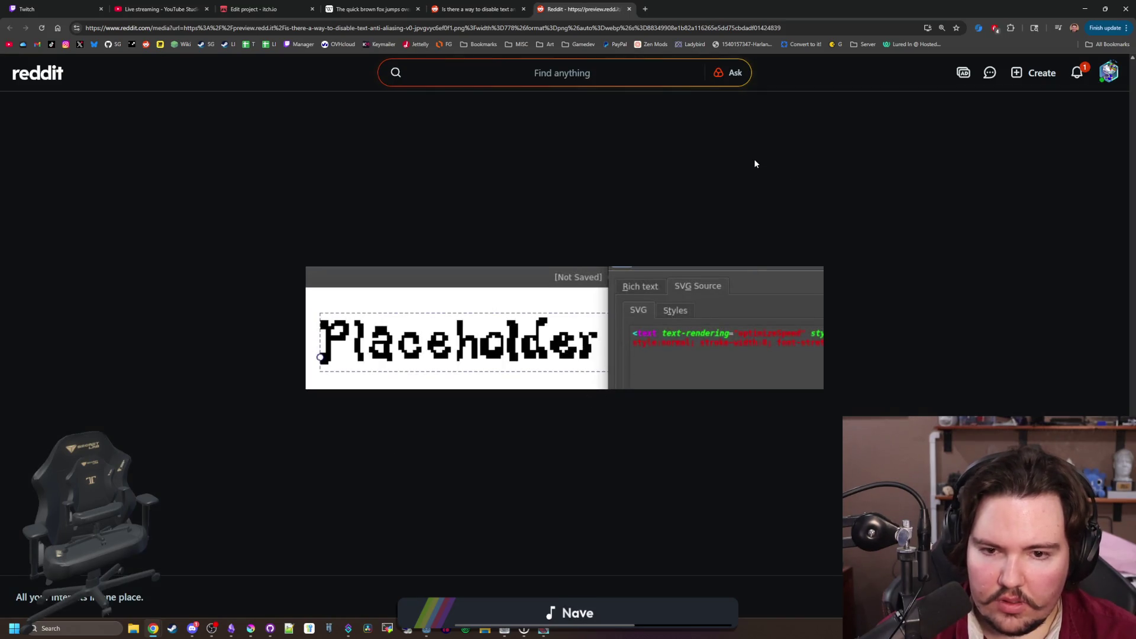
Return to Krita and open the Edit Text dialog showing the pangram's SVG source
{"action": "key", "text": "alt+Tab"}
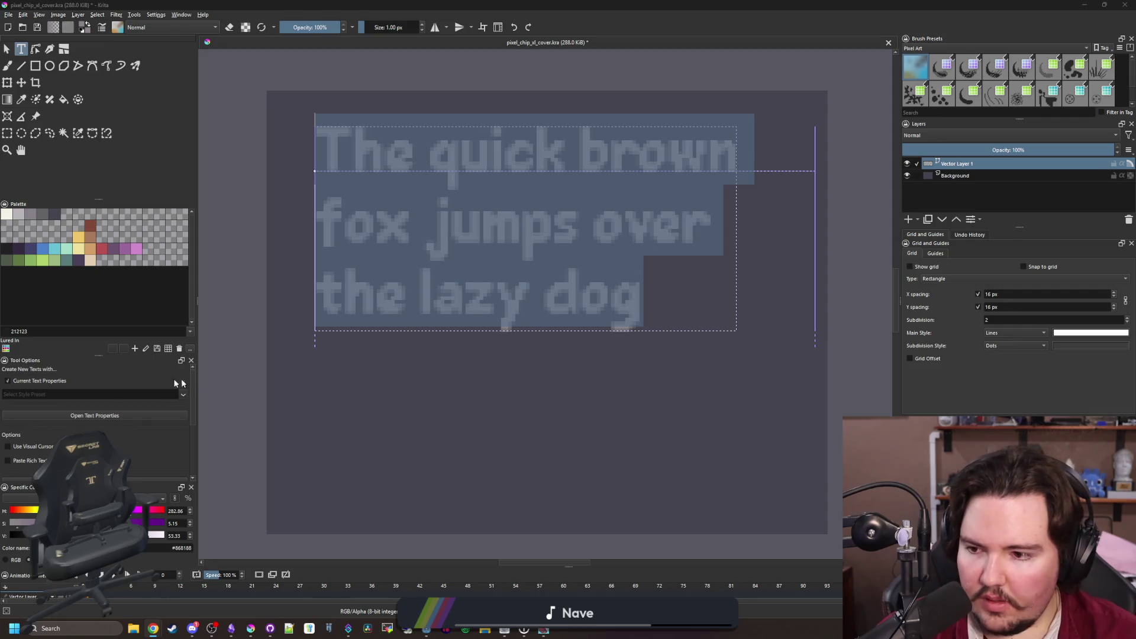
{"action": "scroll", "coordinate": [95, 414], "scroll_direction": "down", "scroll_amount": 3}
{"action": "left_click", "coordinate": [119, 440]}
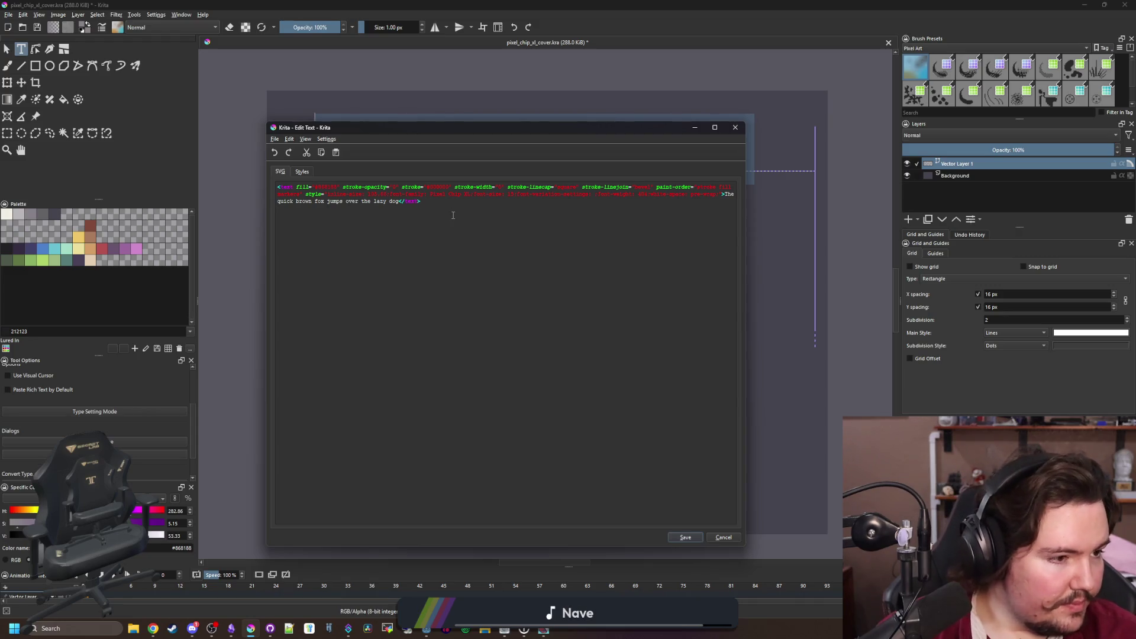
Insert text-rendering="optimizeSpeed" into the opening text tag, then move the editor aside to view the canvas
{"action": "key", "text": "Left"}
{"action": "key", "text": "Left"}
{"action": "key", "text": "Left"}
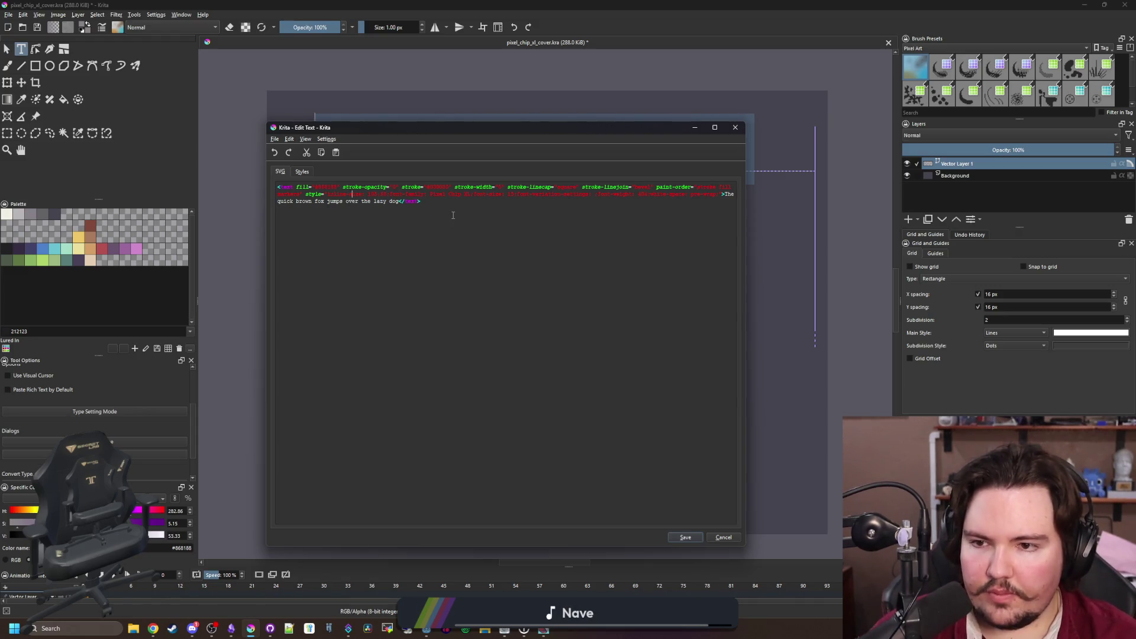
{"action": "type", "text": "text-render"}
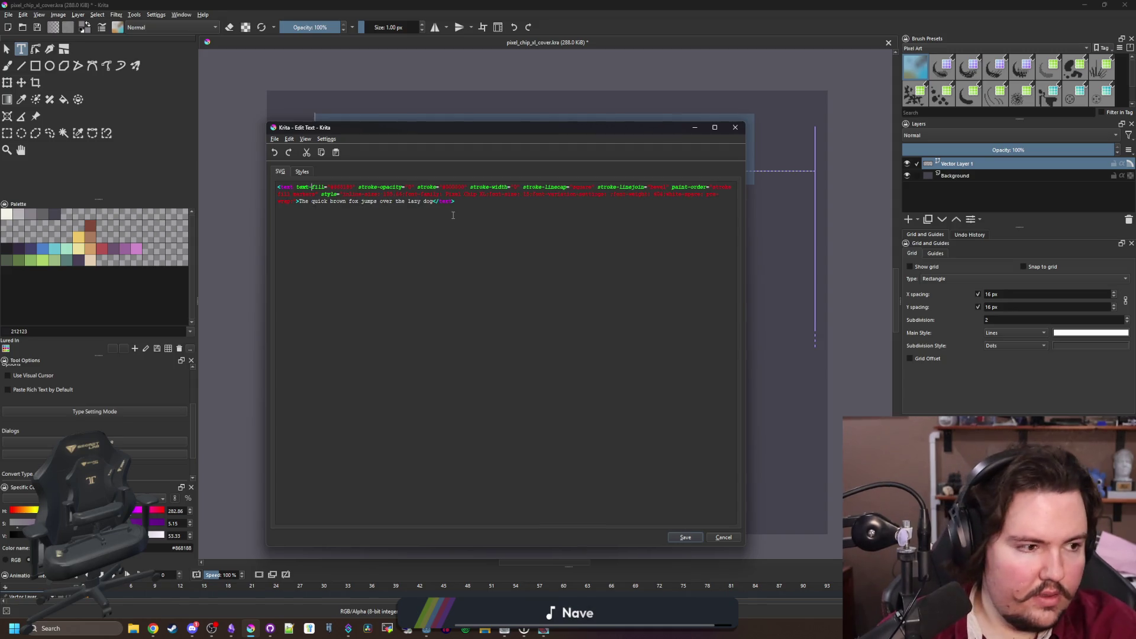
{"action": "type", "text": "ing="}
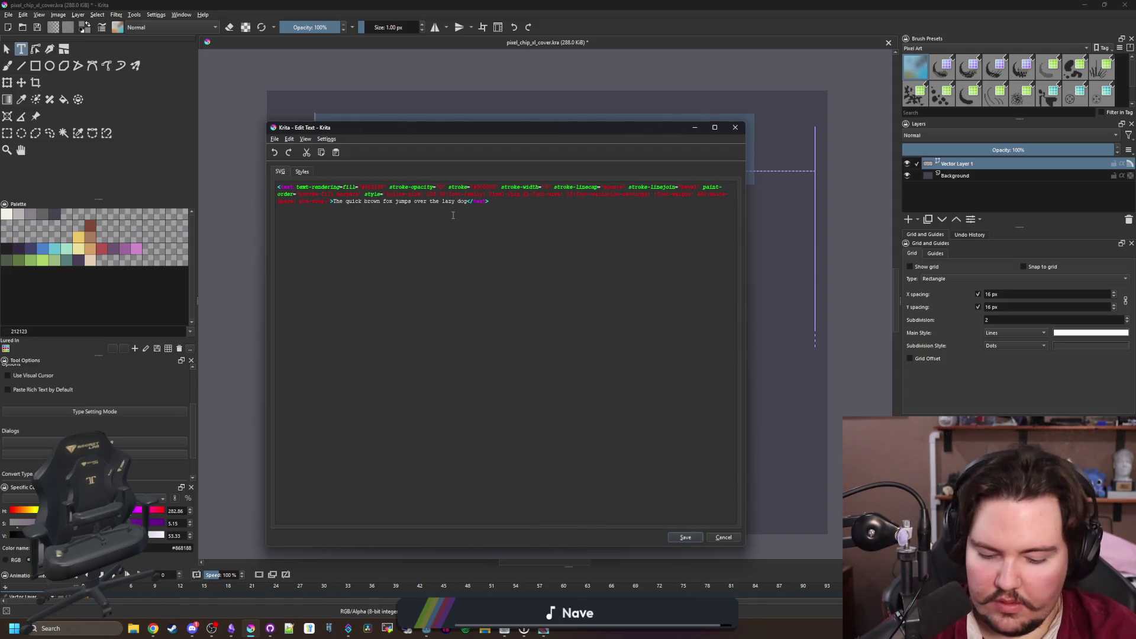
{"action": "type", "text": "\"optimize"}
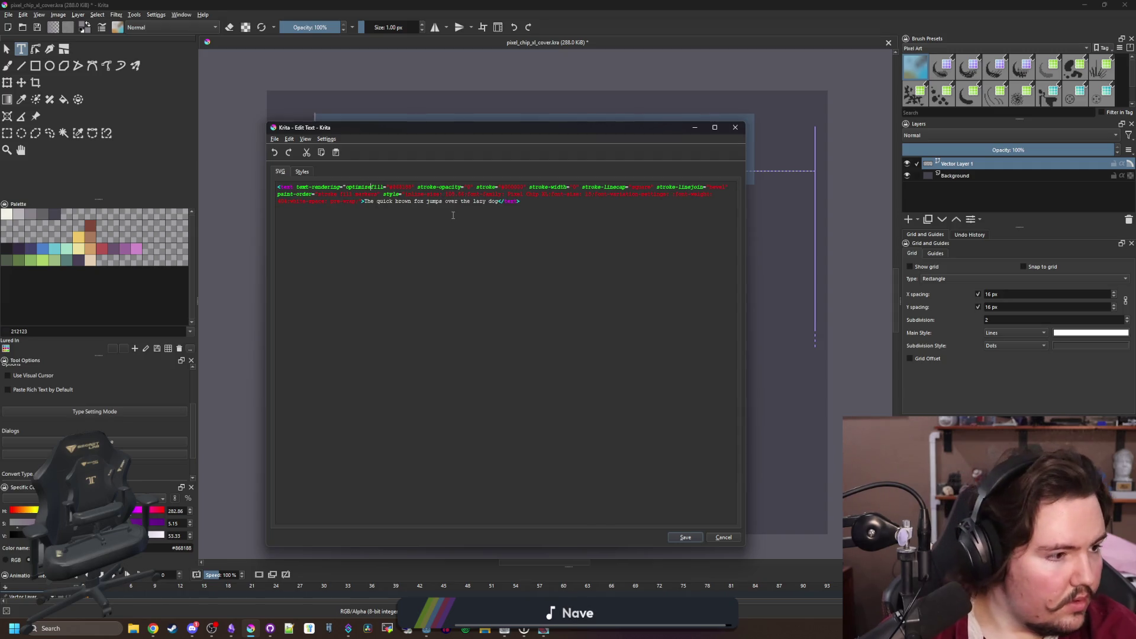
{"action": "type", "text": "Speed\""}
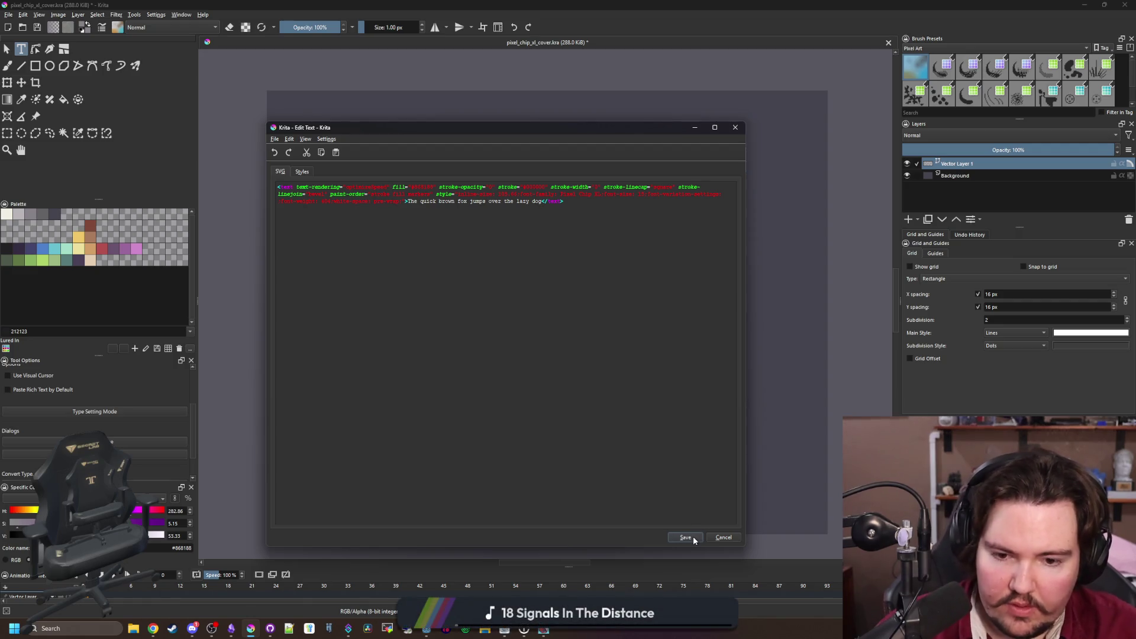
{"action": "left_click_drag", "start_coordinate": [655, 132], "coordinate": [626, 416]}
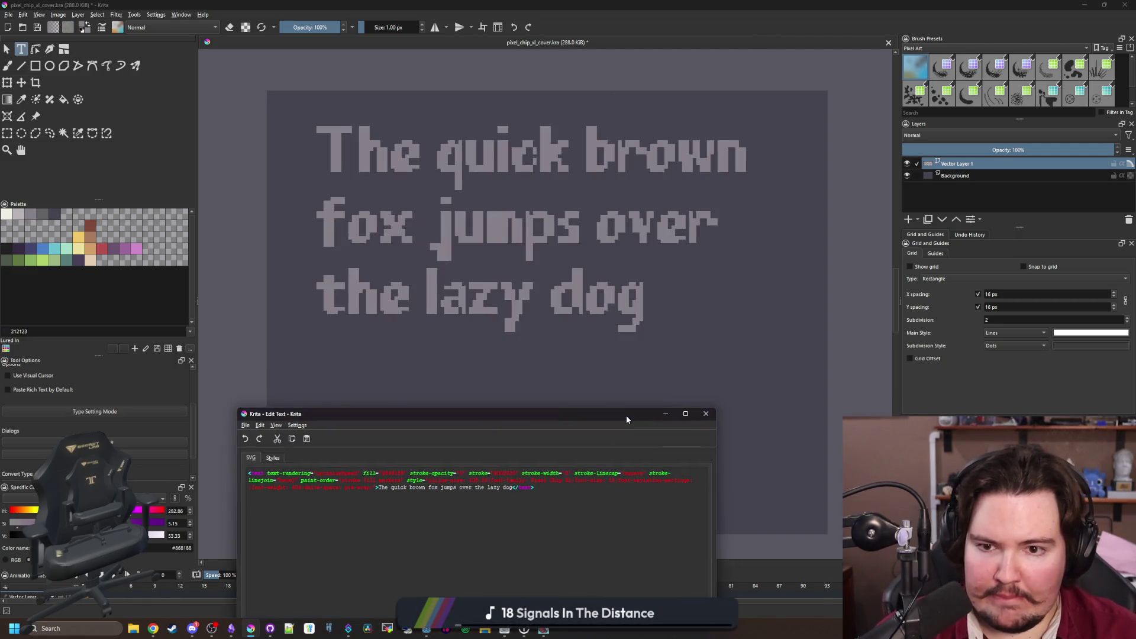
Close the SVG source editor and select the whole pangram text
{"action": "left_click", "coordinate": [706, 411]}
{"action": "double_click", "coordinate": [589, 300]}
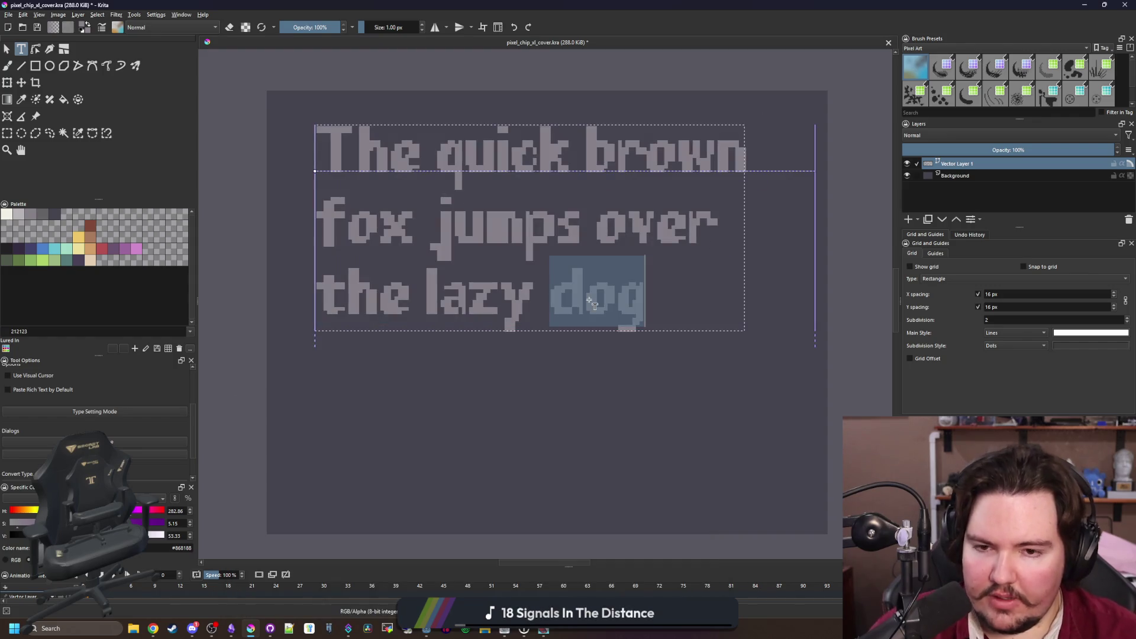
{"action": "left_click", "coordinate": [590, 300]}
{"action": "left_click_drag", "start_coordinate": [653, 308], "coordinate": [304, 125]}
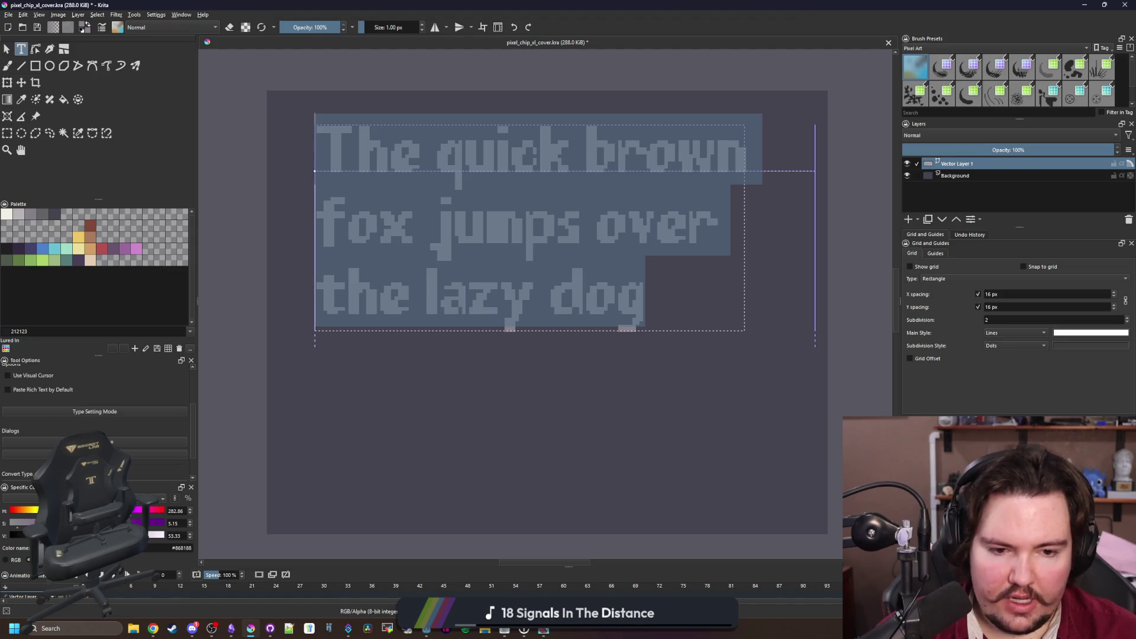
Adjust spacing and shrink the font so it wraps 'The quick brown fox / jumps over the lazy / dog'
{"action": "key", "text": "alt+Left"}
{"action": "key", "text": "alt+Down"}
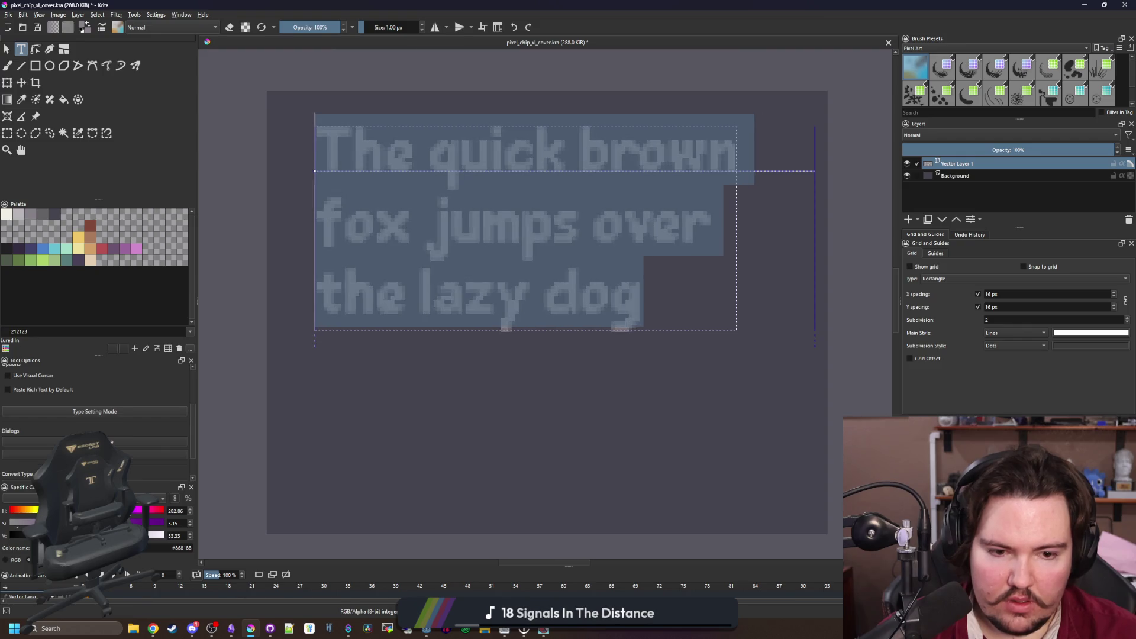
{"action": "key", "text": "alt+Right"}
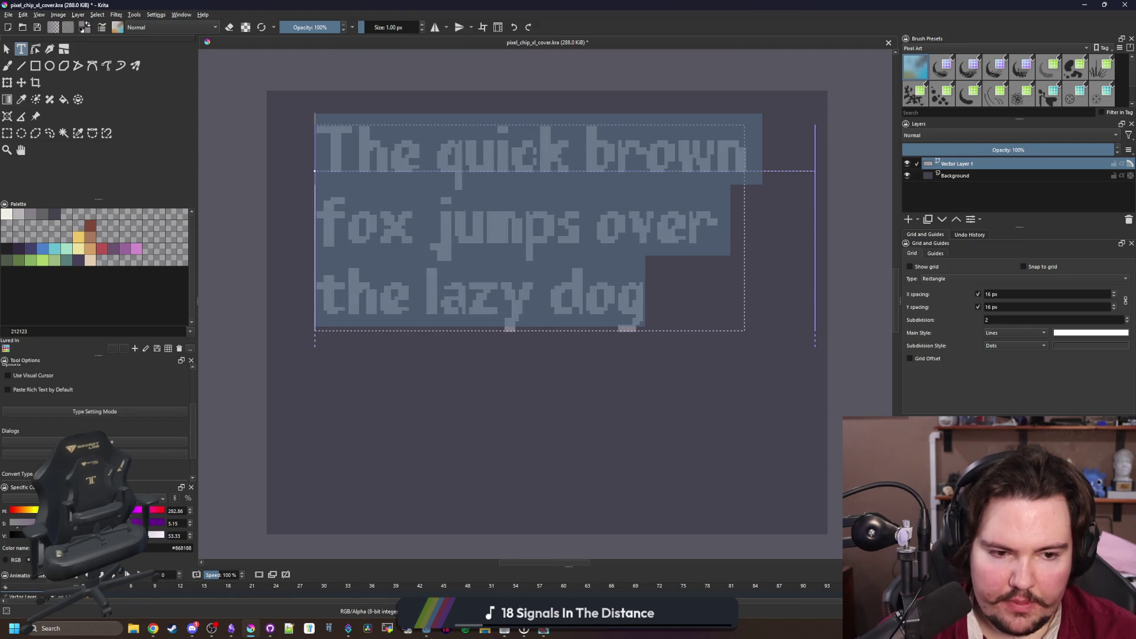
{"action": "key", "text": "ctrl+shift+comma"}
{"action": "key", "text": "ctrl+shift+comma"}
{"action": "key", "text": "ctrl+shift+comma"}
{"action": "key", "text": "ctrl+shift+comma"}
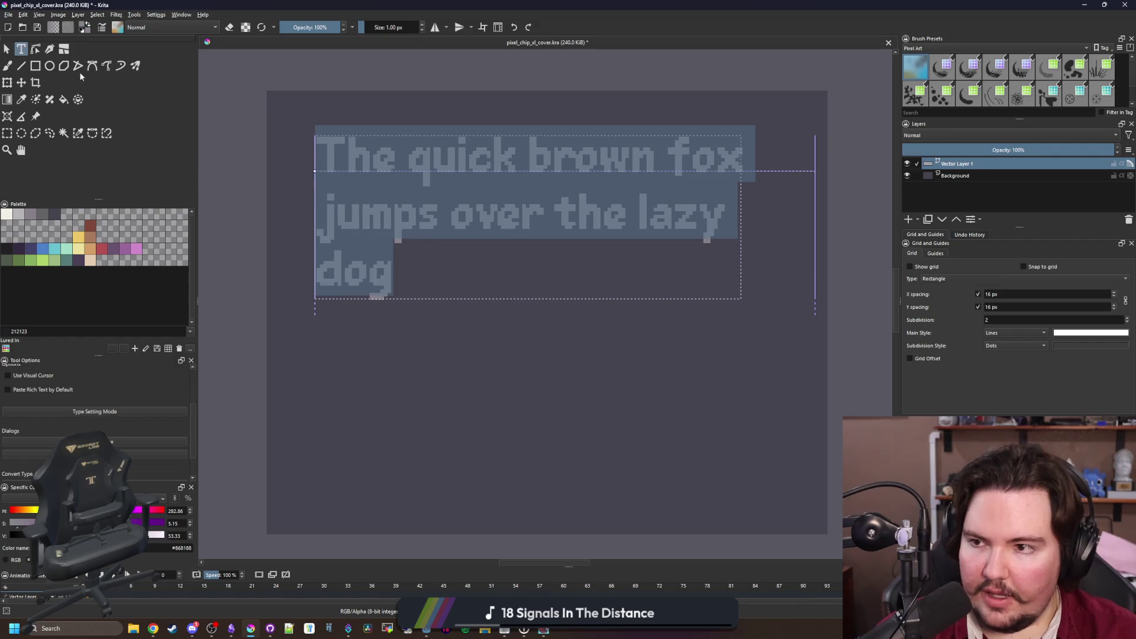
{"action": "left_click", "coordinate": [26, 87]}
Try stretching the pangram text box wider, then undo to keep its 120 px width
{"action": "key", "text": "minus"}
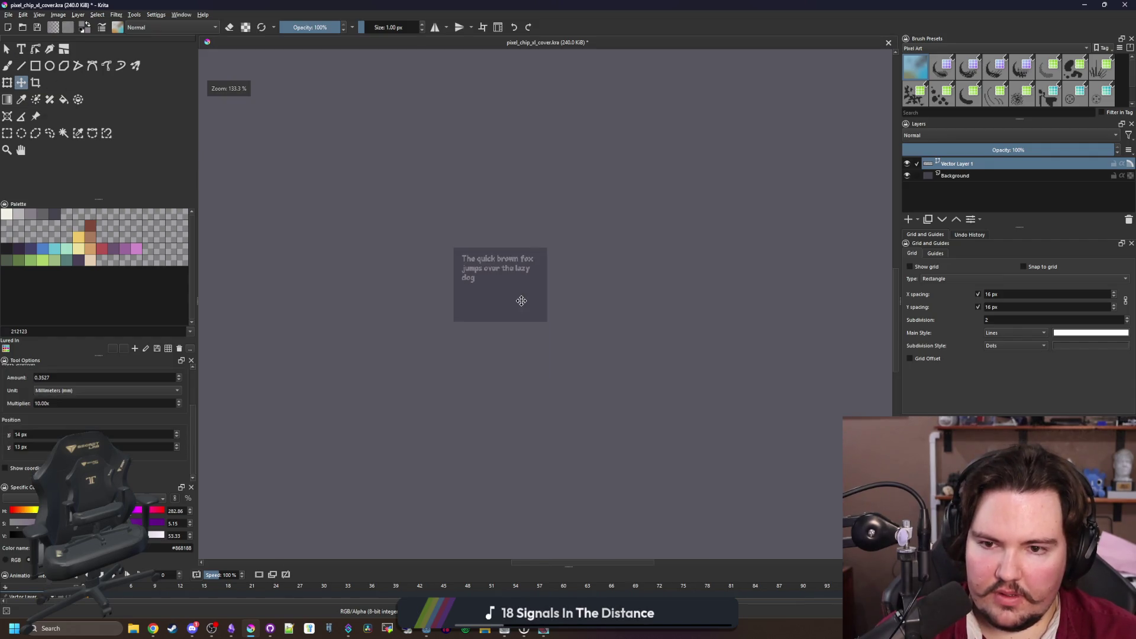
{"action": "left_click", "coordinate": [6, 48]}
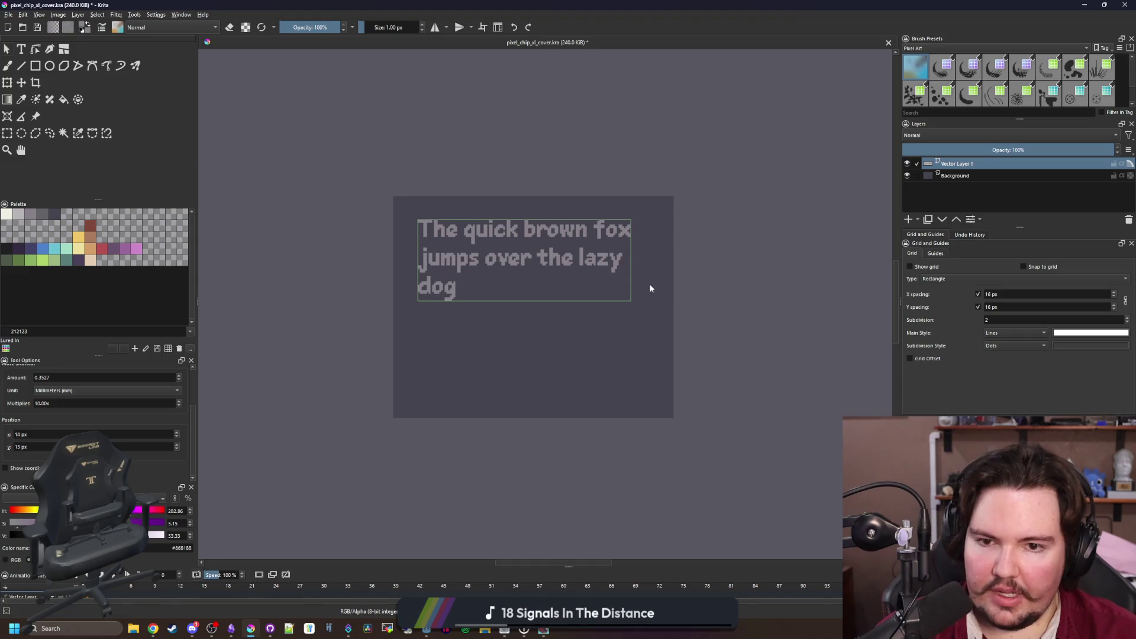
{"action": "scroll", "coordinate": [649, 287], "scroll_direction": "up", "scroll_amount": 1}
{"action": "scroll", "coordinate": [636, 254], "scroll_direction": "down", "scroll_amount": 1}
{"action": "scroll", "coordinate": [574, 241], "scroll_direction": "up", "scroll_amount": 1}
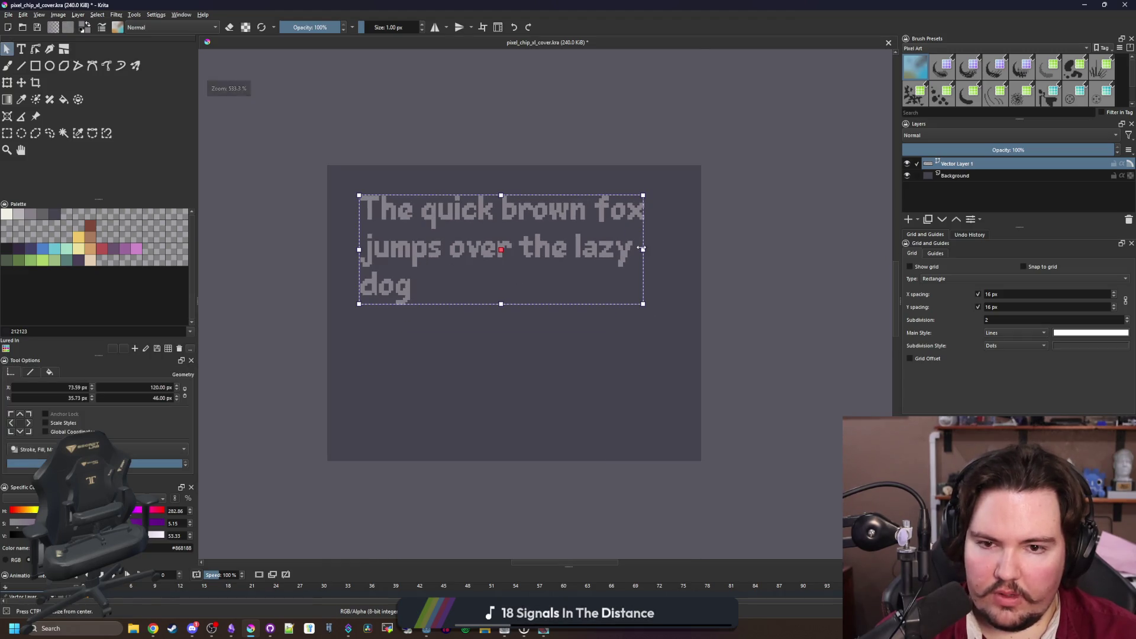
{"action": "left_click_drag", "start_coordinate": [643, 249], "coordinate": [803, 260]}
{"action": "key", "text": "ctrl+z"}
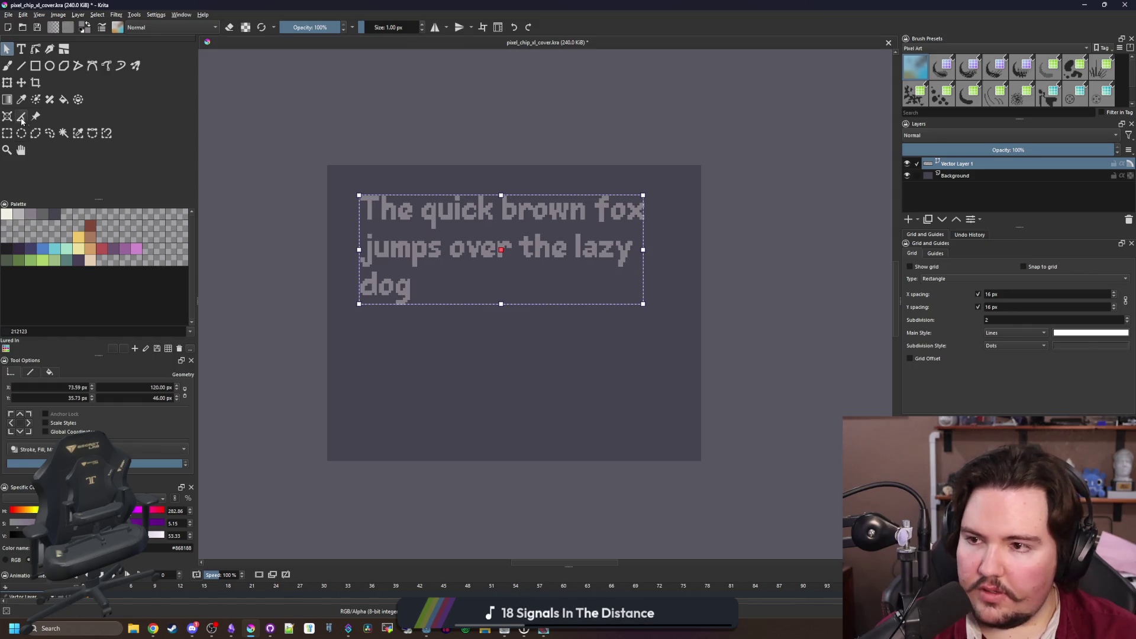
Reposition the pangram text box in the upper canvas and deselect it
{"action": "left_click", "coordinate": [21, 49]}
{"action": "mouse_move", "coordinate": [687, 254]}
{"action": "left_mouse_down"}
{"action": "mouse_move", "coordinate": [723, 256]}
{"action": "mouse_move", "coordinate": [691, 258]}
{"action": "left_mouse_up"}
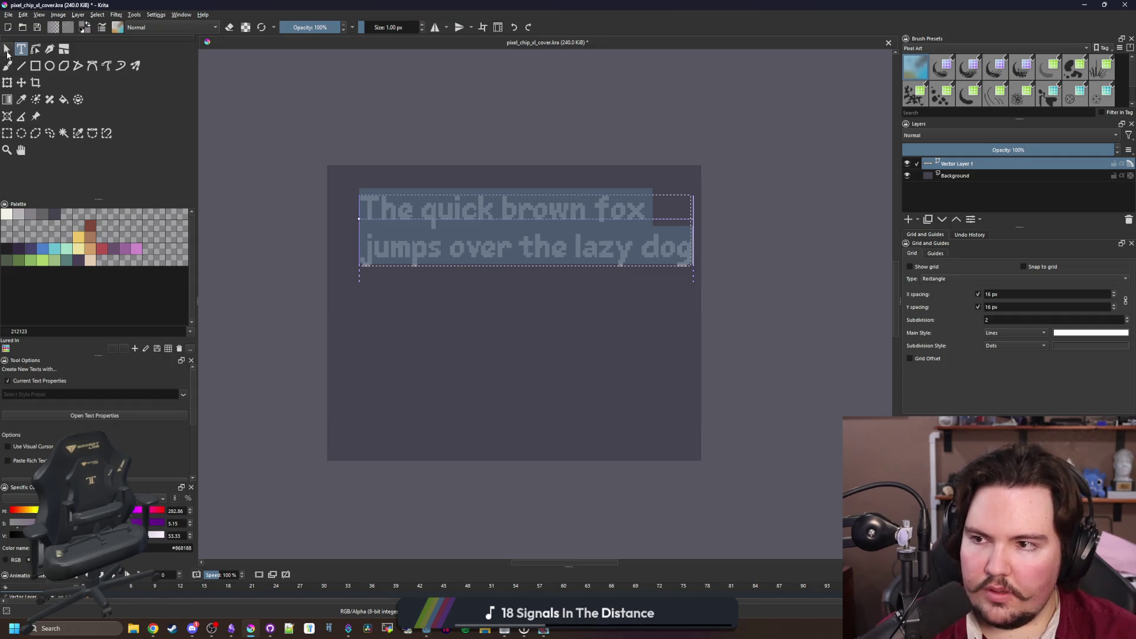
{"action": "key", "text": "Escape"}
{"action": "left_click", "coordinate": [528, 244]}
{"action": "mouse_move", "coordinate": [528, 244]}
{"action": "left_mouse_down"}
{"action": "mouse_move", "coordinate": [536, 372]}
{"action": "mouse_move", "coordinate": [549, 275]}
{"action": "left_mouse_up"}
{"action": "left_click", "coordinate": [763, 319]}
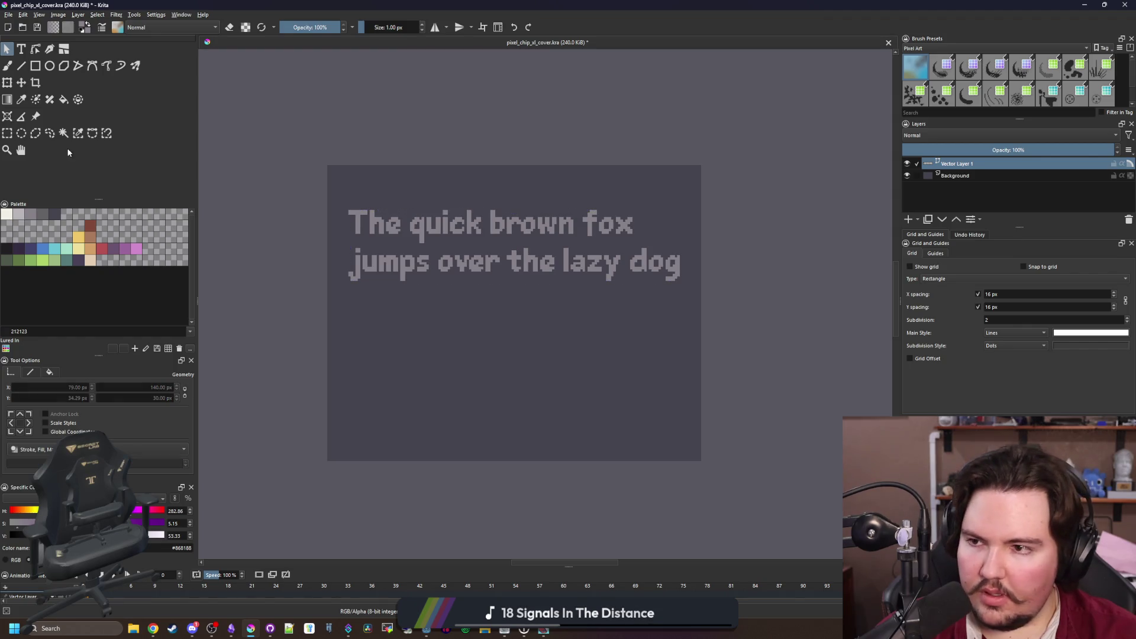
{"action": "left_click", "coordinate": [21, 49]}
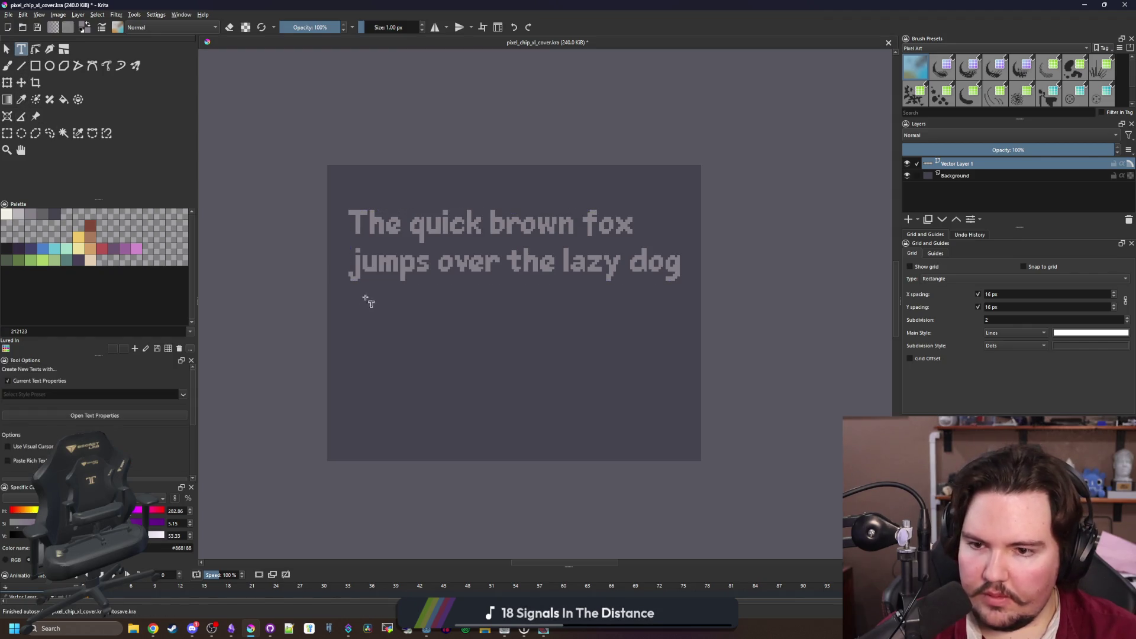
Create a text box below the pangram containing the letter pairs 'Aa Bb Cc … Yy Zz'
{"action": "mouse_move", "coordinate": [358, 306]}
{"action": "left_mouse_down"}
{"action": "mouse_move", "coordinate": [647, 427]}
{"action": "mouse_move", "coordinate": [668, 420]}
{"action": "left_mouse_up"}
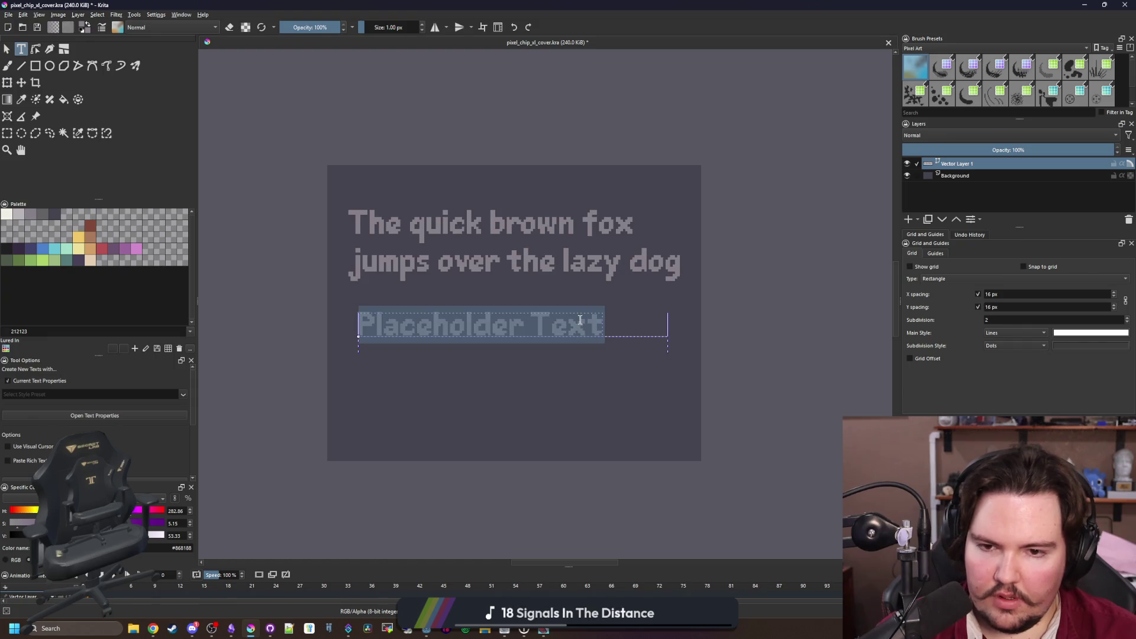
{"action": "type", "text": "Aa Bb "}
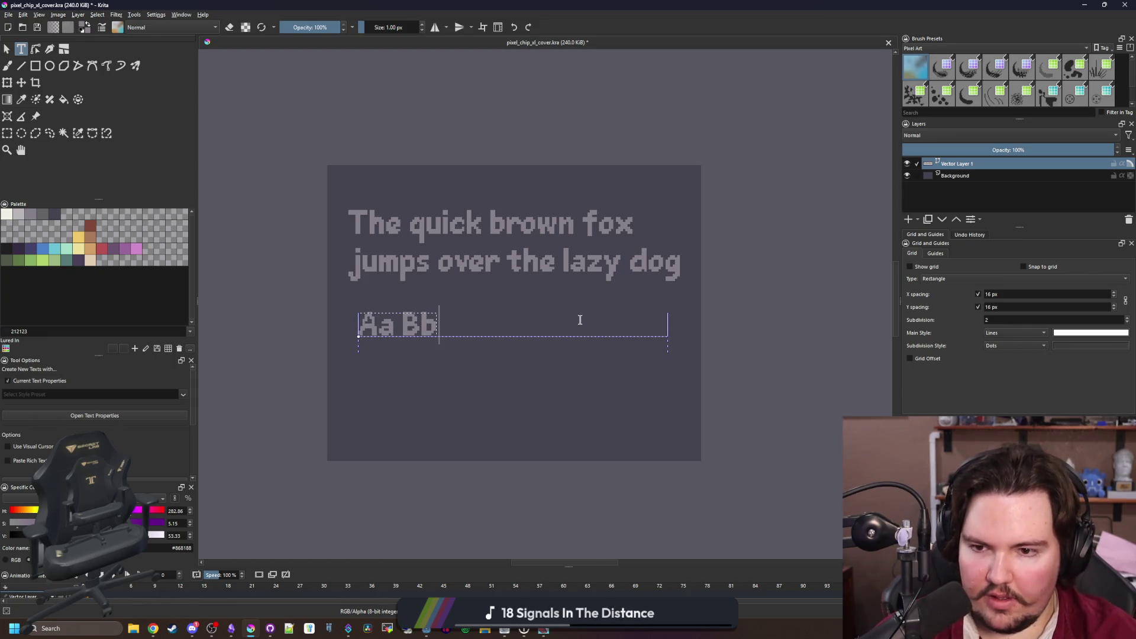
{"action": "type", "text": "Cc Dd"}
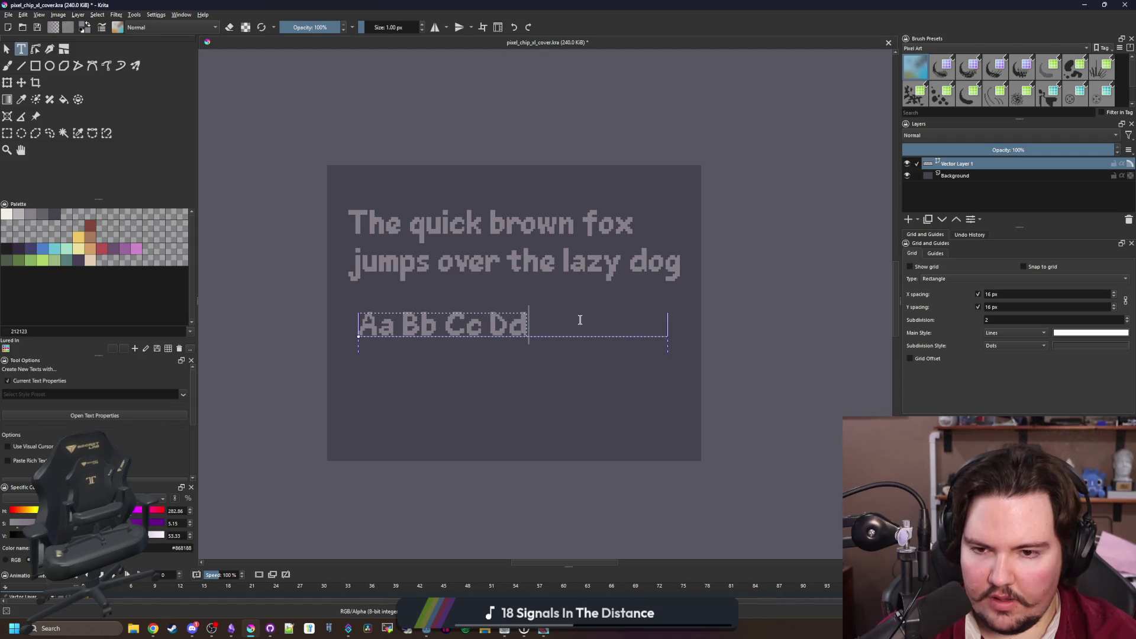
{"action": "type", "text": " Ee Ff"}
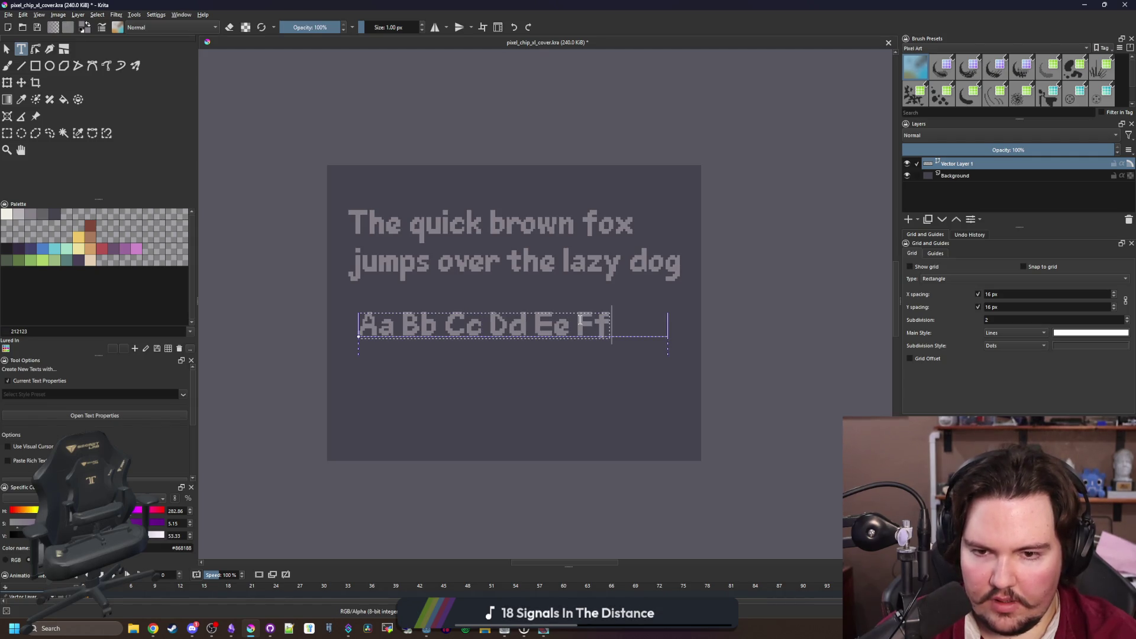
{"action": "type", "text": " Gg Hh Ii Jj"}
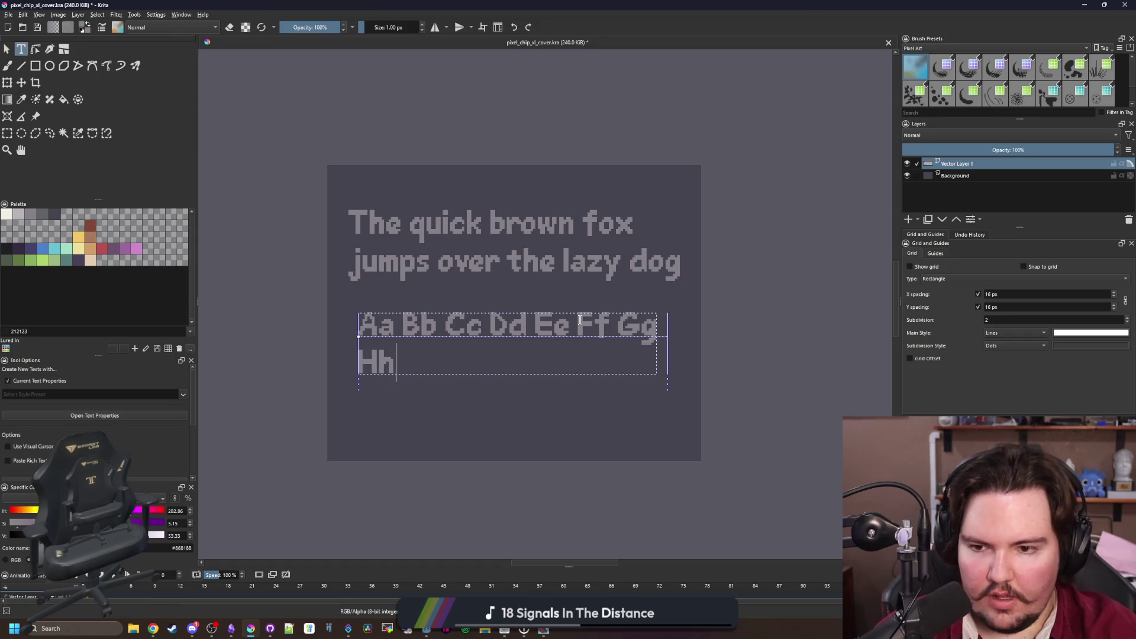
{"action": "type", "text": " Kk Ll "}
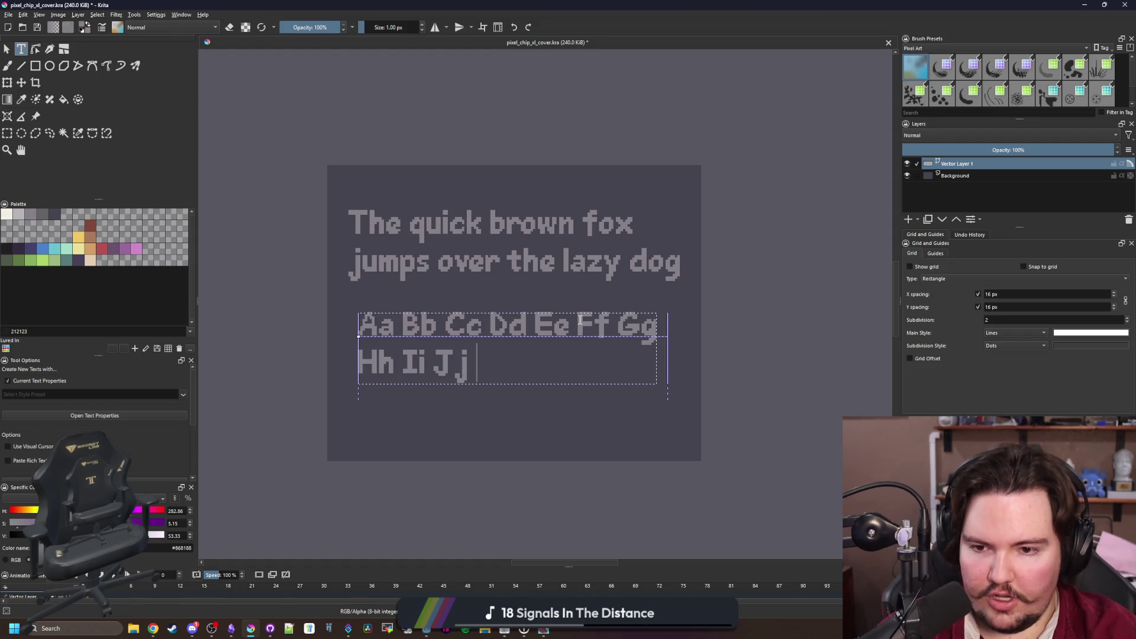
{"action": "type", "text": "M"}
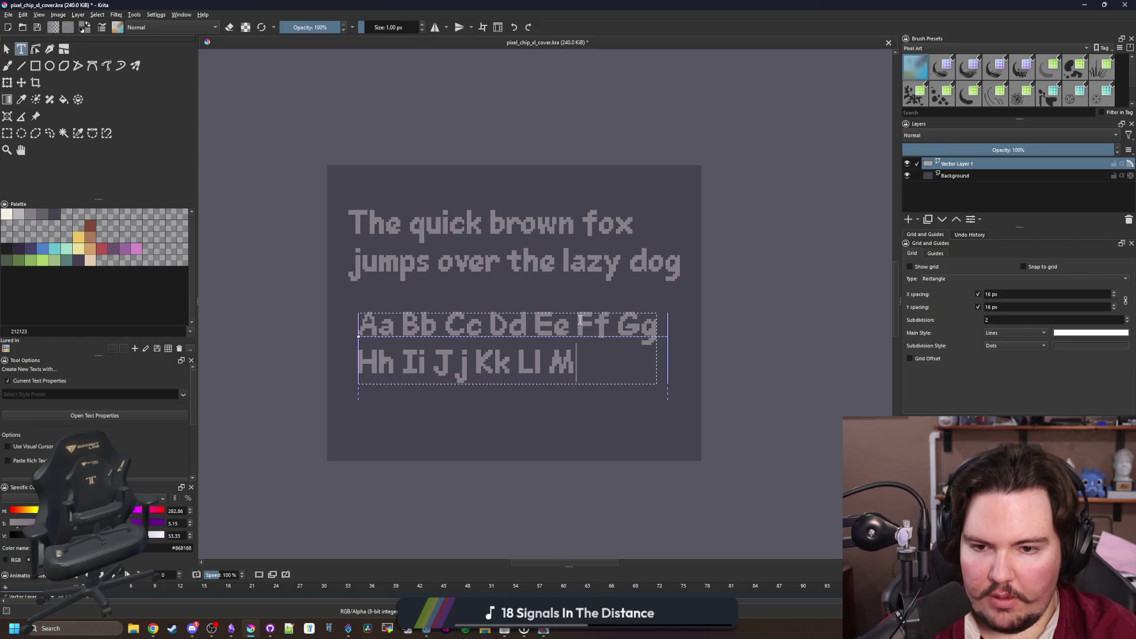
{"action": "type", "text": "m Nn Oo "}
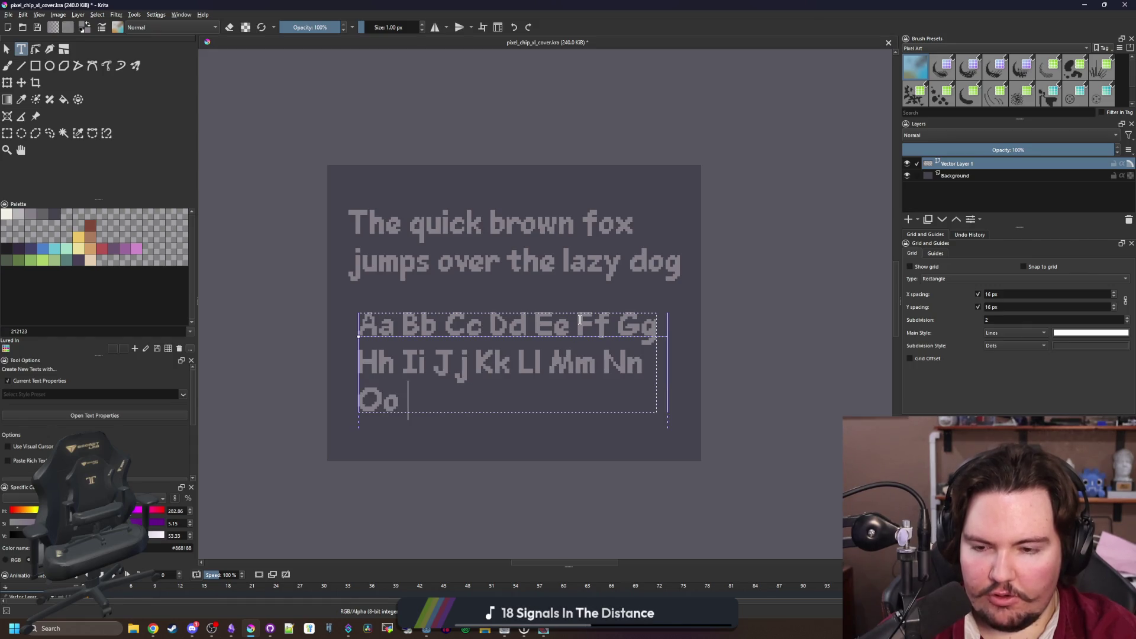
{"action": "type", "text": "Pp Qq"}
{"action": "key", "text": "BackSpace"}
{"action": "type", "text": "Q"}
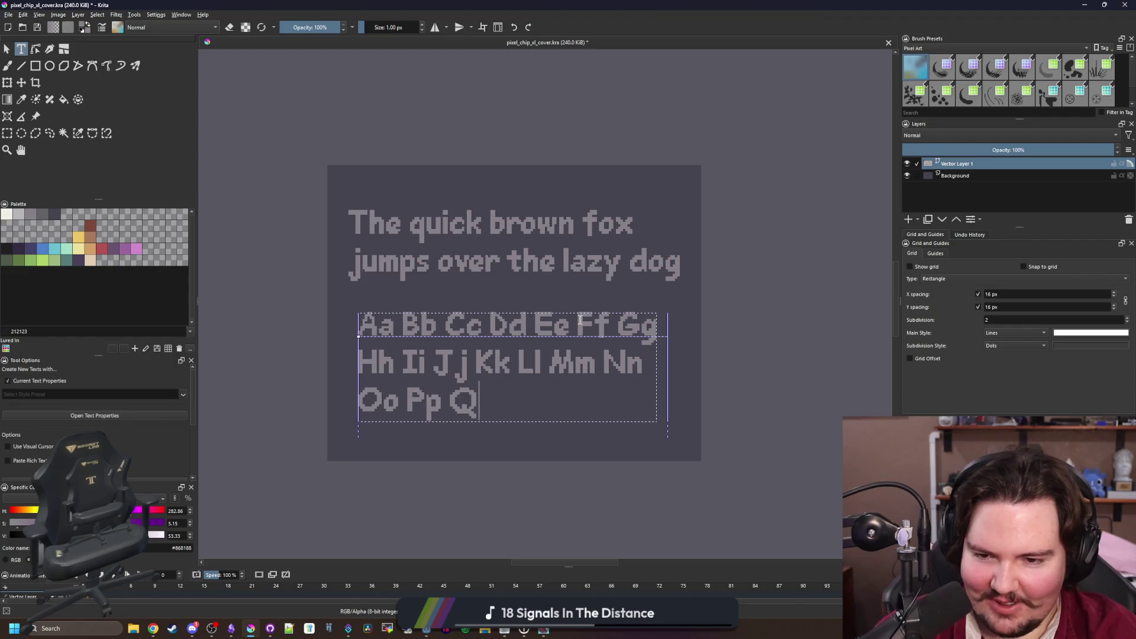
{"action": "type", "text": "q Rr S"}
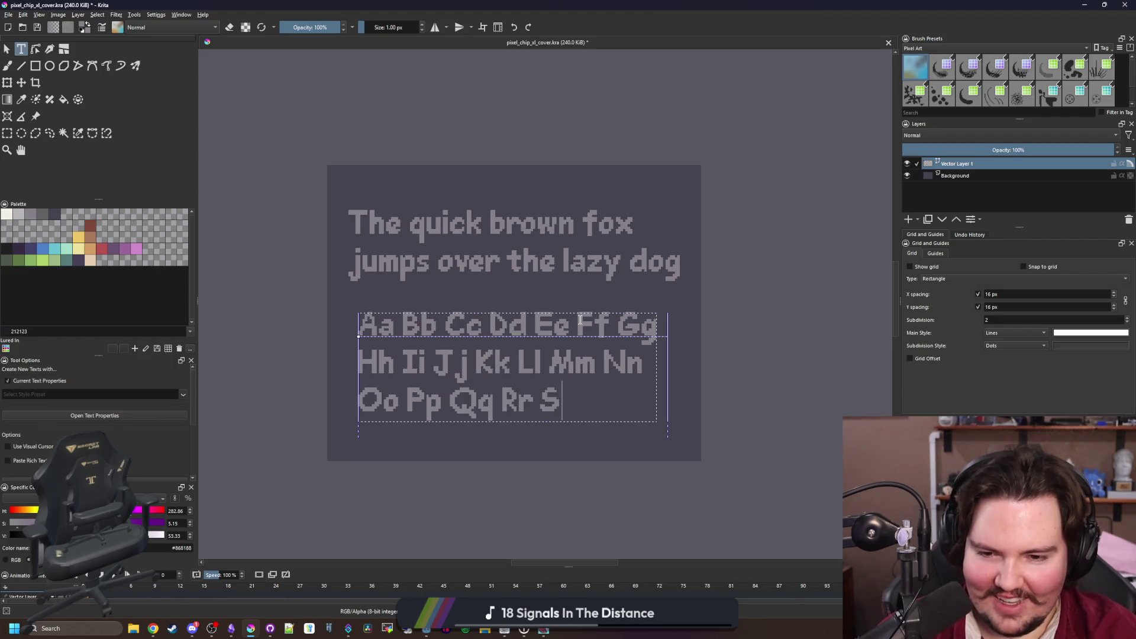
{"action": "type", "text": "s T"}
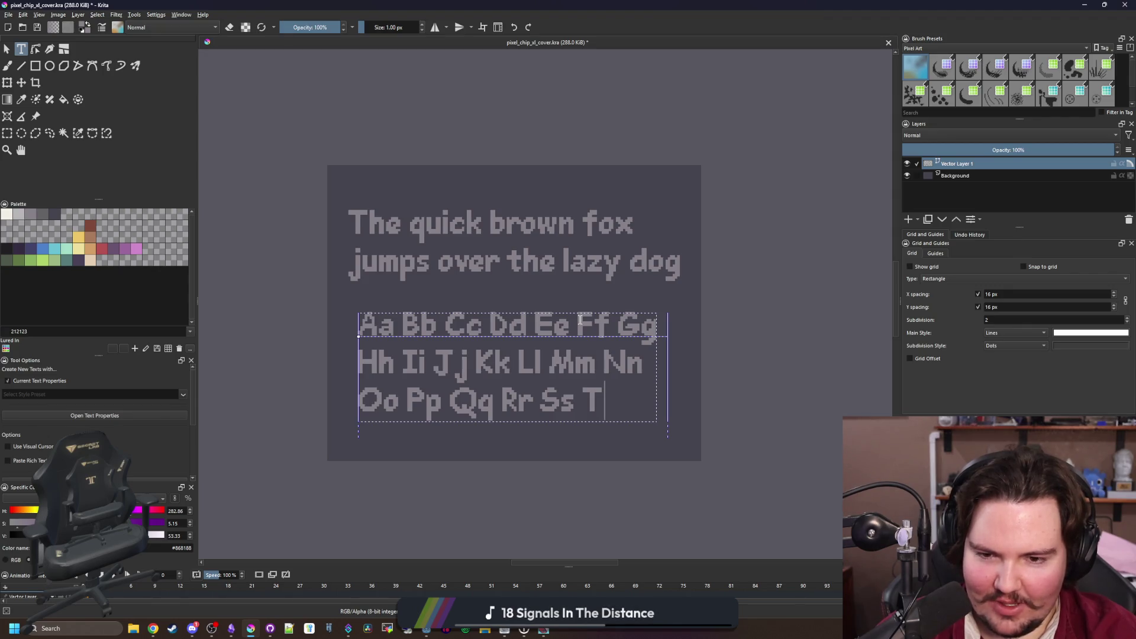
{"action": "type", "text": "t Uu"}
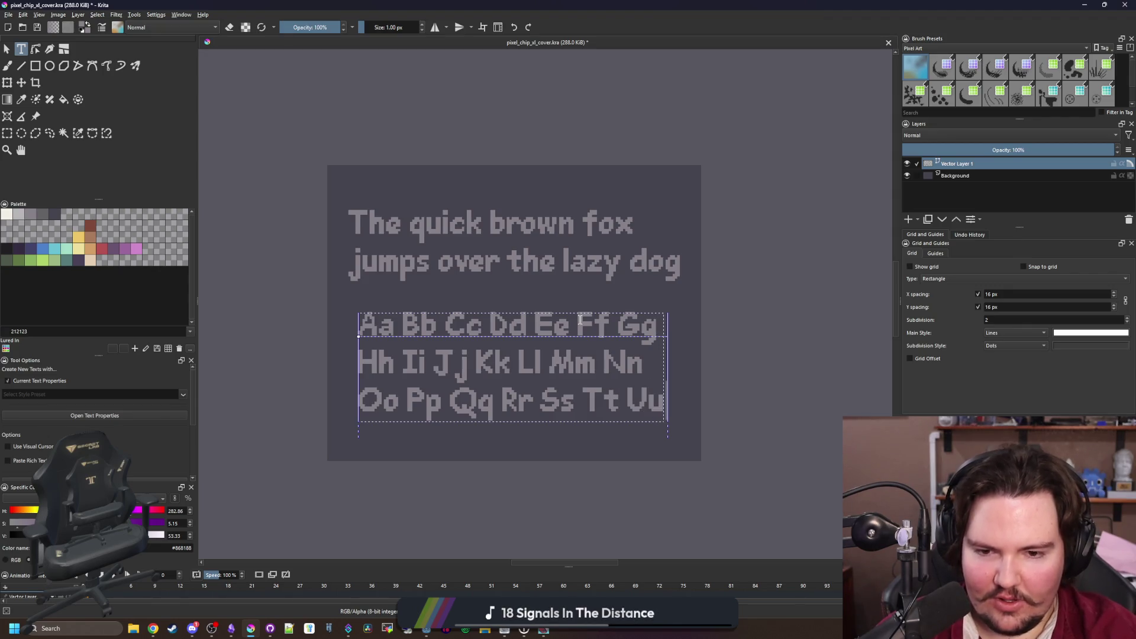
{"action": "type", "text": " Vv Ww "}
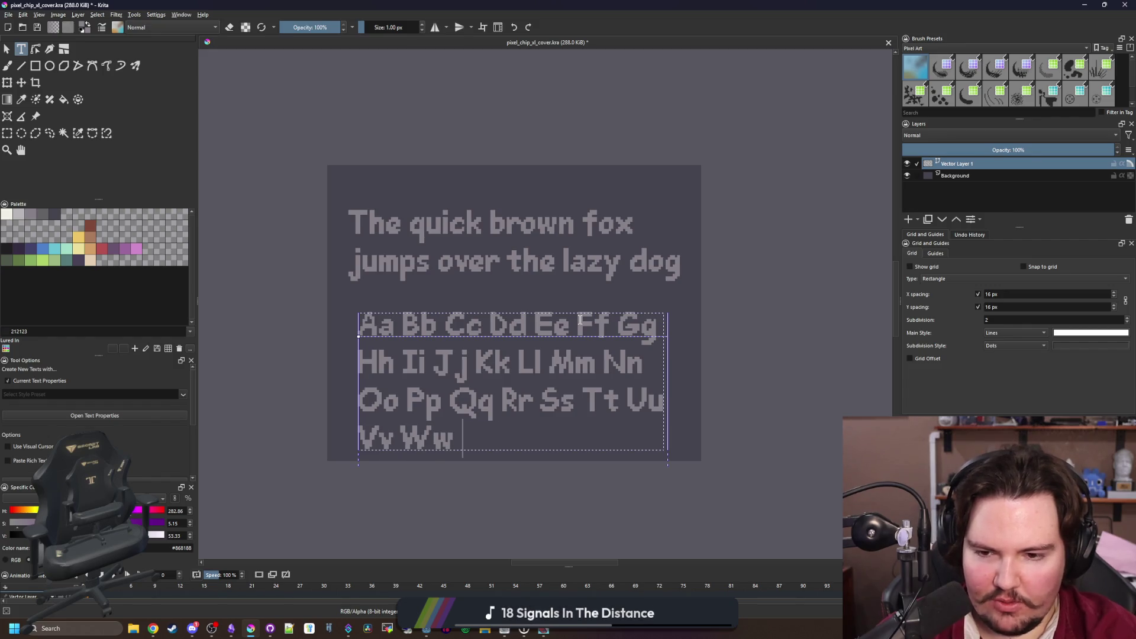
{"action": "type", "text": "Xx W"}
{"action": "key", "text": "BackSpace"}
{"action": "type", "text": "Yy "}
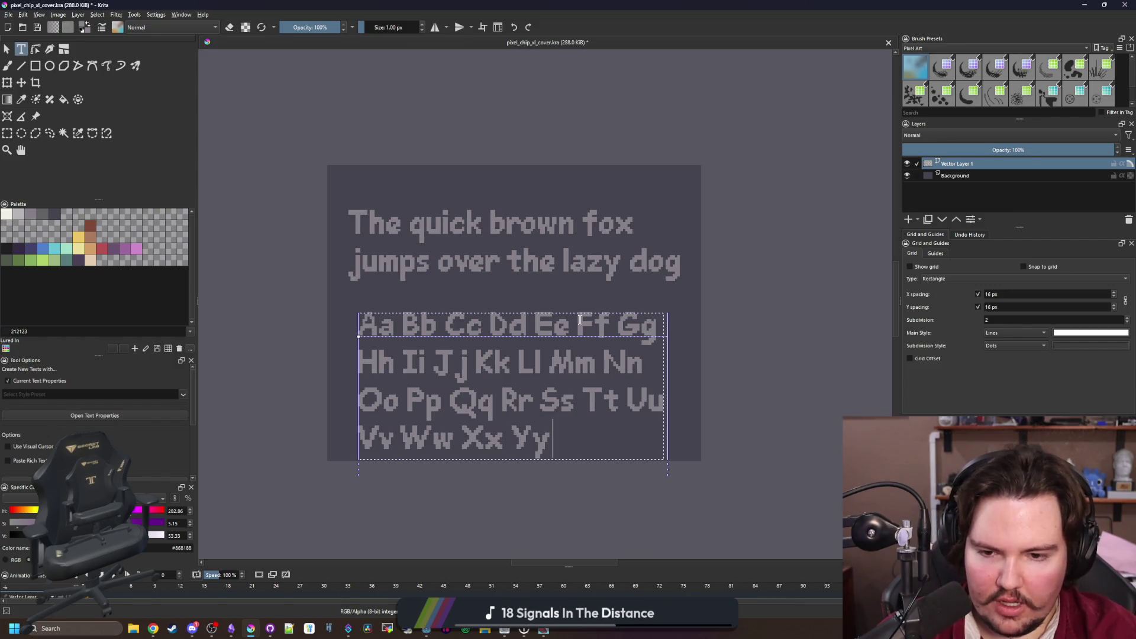
{"action": "type", "text": "Zz"}
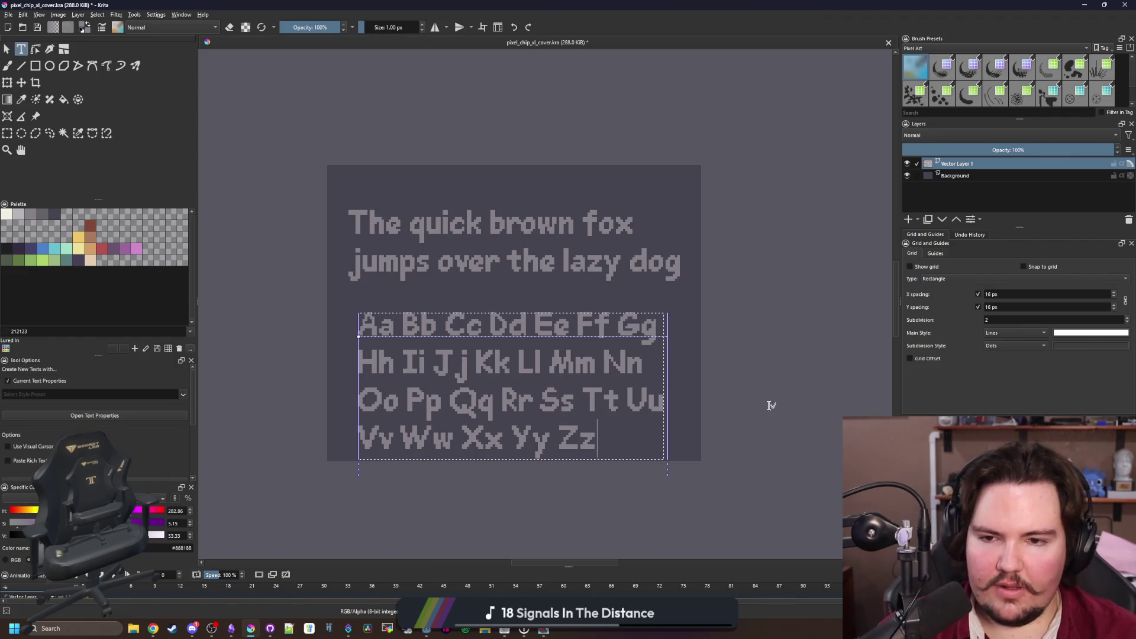
{"action": "key", "text": "Escape"}
Widen the alphabet text box so the pairs wrap onto four lines
{"action": "left_click", "coordinate": [583, 357]}
{"action": "key", "text": "ctrl+a"}
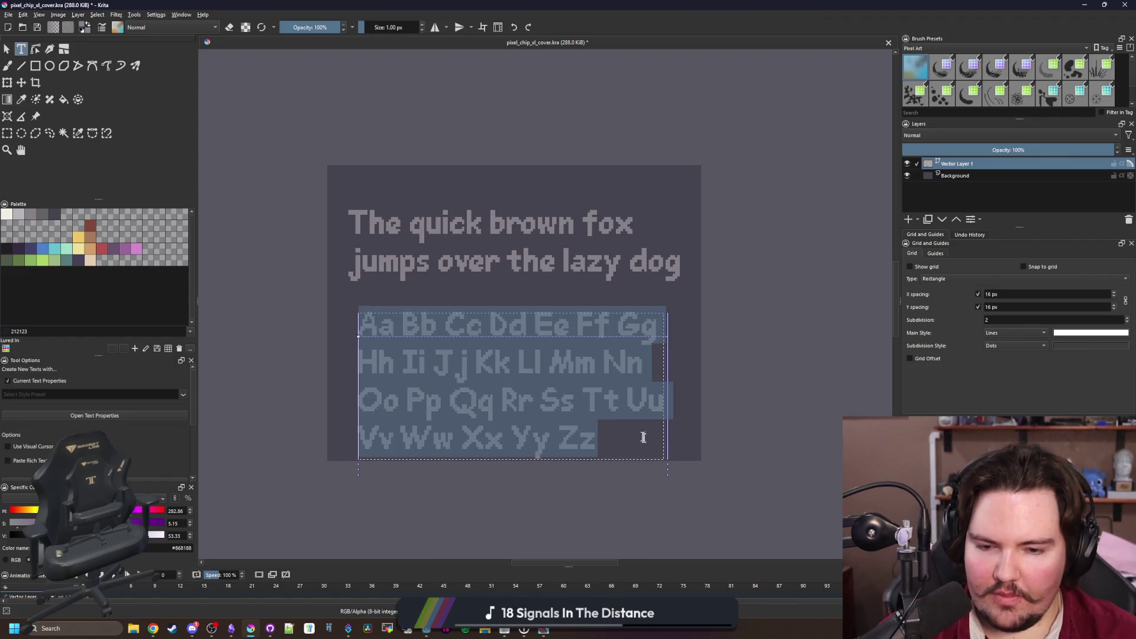
{"action": "left_click_drag", "start_coordinate": [675, 447], "coordinate": [705, 439]}
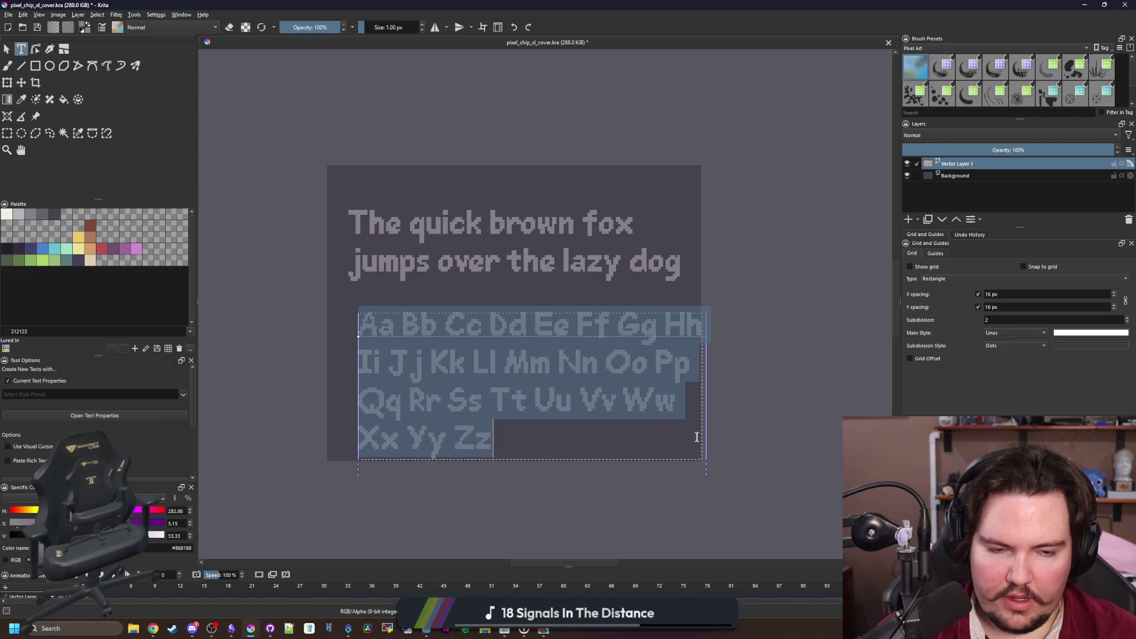
{"action": "left_click", "coordinate": [520, 426]}
Move the alphabet block up and left, and raise the pangram about 44 px
{"action": "left_click_drag", "start_coordinate": [520, 426], "coordinate": [355, 306]}
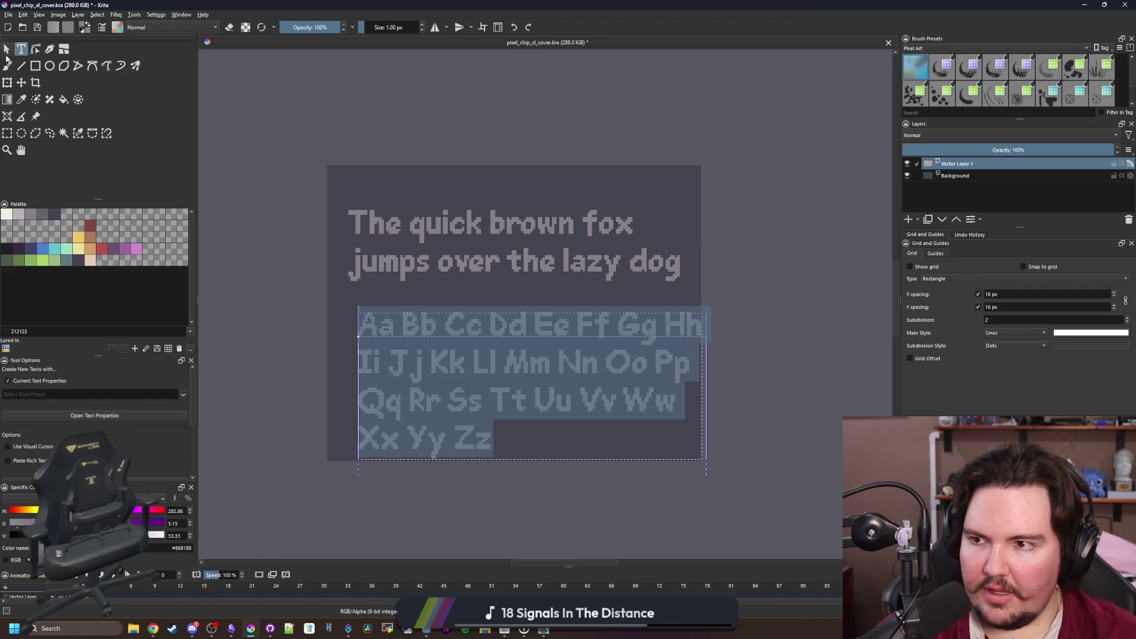
{"action": "key", "text": "Escape"}
{"action": "left_click_drag", "start_coordinate": [423, 382], "coordinate": [403, 369]}
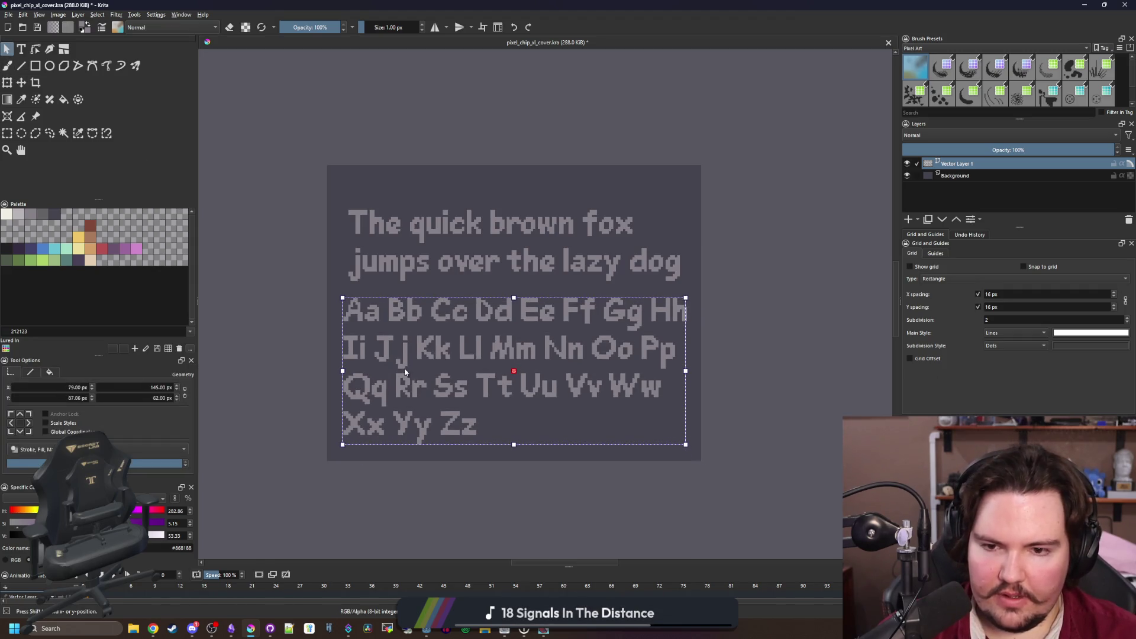
{"action": "left_click_drag", "start_coordinate": [416, 265], "coordinate": [416, 240]}
{"action": "left_click", "coordinate": [761, 282]}
Select all of the Aa–Zz alphabet text and enlarge its font size
{"action": "scroll", "coordinate": [566, 363], "scroll_direction": "down", "scroll_amount": 5}
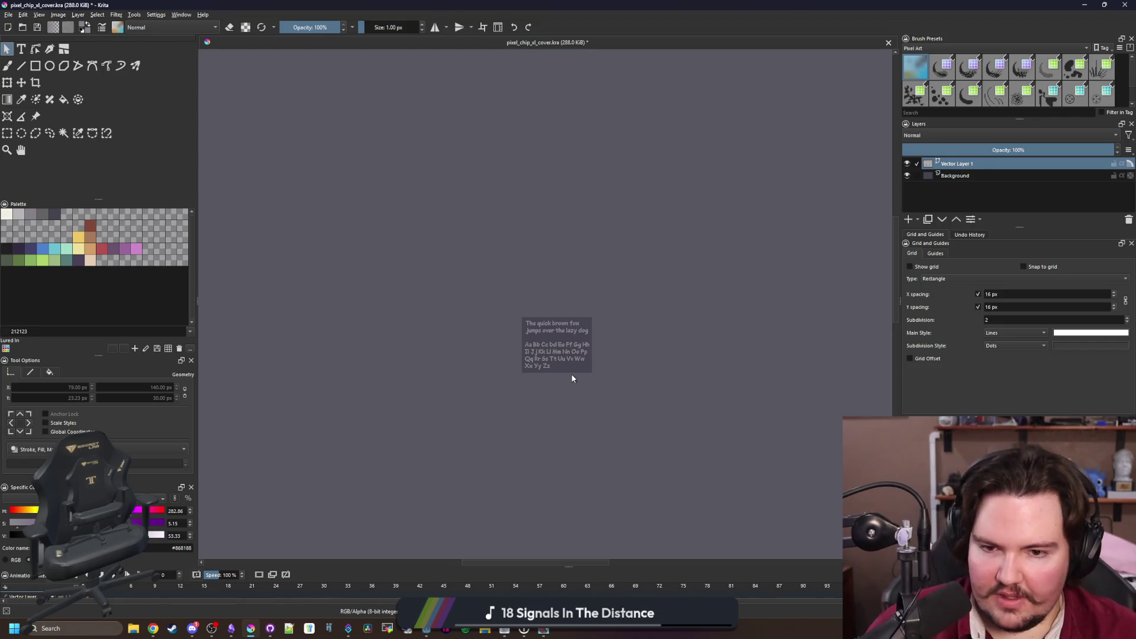
{"action": "scroll", "coordinate": [570, 350], "scroll_direction": "up", "scroll_amount": 2}
{"action": "scroll", "coordinate": [569, 352], "scroll_direction": "up", "scroll_amount": 2}
{"action": "left_click", "coordinate": [538, 354]}
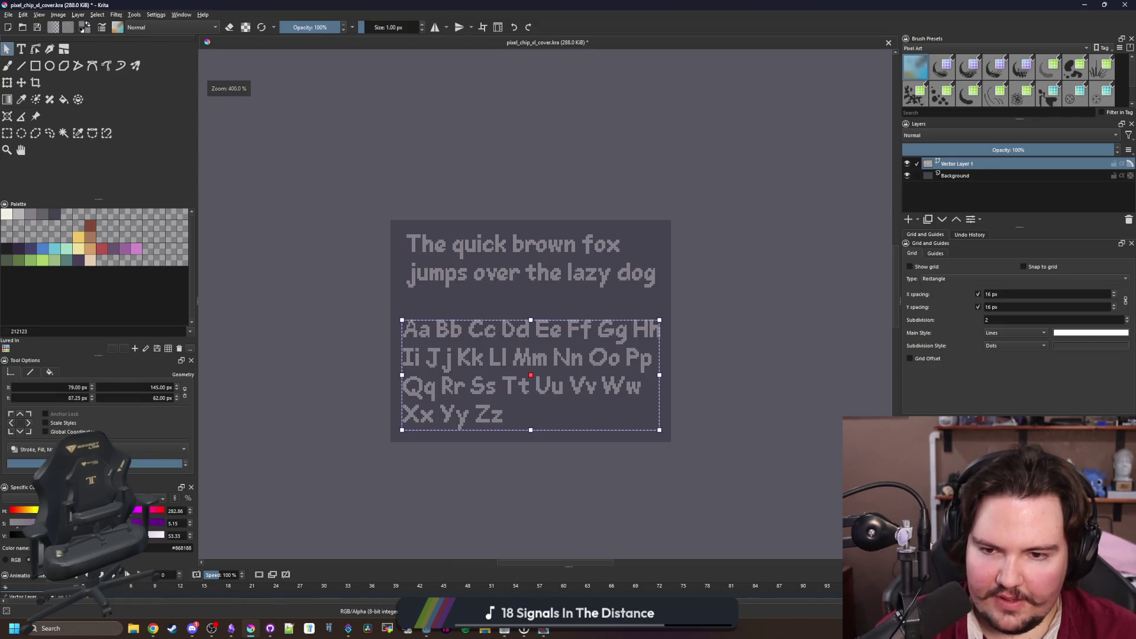
{"action": "double_click", "coordinate": [538, 354]}
{"action": "scroll", "coordinate": [538, 353], "scroll_direction": "up", "scroll_amount": 1}
{"action": "left_click", "coordinate": [506, 431]}
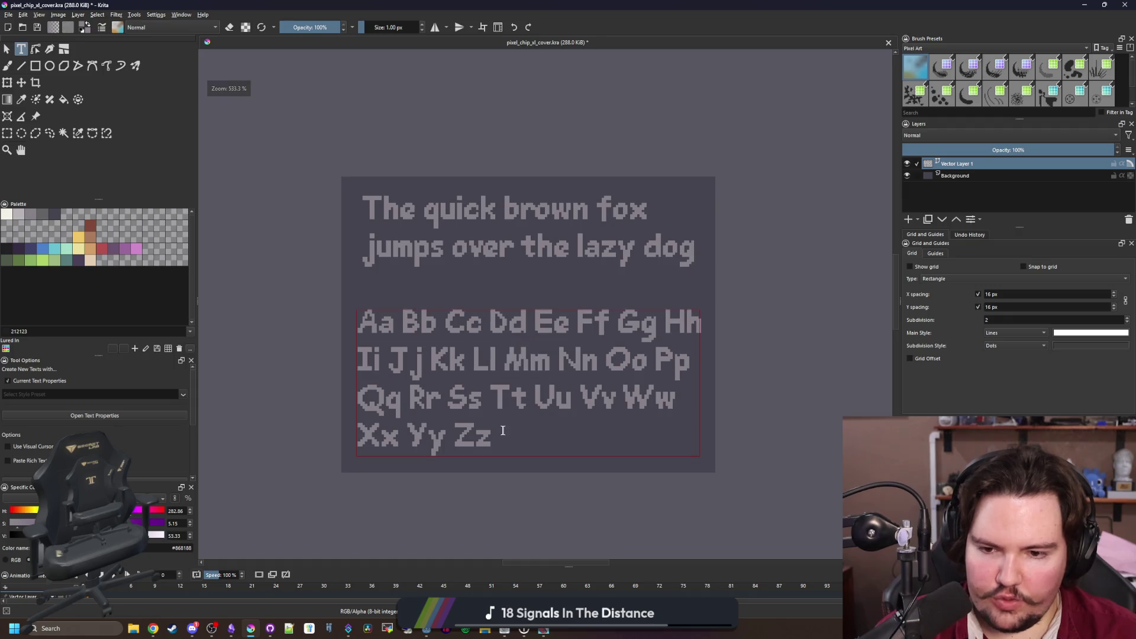
{"action": "left_click_drag", "start_coordinate": [509, 436], "coordinate": [334, 301]}
{"action": "left_click", "coordinate": [591, 490]}
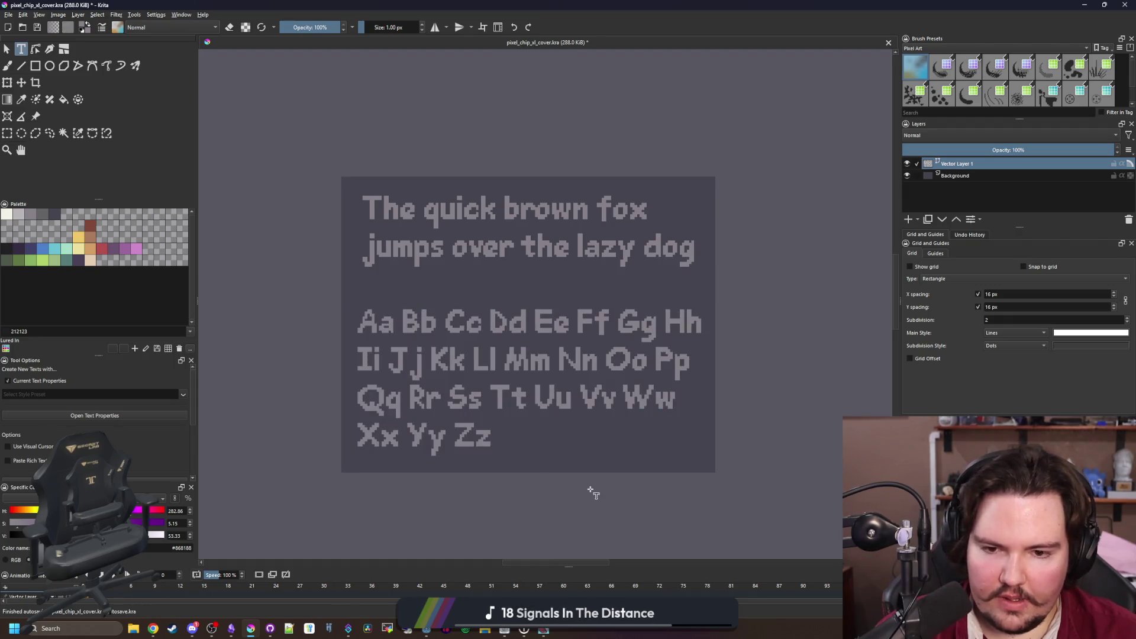
{"action": "left_click_drag", "start_coordinate": [590, 490], "coordinate": [368, 316]}
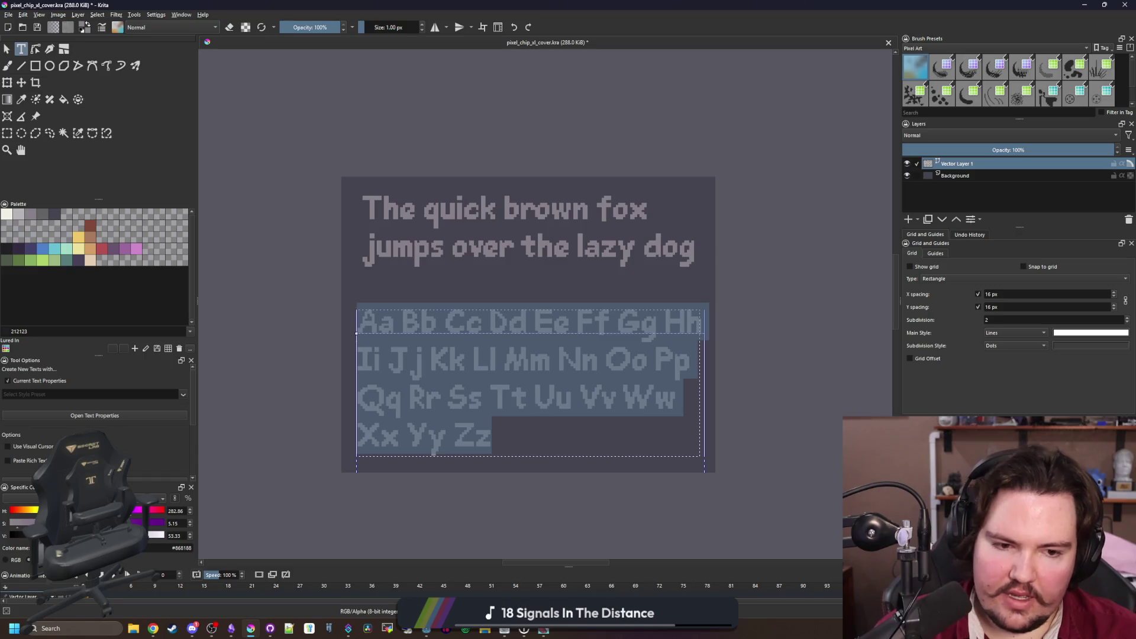
{"action": "key", "text": "ctrl+shift+period"}
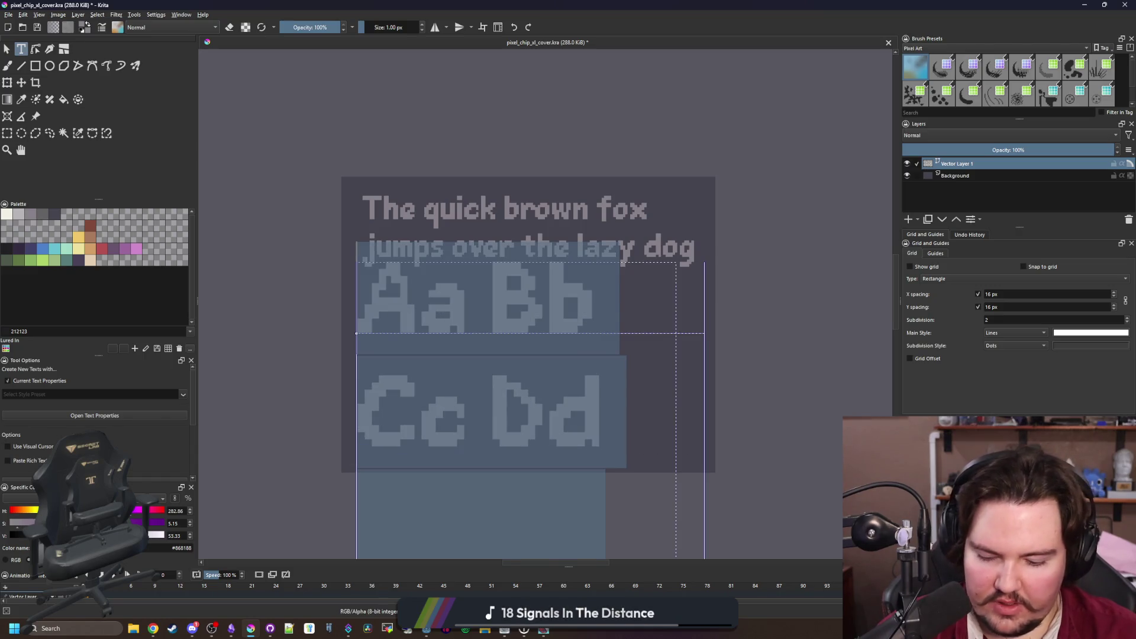
{"action": "key", "text": "ctrl+z"}
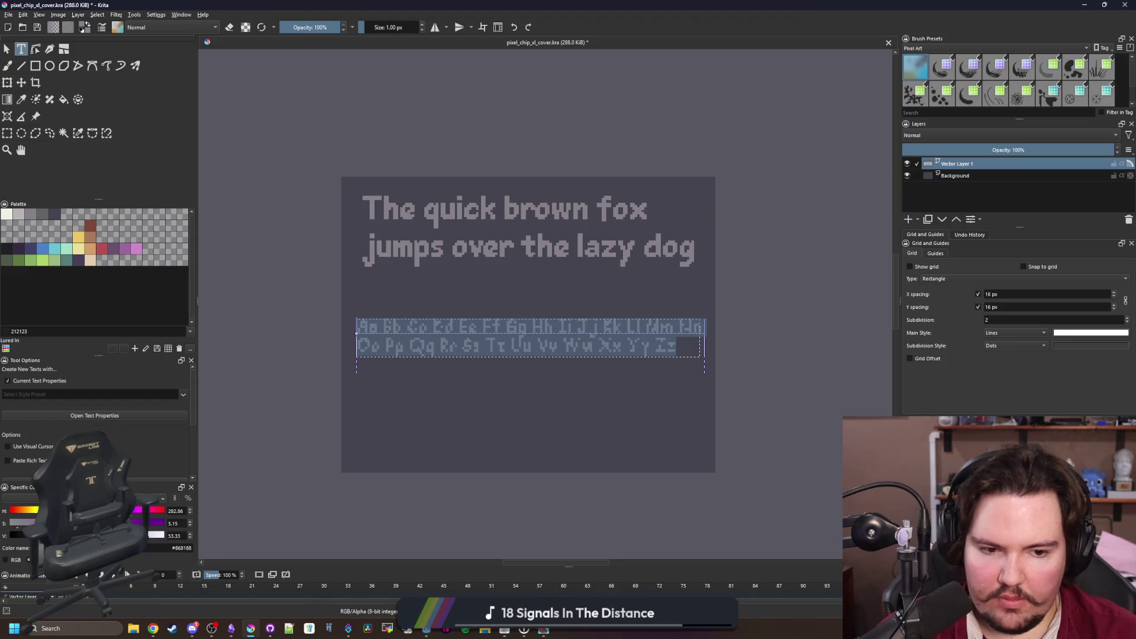
{"action": "key", "text": "ctrl+shift+period"}
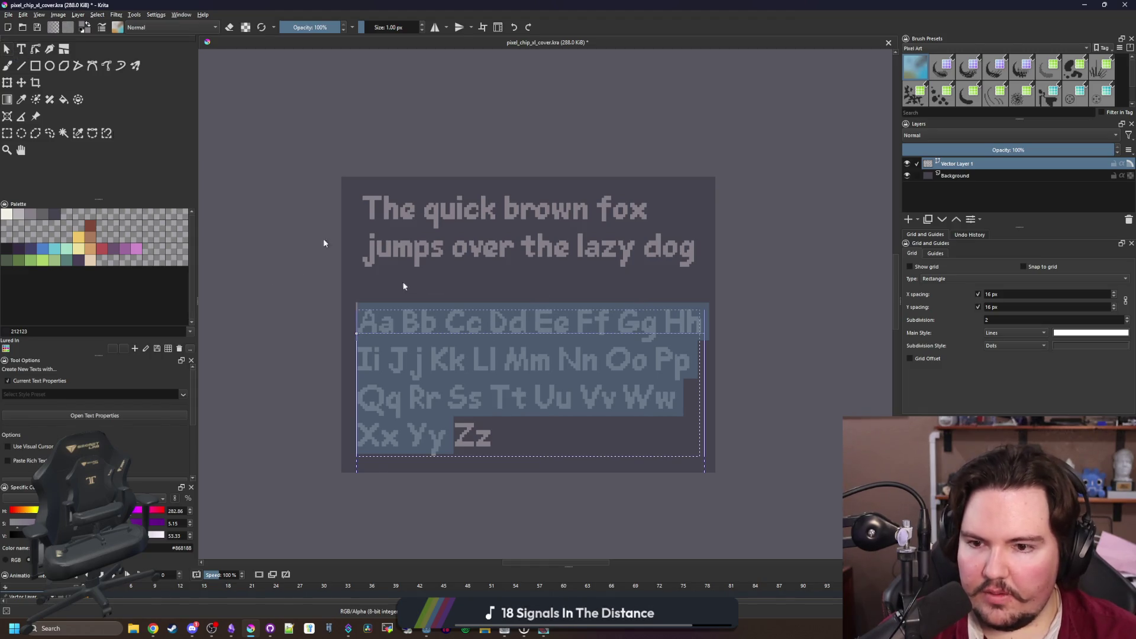
{"action": "key", "text": "Escape"}
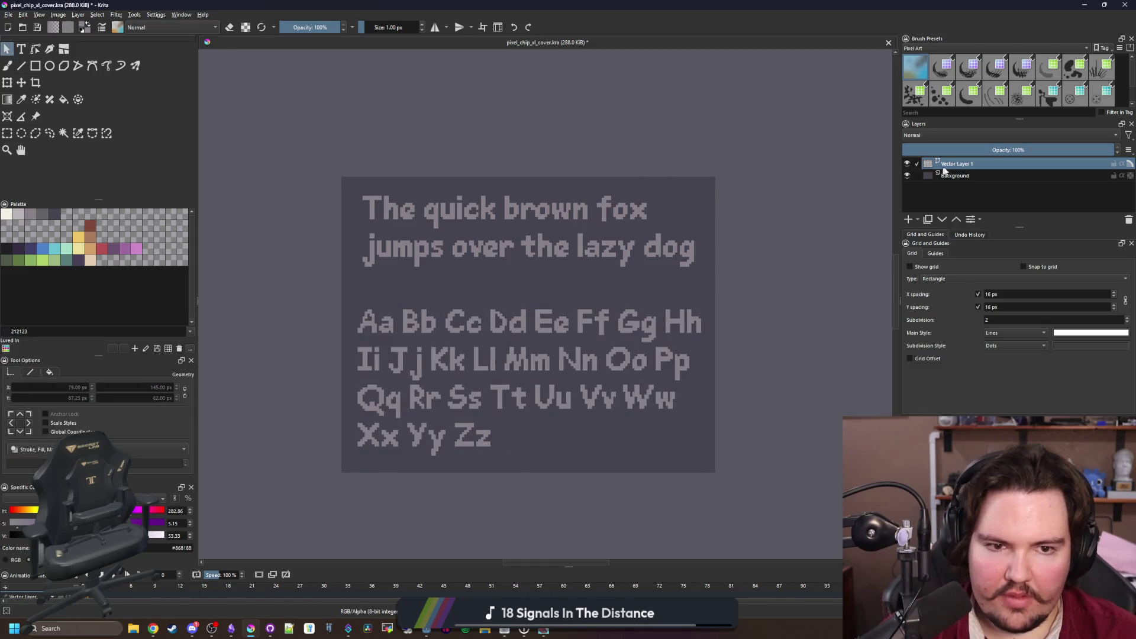
{"action": "left_click", "coordinate": [956, 176]}
Remove an unwanted palette swatch and pick blue #4b80ca as the painting colour
{"action": "scroll", "coordinate": [317, 188], "scroll_direction": "up", "scroll_amount": 3}
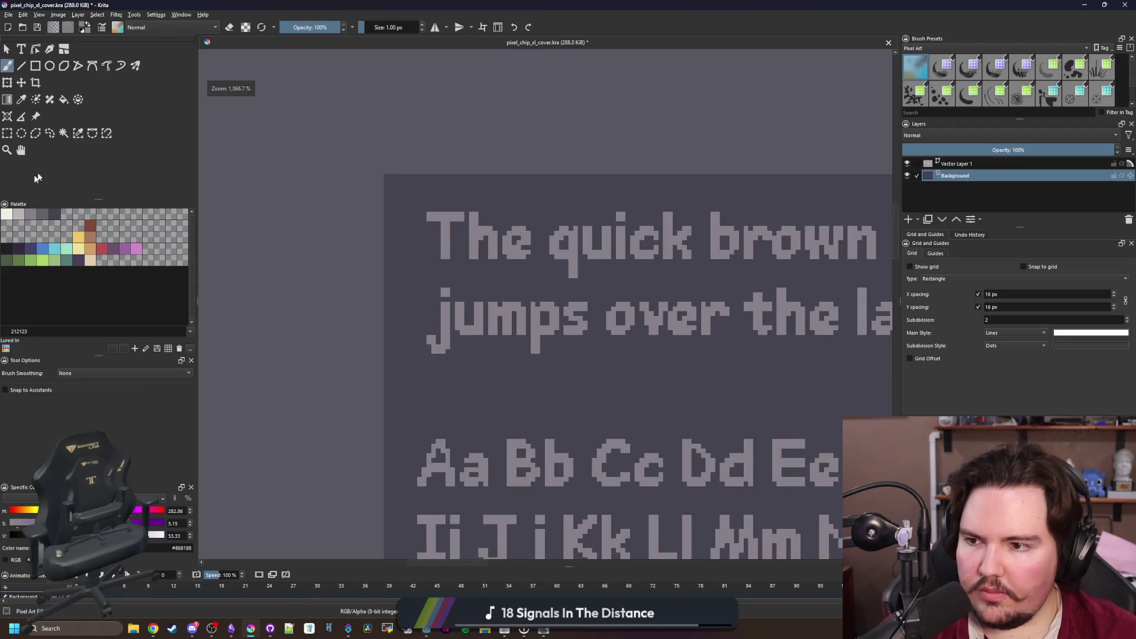
{"action": "right_click", "coordinate": [17, 226]}
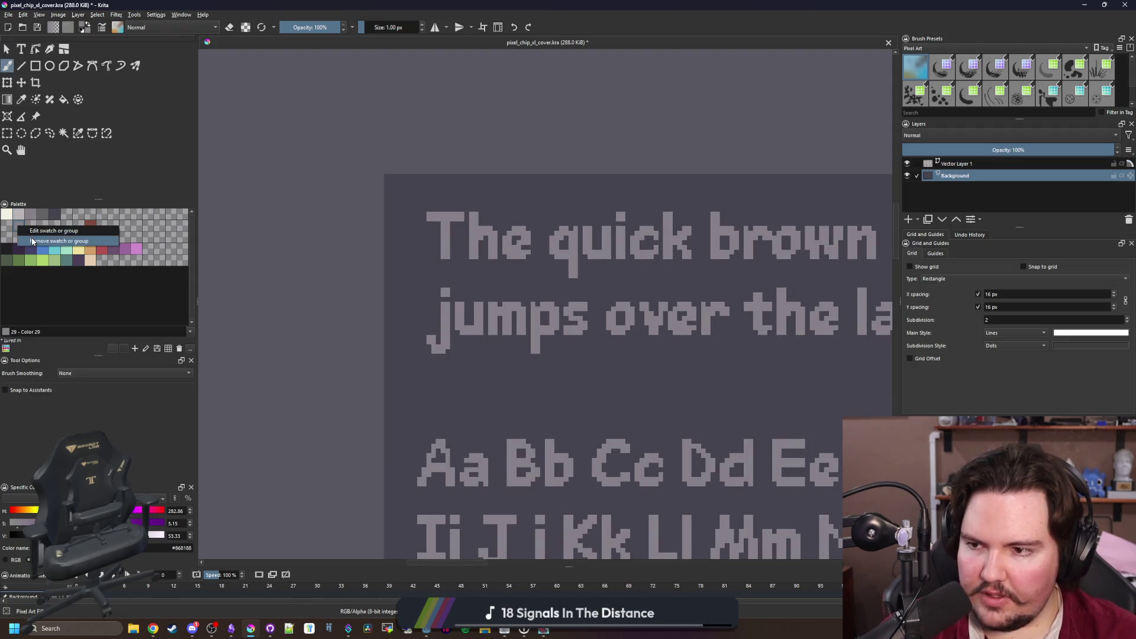
{"action": "left_click", "coordinate": [32, 241]}
{"action": "left_click", "coordinate": [42, 248]}
Draw blue border bars with the Rectangle tool on the Background layer and touch them up with the brush
{"action": "left_click", "coordinate": [36, 66]}
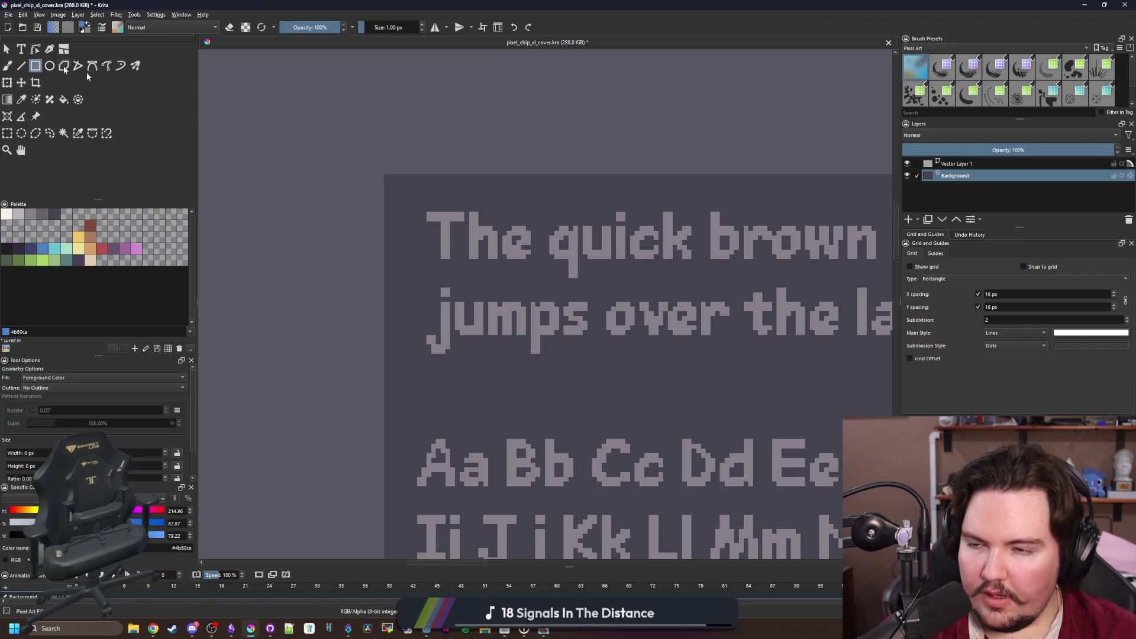
{"action": "scroll", "coordinate": [349, 177], "scroll_direction": "up", "scroll_amount": 3}
{"action": "mouse_move", "coordinate": [355, 160]}
{"action": "left_mouse_down"}
{"action": "mouse_move", "coordinate": [371, 175]}
{"action": "mouse_move", "coordinate": [445, 460]}
{"action": "mouse_move", "coordinate": [448, 636]}
{"action": "mouse_move", "coordinate": [431, 183]}
{"action": "mouse_move", "coordinate": [442, 205]}
{"action": "mouse_move", "coordinate": [801, 210]}
{"action": "mouse_move", "coordinate": [1118, 167]}
{"action": "mouse_move", "coordinate": [504, 175]}
{"action": "mouse_move", "coordinate": [613, 139]}
{"action": "mouse_move", "coordinate": [569, 97]}
{"action": "mouse_move", "coordinate": [534, 7]}
{"action": "mouse_move", "coordinate": [532, 279]}
{"action": "mouse_move", "coordinate": [530, 260]}
{"action": "mouse_move", "coordinate": [157, 304]}
{"action": "mouse_move", "coordinate": [67, 337]}
{"action": "mouse_move", "coordinate": [626, 337]}
{"action": "mouse_move", "coordinate": [637, 354]}
{"action": "left_mouse_up"}
{"action": "key", "text": "b"}
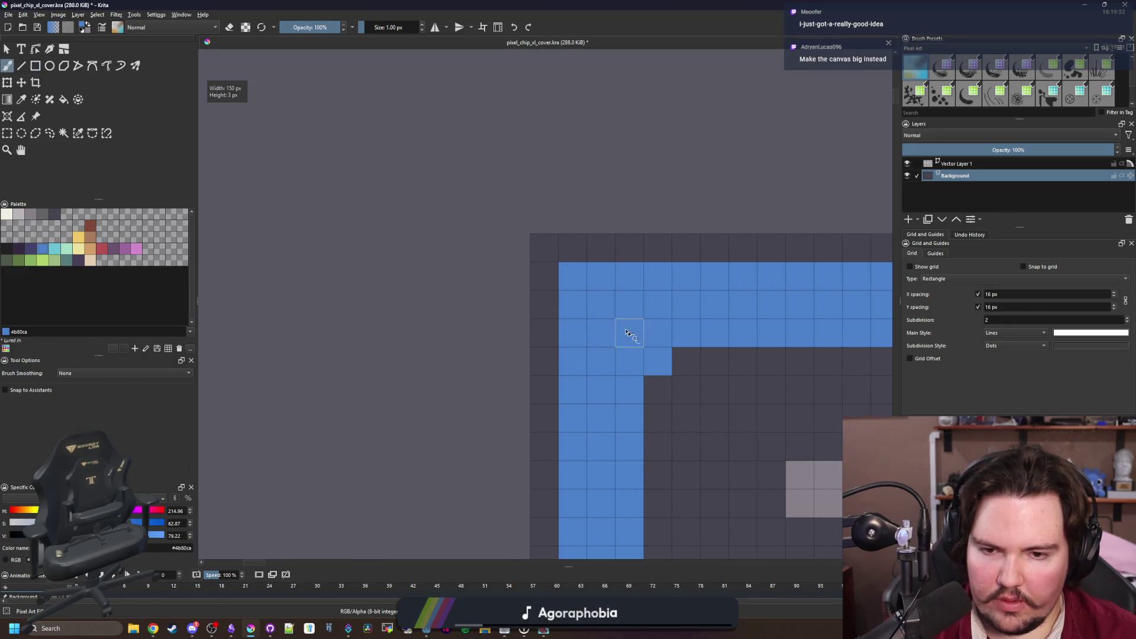
{"action": "scroll", "coordinate": [573, 274], "scroll_direction": "down", "scroll_amount": 4}
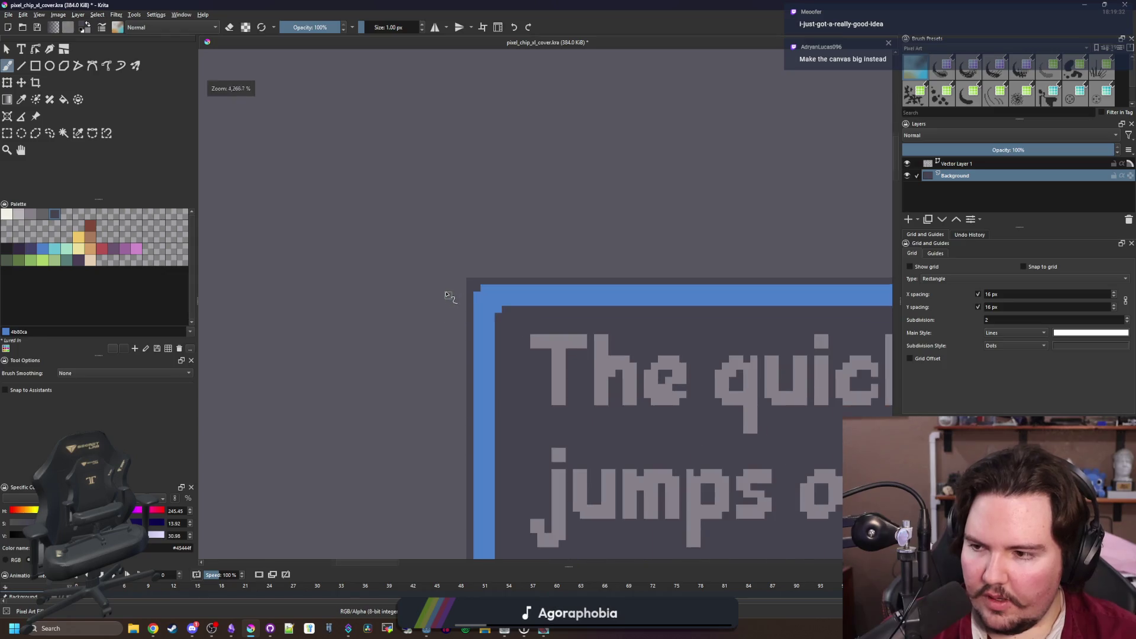
{"action": "scroll", "coordinate": [743, 543], "scroll_direction": "up", "scroll_amount": 3}
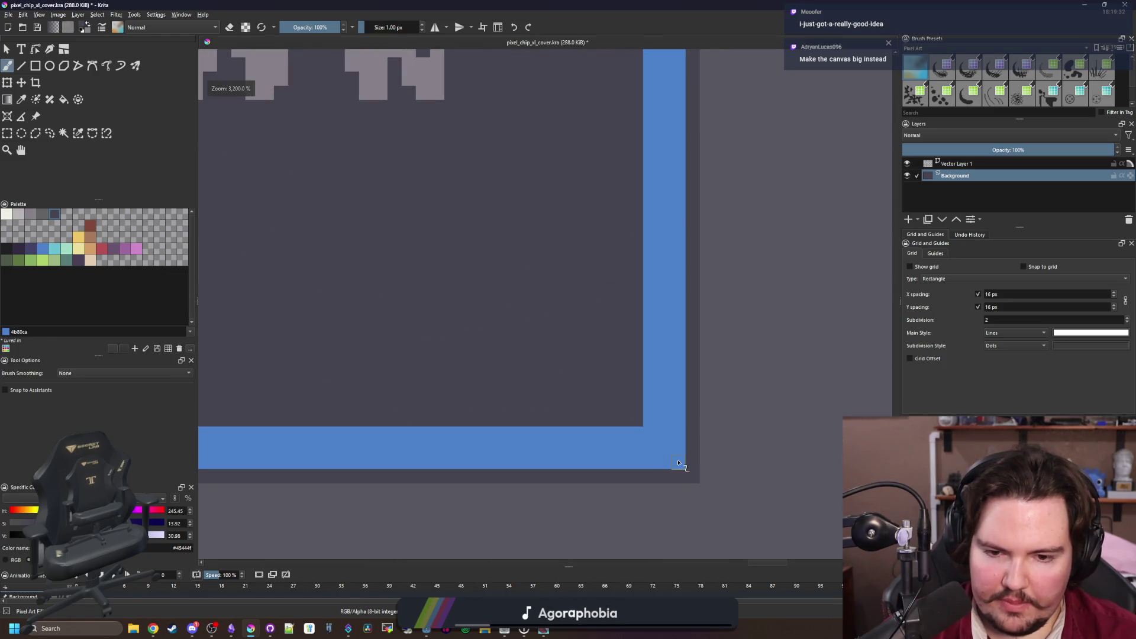
{"action": "scroll", "coordinate": [678, 462], "scroll_direction": "down", "scroll_amount": 6}
{"action": "scroll", "coordinate": [678, 247], "scroll_direction": "up", "scroll_amount": 1}
{"action": "scroll", "coordinate": [655, 258], "scroll_direction": "down", "scroll_amount": 4}
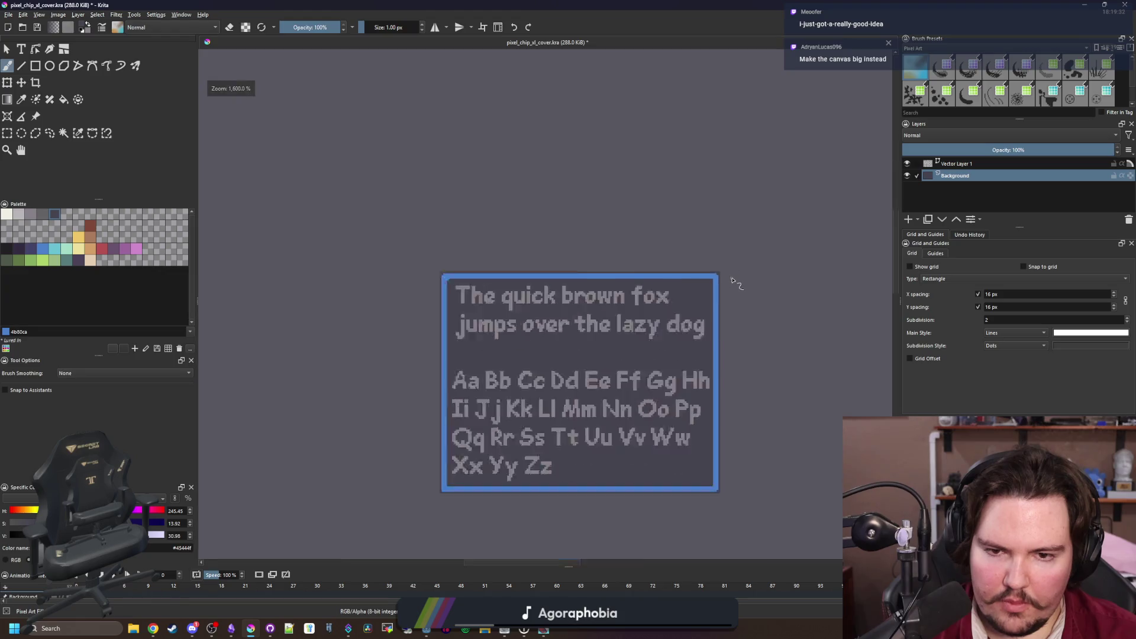
{"action": "scroll", "coordinate": [535, 431], "scroll_direction": "down", "scroll_amount": 1}
{"action": "scroll", "coordinate": [545, 424], "scroll_direction": "up", "scroll_amount": 5}
{"action": "scroll", "coordinate": [535, 431], "scroll_direction": "down", "scroll_amount": 1}
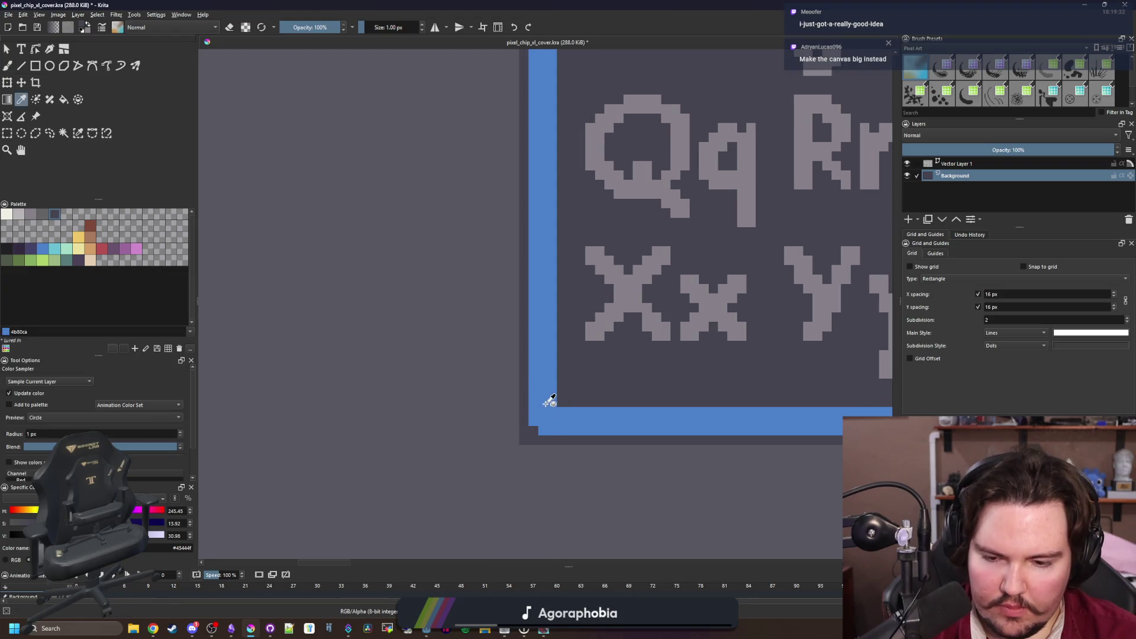
{"action": "scroll", "coordinate": [562, 414], "scroll_direction": "down", "scroll_amount": 3}
{"action": "scroll", "coordinate": [772, 409], "scroll_direction": "up", "scroll_amount": 2}
{"action": "scroll", "coordinate": [773, 408], "scroll_direction": "down", "scroll_amount": 4}
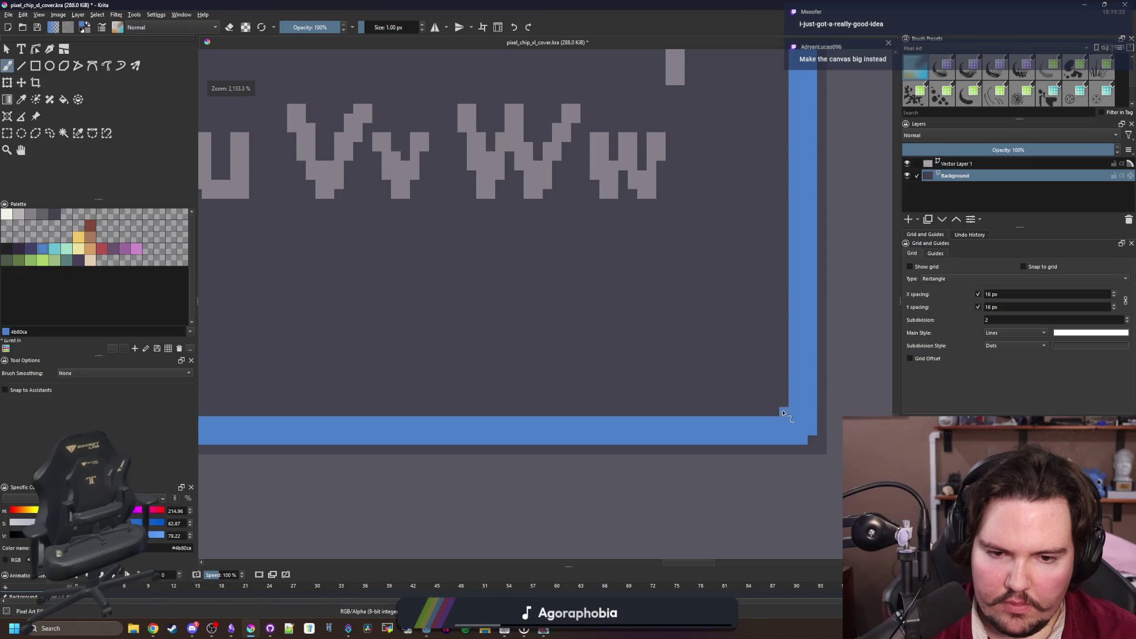
{"action": "scroll", "coordinate": [723, 248], "scroll_direction": "up", "scroll_amount": 3}
{"action": "scroll", "coordinate": [740, 280], "scroll_direction": "down", "scroll_amount": 6}
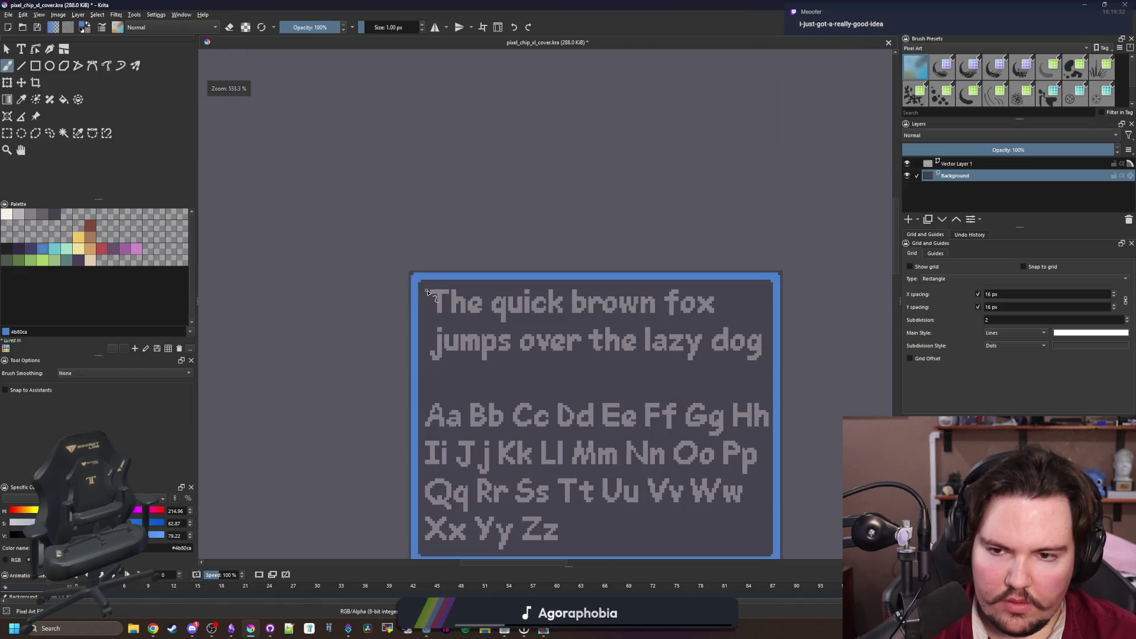
{"action": "scroll", "coordinate": [426, 296], "scroll_direction": "up", "scroll_amount": 7}
{"action": "scroll", "coordinate": [431, 312], "scroll_direction": "down", "scroll_amount": 7}
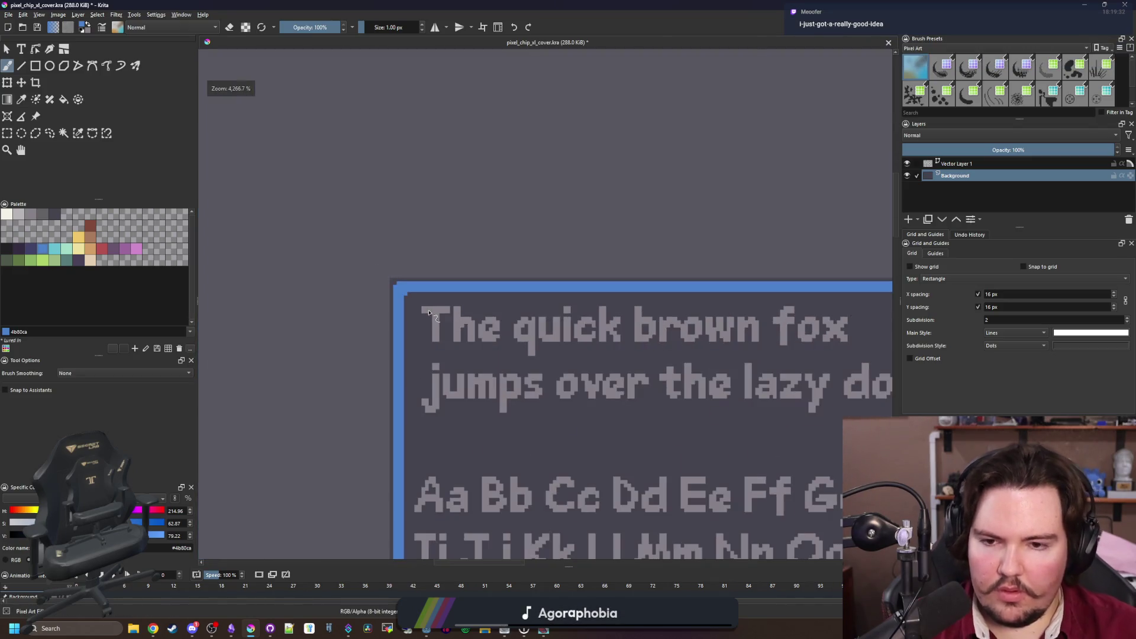
{"action": "scroll", "coordinate": [401, 341], "scroll_direction": "up", "scroll_amount": 2}
{"action": "scroll", "coordinate": [400, 342], "scroll_direction": "down", "scroll_amount": 1}
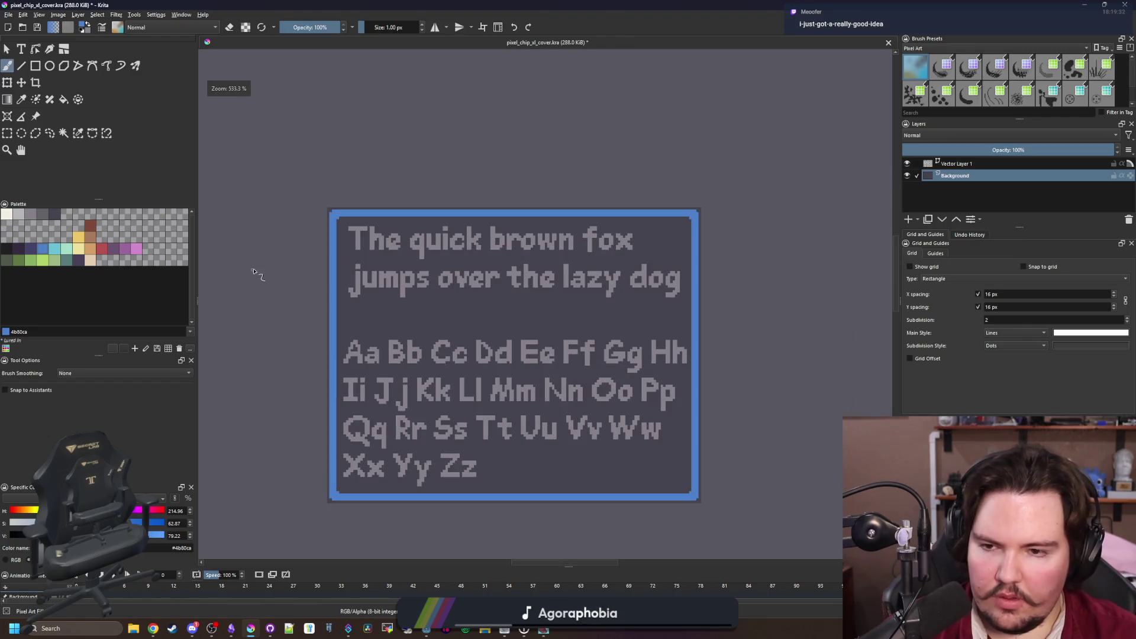
{"action": "scroll", "coordinate": [364, 254], "scroll_direction": "up", "scroll_amount": 5}
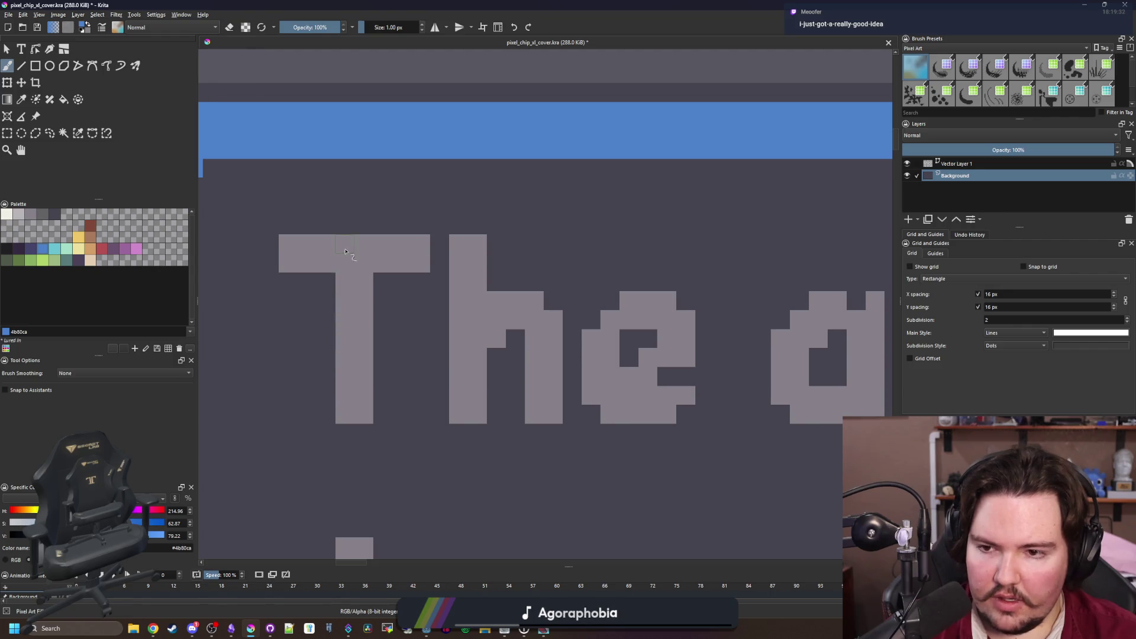
{"action": "scroll", "coordinate": [346, 251], "scroll_direction": "down", "scroll_amount": 5}
{"action": "scroll", "coordinate": [314, 431], "scroll_direction": "up", "scroll_amount": 2}
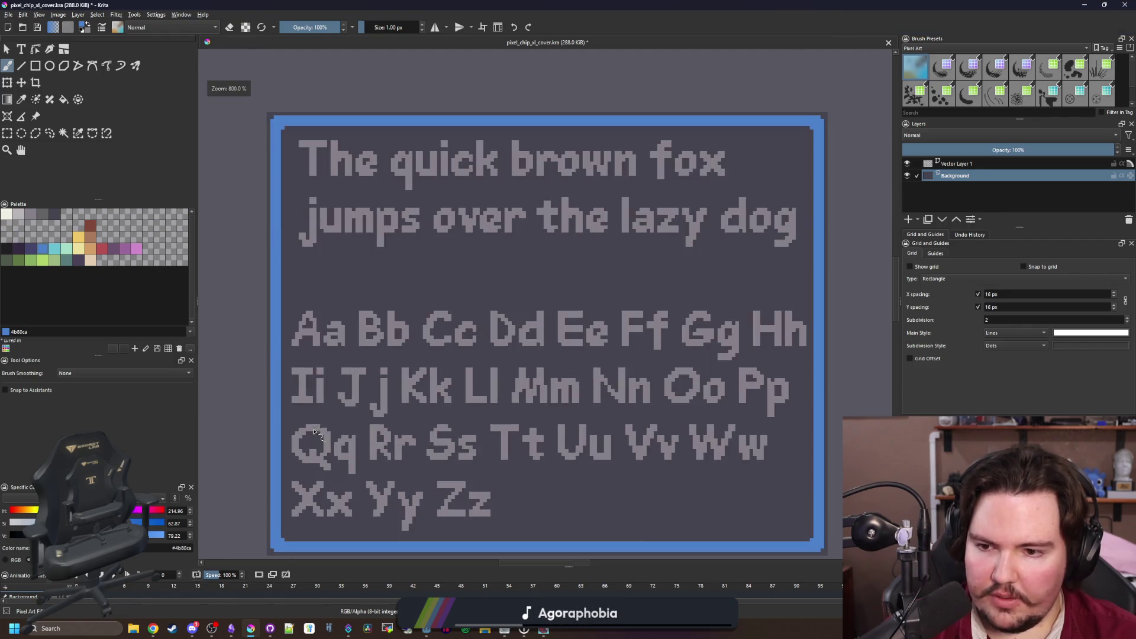
{"action": "left_click", "coordinate": [8, 133]}
{"action": "scroll", "coordinate": [491, 288], "scroll_direction": "down", "scroll_amount": 1}
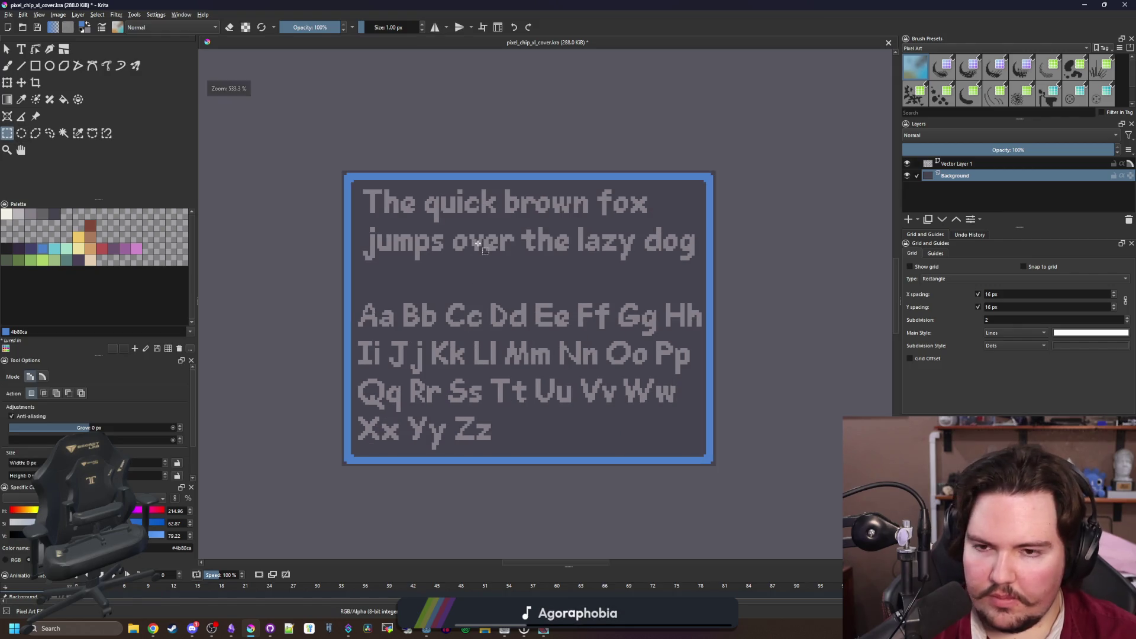
Recolour the pangram and the alphabet text light grey #b8b5b9
{"action": "scroll", "coordinate": [500, 230], "scroll_direction": "up", "scroll_amount": 1}
{"action": "key", "text": "f"}
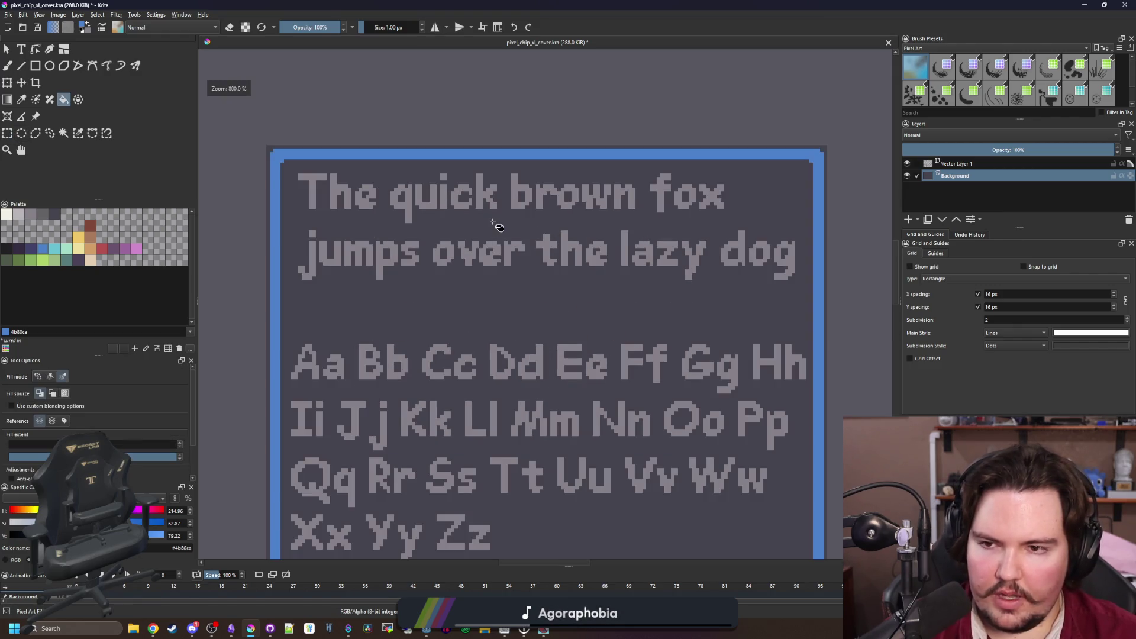
{"action": "left_click", "coordinate": [21, 214]}
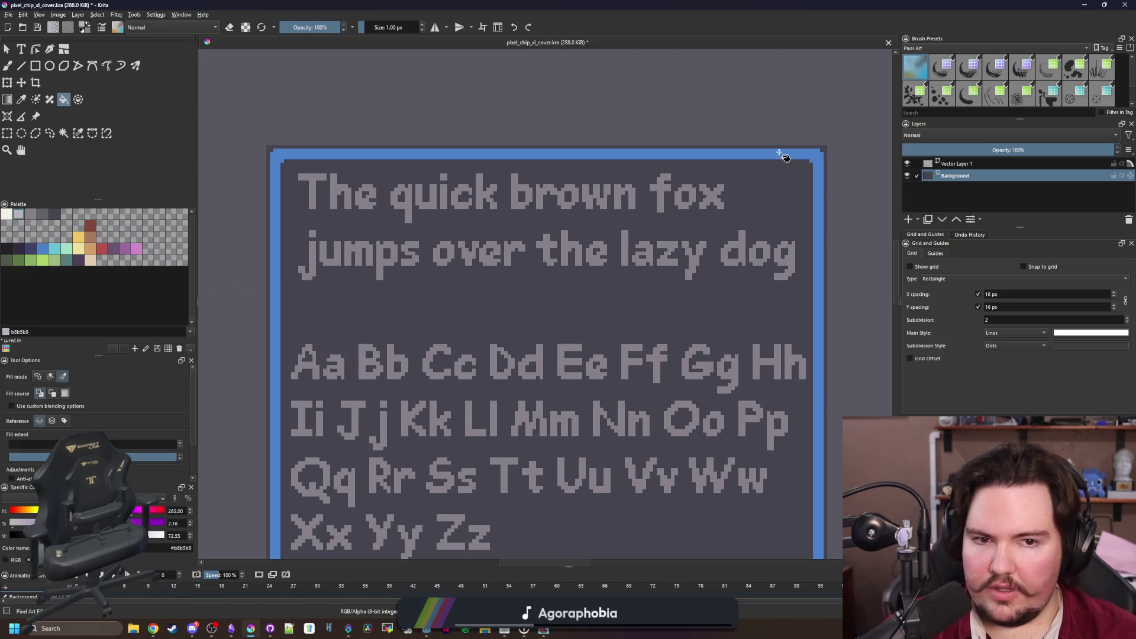
{"action": "left_click", "coordinate": [944, 165]}
{"action": "left_click", "coordinate": [621, 193]}
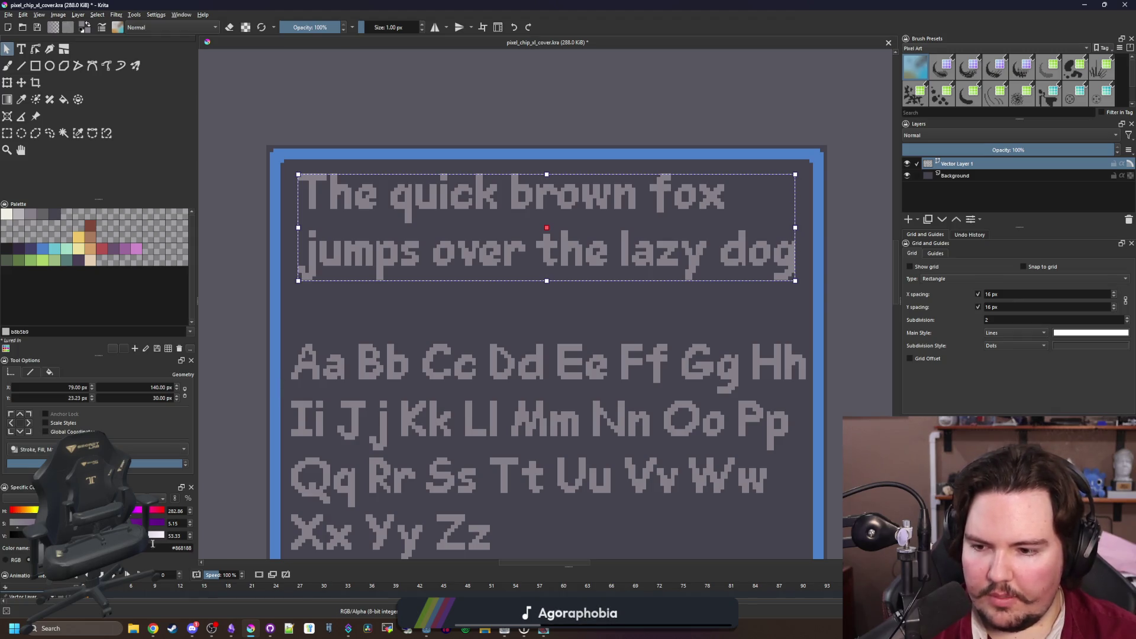
{"action": "left_click", "coordinate": [20, 213]}
{"action": "left_click", "coordinate": [378, 362]}
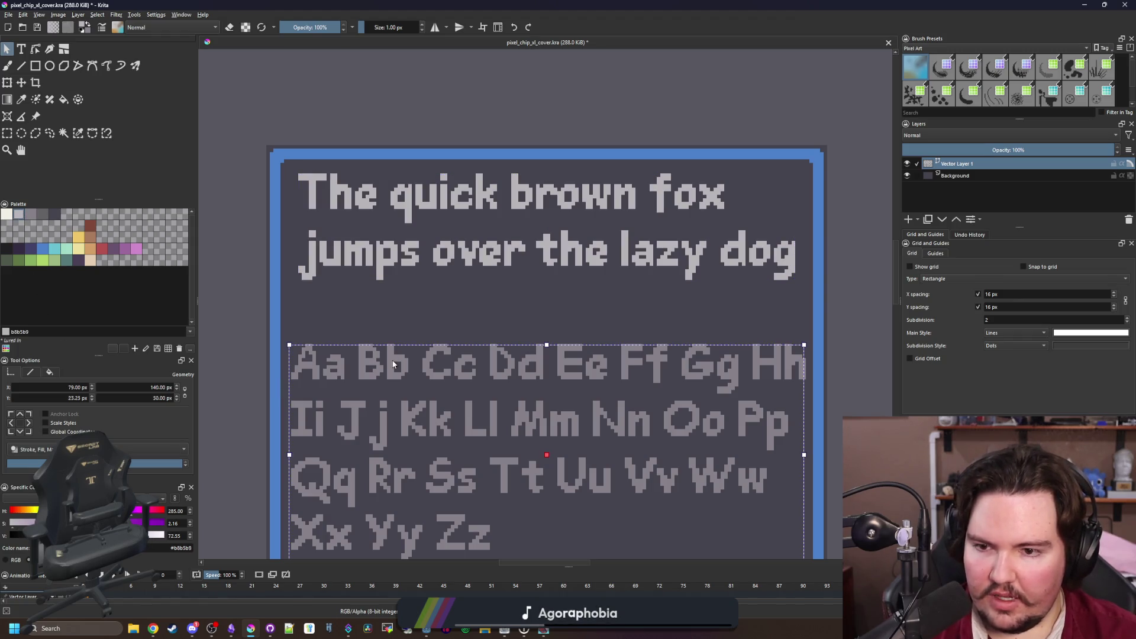
{"action": "left_click", "coordinate": [17, 216]}
Fill the blue border on the Background layer with light grey #b8b5b9
{"action": "left_click", "coordinate": [990, 178]}
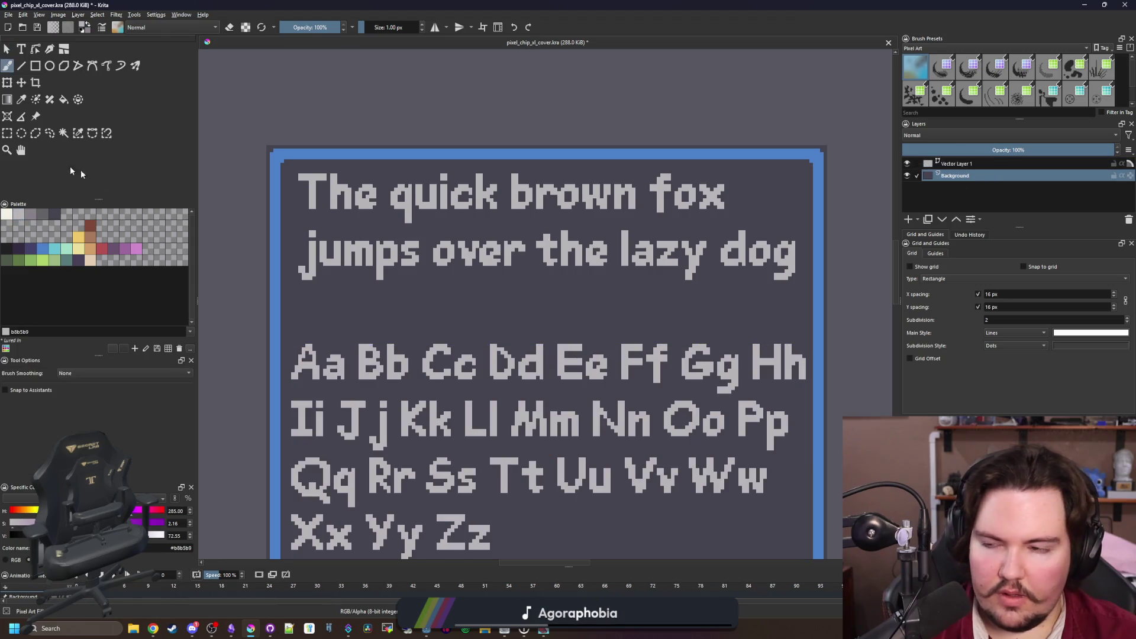
{"action": "key", "text": "f"}
{"action": "left_click", "coordinate": [299, 156]}
{"action": "scroll", "coordinate": [419, 232], "scroll_direction": "down", "scroll_amount": 5}
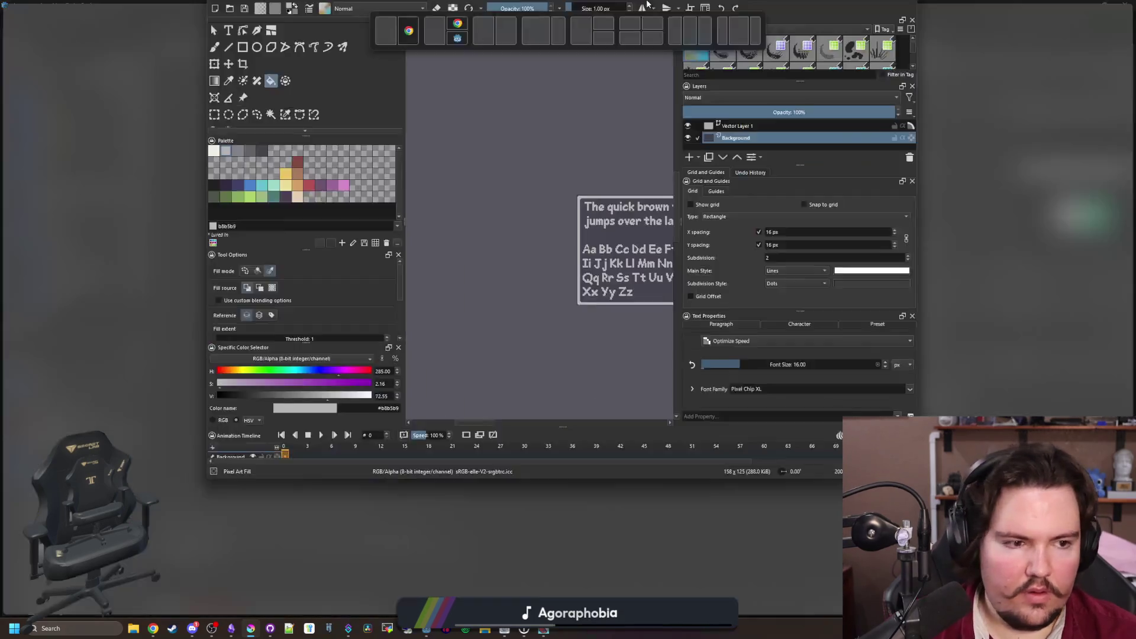
{"action": "key", "text": "alt+Tab"}
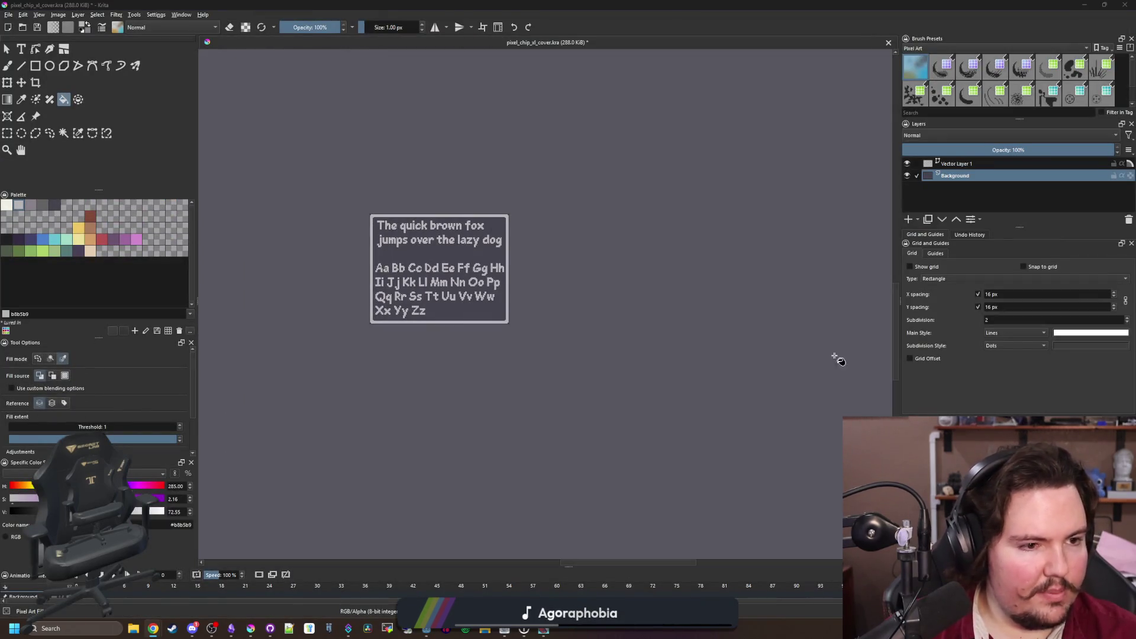
{"action": "mouse_move", "coordinate": [153, 634]}
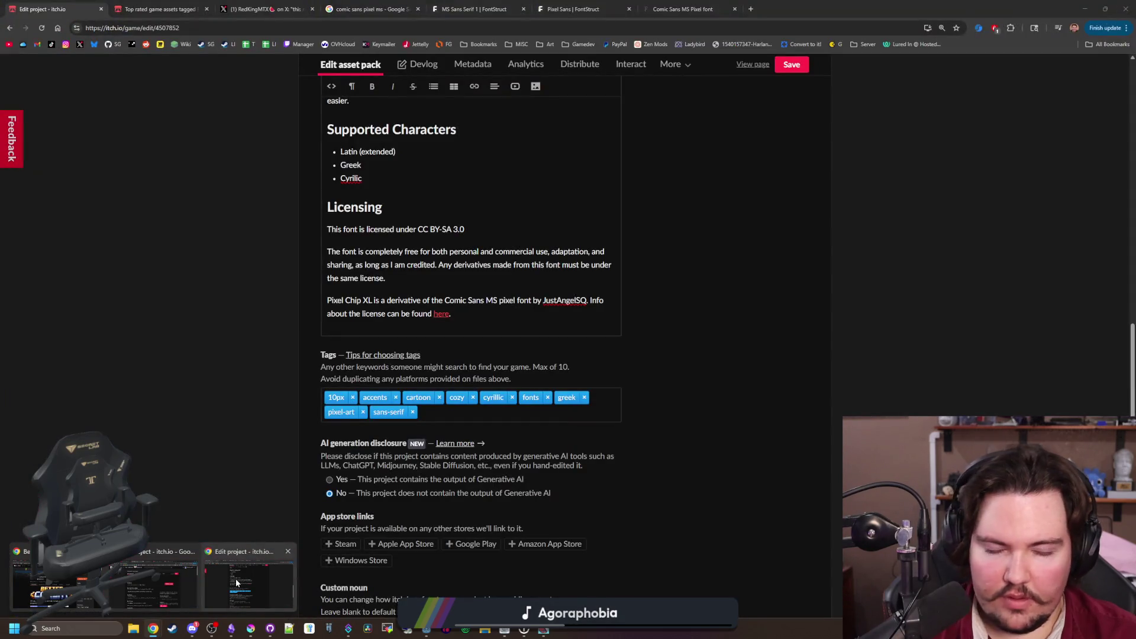
{"action": "left_click", "coordinate": [236, 583]}
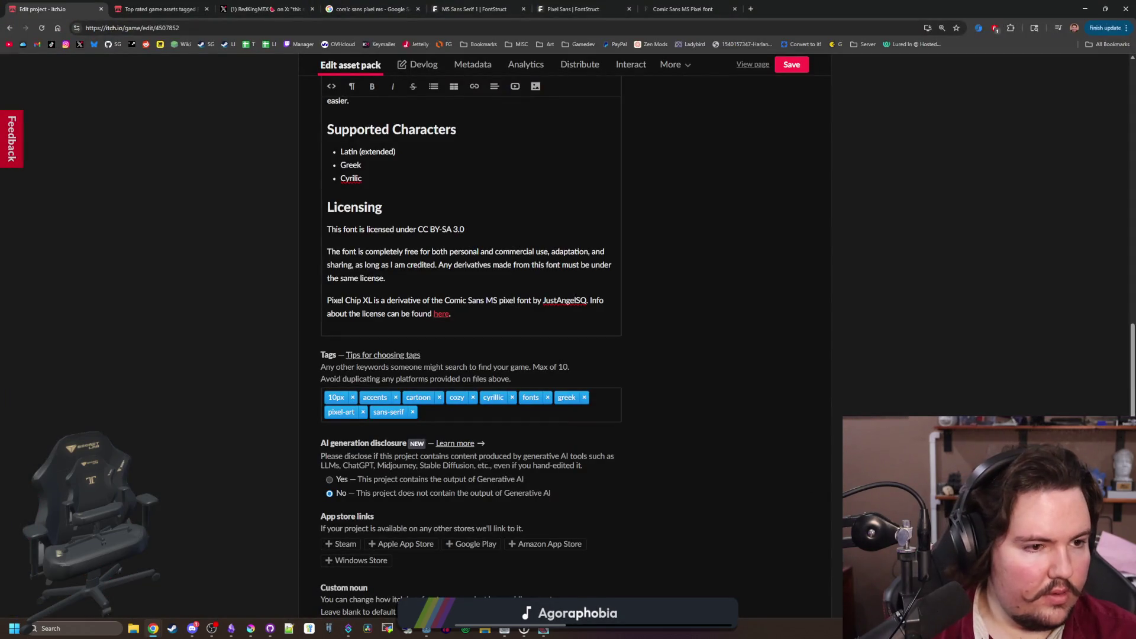
{"action": "scroll", "coordinate": [707, 189], "scroll_direction": "up", "scroll_amount": 20}
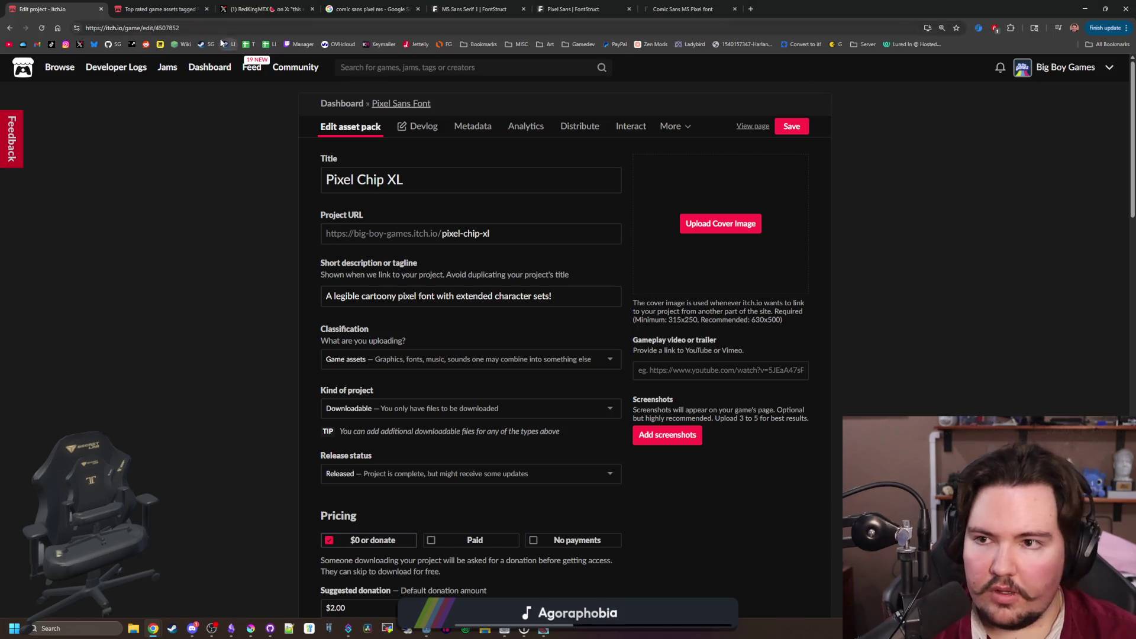
{"action": "left_click", "coordinate": [101, 9]}
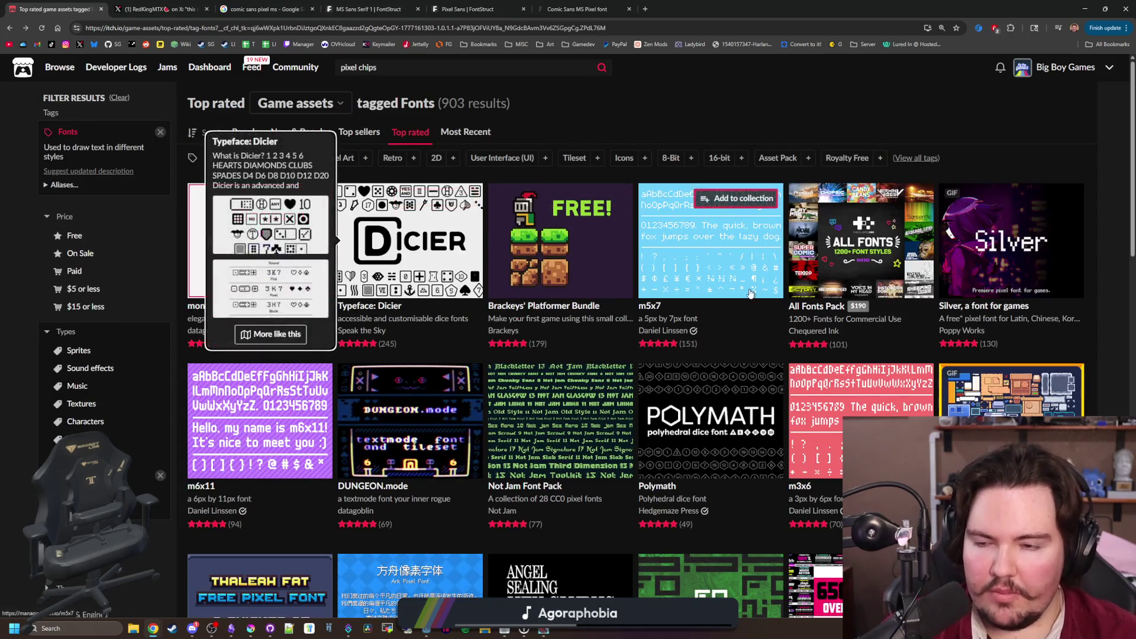
{"action": "mouse_move", "coordinate": [739, 402]}
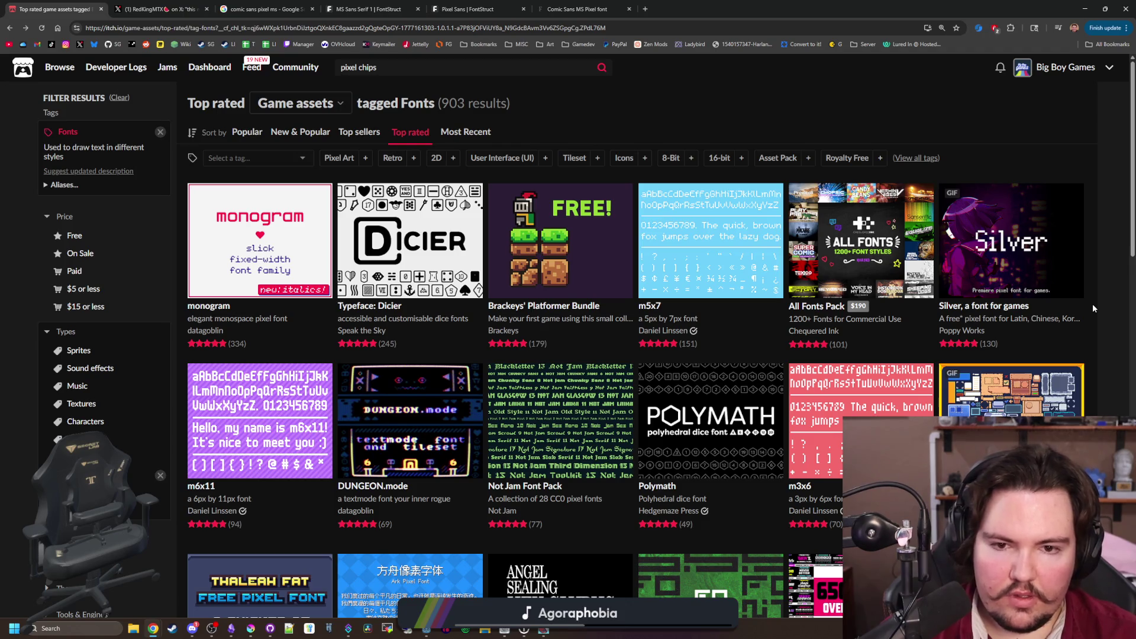
{"action": "mouse_move", "coordinate": [775, 255]}
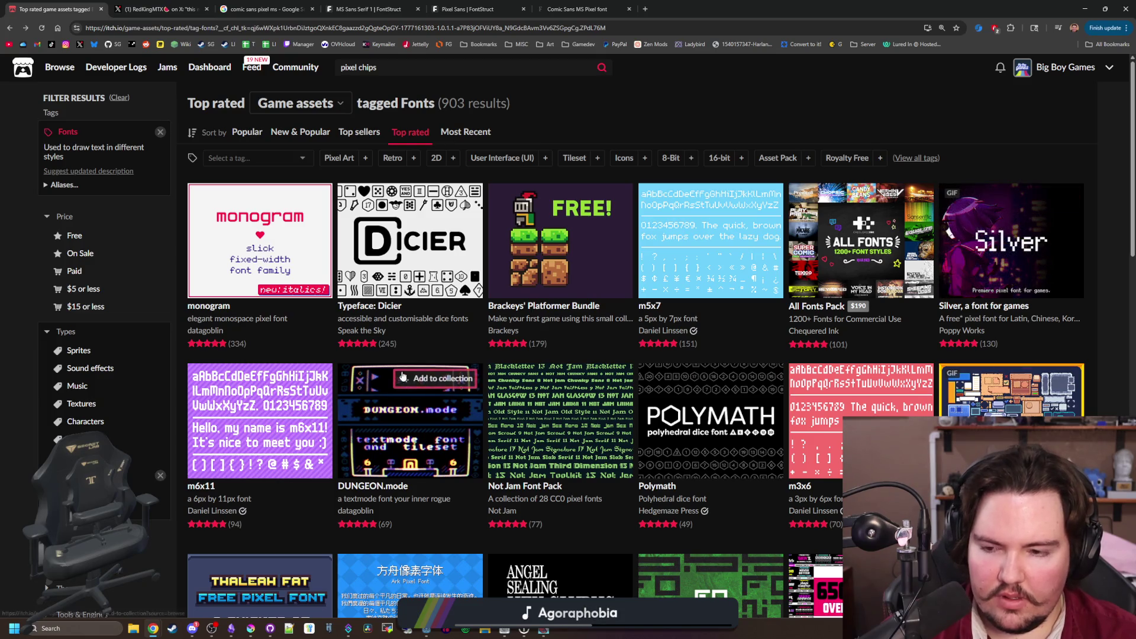
{"action": "mouse_move", "coordinate": [402, 376]}
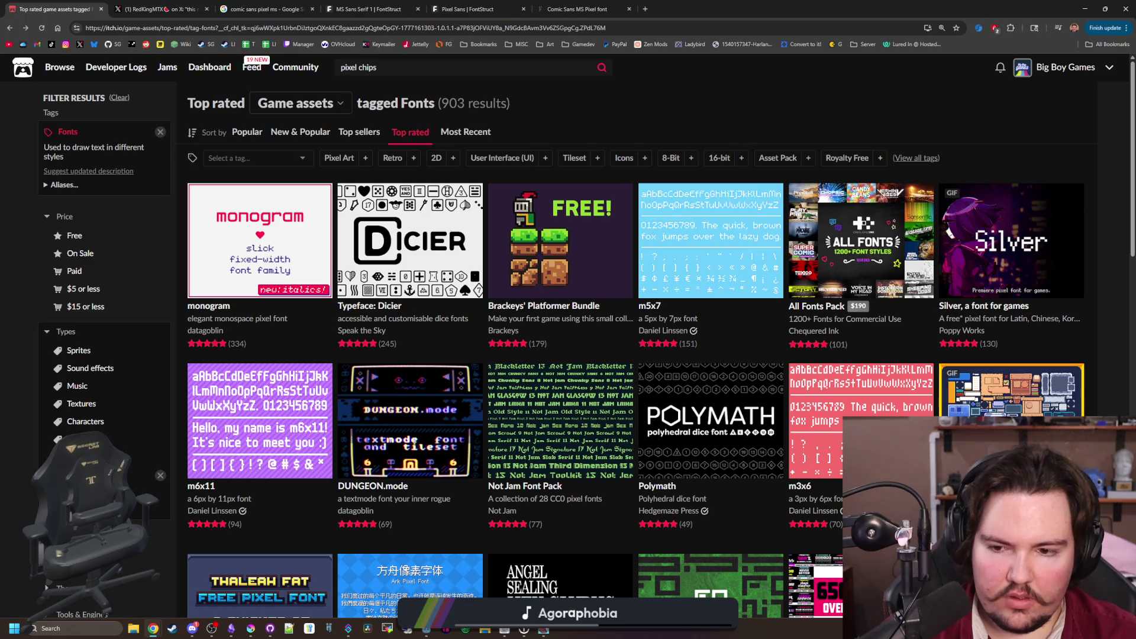
{"action": "scroll", "coordinate": [568, 335], "scroll_direction": "down", "scroll_amount": 2}
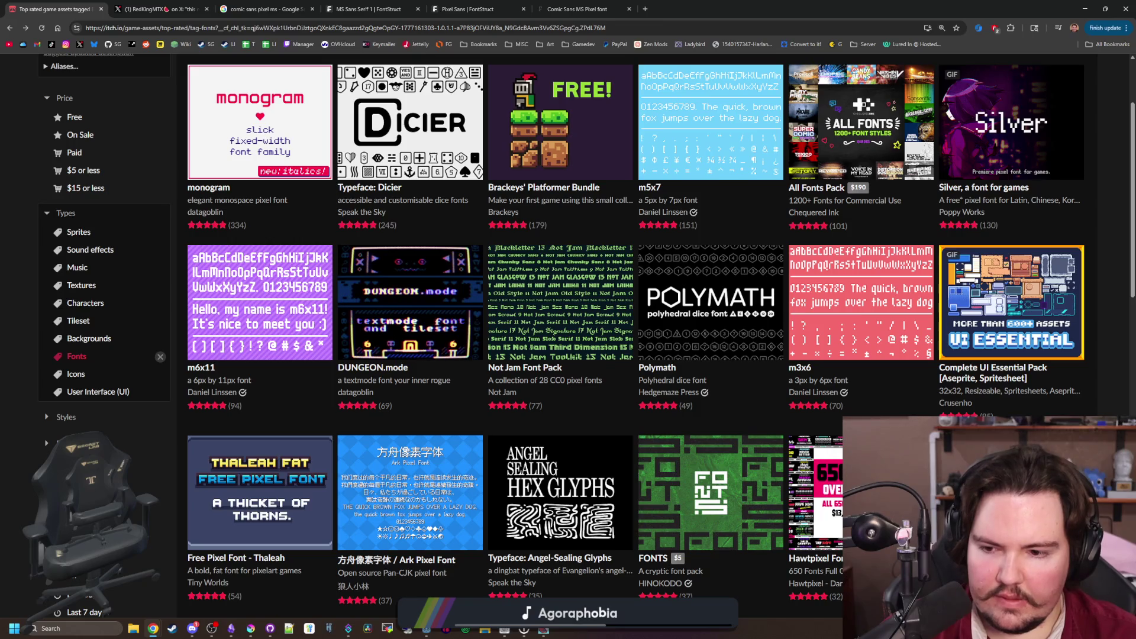
{"action": "scroll", "coordinate": [588, 335], "scroll_direction": "down", "scroll_amount": 3}
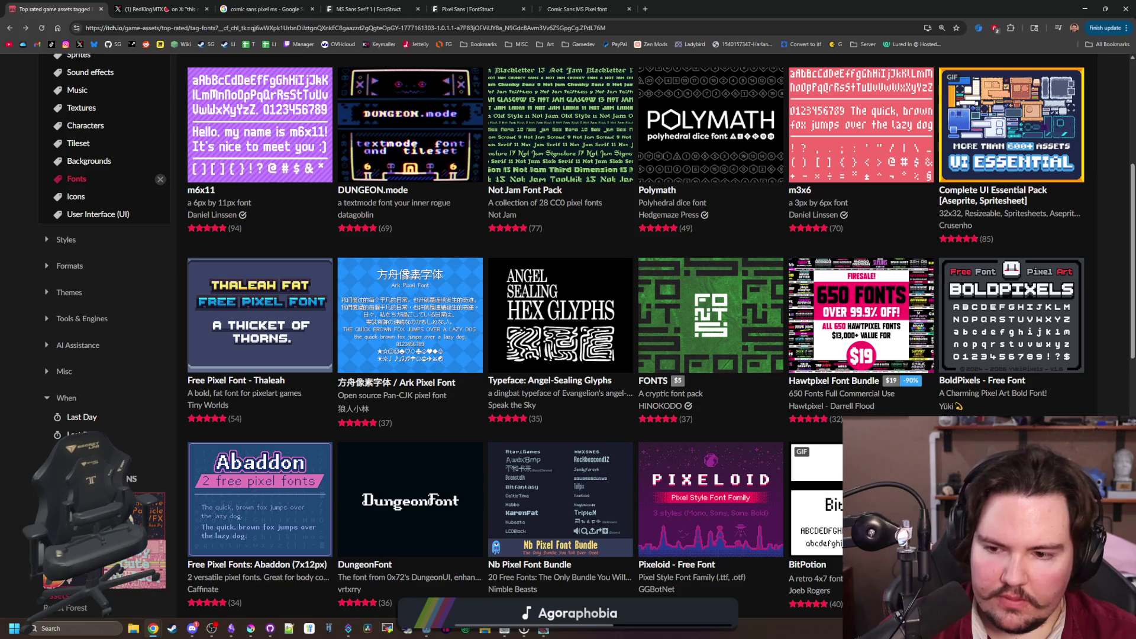
{"action": "scroll", "coordinate": [568, 336], "scroll_direction": "down", "scroll_amount": 3}
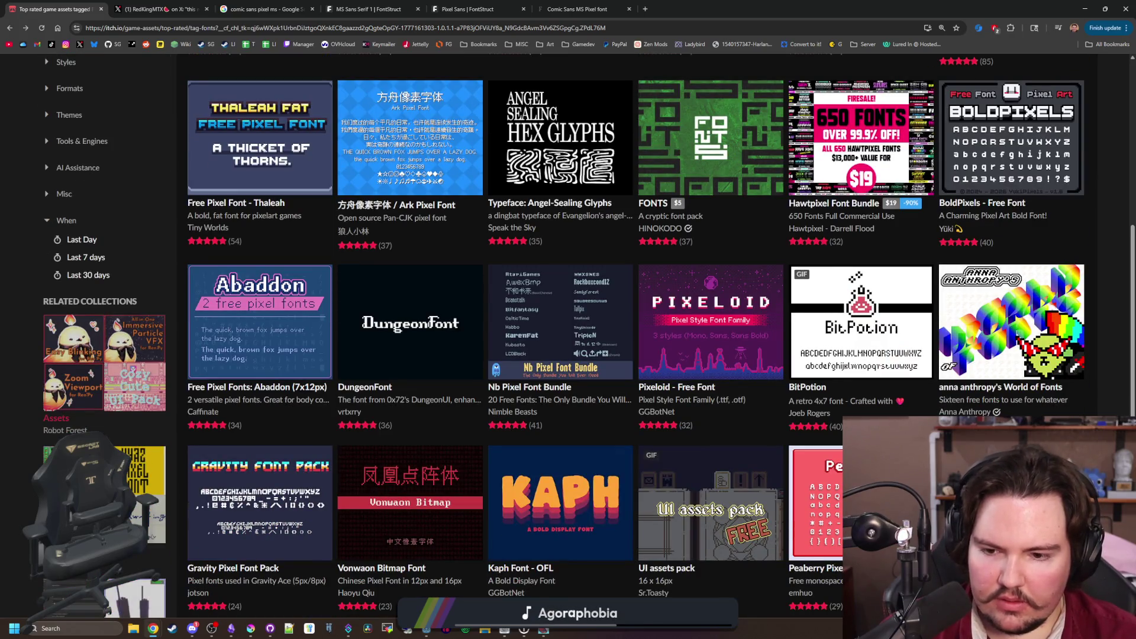
{"action": "scroll", "coordinate": [568, 335], "scroll_direction": "down", "scroll_amount": 4}
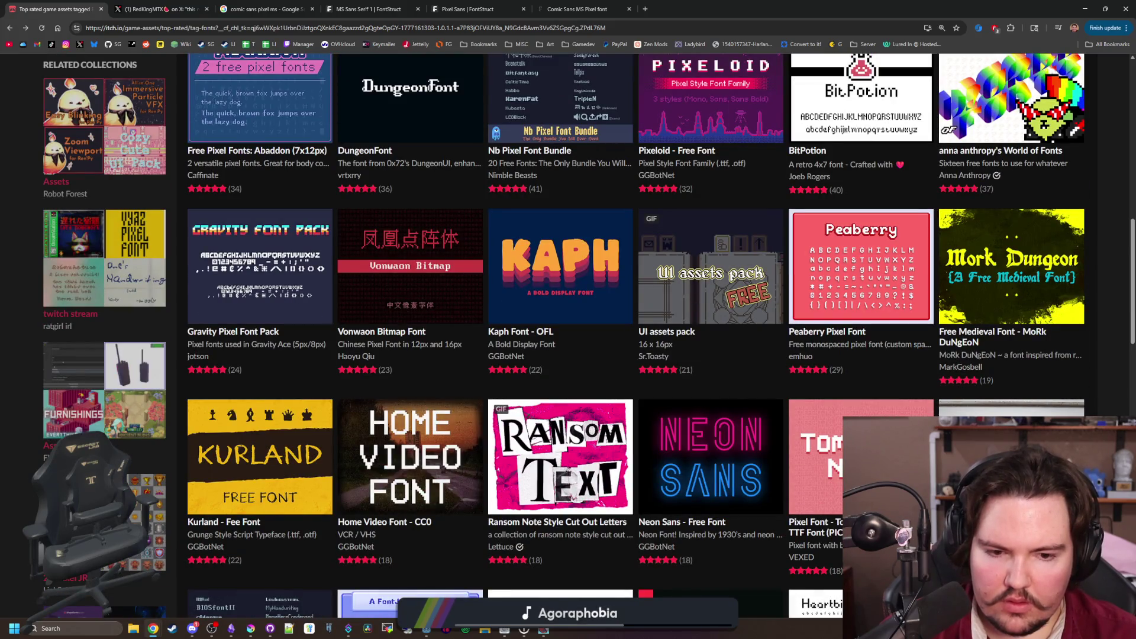
{"action": "scroll", "coordinate": [568, 335], "scroll_direction": "down", "scroll_amount": 3}
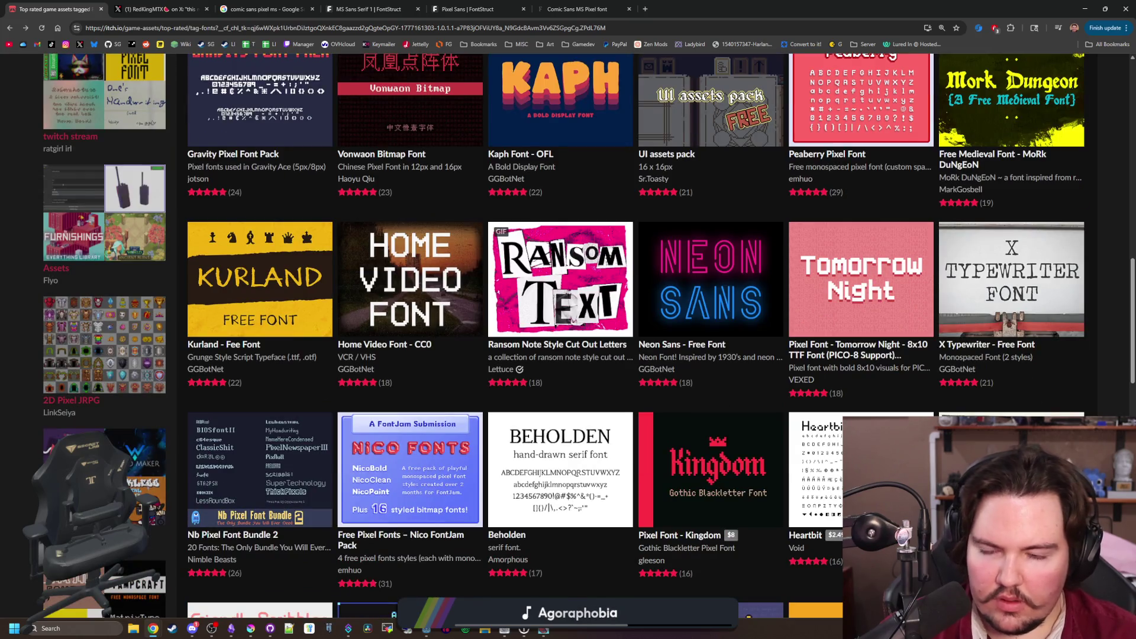
{"action": "scroll", "coordinate": [568, 335], "scroll_direction": "down", "scroll_amount": 6}
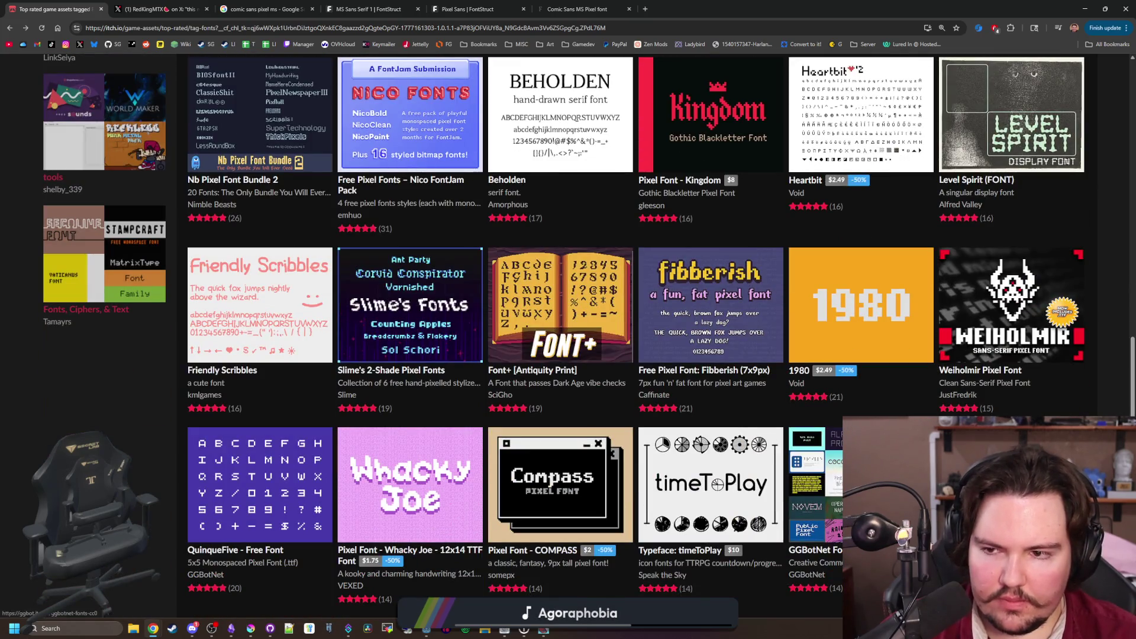
{"action": "key", "text": "Home"}
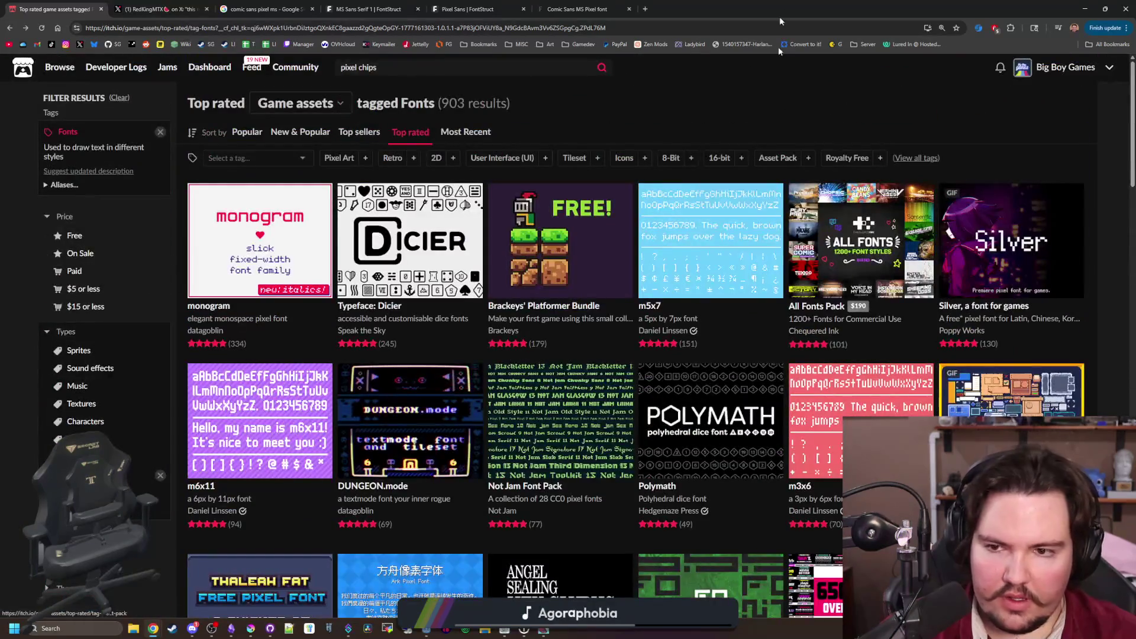
Repaint the border's top-left corner with the sampled dark background colour
{"action": "key", "text": "super+Down"}
{"action": "key", "text": "super+Down"}
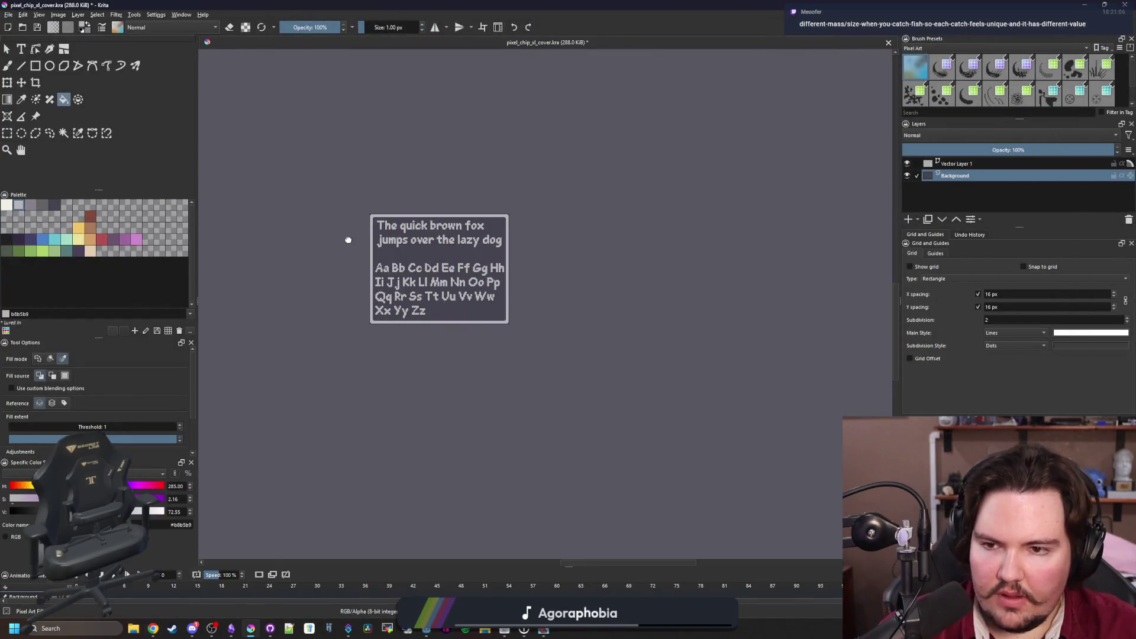
{"action": "scroll", "coordinate": [367, 231], "scroll_direction": "up", "scroll_amount": 4}
{"action": "scroll", "coordinate": [402, 212], "scroll_direction": "up", "scroll_amount": 3}
{"action": "left_click", "coordinate": [398, 213], "text": "ctrl"}
{"action": "scroll", "coordinate": [372, 137], "scroll_direction": "up", "scroll_amount": 3}
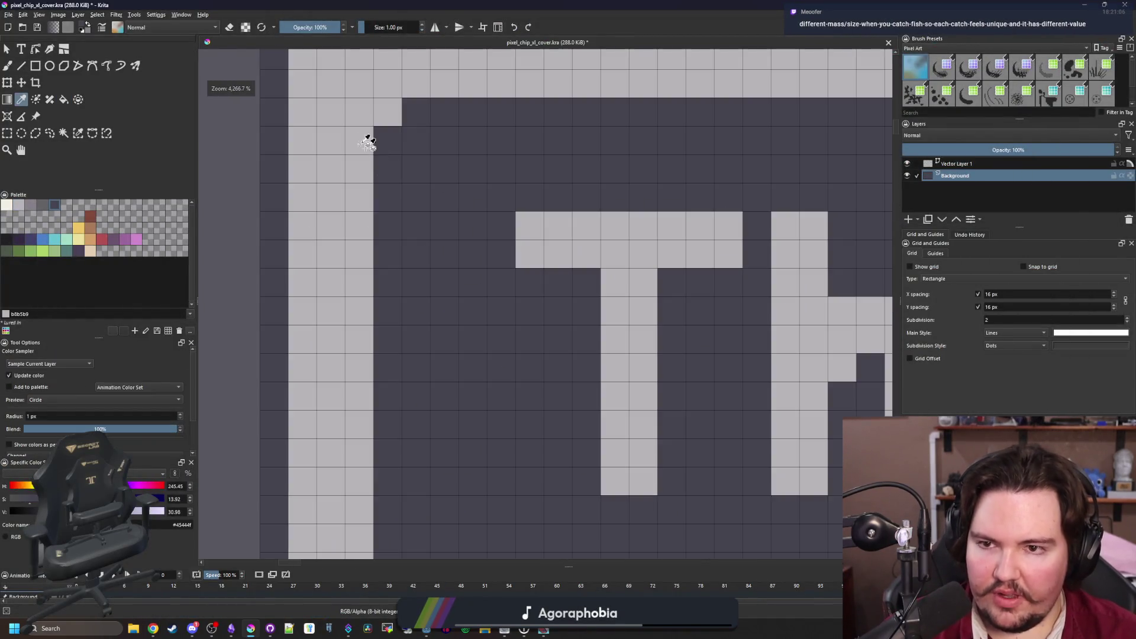
{"action": "key", "text": "b"}
{"action": "mouse_move", "coordinate": [361, 140]}
{"action": "left_mouse_down"}
{"action": "mouse_move", "coordinate": [341, 265]}
{"action": "mouse_move", "coordinate": [355, 254]}
{"action": "mouse_move", "coordinate": [357, 325]}
{"action": "left_mouse_up"}
{"action": "scroll", "coordinate": [362, 258], "scroll_direction": "down", "scroll_amount": 2}
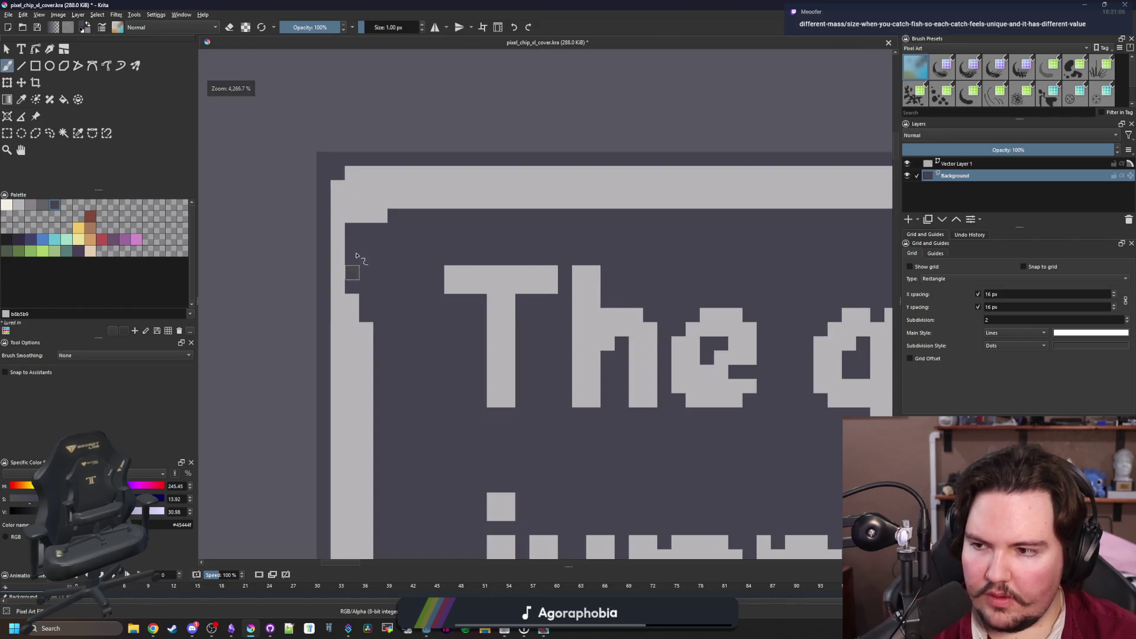
{"action": "scroll", "coordinate": [346, 181], "scroll_direction": "up", "scroll_amount": 2}
{"action": "mouse_move", "coordinate": [349, 201]}
{"action": "left_mouse_down"}
{"action": "mouse_move", "coordinate": [348, 182]}
{"action": "mouse_move", "coordinate": [365, 205]}
{"action": "mouse_move", "coordinate": [409, 213]}
{"action": "left_mouse_up"}
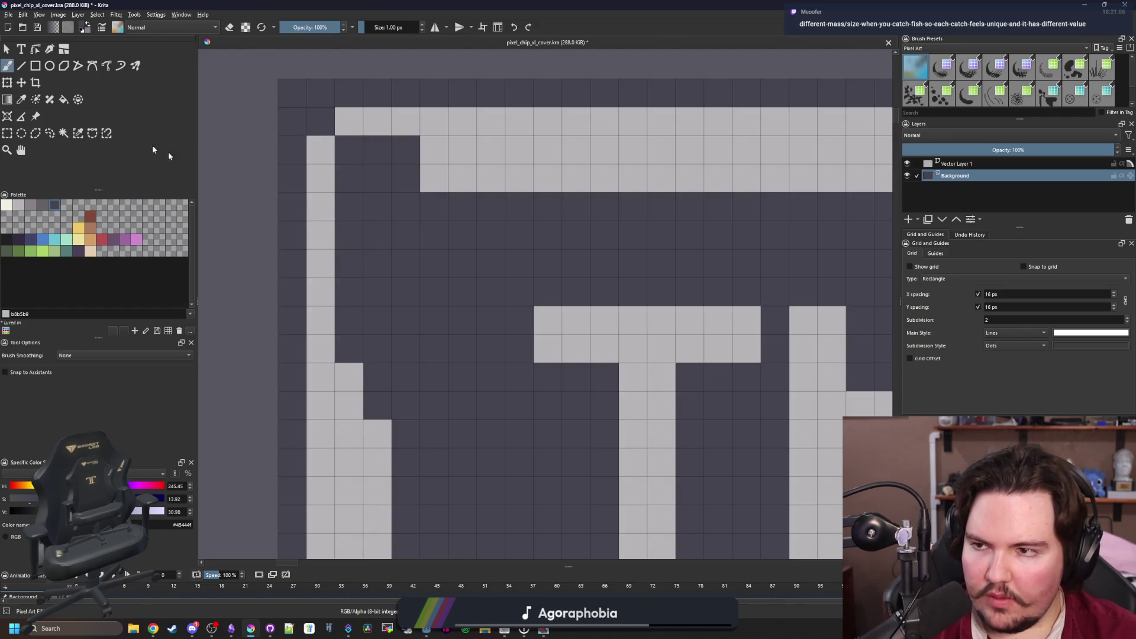
Draw thin 3 px light border strips along the sign's top, side and bottom edges
{"action": "left_click", "coordinate": [36, 66]}
{"action": "scroll", "coordinate": [392, 241], "scroll_direction": "down", "scroll_amount": 4}
{"action": "scroll", "coordinate": [392, 241], "scroll_direction": "up", "scroll_amount": 2}
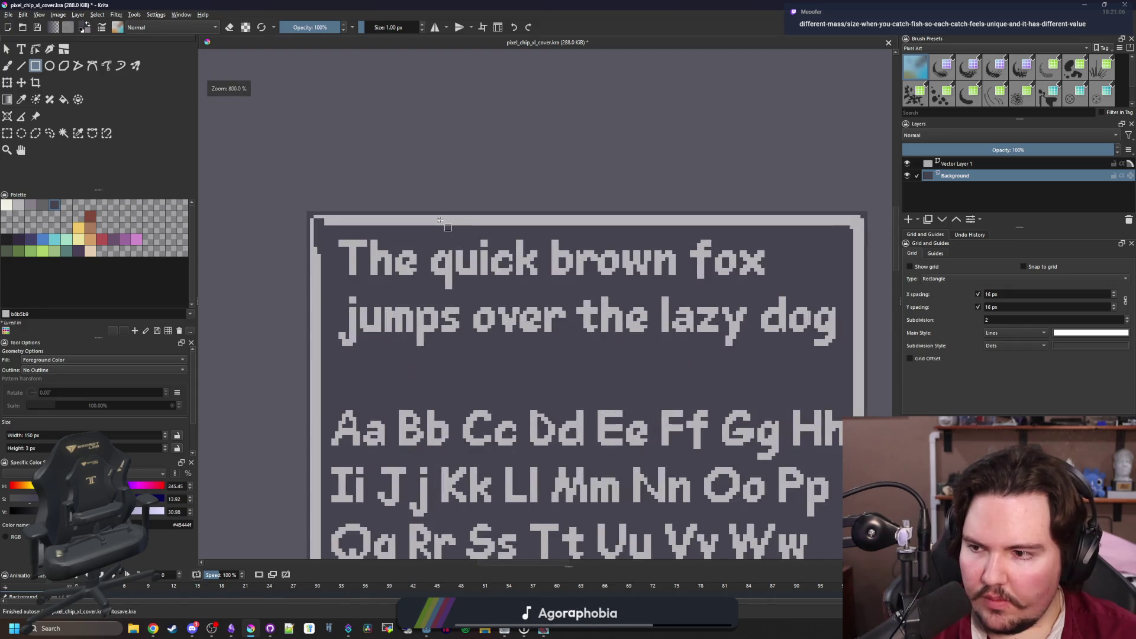
{"action": "scroll", "coordinate": [393, 241], "scroll_direction": "down", "scroll_amount": 2}
{"action": "scroll", "coordinate": [256, 229], "scroll_direction": "up", "scroll_amount": 2}
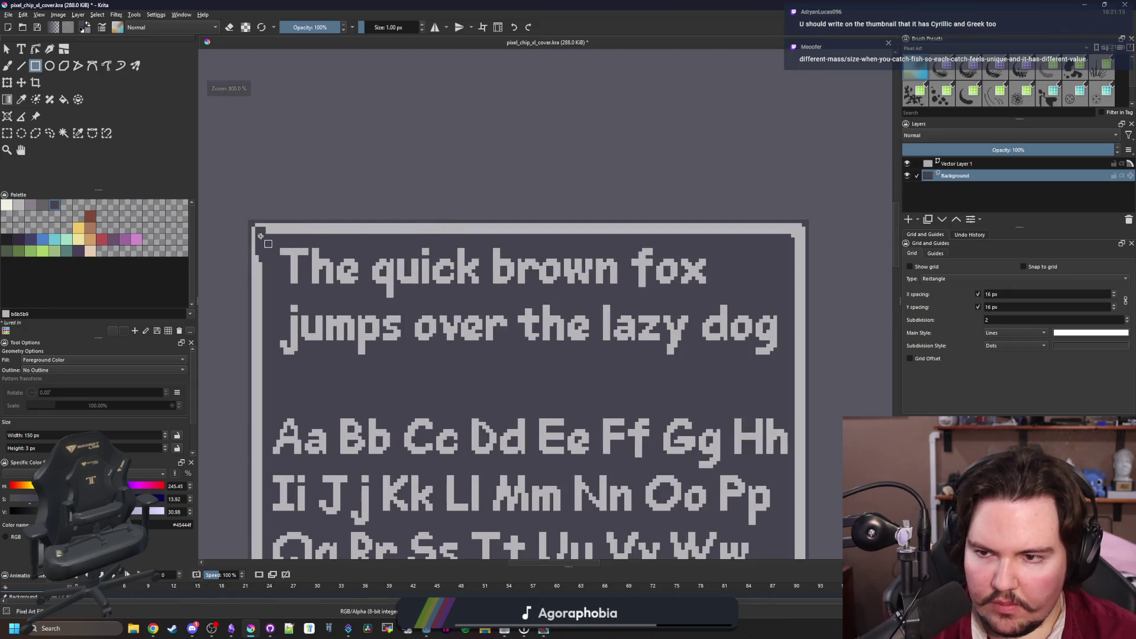
{"action": "left_click_drag", "start_coordinate": [260, 236], "coordinate": [807, 236]}
{"action": "scroll", "coordinate": [612, 158], "scroll_direction": "down", "scroll_amount": 2}
{"action": "scroll", "coordinate": [675, 480], "scroll_direction": "up", "scroll_amount": 2}
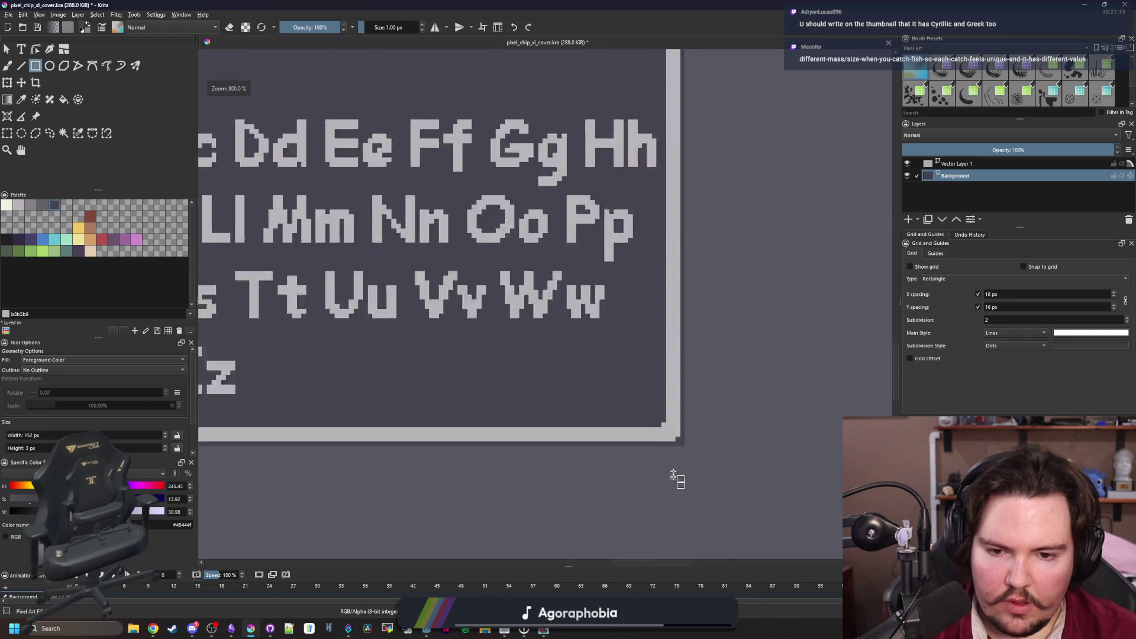
{"action": "scroll", "coordinate": [661, 423], "scroll_direction": "up", "scroll_amount": 2}
{"action": "left_click_drag", "start_coordinate": [658, 422], "coordinate": [685, 70]}
{"action": "scroll", "coordinate": [681, 118], "scroll_direction": "down", "scroll_amount": 4}
{"action": "scroll", "coordinate": [643, 396], "scroll_direction": "up", "scroll_amount": 2}
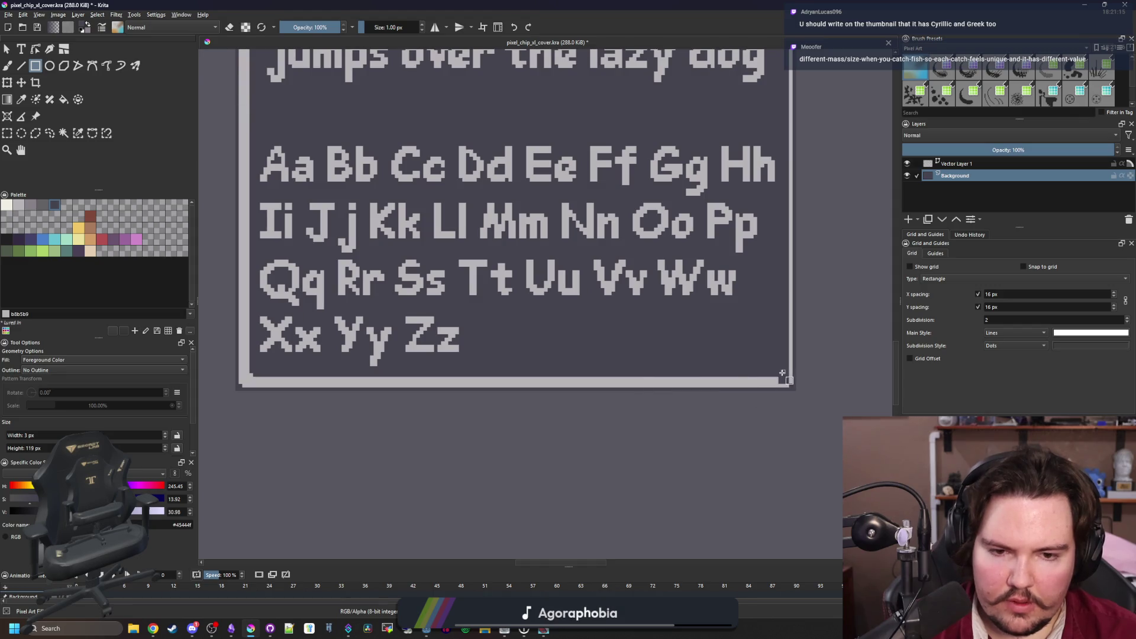
{"action": "mouse_move", "coordinate": [782, 373]}
{"action": "left_mouse_down"}
{"action": "mouse_move", "coordinate": [260, 388]}
{"action": "mouse_move", "coordinate": [233, 49]}
{"action": "mouse_move", "coordinate": [278, 185]}
{"action": "left_mouse_up"}
{"action": "scroll", "coordinate": [259, 387], "scroll_direction": "up", "scroll_amount": 3}
{"action": "scroll", "coordinate": [278, 186], "scroll_direction": "down", "scroll_amount": 4}
{"action": "scroll", "coordinate": [518, 343], "scroll_direction": "up", "scroll_amount": 1}
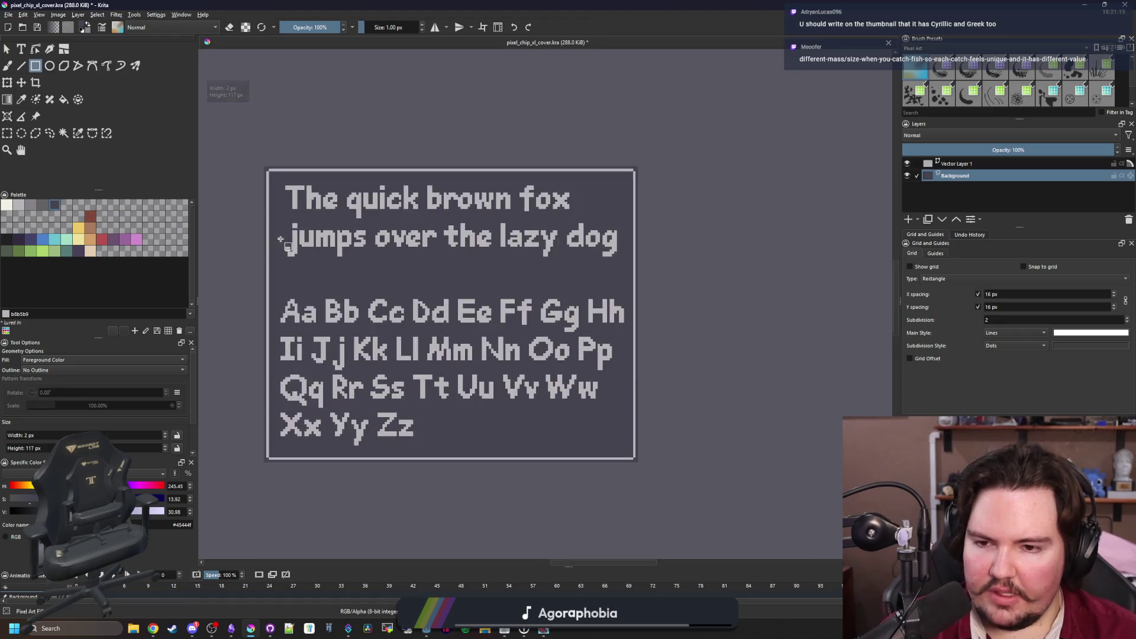
{"action": "scroll", "coordinate": [518, 343], "scroll_direction": "down", "scroll_amount": 1}
{"action": "scroll", "coordinate": [518, 344], "scroll_direction": "up", "scroll_amount": 1}
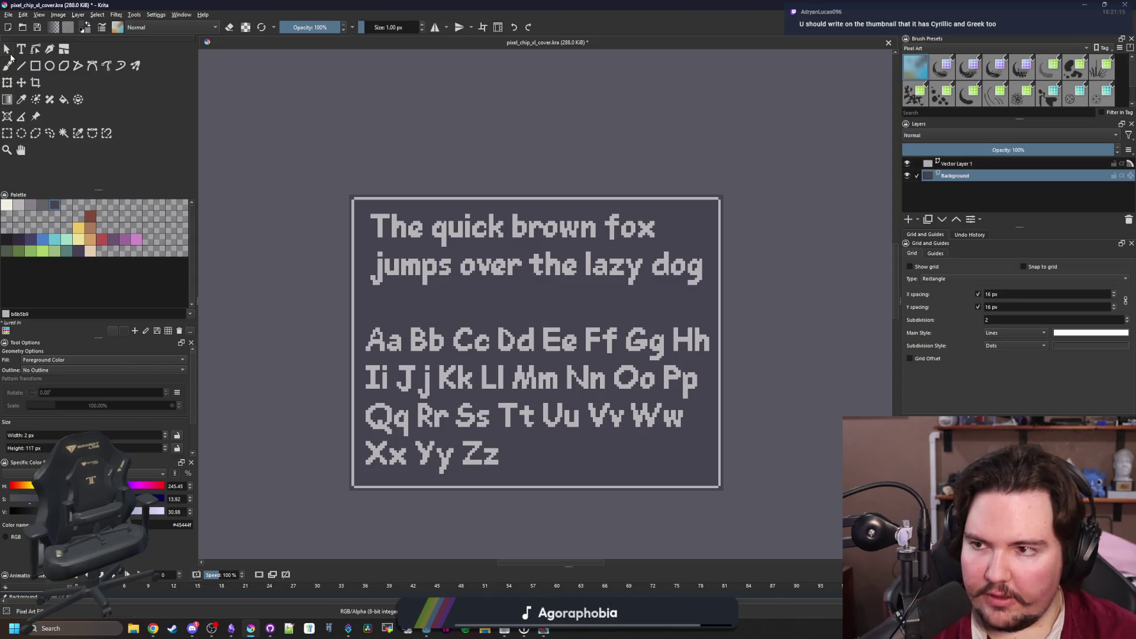
Move the pangram text slightly lower on the sign
{"action": "left_click", "coordinate": [7, 50]}
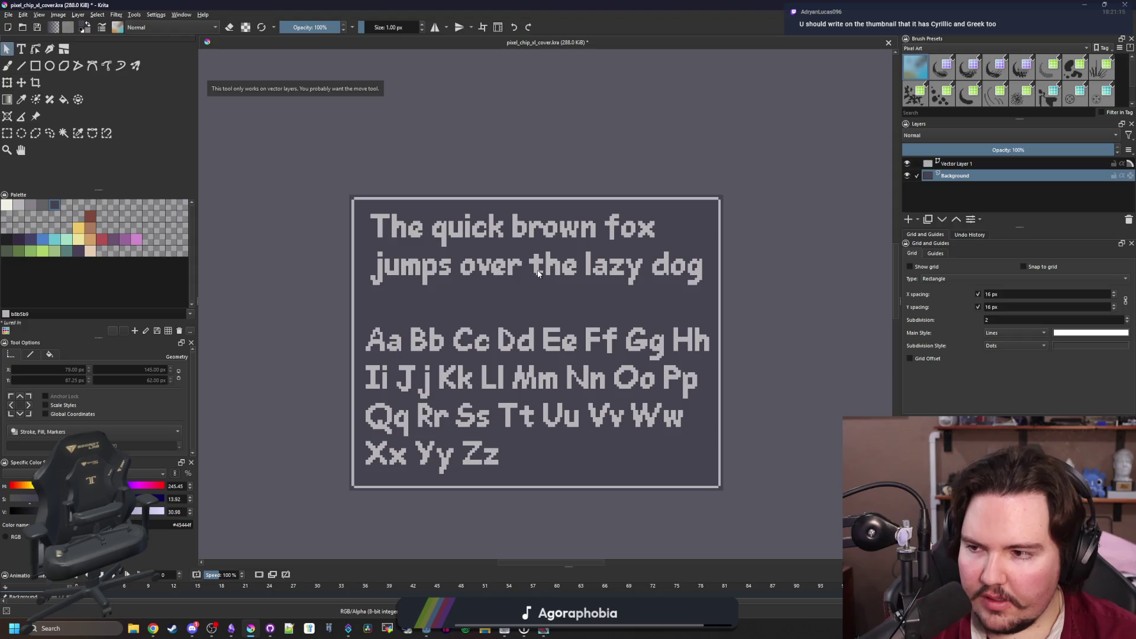
{"action": "left_click", "coordinate": [917, 164]}
{"action": "left_click", "coordinate": [477, 237]}
{"action": "mouse_move", "coordinate": [478, 236]}
{"action": "left_mouse_down"}
{"action": "mouse_move", "coordinate": [502, 247]}
{"action": "mouse_move", "coordinate": [483, 252]}
{"action": "left_mouse_up"}
{"action": "left_click", "coordinate": [528, 176]}
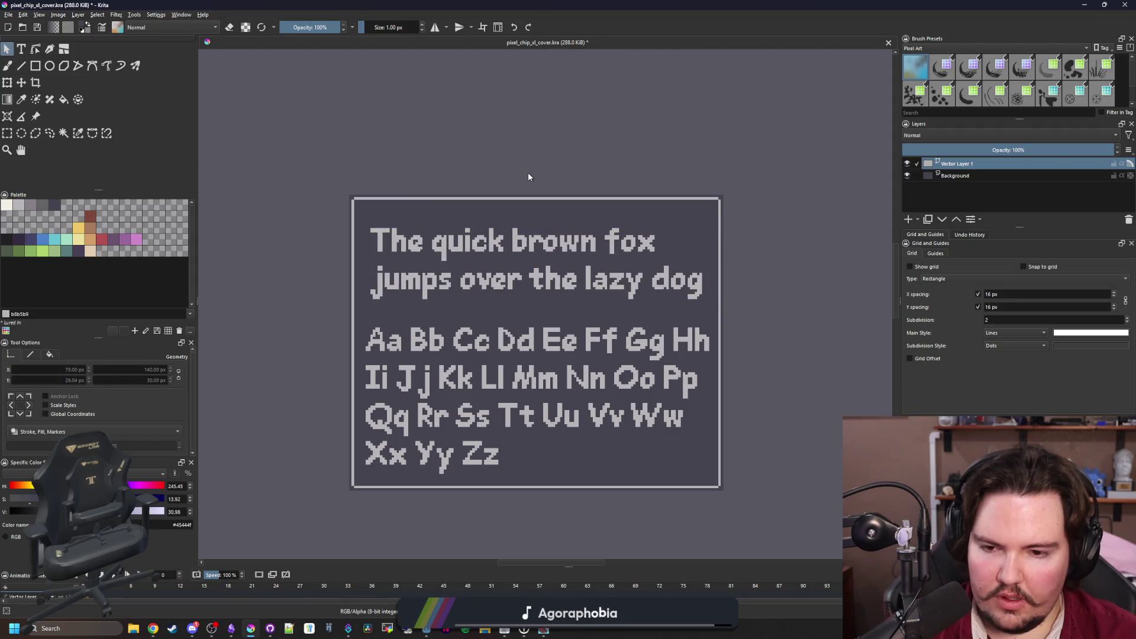
Select the whole Aa–Zz alphabet text, from Zz back to Aa
{"action": "scroll", "coordinate": [528, 174], "scroll_direction": "down", "scroll_amount": 6}
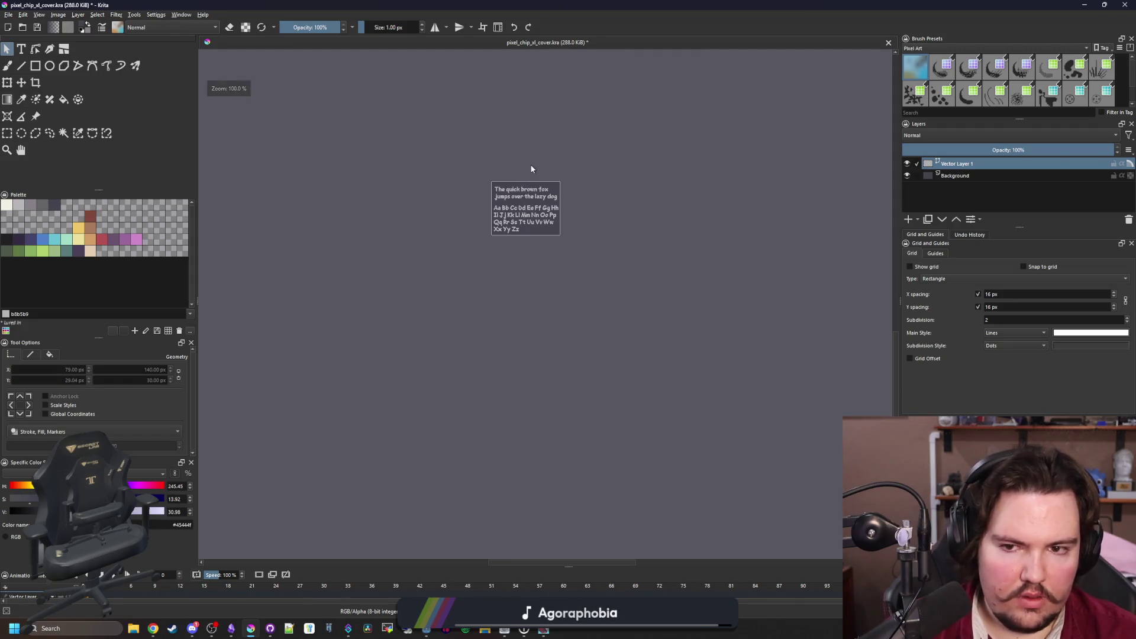
{"action": "scroll", "coordinate": [529, 173], "scroll_direction": "up", "scroll_amount": 6}
{"action": "scroll", "coordinate": [541, 438], "scroll_direction": "down", "scroll_amount": 3}
{"action": "left_click", "coordinate": [548, 411]}
{"action": "scroll", "coordinate": [550, 410], "scroll_direction": "up", "scroll_amount": 2}
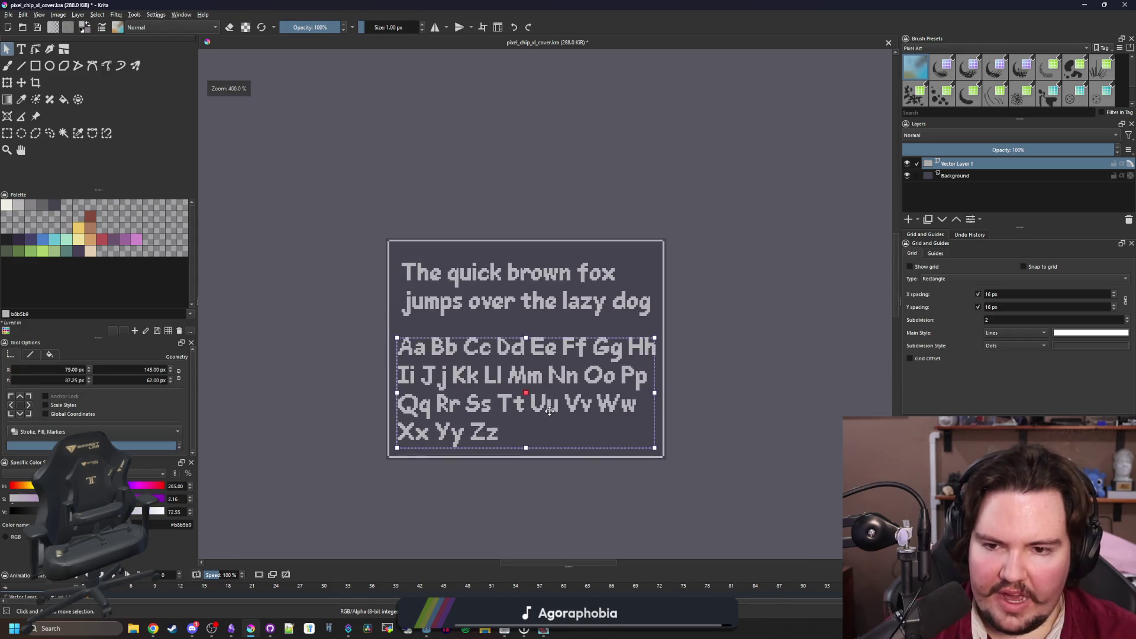
{"action": "scroll", "coordinate": [539, 410], "scroll_direction": "up", "scroll_amount": 1}
{"action": "double_click", "coordinate": [472, 434]}
{"action": "left_click", "coordinate": [494, 445]}
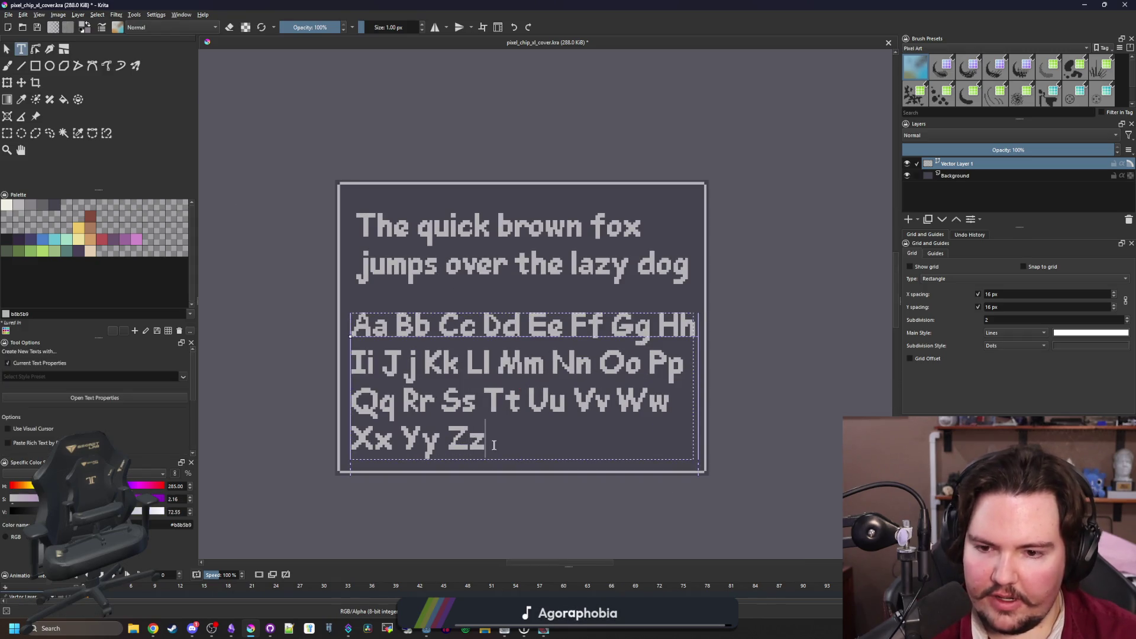
{"action": "left_click_drag", "start_coordinate": [498, 443], "coordinate": [349, 307]}
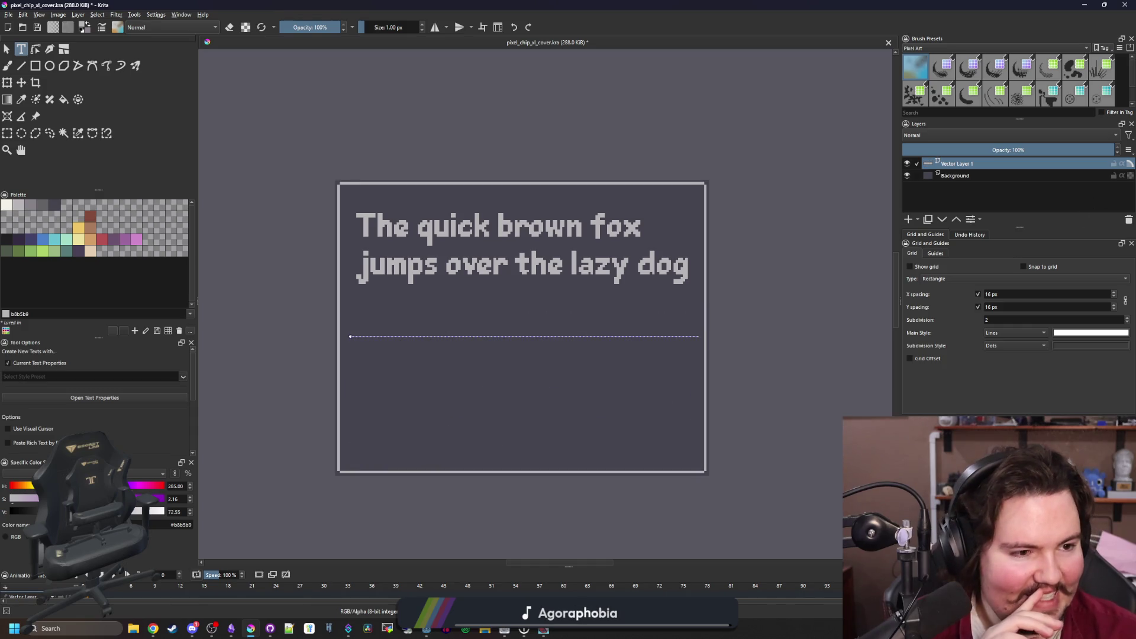
{"action": "key", "text": "alt+Tab"}
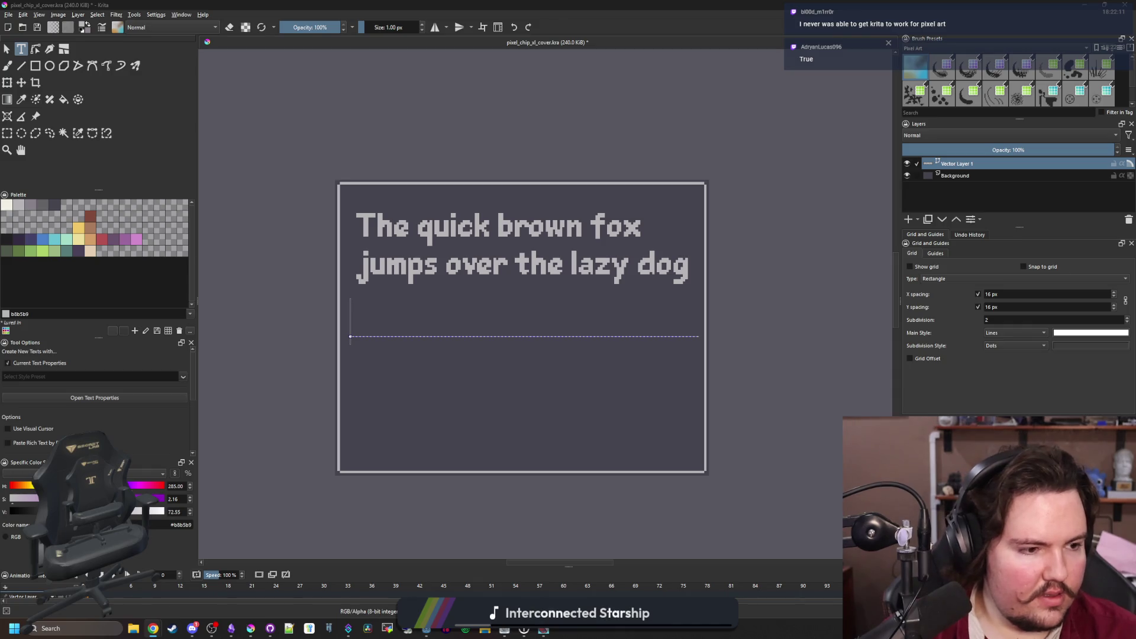
Bring the Wikipedia pangram page at its Russian section to the front
{"action": "key", "text": "alt+Tab"}
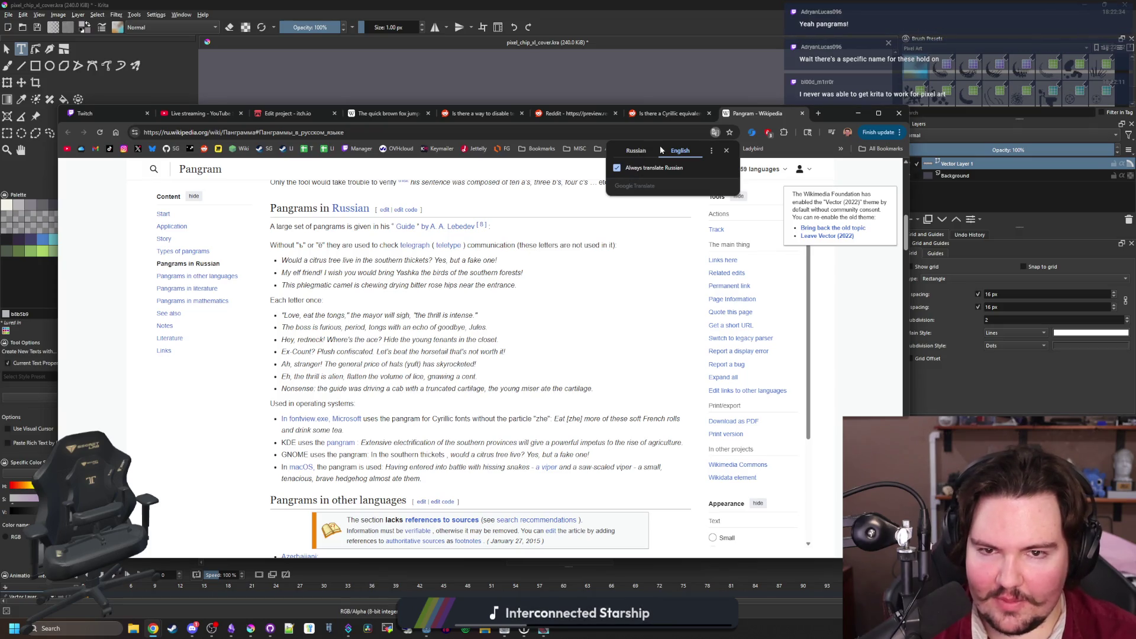
Show the pangram page in original Russian and select the first Russian pangram
{"action": "left_click", "coordinate": [636, 150]}
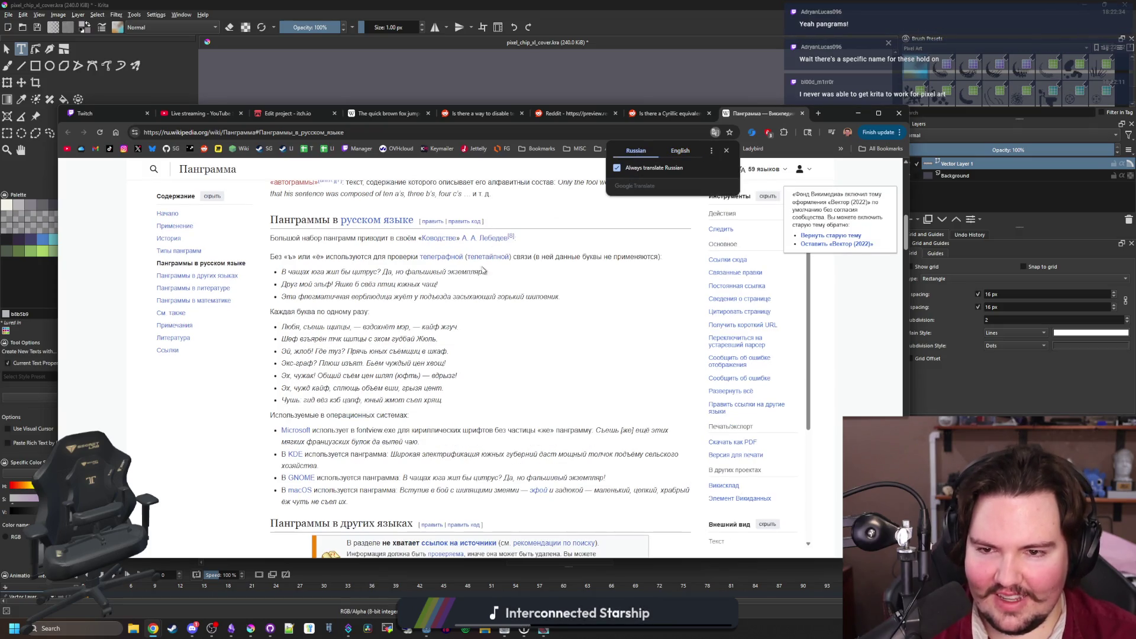
{"action": "left_click_drag", "start_coordinate": [483, 272], "coordinate": [282, 272]}
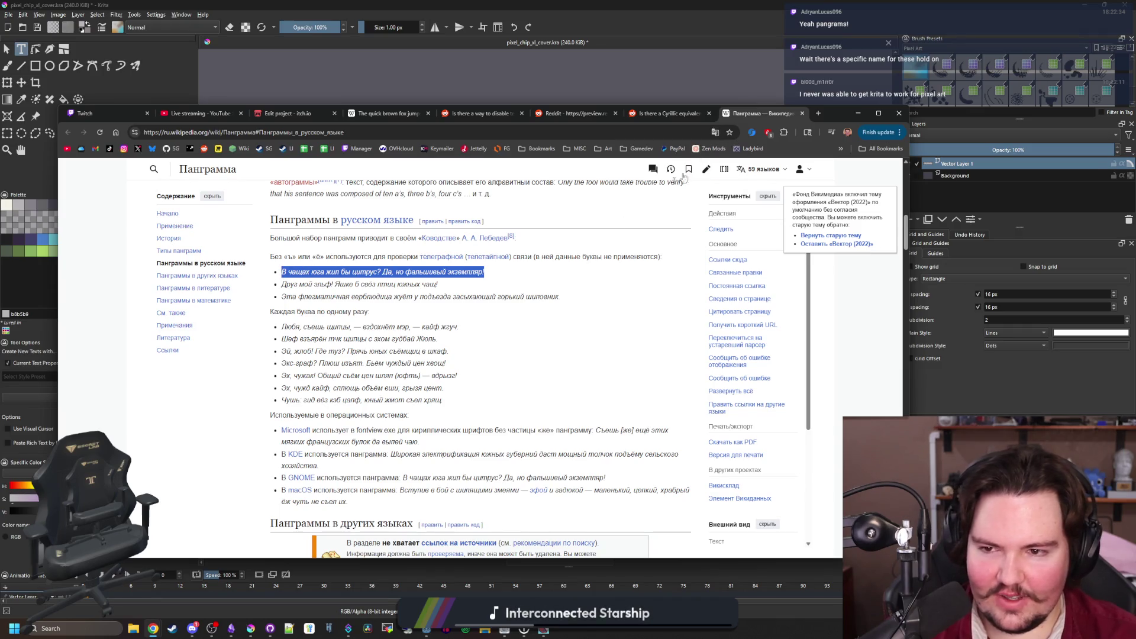
{"action": "left_click", "coordinate": [858, 113]}
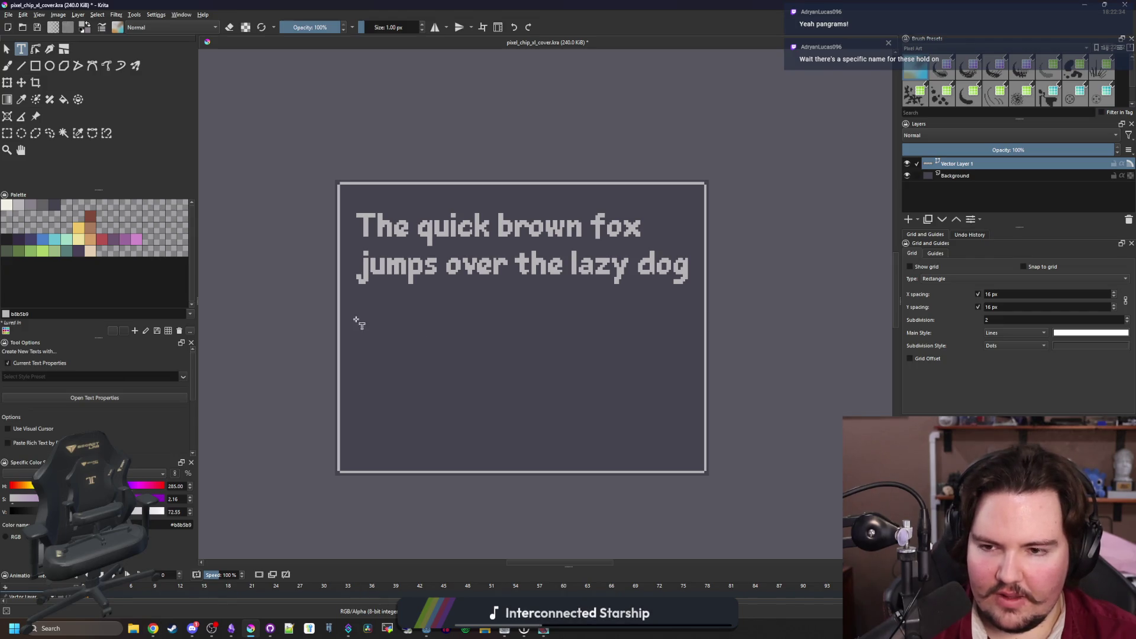
Create a text object in the empty alphabet area and select its placeholder text
{"action": "left_click", "coordinate": [401, 344]}
{"action": "left_click", "coordinate": [453, 336]}
{"action": "triple_click", "coordinate": [453, 337]}
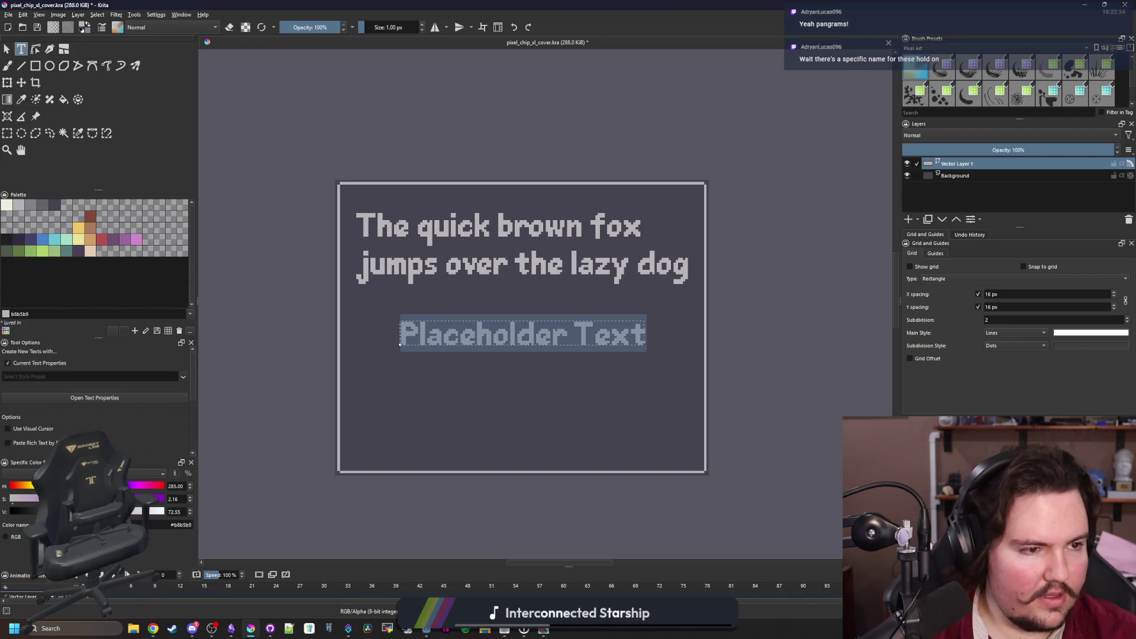
{"action": "key", "text": "alt+Tab"}
{"action": "key", "text": "alt+Tab"}
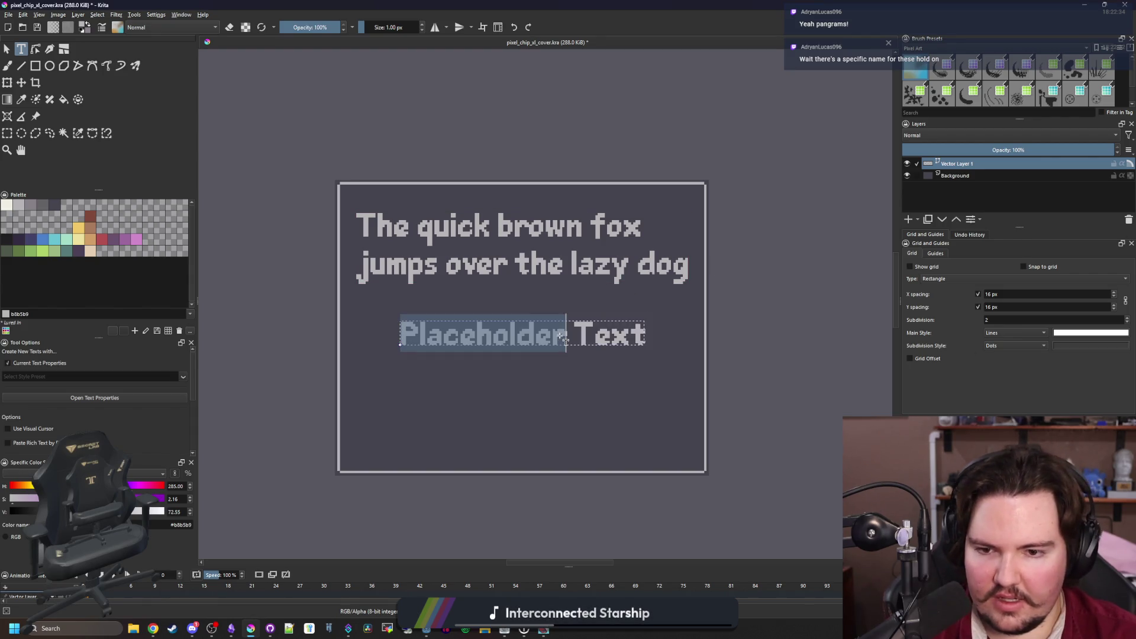
{"action": "double_click", "coordinate": [606, 339]}
{"action": "type", "text": "d"}
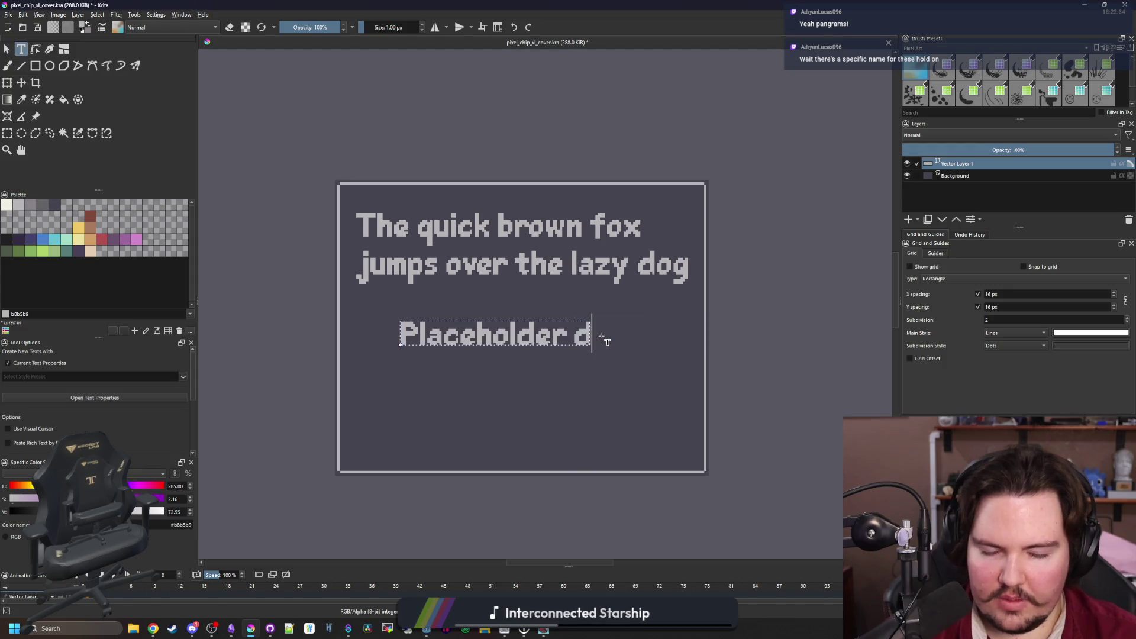
{"action": "key", "text": "BackSpace"}
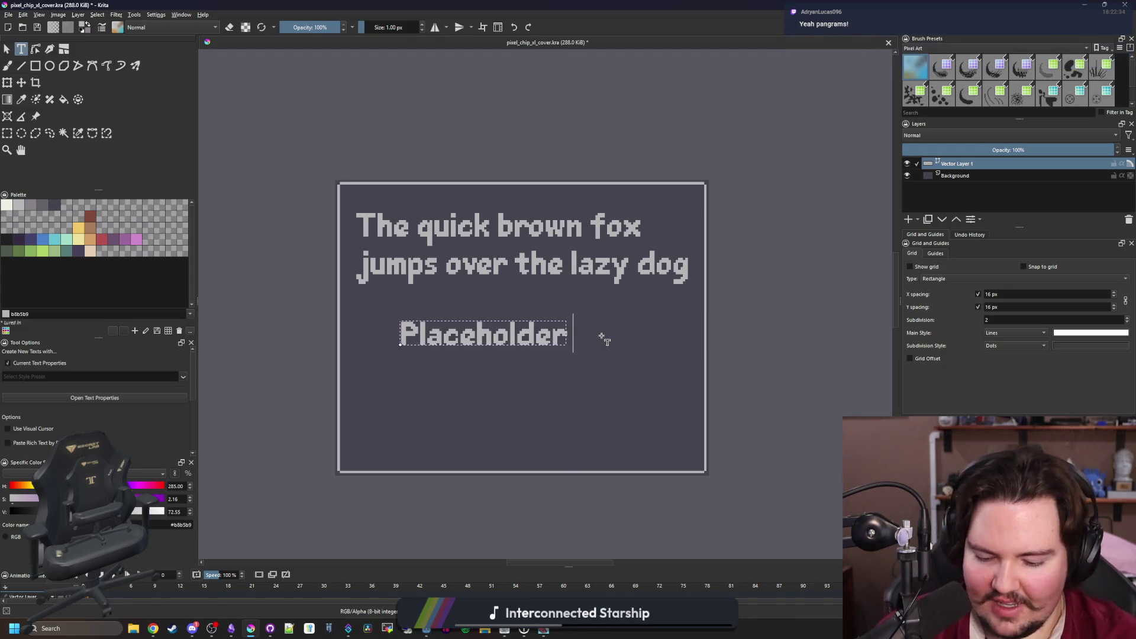
{"action": "key", "text": "ctrl+a"}
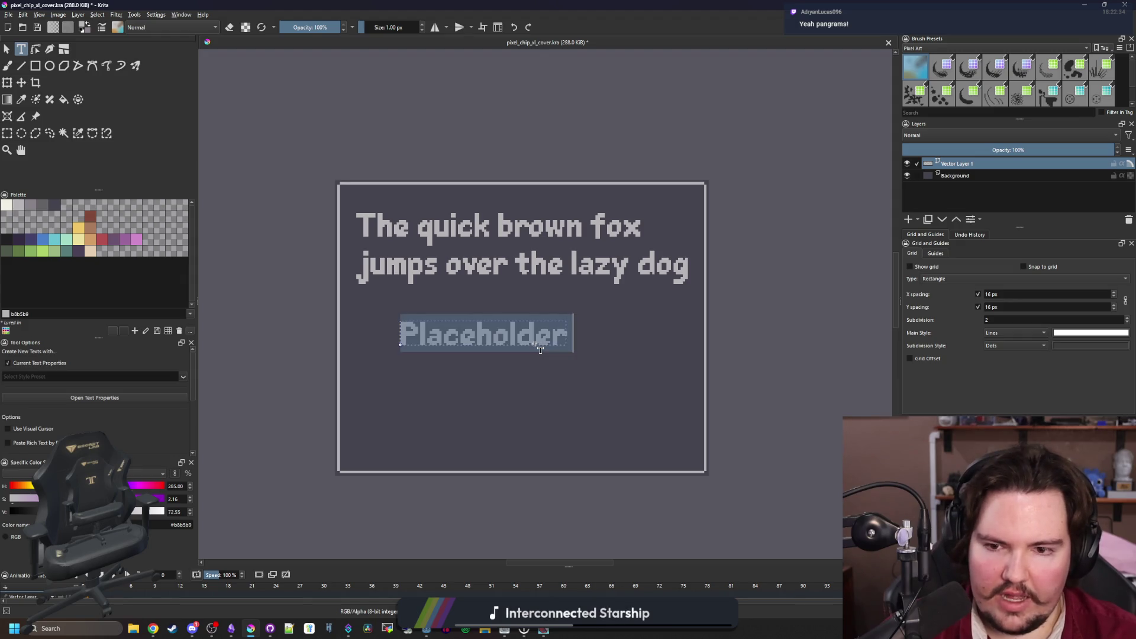
{"action": "left_click", "coordinate": [537, 349]}
Delete the word Placeholder from the text object
{"action": "left_click", "coordinate": [8, 48]}
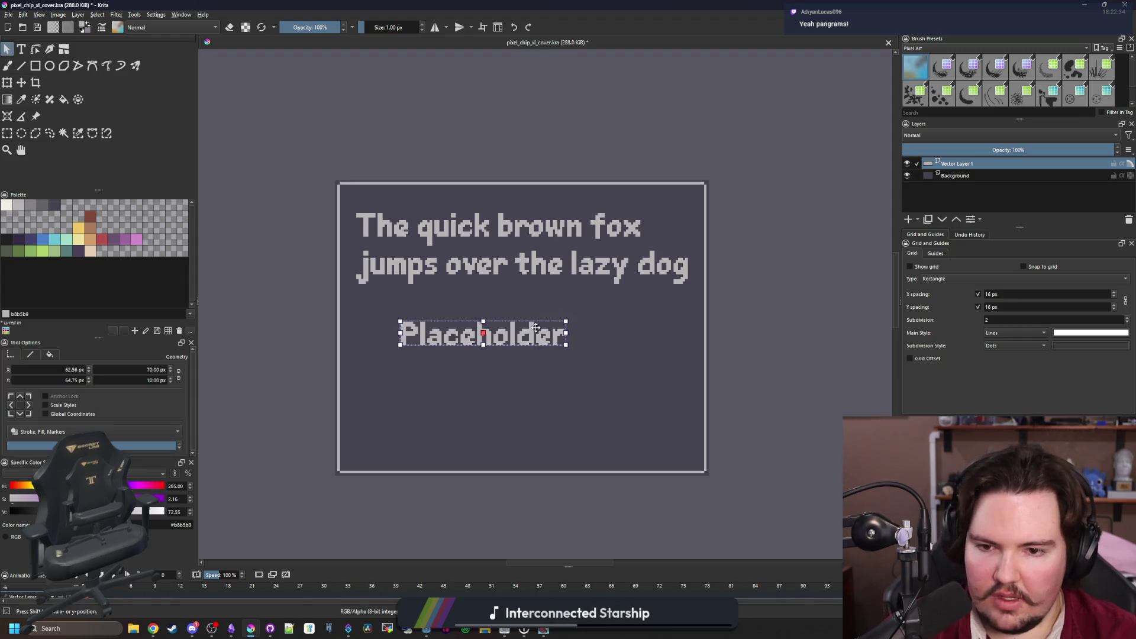
{"action": "double_click", "coordinate": [536, 328]}
{"action": "left_click", "coordinate": [528, 340]}
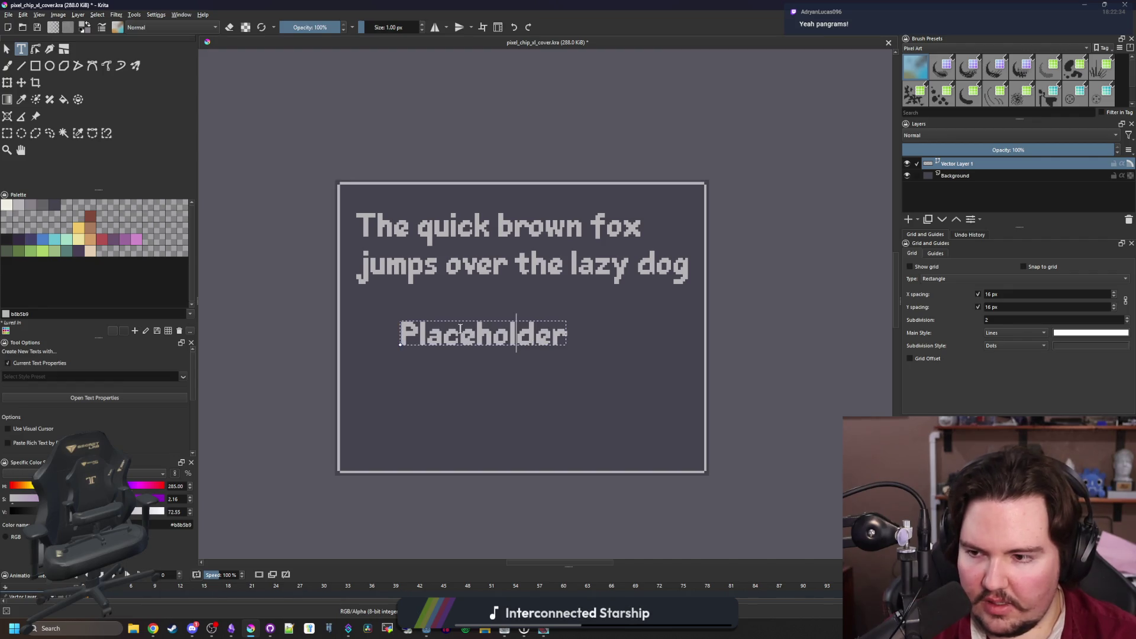
{"action": "left_click", "coordinate": [462, 334]}
{"action": "double_click", "coordinate": [464, 332]}
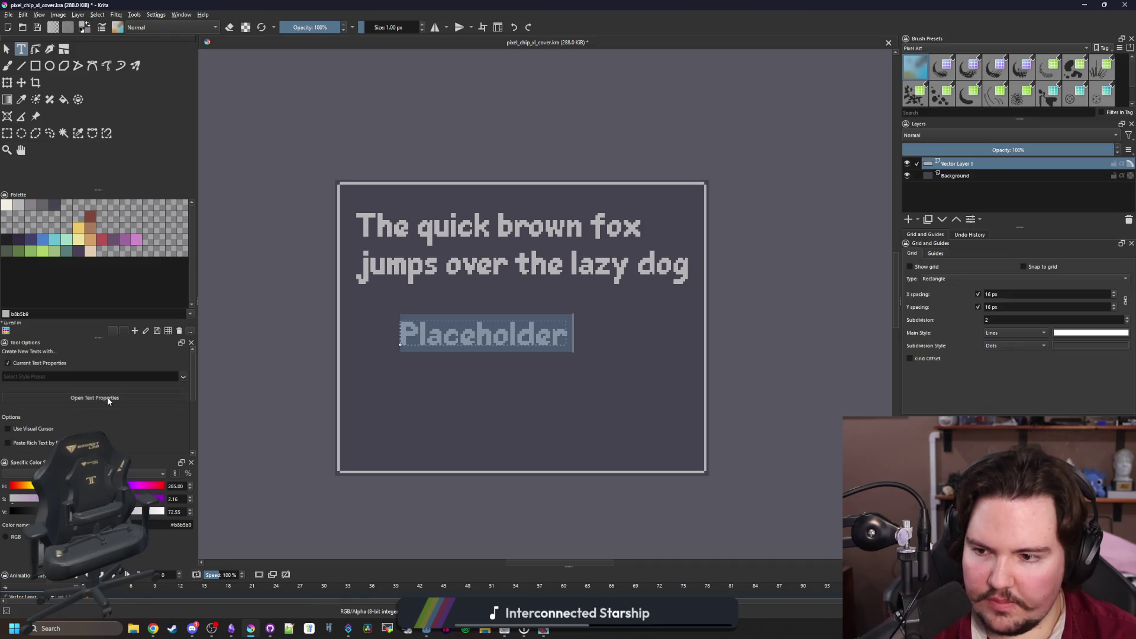
{"action": "scroll", "coordinate": [109, 407], "scroll_direction": "down", "scroll_amount": 3}
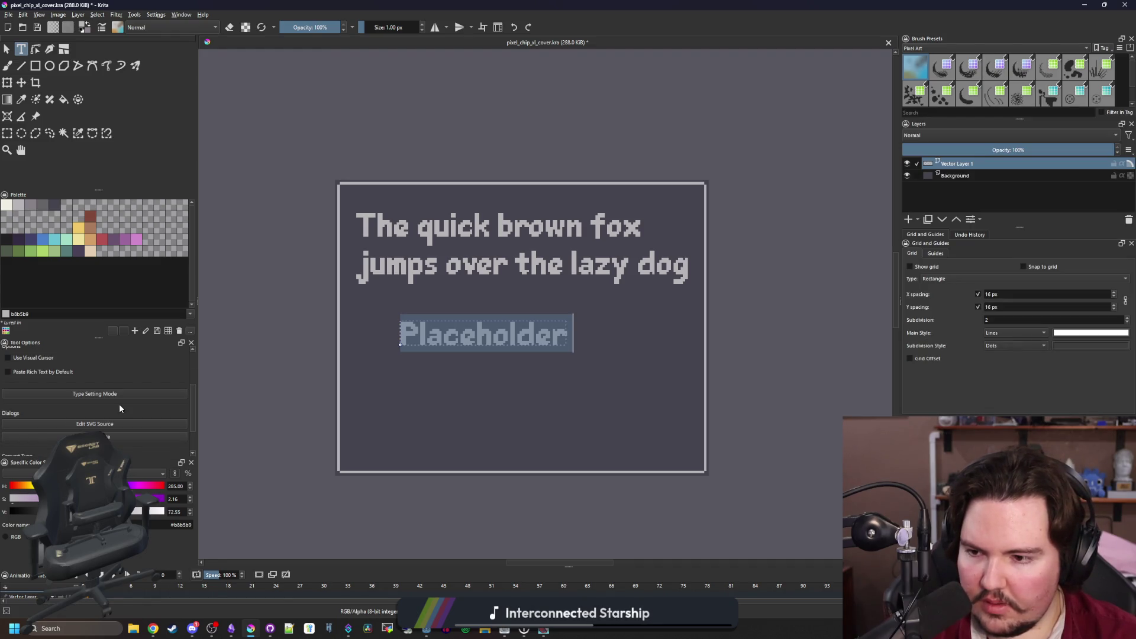
{"action": "scroll", "coordinate": [119, 404], "scroll_direction": "up", "scroll_amount": 1}
{"action": "scroll", "coordinate": [119, 404], "scroll_direction": "up", "scroll_amount": 2}
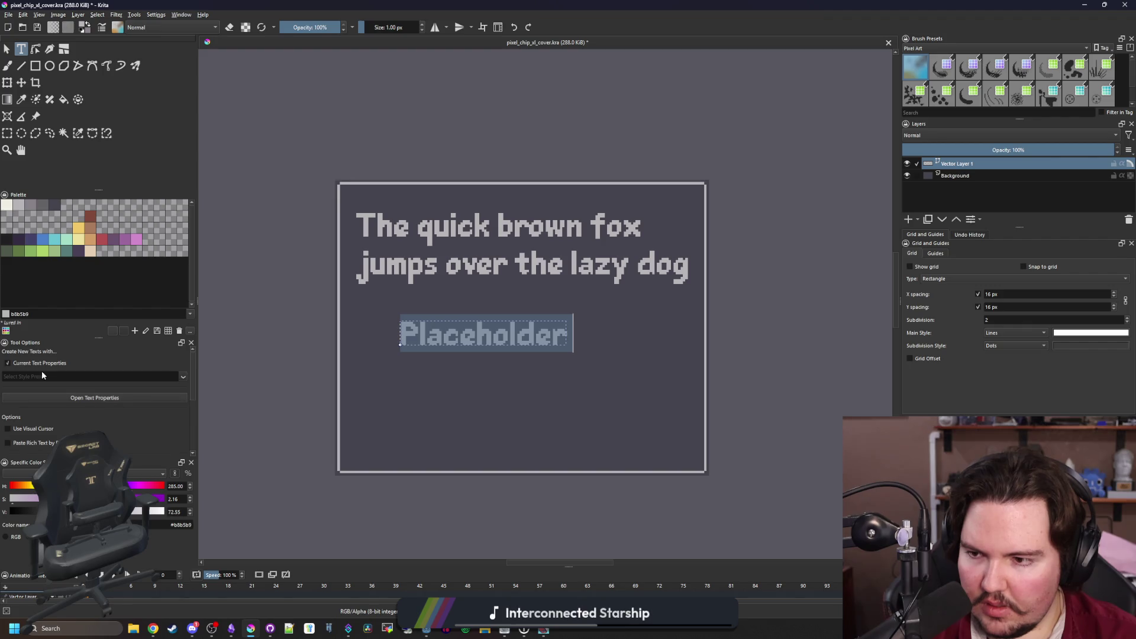
{"action": "key", "text": "BackSpace"}
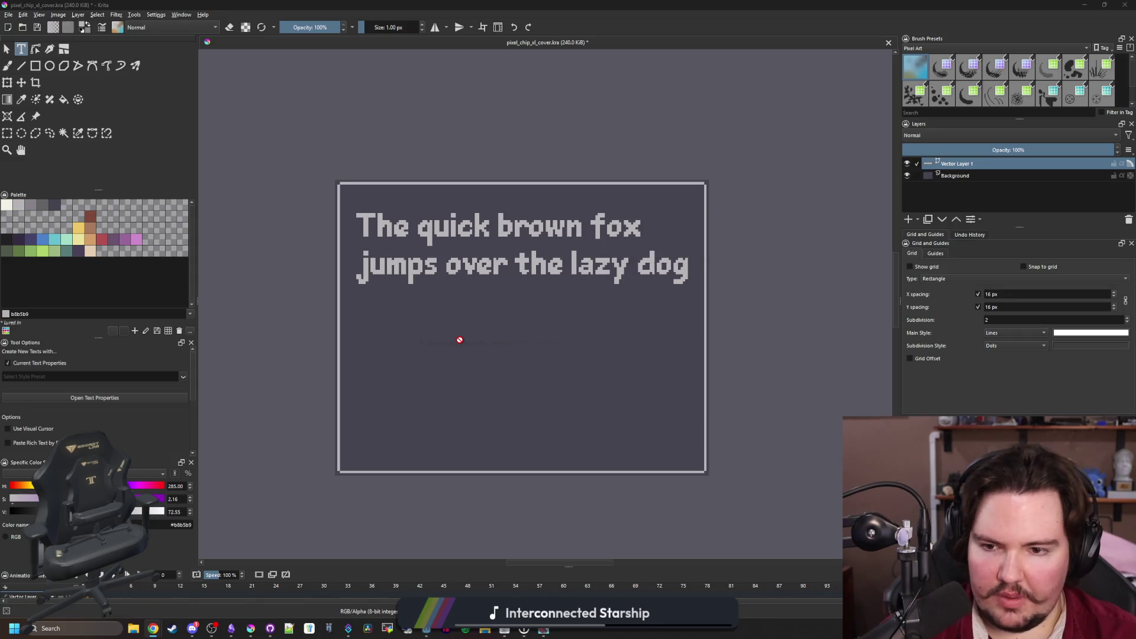
Make a new text box below the pangram and clear its default Placeholder Text
{"action": "left_click_drag", "start_coordinate": [383, 305], "coordinate": [649, 402]}
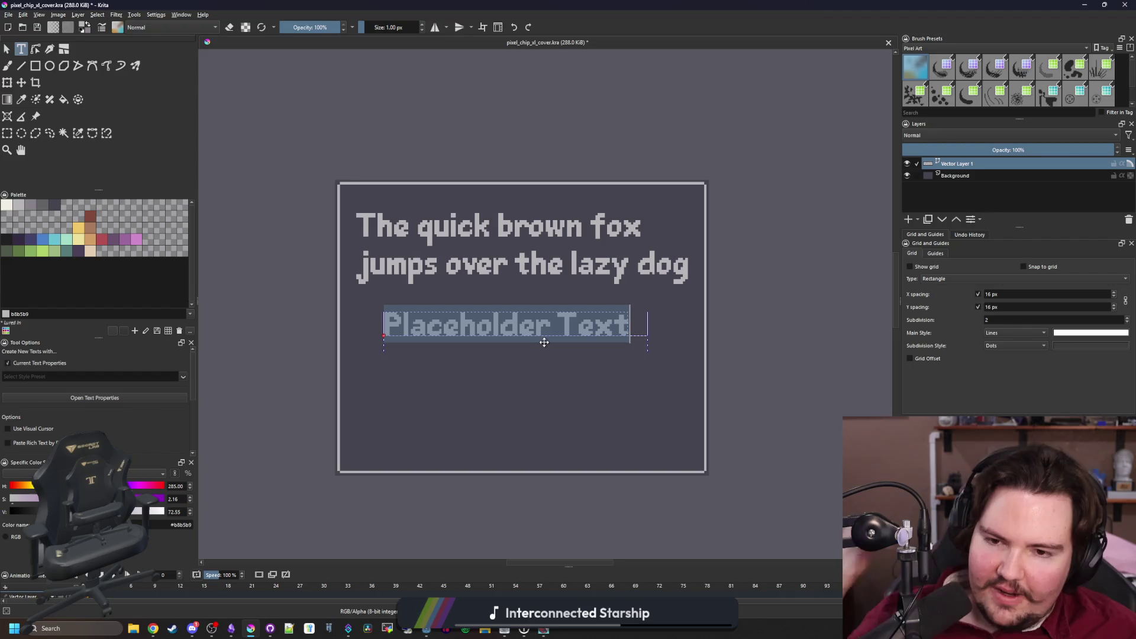
{"action": "key", "text": "BackSpace"}
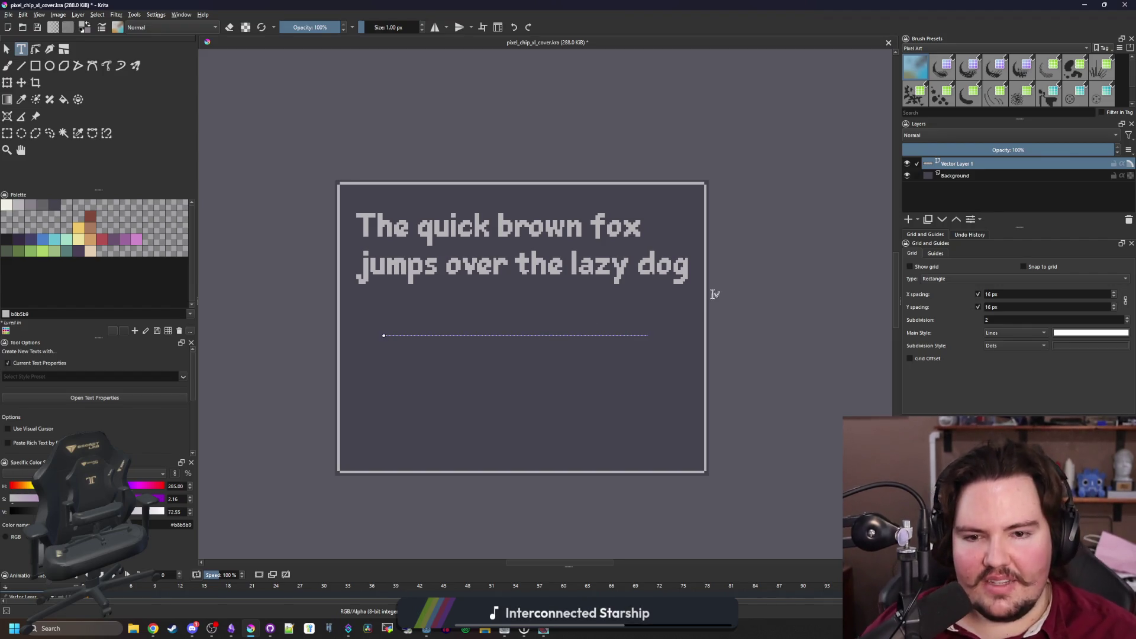
{"action": "key", "text": "Escape"}
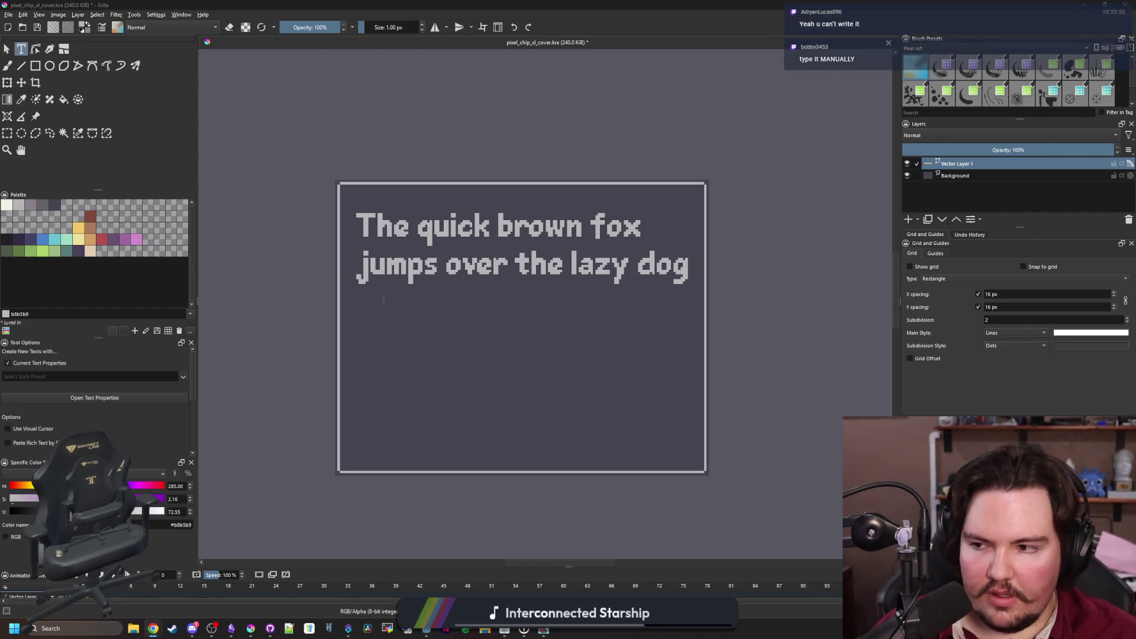
{"action": "key", "text": "alt+Tab"}
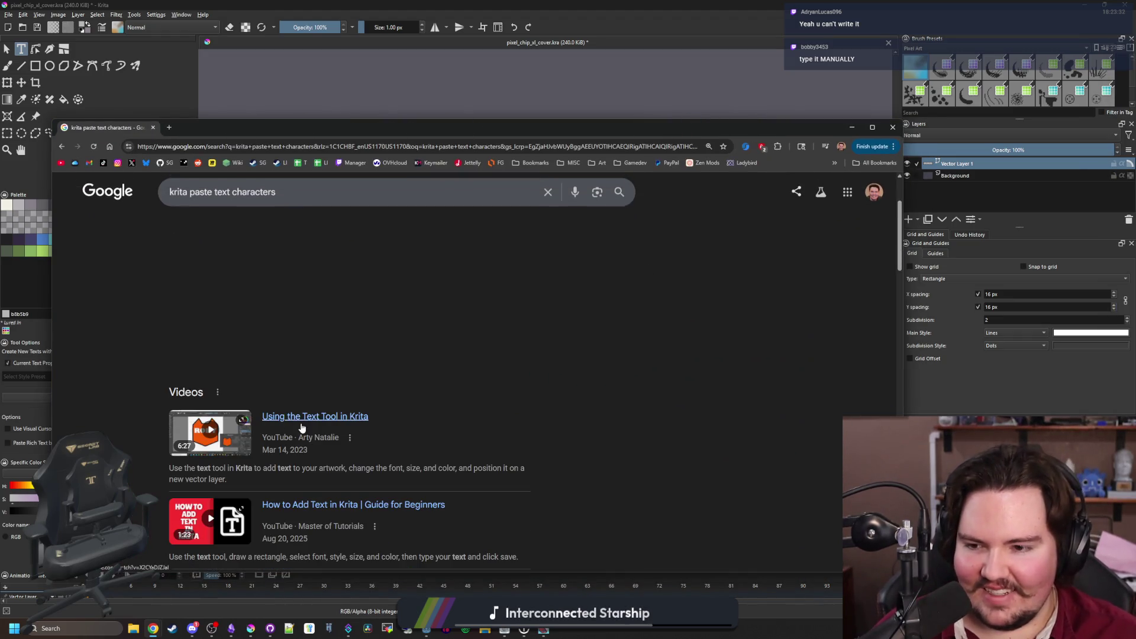
Browse the Google results for 'krita paste text characters' and expand the answer on pasting text
{"action": "scroll", "coordinate": [397, 369], "scroll_direction": "down", "scroll_amount": 7}
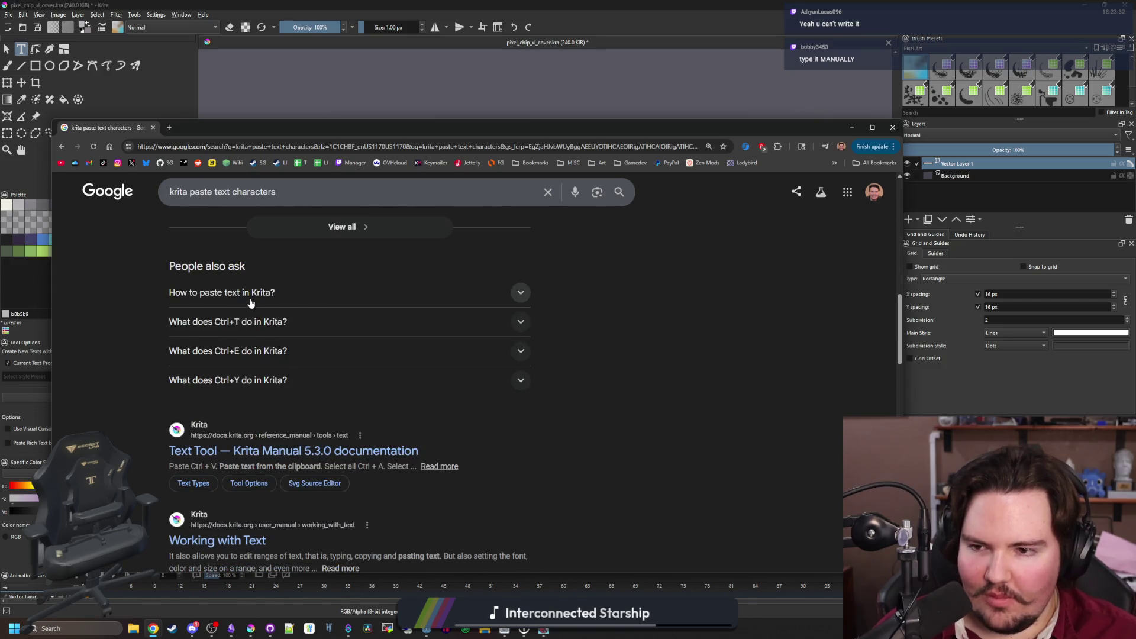
{"action": "left_click", "coordinate": [251, 295]}
{"action": "scroll", "coordinate": [251, 303], "scroll_direction": "down", "scroll_amount": 3}
{"action": "scroll", "coordinate": [251, 303], "scroll_direction": "down", "scroll_amount": 1}
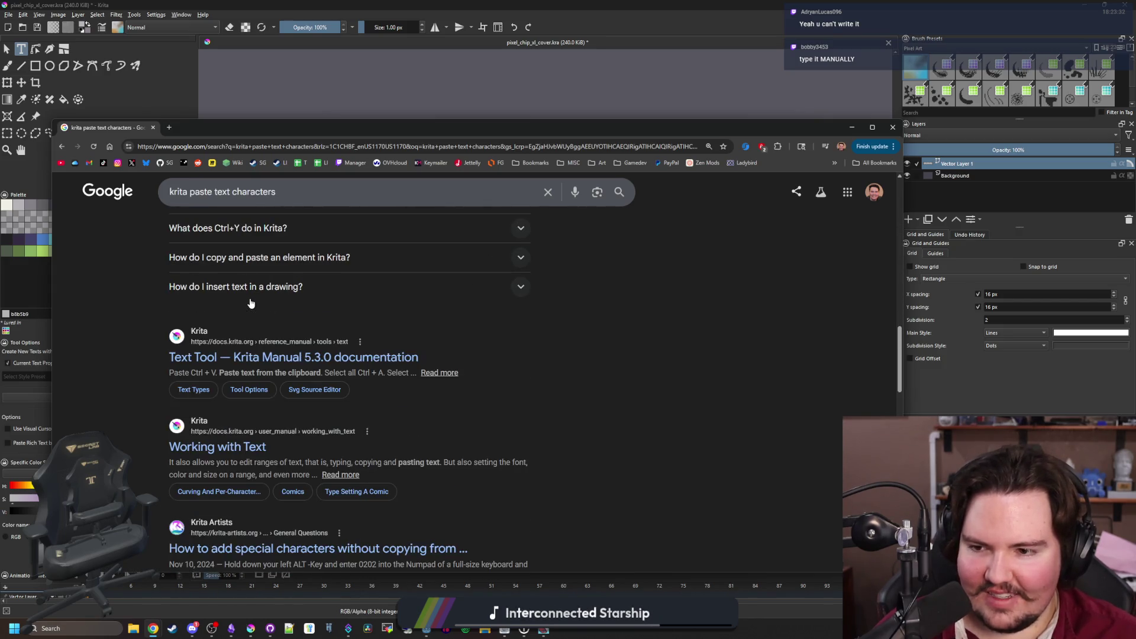
Read the Krita Manual's Text Tool page, then draw a wrapped text box below the pangram in Krita
{"action": "left_click", "coordinate": [249, 359]}
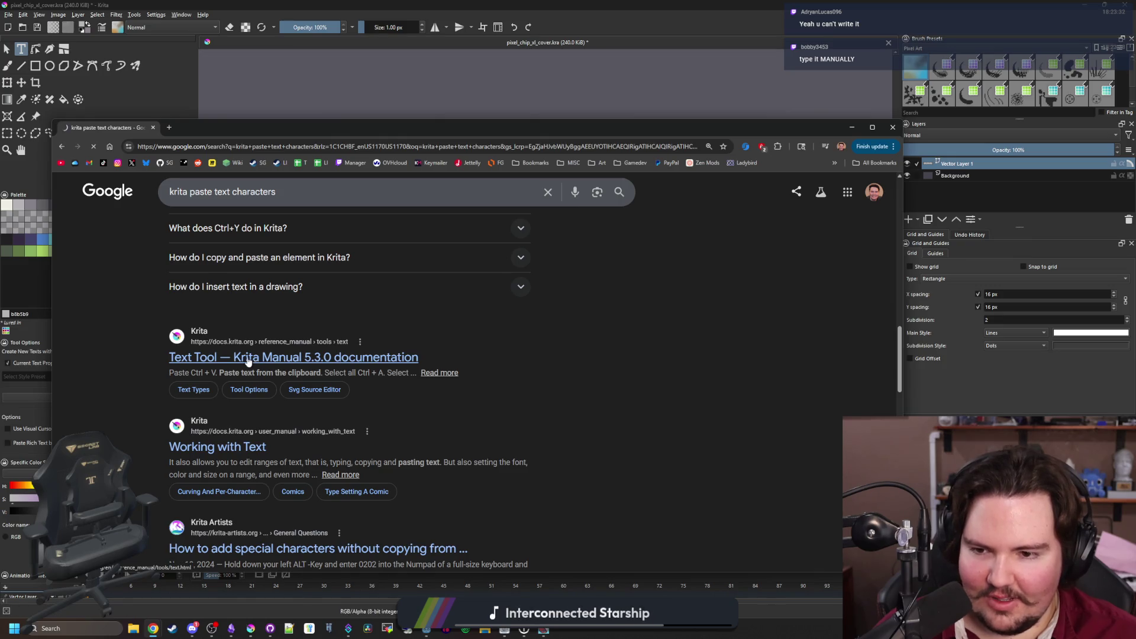
{"action": "scroll", "coordinate": [503, 264], "scroll_direction": "down", "scroll_amount": 3}
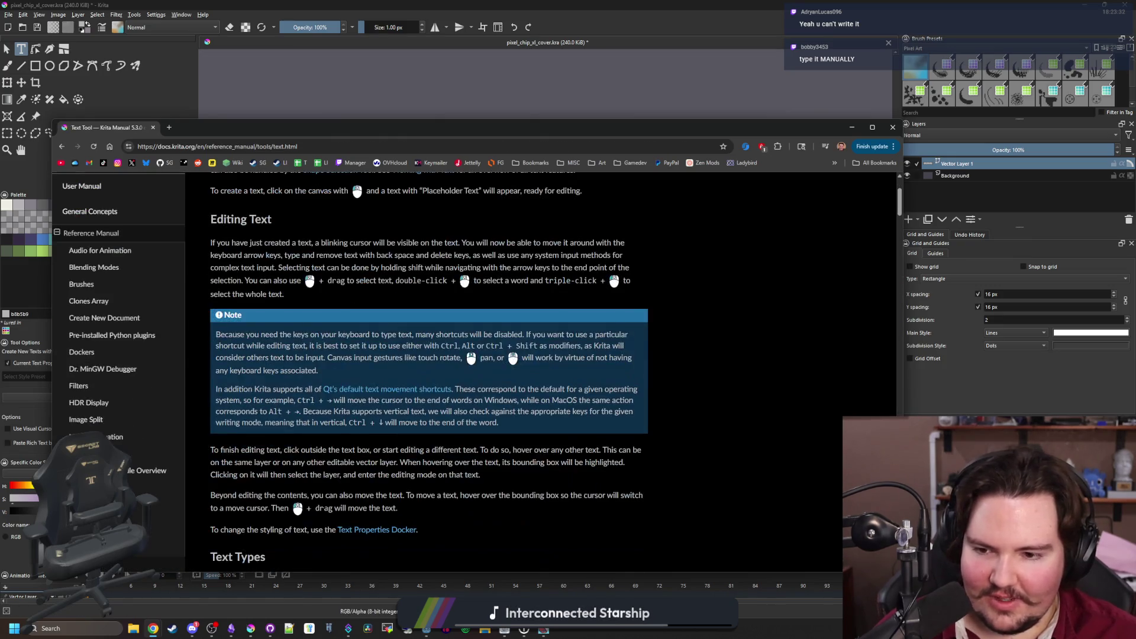
{"action": "scroll", "coordinate": [503, 264], "scroll_direction": "up", "scroll_amount": 3}
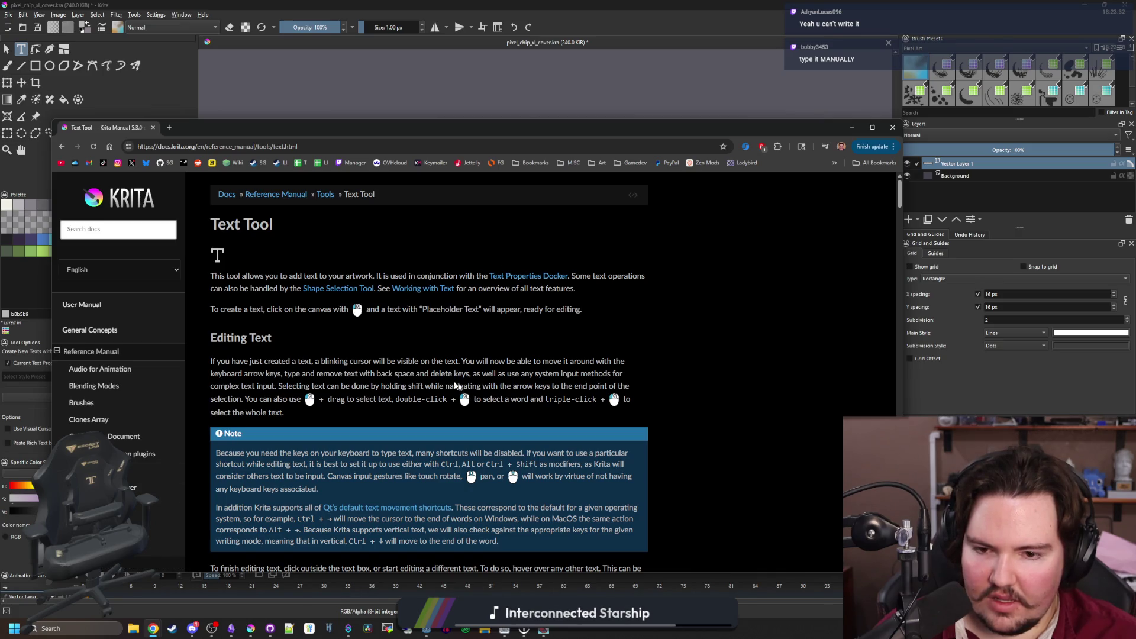
{"action": "scroll", "coordinate": [384, 357], "scroll_direction": "down", "scroll_amount": 3}
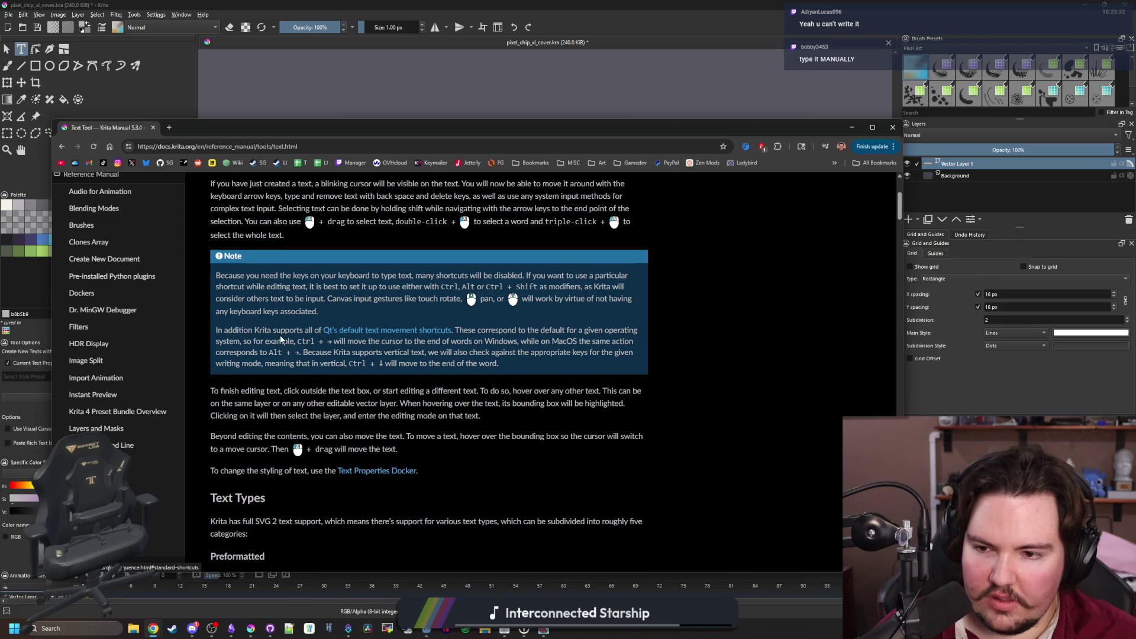
{"action": "scroll", "coordinate": [374, 337], "scroll_direction": "down", "scroll_amount": 6}
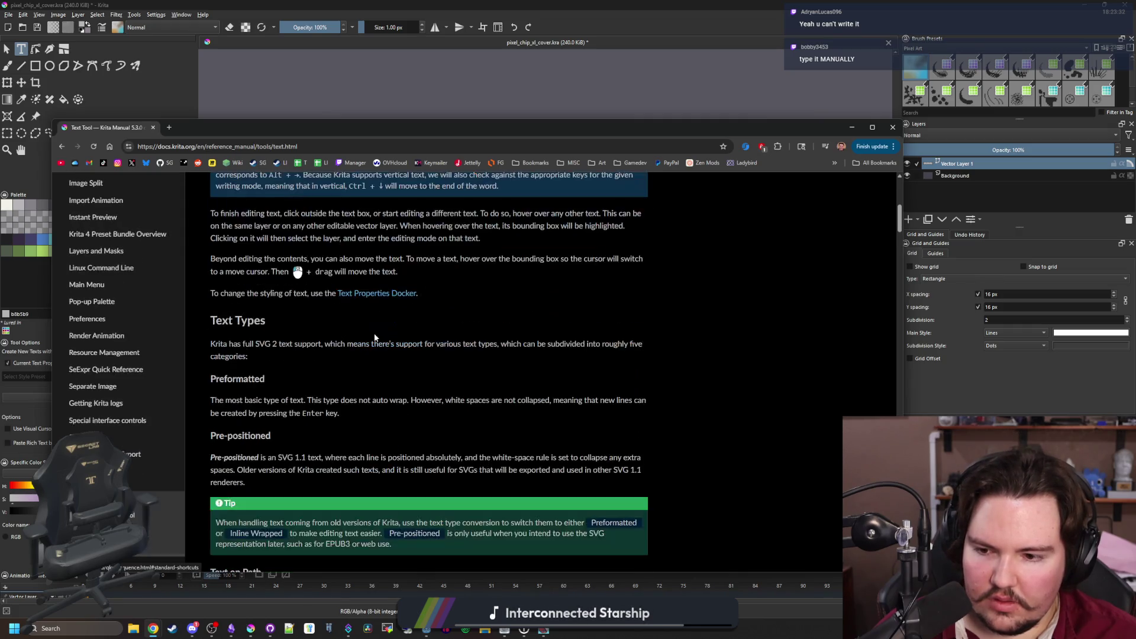
{"action": "scroll", "coordinate": [374, 337], "scroll_direction": "down", "scroll_amount": 3}
{"action": "scroll", "coordinate": [374, 338], "scroll_direction": "down", "scroll_amount": 7}
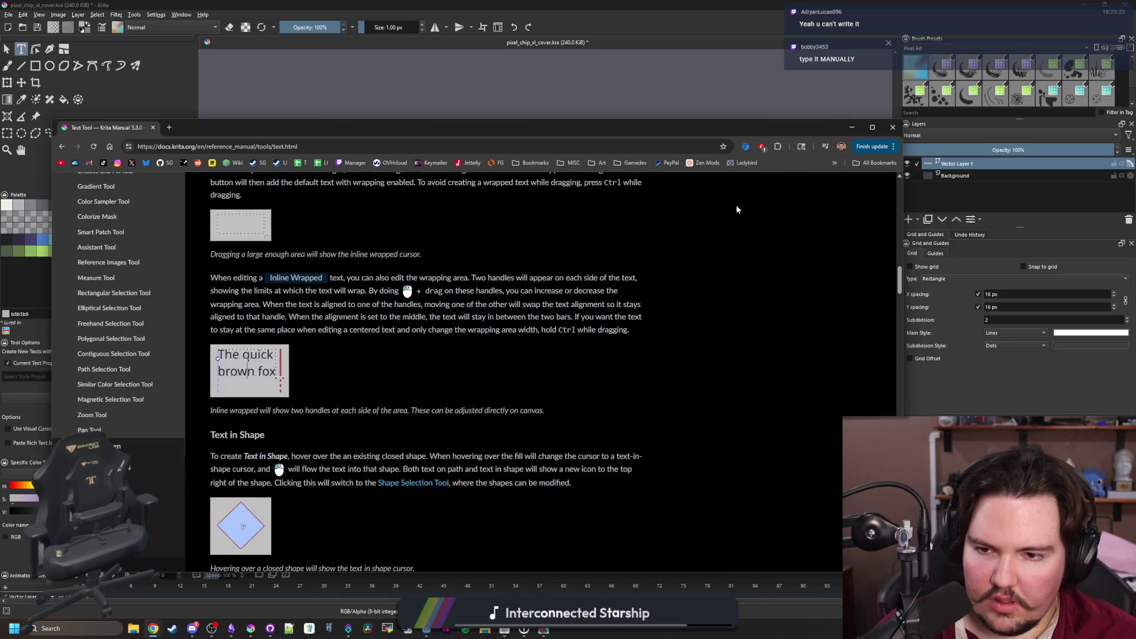
{"action": "key", "text": "alt+Tab"}
{"action": "left_click_drag", "start_coordinate": [473, 388], "coordinate": [584, 432]}
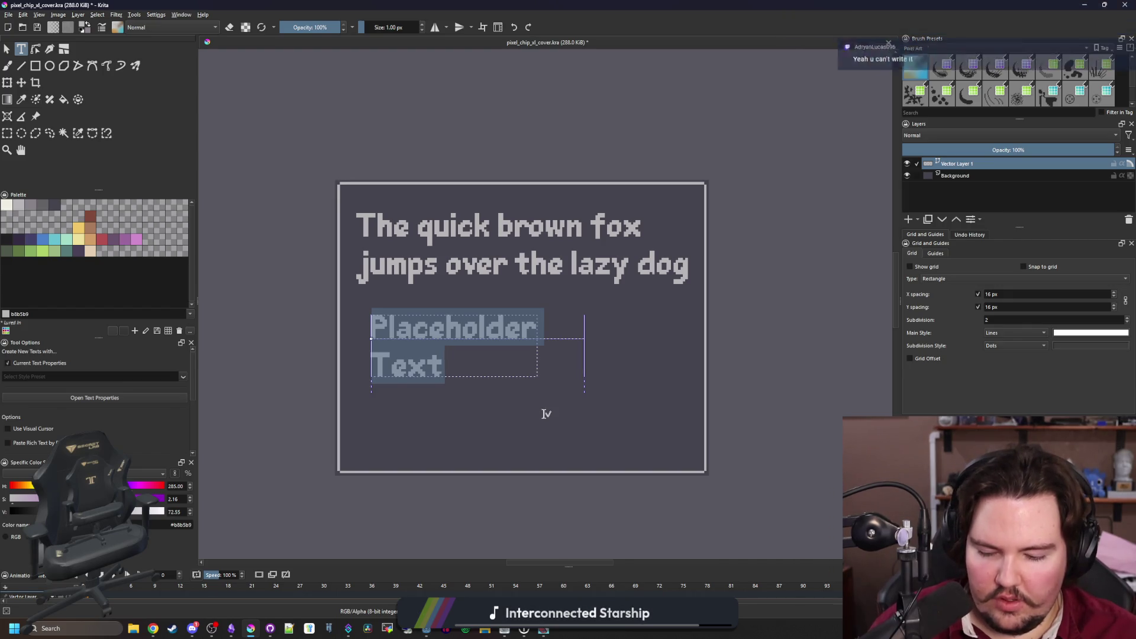
Select all of the Placeholder Text in the new text box beneath the pangram
{"action": "key", "text": "alt+v"}
{"action": "key", "text": "Escape"}
{"action": "mouse_move", "coordinate": [458, 354]}
{"action": "left_mouse_down"}
{"action": "mouse_move", "coordinate": [435, 363]}
{"action": "mouse_move", "coordinate": [377, 339]}
{"action": "left_mouse_up"}
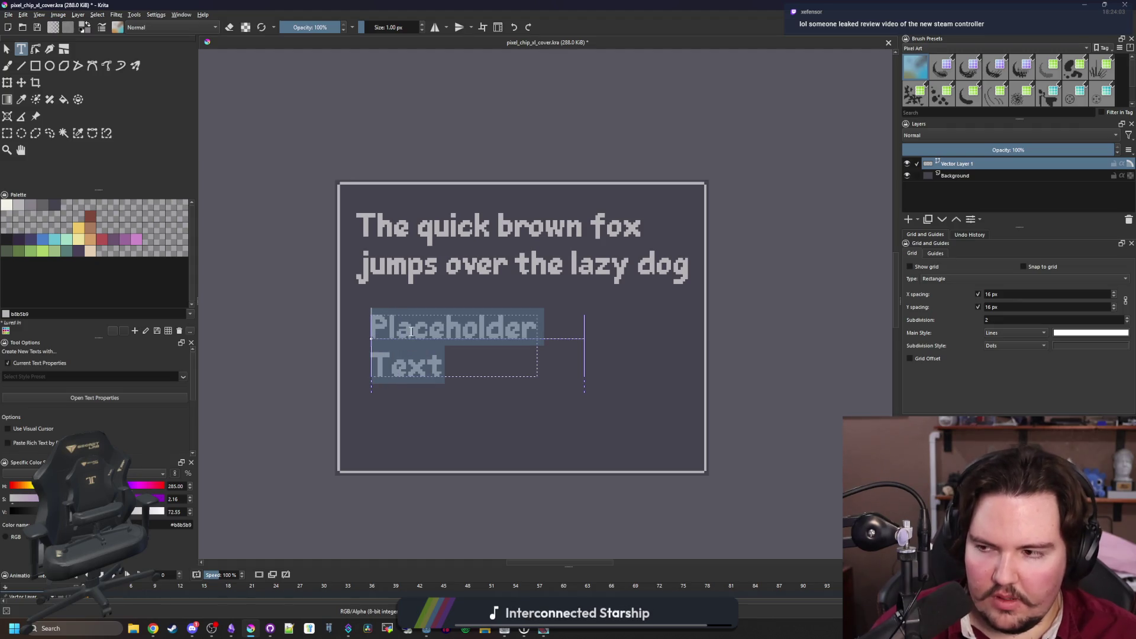
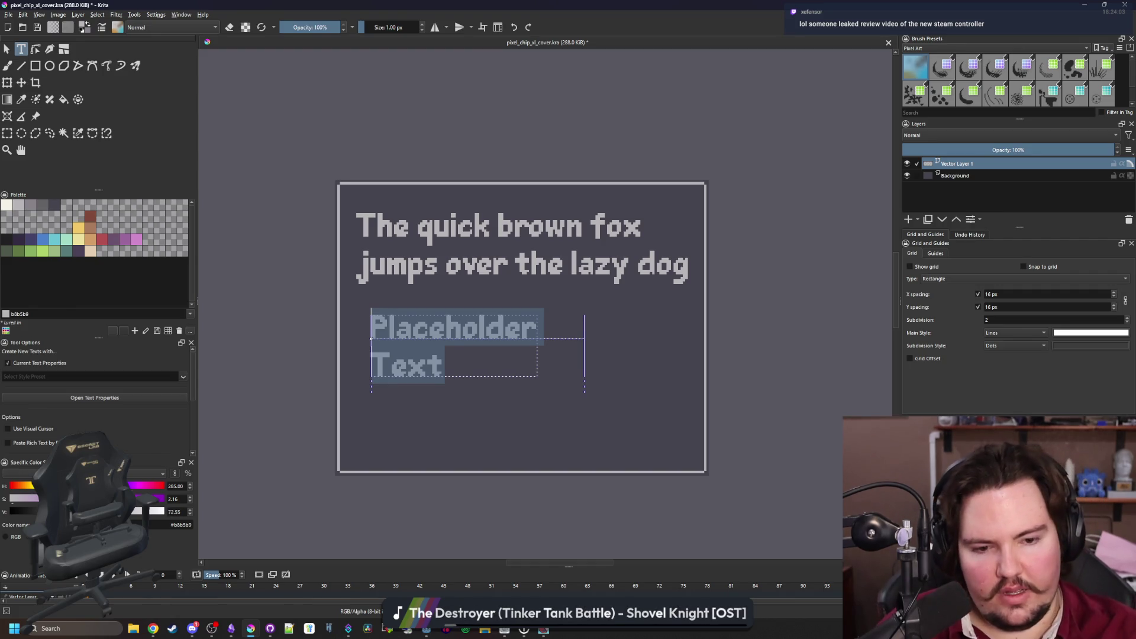
Leave the visual cursor option off and turn on Paste Rich Text by Default
{"action": "key", "text": "minus"}
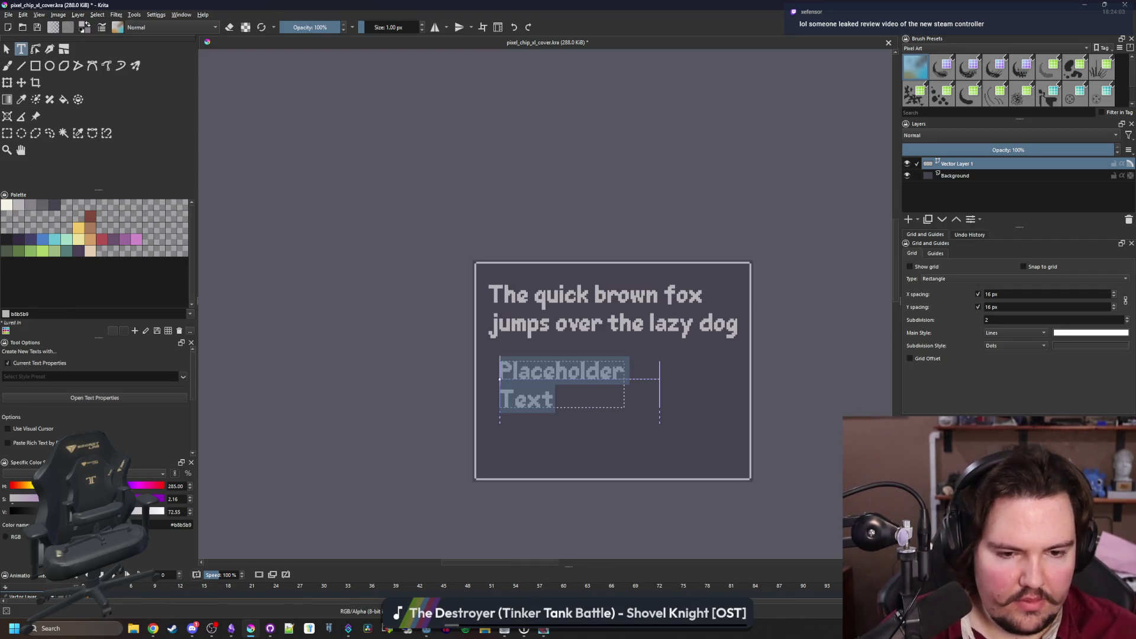
{"action": "scroll", "coordinate": [738, 424], "scroll_direction": "up", "scroll_amount": 2}
{"action": "scroll", "coordinate": [540, 388], "scroll_direction": "down", "scroll_amount": 1}
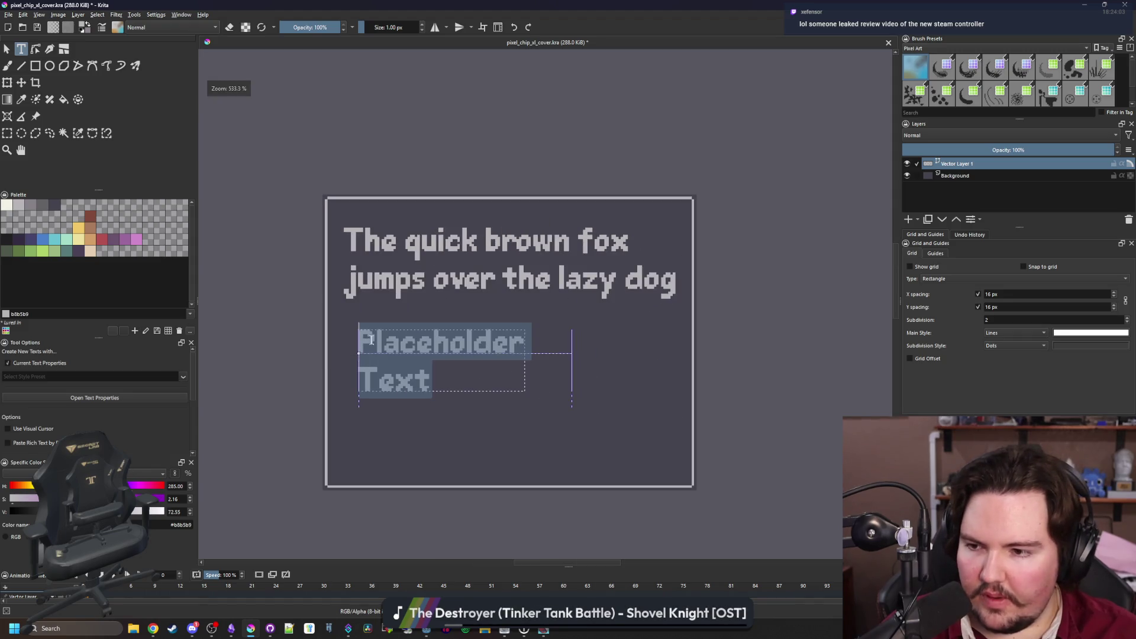
{"action": "scroll", "coordinate": [36, 382], "scroll_direction": "down", "scroll_amount": 1}
{"action": "left_click", "coordinate": [14, 396]}
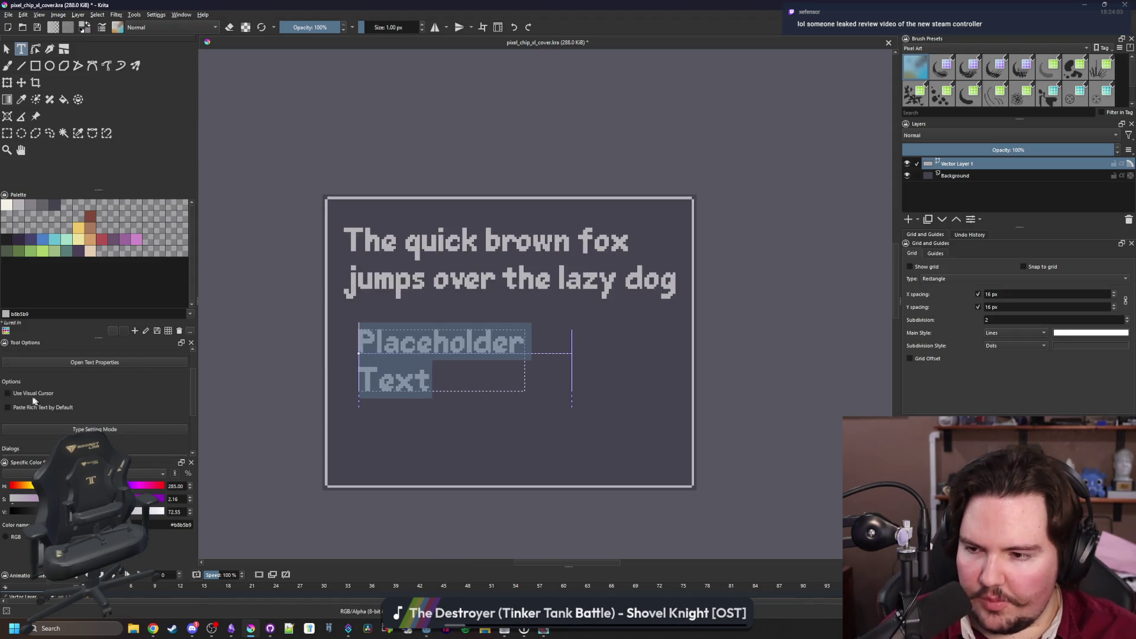
{"action": "left_click", "coordinate": [15, 395]}
{"action": "left_click", "coordinate": [15, 395]}
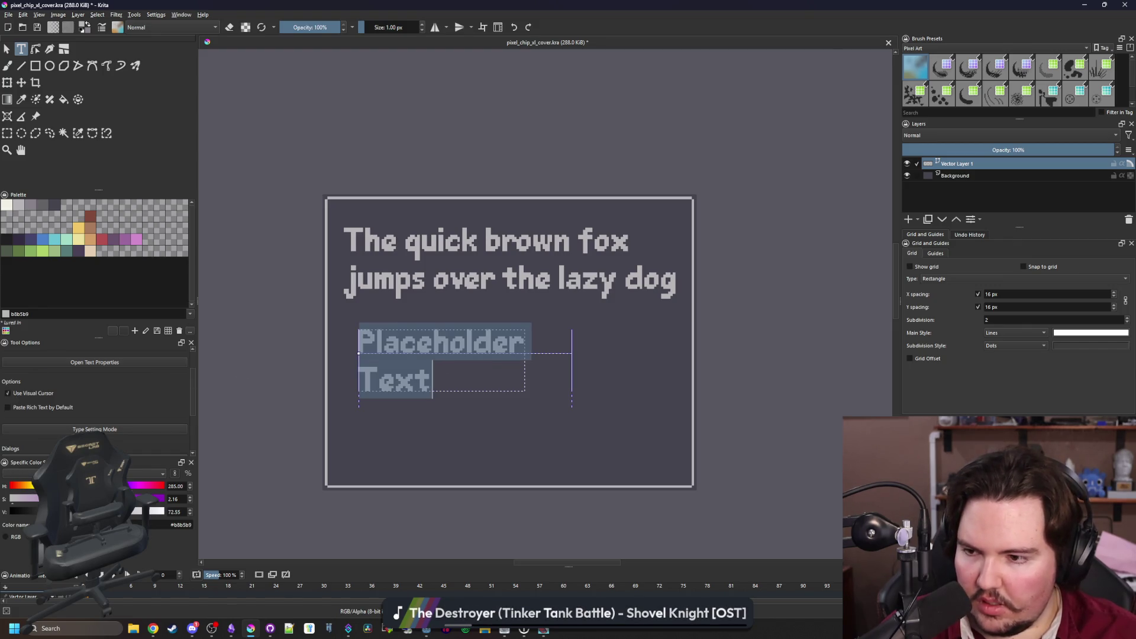
{"action": "left_click", "coordinate": [13, 392]}
{"action": "left_click", "coordinate": [28, 407]}
Select the whole Placeholder Text, enable Type Setting Mode, and open Edit SVG Source
{"action": "double_click", "coordinate": [451, 385]}
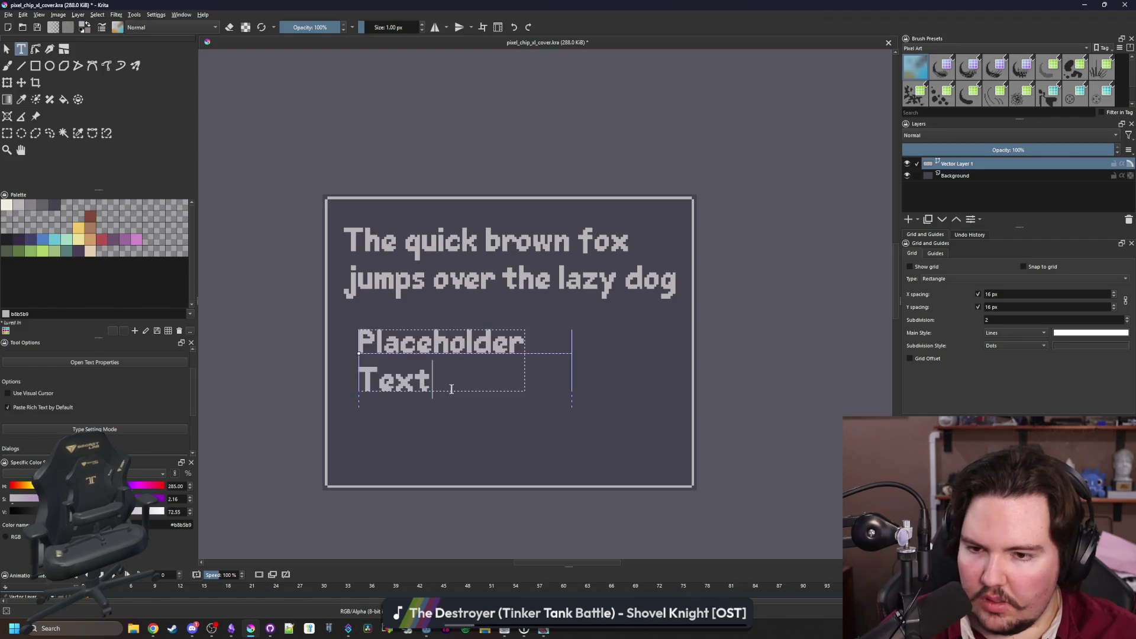
{"action": "triple_click", "coordinate": [461, 380]}
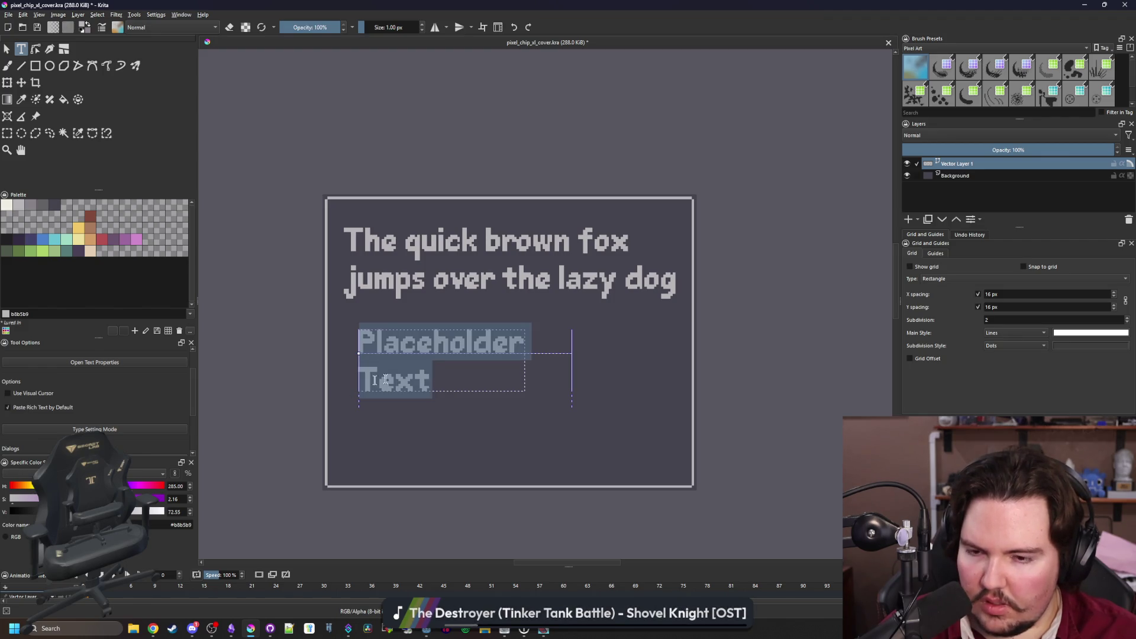
{"action": "scroll", "coordinate": [67, 396], "scroll_direction": "down", "scroll_amount": 1}
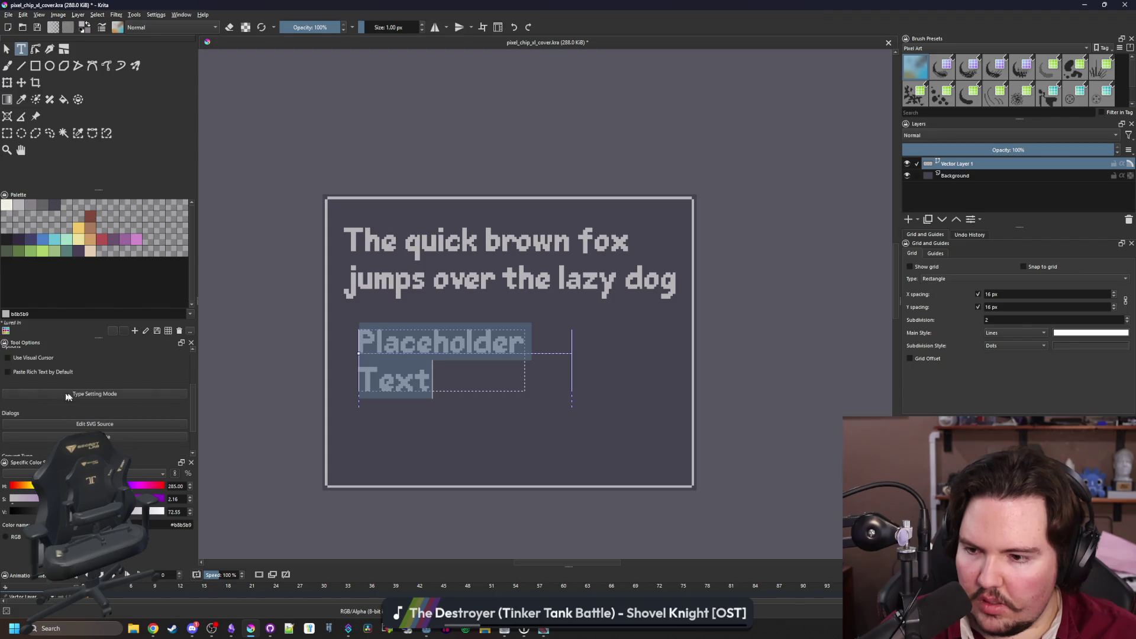
{"action": "left_click", "coordinate": [114, 392]}
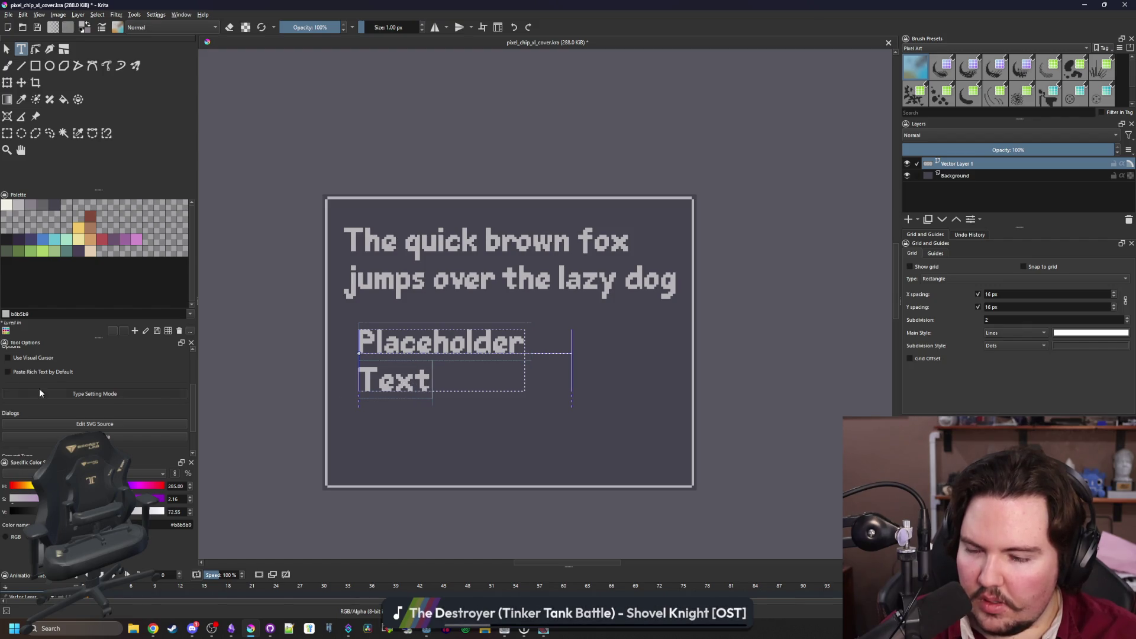
{"action": "scroll", "coordinate": [62, 396], "scroll_direction": "down", "scroll_amount": 2}
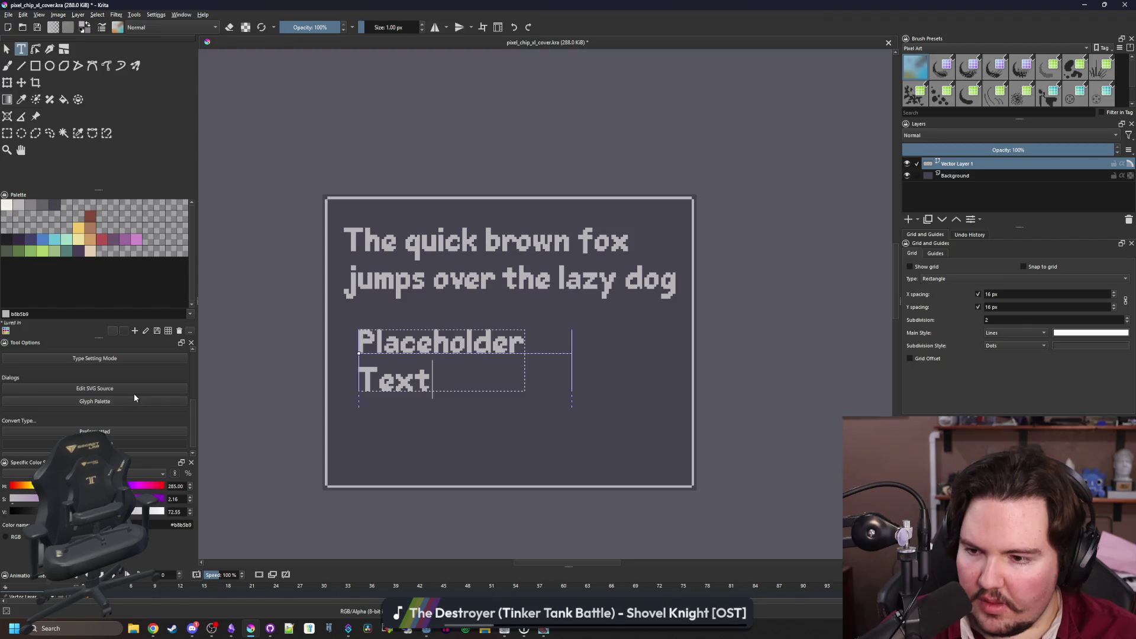
{"action": "left_click", "coordinate": [136, 388]}
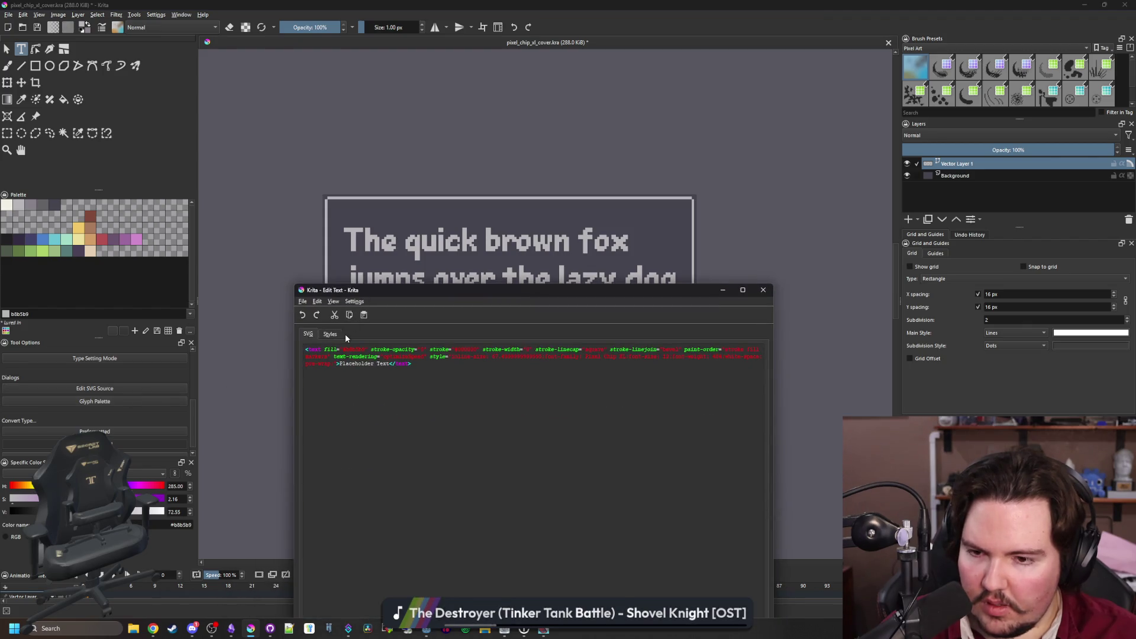
Look through the Edit Text dialog's style and file options before returning to the SVG tab
{"action": "left_click", "coordinate": [339, 335]}
{"action": "left_click", "coordinate": [308, 334]}
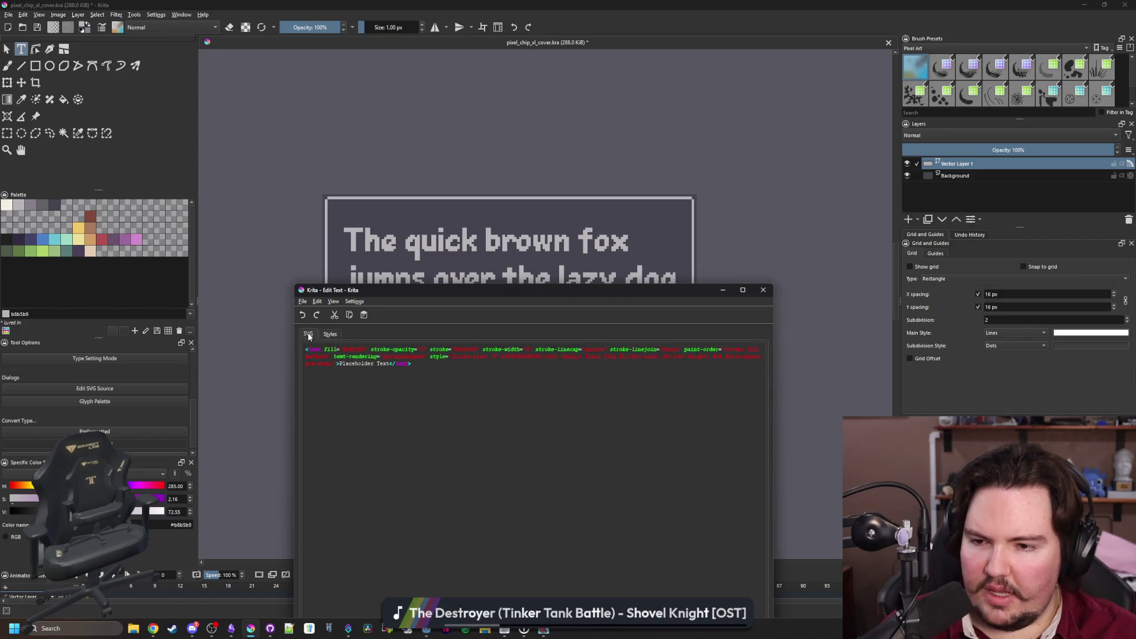
{"action": "left_click", "coordinate": [302, 302]}
{"action": "left_click", "coordinate": [308, 299]}
{"action": "left_click", "coordinate": [304, 302]}
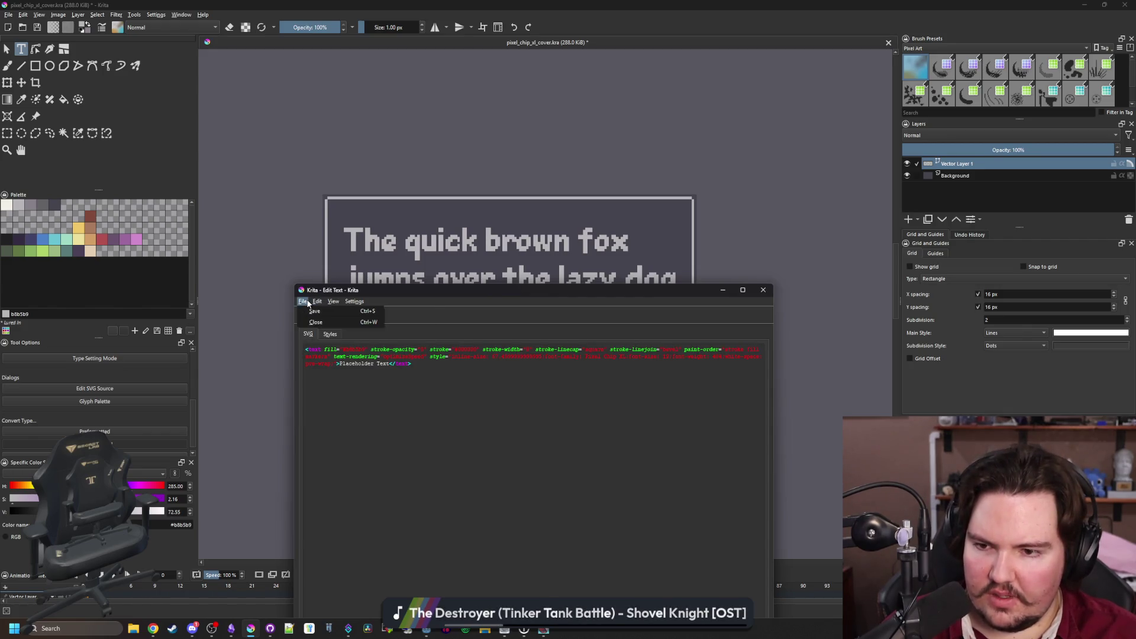
{"action": "left_click", "coordinate": [329, 300]}
Replace 'Placeholder Text' in the SVG source with the Russian pangram and save it
{"action": "left_click_drag", "start_coordinate": [389, 363], "coordinate": [343, 363]}
{"action": "type", "text": "В чащах юга жил бы цитрус? Да, но фальшивый экземпляр!"}
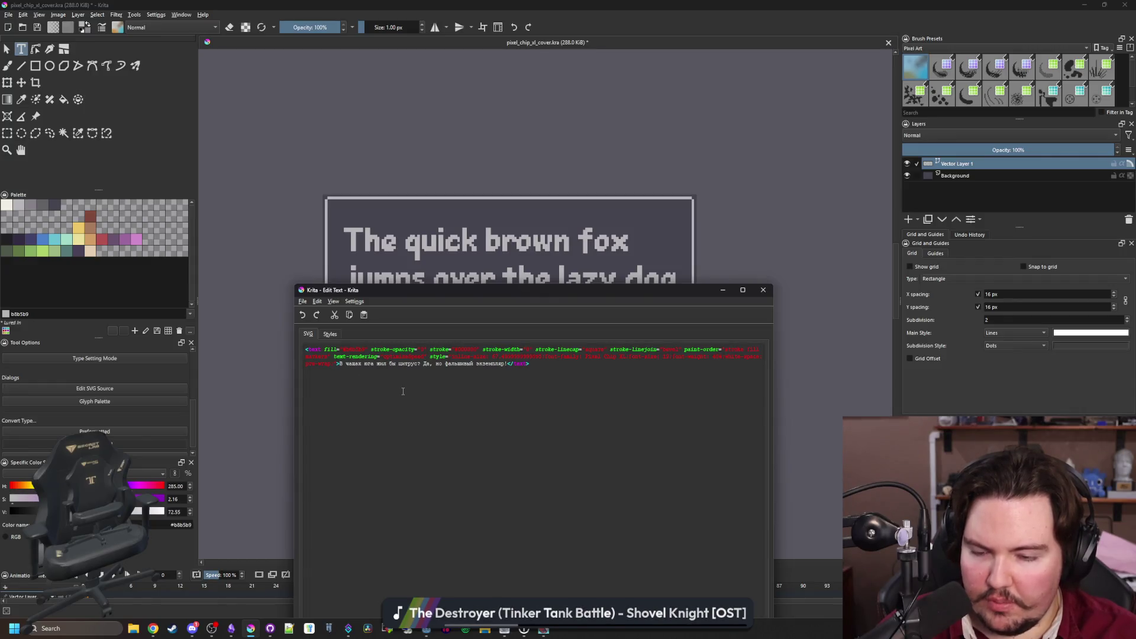
{"action": "left_click", "coordinate": [763, 289]}
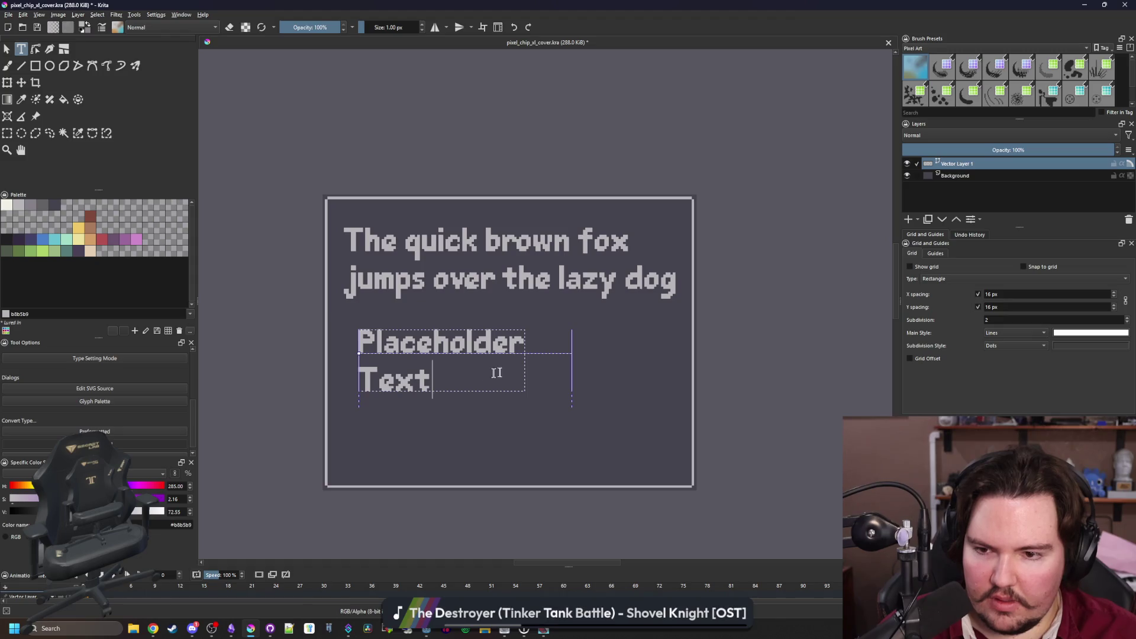
{"action": "left_click", "coordinate": [101, 388]}
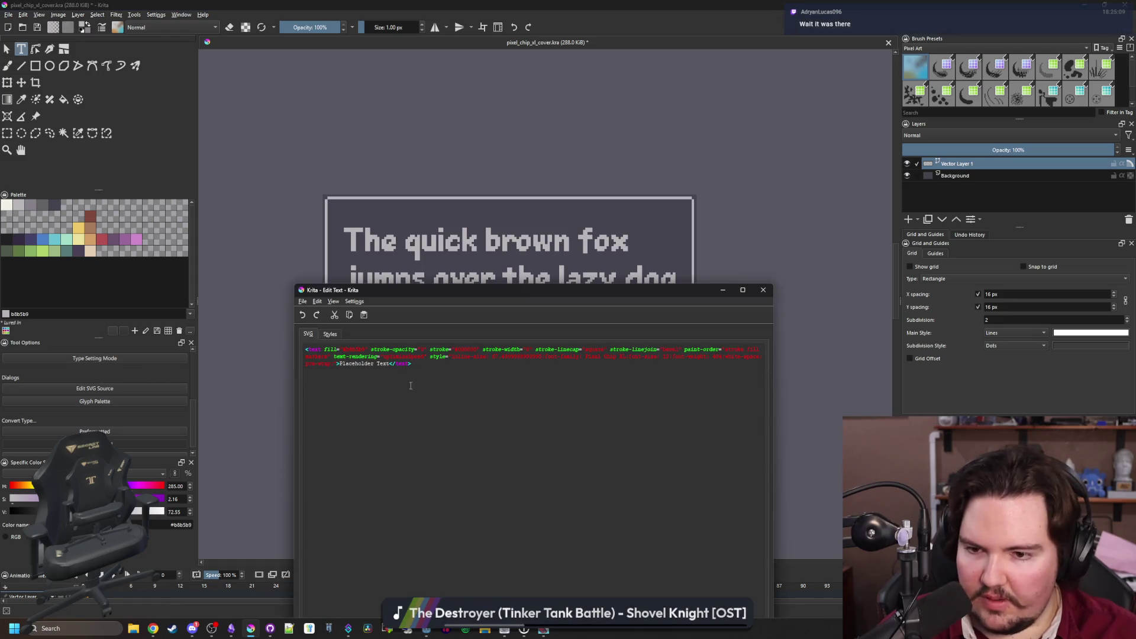
{"action": "key", "text": "BackSpace"}
{"action": "key", "text": "BackSpace"}
{"action": "key", "text": "BackSpace"}
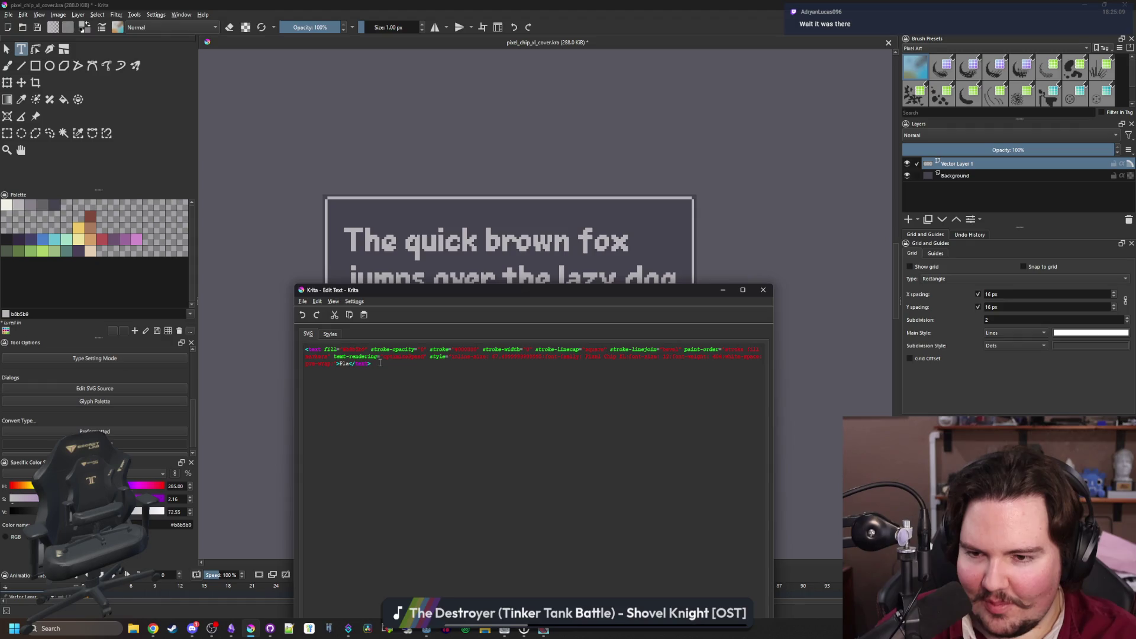
{"action": "type", "text": "В чащах юга жил бы цитрус? Да, но фальшивый экземпляр!"}
{"action": "left_click_drag", "start_coordinate": [458, 294], "coordinate": [444, 93]}
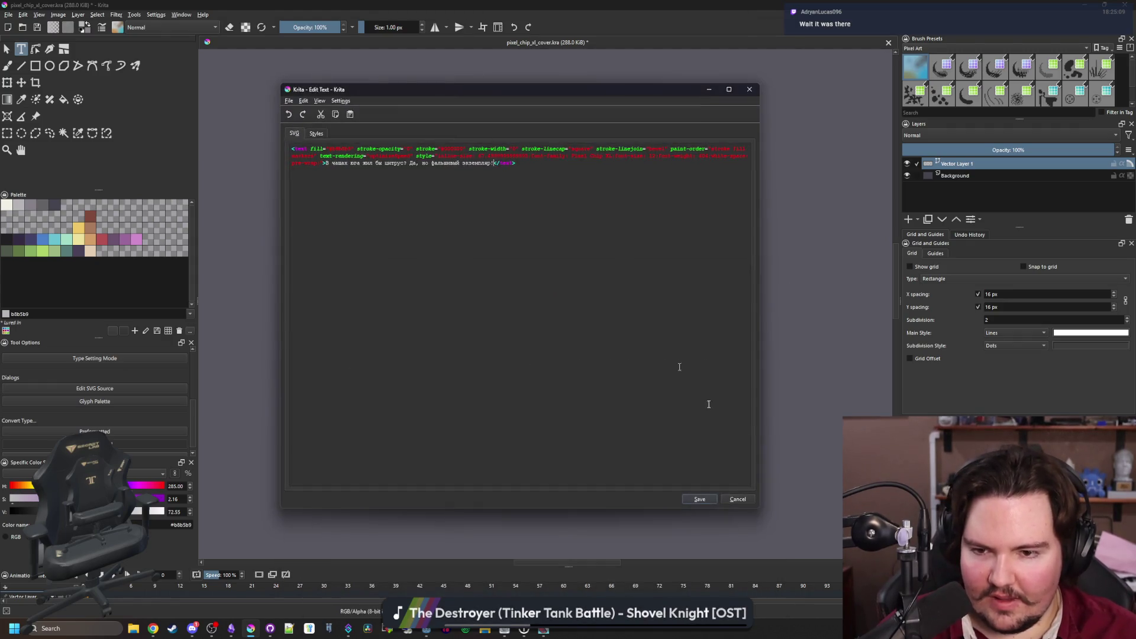
{"action": "left_click", "coordinate": [700, 498]}
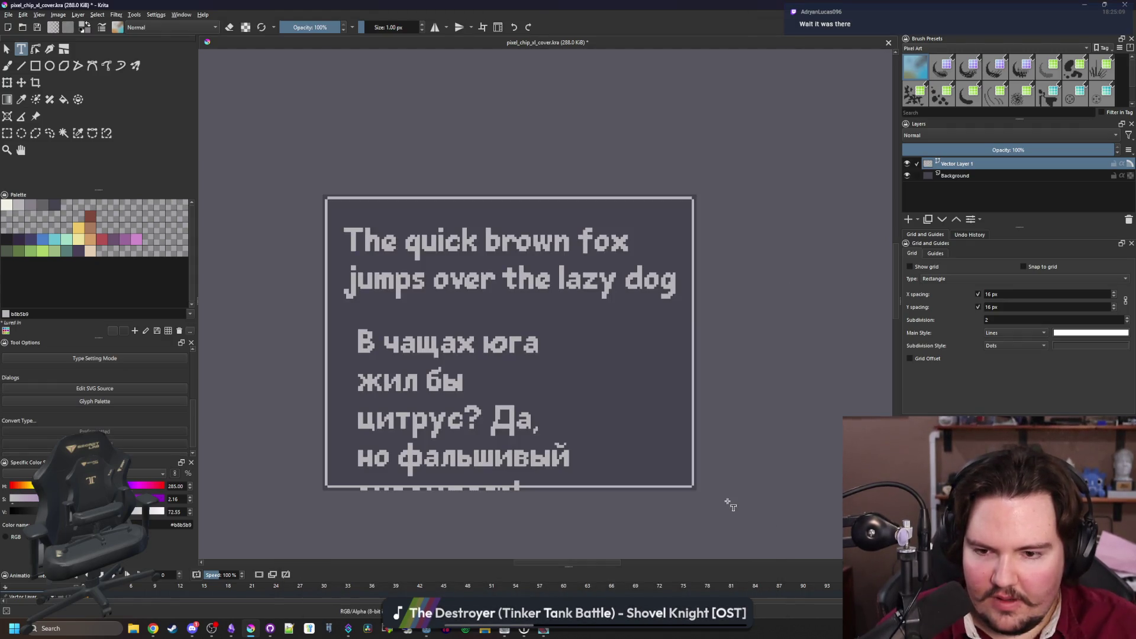
Widen the Russian text box to three lines, then undo a trial shift of both blocks
{"action": "left_click", "coordinate": [472, 392]}
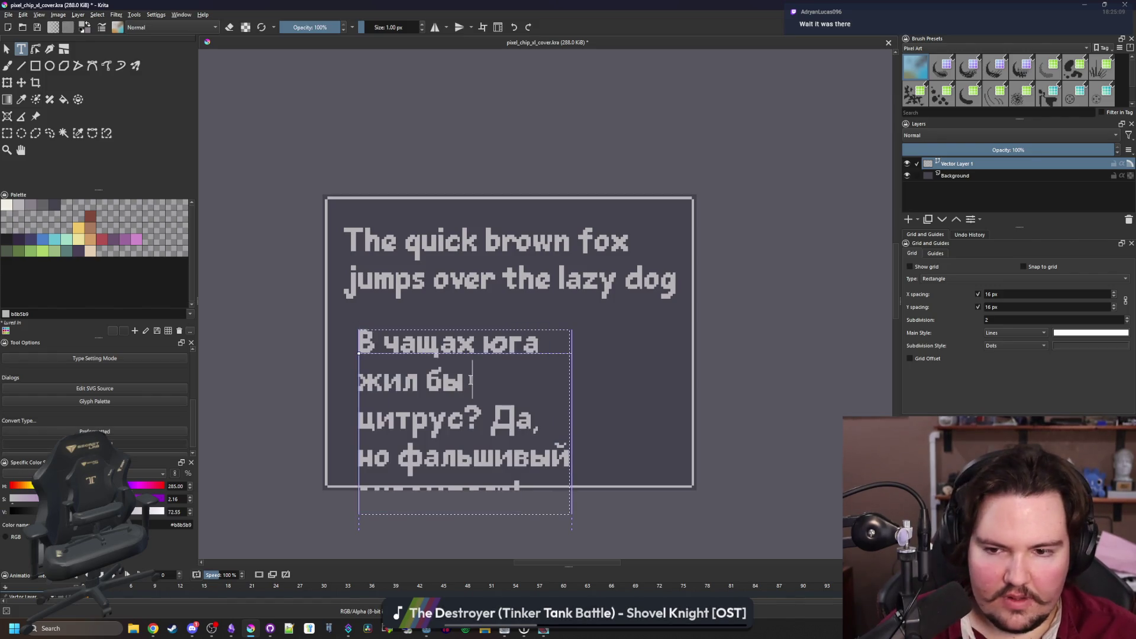
{"action": "mouse_move", "coordinate": [558, 490]}
{"action": "left_mouse_down"}
{"action": "mouse_move", "coordinate": [604, 436]}
{"action": "mouse_move", "coordinate": [698, 427]}
{"action": "left_mouse_up"}
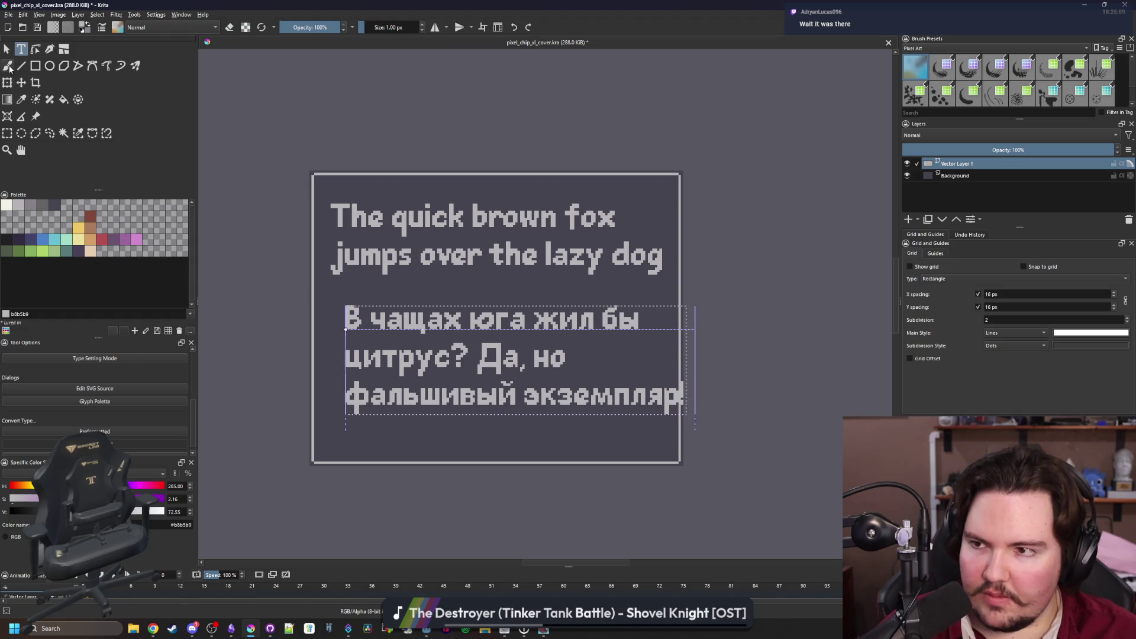
{"action": "left_click", "coordinate": [22, 82]}
{"action": "left_click_drag", "start_coordinate": [478, 365], "coordinate": [456, 362]}
{"action": "key", "text": "ctrl+z"}
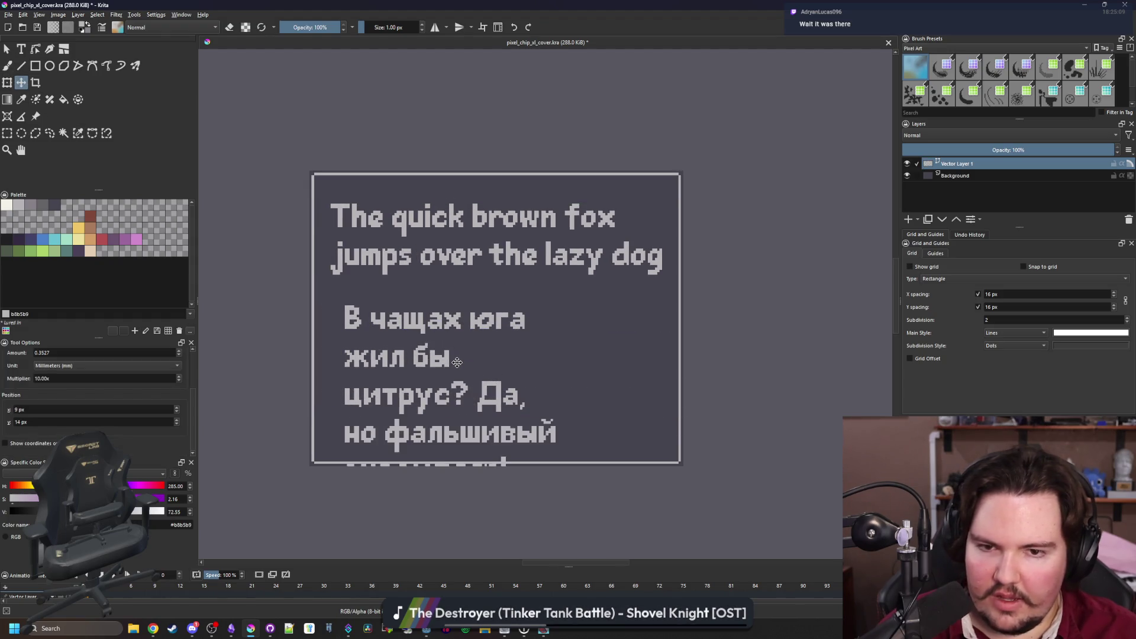
{"action": "left_click", "coordinate": [57, 16]}
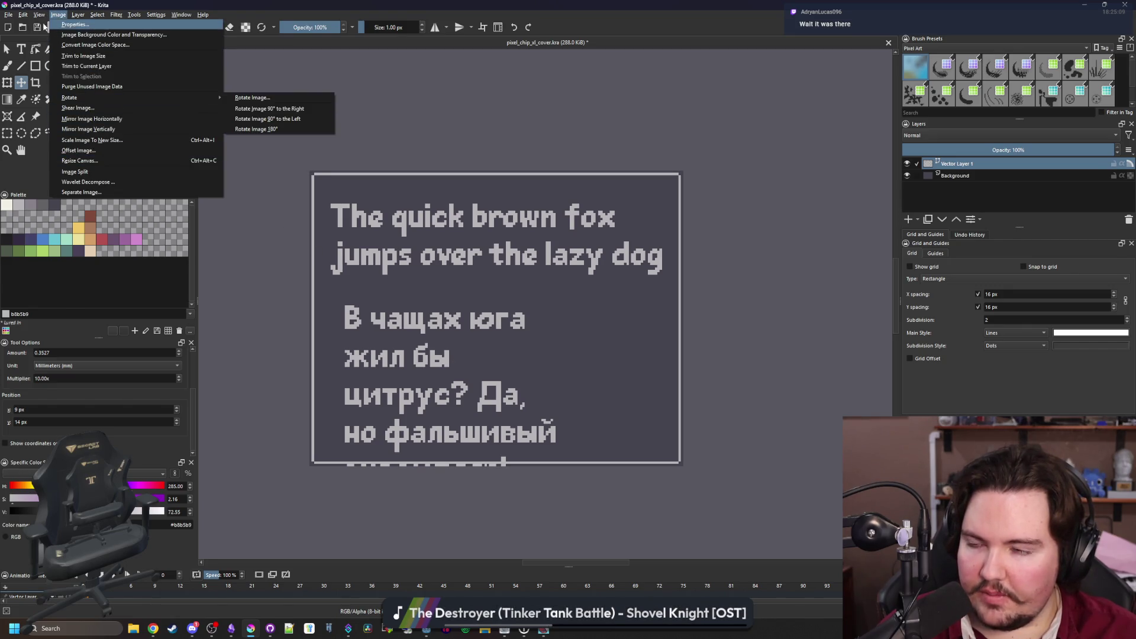
Unlink width and height and scale the image down to a quarter, 158 × 125 px
{"action": "left_click", "coordinate": [100, 144]}
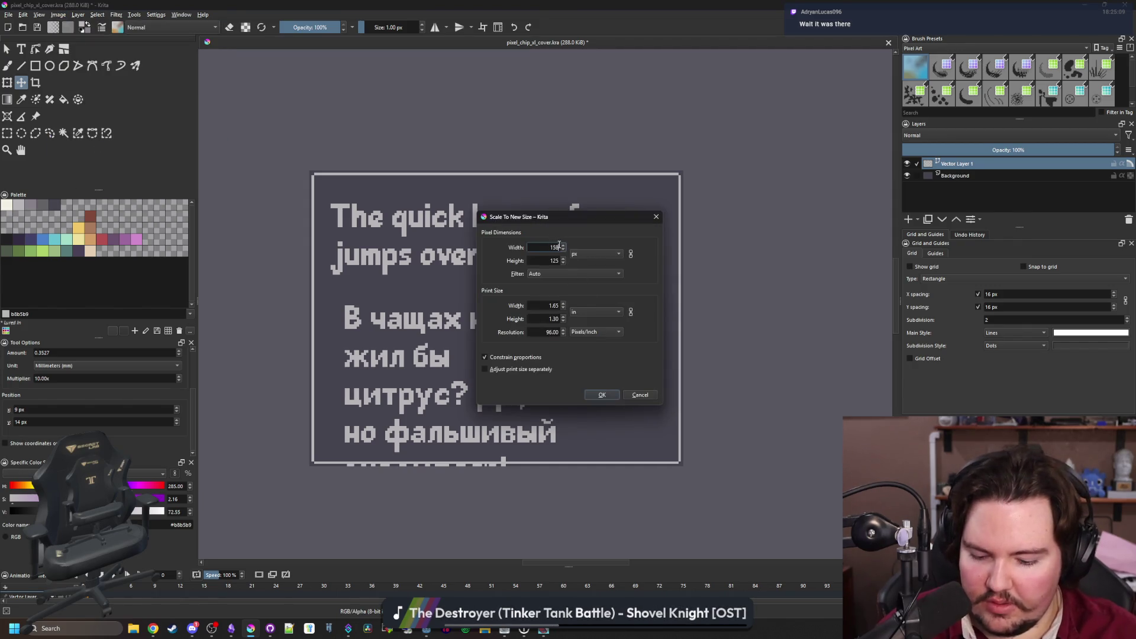
{"action": "type", "text": "632"}
{"action": "left_click", "coordinate": [534, 259]}
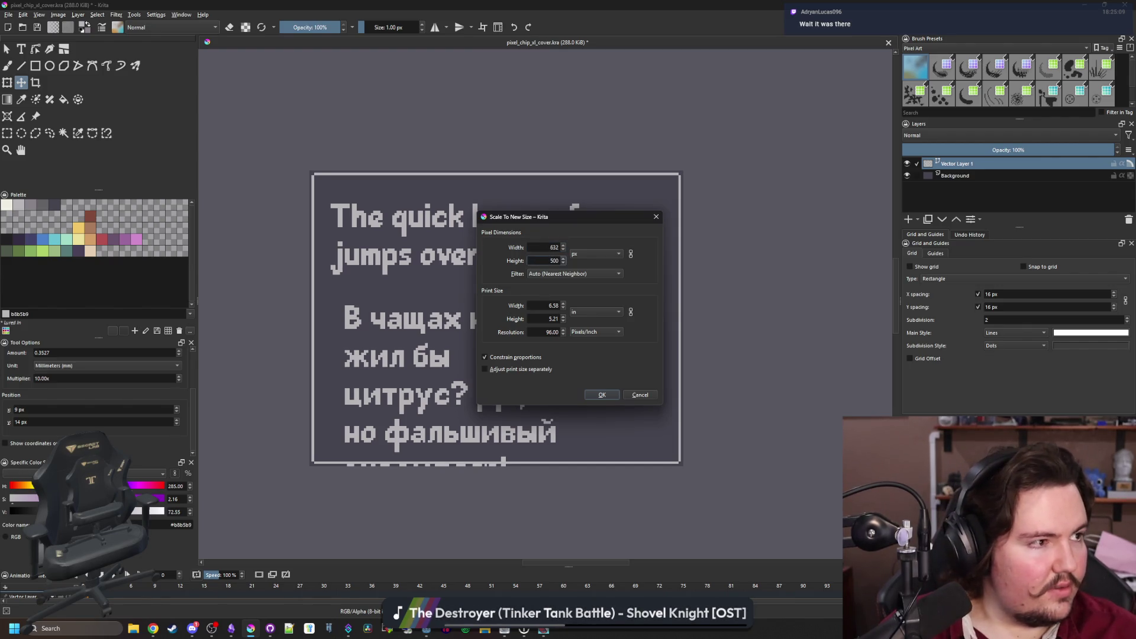
{"action": "key", "text": "alt+Tab"}
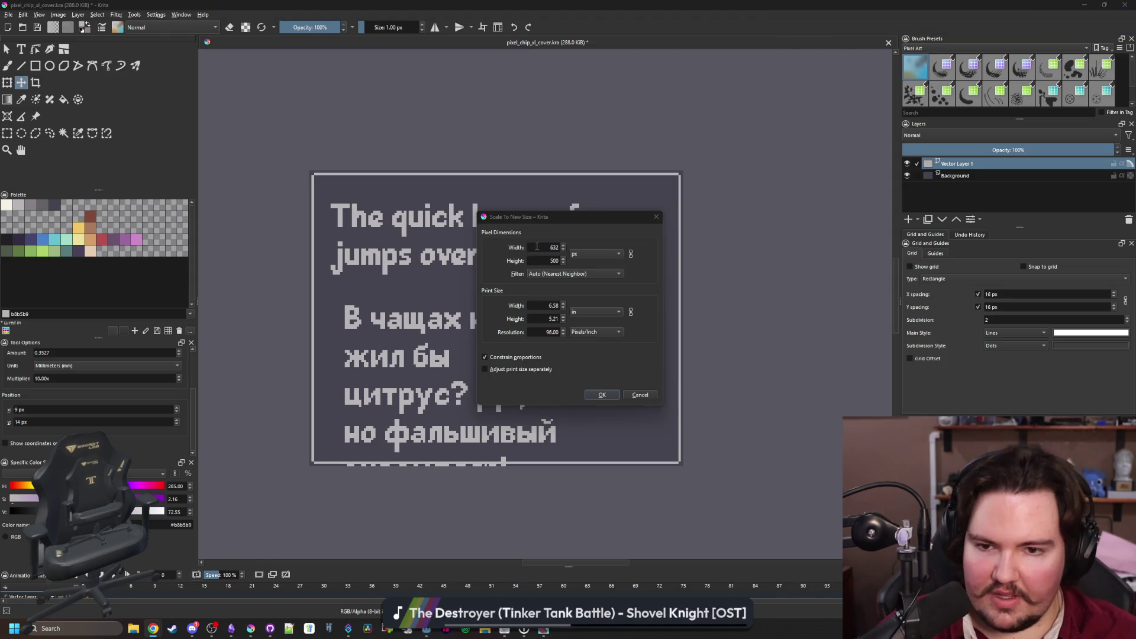
{"action": "left_click", "coordinate": [537, 247]}
{"action": "key", "text": "BackSpace"}
{"action": "type", "text": "0"}
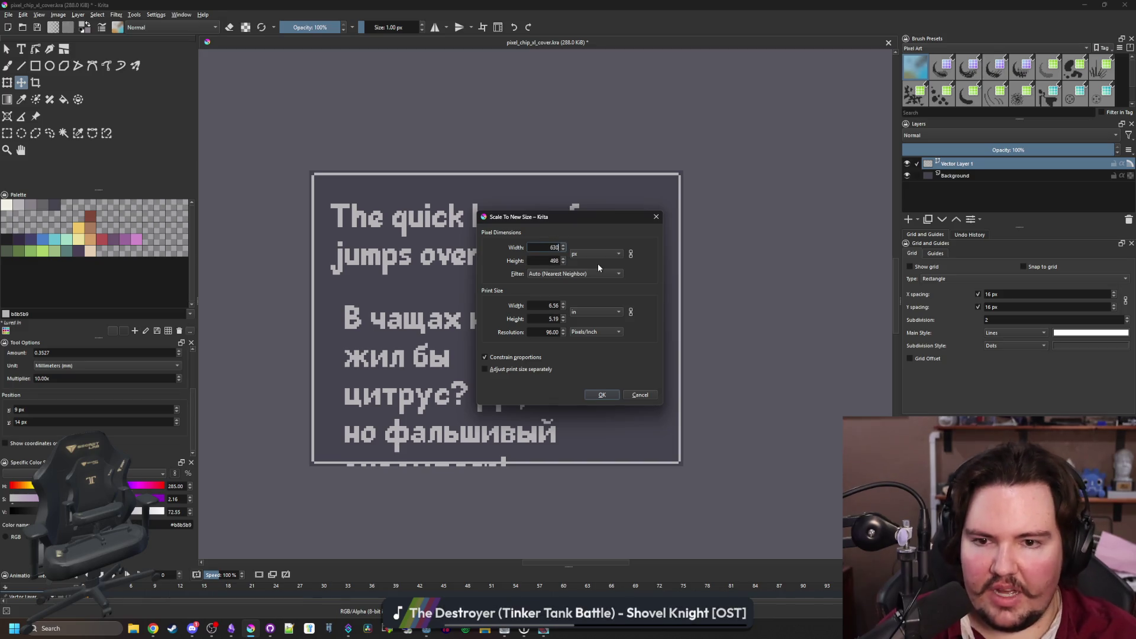
{"action": "left_click", "coordinate": [630, 254]}
{"action": "double_click", "coordinate": [538, 263]}
{"action": "type", "text": "500/4"}
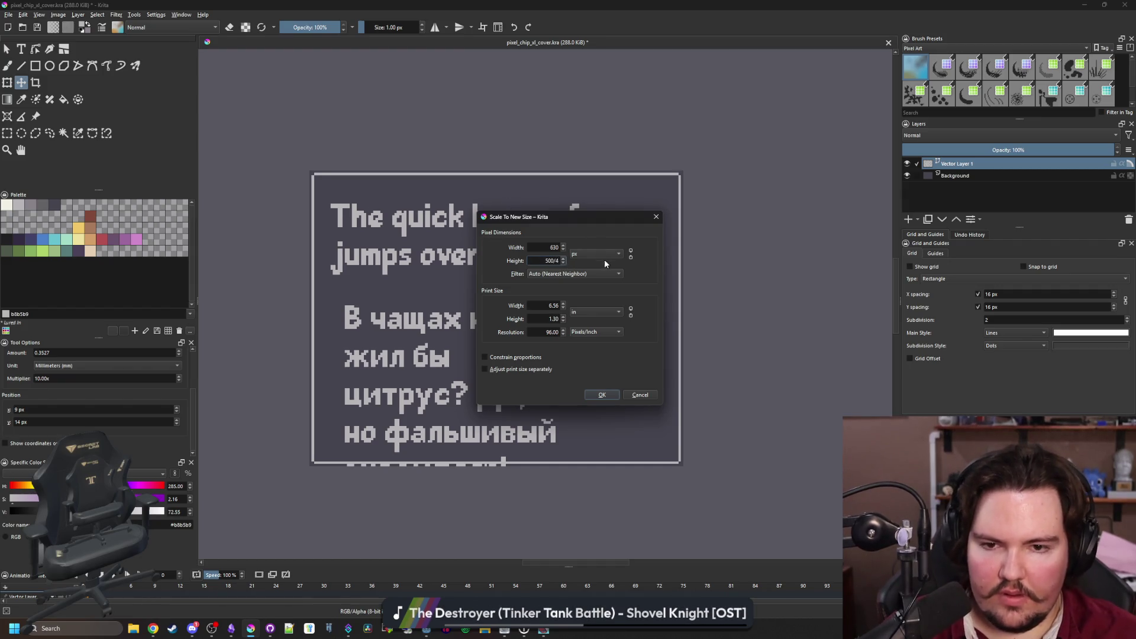
{"action": "left_click", "coordinate": [541, 246]}
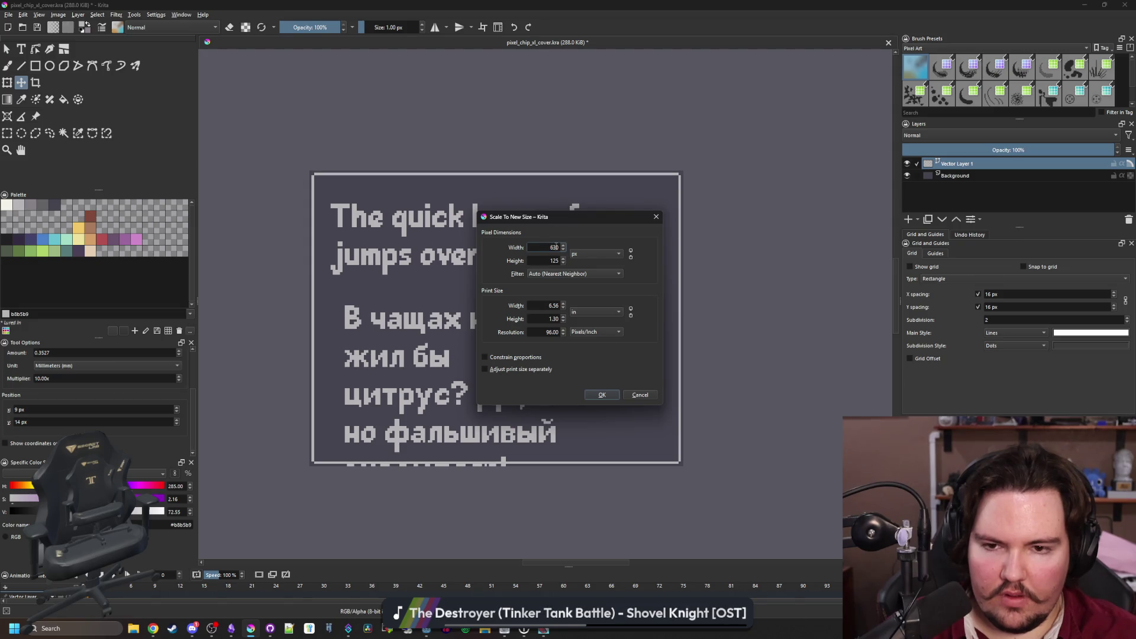
{"action": "type", "text": "/4"}
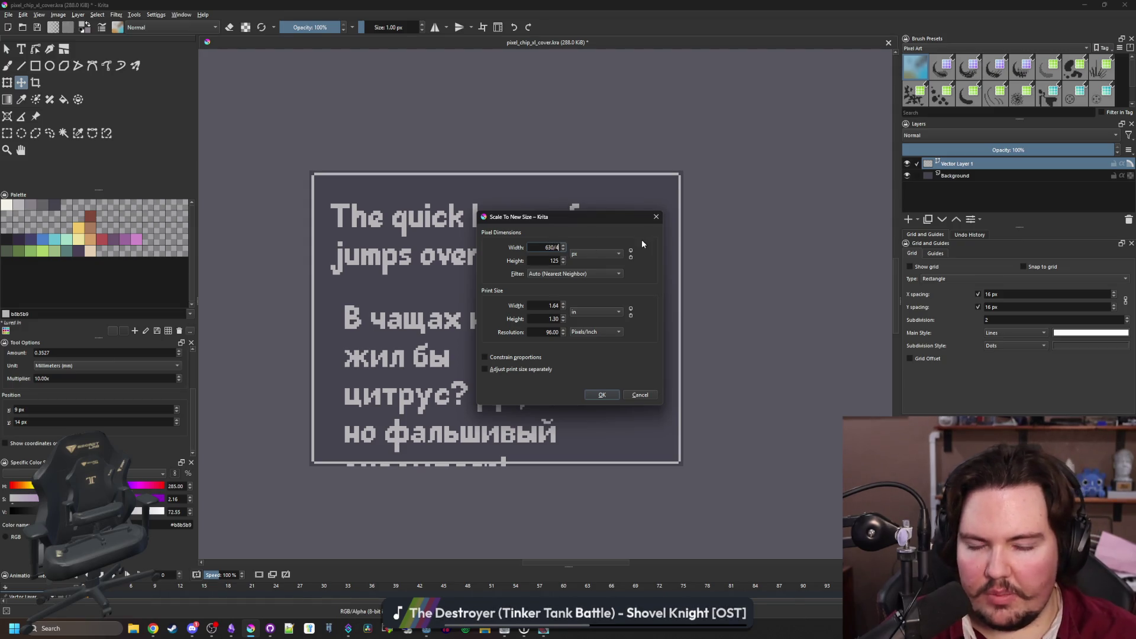
{"action": "left_click", "coordinate": [548, 261]}
{"action": "left_click", "coordinate": [604, 395]}
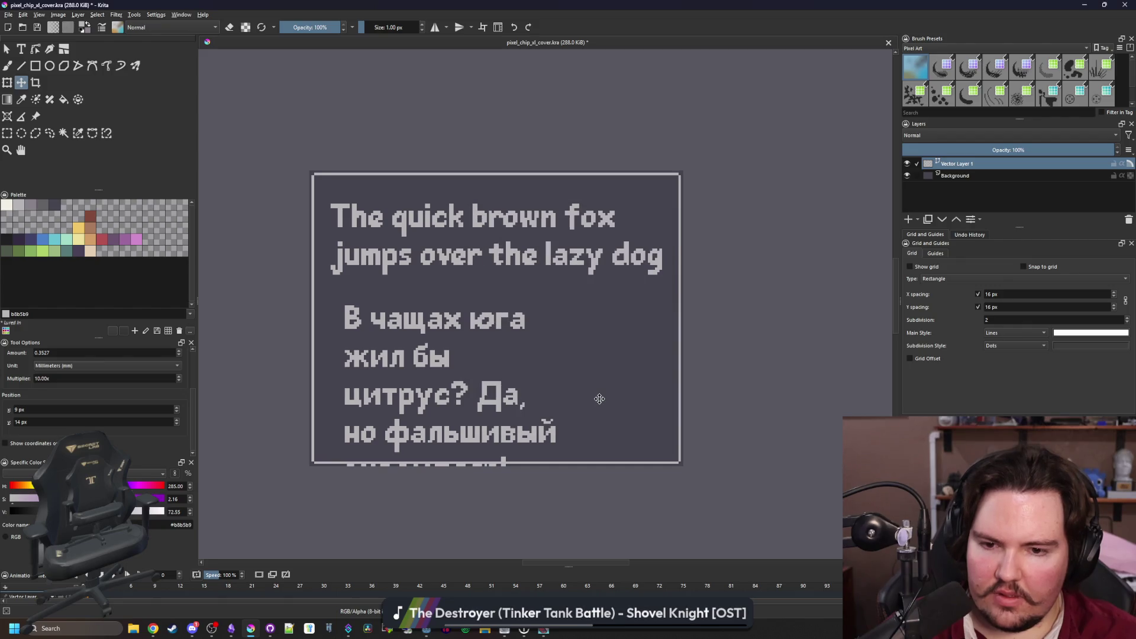
Rescale the image to width 630 and height 500/3 (167 px) with Nearest Neighbor
{"action": "left_click", "coordinate": [59, 14]}
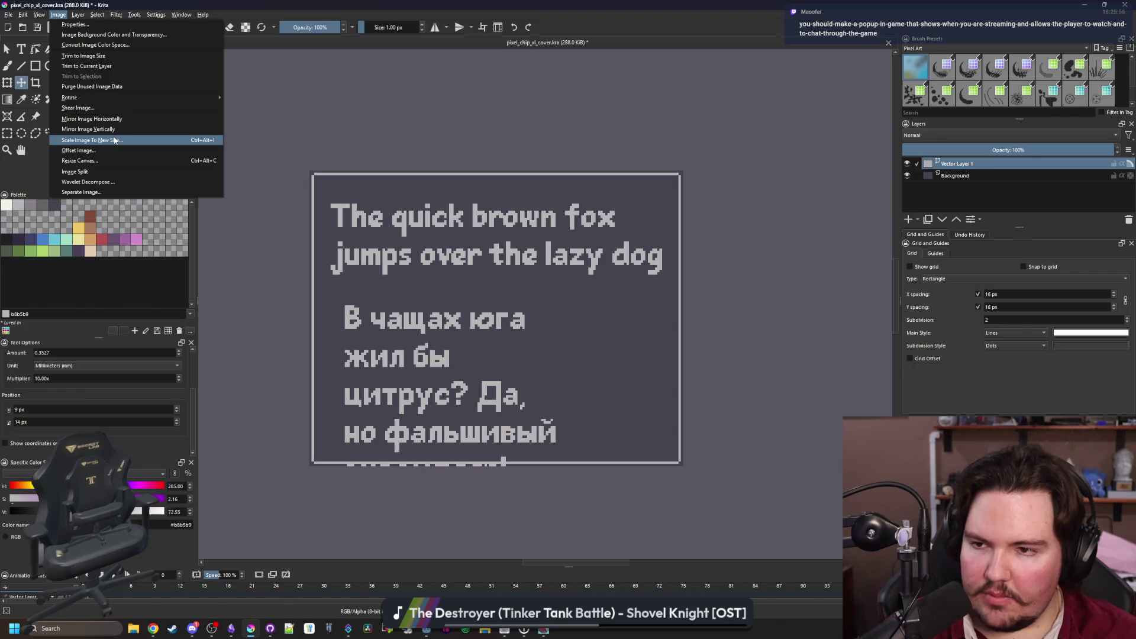
{"action": "left_click", "coordinate": [100, 132]}
{"action": "type", "text": "630"}
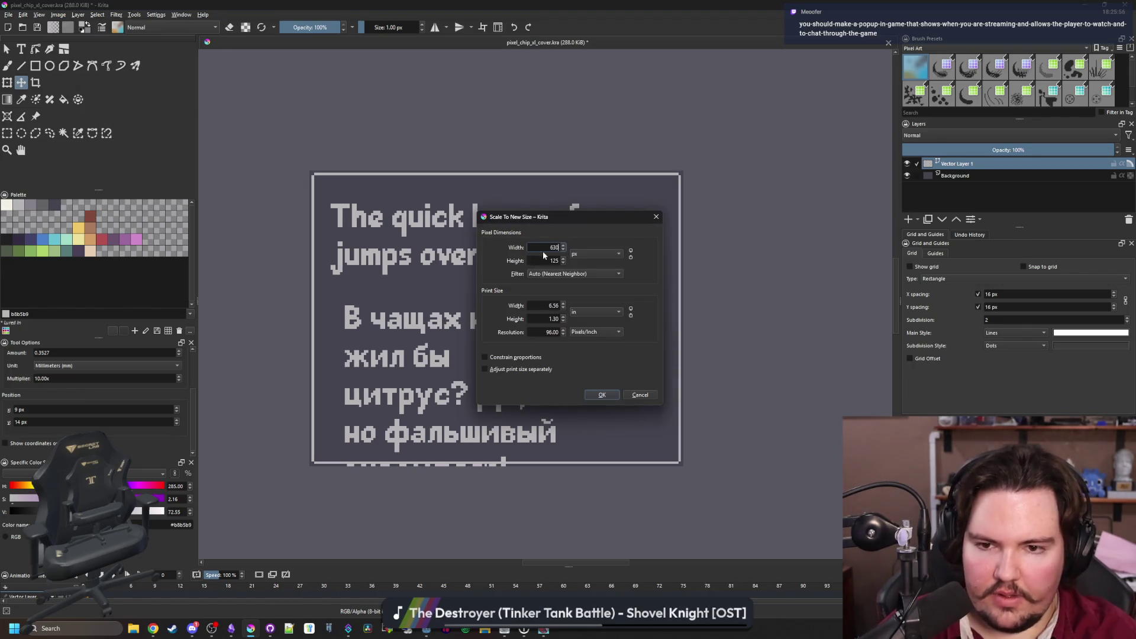
{"action": "key", "text": "Tab"}
{"action": "type", "text": "500/3"}
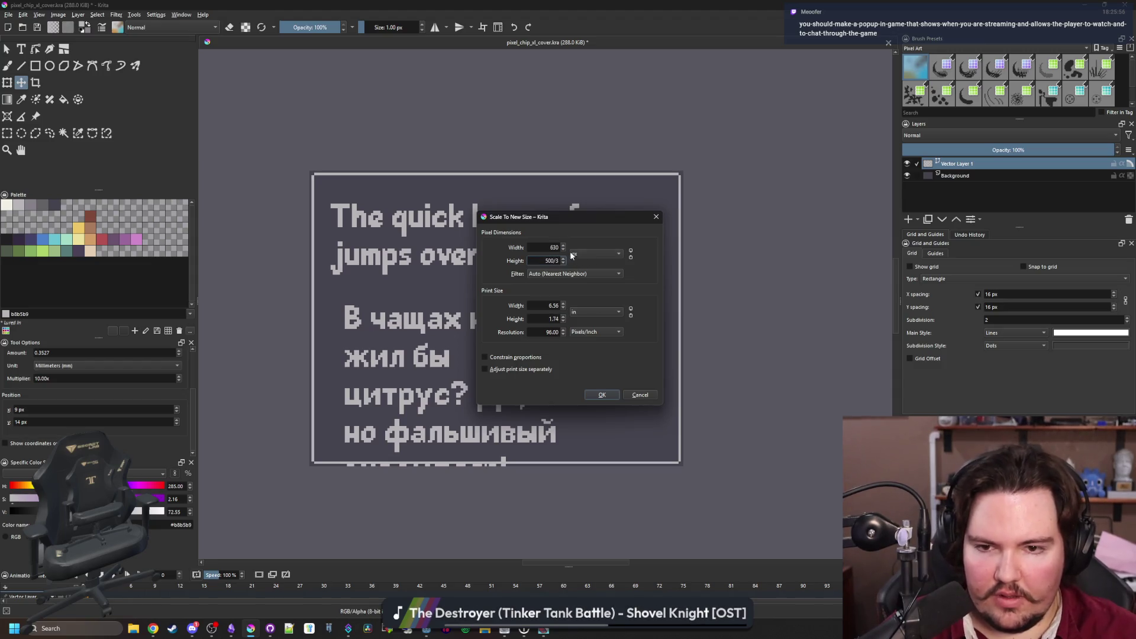
{"action": "left_click", "coordinate": [555, 247]}
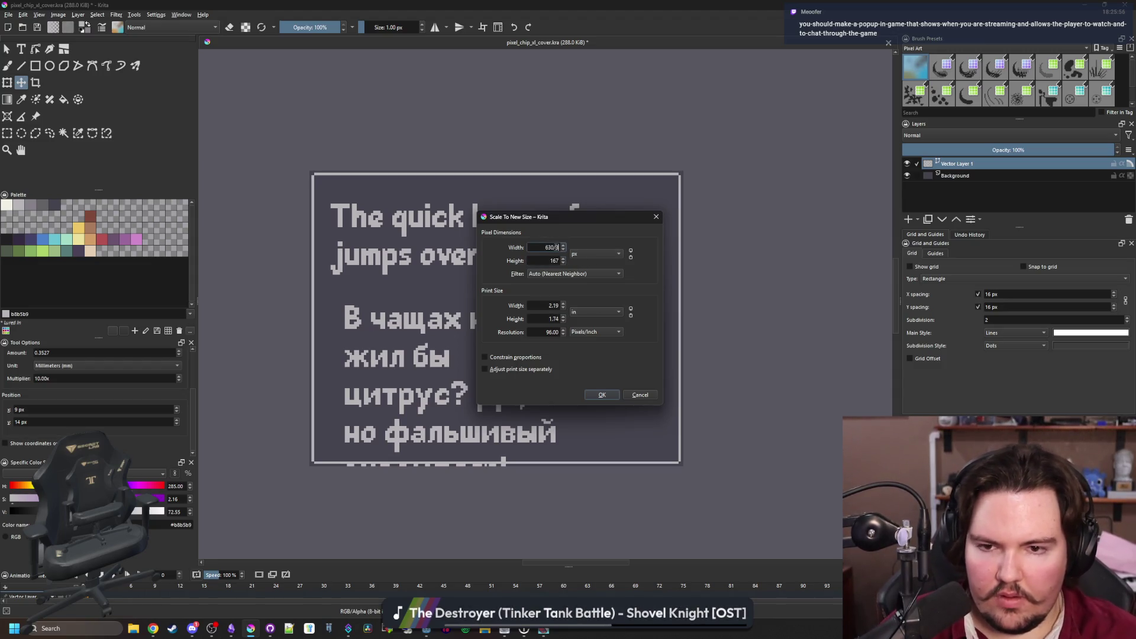
{"action": "type", "text": "210"}
{"action": "left_click", "coordinate": [601, 395]}
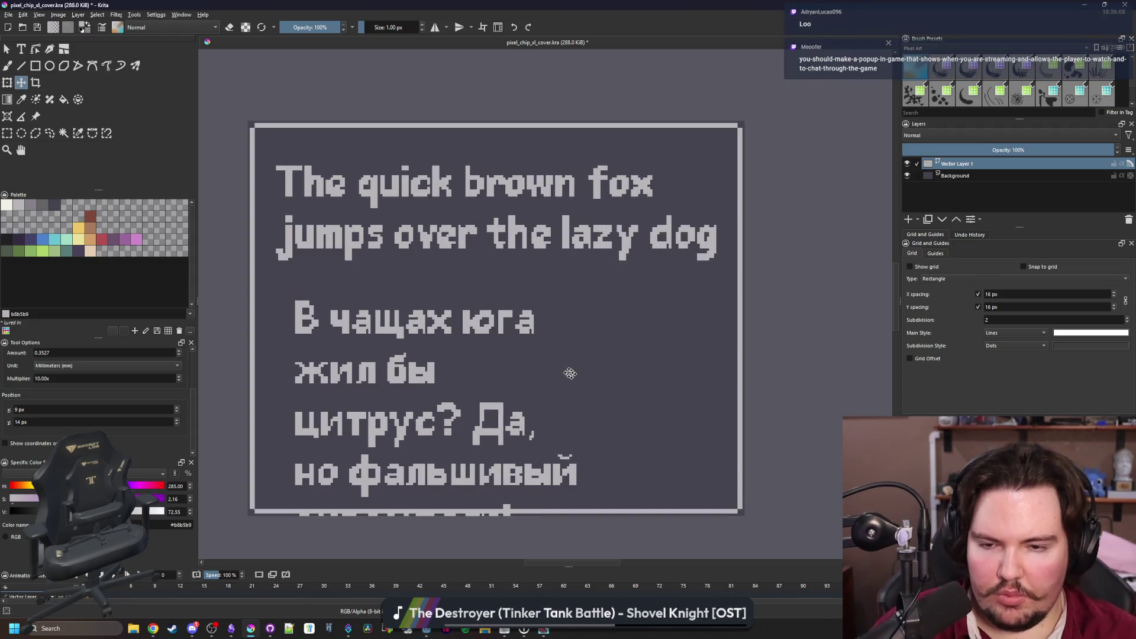
{"action": "scroll", "coordinate": [578, 355], "scroll_direction": "down", "scroll_amount": 1}
Remove Vector Layer 1, the layer holding the old pangram text
{"action": "scroll", "coordinate": [541, 307], "scroll_direction": "up", "scroll_amount": 1}
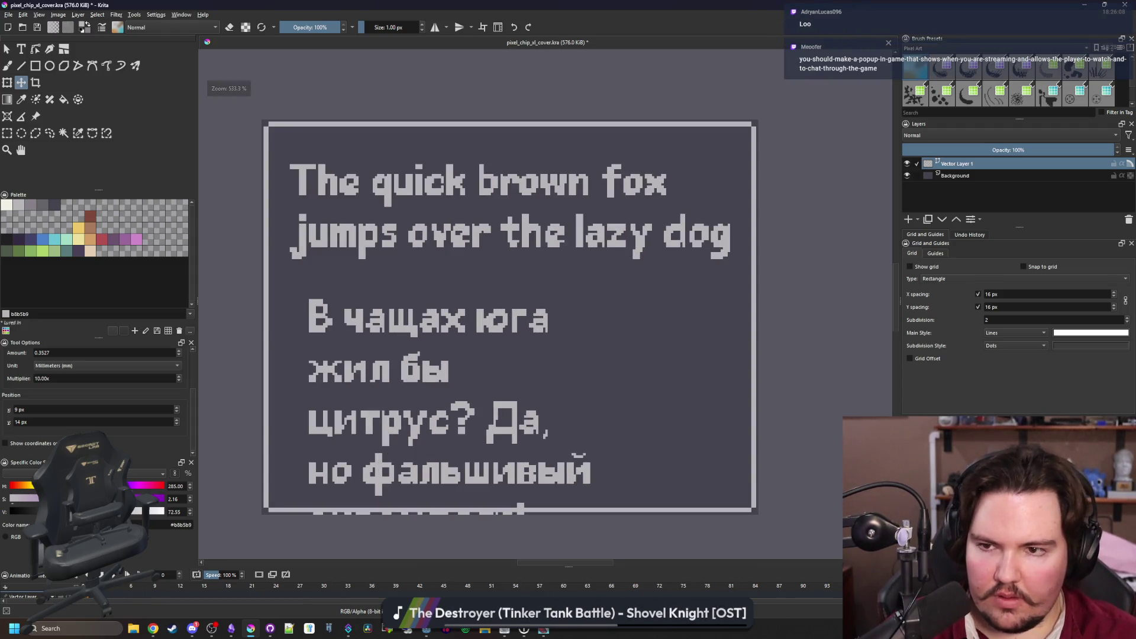
{"action": "left_click", "coordinate": [8, 132]}
{"action": "scroll", "coordinate": [382, 191], "scroll_direction": "down", "scroll_amount": 1}
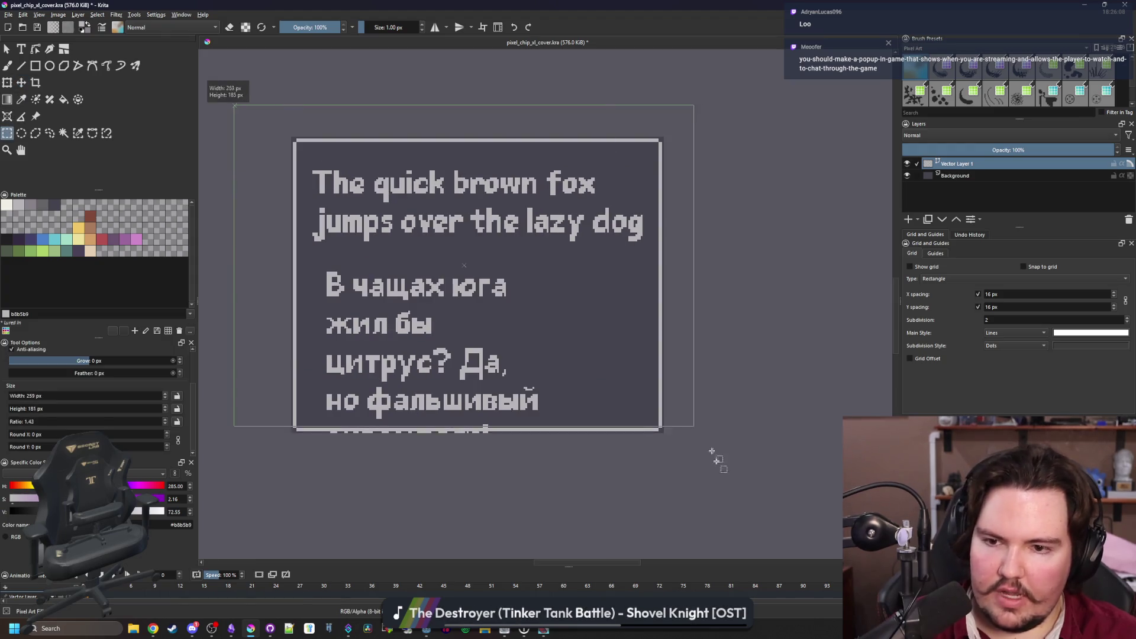
{"action": "right_click", "coordinate": [974, 167]}
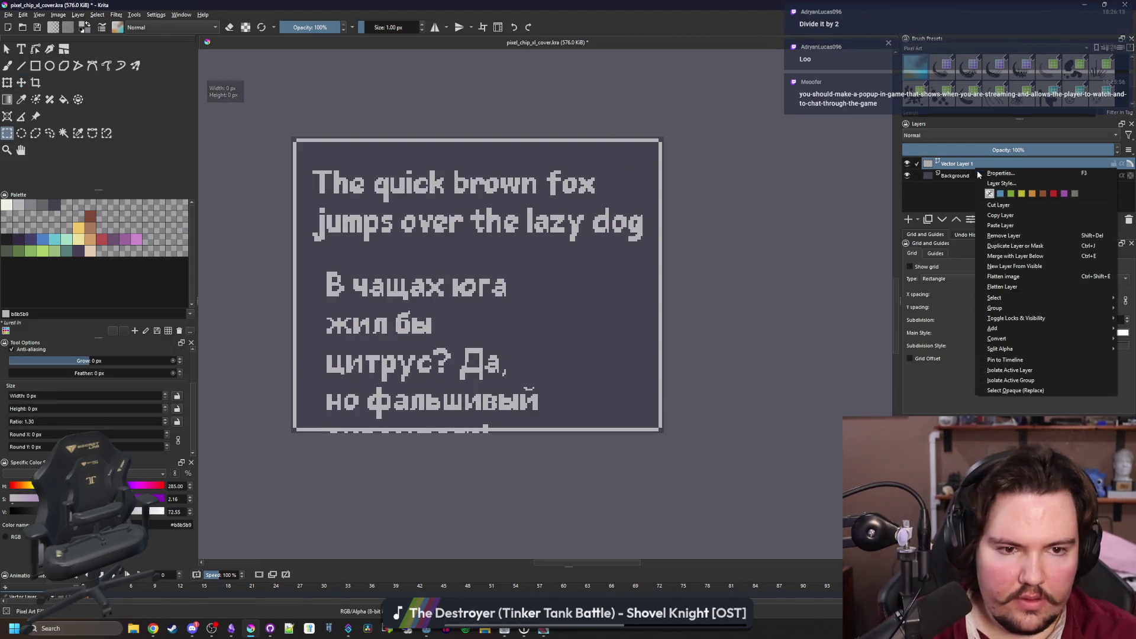
{"action": "left_click", "coordinate": [1022, 235]}
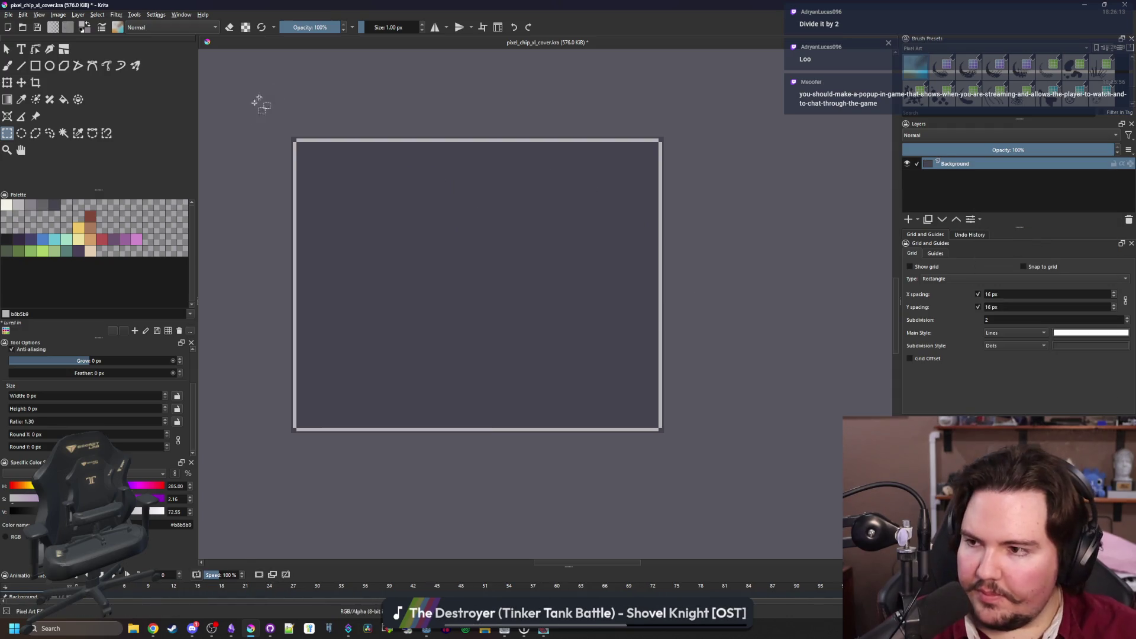
{"action": "scroll", "coordinate": [255, 101], "scroll_direction": "up", "scroll_amount": 1}
{"action": "scroll", "coordinate": [396, 254], "scroll_direction": "down", "scroll_amount": 1}
{"action": "scroll", "coordinate": [385, 297], "scroll_direction": "up", "scroll_amount": 1}
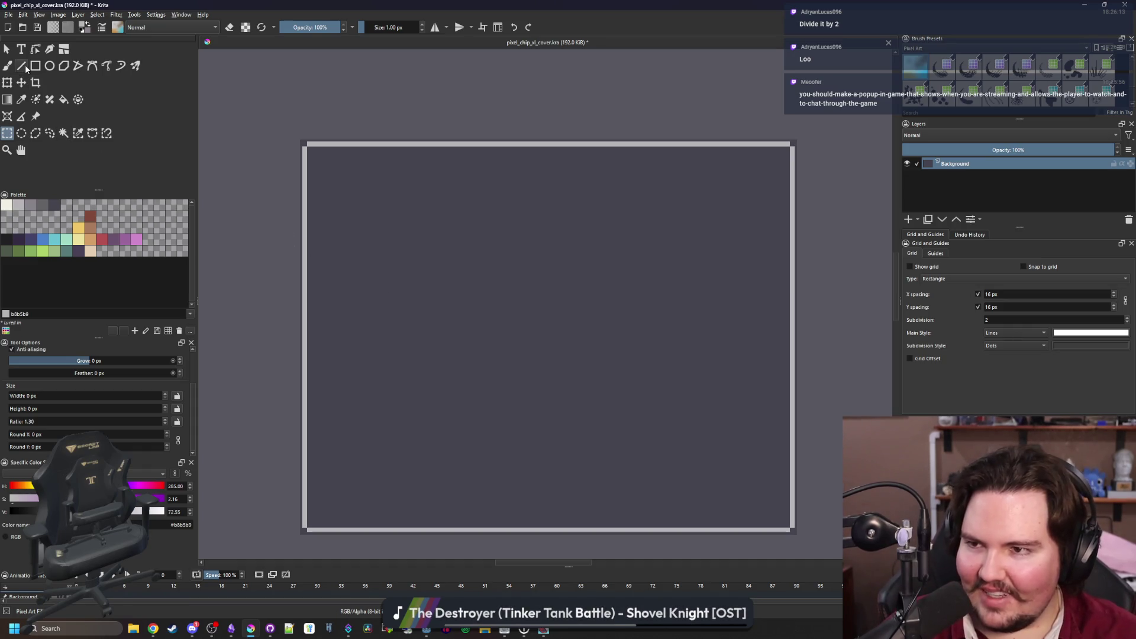
Draw a new text box near the canvas top-left and place the caret in its Placeholder Text
{"action": "left_click", "coordinate": [22, 51]}
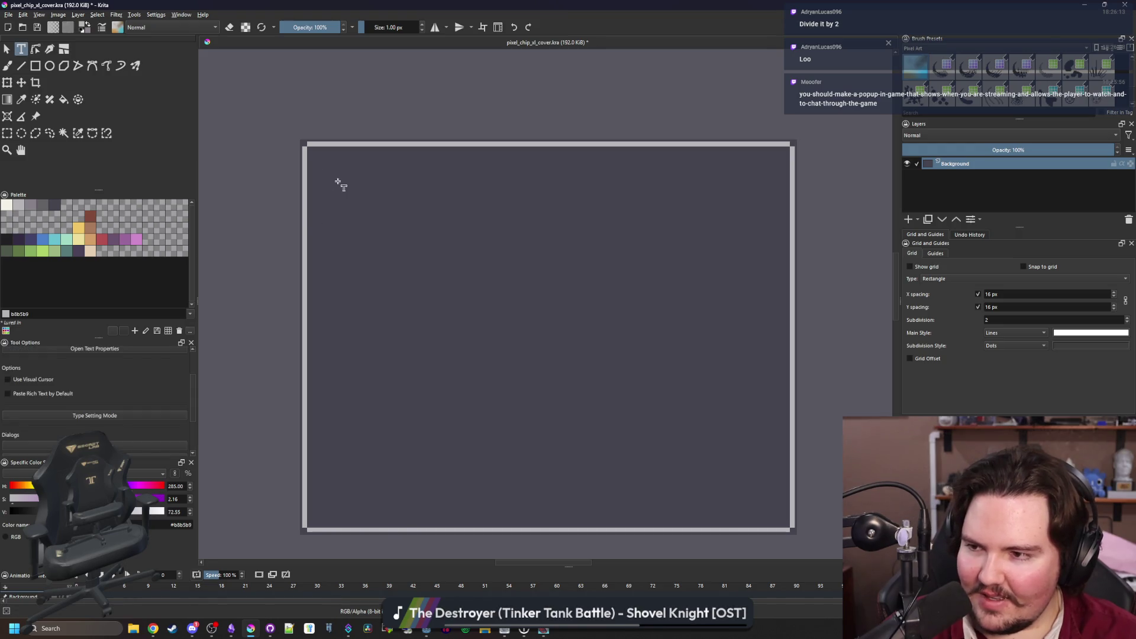
{"action": "mouse_move", "coordinate": [338, 182]}
{"action": "left_mouse_down"}
{"action": "mouse_move", "coordinate": [716, 337]}
{"action": "mouse_move", "coordinate": [709, 350]}
{"action": "left_mouse_up"}
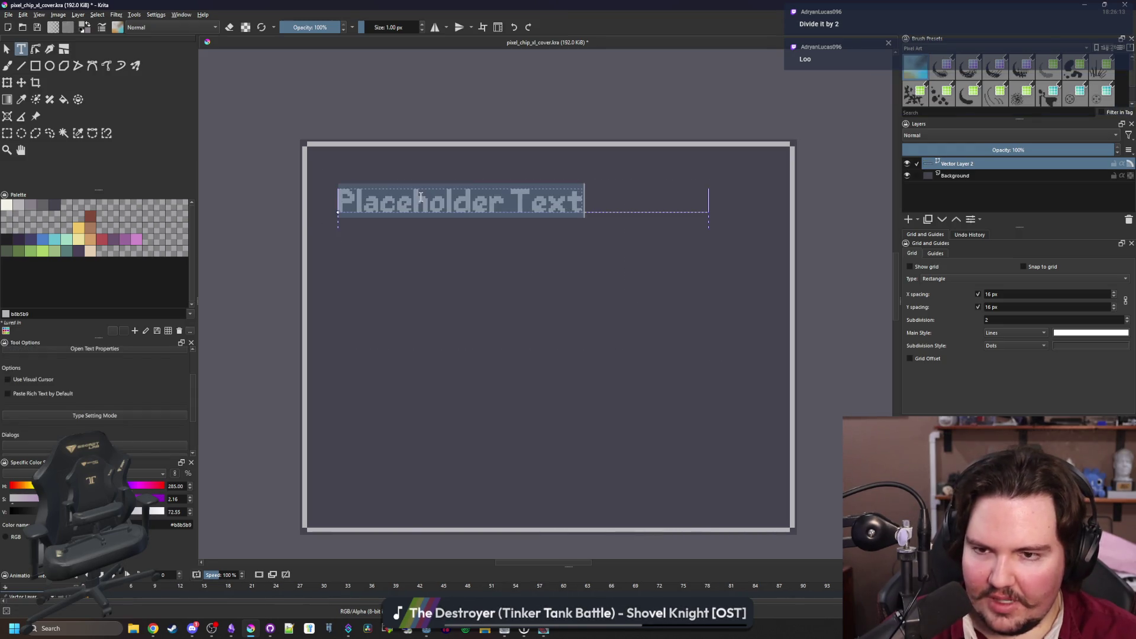
{"action": "double_click", "coordinate": [471, 200]}
{"action": "double_click", "coordinate": [549, 201]}
{"action": "left_click", "coordinate": [551, 204]}
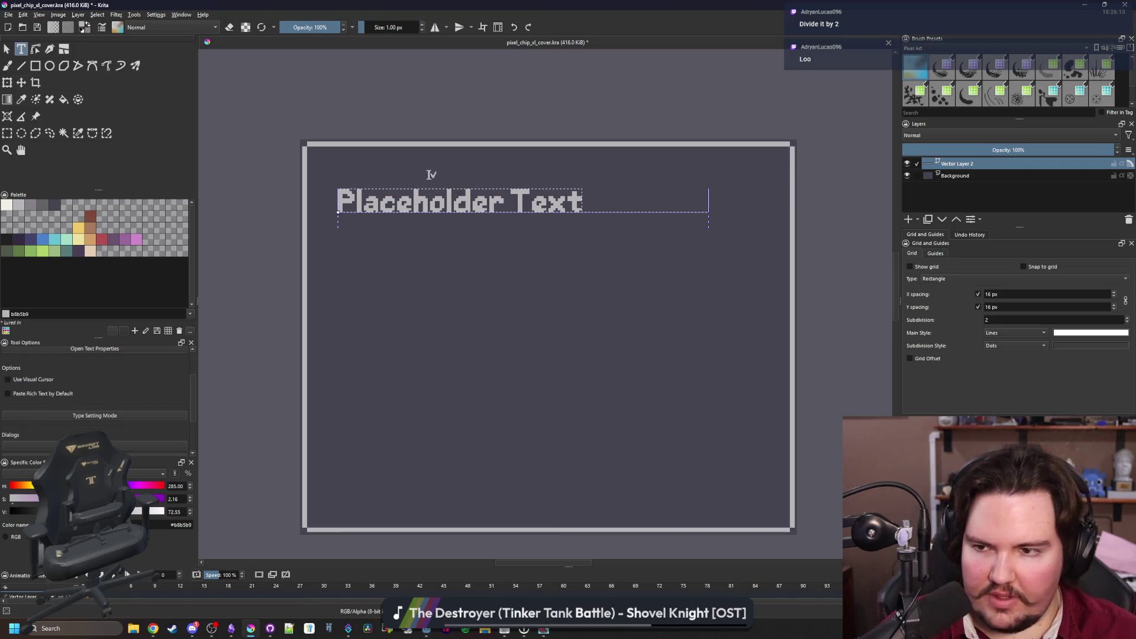
{"action": "double_click", "coordinate": [408, 201]}
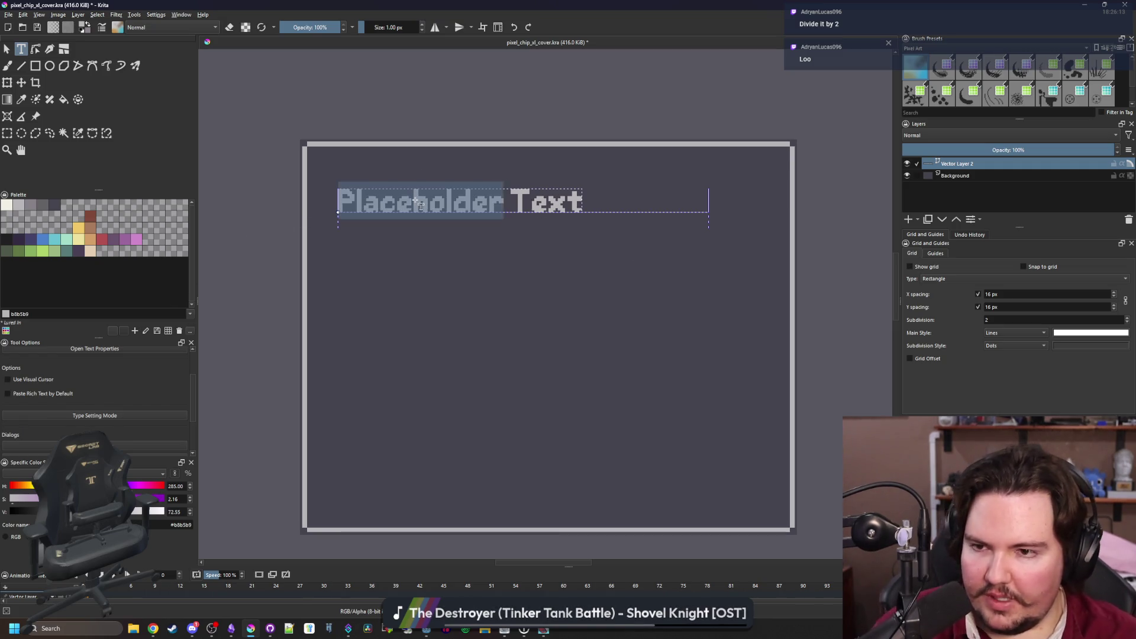
{"action": "left_click", "coordinate": [421, 205]}
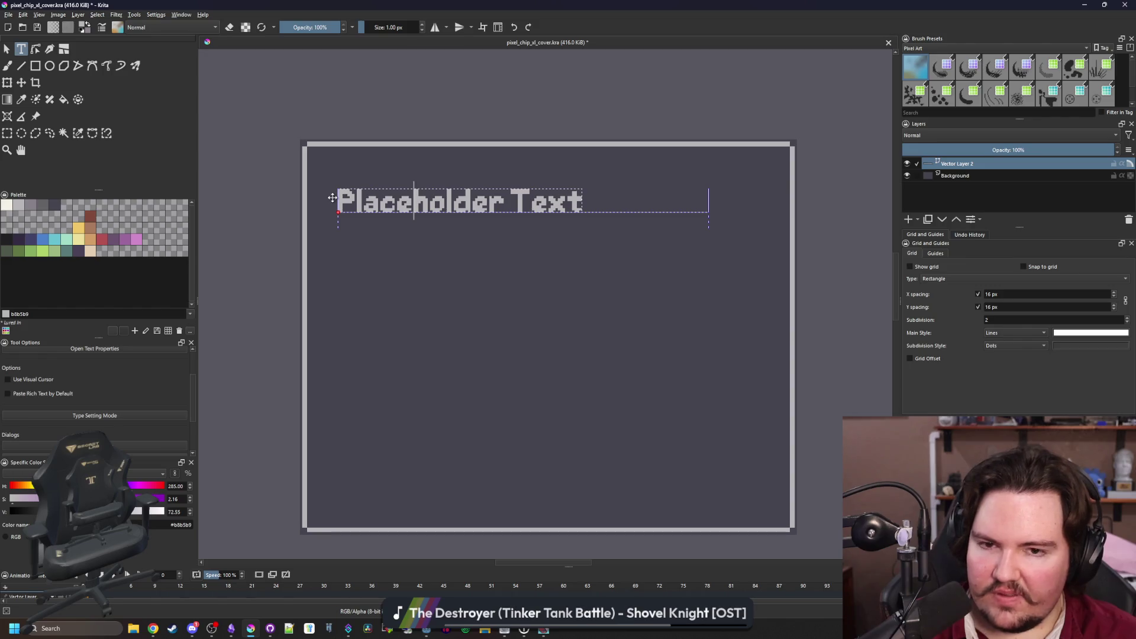
Bring up the browser window with the font listings
{"action": "scroll", "coordinate": [494, 254], "scroll_direction": "down", "scroll_amount": 8}
{"action": "scroll", "coordinate": [473, 271], "scroll_direction": "up", "scroll_amount": 3}
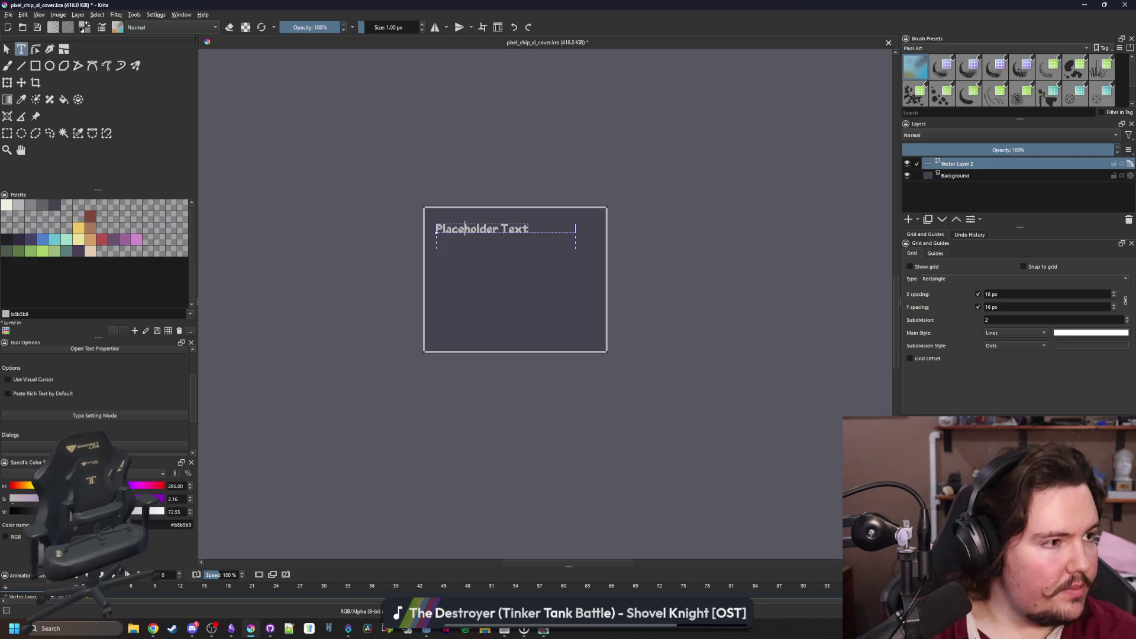
{"action": "mouse_move", "coordinate": [152, 629]}
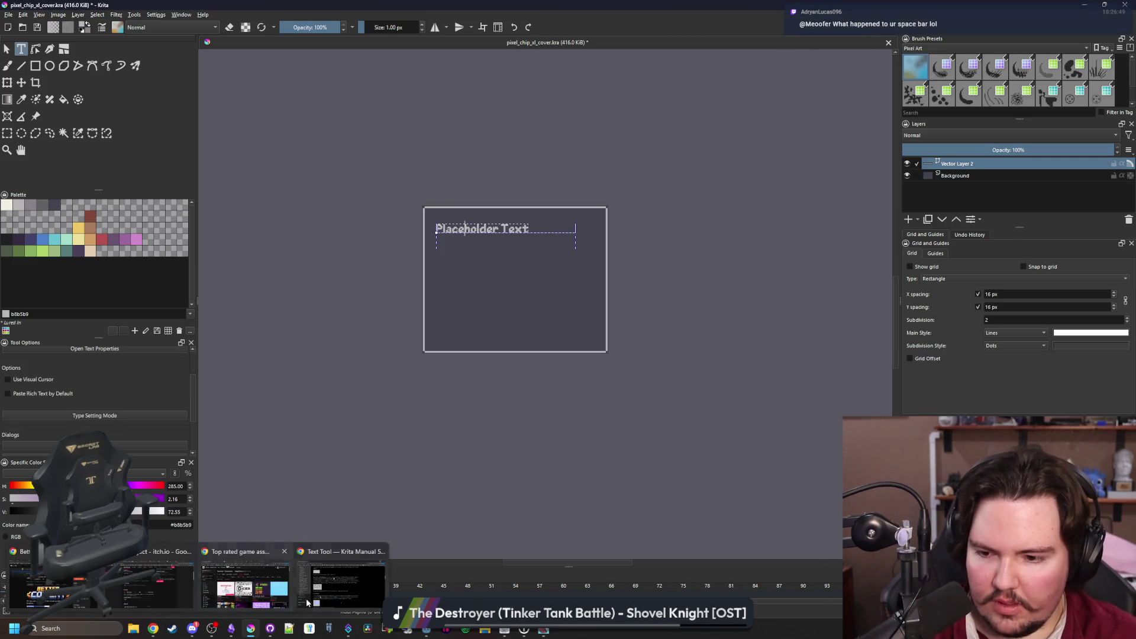
{"action": "left_click", "coordinate": [355, 583]}
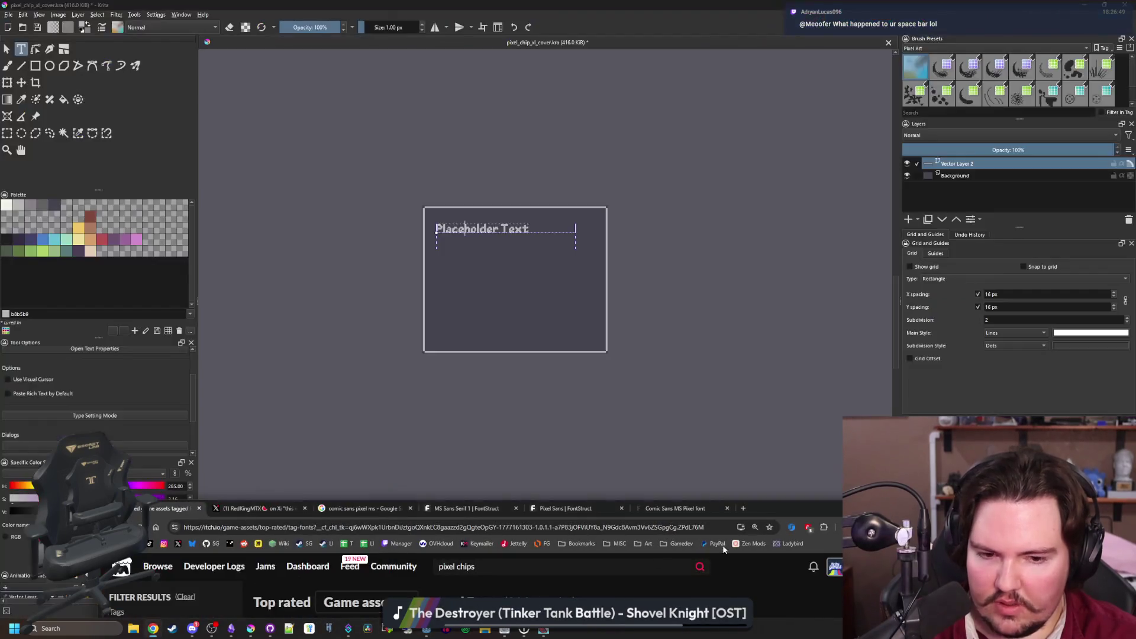
Move the browser up, scroll through itch.io's top-rated Fonts results, then minimize it
{"action": "left_click_drag", "start_coordinate": [792, 513], "coordinate": [790, 119]}
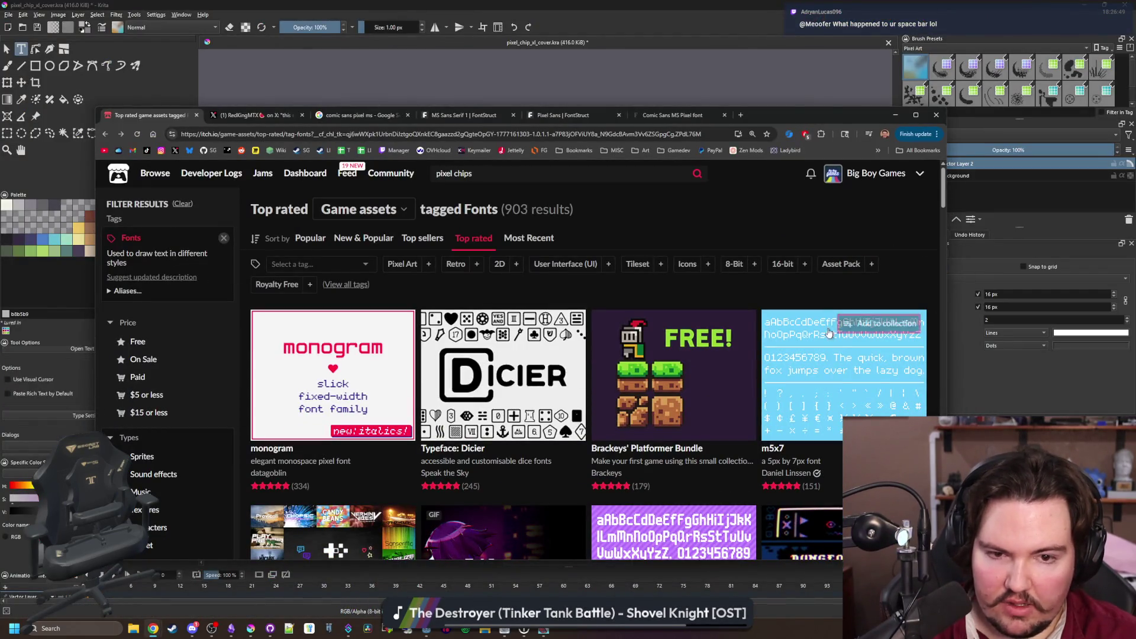
{"action": "scroll", "coordinate": [356, 325], "scroll_direction": "down", "scroll_amount": 2}
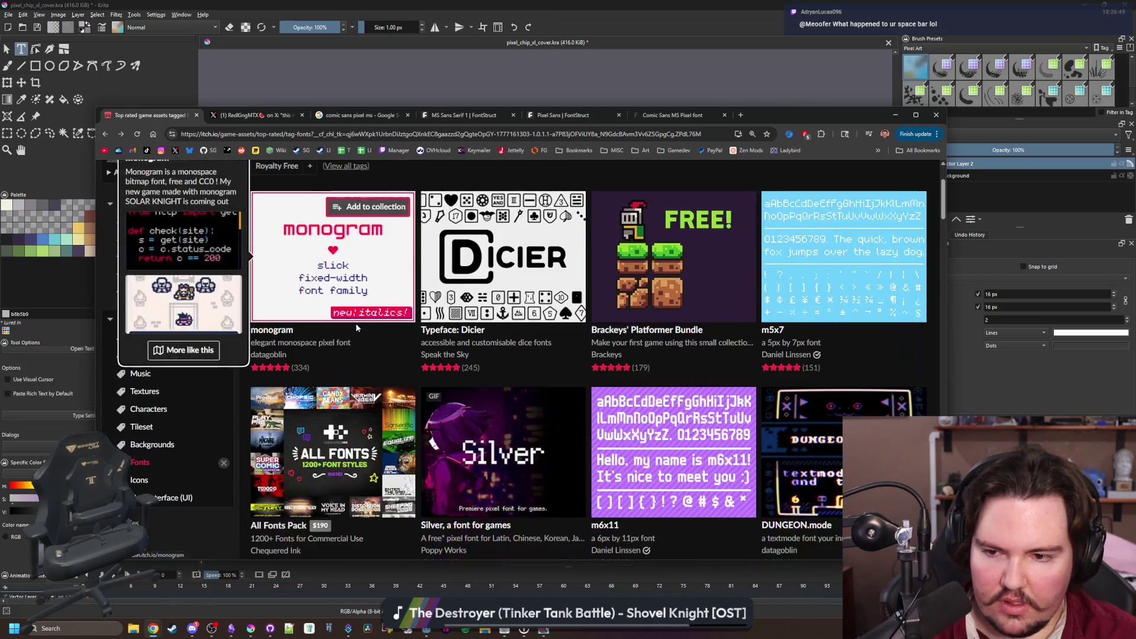
{"action": "scroll", "coordinate": [763, 284], "scroll_direction": "down", "scroll_amount": 2}
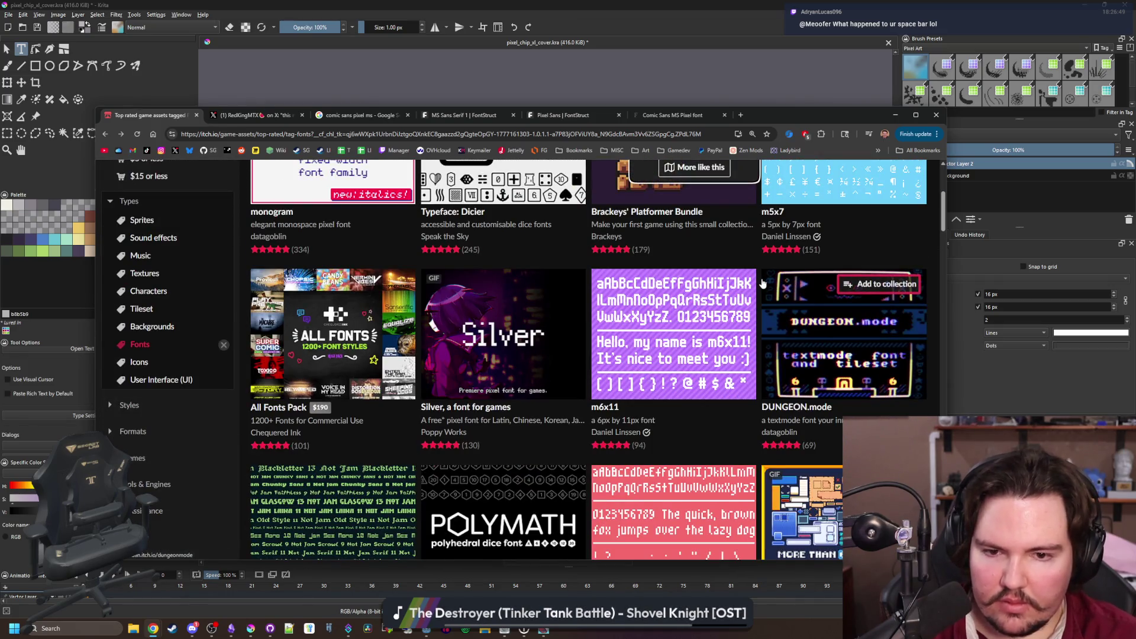
{"action": "scroll", "coordinate": [763, 284], "scroll_direction": "down", "scroll_amount": 2}
{"action": "scroll", "coordinate": [764, 284], "scroll_direction": "down", "scroll_amount": 5}
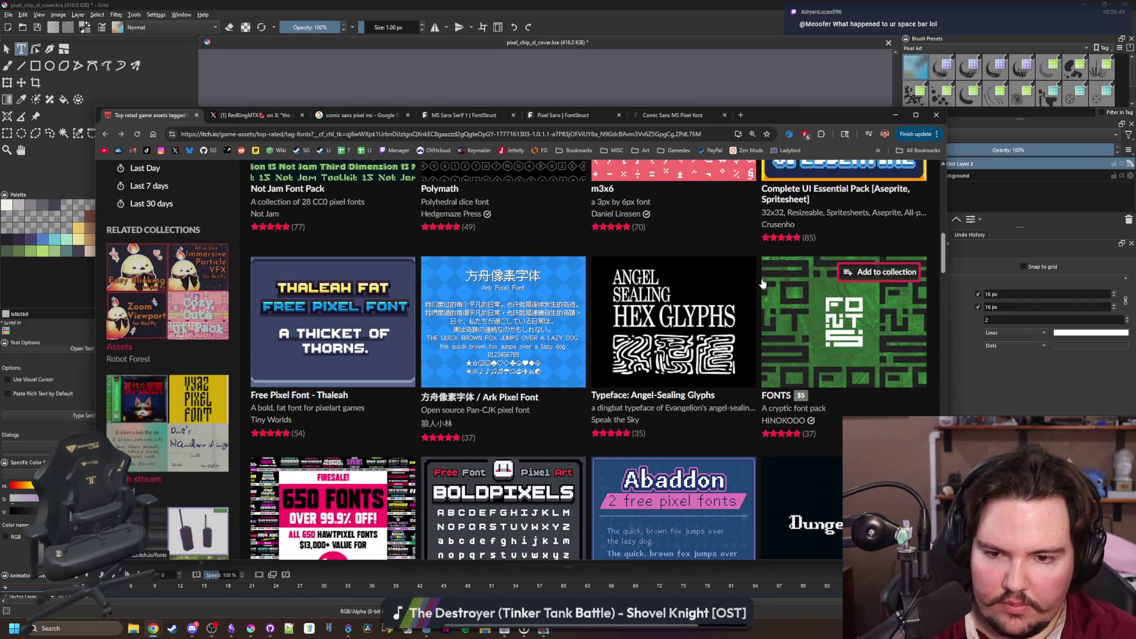
{"action": "scroll", "coordinate": [763, 284], "scroll_direction": "up", "scroll_amount": 10}
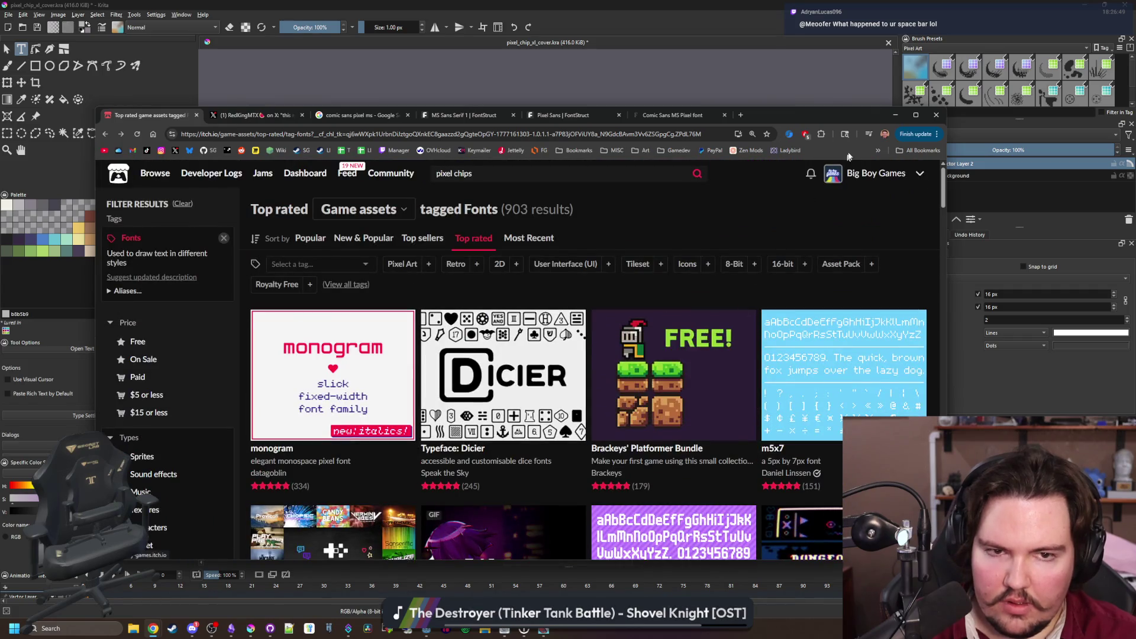
{"action": "left_click", "coordinate": [893, 116]}
Replace the placeholder with the title 'Pixel Chip XL Font' and commit it
{"action": "scroll", "coordinate": [487, 219], "scroll_direction": "up", "scroll_amount": 2}
{"action": "triple_click", "coordinate": [498, 236]}
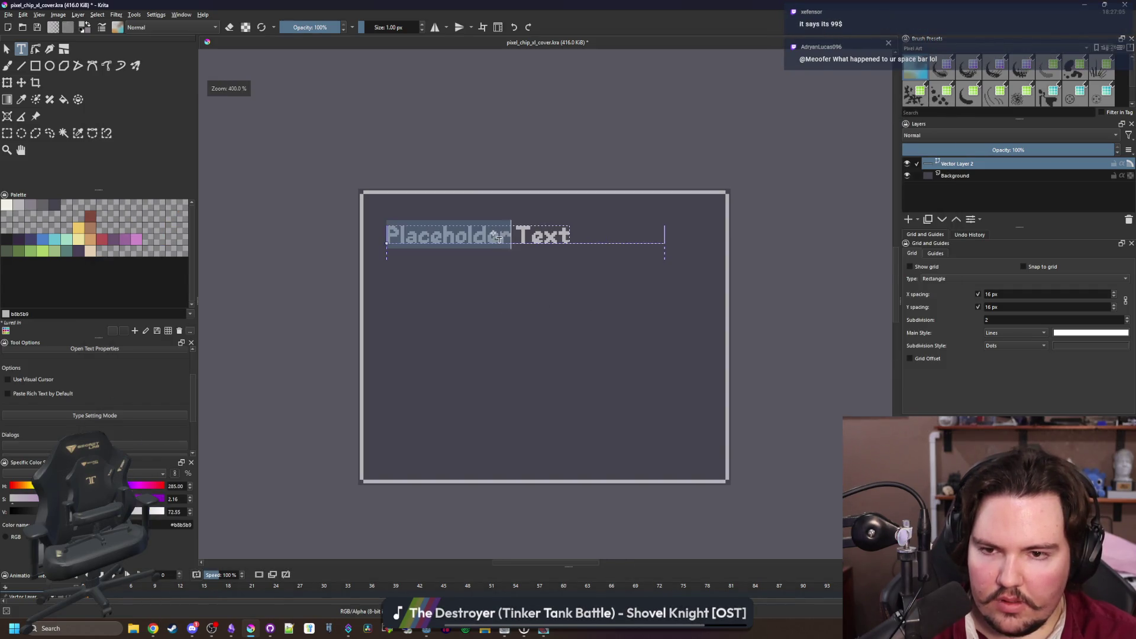
{"action": "key", "text": "BackSpace"}
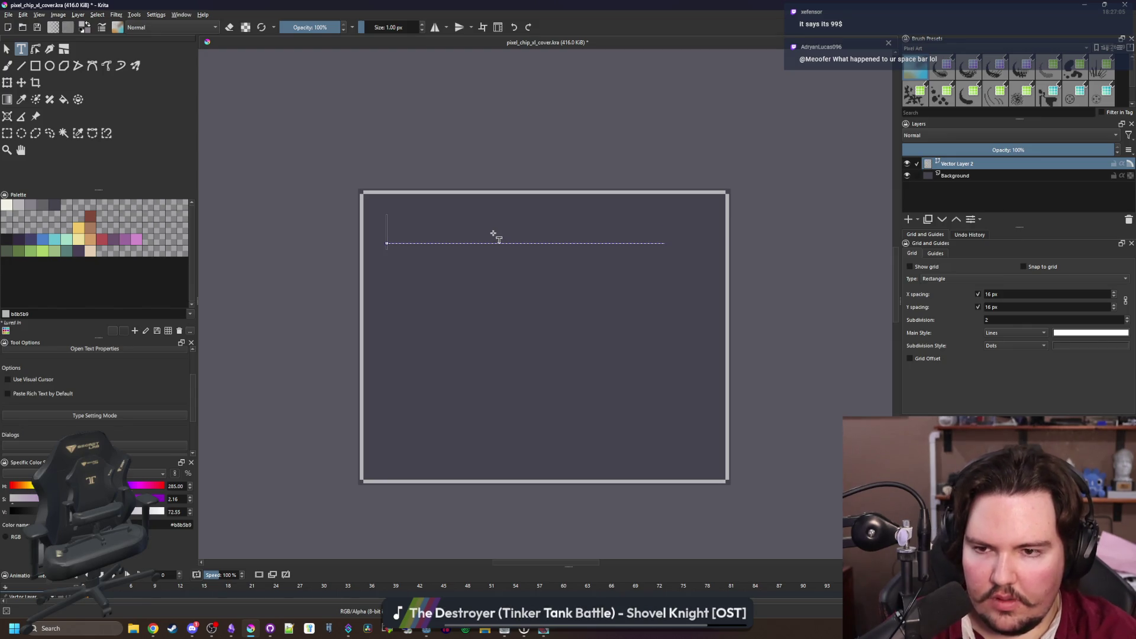
{"action": "type", "text": "Pixel C"}
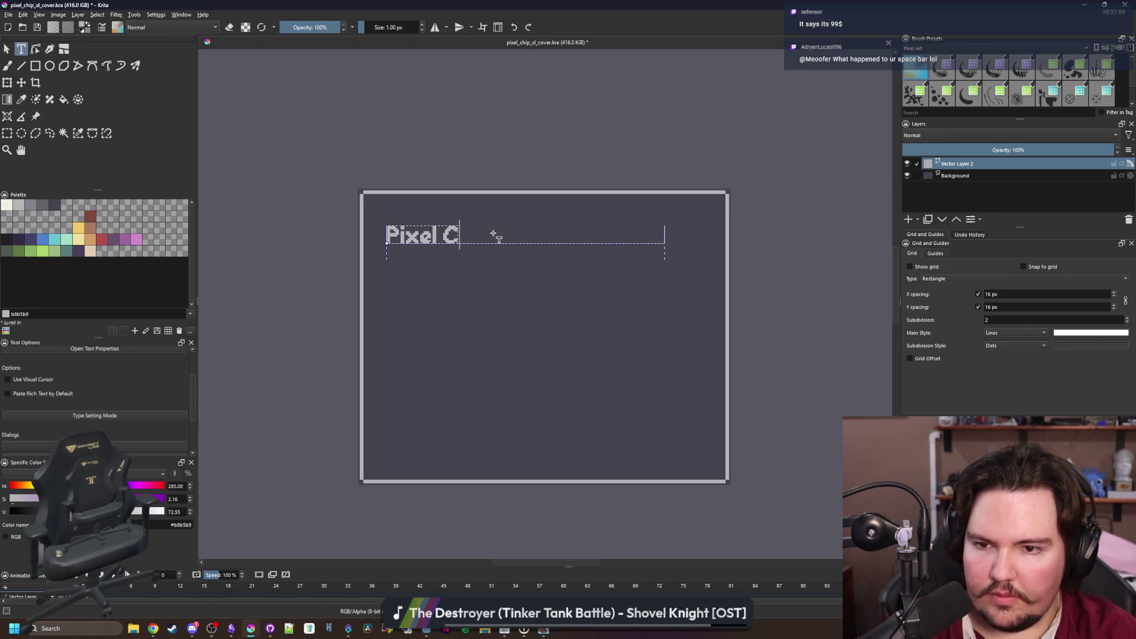
{"action": "type", "text": "hip XL Font"}
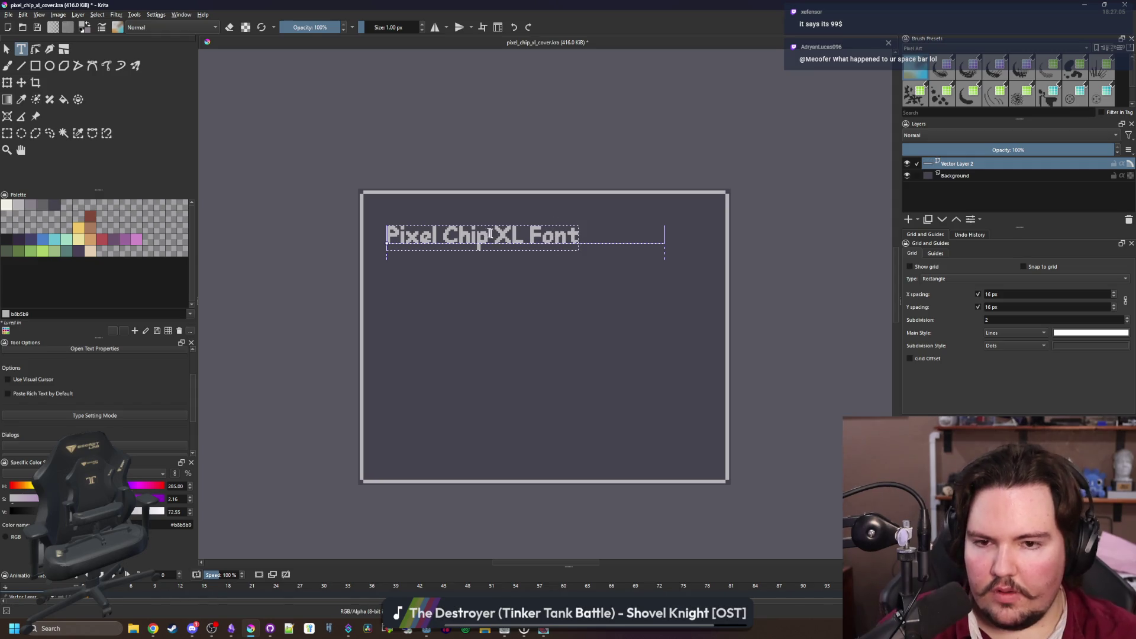
{"action": "key", "text": "Escape"}
Move the title right and nudge it down to centre it along the top
{"action": "left_click", "coordinate": [21, 82]}
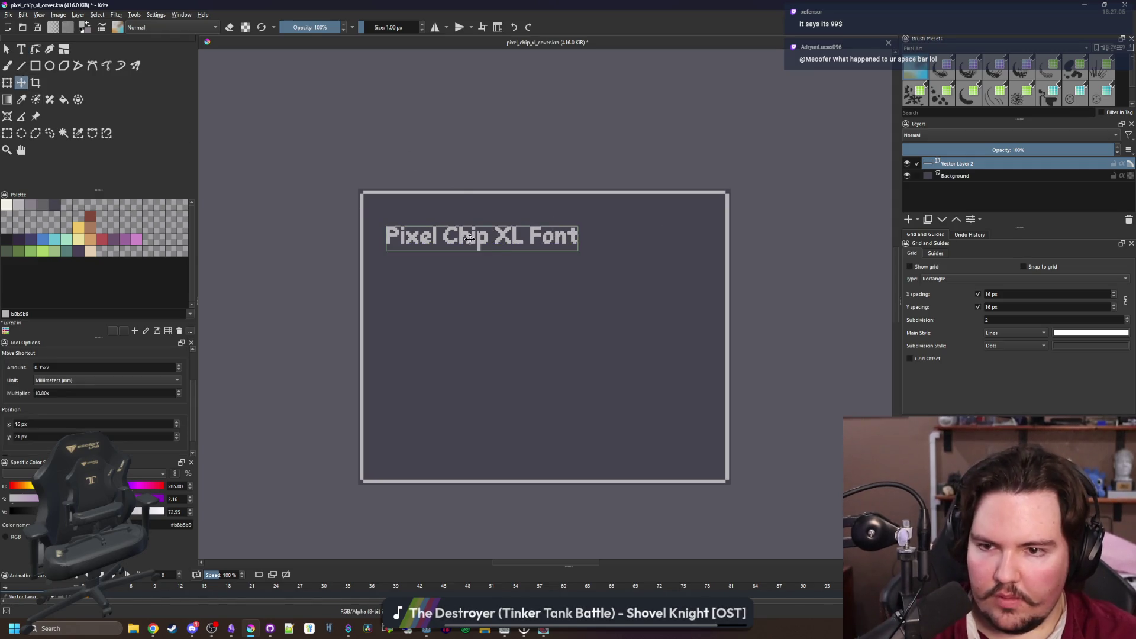
{"action": "left_click_drag", "start_coordinate": [502, 215], "coordinate": [561, 212]}
{"action": "key", "text": "Down"}
{"action": "key", "text": "Down"}
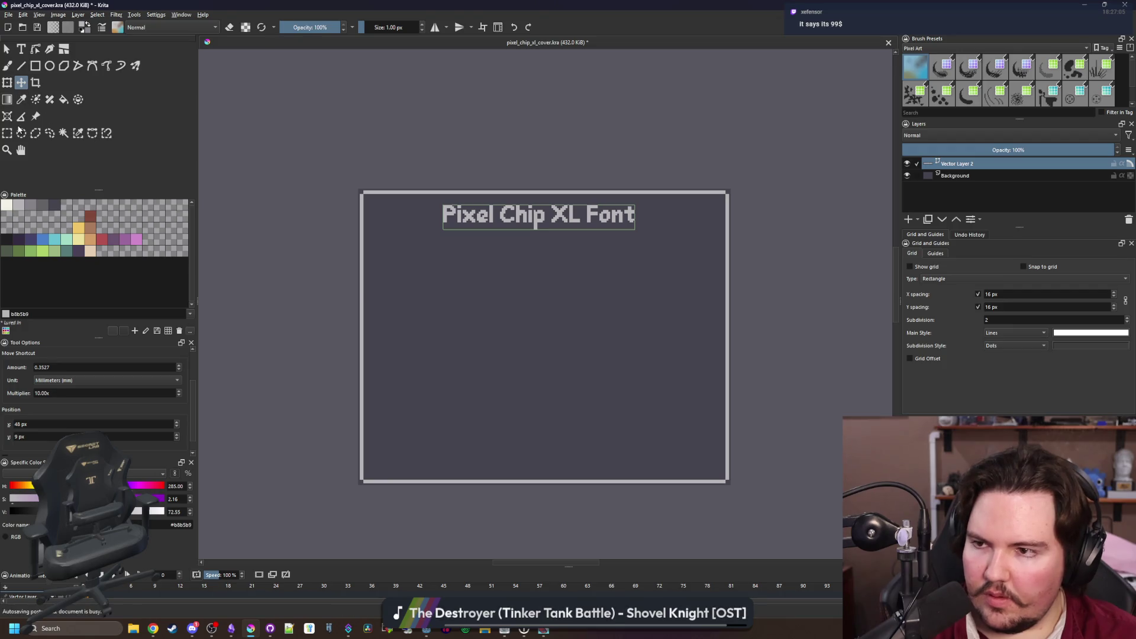
{"action": "key", "text": "alt+Tab"}
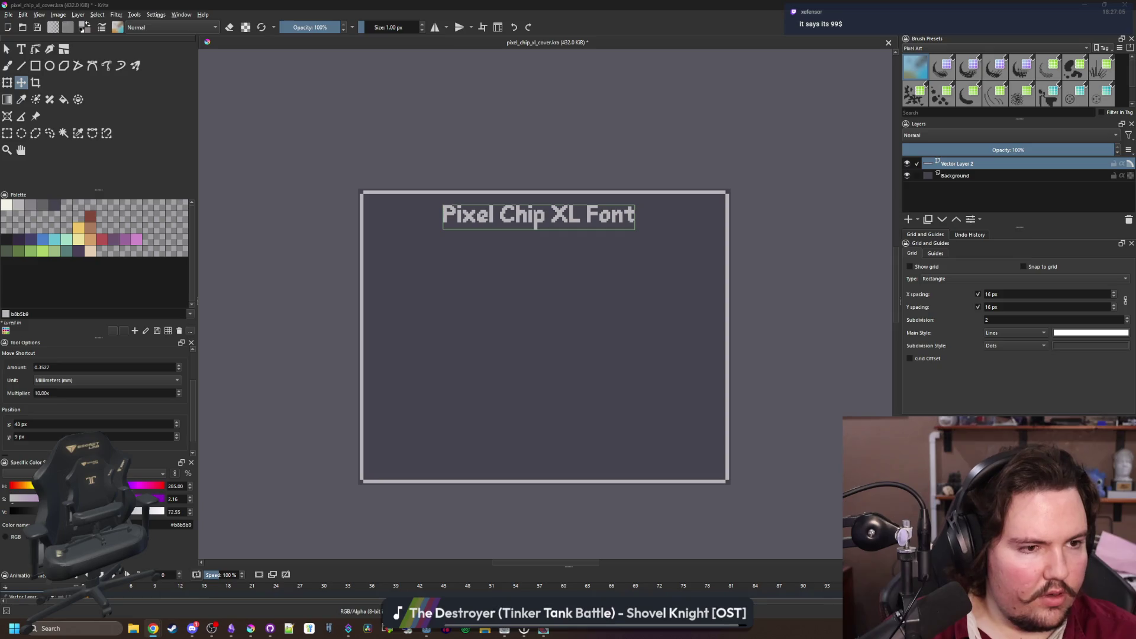
{"action": "left_click", "coordinate": [443, 316]}
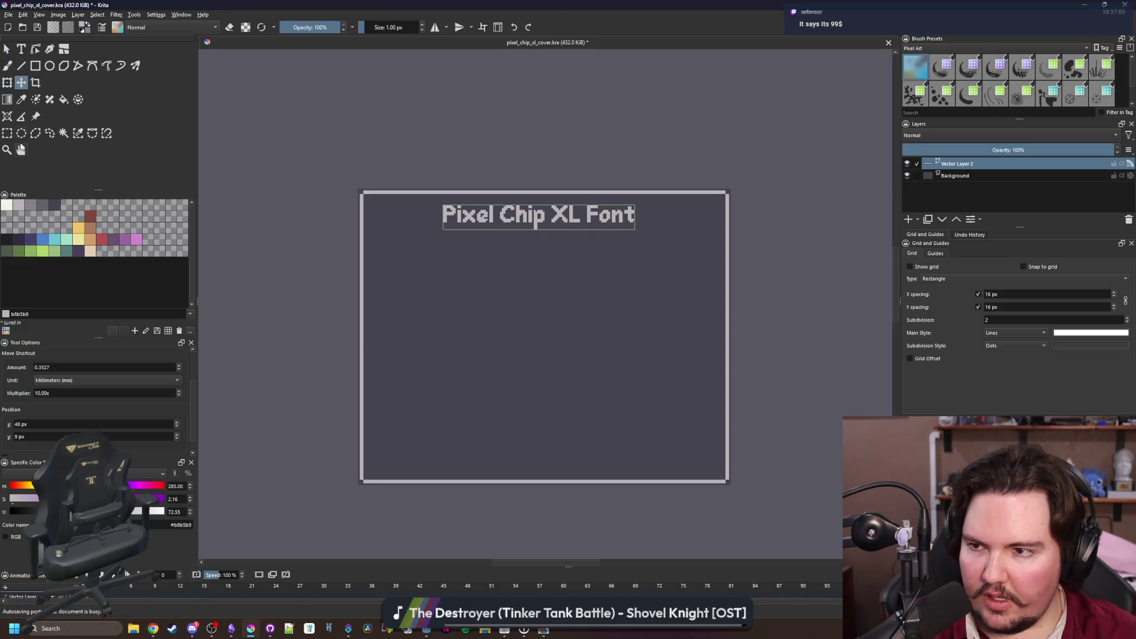
Add a text box below the title reading 'The quick brown fox jumps over the lazy dog' and widen it
{"action": "left_click", "coordinate": [21, 49]}
{"action": "left_click_drag", "start_coordinate": [405, 279], "coordinate": [698, 426]}
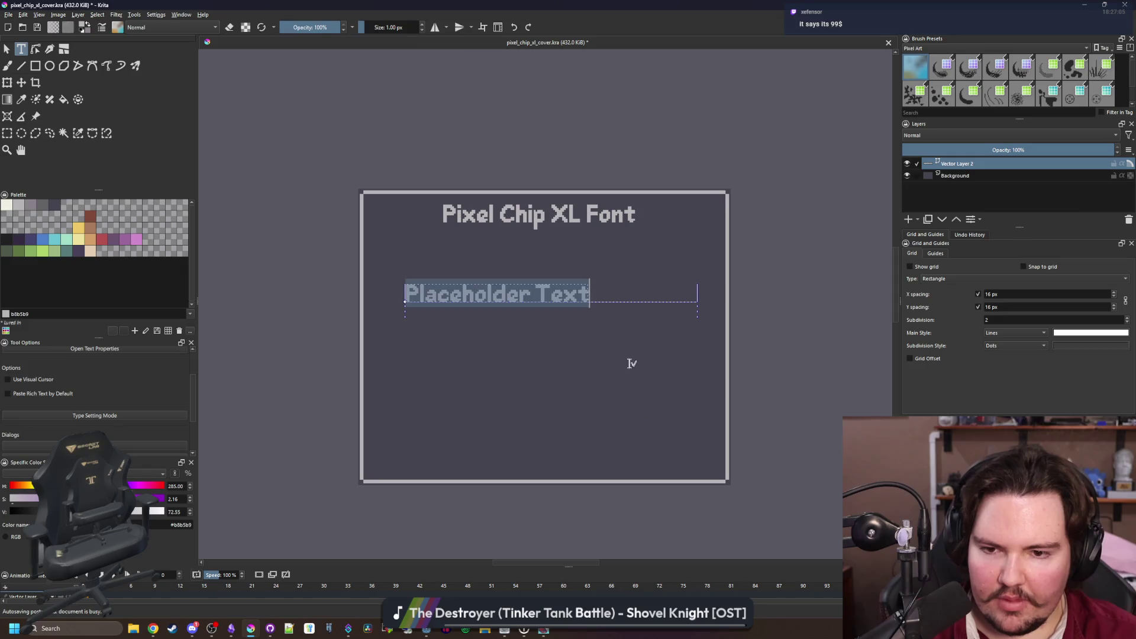
{"action": "double_click", "coordinate": [570, 298]}
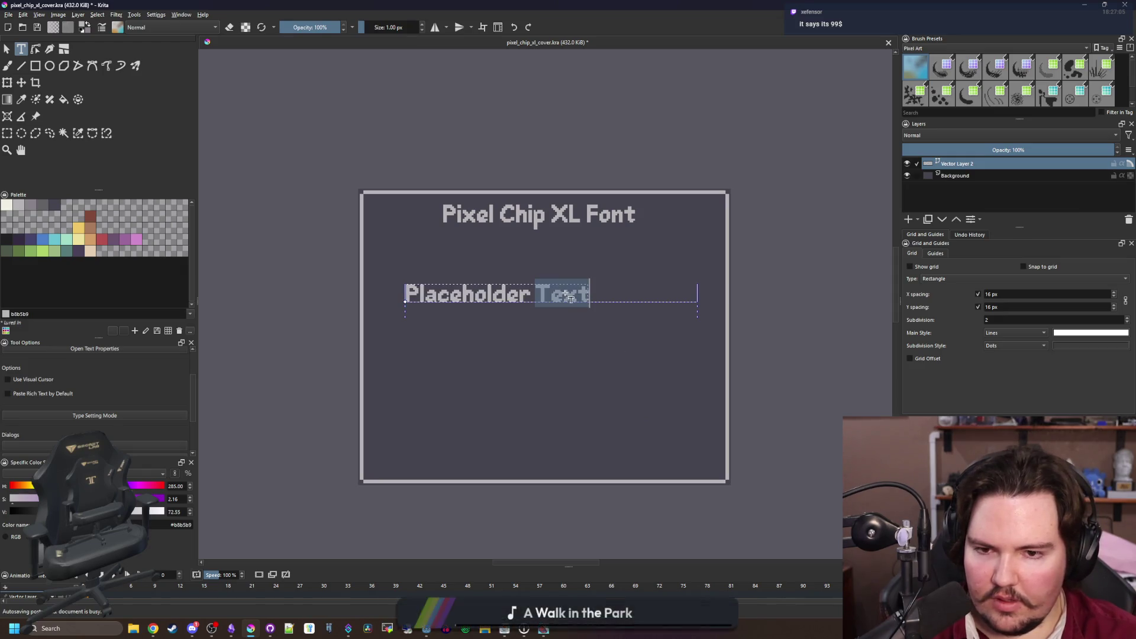
{"action": "key", "text": "BackSpace"}
{"action": "key", "text": "BackSpace"}
{"action": "key", "text": "BackSpace"}
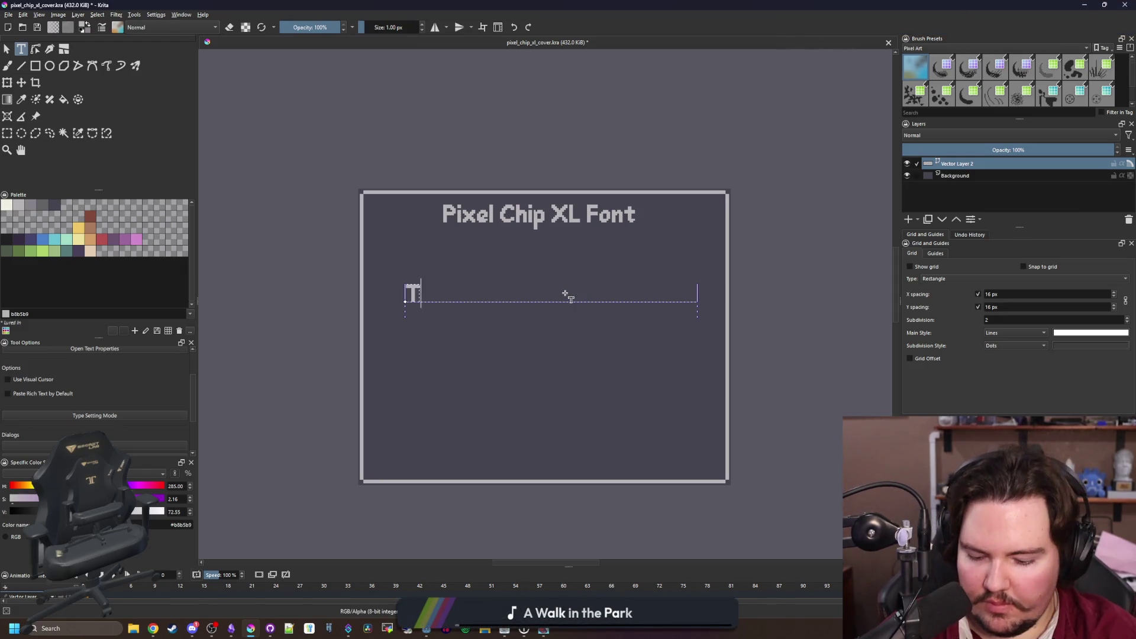
{"action": "type", "text": "The quick brown fox "}
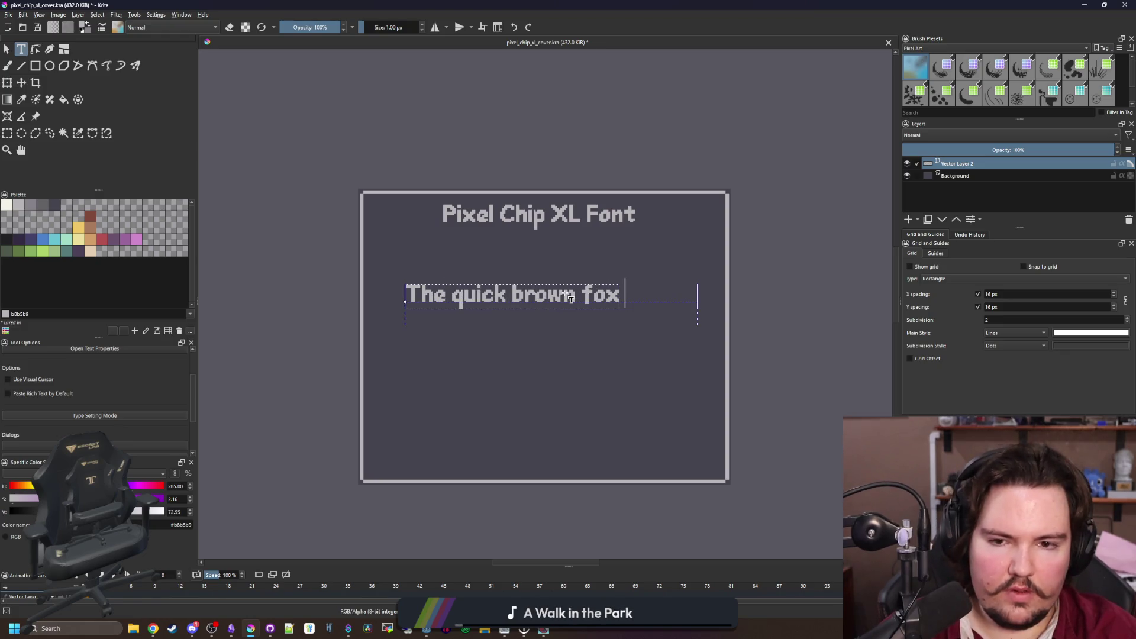
{"action": "type", "text": "jumps over the lazy dog"}
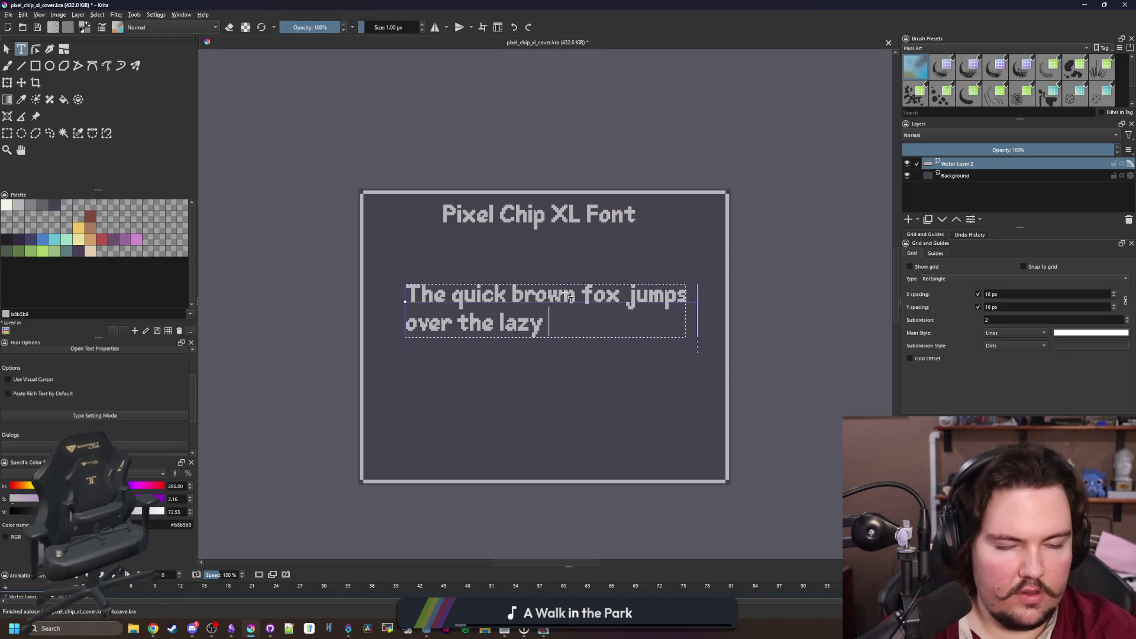
{"action": "left_click_drag", "start_coordinate": [698, 324], "coordinate": [746, 324]}
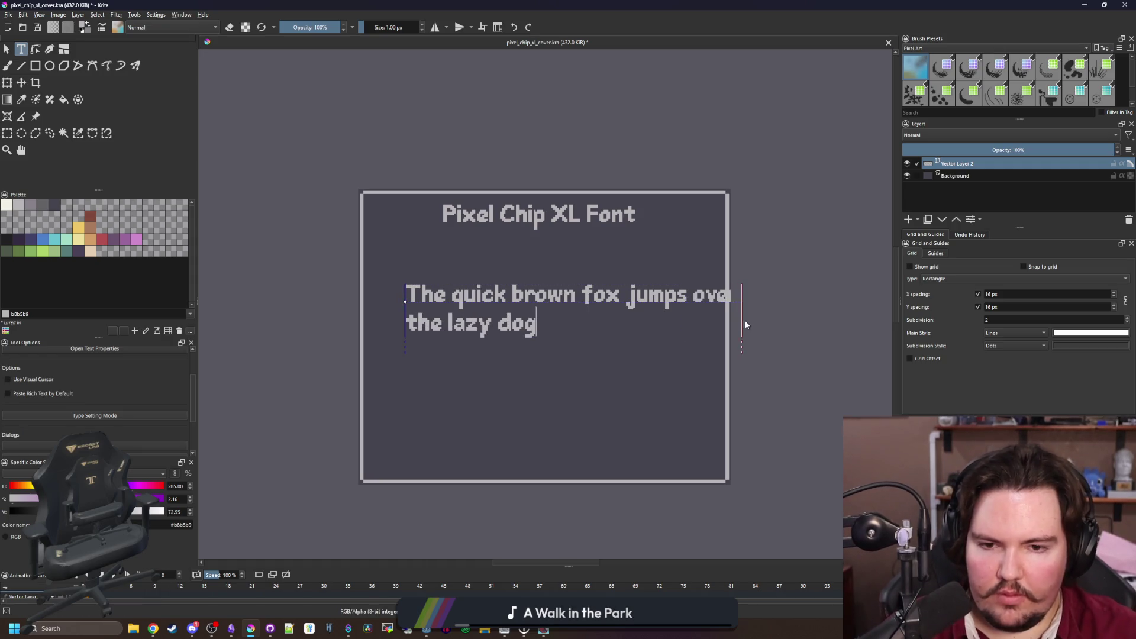
Try moving the pangram with the Move tool and a selection, undoing both attempts
{"action": "left_click", "coordinate": [22, 82]}
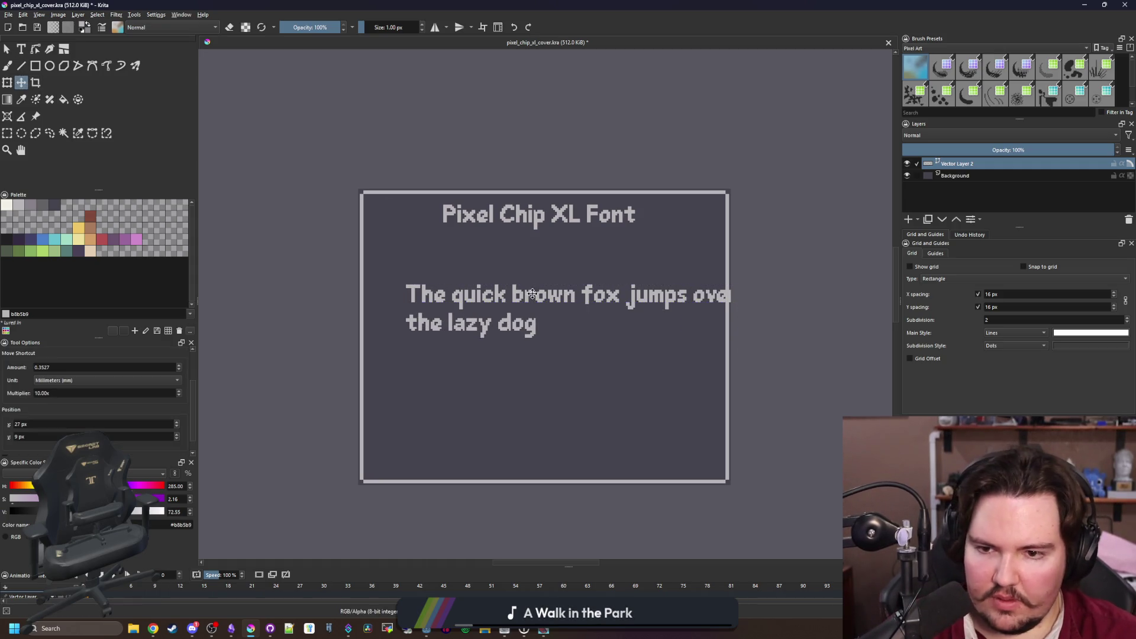
{"action": "left_click_drag", "start_coordinate": [531, 293], "coordinate": [495, 280]}
{"action": "key", "text": "ctrl+z"}
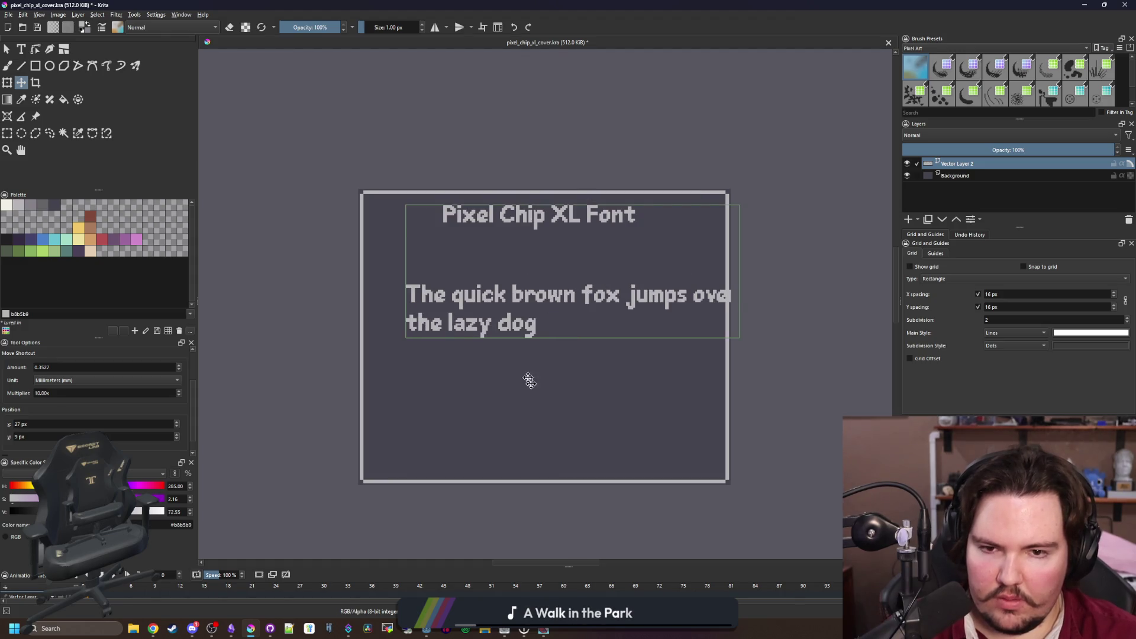
{"action": "left_click", "coordinate": [7, 133]}
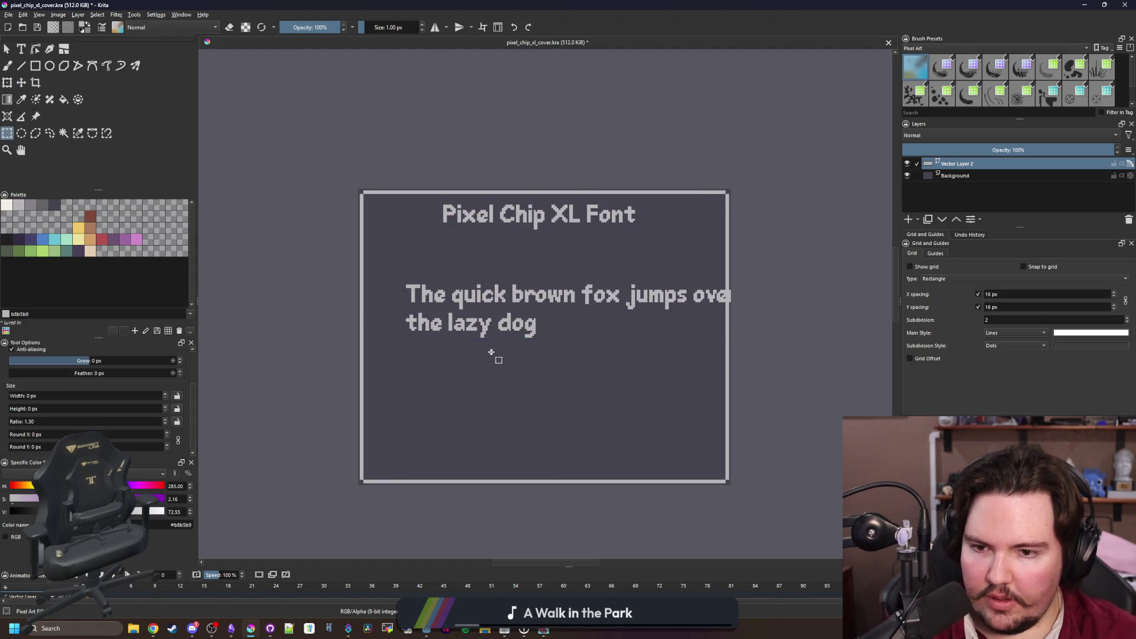
{"action": "left_click_drag", "start_coordinate": [367, 357], "coordinate": [767, 246]}
{"action": "left_click", "coordinate": [21, 82]}
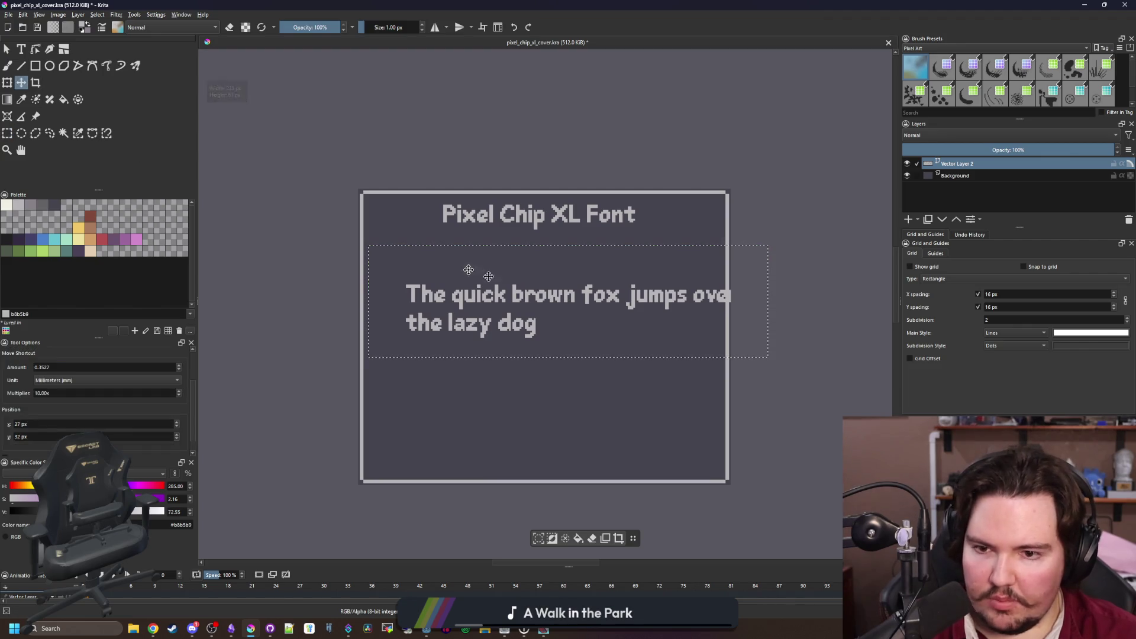
{"action": "left_click_drag", "start_coordinate": [494, 316], "coordinate": [455, 299]}
{"action": "key", "text": "ctrl+z"}
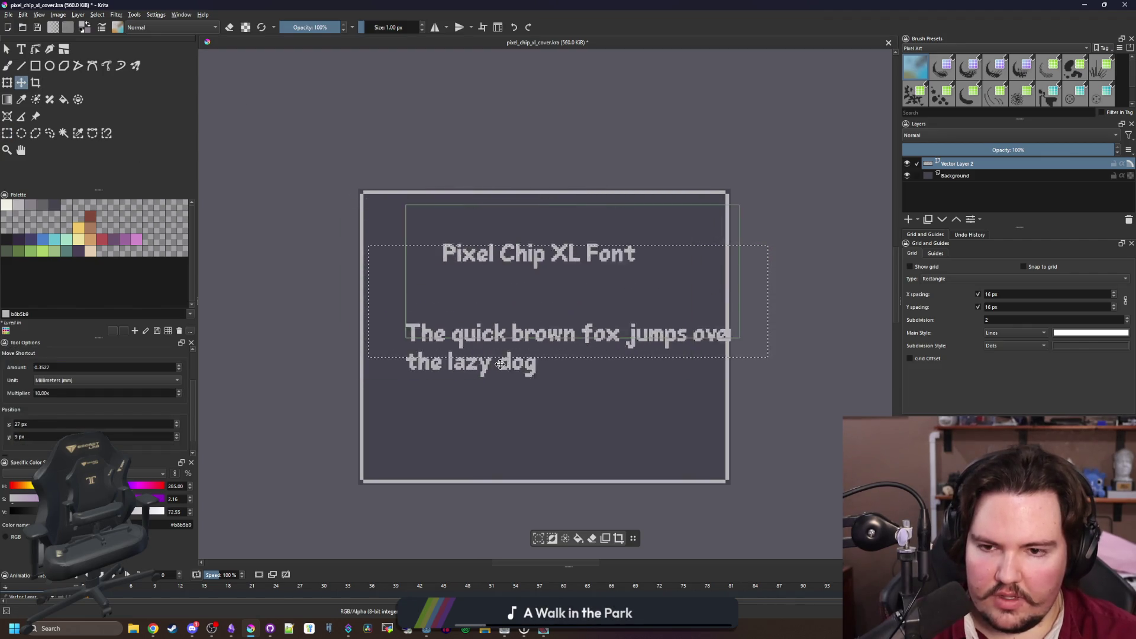
Select the English pangram shape, shift it left toward the border, and deselect it
{"action": "left_click", "coordinate": [8, 50]}
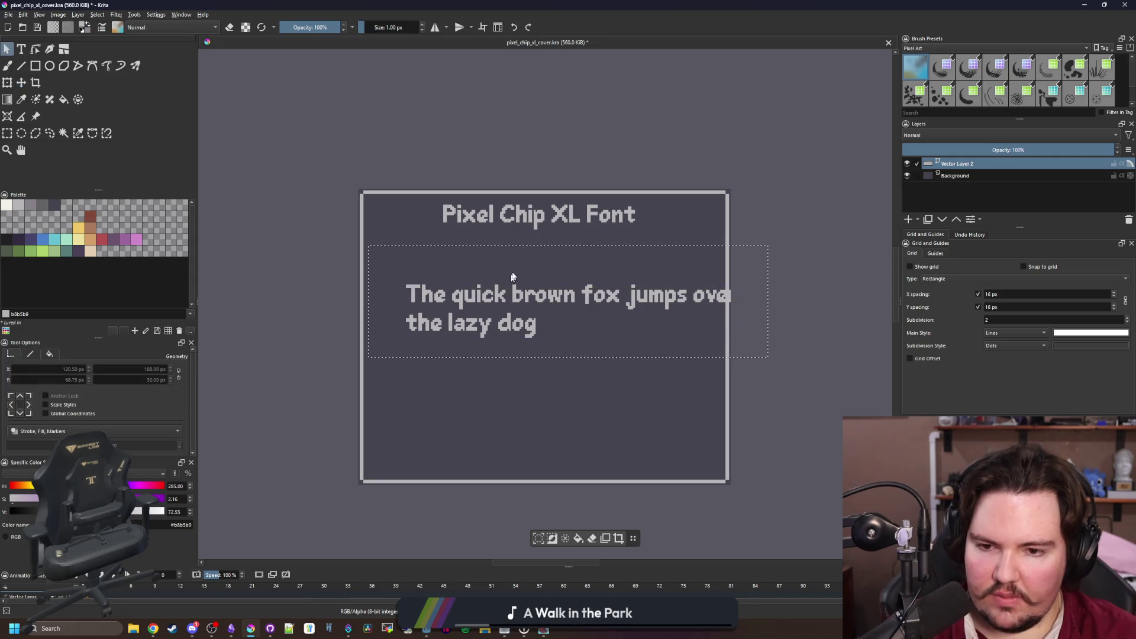
{"action": "left_click", "coordinate": [606, 294]}
{"action": "left_click_drag", "start_coordinate": [605, 284], "coordinate": [578, 282]}
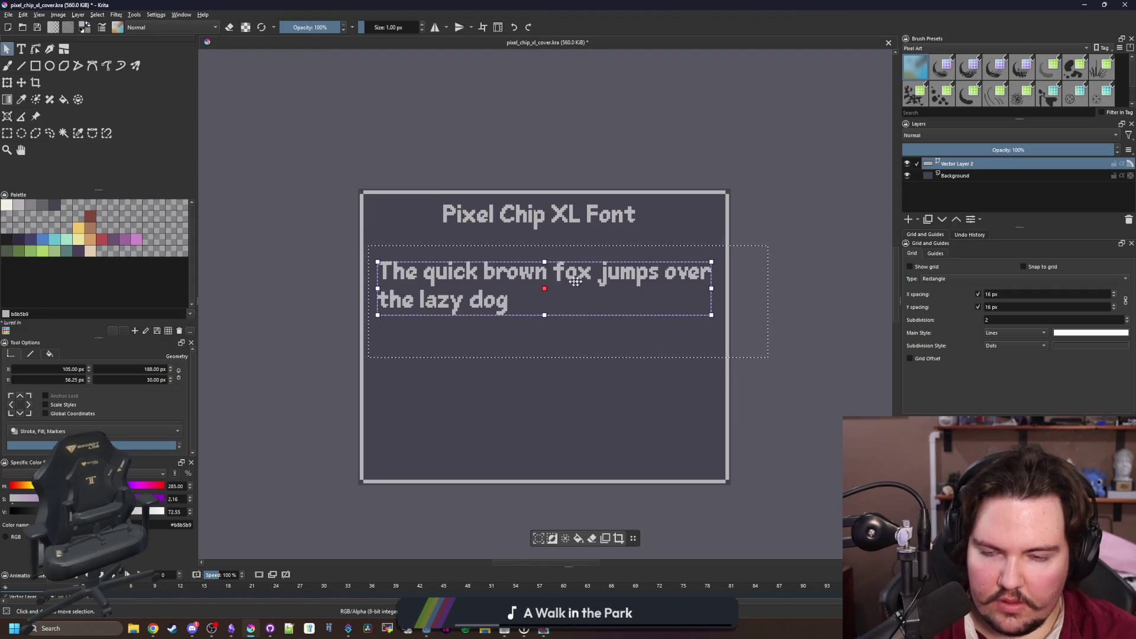
{"action": "left_click", "coordinate": [8, 134]}
{"action": "left_click", "coordinate": [641, 376]}
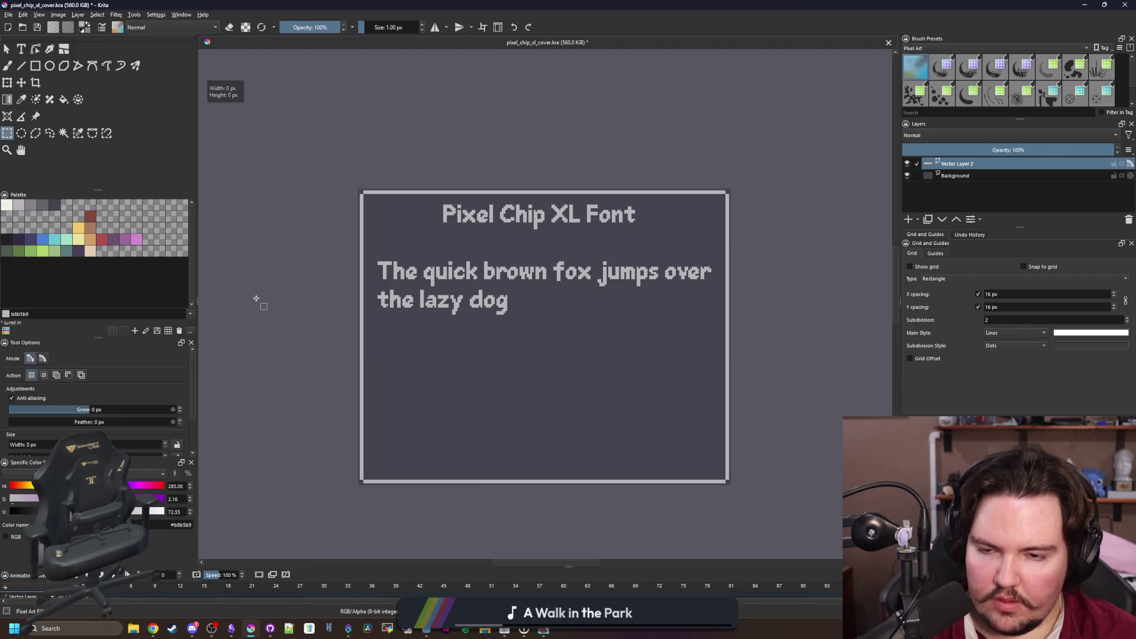
{"action": "scroll", "coordinate": [493, 319], "scroll_direction": "up", "scroll_amount": 1}
{"action": "scroll", "coordinate": [499, 335], "scroll_direction": "down", "scroll_amount": 1}
{"action": "scroll", "coordinate": [461, 304], "scroll_direction": "up", "scroll_amount": 1}
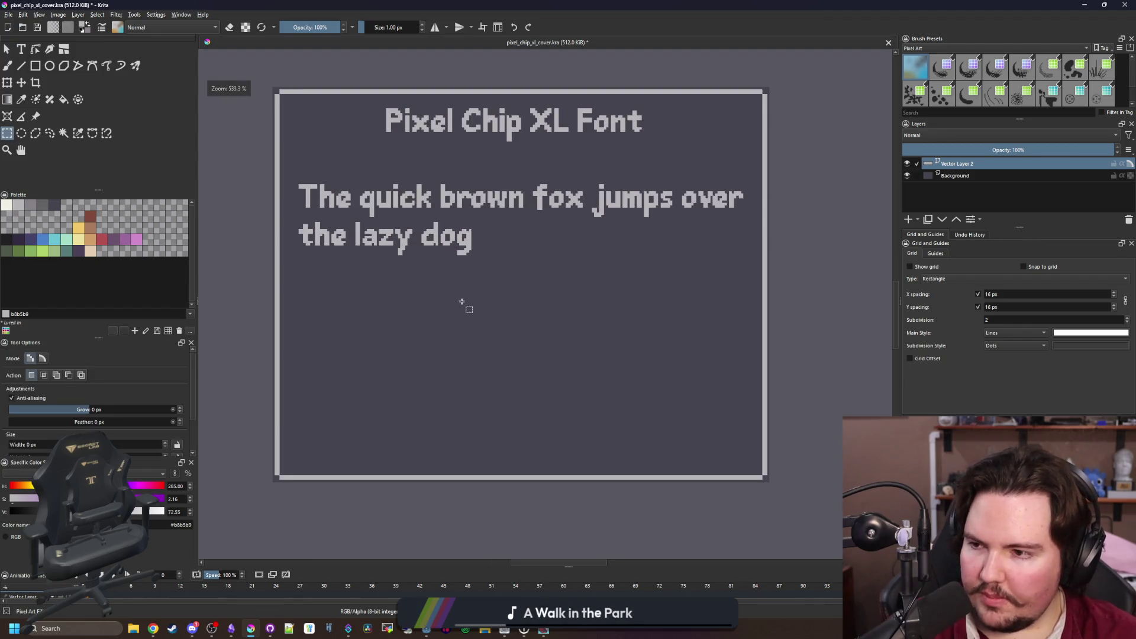
{"action": "scroll", "coordinate": [461, 302], "scroll_direction": "down", "scroll_amount": 1}
{"action": "scroll", "coordinate": [441, 201], "scroll_direction": "up", "scroll_amount": 1}
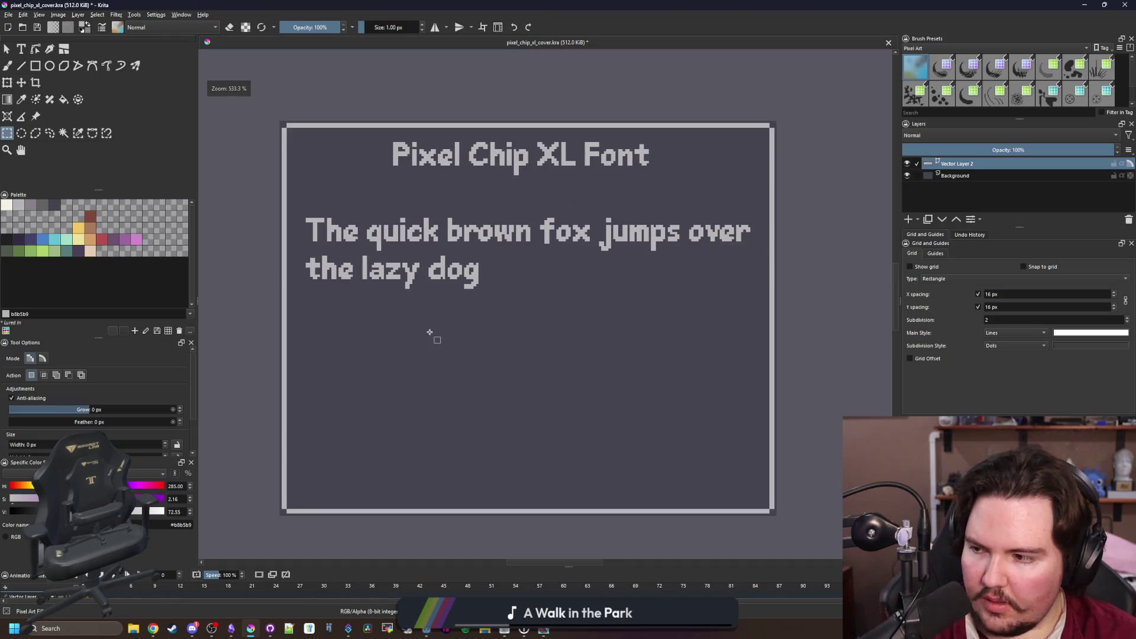
{"action": "scroll", "coordinate": [430, 334], "scroll_direction": "down", "scroll_amount": 1}
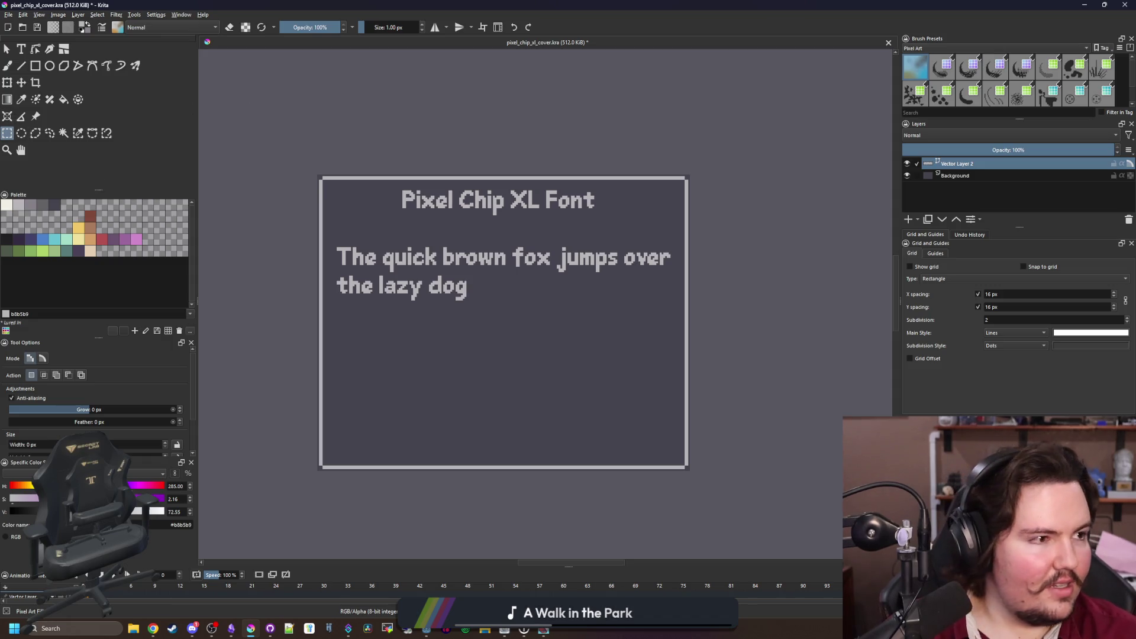
{"action": "key", "text": "alt+Tab"}
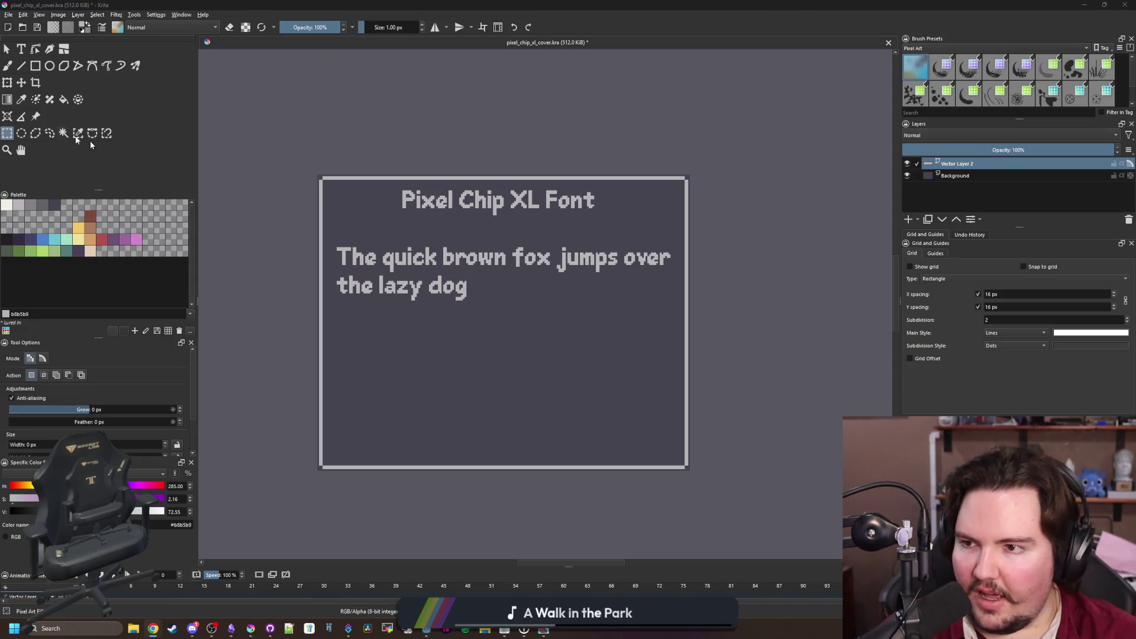
Draw a new box below the English pangram and paste the Russian pangram into its SVG source
{"action": "left_click", "coordinate": [22, 49]}
{"action": "key", "text": "Escape"}
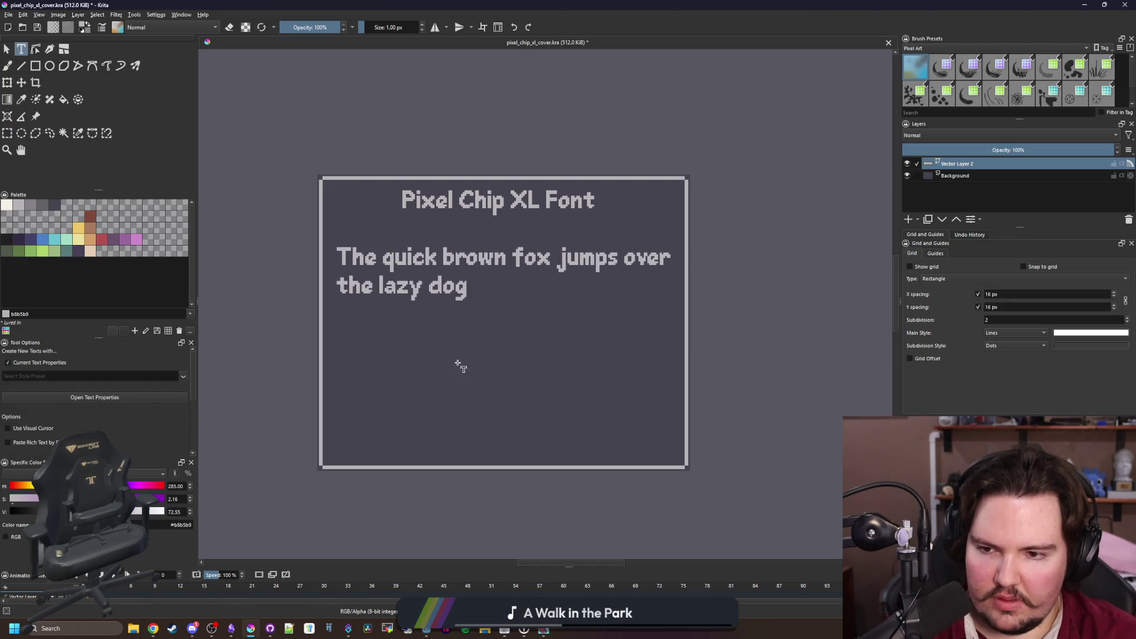
{"action": "mouse_move", "coordinate": [339, 323]}
{"action": "left_mouse_down"}
{"action": "mouse_move", "coordinate": [469, 342]}
{"action": "mouse_move", "coordinate": [678, 405]}
{"action": "left_mouse_up"}
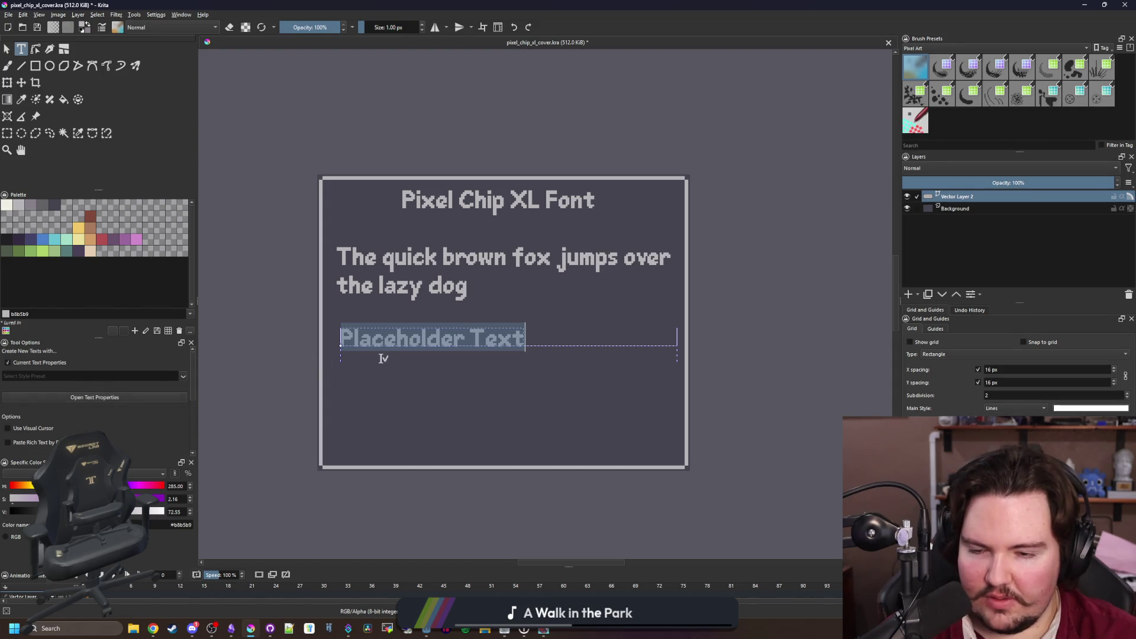
{"action": "scroll", "coordinate": [120, 399], "scroll_direction": "down", "scroll_amount": 2}
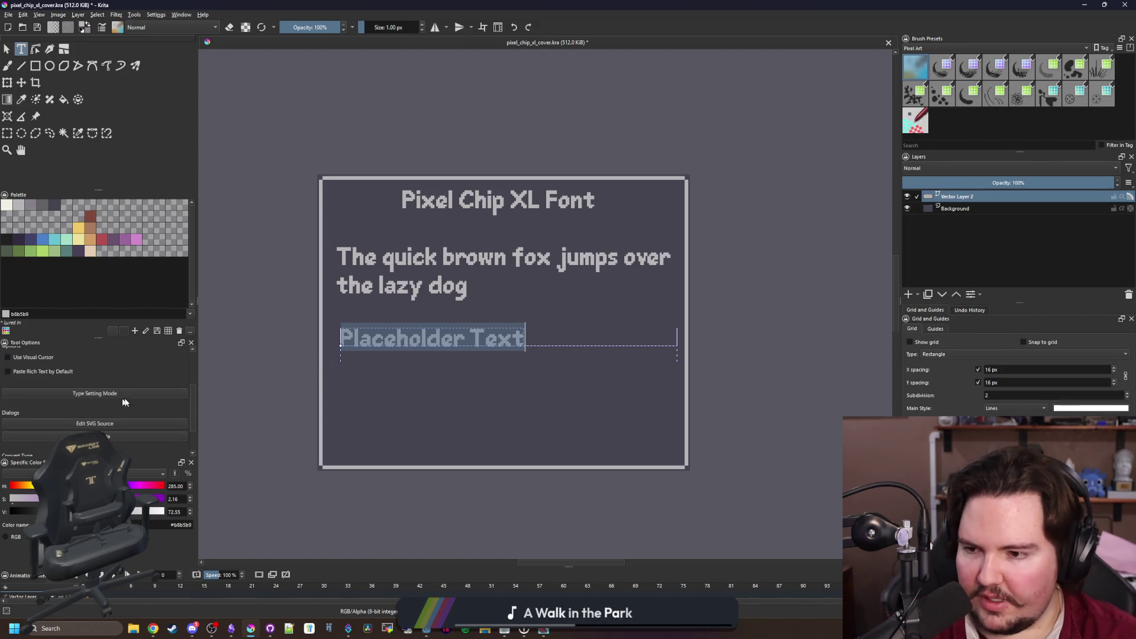
{"action": "left_click", "coordinate": [103, 425]}
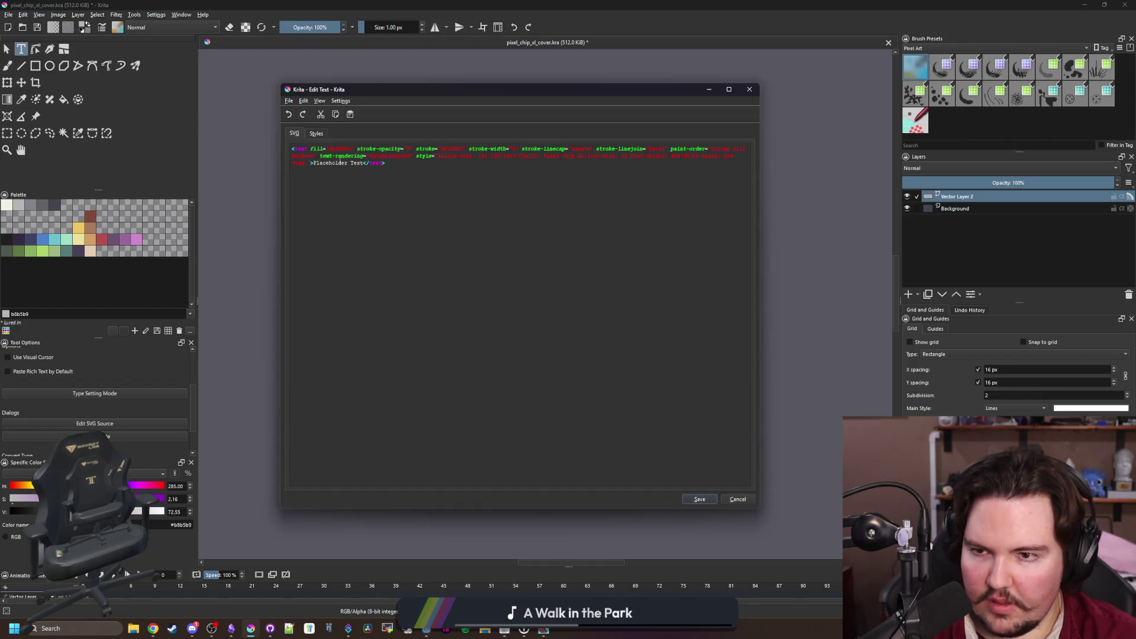
{"action": "double_click", "coordinate": [340, 161]}
{"action": "key", "text": "BackSpace"}
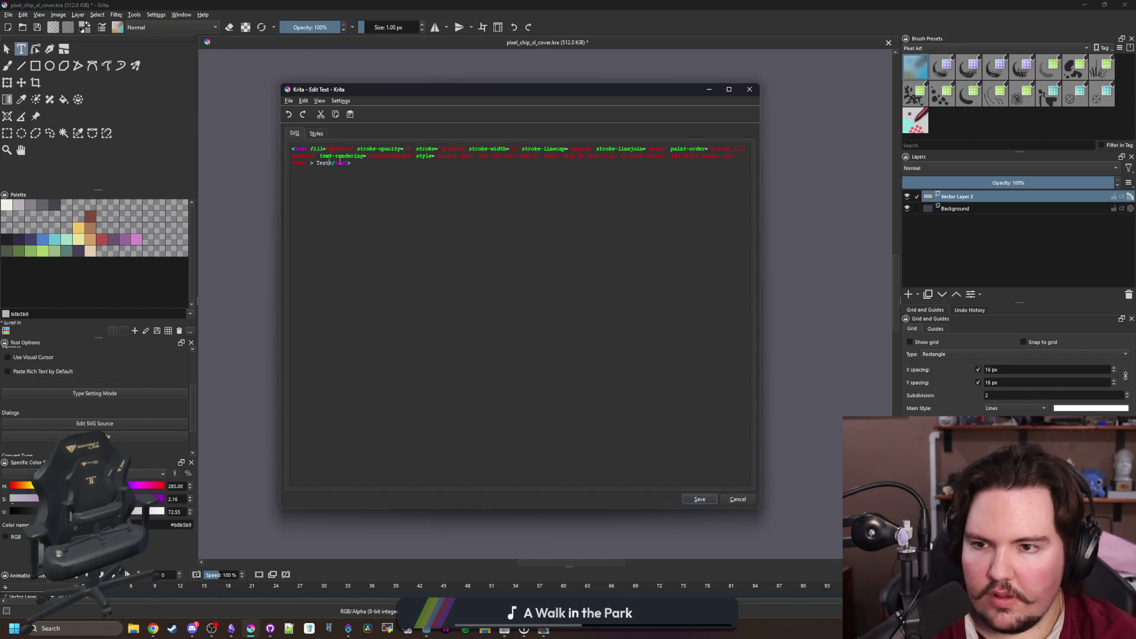
{"action": "type", "text": "В чащах юга жил бы цитрус? Да, но фальшивый экземпляр!"}
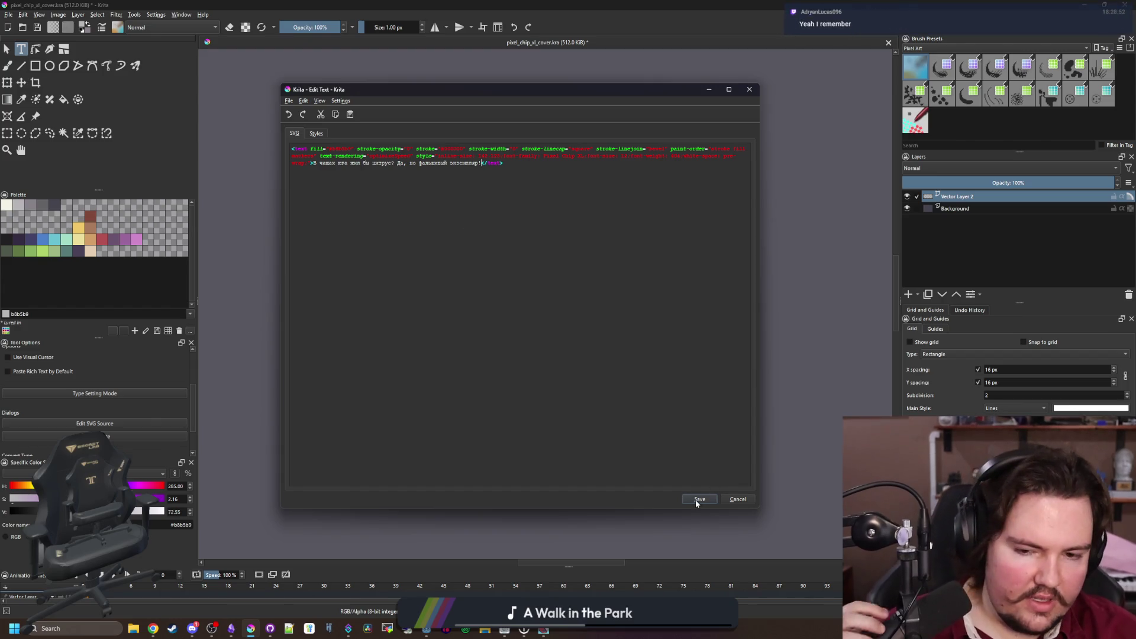
{"action": "left_click", "coordinate": [698, 499]}
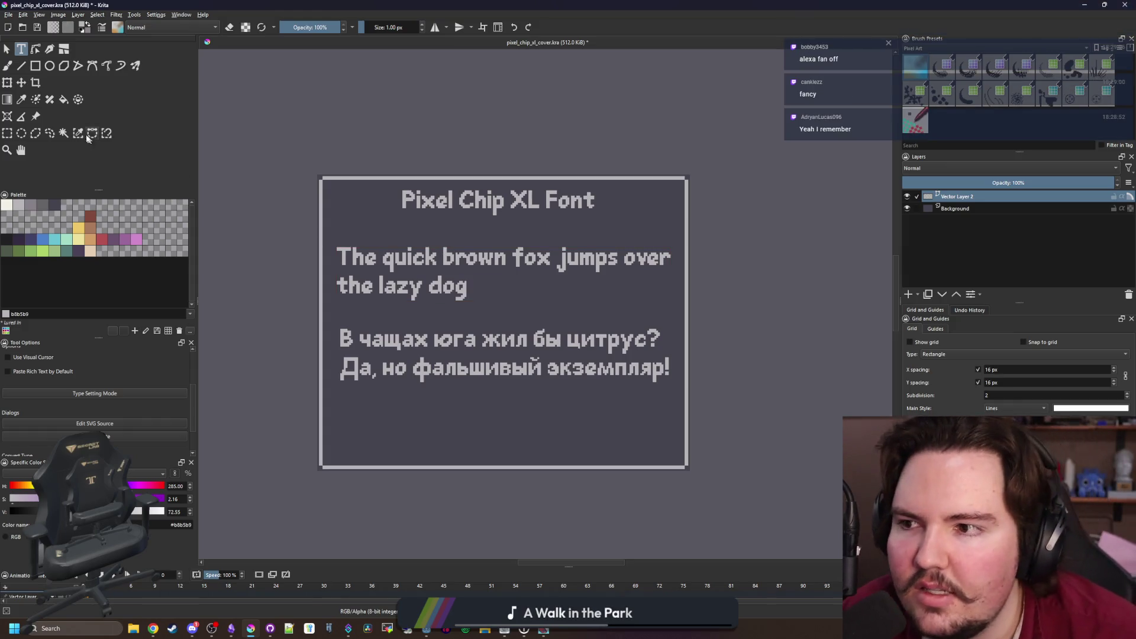
Move the English pangram up toward the title and the Cyrillic pangram up beneath it
{"action": "left_click", "coordinate": [8, 48]}
{"action": "left_click", "coordinate": [436, 267]}
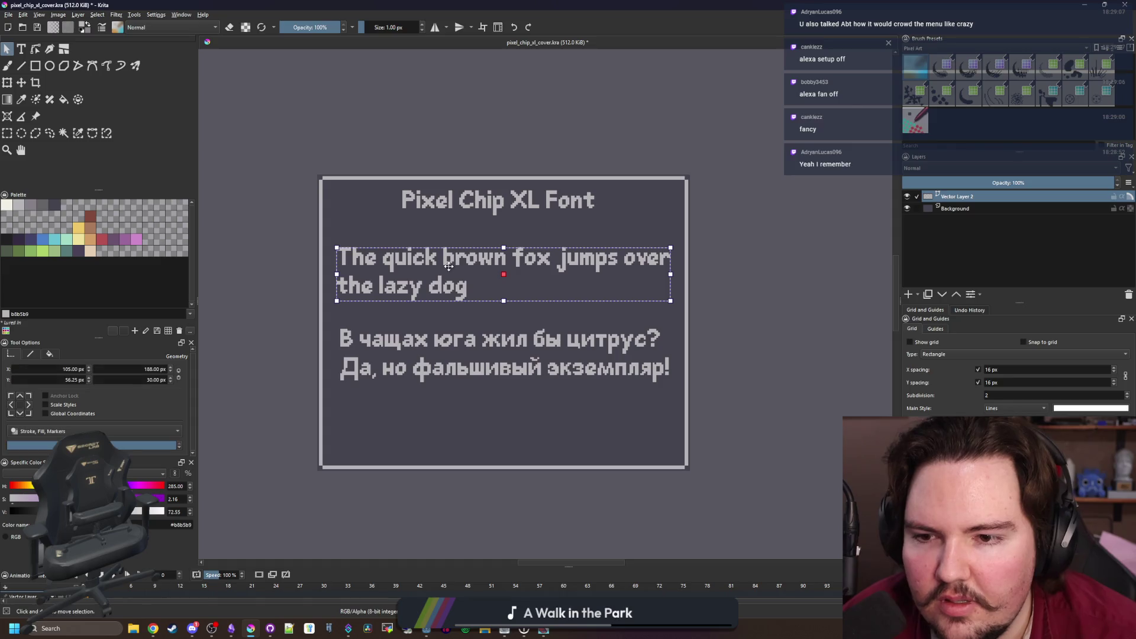
{"action": "left_click_drag", "start_coordinate": [442, 278], "coordinate": [443, 262]}
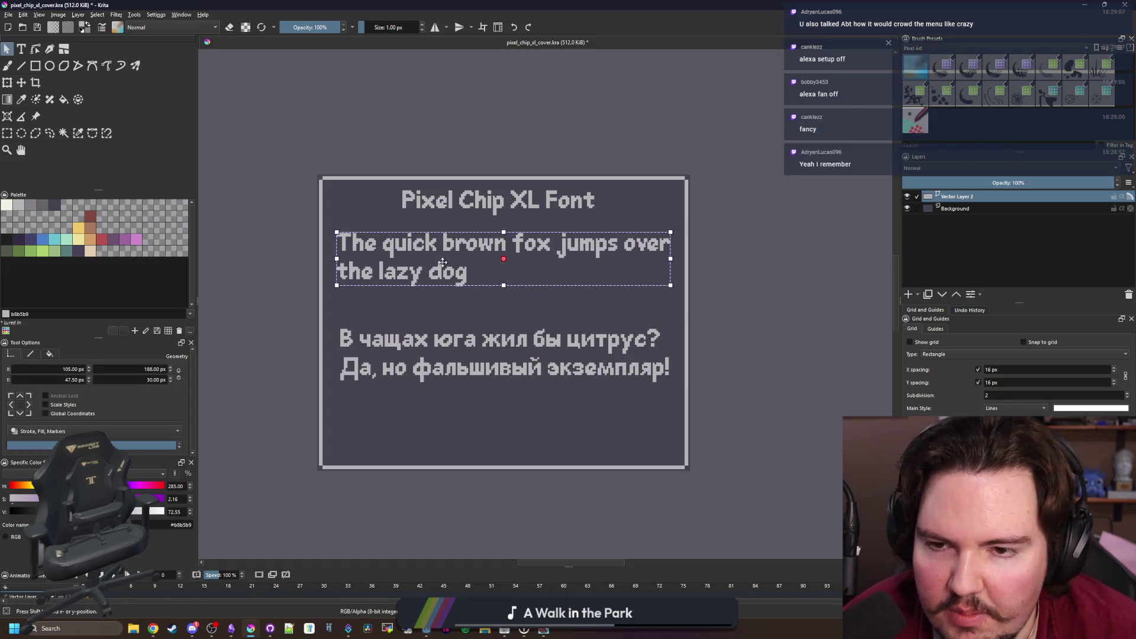
{"action": "left_click_drag", "start_coordinate": [466, 364], "coordinate": [463, 332]}
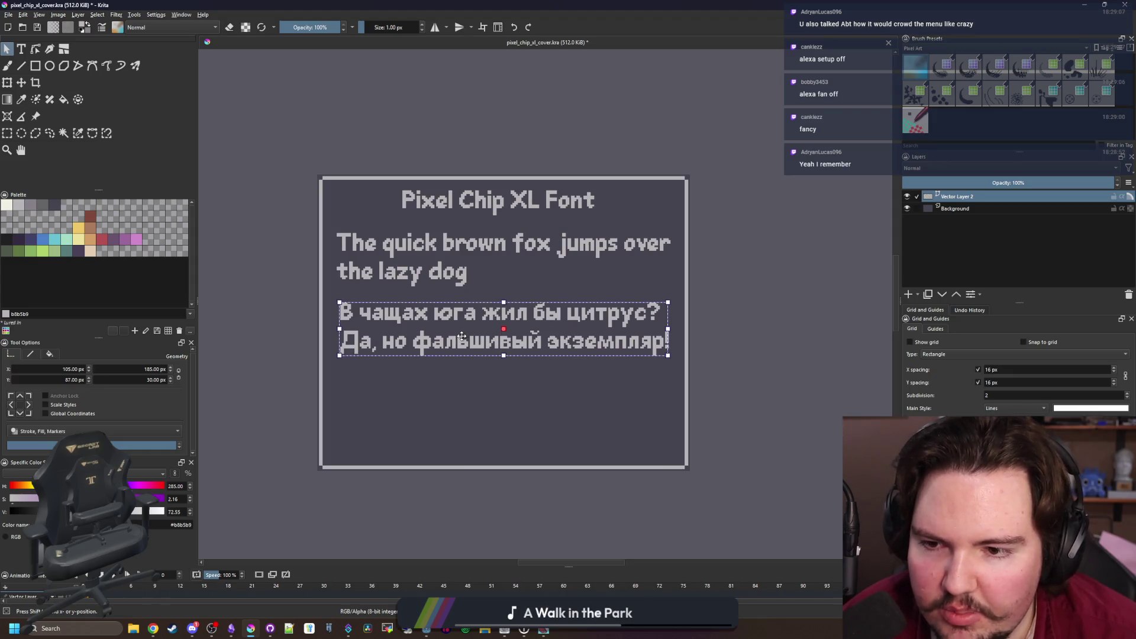
{"action": "left_click", "coordinate": [494, 408]}
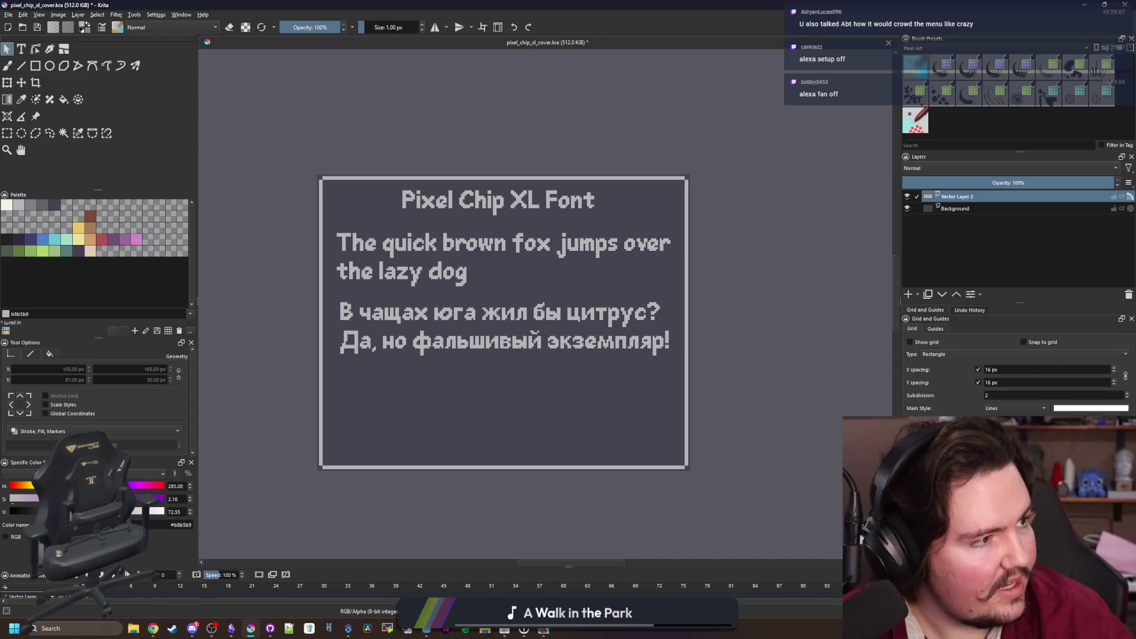
{"action": "key", "text": "alt+Tab"}
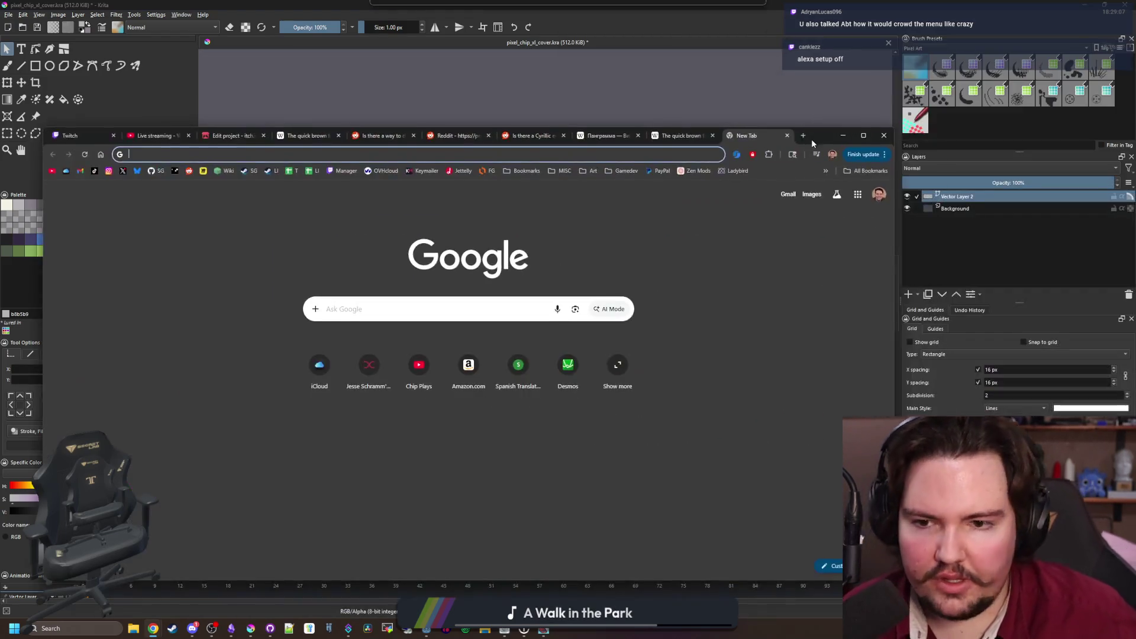
Search 'greek pangrams' and show the backpacker.gr page in original Greek
{"action": "type", "text": "g"}
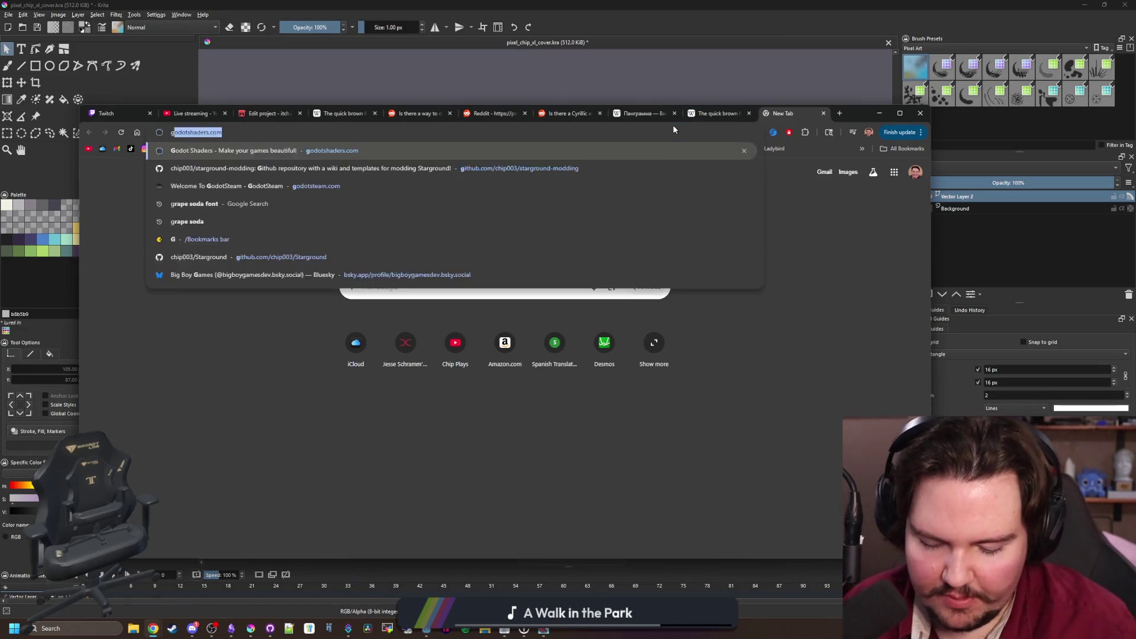
{"action": "type", "text": "reek pangrams"}
{"action": "key", "text": "Return"}
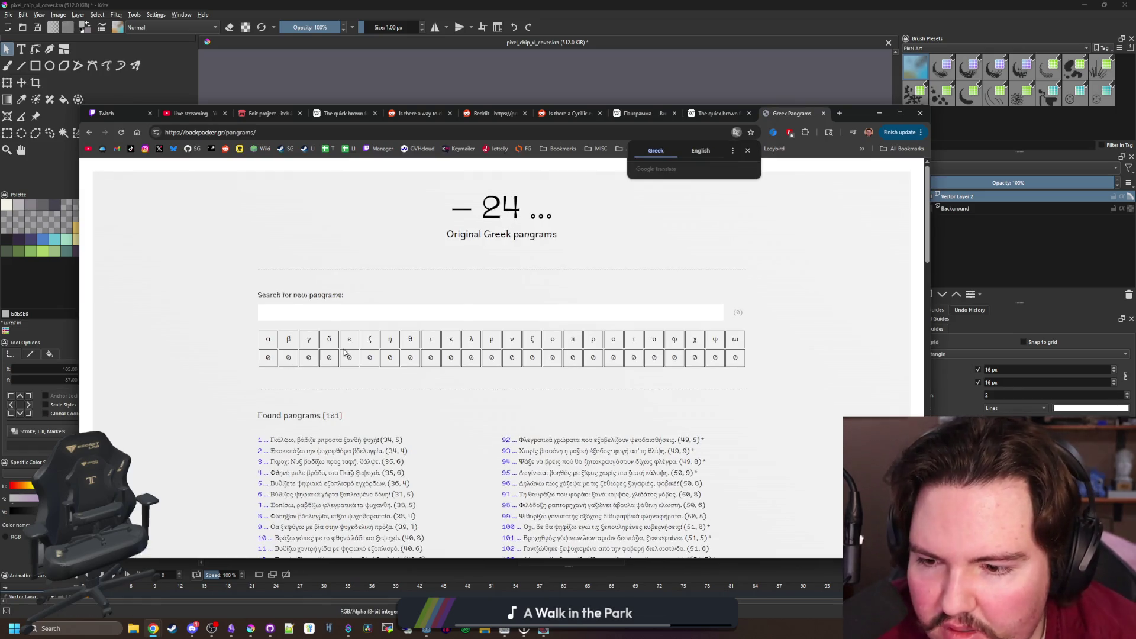
{"action": "left_click", "coordinate": [699, 152]}
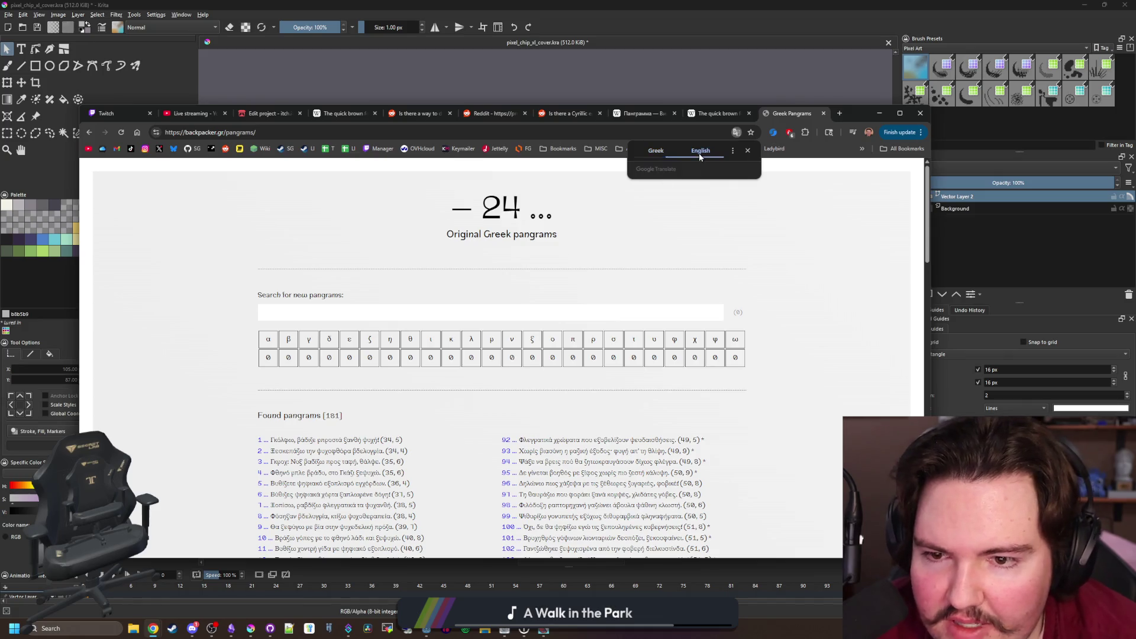
{"action": "left_click", "coordinate": [665, 153]}
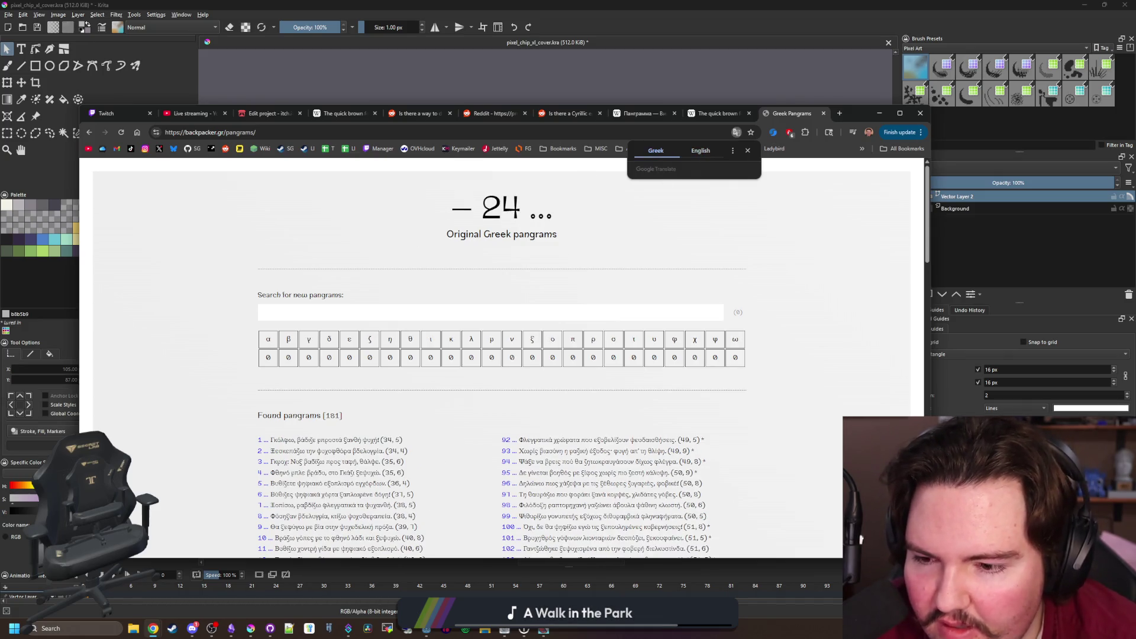
{"action": "left_click", "coordinate": [274, 443]}
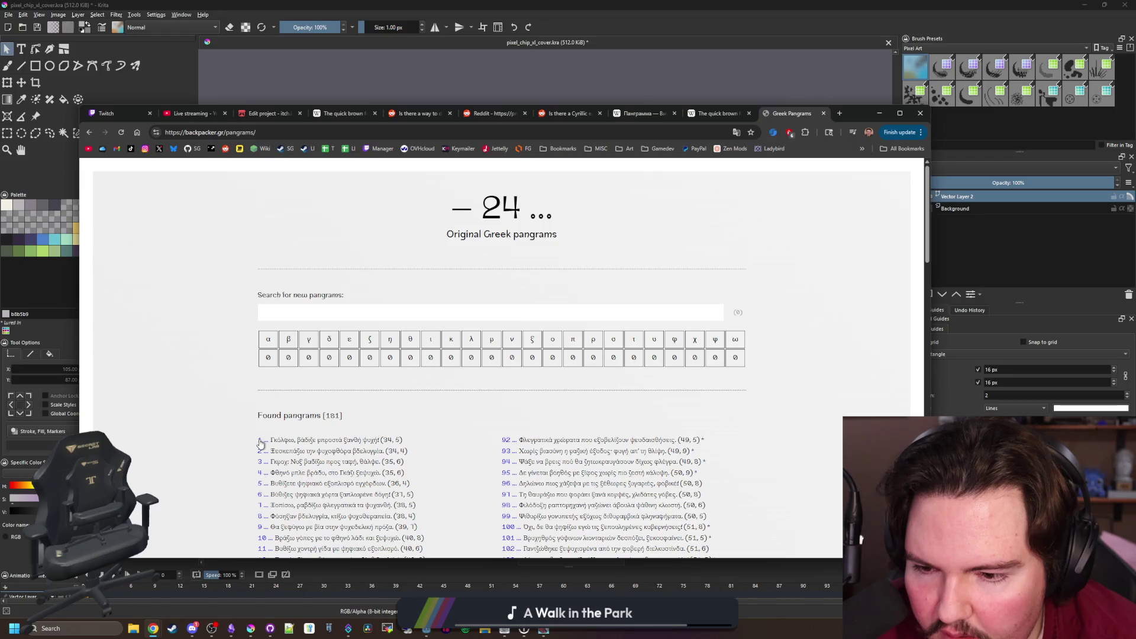
Select the first Greek pangram's text, then minimize Chrome
{"action": "triple_click", "coordinate": [369, 440]}
{"action": "left_click", "coordinate": [374, 441]}
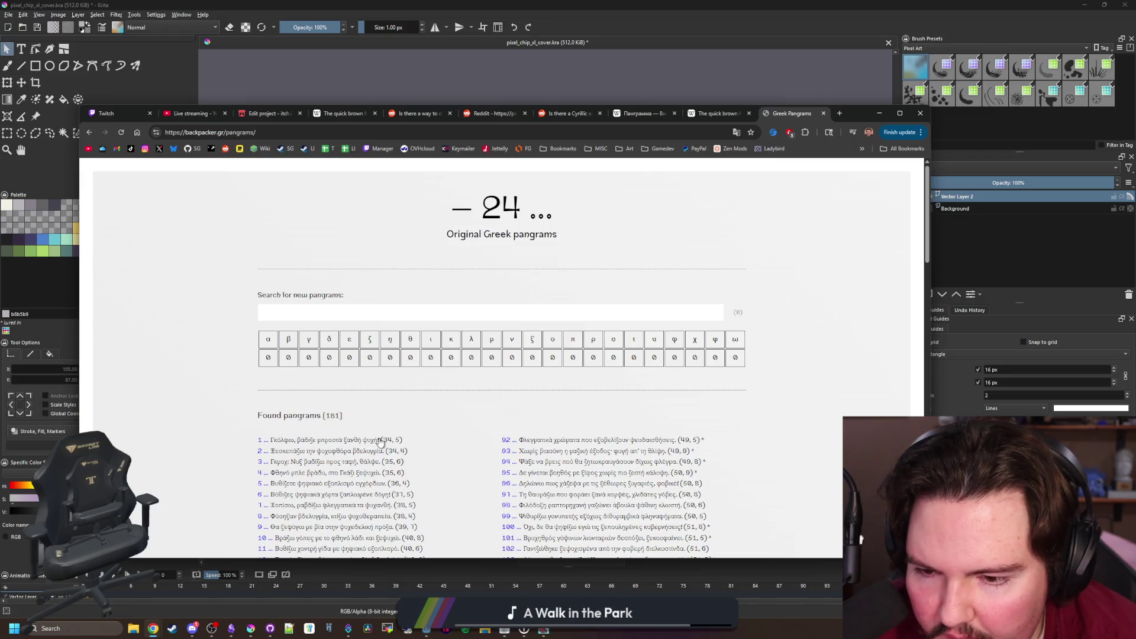
{"action": "left_click_drag", "start_coordinate": [380, 441], "coordinate": [273, 447]}
{"action": "key", "text": "ctrl+c"}
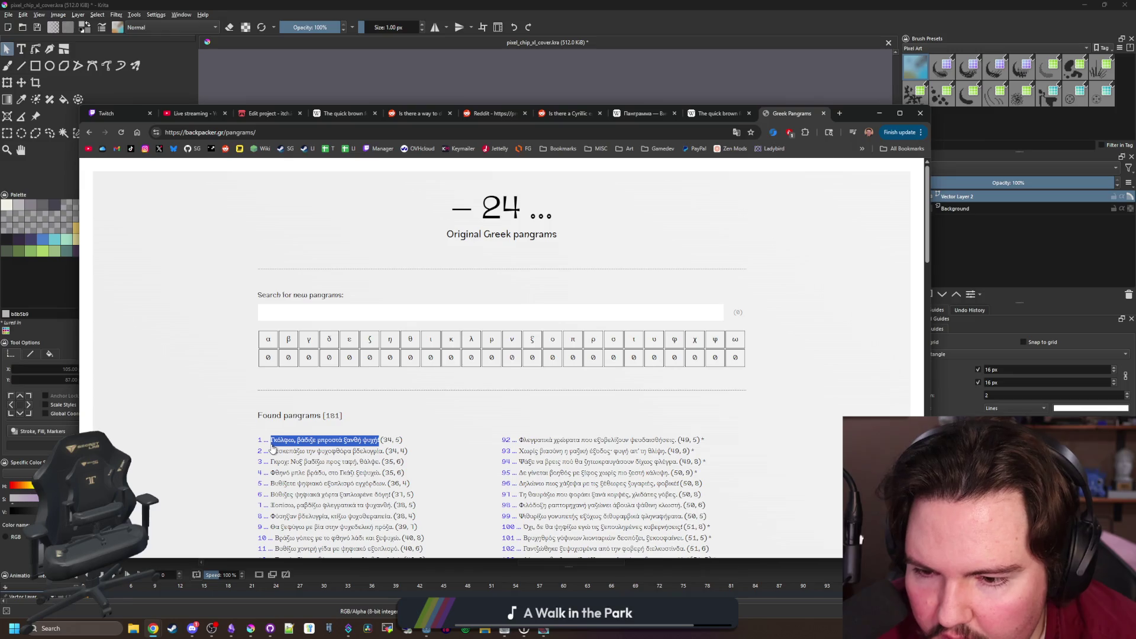
{"action": "left_click", "coordinate": [879, 113]}
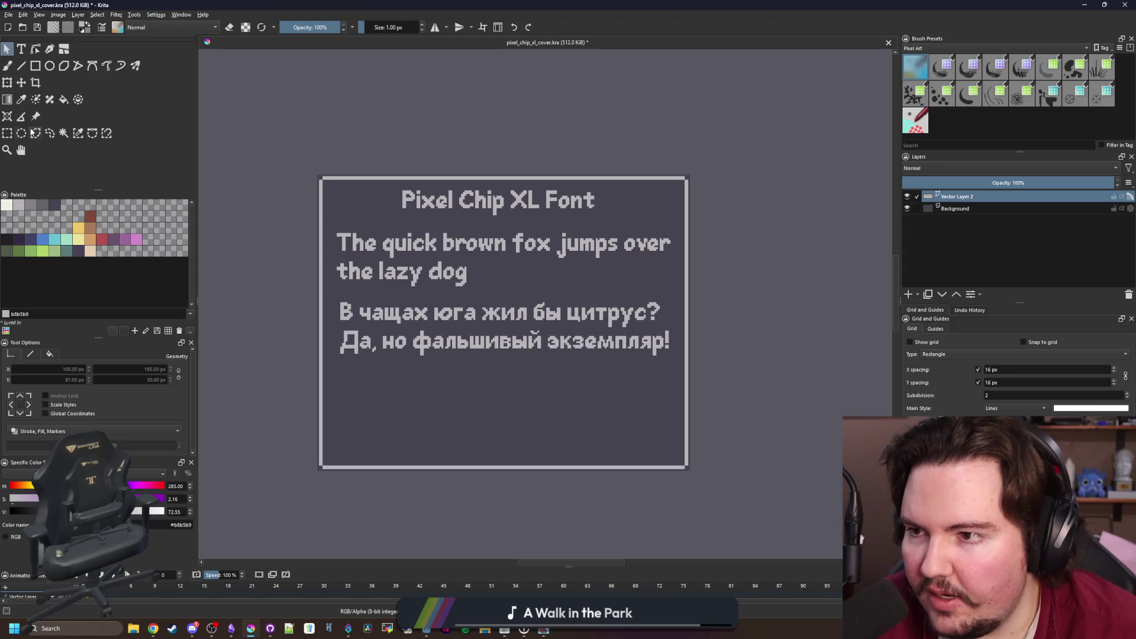
Draw a new text box below the Cyrillic lines
{"action": "left_click", "coordinate": [21, 49]}
{"action": "left_click_drag", "start_coordinate": [338, 373], "coordinate": [663, 433]}
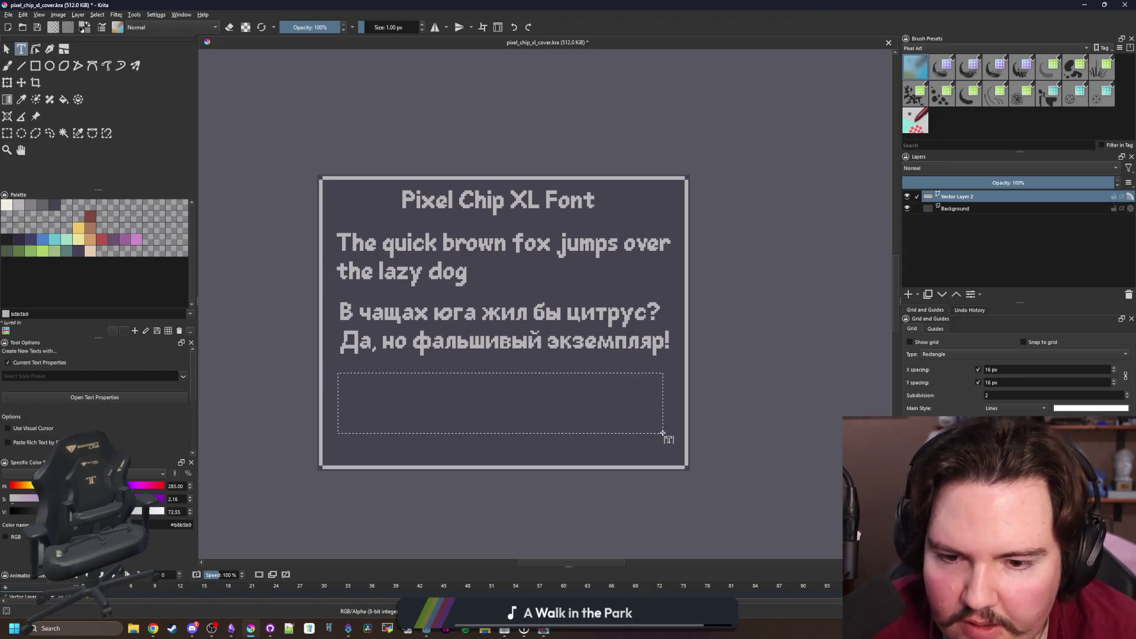
{"action": "scroll", "coordinate": [98, 417], "scroll_direction": "down", "scroll_amount": 2}
Replace the placeholder in the SVG source with the pasted Greek pangram 'Γκόλφω, βάδιζε μπροστά ξανθή ψυχή!'
{"action": "left_click", "coordinate": [108, 421]}
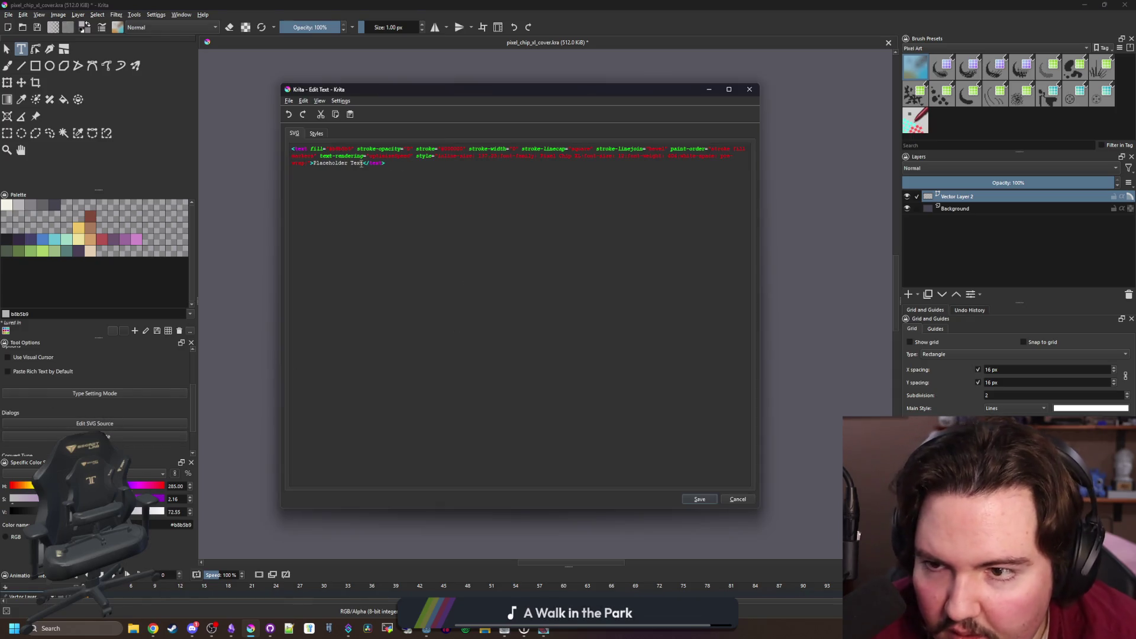
{"action": "double_click", "coordinate": [360, 164]}
{"action": "key", "text": "BackSpace"}
{"action": "key", "text": "BackSpace"}
{"action": "key", "text": "BackSpace"}
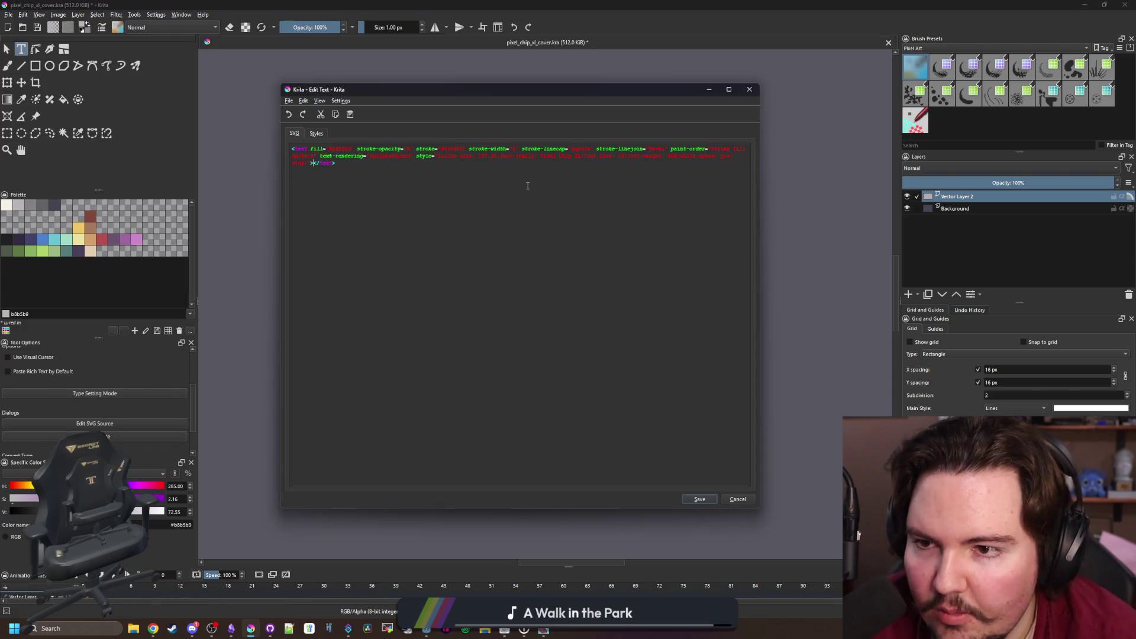
{"action": "key", "text": "ctrl+v"}
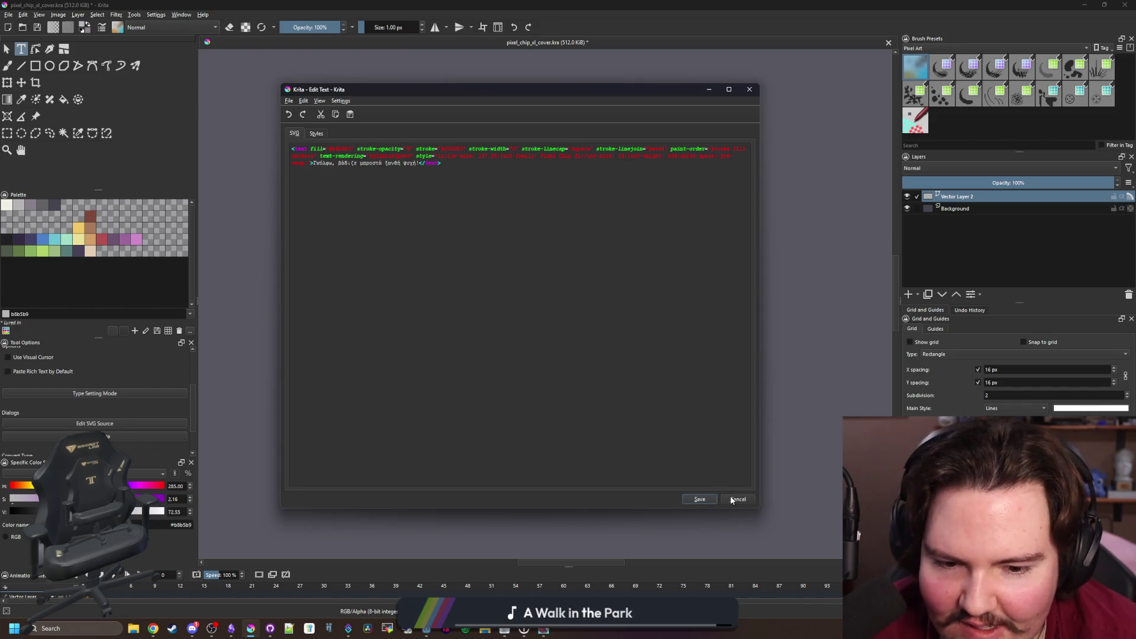
{"action": "left_click", "coordinate": [731, 498]}
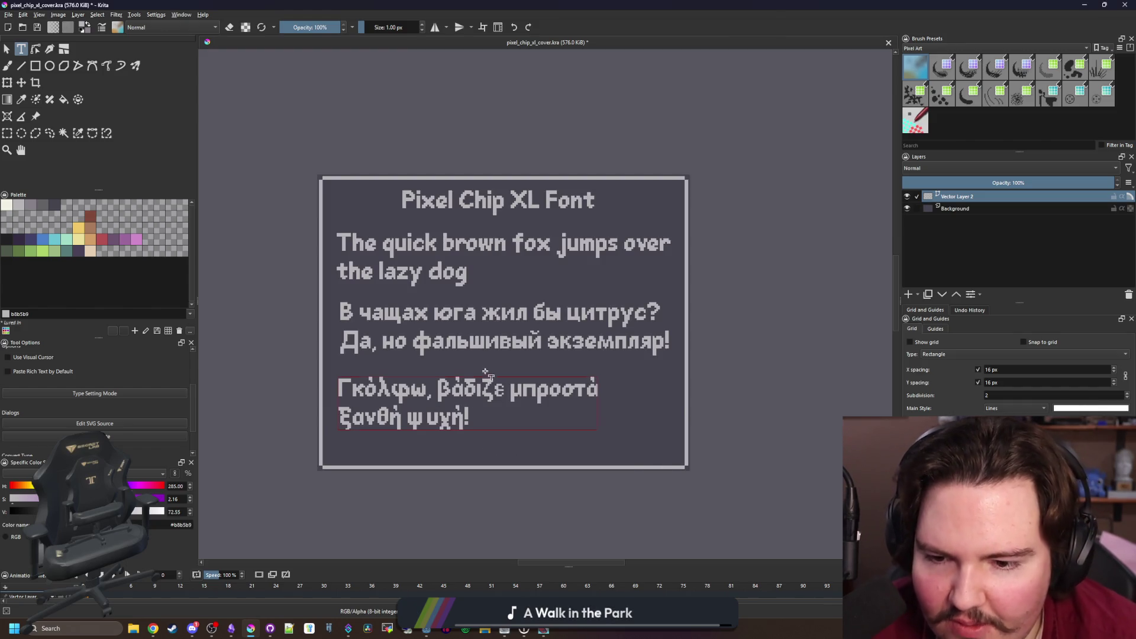
{"action": "left_click", "coordinate": [526, 429]}
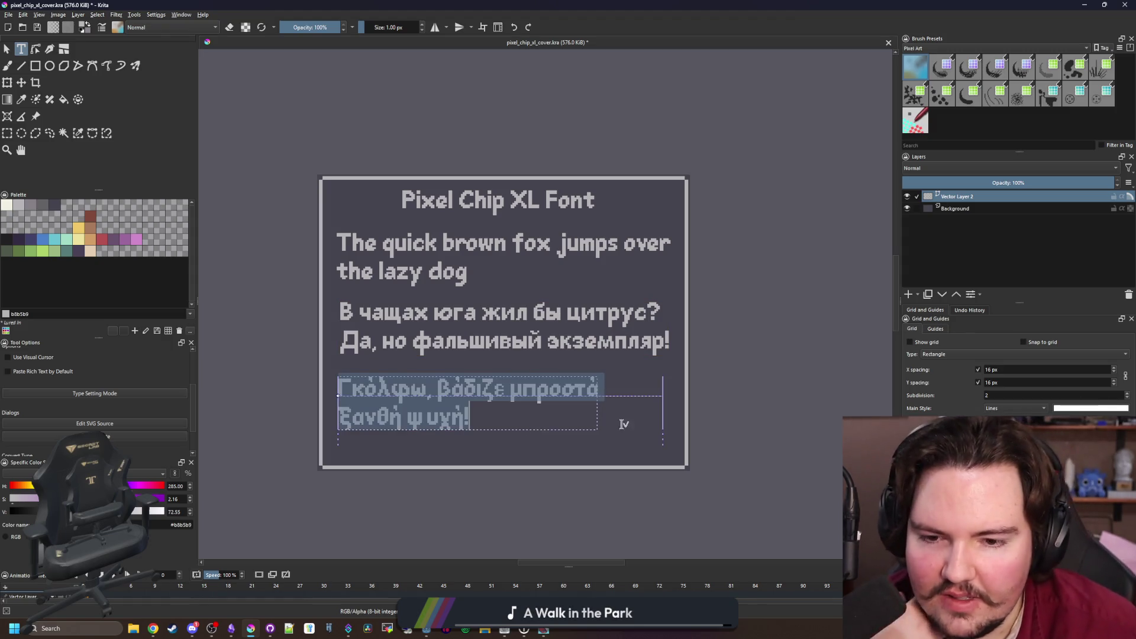
{"action": "left_click", "coordinate": [723, 396]}
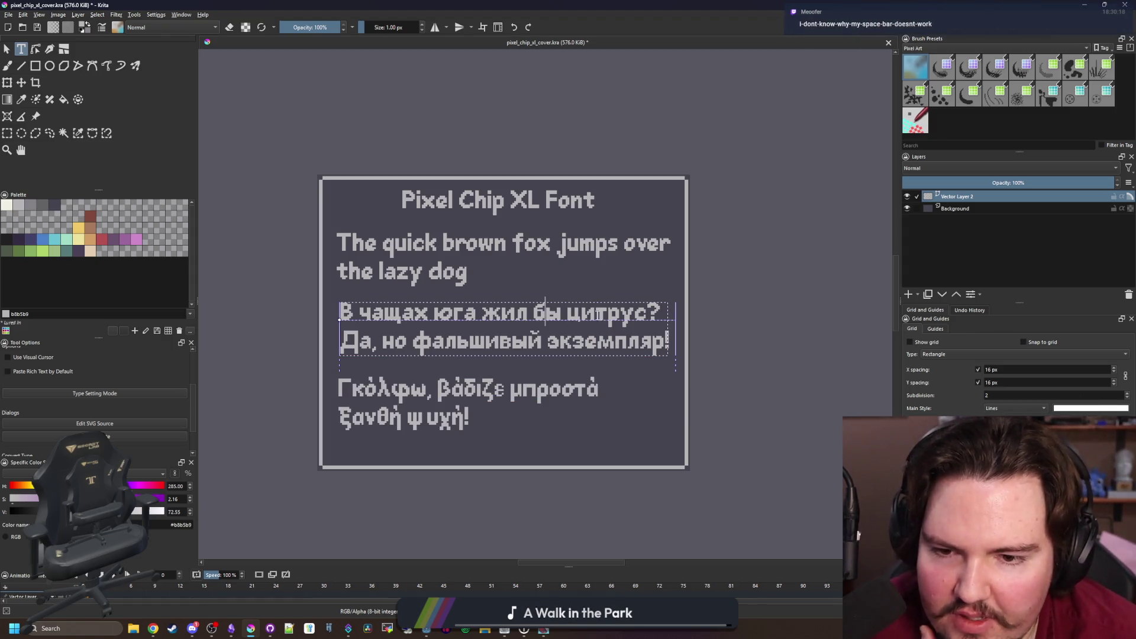
Move the Greek and Cyrillic text boxes down on the cover
{"action": "left_click", "coordinate": [639, 345]}
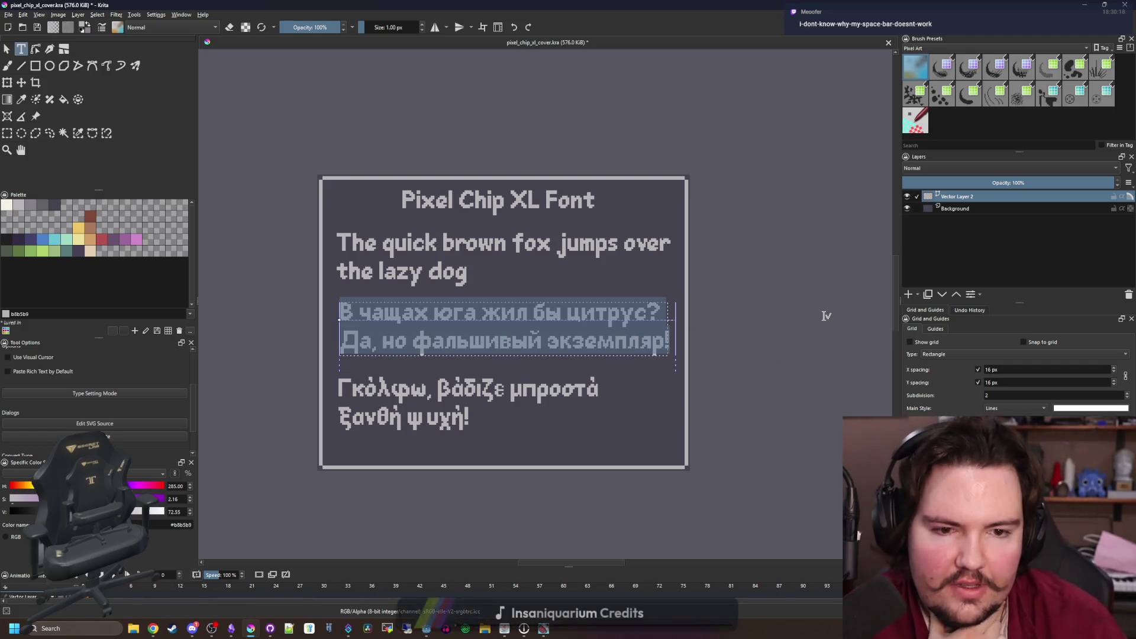
{"action": "double_click", "coordinate": [426, 245]}
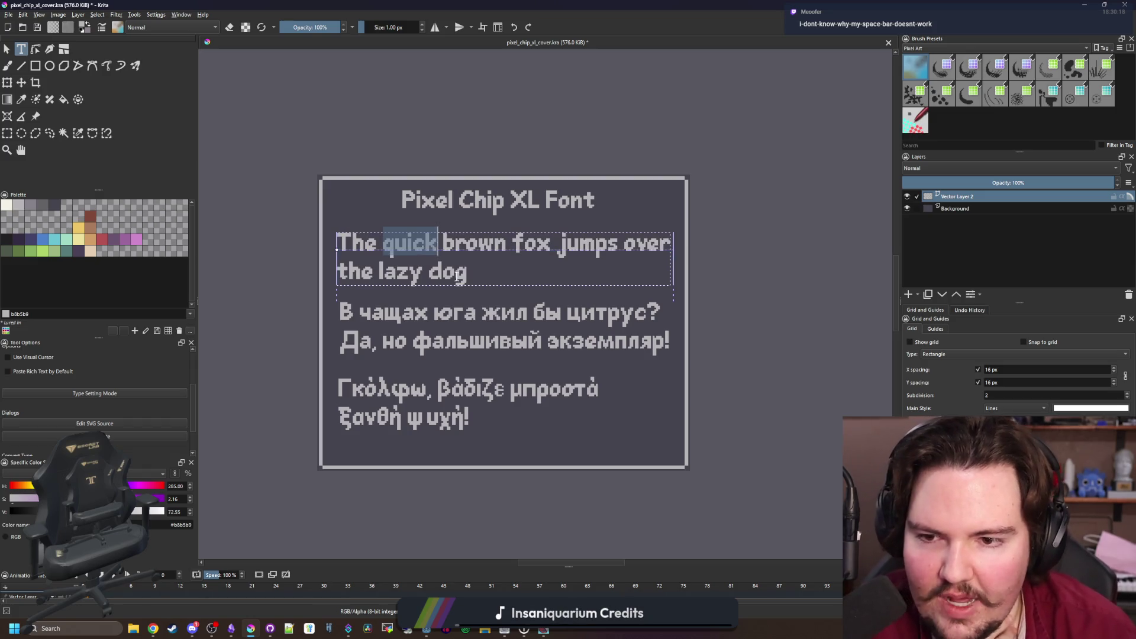
{"action": "left_click", "coordinate": [594, 283]}
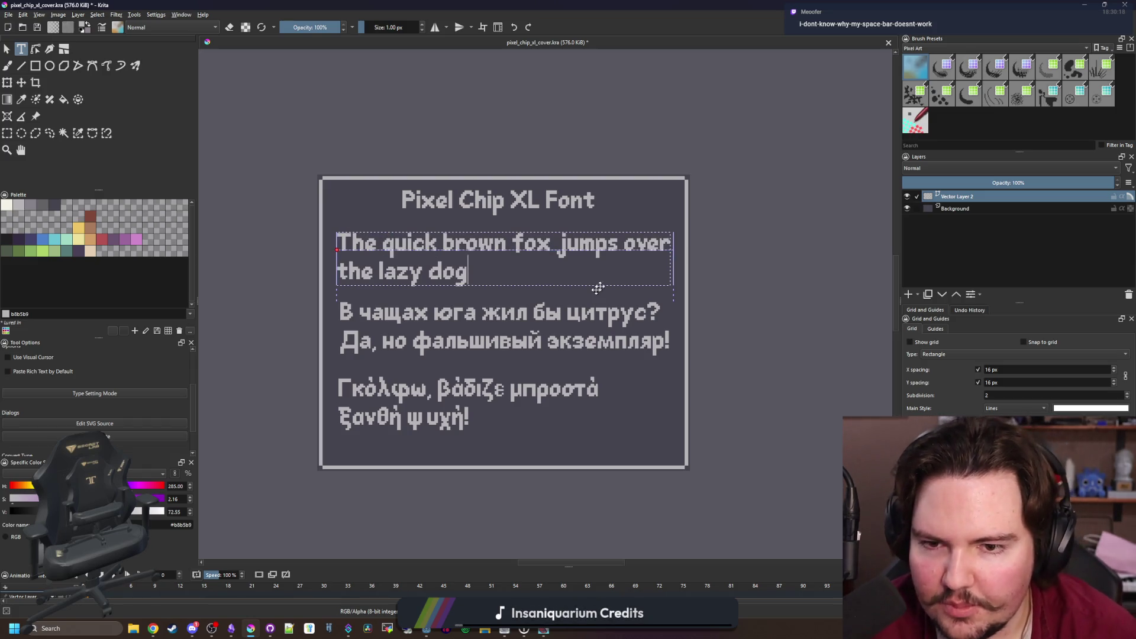
{"action": "key", "text": "Escape"}
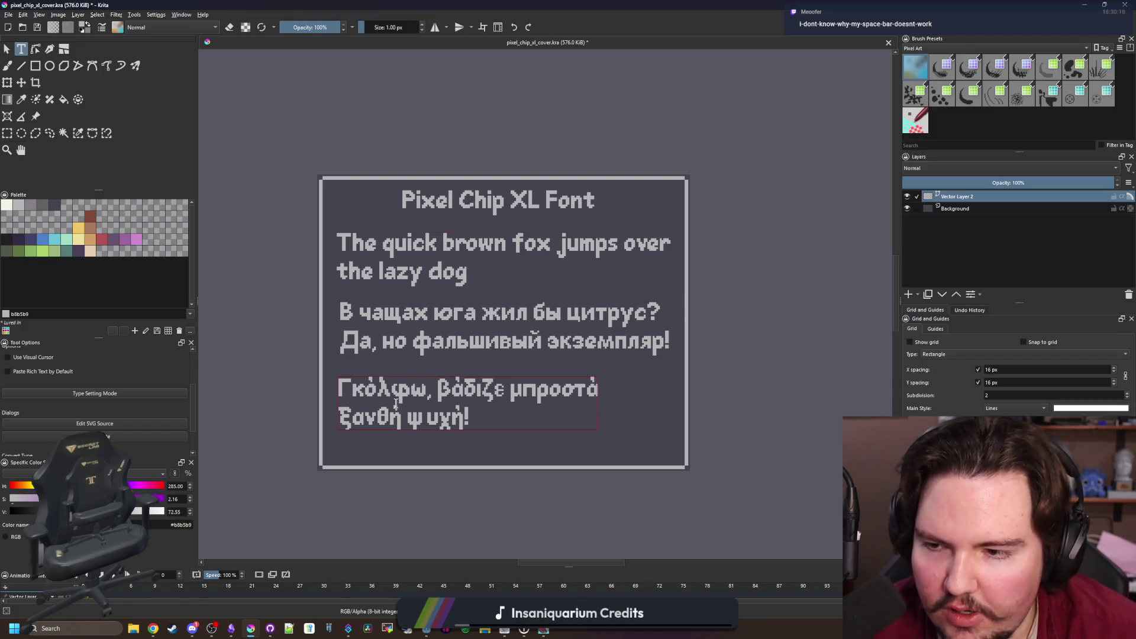
{"action": "left_click", "coordinate": [7, 48]}
{"action": "left_click_drag", "start_coordinate": [436, 417], "coordinate": [439, 447]}
{"action": "left_click", "coordinate": [444, 350]}
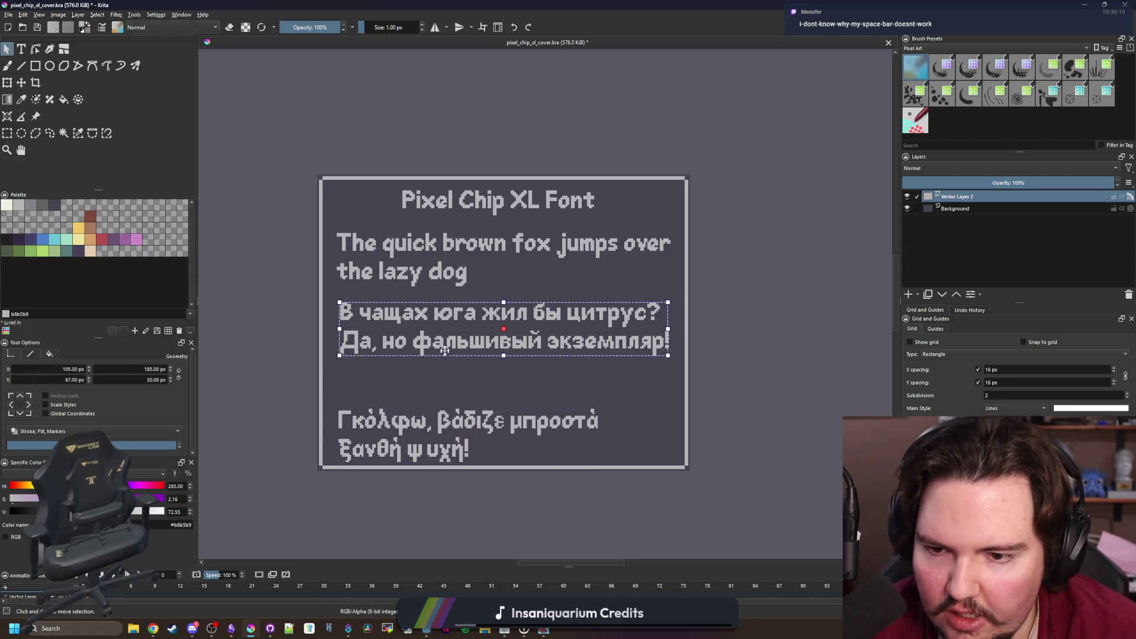
{"action": "left_click_drag", "start_coordinate": [445, 350], "coordinate": [444, 375]}
Raise the English pangram a little and push the Cyrillic block further down
{"action": "left_click", "coordinate": [427, 276]}
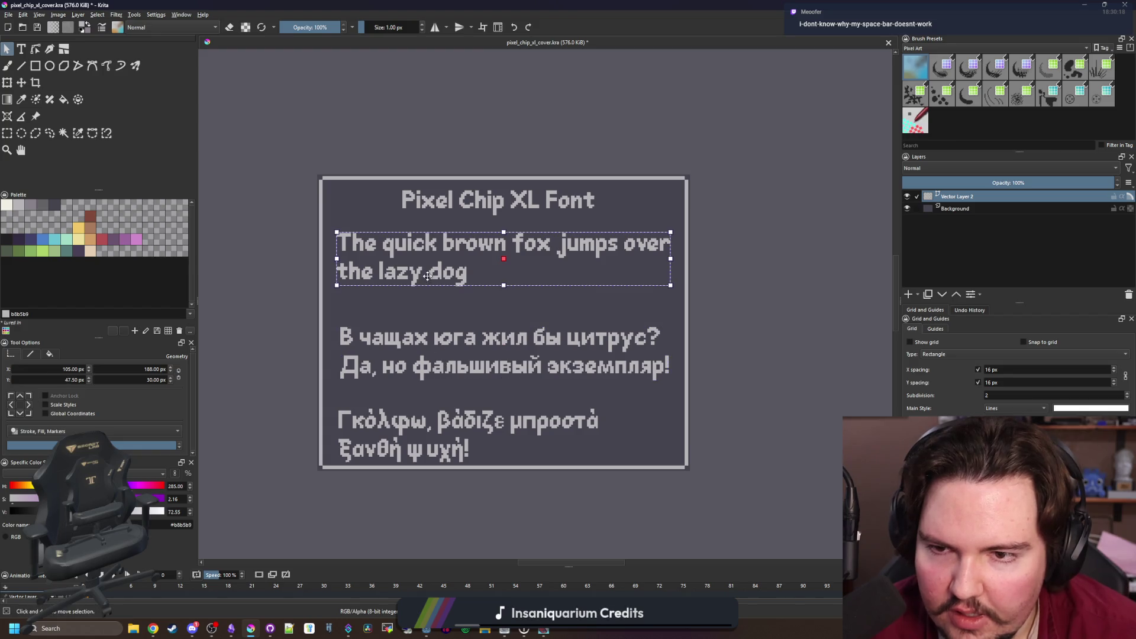
{"action": "left_click", "coordinate": [428, 276]}
{"action": "left_click", "coordinate": [436, 272]}
{"action": "left_click_drag", "start_coordinate": [437, 272], "coordinate": [438, 263]}
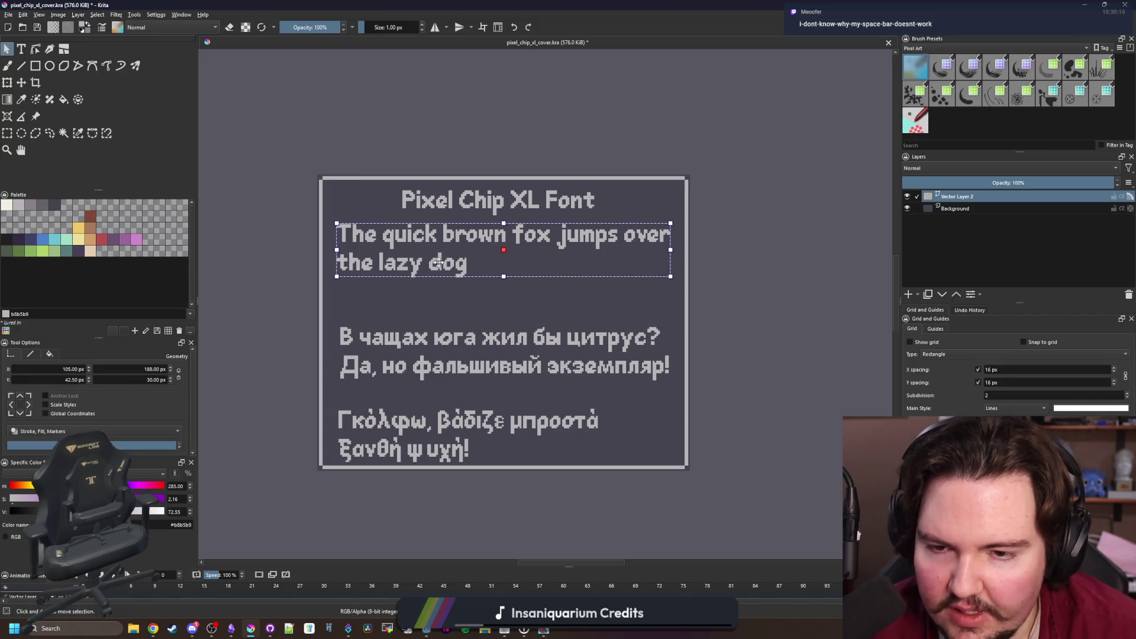
{"action": "left_click", "coordinate": [577, 299]}
{"action": "left_click", "coordinate": [428, 363]}
{"action": "left_click_drag", "start_coordinate": [428, 364], "coordinate": [428, 382]}
{"action": "left_click", "coordinate": [504, 291]}
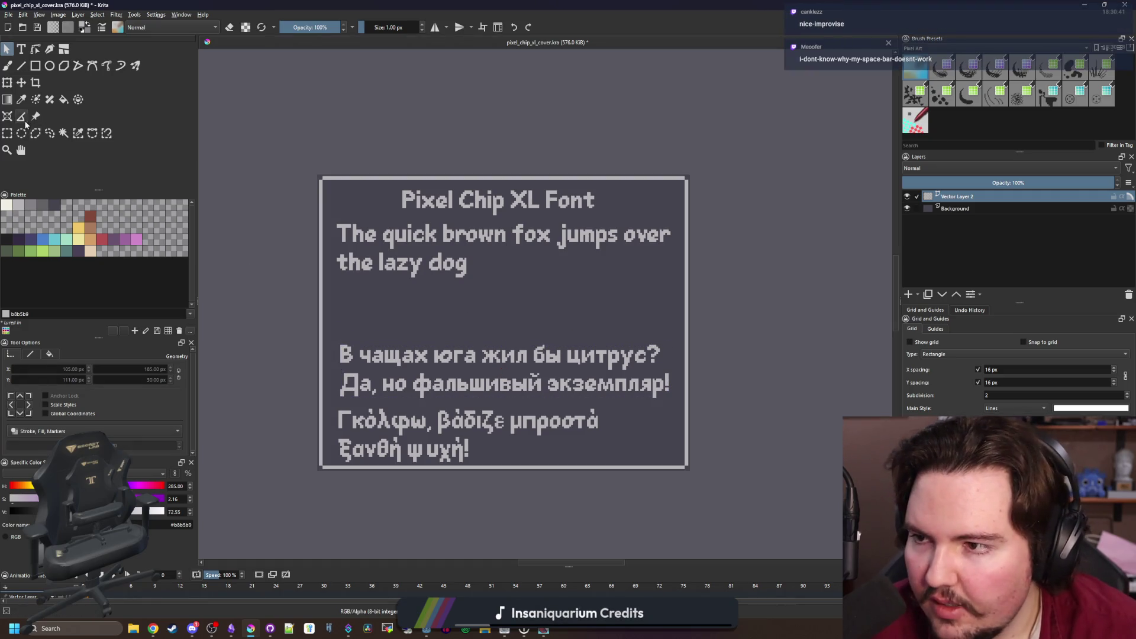
{"action": "left_click", "coordinate": [21, 49]}
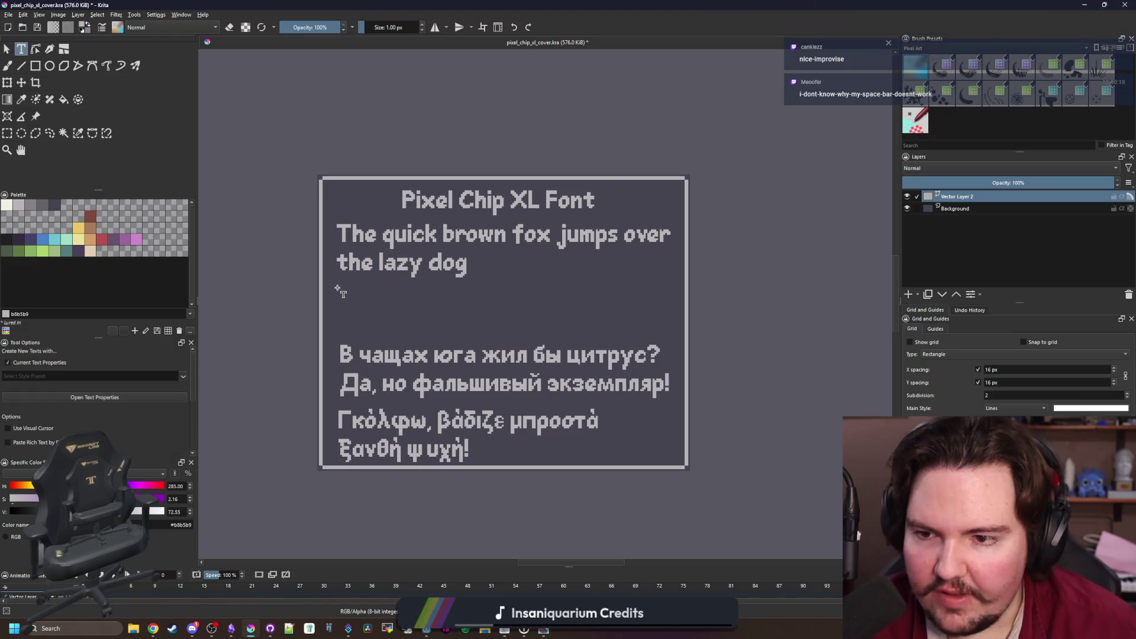
Add a symbol text line below the English pangram, starting '!@#$%^&*()_-+=[]{}', ending with '~'
{"action": "left_click_drag", "start_coordinate": [337, 288], "coordinate": [653, 322]}
{"action": "key", "text": "BackSpace"}
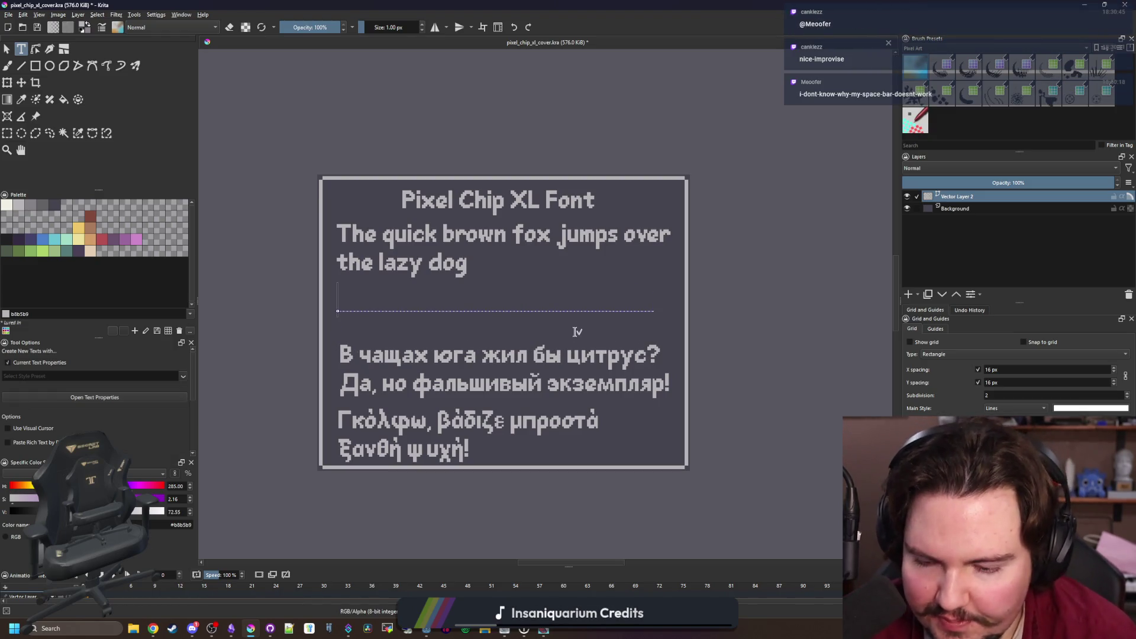
{"action": "type", "text": "1"}
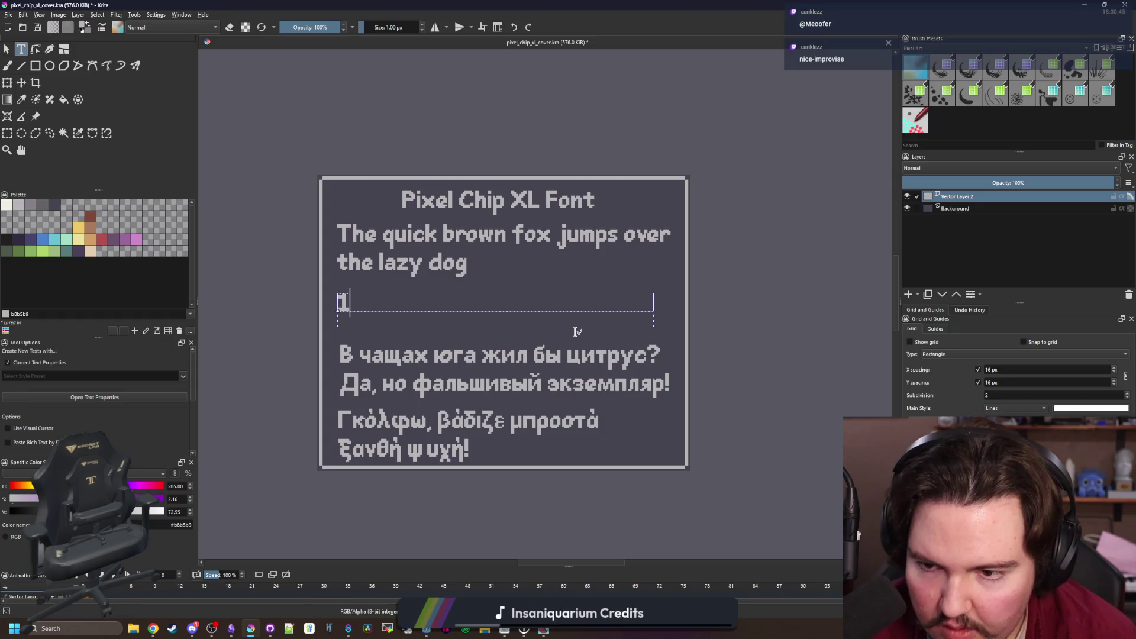
{"action": "key", "text": "BackSpace"}
{"action": "type", "text": "!@#"}
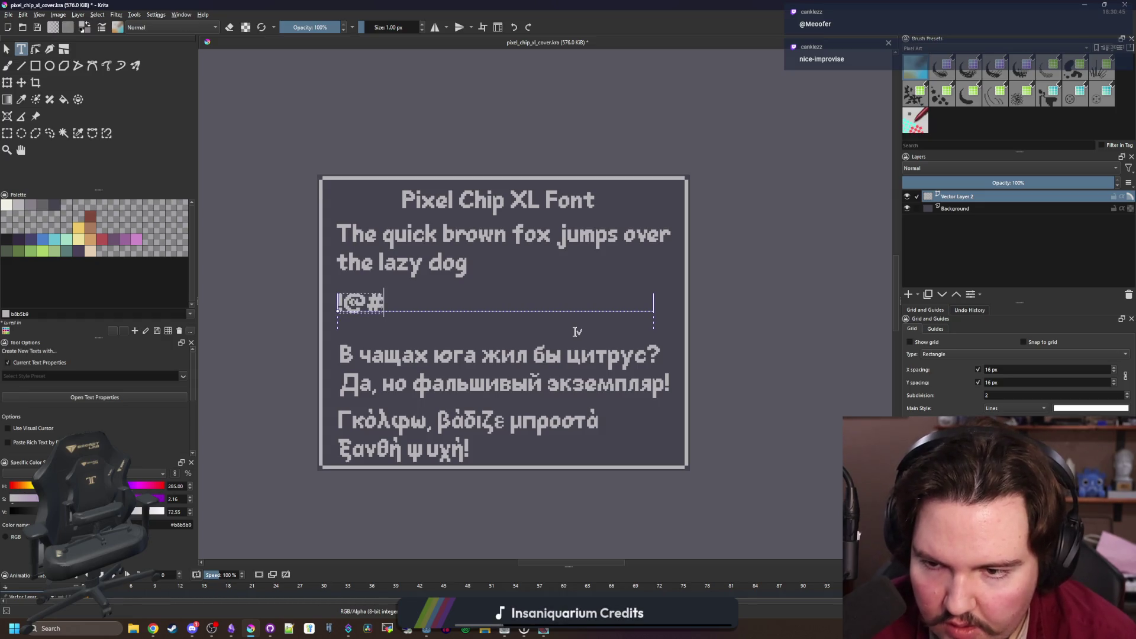
{"action": "type", "text": "$%^&*("}
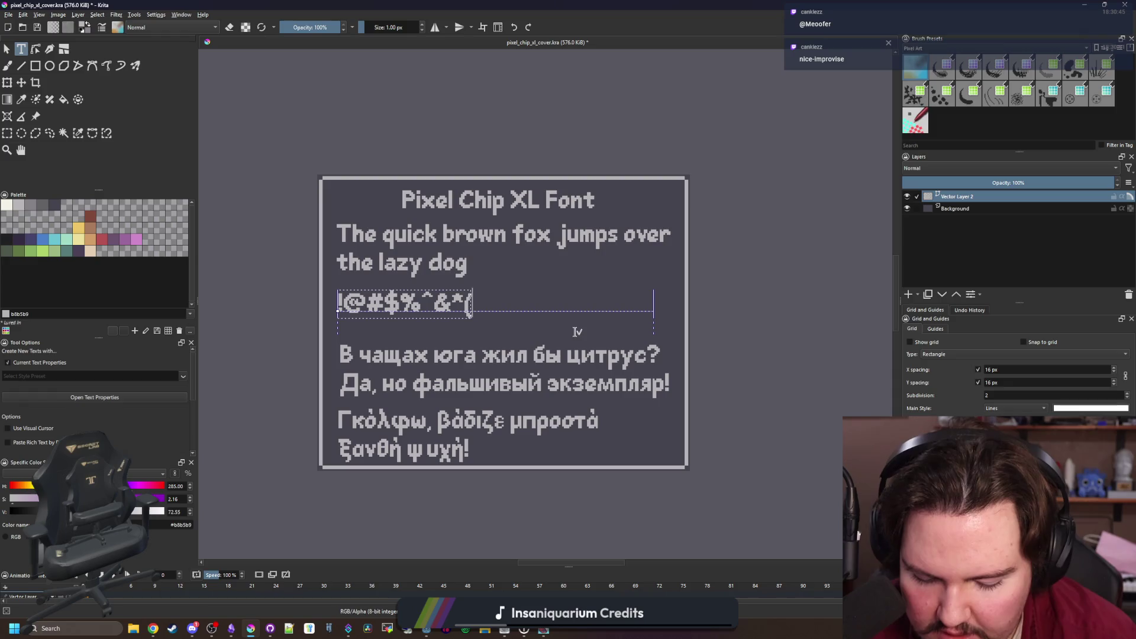
{"action": "type", "text": ")__"}
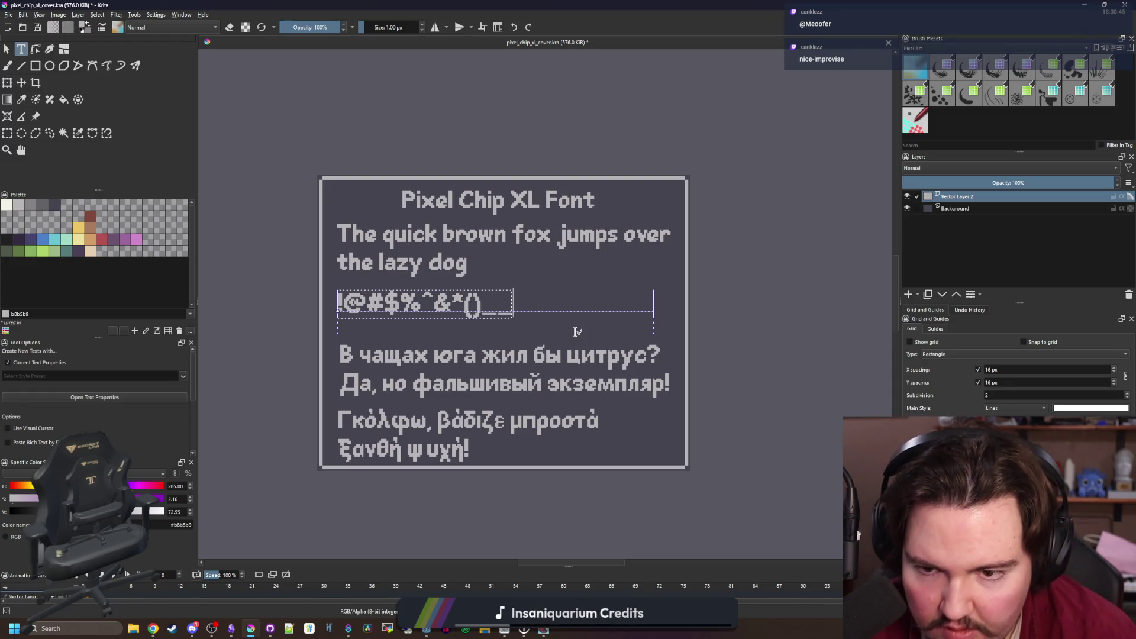
{"action": "key", "text": "BackSpace"}
{"action": "type", "text": "-"}
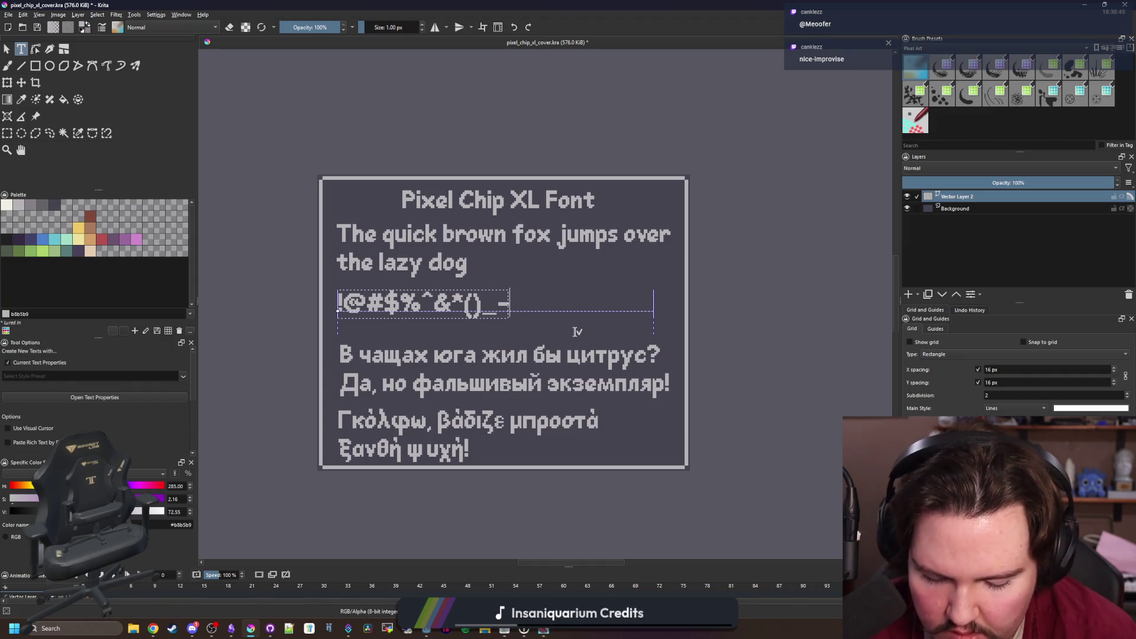
{"action": "type", "text": "+="}
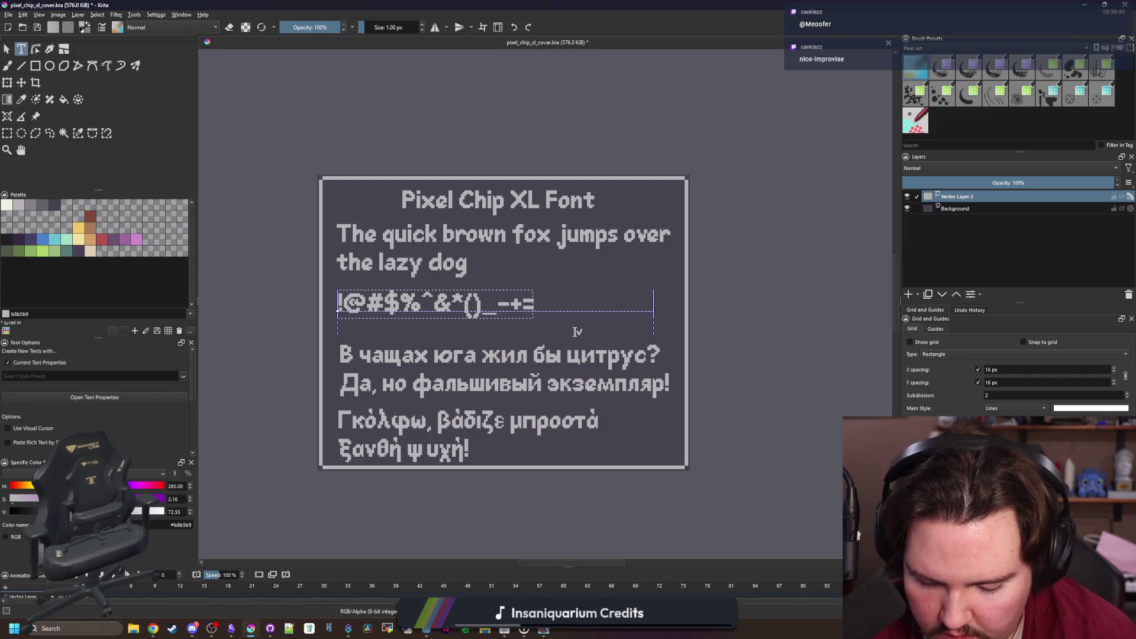
{"action": "type", "text": "[]{}"}
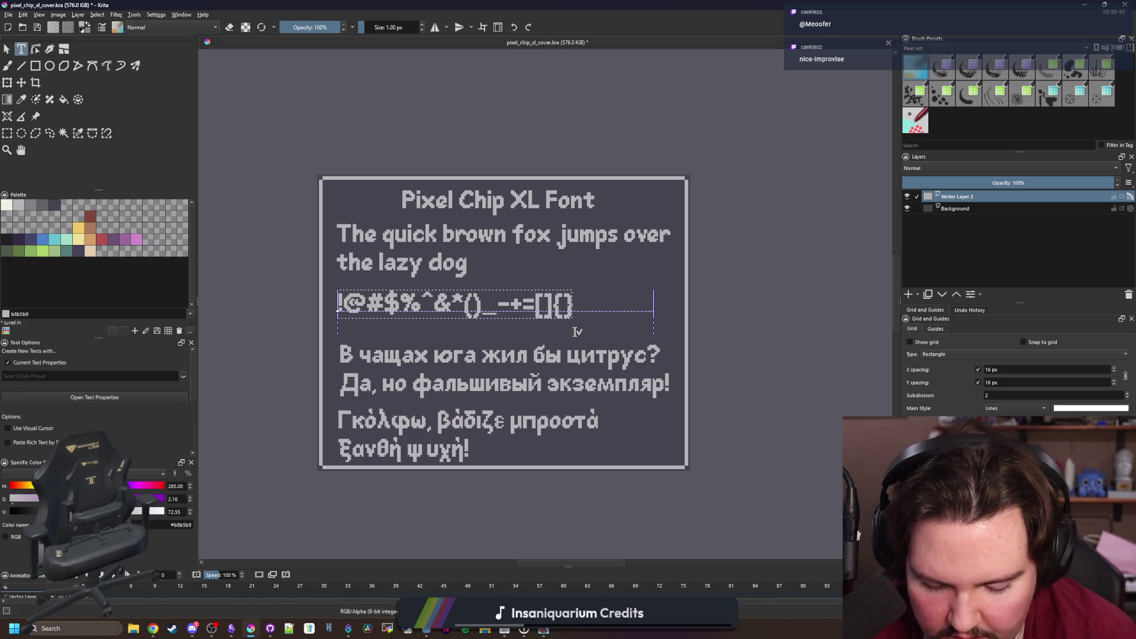
{"action": "type", "text": "\\"}
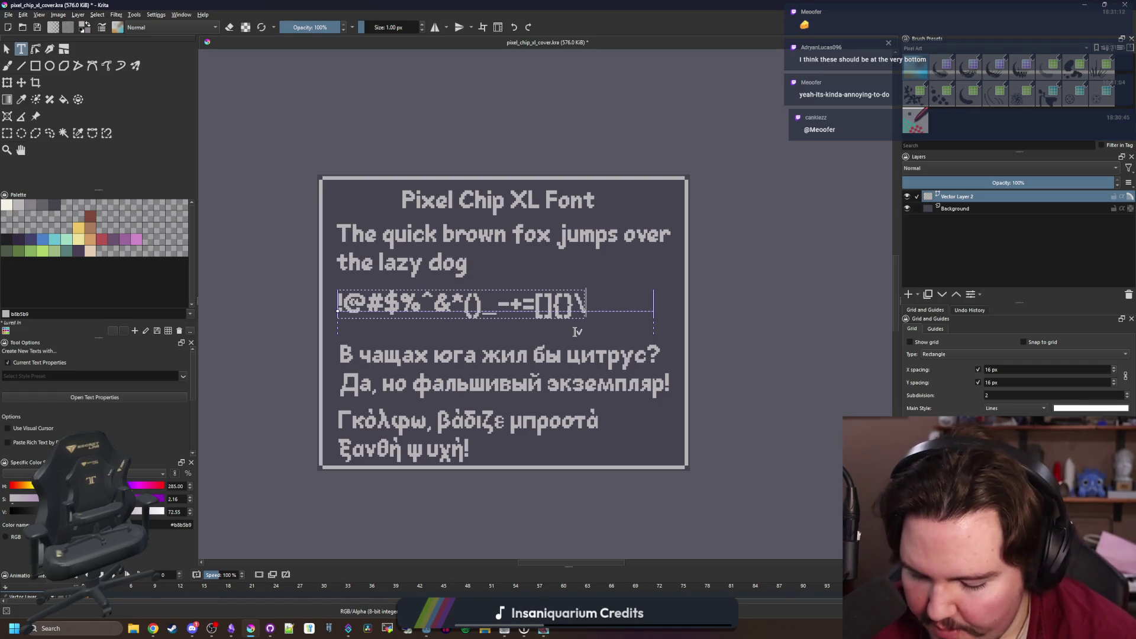
{"action": "type", "text": ",."}
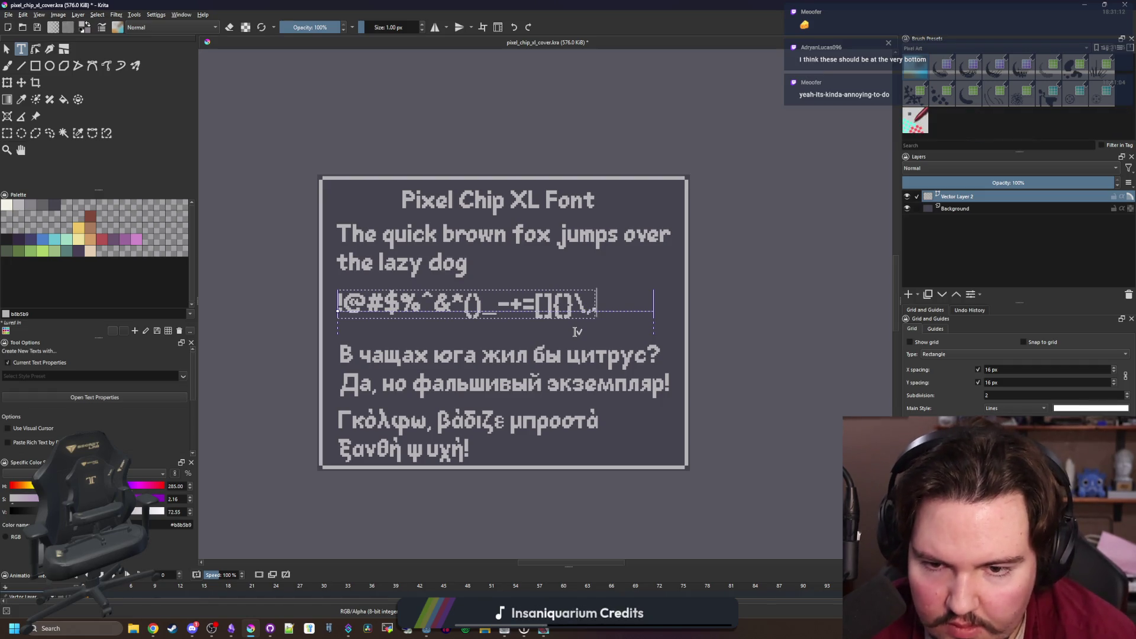
{"action": "type", "text": "<>/"}
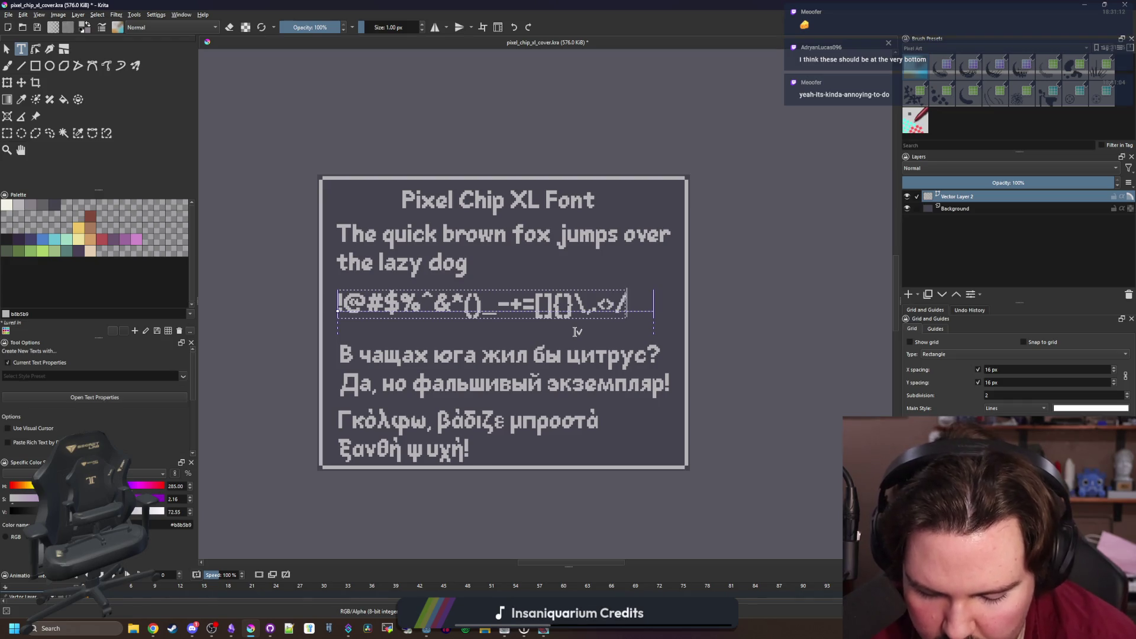
{"action": "type", "text": "?:;'"}
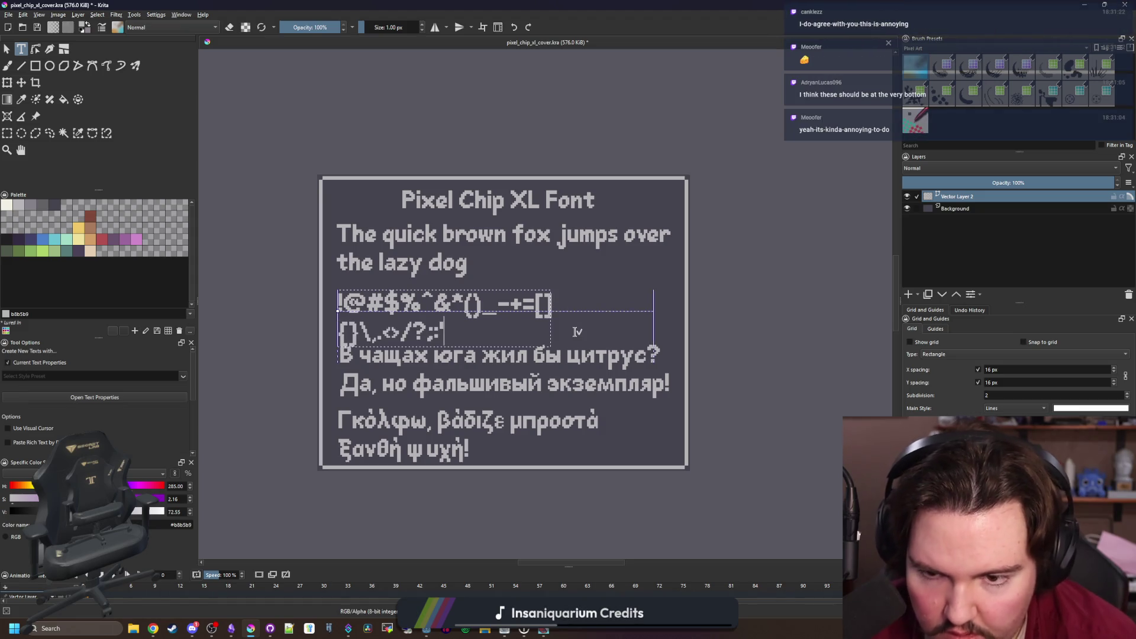
{"action": "type", "text": "\""}
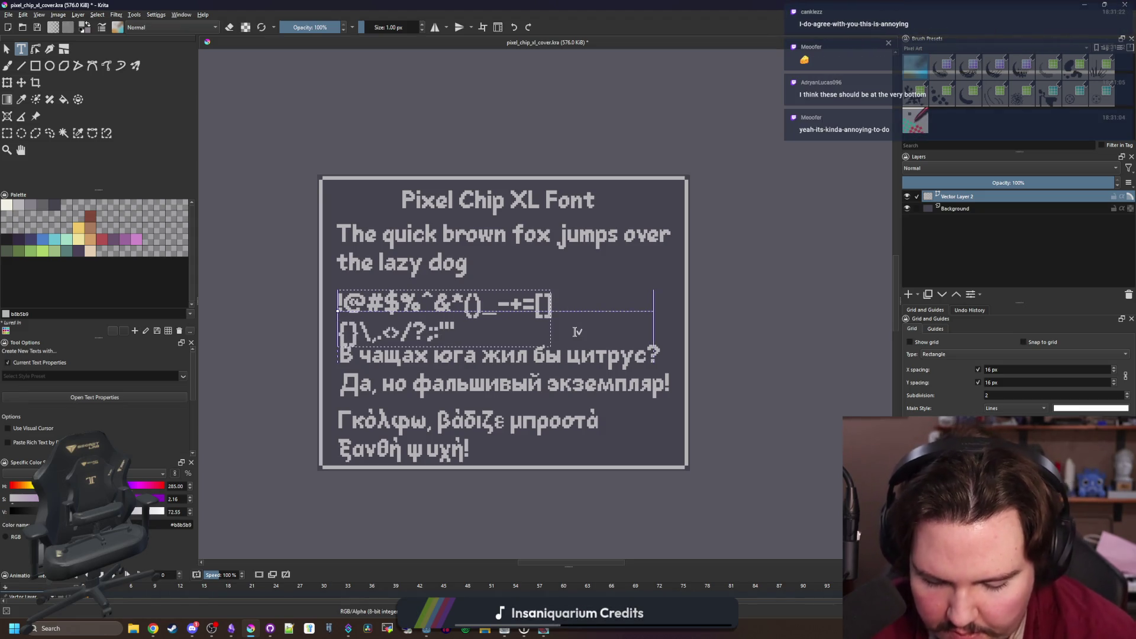
{"action": "type", "text": "'`"}
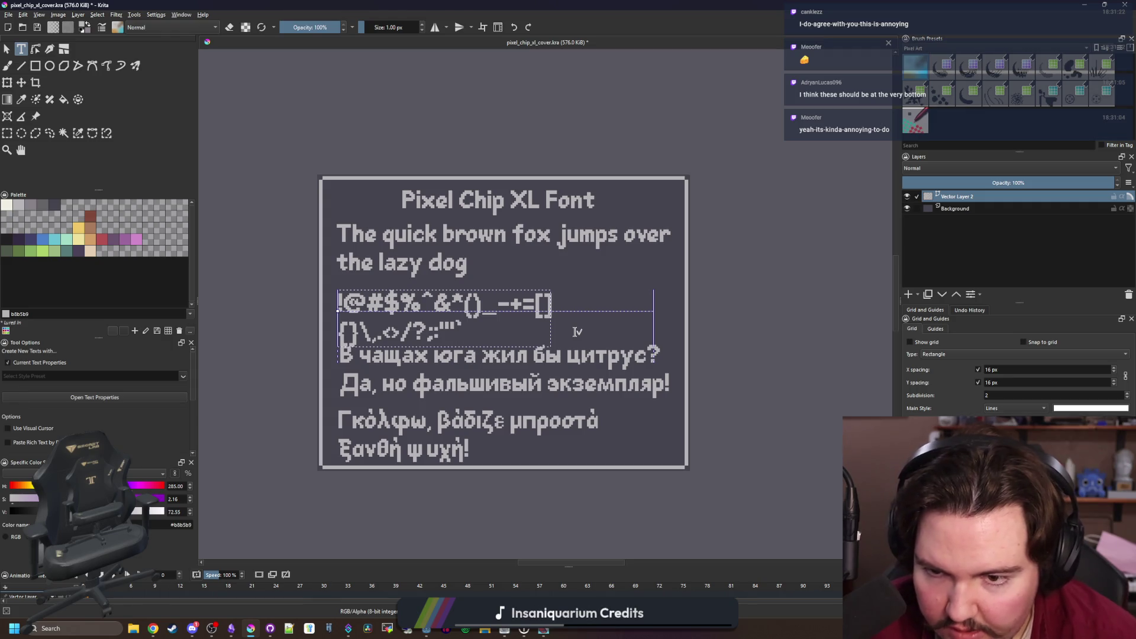
{"action": "type", "text": "~"}
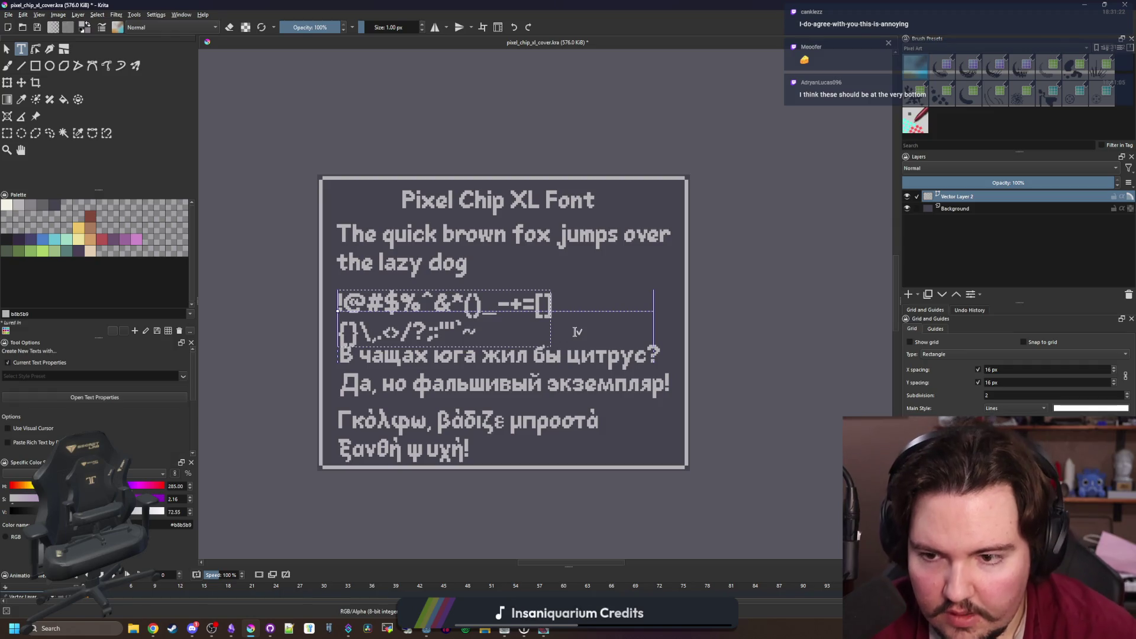
{"action": "type", "text": "?/"}
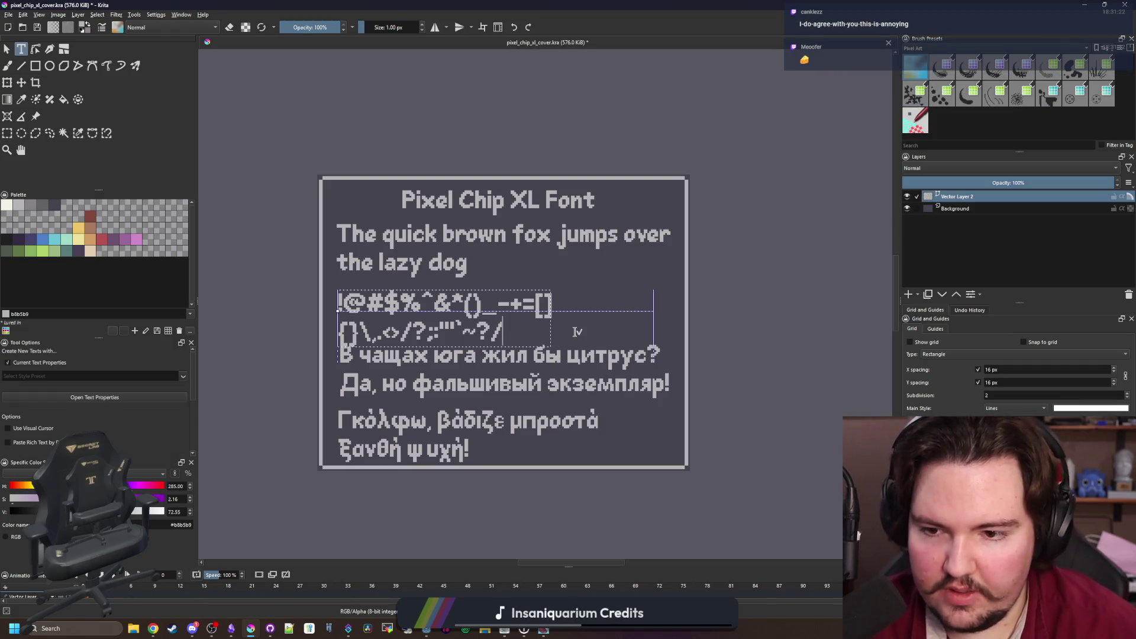
{"action": "key", "text": "BackSpace"}
{"action": "key", "text": "BackSpace"}
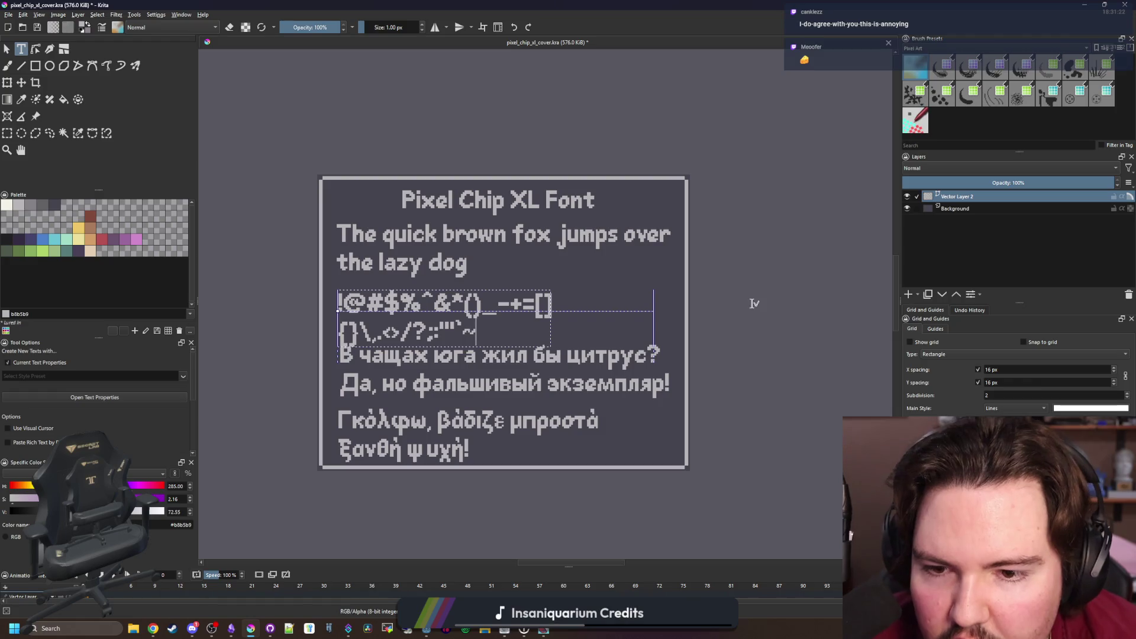
Remove the line break and widen the text box so all symbols sit on one line
{"action": "left_click_drag", "start_coordinate": [653, 330], "coordinate": [664, 330]}
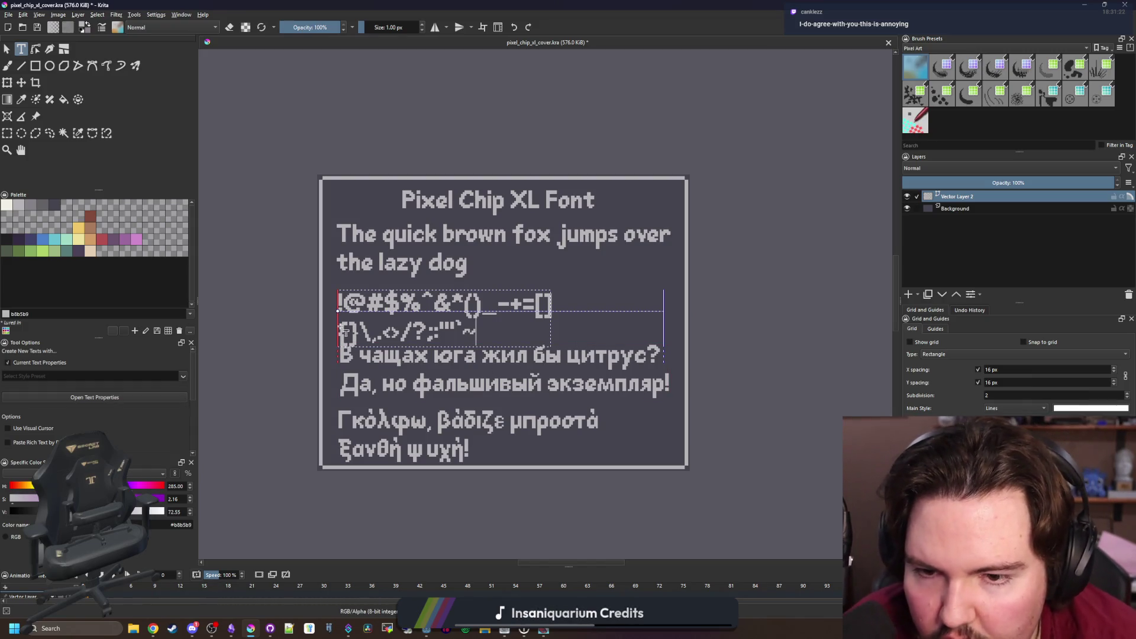
{"action": "key", "text": "Home"}
{"action": "key", "text": "BackSpace"}
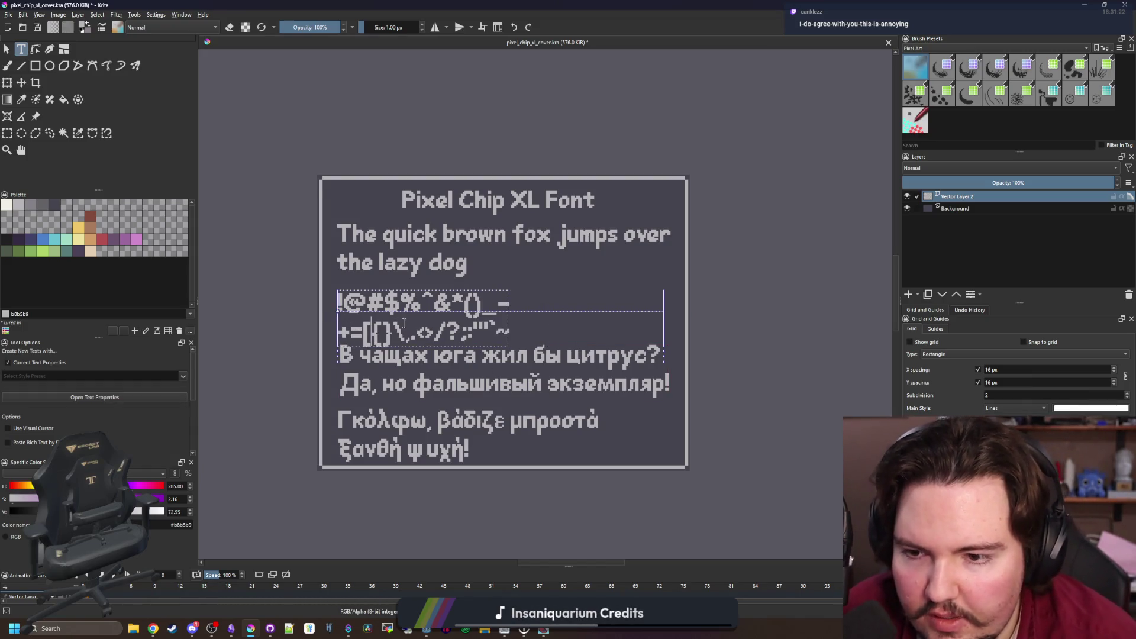
{"action": "key", "text": "BackSpace"}
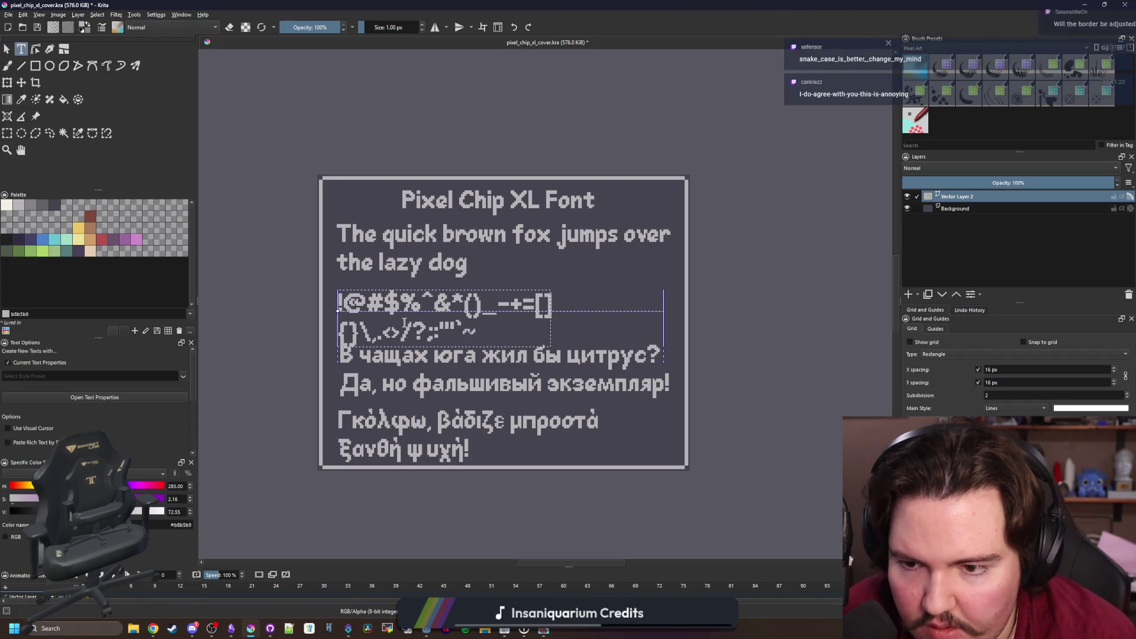
{"action": "left_click_drag", "start_coordinate": [659, 320], "coordinate": [734, 323]}
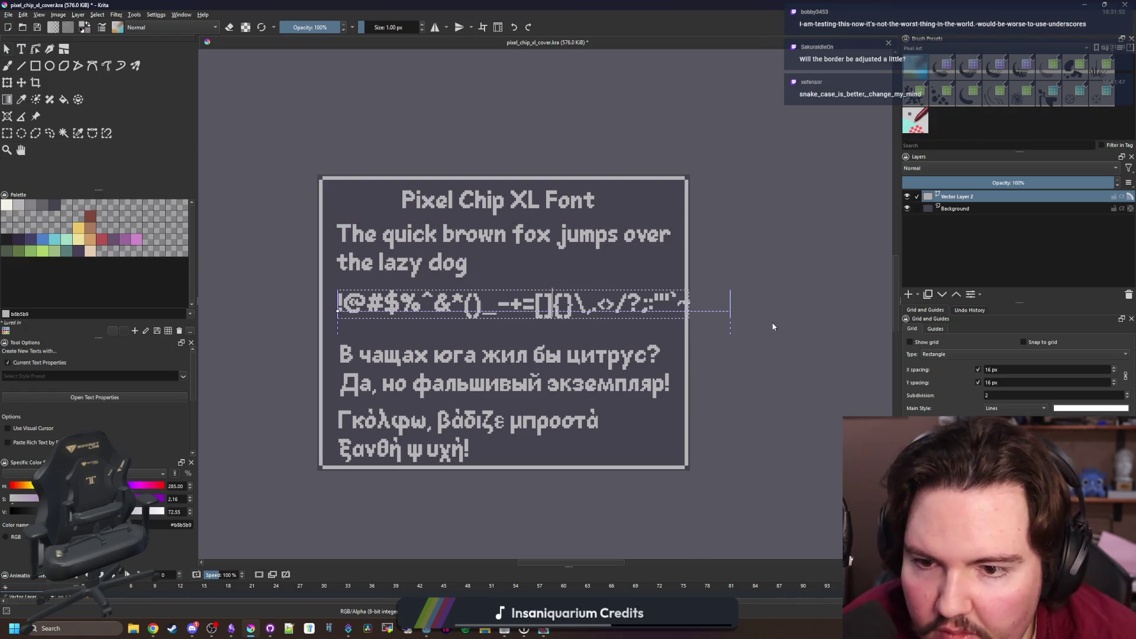
Shift the symbol line left and delete its square brackets
{"action": "left_click", "coordinate": [6, 49]}
{"action": "left_click_drag", "start_coordinate": [535, 306], "coordinate": [527, 309]}
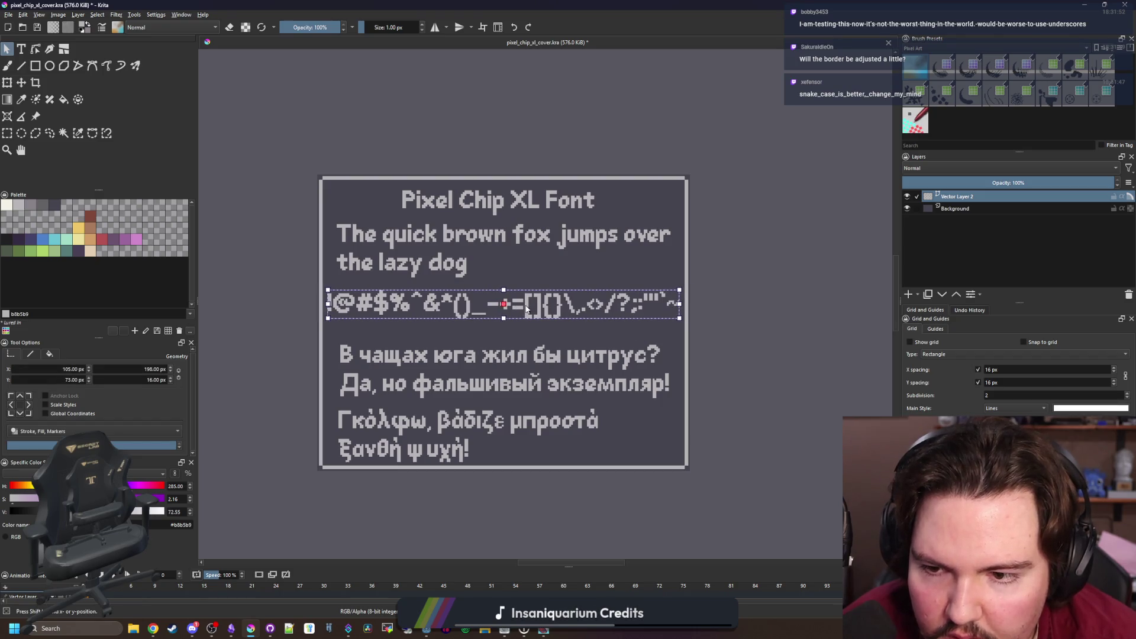
{"action": "double_click", "coordinate": [550, 308]}
{"action": "left_click", "coordinate": [543, 307]}
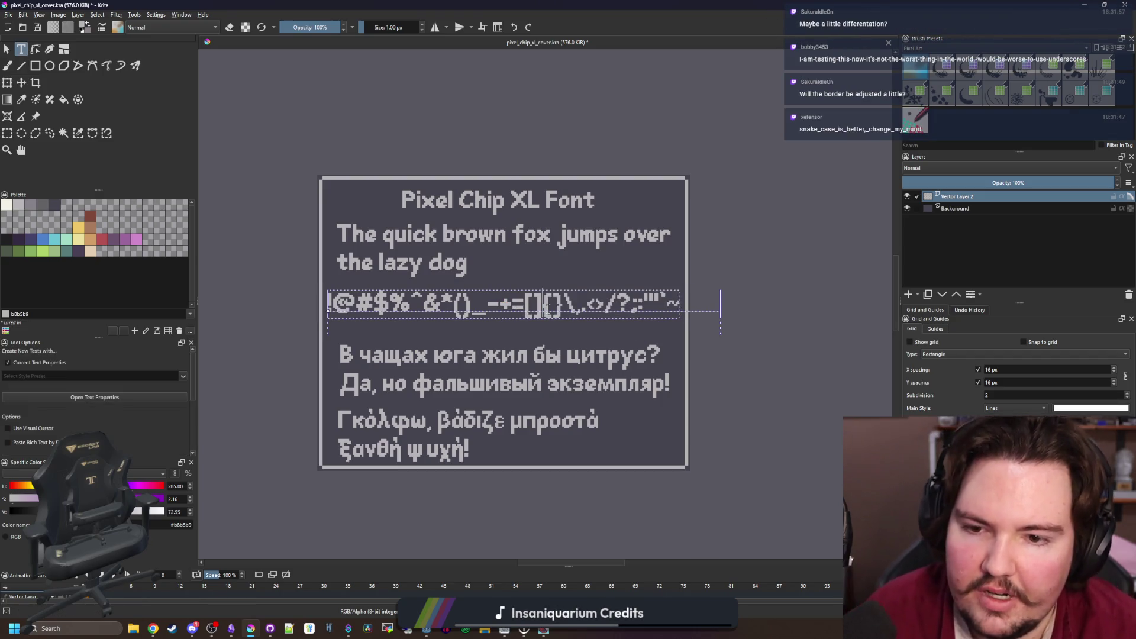
{"action": "key", "text": "BackSpace"}
{"action": "key", "text": "BackSpace"}
{"action": "key", "text": "Escape"}
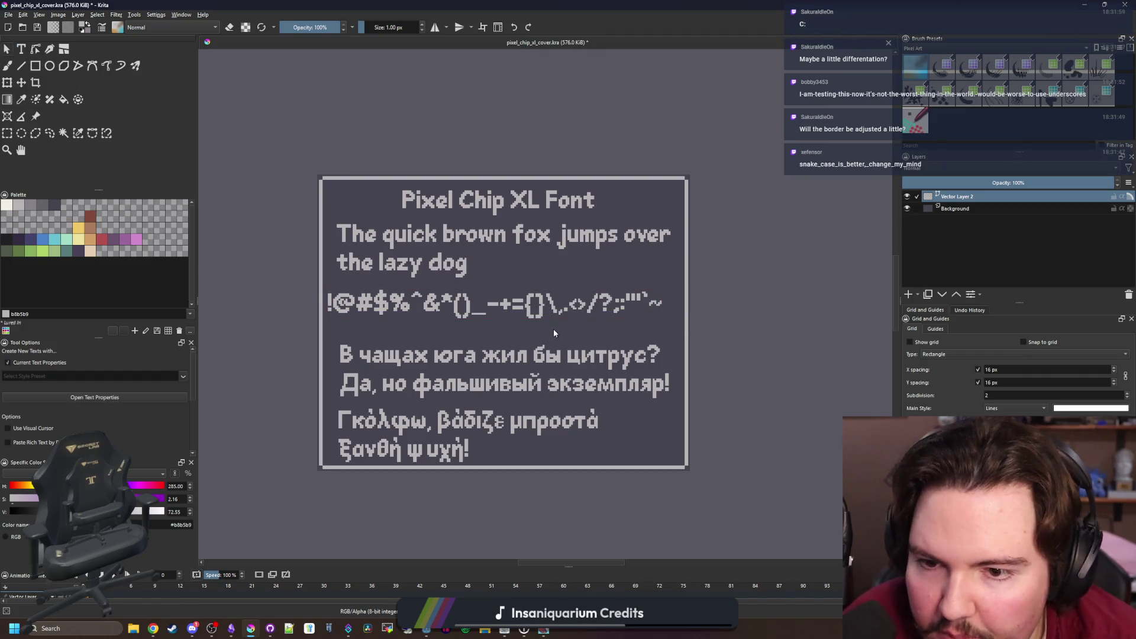
Lower the symbol line slightly and nudge the Cyrillic pangram block up
{"action": "key", "text": "Escape"}
{"action": "left_click", "coordinate": [555, 309]}
{"action": "left_click_drag", "start_coordinate": [555, 308], "coordinate": [554, 318]}
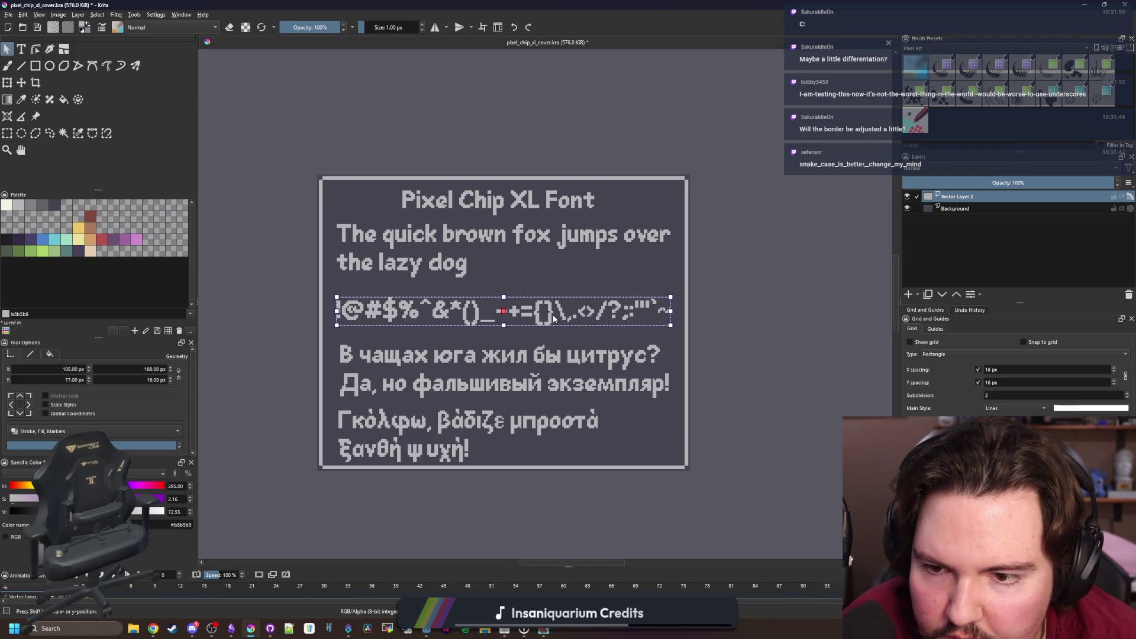
{"action": "left_click", "coordinate": [826, 339]}
{"action": "left_click_drag", "start_coordinate": [508, 377], "coordinate": [509, 372]}
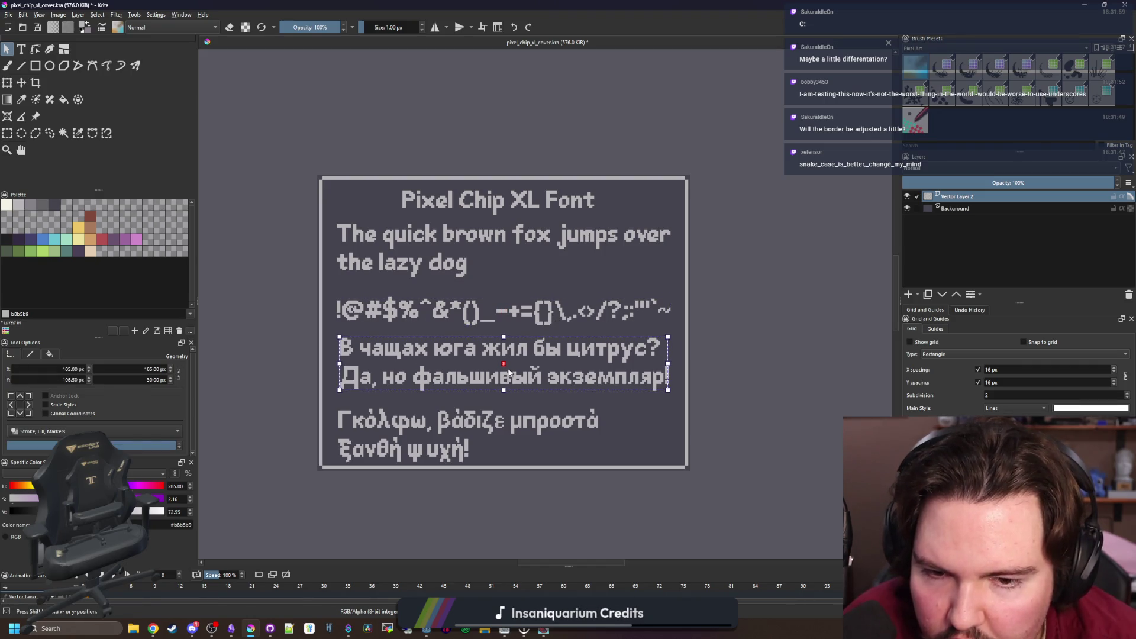
{"action": "left_click", "coordinate": [768, 317]}
Open the Greek pangram for text editing
{"action": "double_click", "coordinate": [522, 430]}
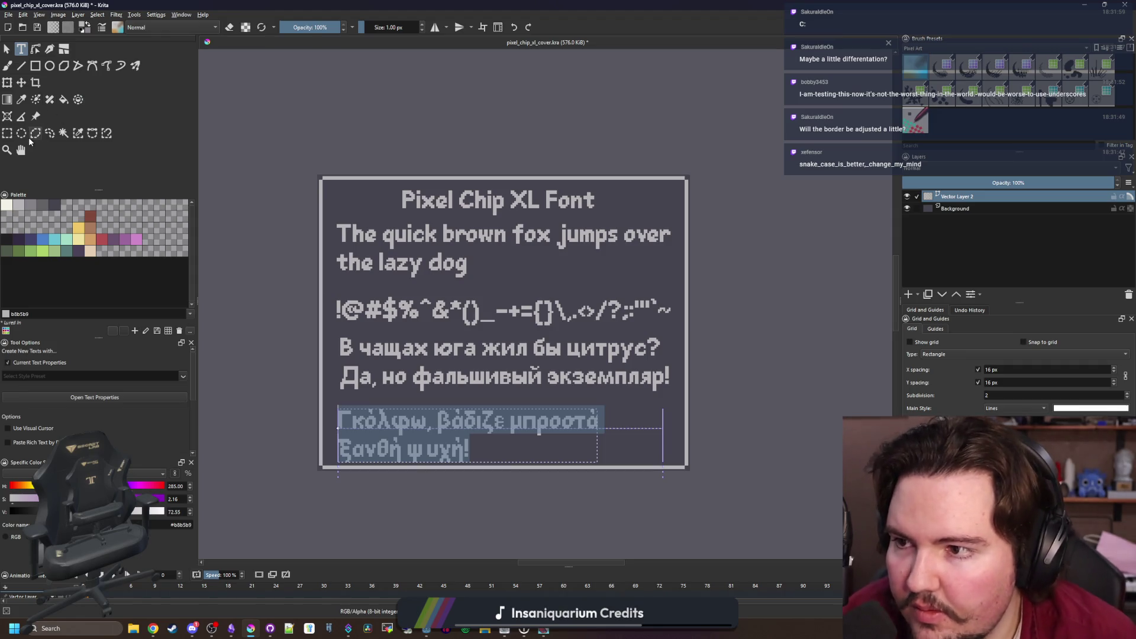
{"action": "left_click", "coordinate": [23, 65]}
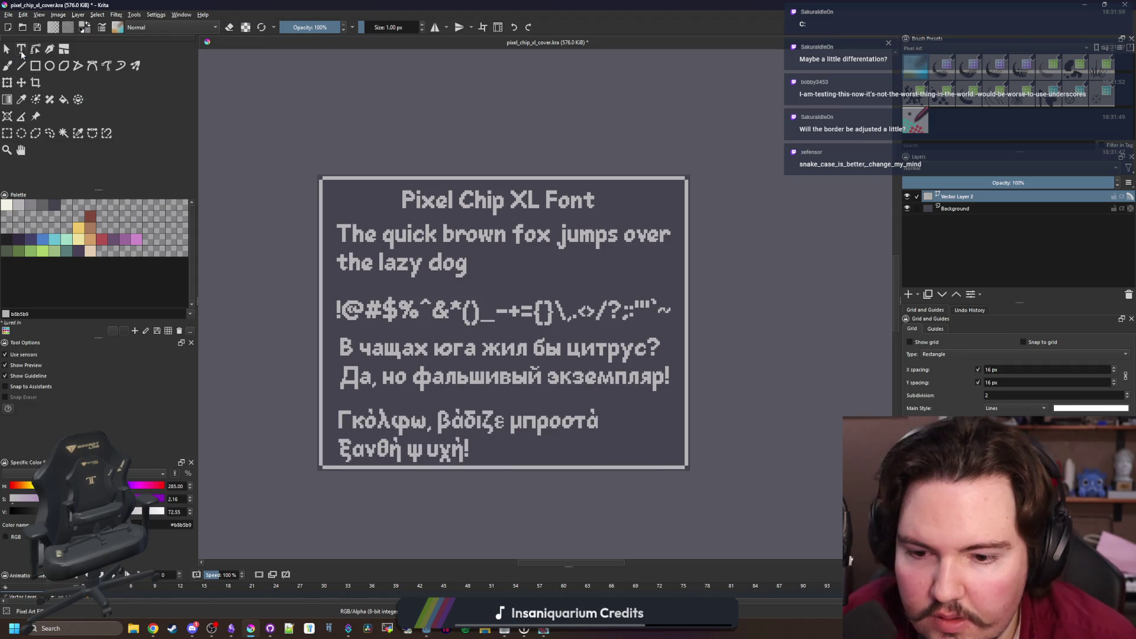
{"action": "left_click", "coordinate": [22, 53]}
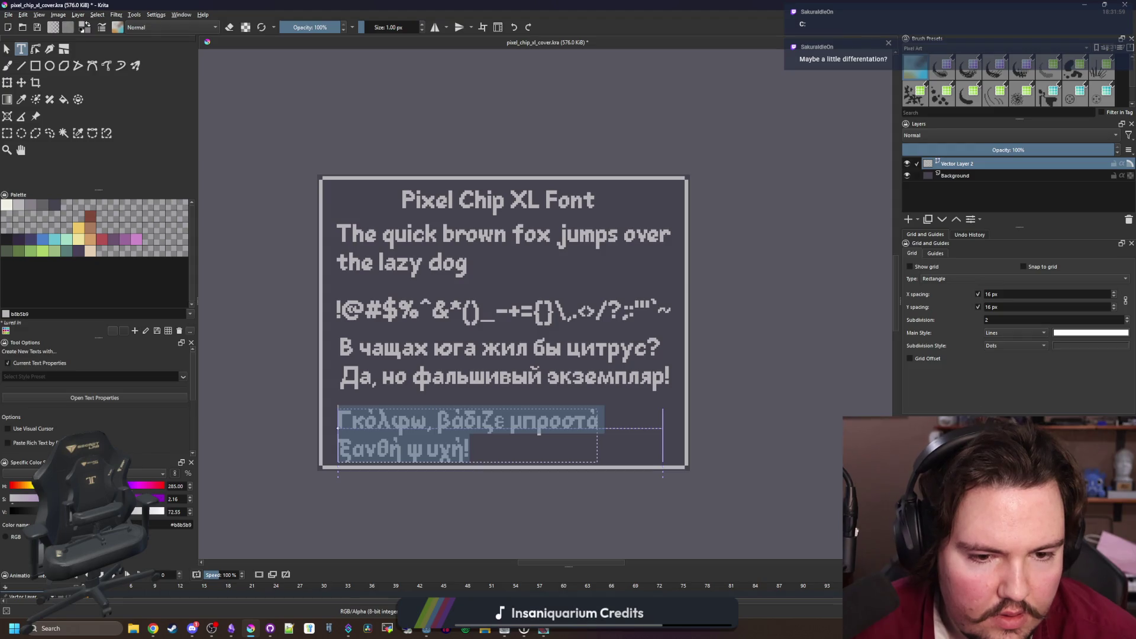
Centre-align the text of the Greek, Cyrillic, symbol and English blocks with Ctrl+E
{"action": "key", "text": "ctrl+e"}
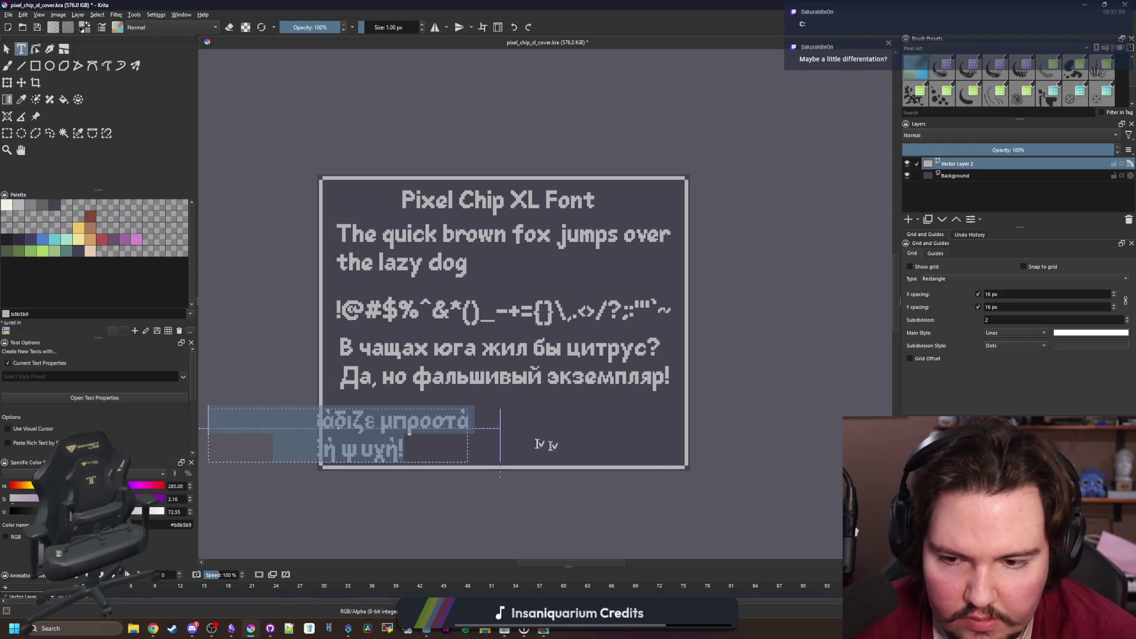
{"action": "key", "text": "Escape"}
{"action": "left_click", "coordinate": [482, 354]}
{"action": "key", "text": "ctrl+a"}
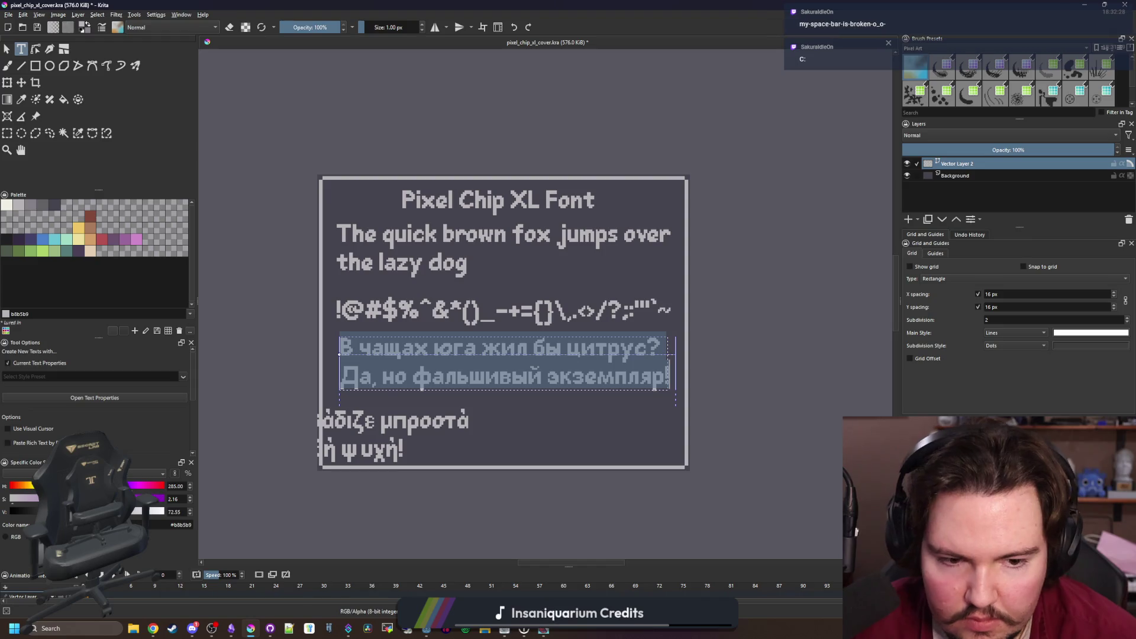
{"action": "key", "text": "ctrl+e"}
{"action": "left_click", "coordinate": [503, 310]}
{"action": "key", "text": "ctrl+a"}
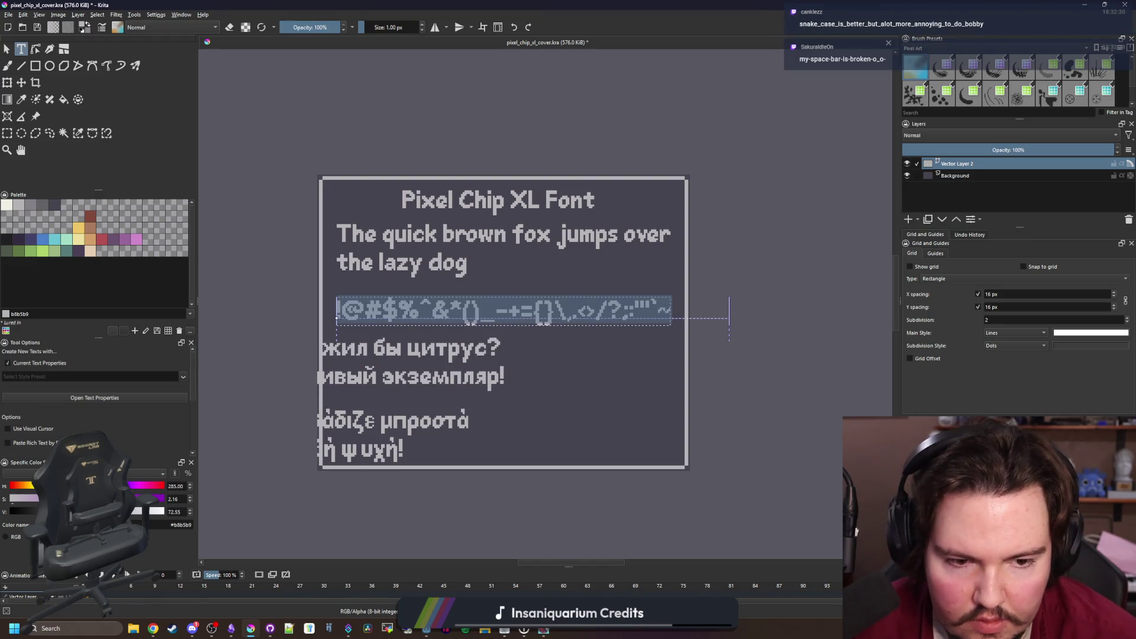
{"action": "key", "text": "ctrl+e"}
{"action": "left_click", "coordinate": [432, 249]}
{"action": "key", "text": "ctrl+a"}
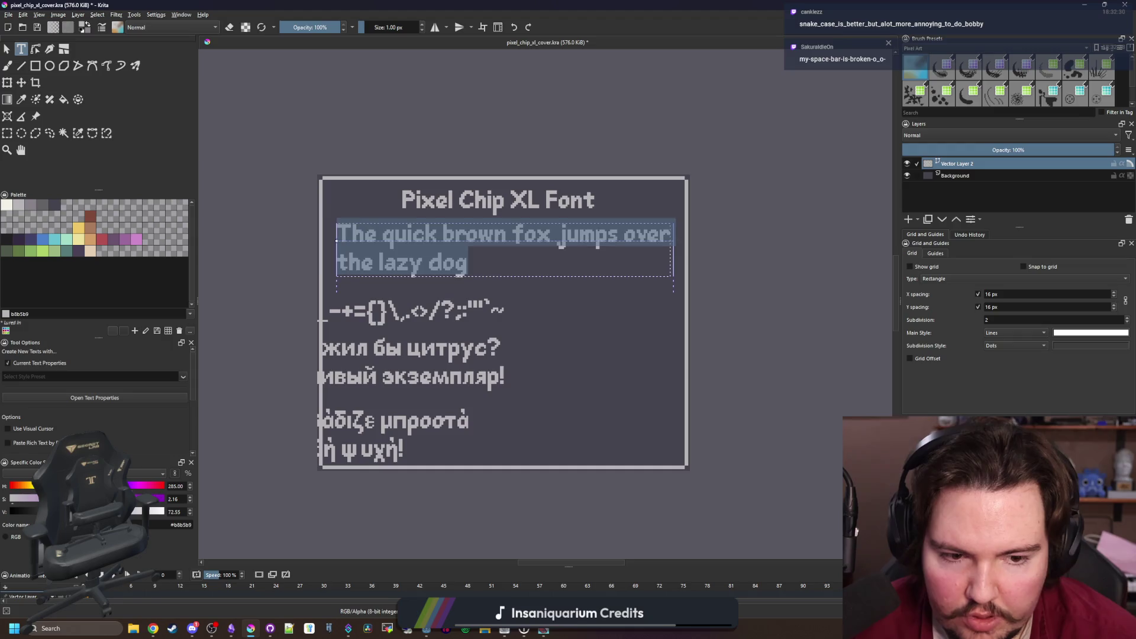
{"action": "key", "text": "ctrl+e"}
Drag the English, symbol, Russian and Greek blocks to the canvas's horizontal centre
{"action": "left_click", "coordinate": [8, 48]}
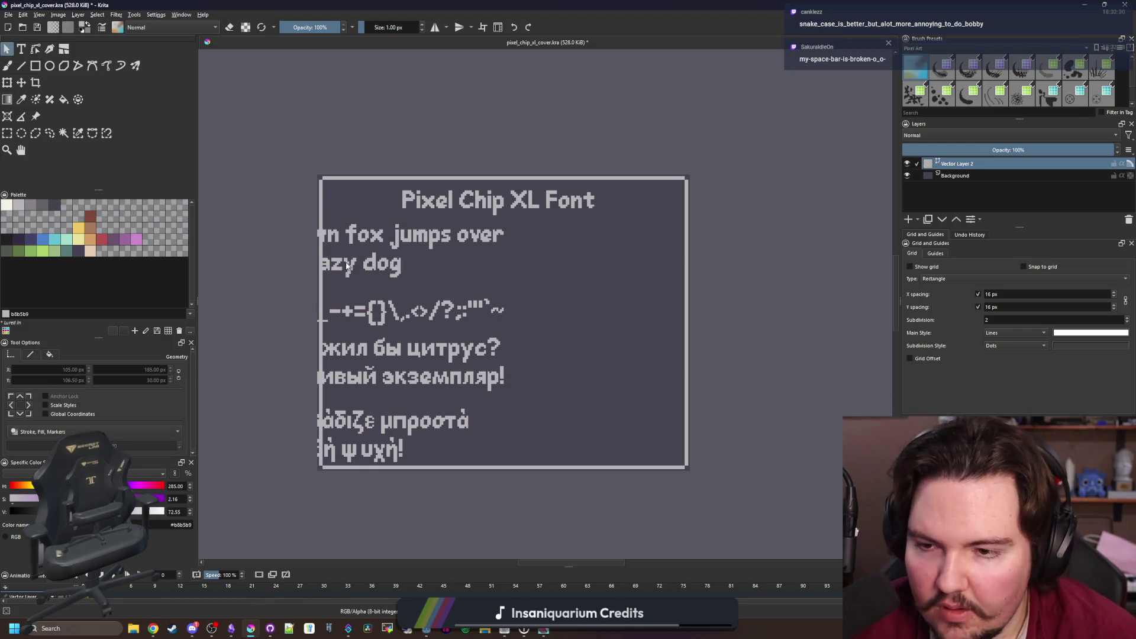
{"action": "mouse_move", "coordinate": [344, 265]}
{"action": "left_mouse_down"}
{"action": "mouse_move", "coordinate": [534, 273]}
{"action": "mouse_move", "coordinate": [512, 264]}
{"action": "left_mouse_up"}
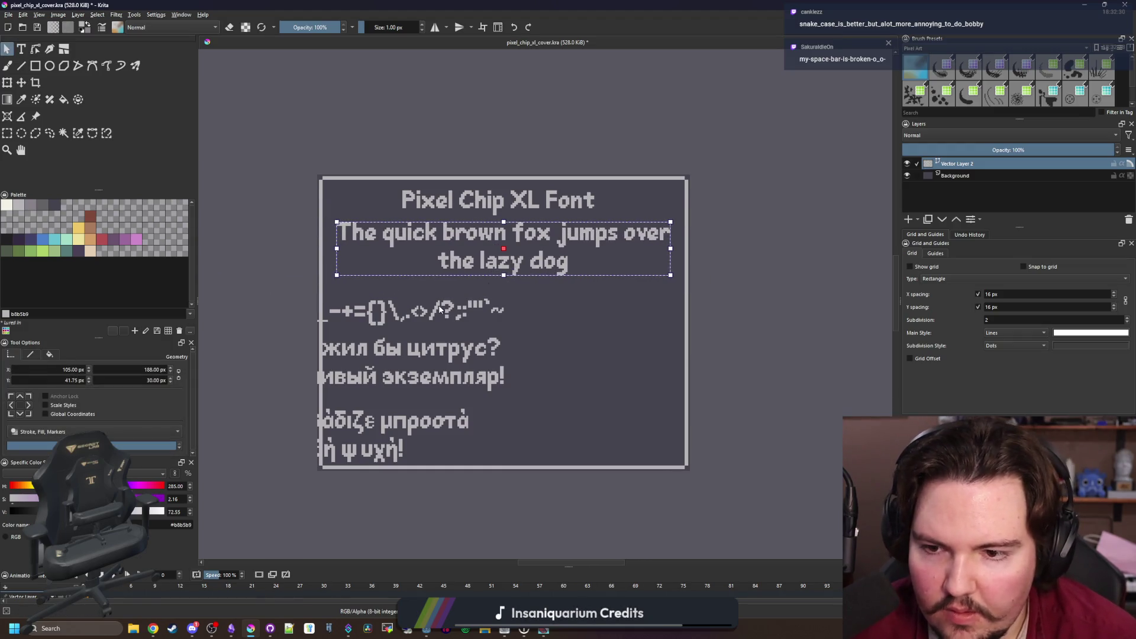
{"action": "left_click_drag", "start_coordinate": [439, 309], "coordinate": [609, 306]}
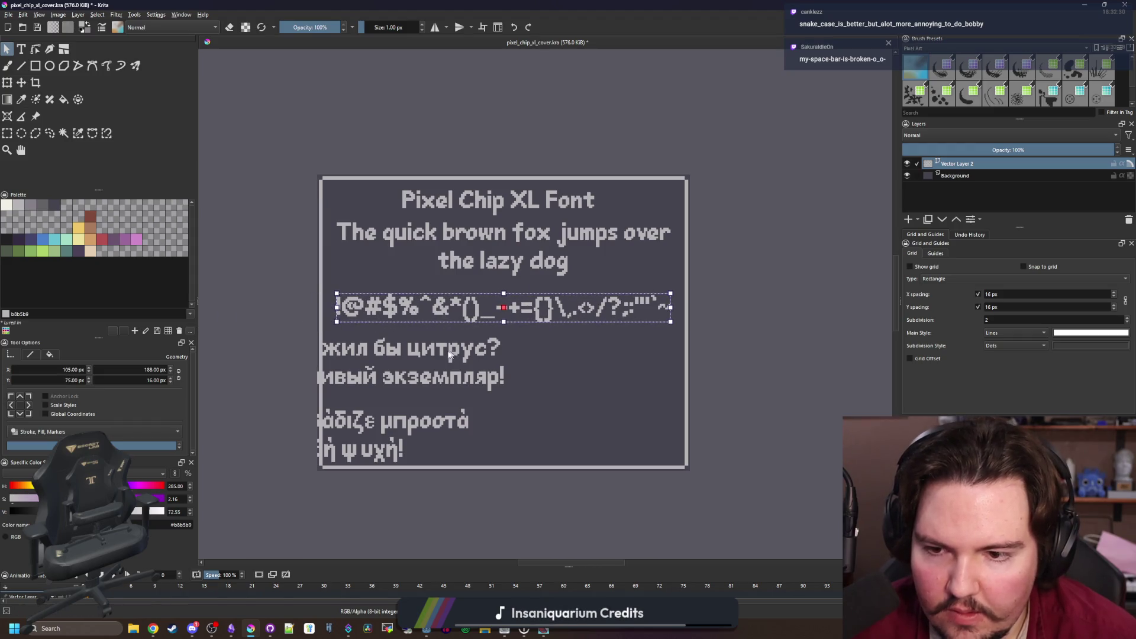
{"action": "left_click_drag", "start_coordinate": [449, 353], "coordinate": [611, 358]}
{"action": "mouse_move", "coordinate": [420, 424]}
{"action": "left_mouse_down"}
{"action": "mouse_move", "coordinate": [616, 425]}
{"action": "mouse_move", "coordinate": [589, 426]}
{"action": "left_mouse_up"}
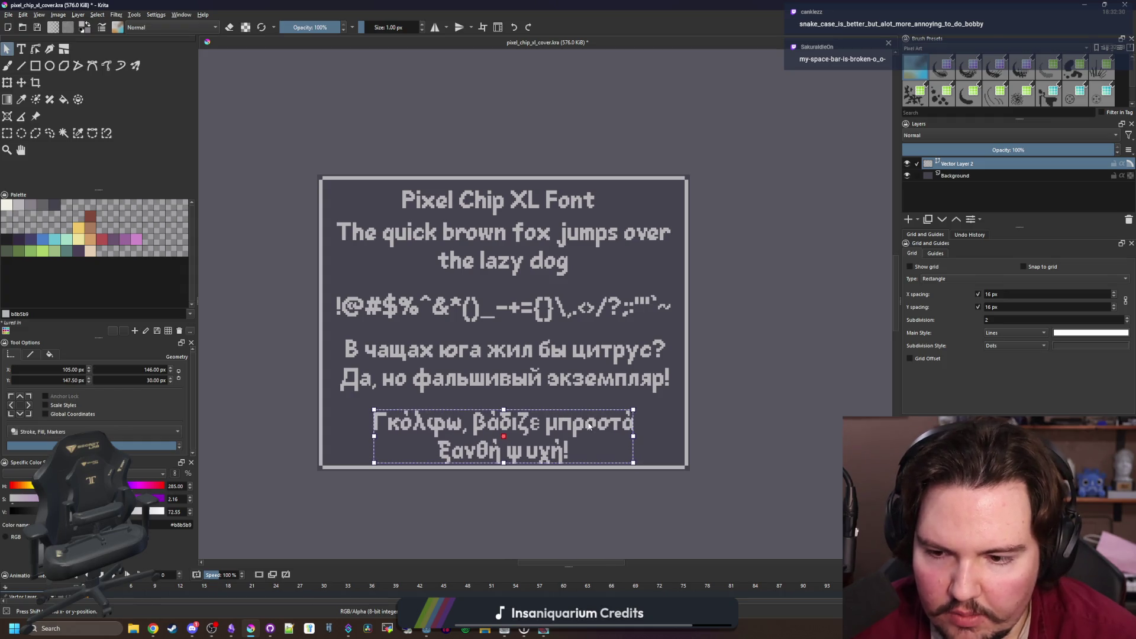
{"action": "left_click", "coordinate": [482, 313]}
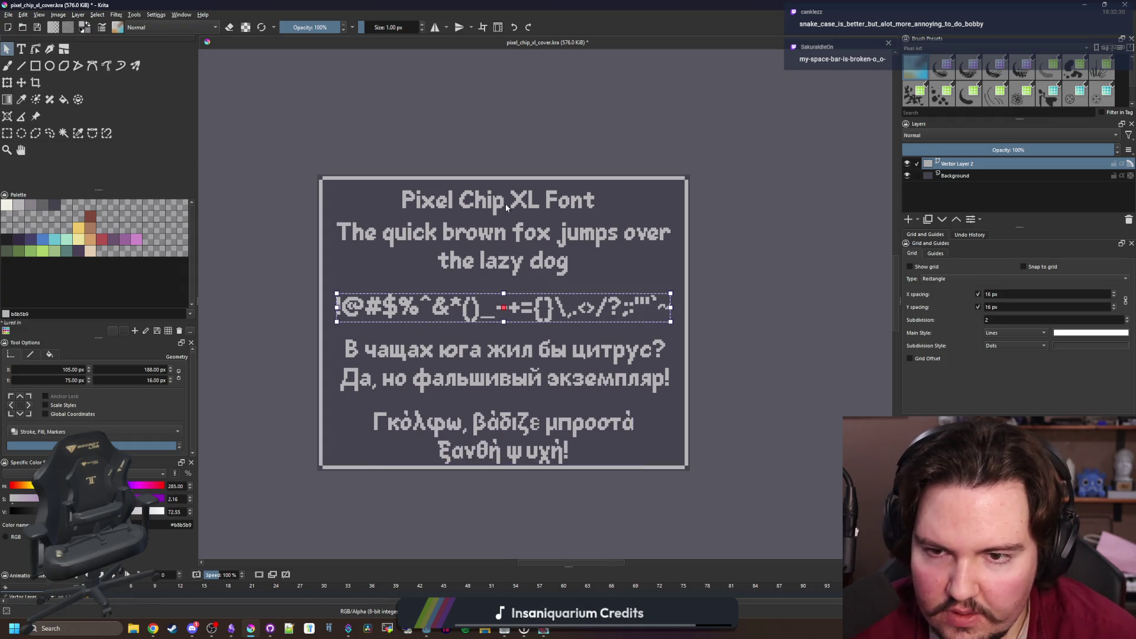
Delete the 'Pixel Chip XL Font' title text
{"action": "key", "text": "t"}
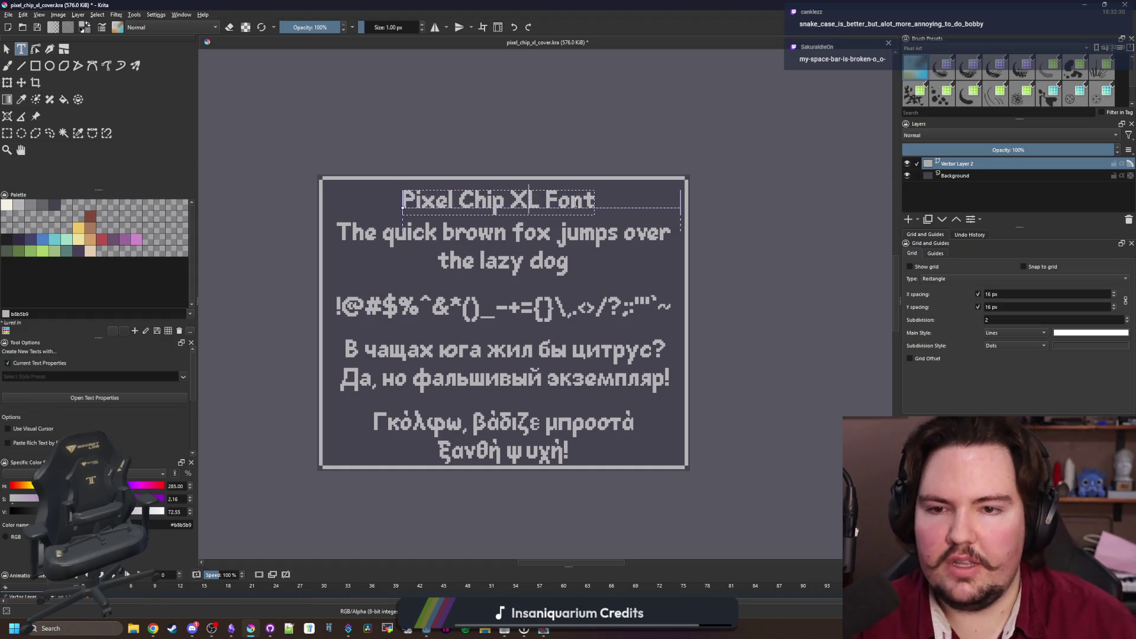
{"action": "double_click", "coordinate": [575, 203]}
{"action": "key", "text": "Escape"}
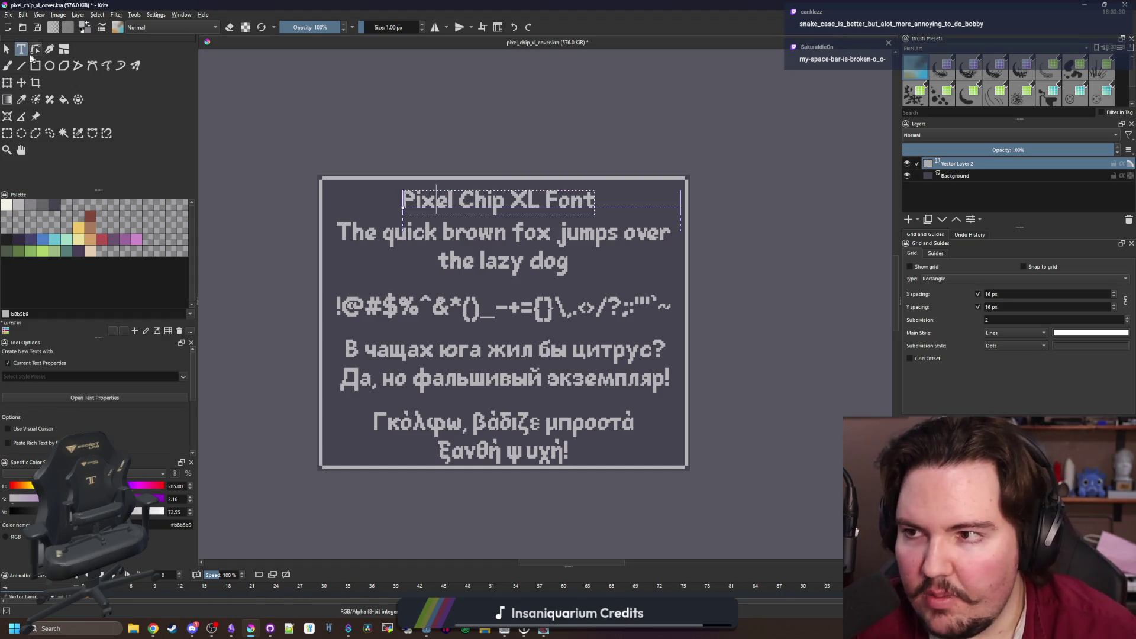
{"action": "key", "text": "Escape"}
{"action": "key", "text": "Delete"}
Move the English pangram, symbol line, Russian and Greek blocks up the canvas
{"action": "left_click", "coordinate": [483, 242]}
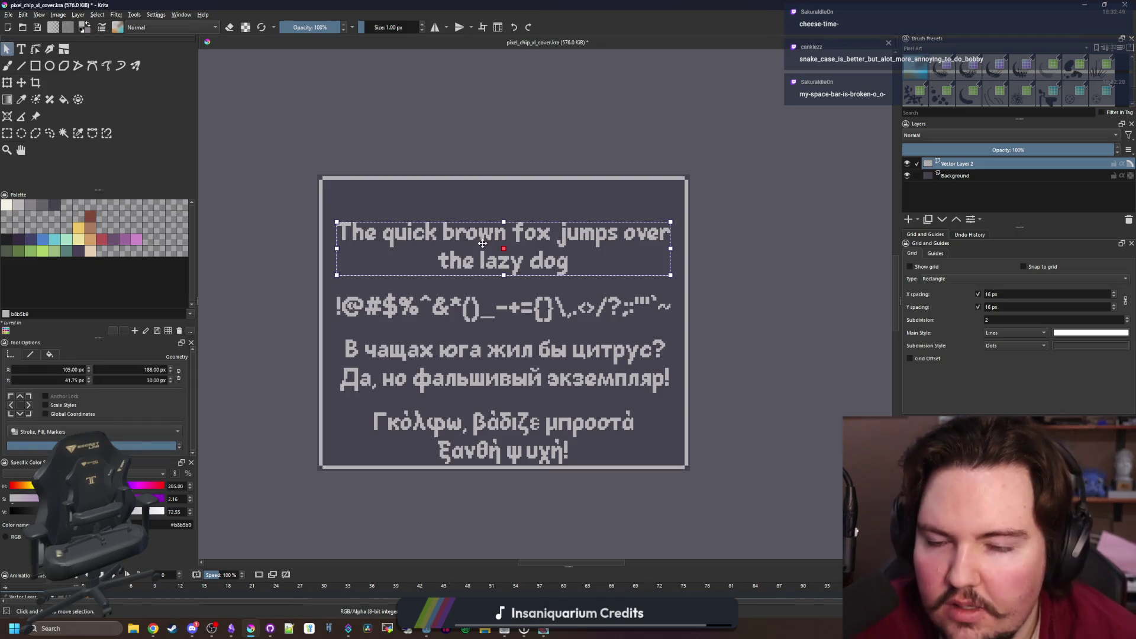
{"action": "left_click_drag", "start_coordinate": [482, 243], "coordinate": [483, 203]}
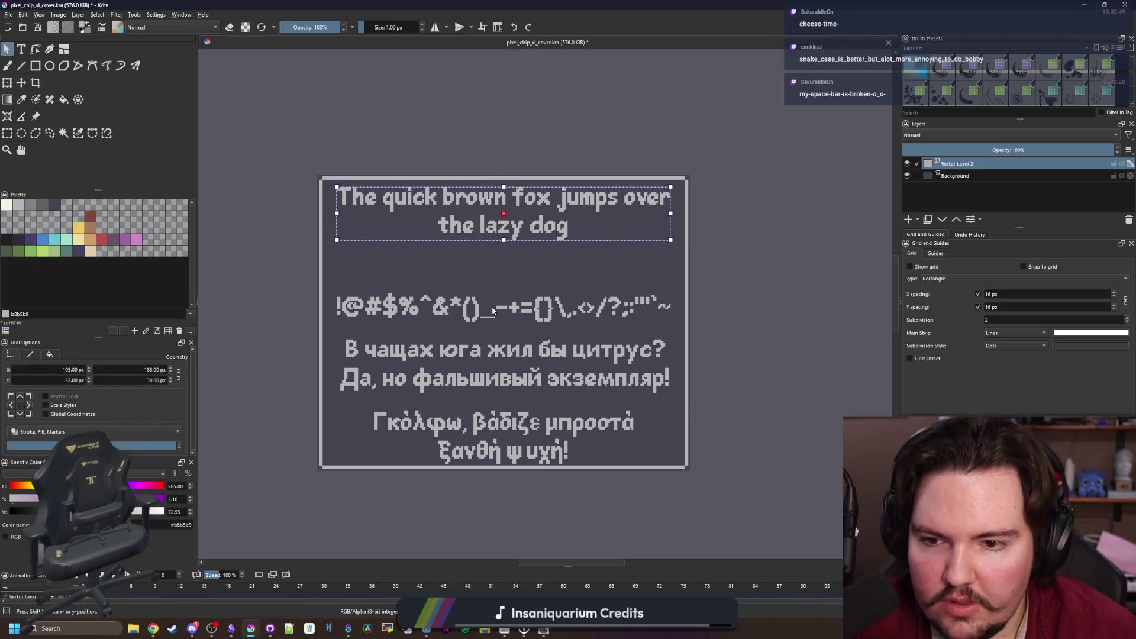
{"action": "left_click_drag", "start_coordinate": [493, 310], "coordinate": [492, 287]}
{"action": "left_click_drag", "start_coordinate": [493, 354], "coordinate": [493, 341]}
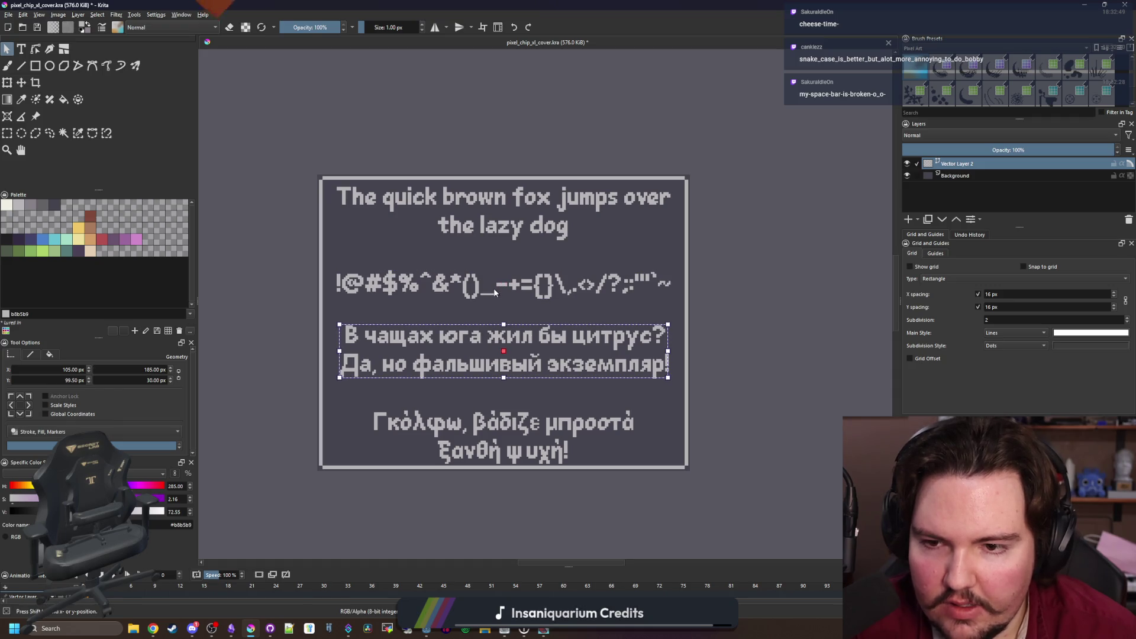
{"action": "left_click_drag", "start_coordinate": [494, 292], "coordinate": [501, 283]}
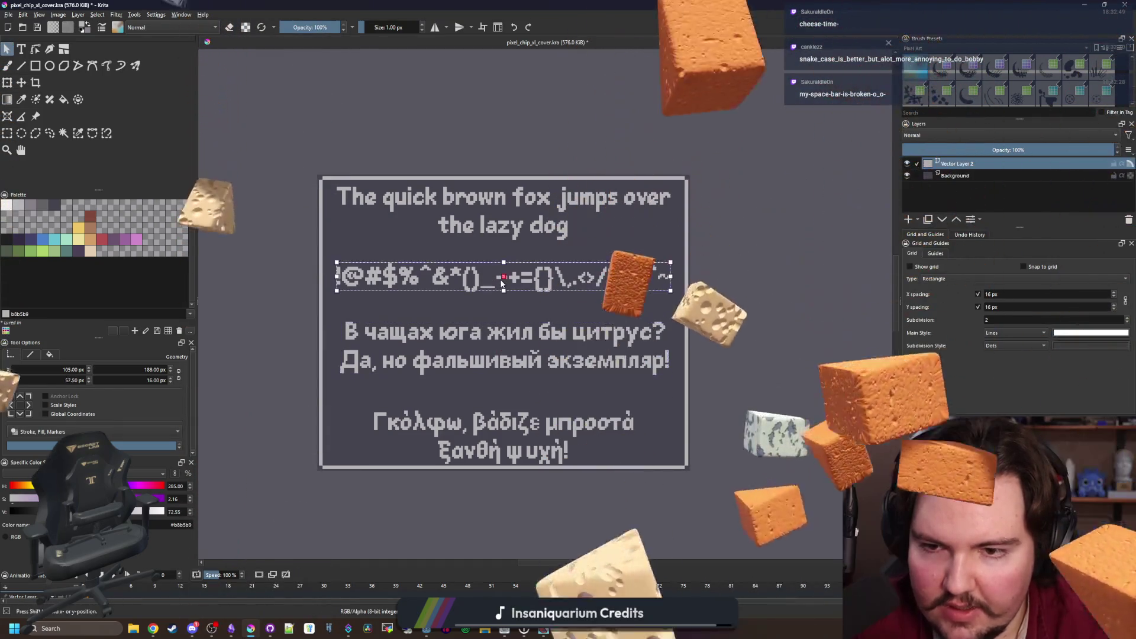
{"action": "left_click_drag", "start_coordinate": [531, 443], "coordinate": [532, 441]}
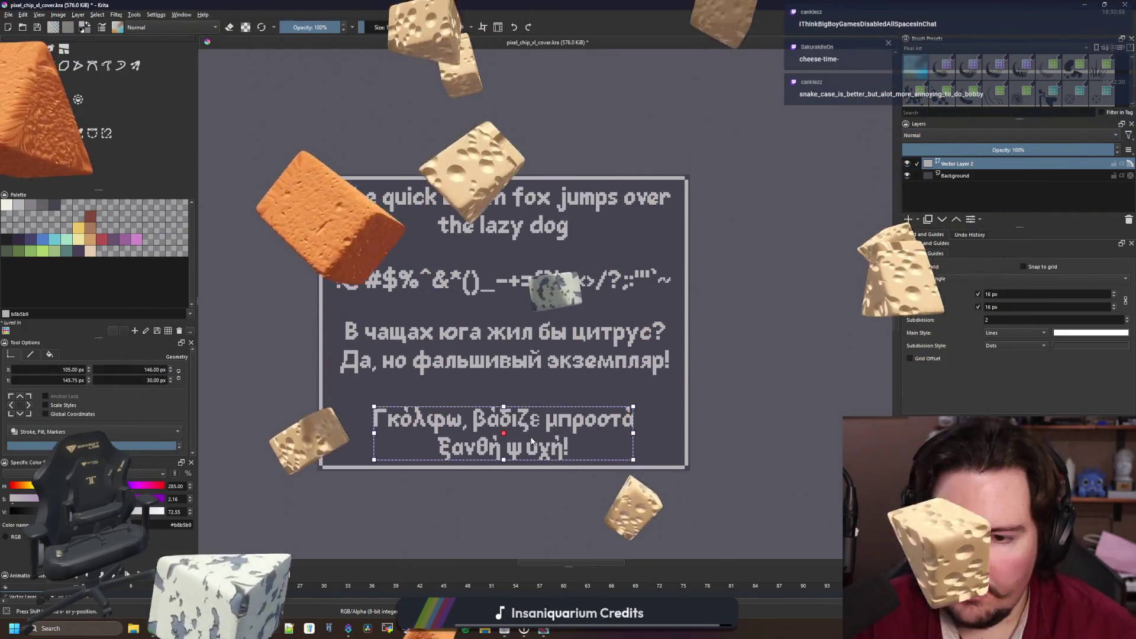
{"action": "left_click", "coordinate": [36, 68]}
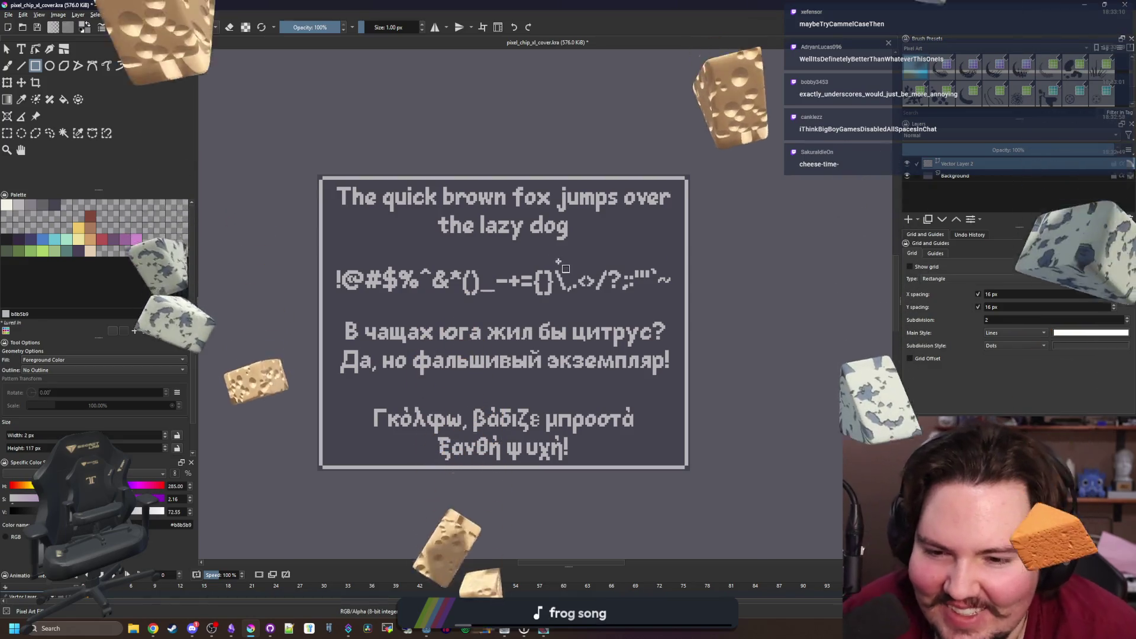
{"action": "left_click", "coordinate": [6, 48]}
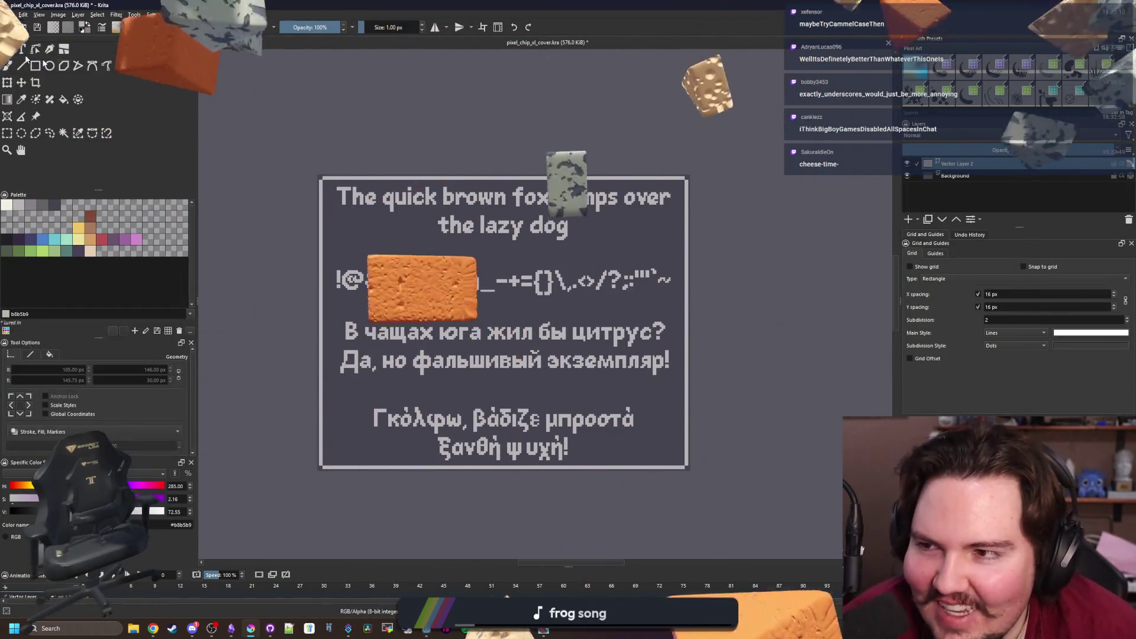
{"action": "scroll", "coordinate": [521, 208], "scroll_direction": "up", "scroll_amount": 3}
{"action": "scroll", "coordinate": [534, 210], "scroll_direction": "down", "scroll_amount": 2}
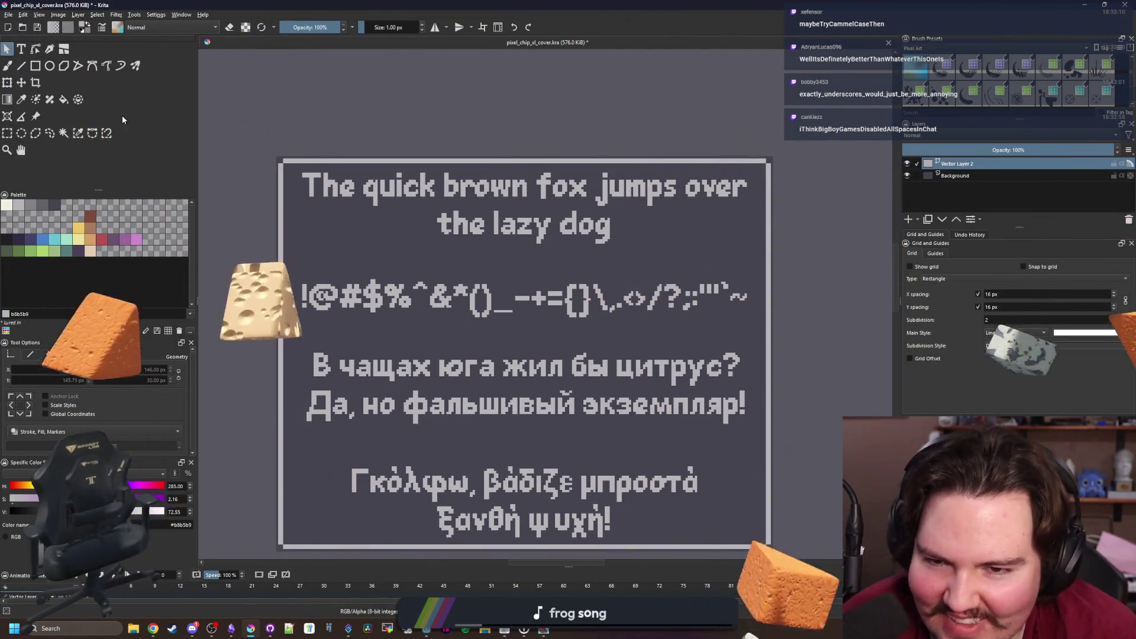
{"action": "key", "text": "v"}
{"action": "mouse_move", "coordinate": [284, 247]}
{"action": "left_mouse_down"}
{"action": "mouse_move", "coordinate": [350, 239]}
{"action": "mouse_move", "coordinate": [258, 40]}
{"action": "left_mouse_up"}
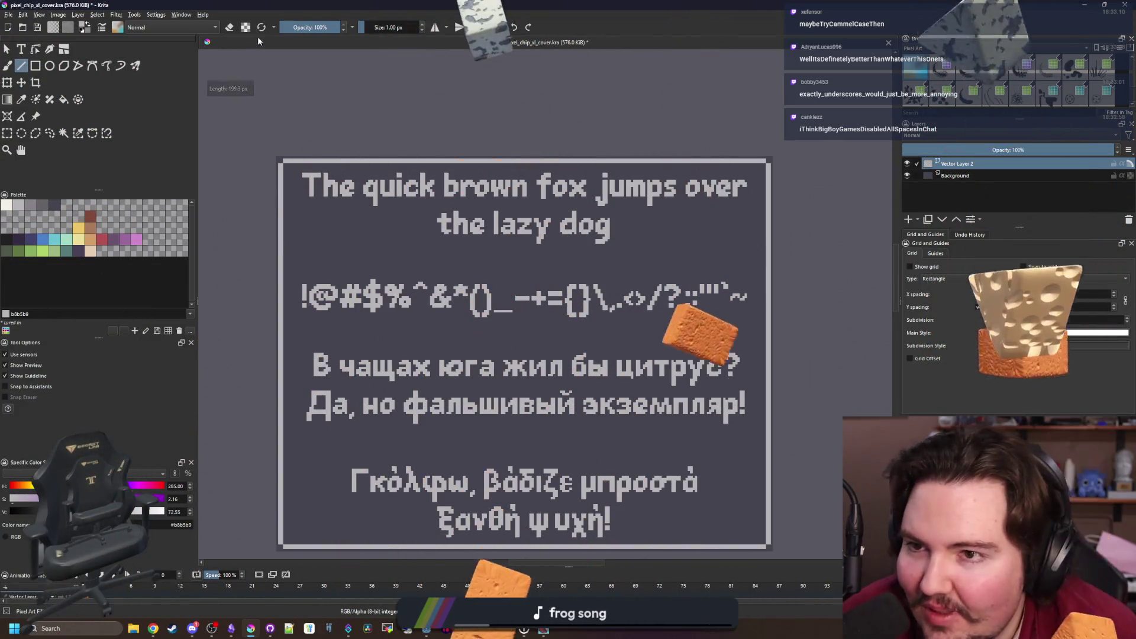
{"action": "key", "text": "bracketright"}
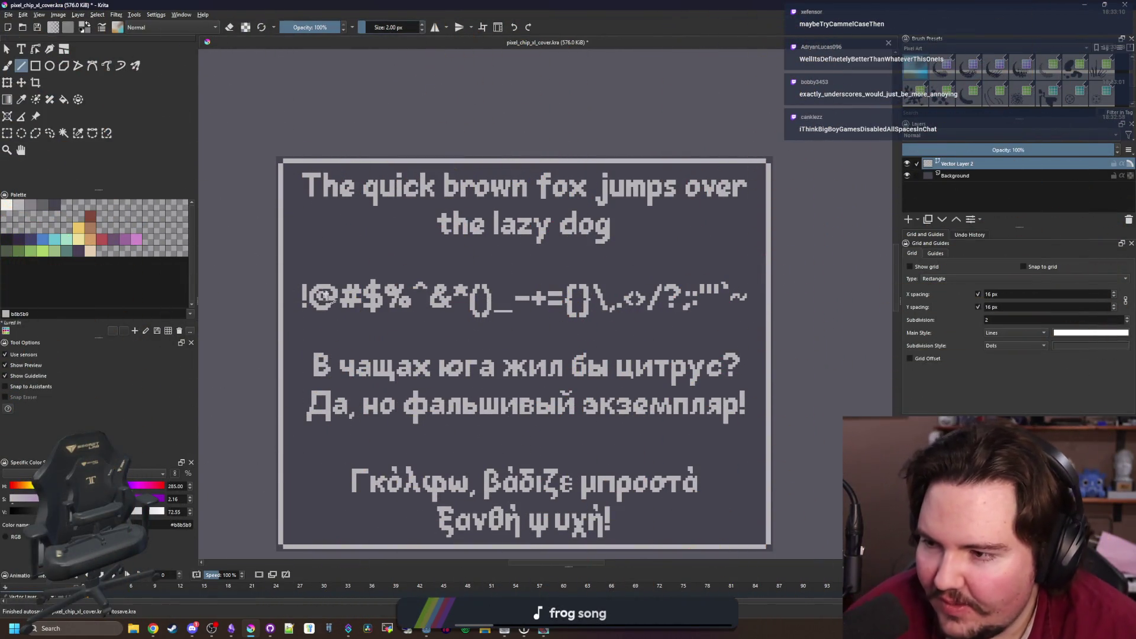
{"action": "left_click_drag", "start_coordinate": [291, 253], "coordinate": [738, 253]}
{"action": "scroll", "coordinate": [414, 265], "scroll_direction": "down", "scroll_amount": 3}
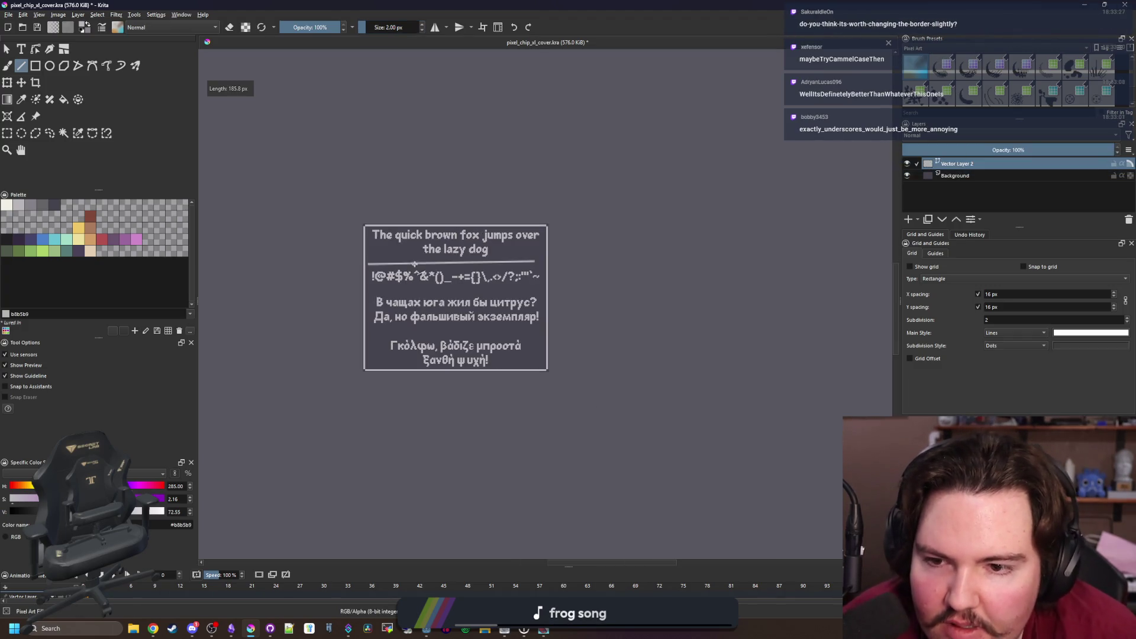
{"action": "scroll", "coordinate": [436, 205], "scroll_direction": "down", "scroll_amount": 2}
{"action": "scroll", "coordinate": [426, 244], "scroll_direction": "up", "scroll_amount": 3}
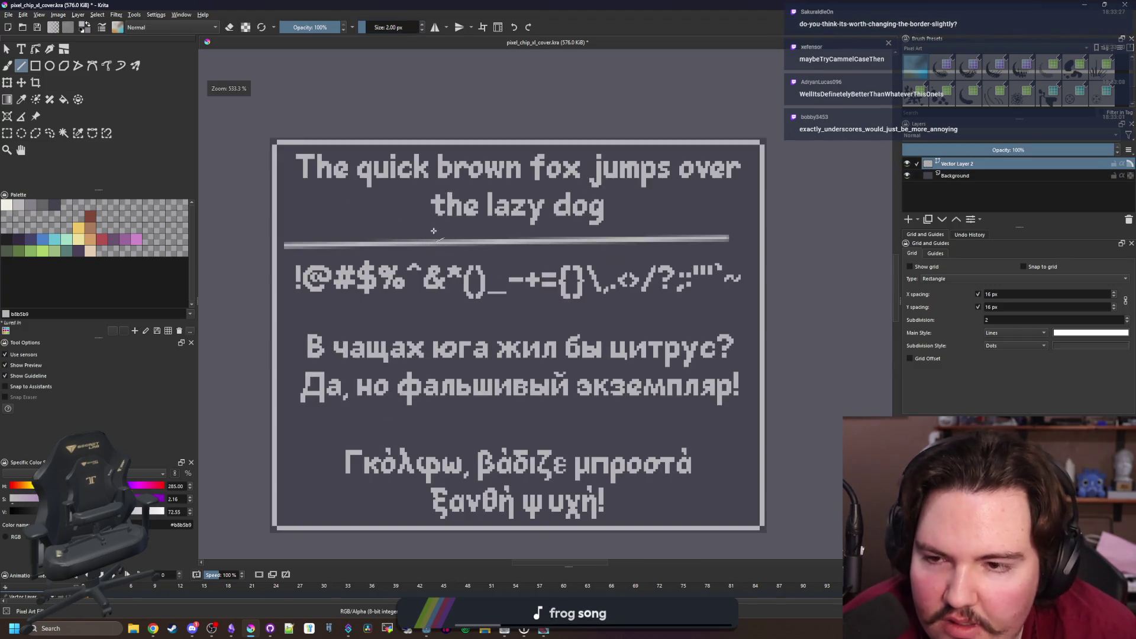
{"action": "key", "text": "ctrl+z"}
{"action": "scroll", "coordinate": [354, 225], "scroll_direction": "up", "scroll_amount": 1}
{"action": "scroll", "coordinate": [323, 211], "scroll_direction": "down", "scroll_amount": 1}
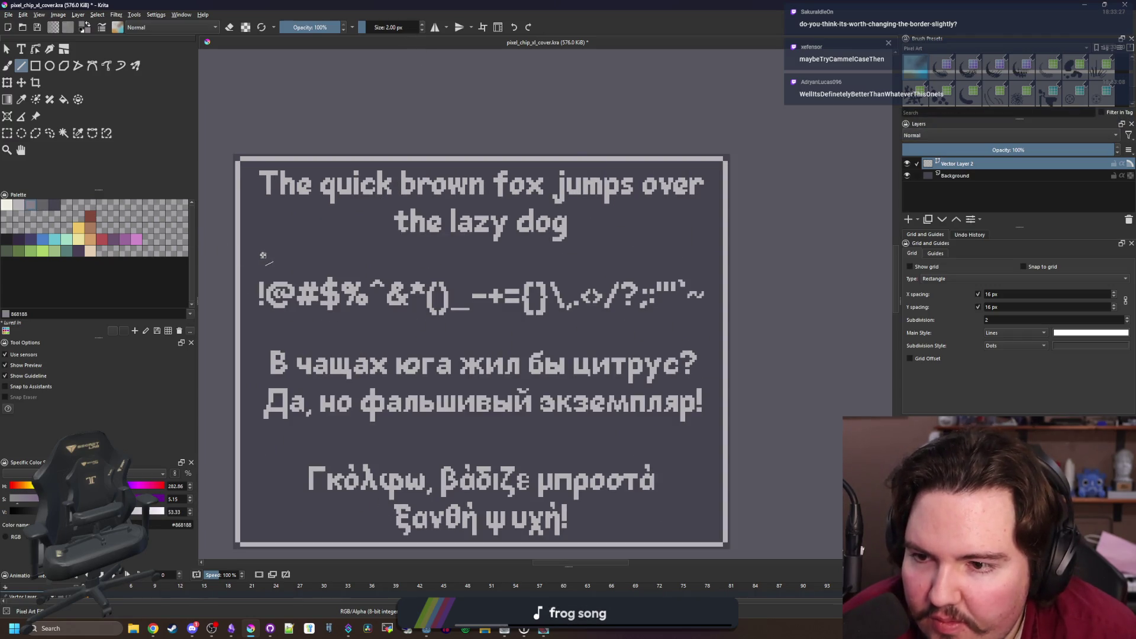
{"action": "left_click_drag", "start_coordinate": [261, 254], "coordinate": [600, 261]}
{"action": "left_click_drag", "start_coordinate": [704, 253], "coordinate": [710, 253]}
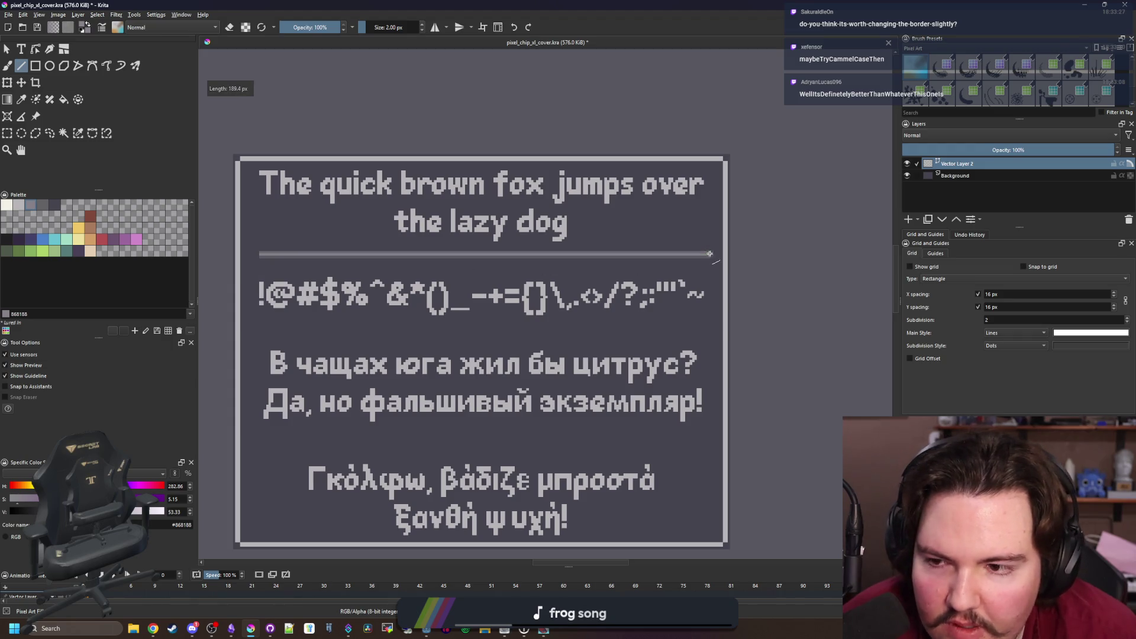
{"action": "scroll", "coordinate": [279, 262], "scroll_direction": "up", "scroll_amount": 1}
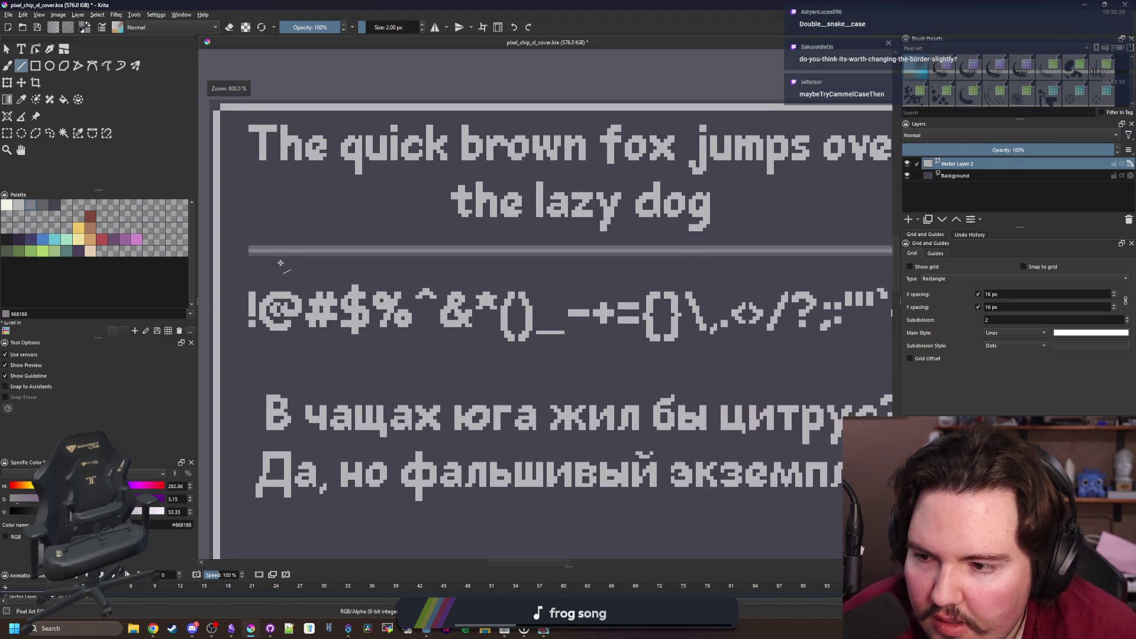
{"action": "key", "text": "ctrl+z"}
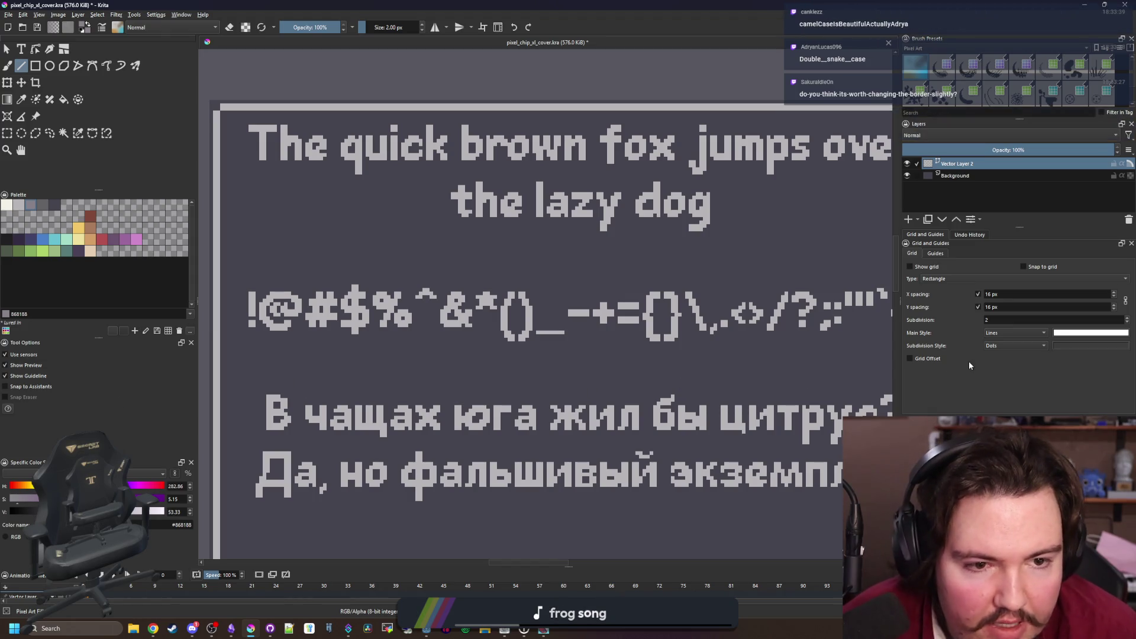
{"action": "left_click", "coordinate": [35, 66]}
{"action": "scroll", "coordinate": [312, 281], "scroll_direction": "down", "scroll_amount": 2}
{"action": "scroll", "coordinate": [223, 246], "scroll_direction": "up", "scroll_amount": 2}
{"action": "scroll", "coordinate": [223, 246], "scroll_direction": "down", "scroll_amount": 1}
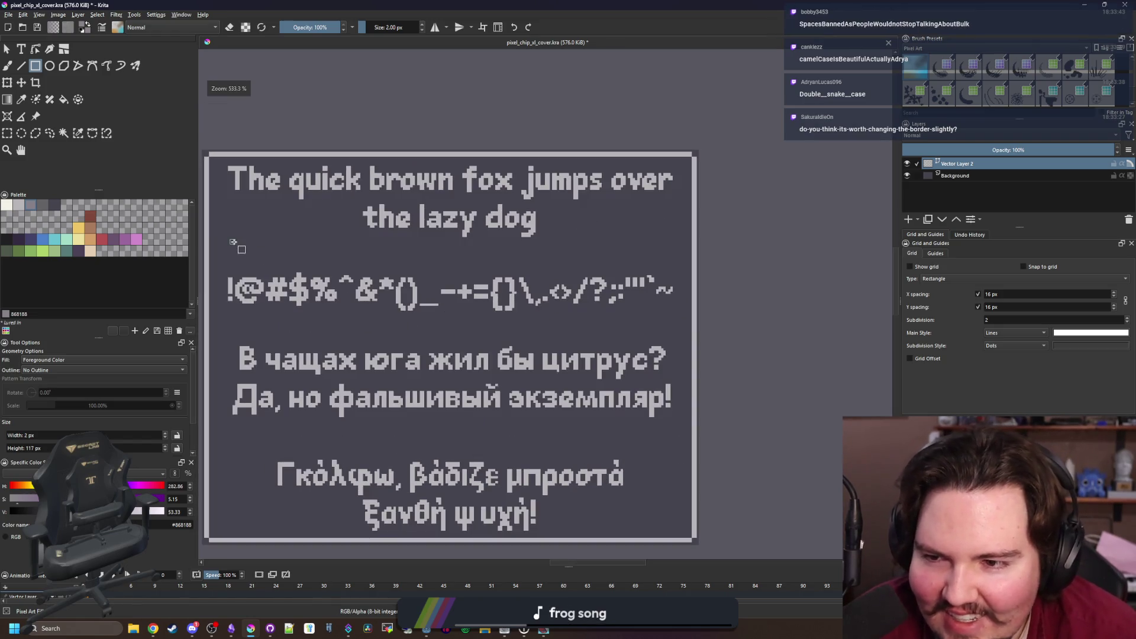
{"action": "mouse_move", "coordinate": [231, 237]}
{"action": "left_mouse_down"}
{"action": "mouse_move", "coordinate": [457, 251]}
{"action": "mouse_move", "coordinate": [675, 244]}
{"action": "left_mouse_up"}
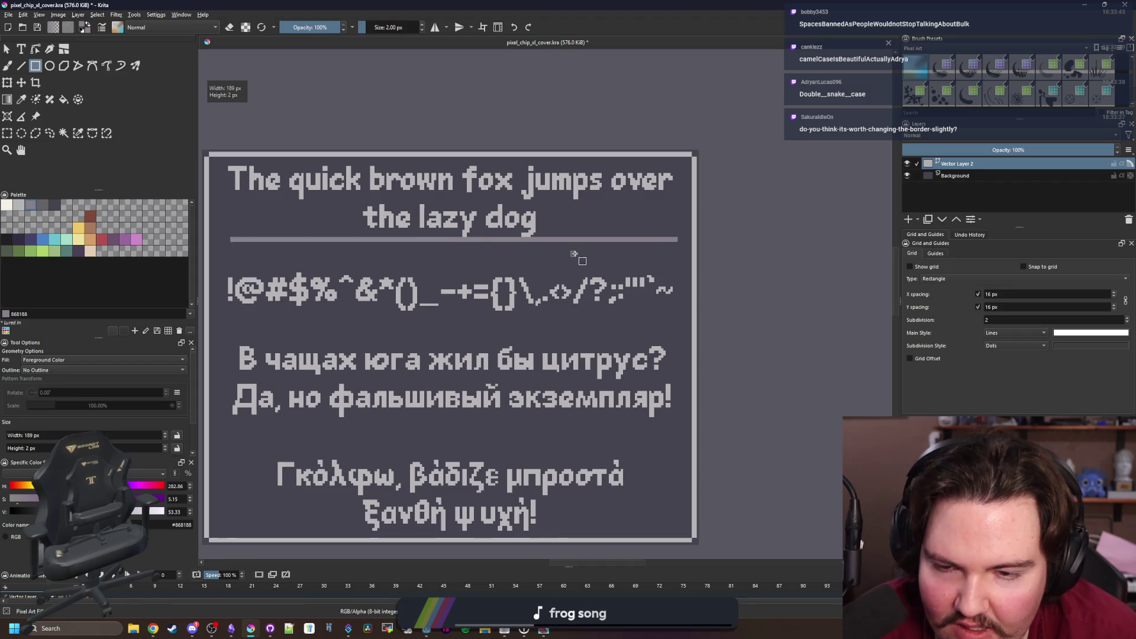
{"action": "scroll", "coordinate": [579, 256], "scroll_direction": "down", "scroll_amount": 2}
{"action": "scroll", "coordinate": [572, 254], "scroll_direction": "up", "scroll_amount": 1}
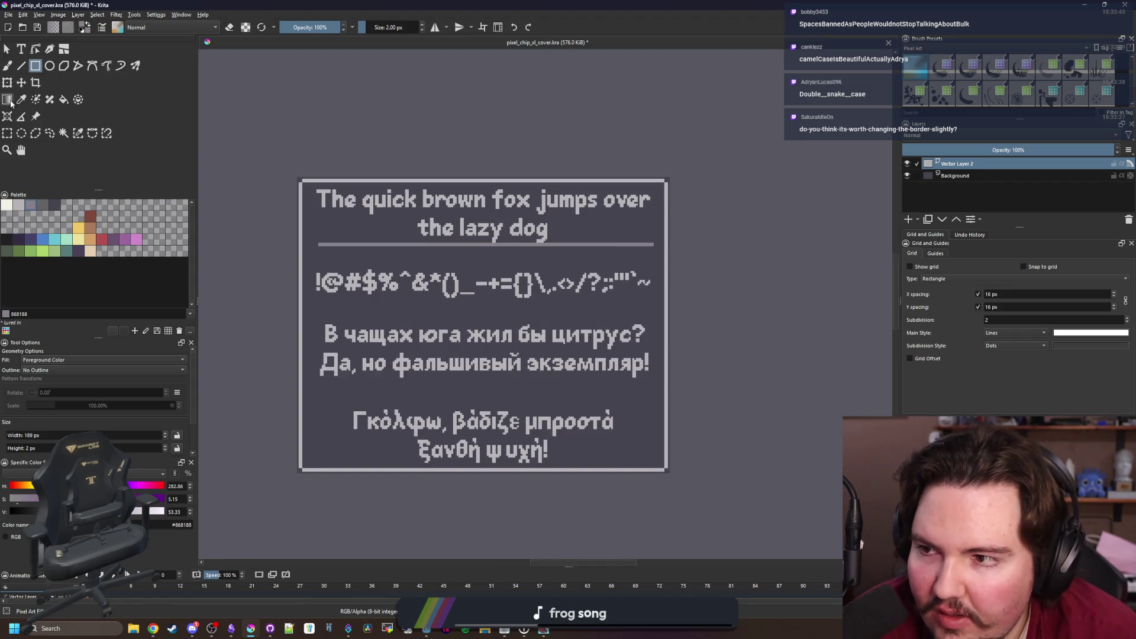
{"action": "left_click", "coordinate": [10, 133]}
{"action": "scroll", "coordinate": [522, 248], "scroll_direction": "up", "scroll_amount": 1}
{"action": "left_click_drag", "start_coordinate": [239, 239], "coordinate": [702, 261]}
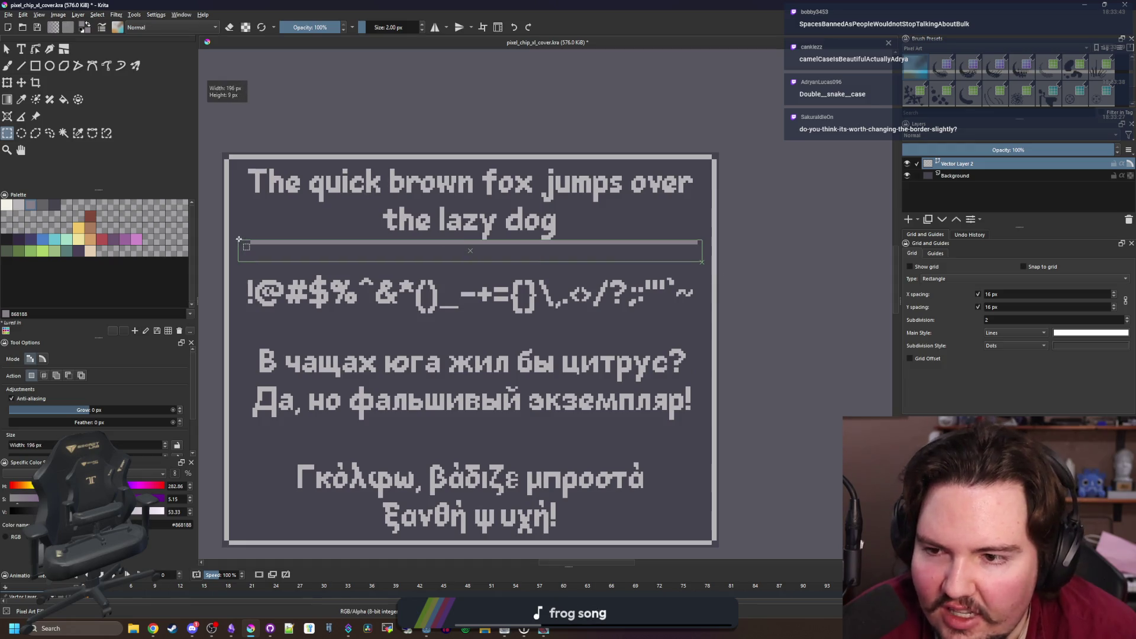
{"action": "key", "text": "t"}
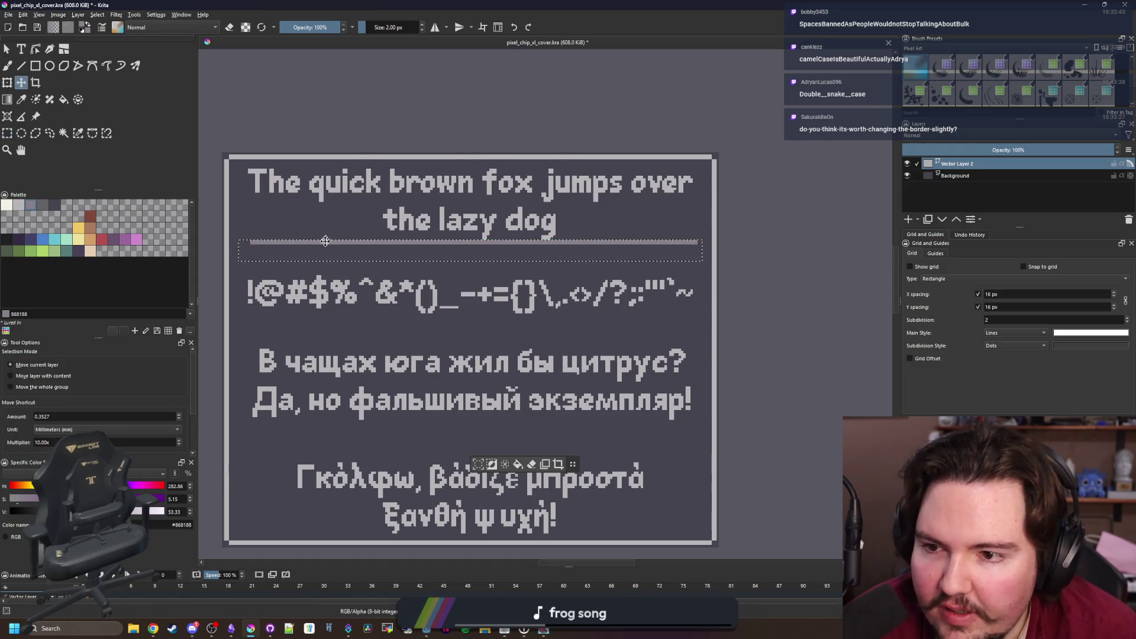
{"action": "scroll", "coordinate": [307, 252], "scroll_direction": "up", "scroll_amount": 2}
{"action": "left_click_drag", "start_coordinate": [311, 256], "coordinate": [311, 251]}
{"action": "left_click", "coordinate": [955, 175]}
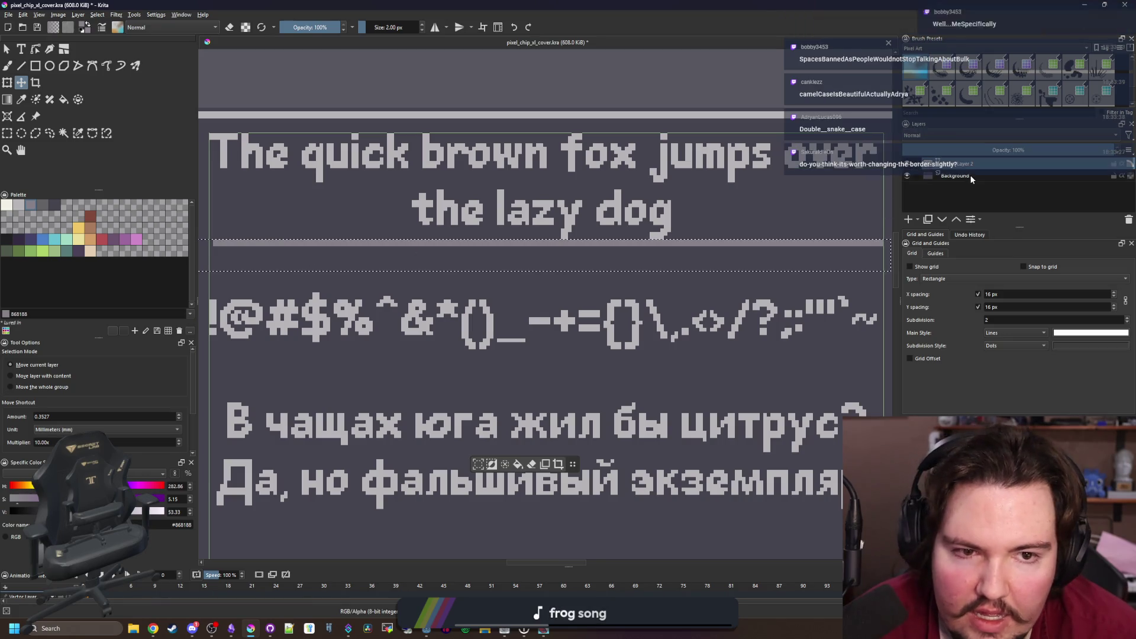
{"action": "key", "text": "ctrl+shift+a"}
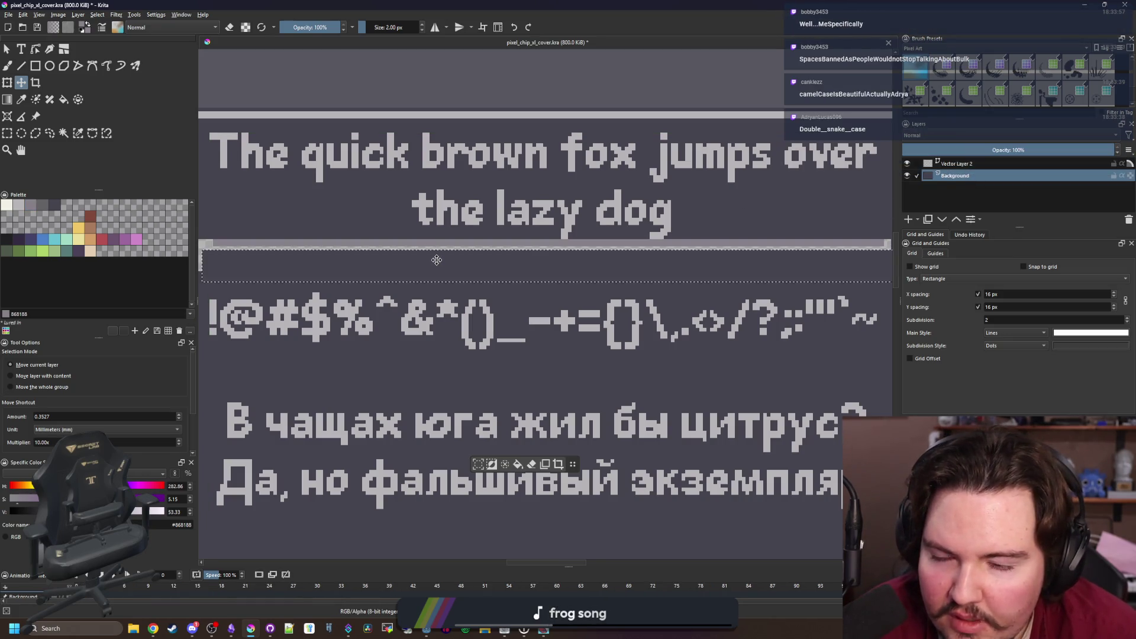
{"action": "scroll", "coordinate": [429, 259], "scroll_direction": "down", "scroll_amount": 2}
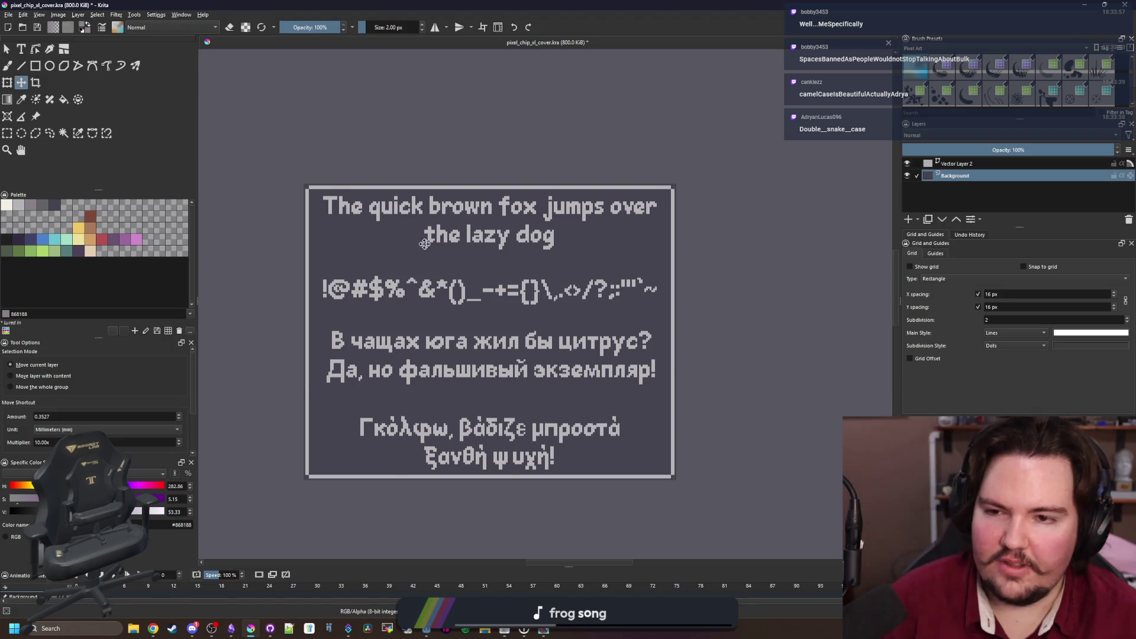
{"action": "scroll", "coordinate": [410, 245], "scroll_direction": "up", "scroll_amount": 1}
{"action": "left_click", "coordinate": [36, 66]}
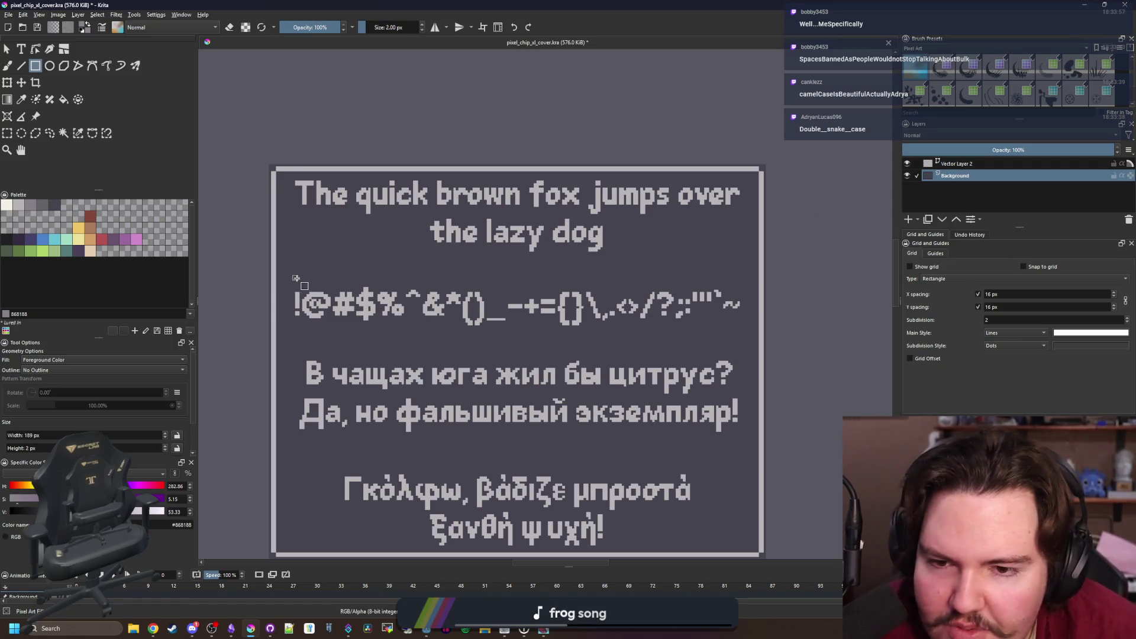
Draw a thin horizontal divider bar across the cover below the English pangram
{"action": "left_click_drag", "start_coordinate": [296, 278], "coordinate": [747, 270]}
{"action": "key", "text": "p"}
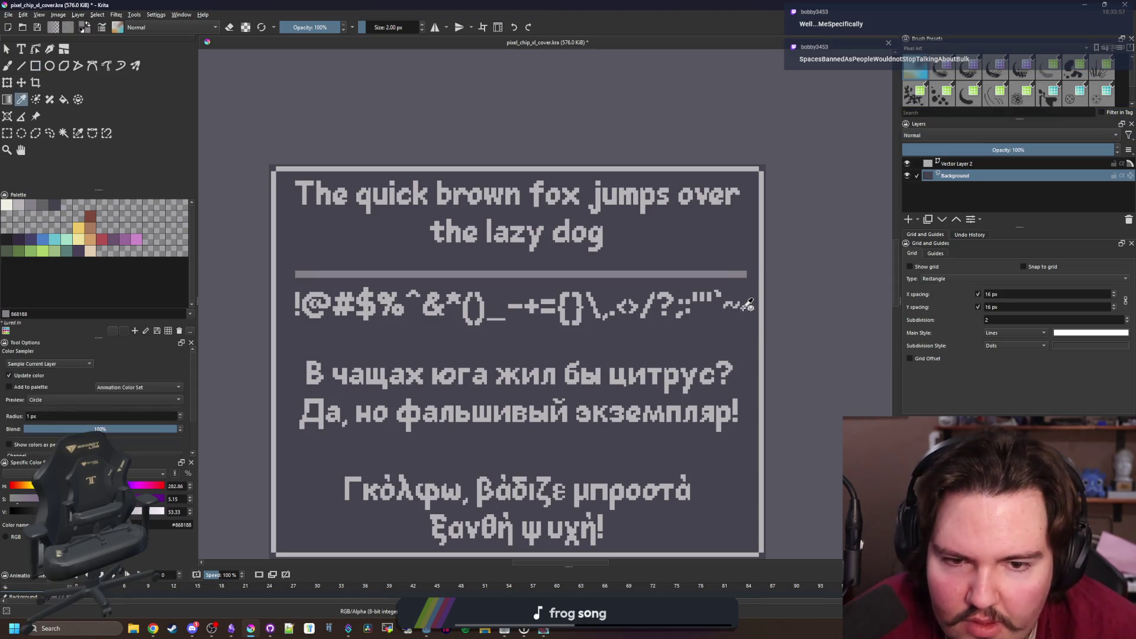
{"action": "key", "text": "b"}
{"action": "scroll", "coordinate": [745, 278], "scroll_direction": "up", "scroll_amount": 10}
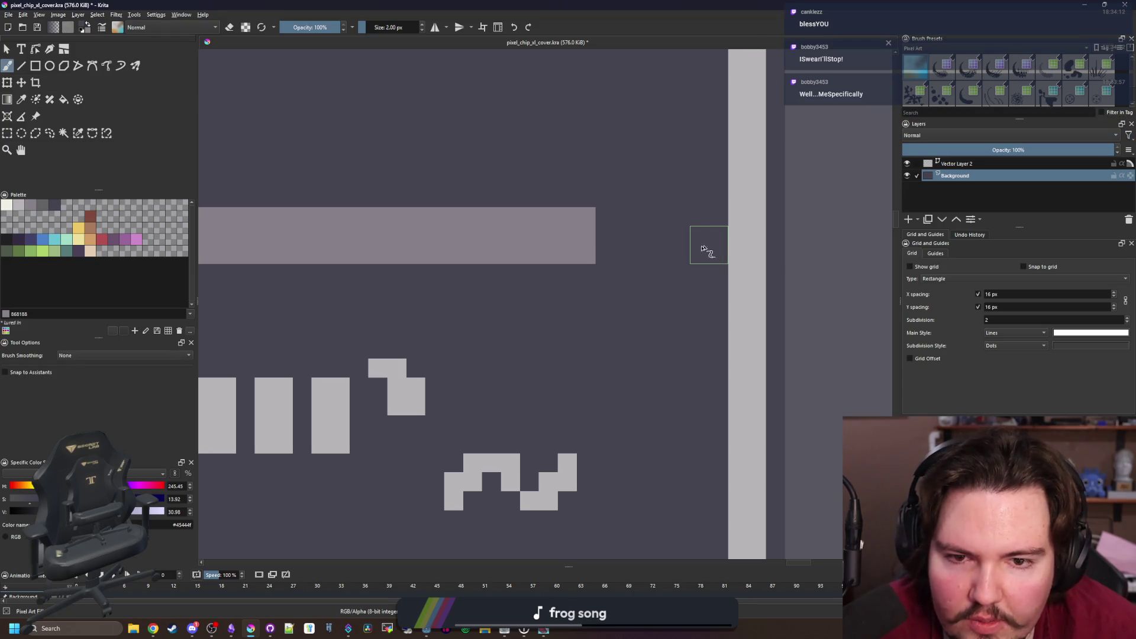
{"action": "scroll", "coordinate": [393, 284], "scroll_direction": "down", "scroll_amount": 5}
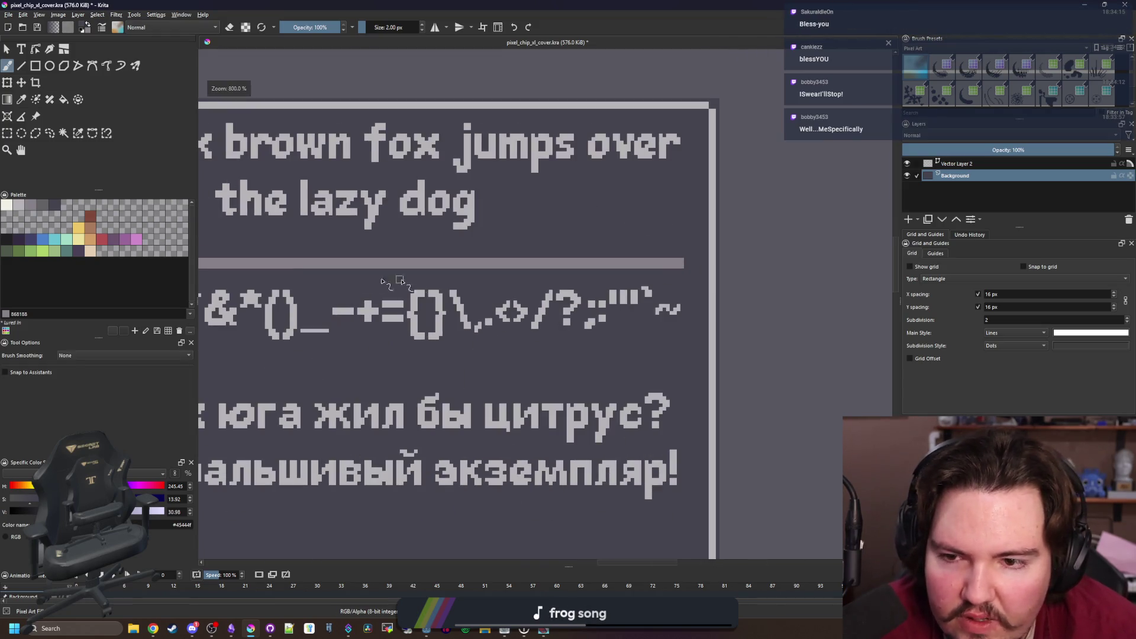
{"action": "scroll", "coordinate": [338, 278], "scroll_direction": "up", "scroll_amount": 5}
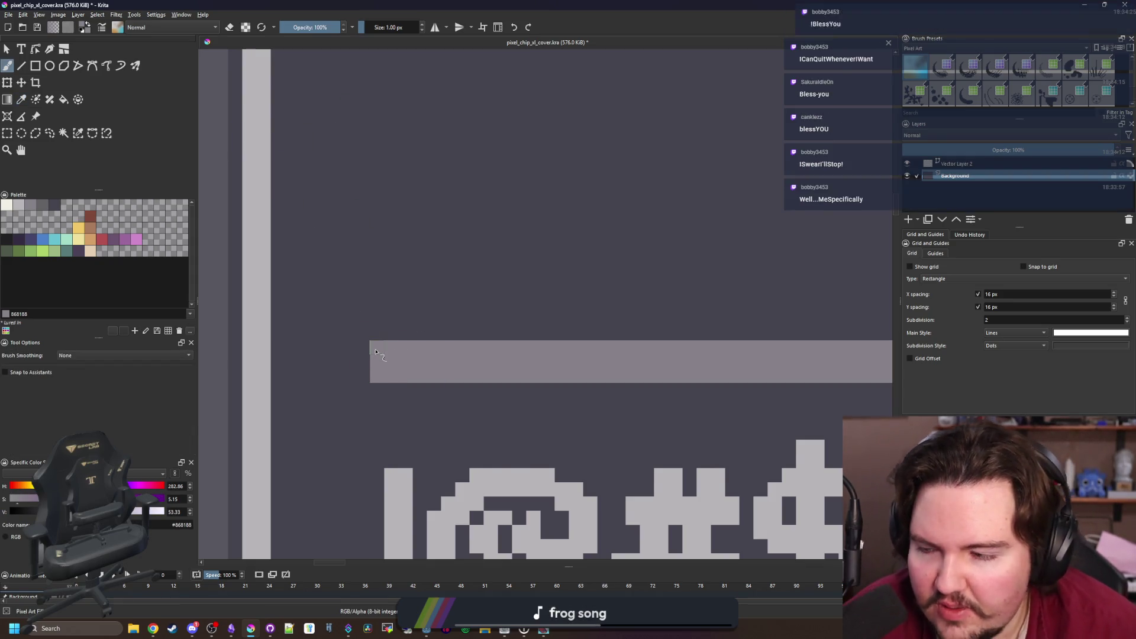
{"action": "scroll", "coordinate": [375, 353], "scroll_direction": "down", "scroll_amount": 3}
{"action": "scroll", "coordinate": [375, 353], "scroll_direction": "down", "scroll_amount": 2}
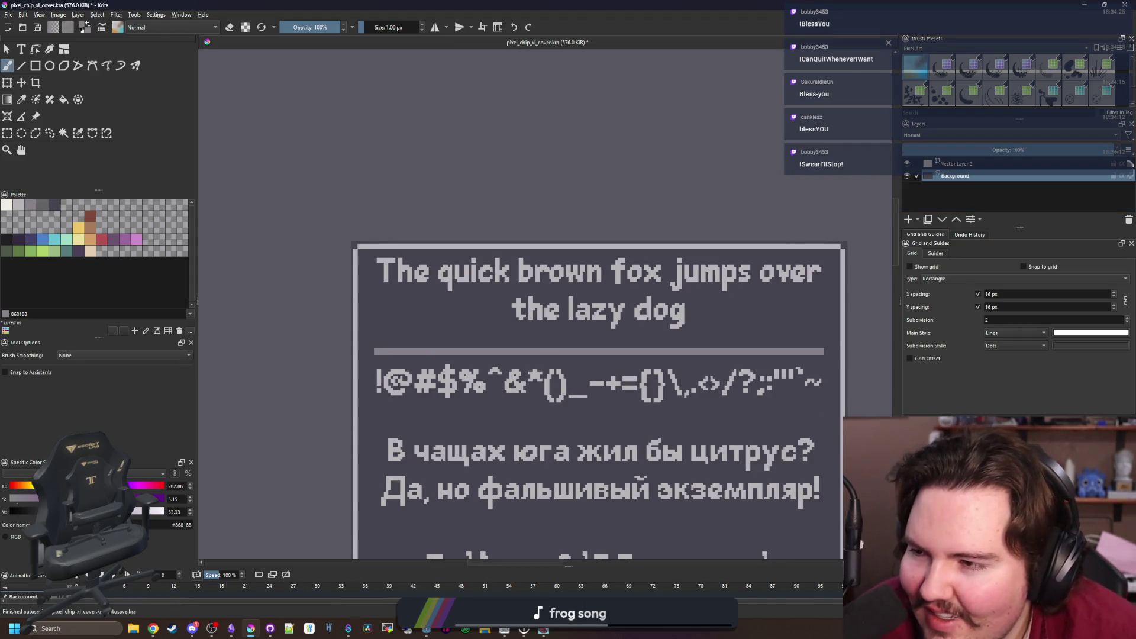
{"action": "scroll", "coordinate": [362, 251], "scroll_direction": "up", "scroll_amount": 5}
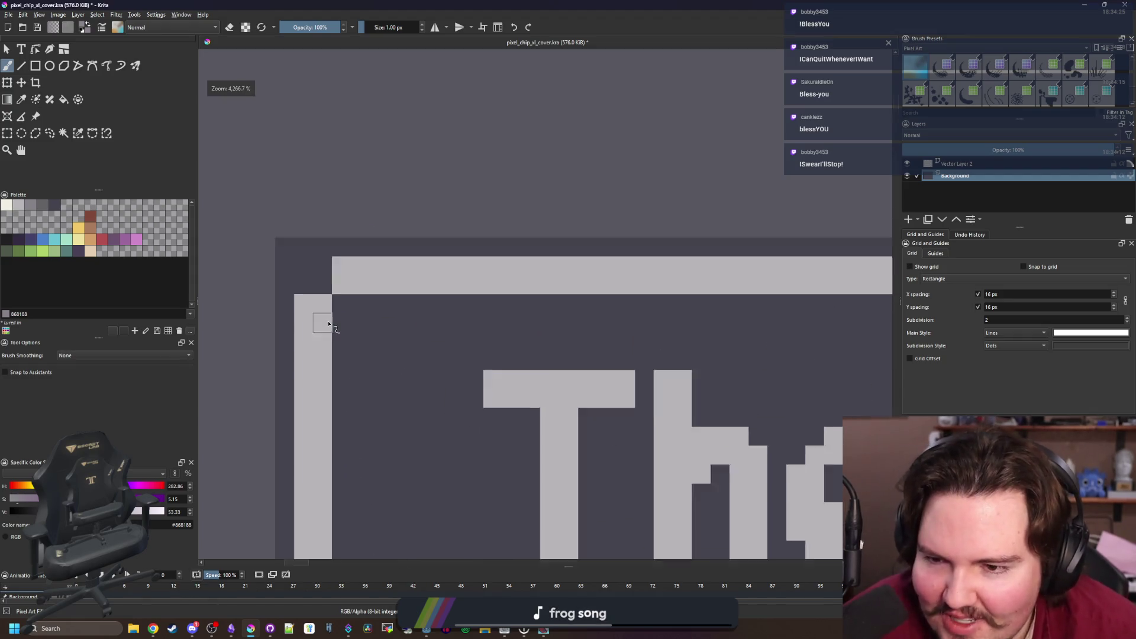
Sample the border's light grey from the canvas as the painting colour
{"action": "key", "text": "p"}
{"action": "left_click", "coordinate": [328, 324]}
{"action": "key", "text": "b"}
{"action": "scroll", "coordinate": [327, 297], "scroll_direction": "down", "scroll_amount": 5}
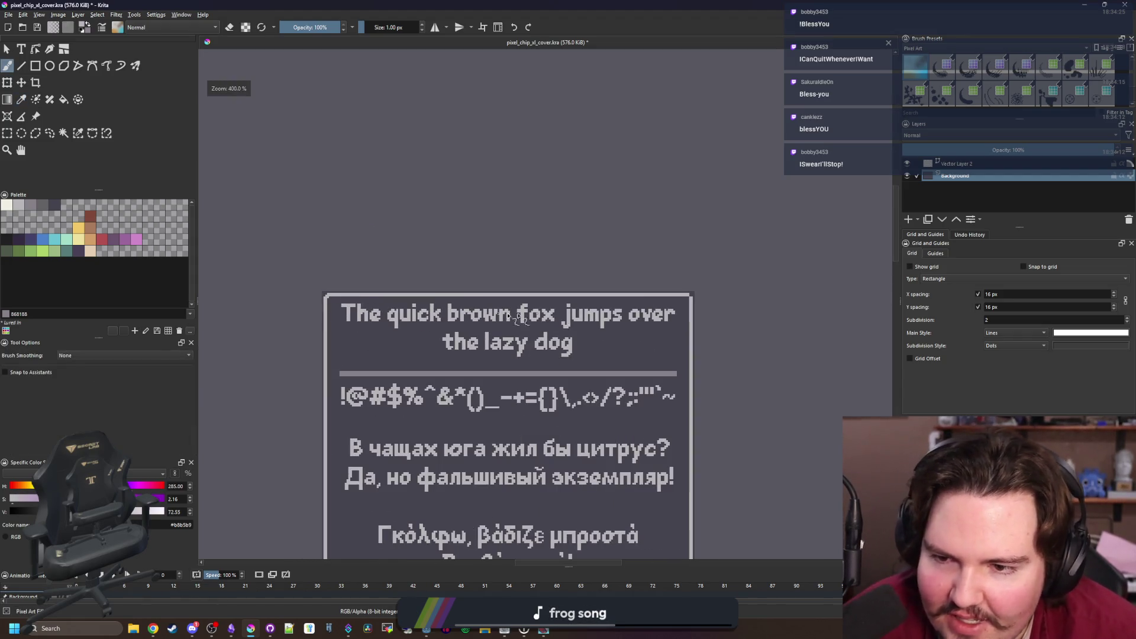
{"action": "scroll", "coordinate": [690, 297], "scroll_direction": "up", "scroll_amount": 7}
{"action": "scroll", "coordinate": [829, 260], "scroll_direction": "down", "scroll_amount": 6}
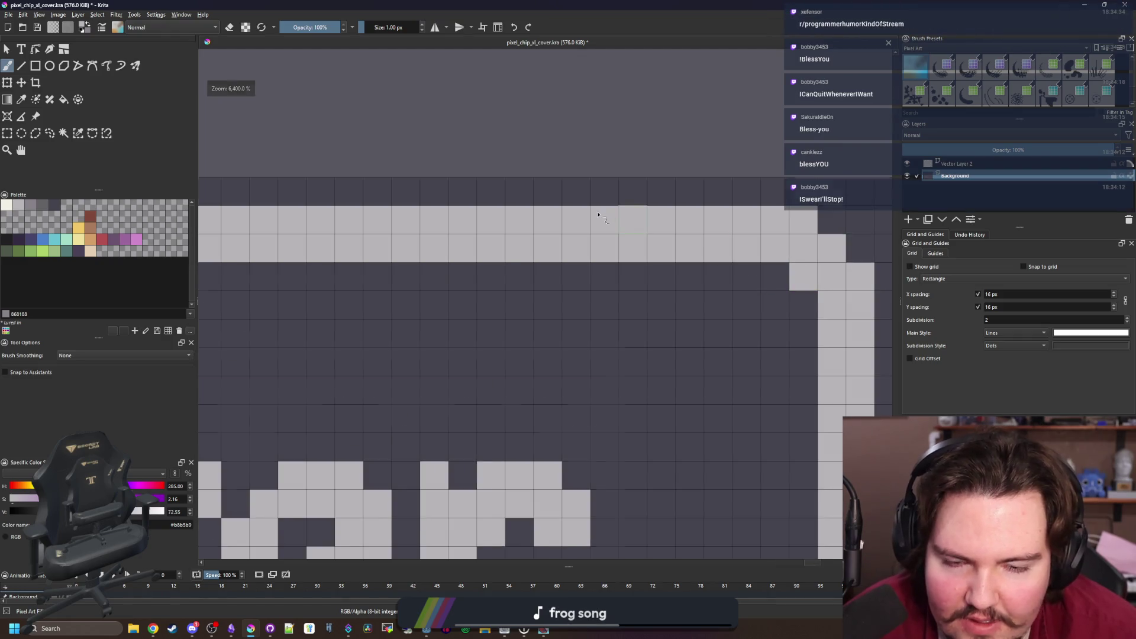
{"action": "scroll", "coordinate": [667, 335], "scroll_direction": "up", "scroll_amount": 3}
{"action": "scroll", "coordinate": [668, 335], "scroll_direction": "up", "scroll_amount": 5}
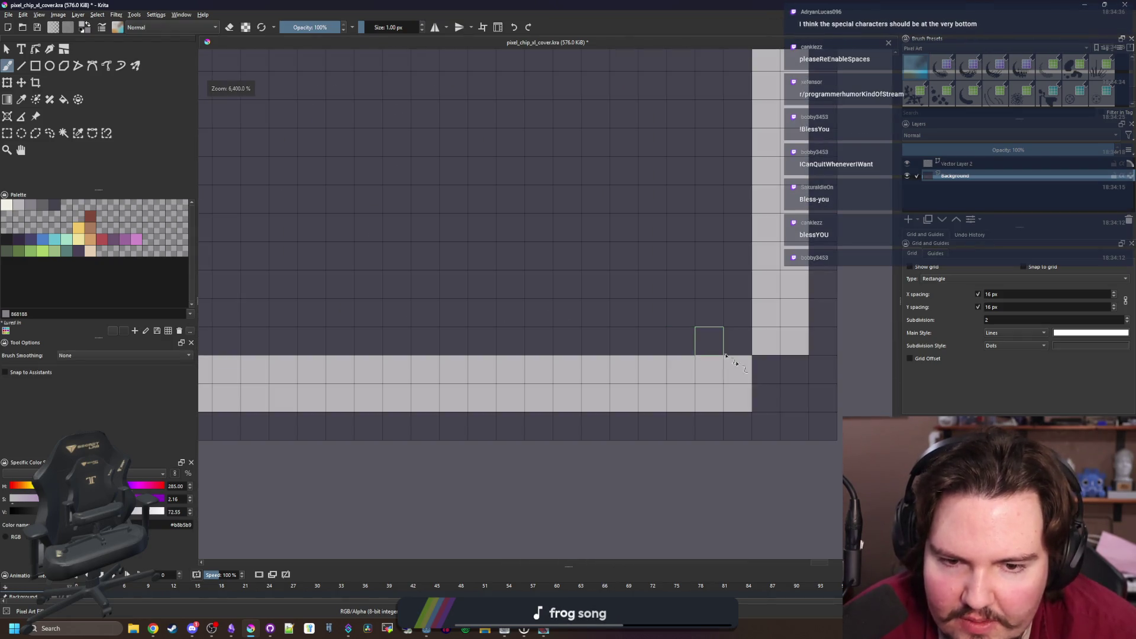
{"action": "scroll", "coordinate": [746, 350], "scroll_direction": "down", "scroll_amount": 5}
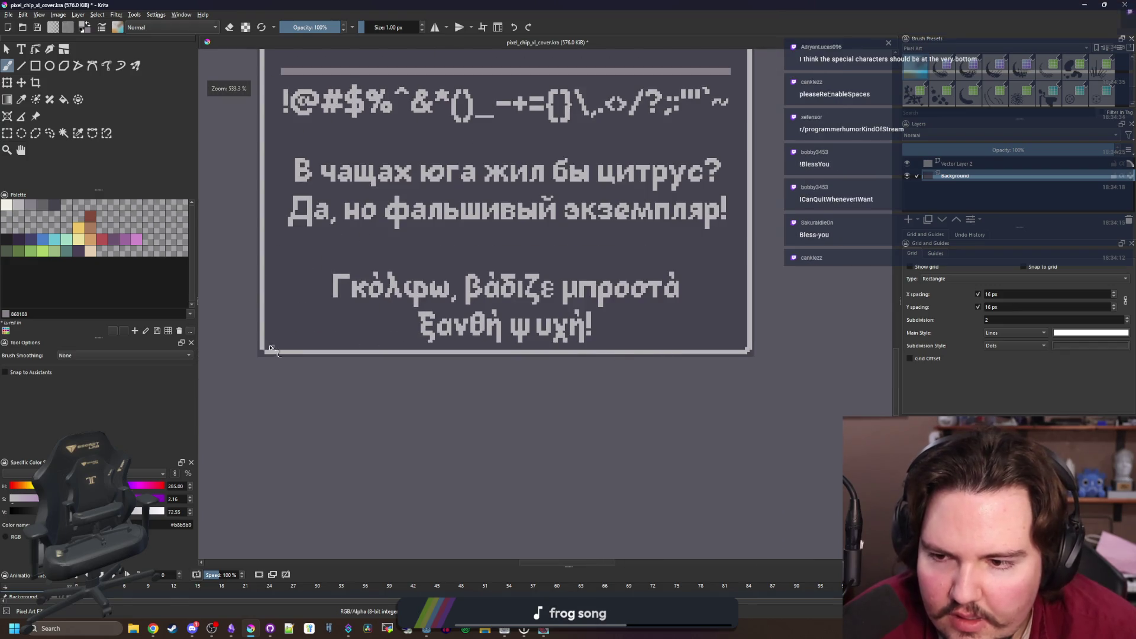
{"action": "scroll", "coordinate": [314, 390], "scroll_direction": "up", "scroll_amount": 6}
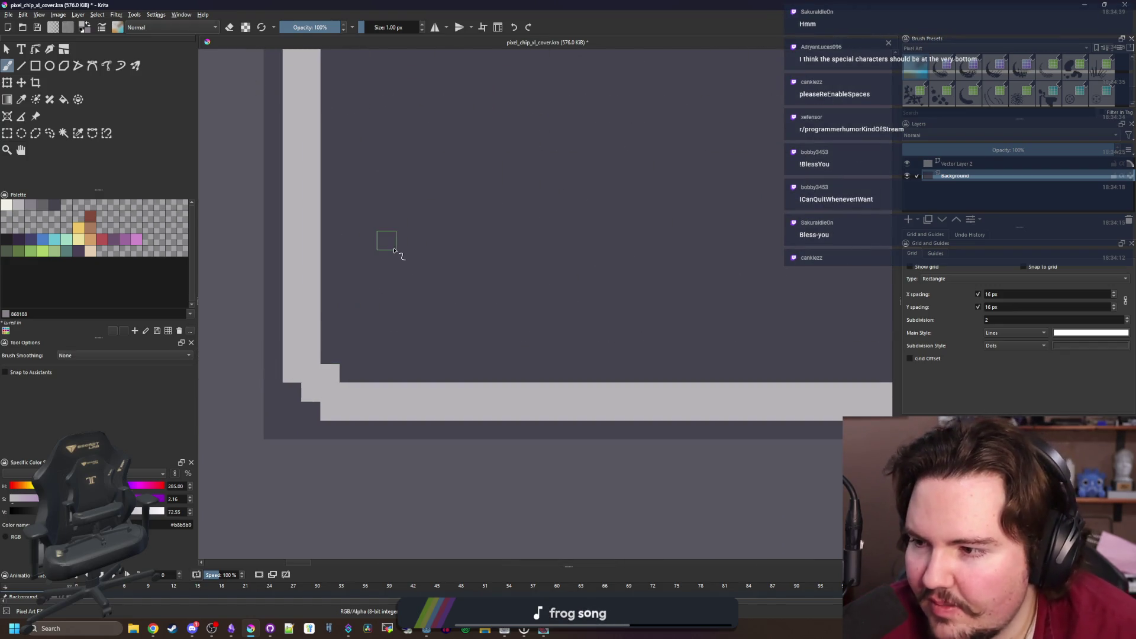
{"action": "scroll", "coordinate": [393, 247], "scroll_direction": "down", "scroll_amount": 4}
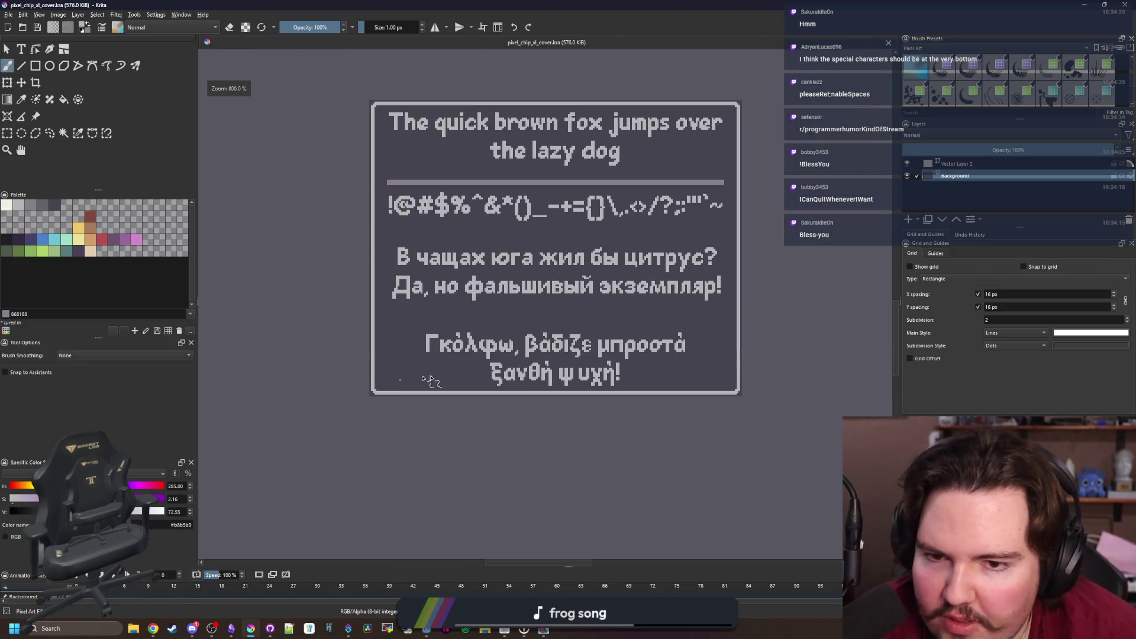
{"action": "scroll", "coordinate": [414, 248], "scroll_direction": "down", "scroll_amount": 1}
{"action": "scroll", "coordinate": [512, 145], "scroll_direction": "up", "scroll_amount": 1}
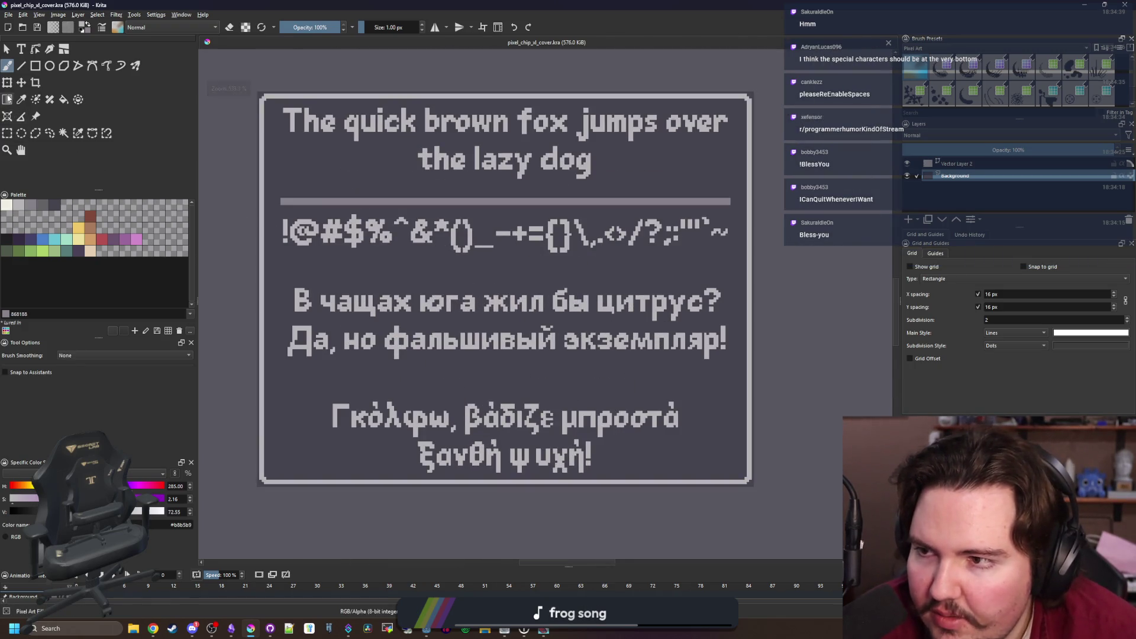
{"action": "left_click", "coordinate": [7, 50]}
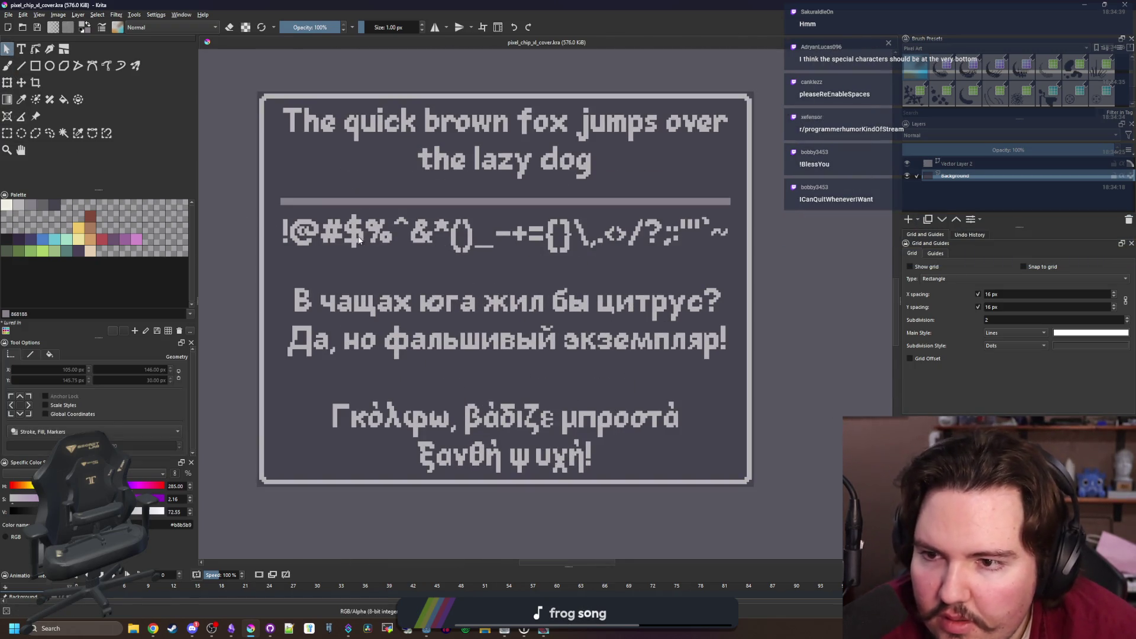
On Vector Layer 2, drop the symbol line down and lift the Cyrillic pangram under the divider
{"action": "left_click", "coordinate": [976, 163]}
{"action": "left_click", "coordinate": [478, 226]}
{"action": "key", "text": "t"}
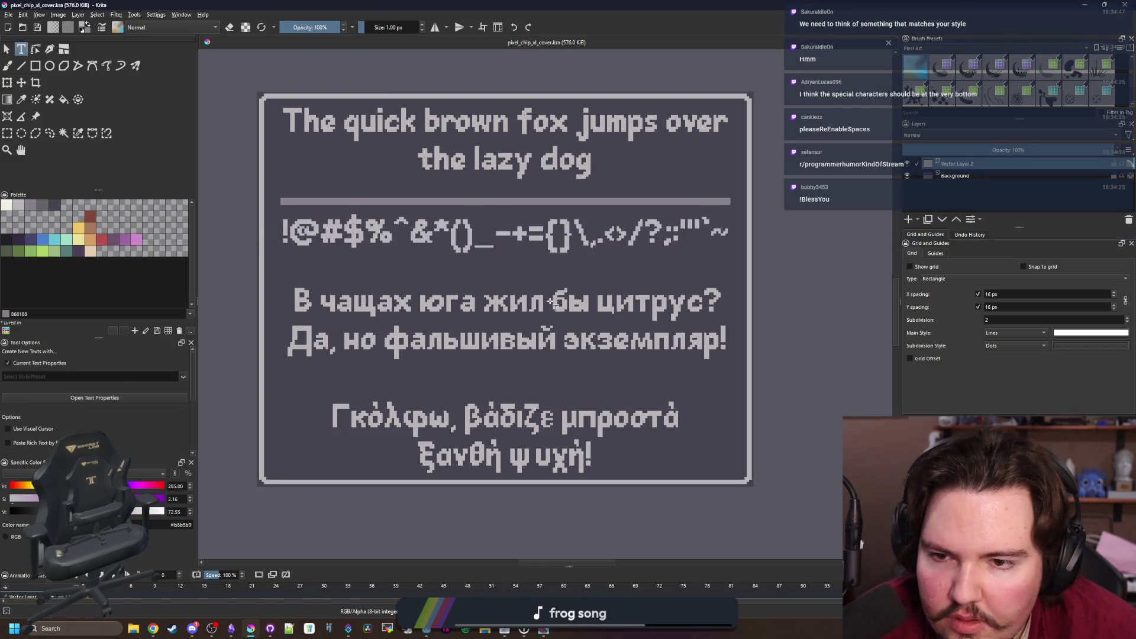
{"action": "key", "text": "Escape"}
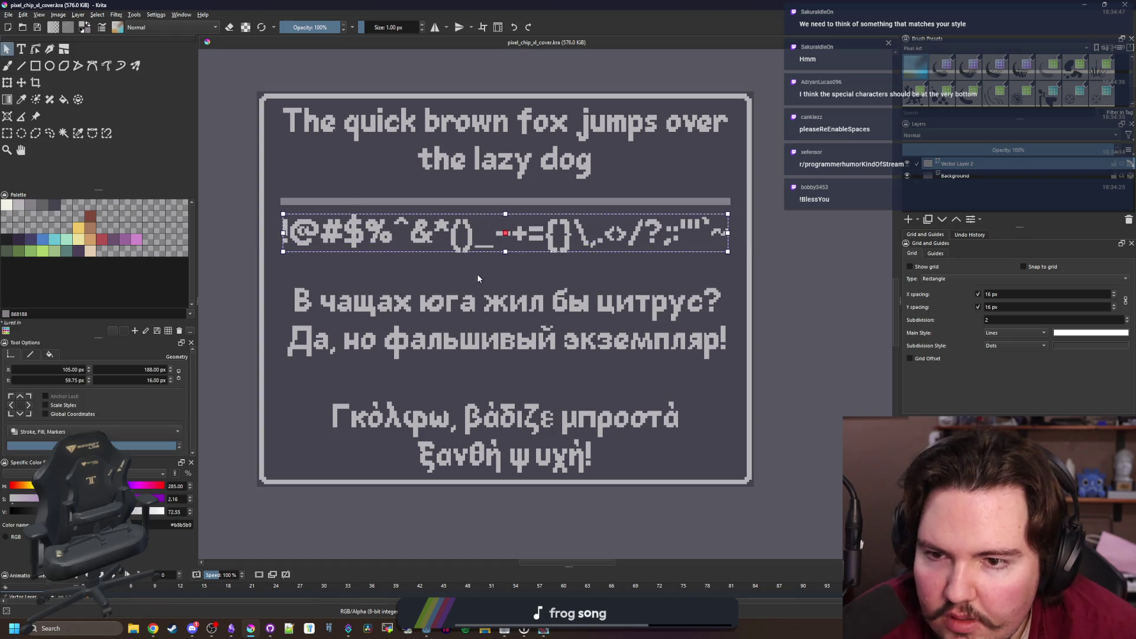
{"action": "left_click_drag", "start_coordinate": [456, 241], "coordinate": [456, 418]}
{"action": "left_click", "coordinate": [478, 353]}
{"action": "left_click_drag", "start_coordinate": [478, 353], "coordinate": [477, 283]}
Settle the symbol line at the bottom and lift the Greek pangram beneath the Cyrillic one
{"action": "mouse_move", "coordinate": [461, 406]}
{"action": "left_mouse_down"}
{"action": "mouse_move", "coordinate": [475, 326]}
{"action": "mouse_move", "coordinate": [475, 490]}
{"action": "mouse_move", "coordinate": [500, 331]}
{"action": "left_mouse_up"}
{"action": "left_click", "coordinate": [500, 424]}
{"action": "left_click_drag", "start_coordinate": [457, 469], "coordinate": [456, 450]}
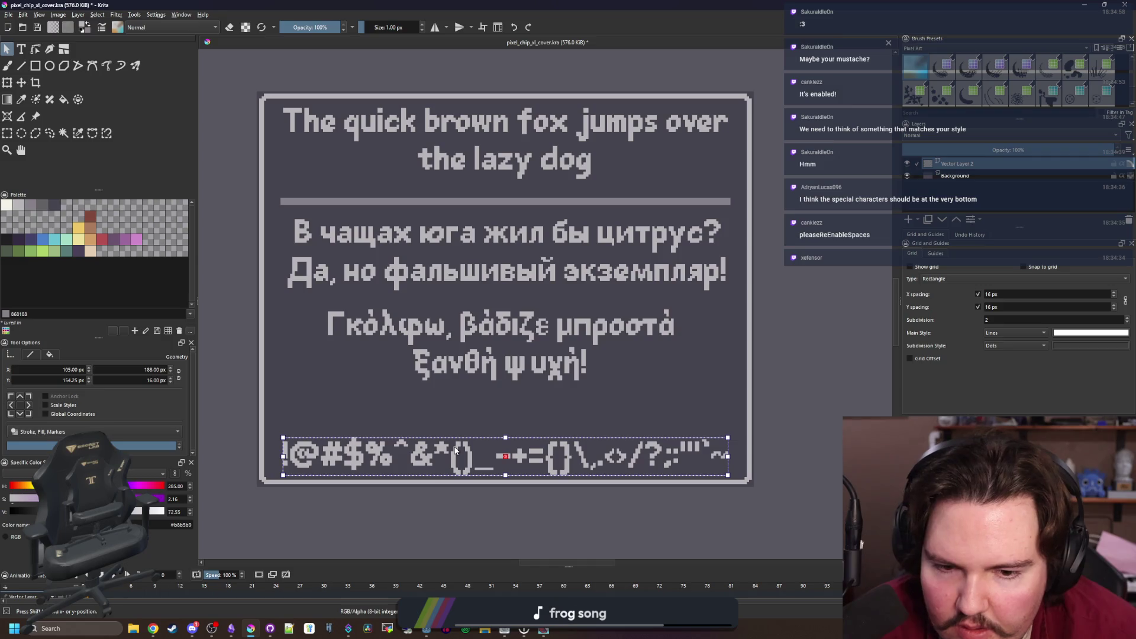
{"action": "left_click", "coordinate": [473, 413]}
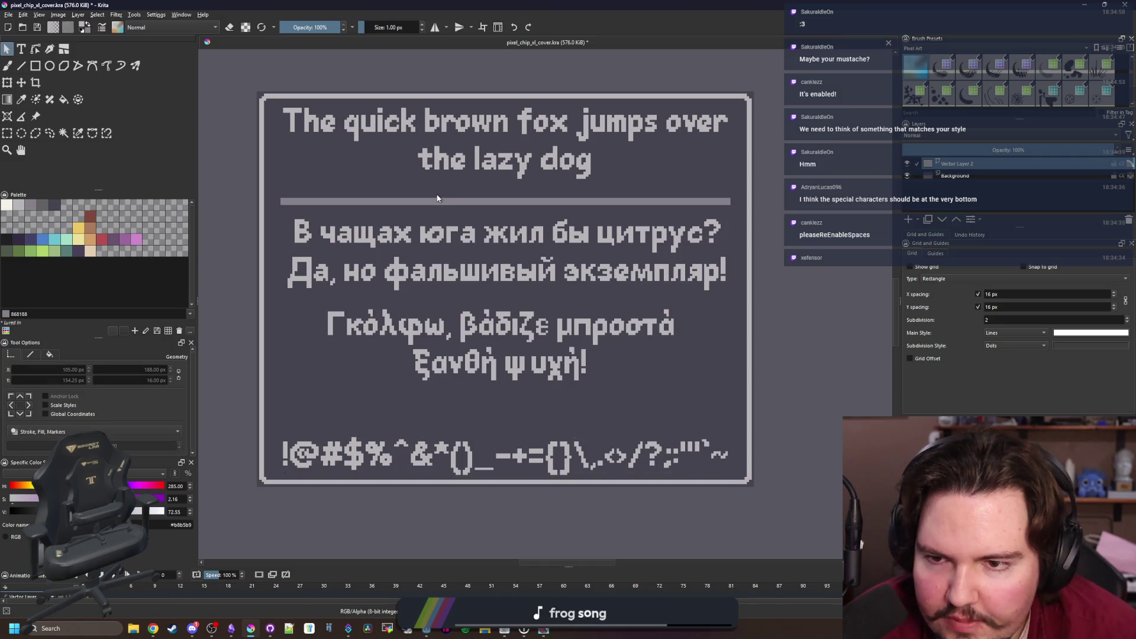
{"action": "left_click", "coordinate": [973, 177]}
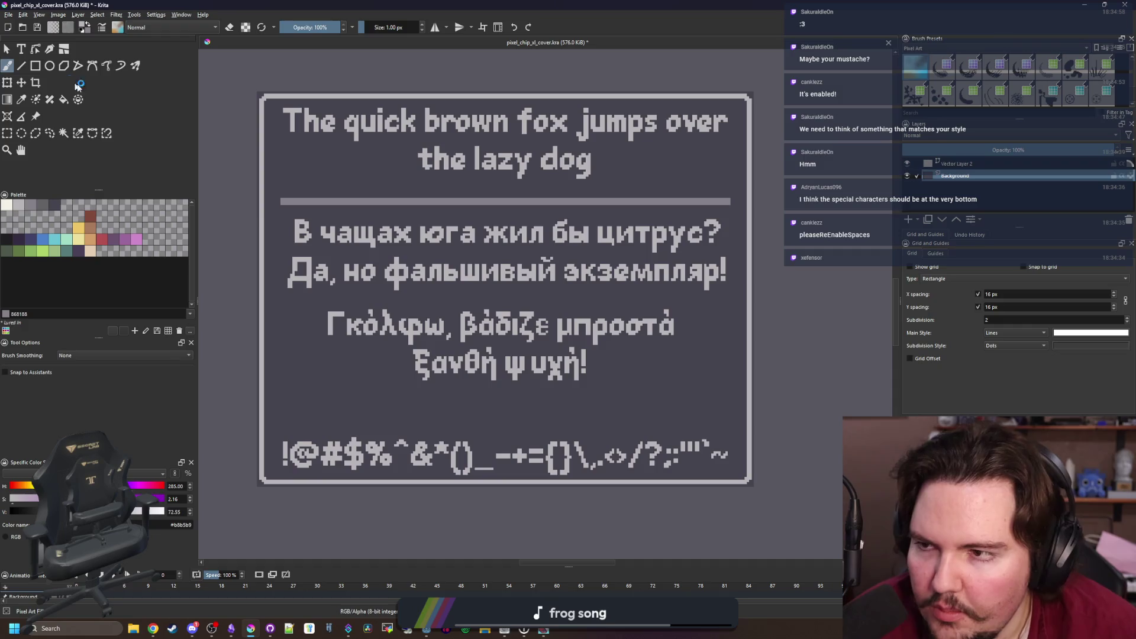
Draw a 194 × 5 px rectangle over the divider and sample the border's light grey
{"action": "left_click", "coordinate": [36, 66]}
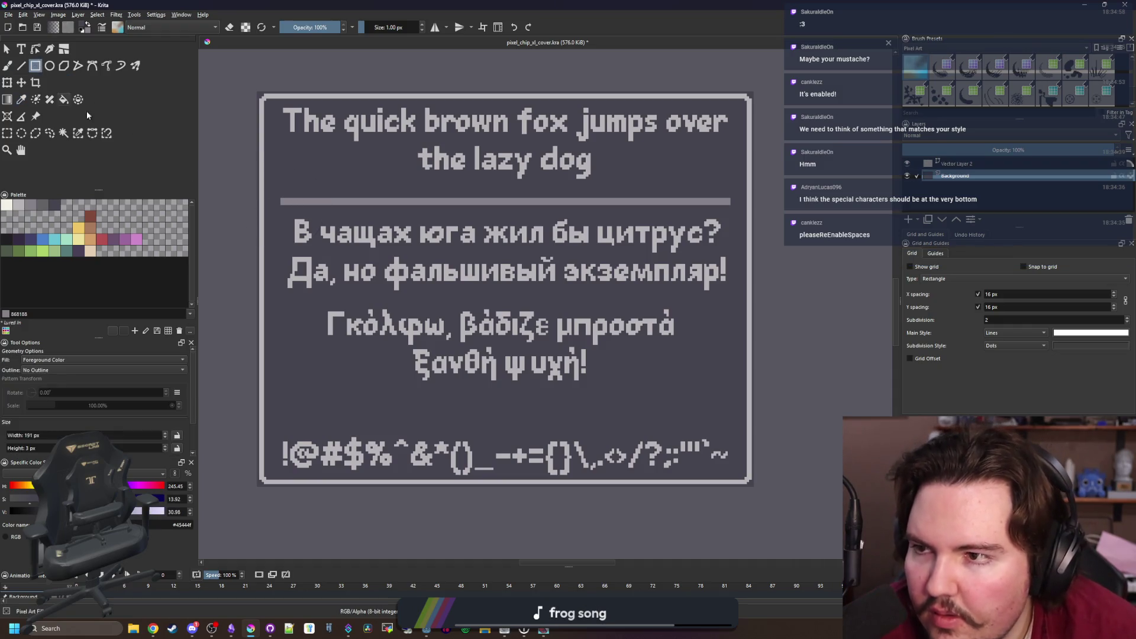
{"action": "mouse_move", "coordinate": [277, 214]}
{"action": "left_mouse_down"}
{"action": "mouse_move", "coordinate": [680, 222]}
{"action": "mouse_move", "coordinate": [735, 202]}
{"action": "left_mouse_up"}
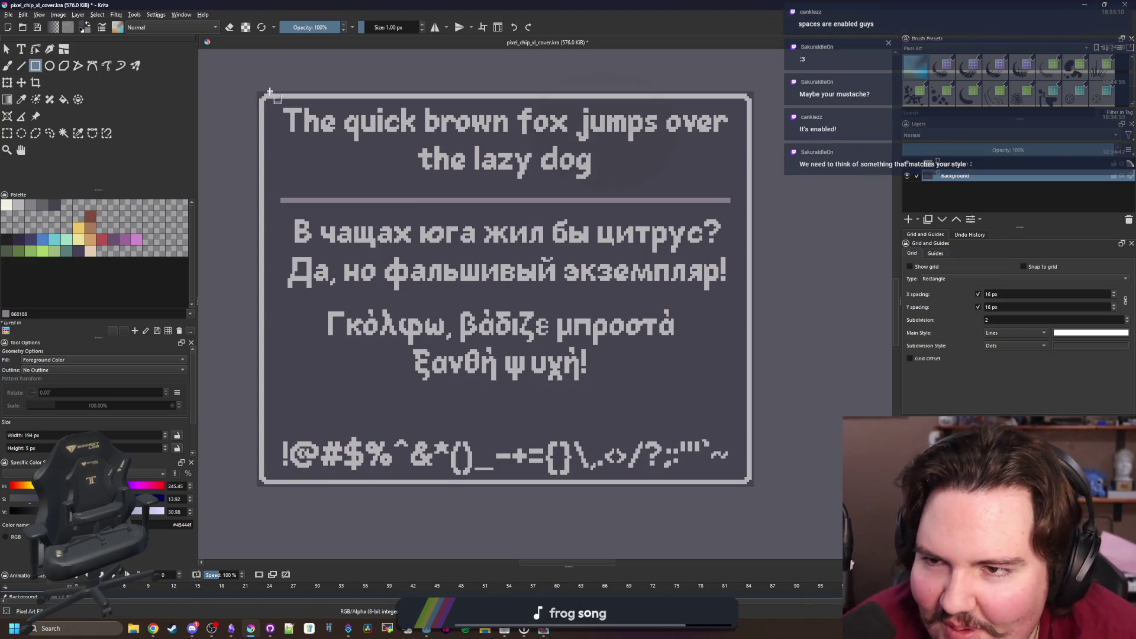
{"action": "scroll", "coordinate": [261, 234], "scroll_direction": "up", "scroll_amount": 2}
{"action": "left_click", "coordinate": [261, 234], "text": "ctrl"}
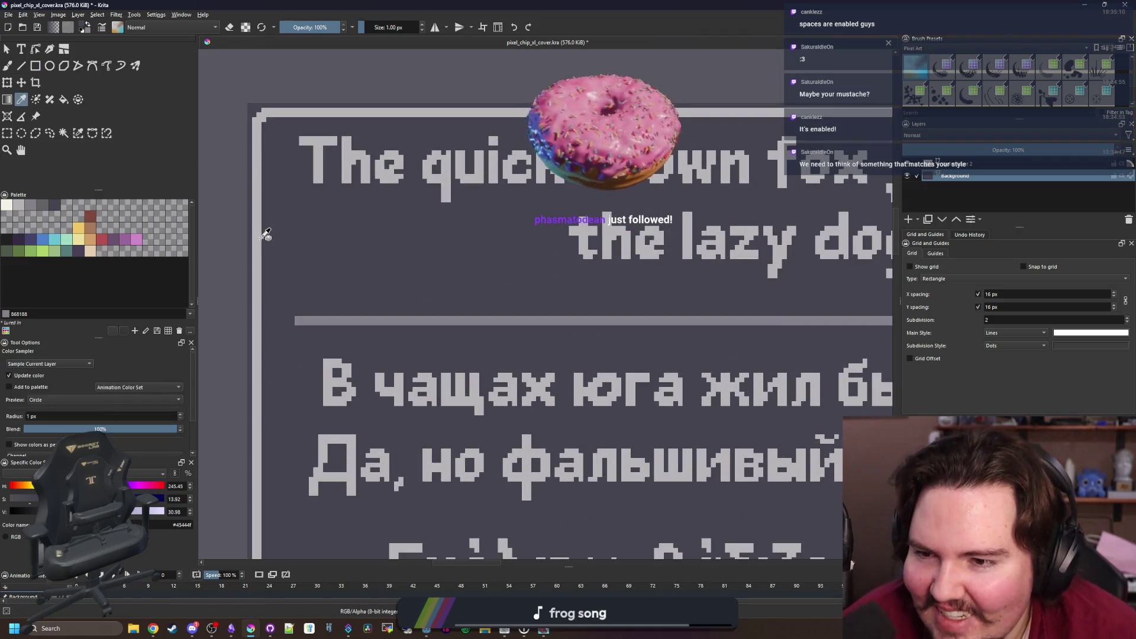
{"action": "scroll", "coordinate": [261, 240], "scroll_direction": "down", "scroll_amount": 2}
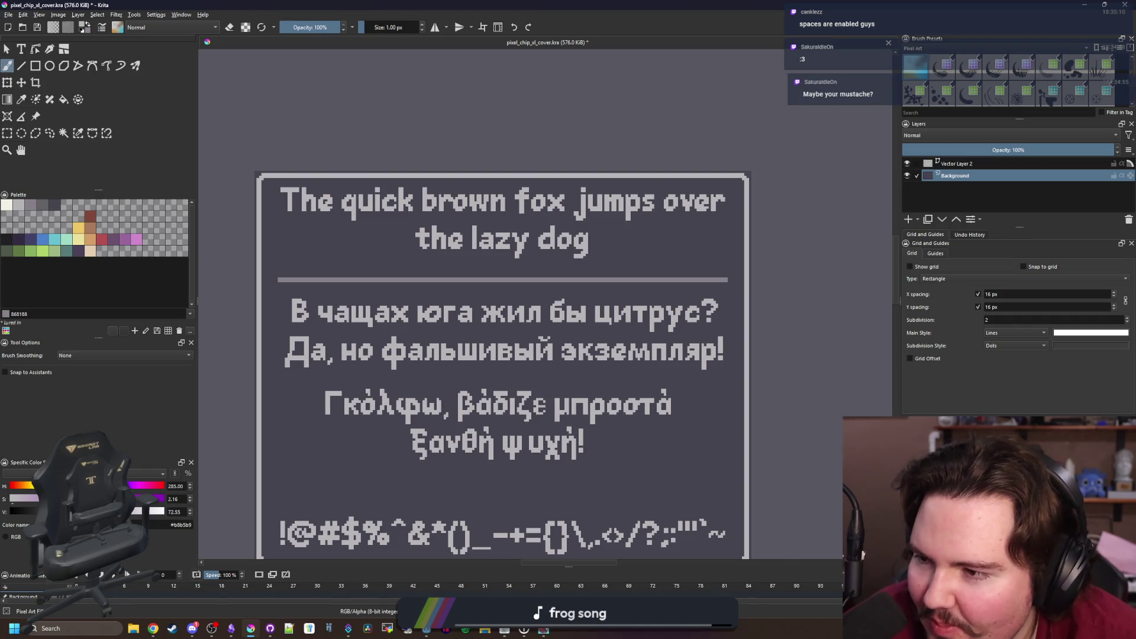
{"action": "scroll", "coordinate": [355, 260], "scroll_direction": "down", "scroll_amount": 1}
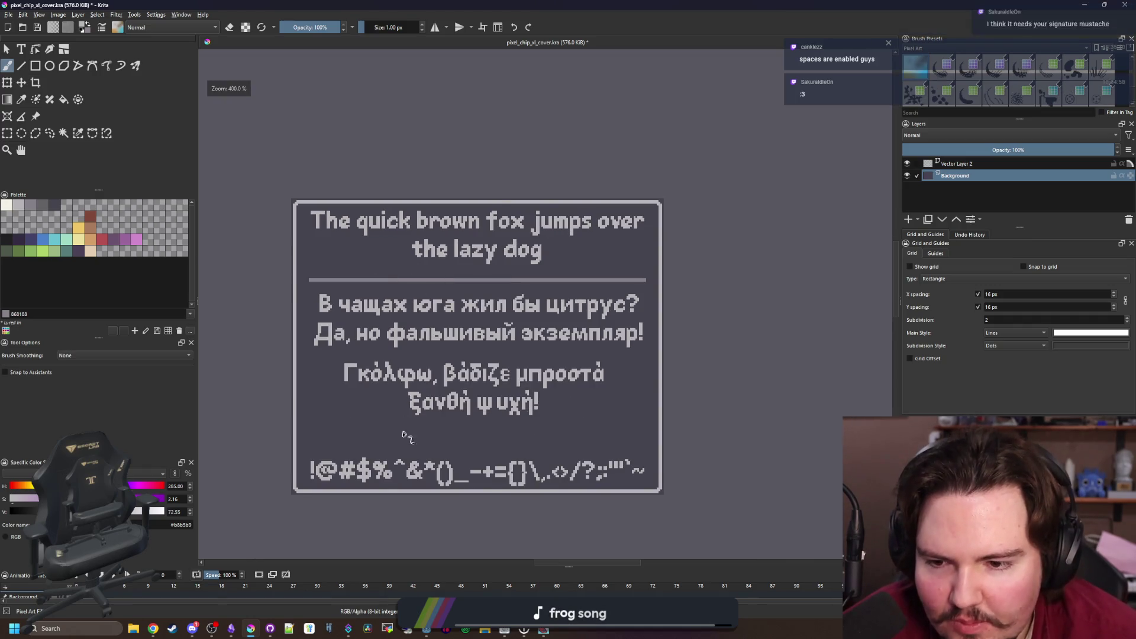
{"action": "scroll", "coordinate": [318, 278], "scroll_direction": "up", "scroll_amount": 1}
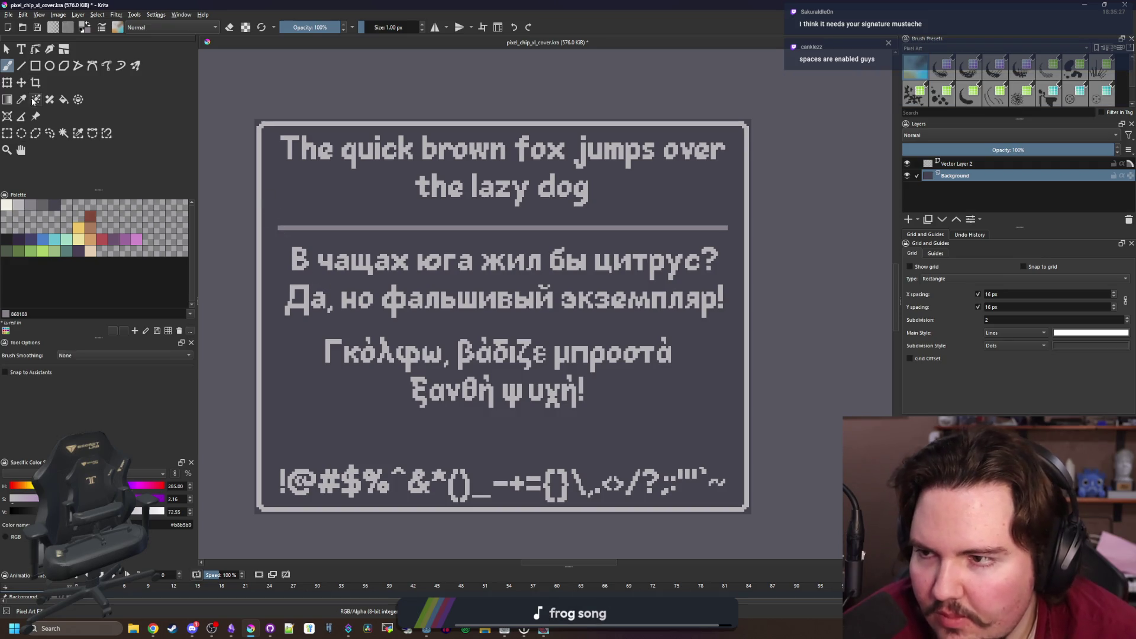
{"action": "left_click", "coordinate": [64, 134]}
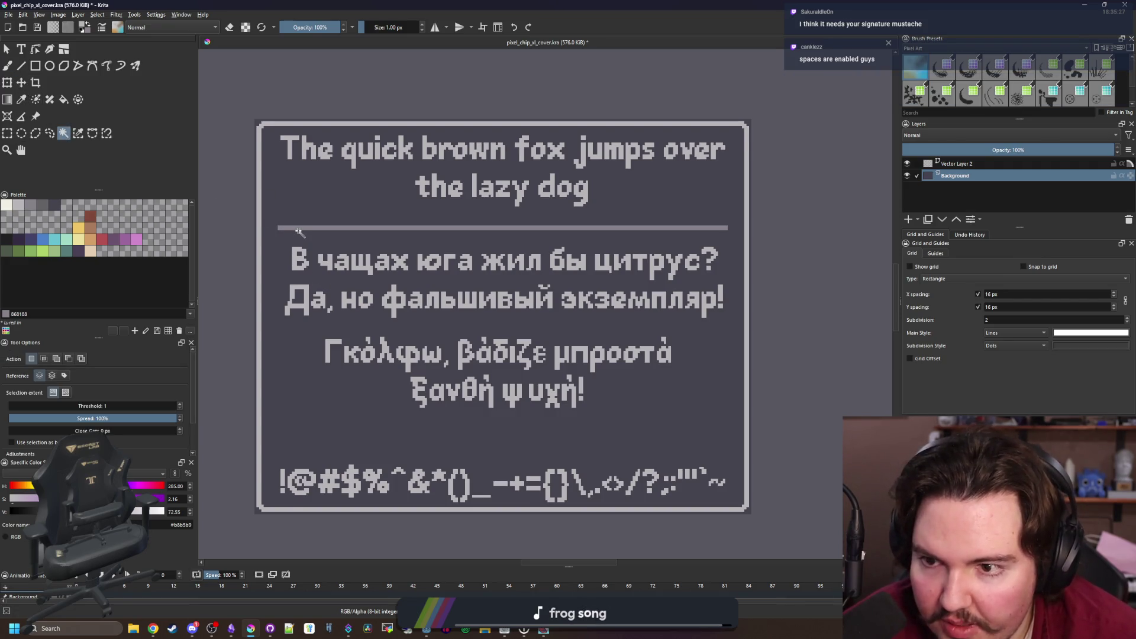
Move the selected divider bar down so it sits just above the symbol row
{"action": "left_click", "coordinate": [300, 232]}
{"action": "scroll", "coordinate": [287, 230], "scroll_direction": "up", "scroll_amount": 1}
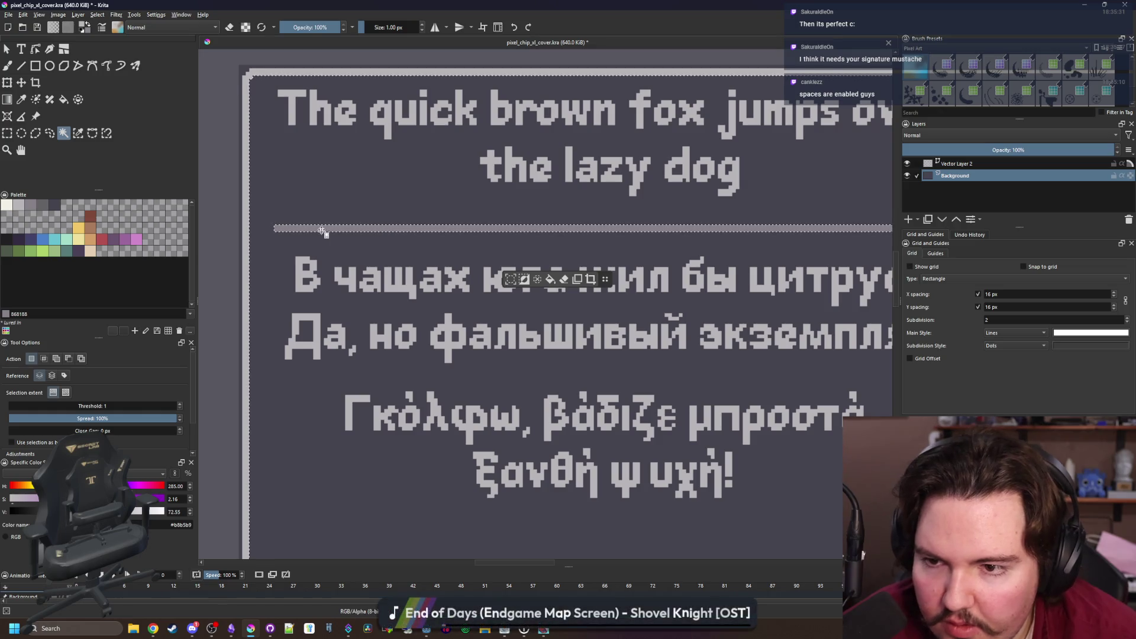
{"action": "scroll", "coordinate": [415, 249], "scroll_direction": "down", "scroll_amount": 1}
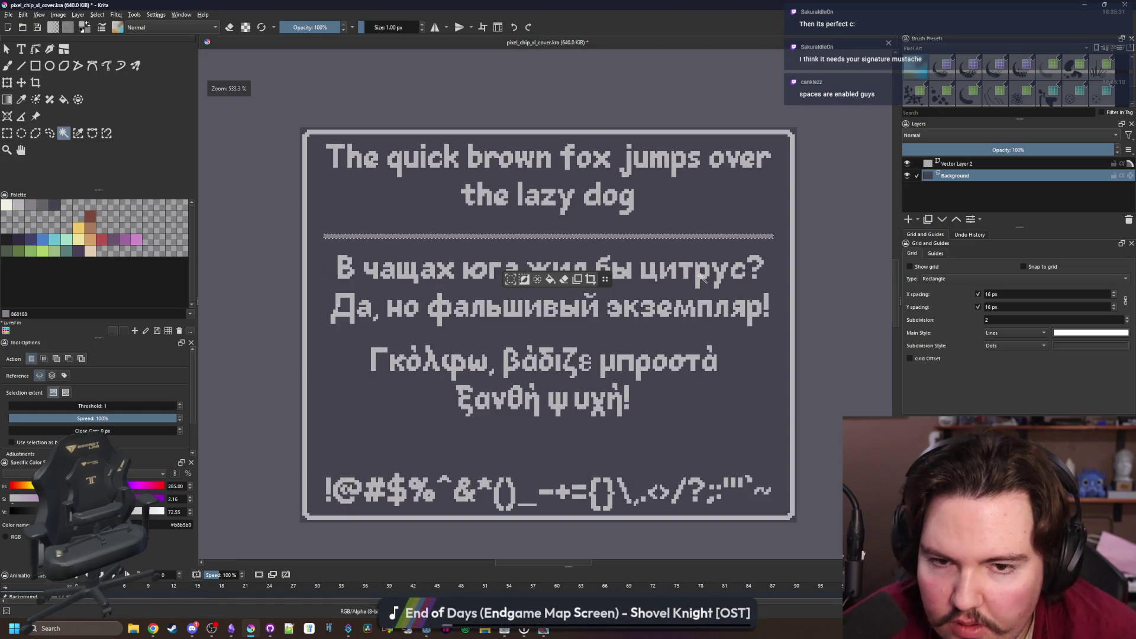
{"action": "key", "text": "ctrl+t"}
{"action": "scroll", "coordinate": [375, 246], "scroll_direction": "up", "scroll_amount": 5}
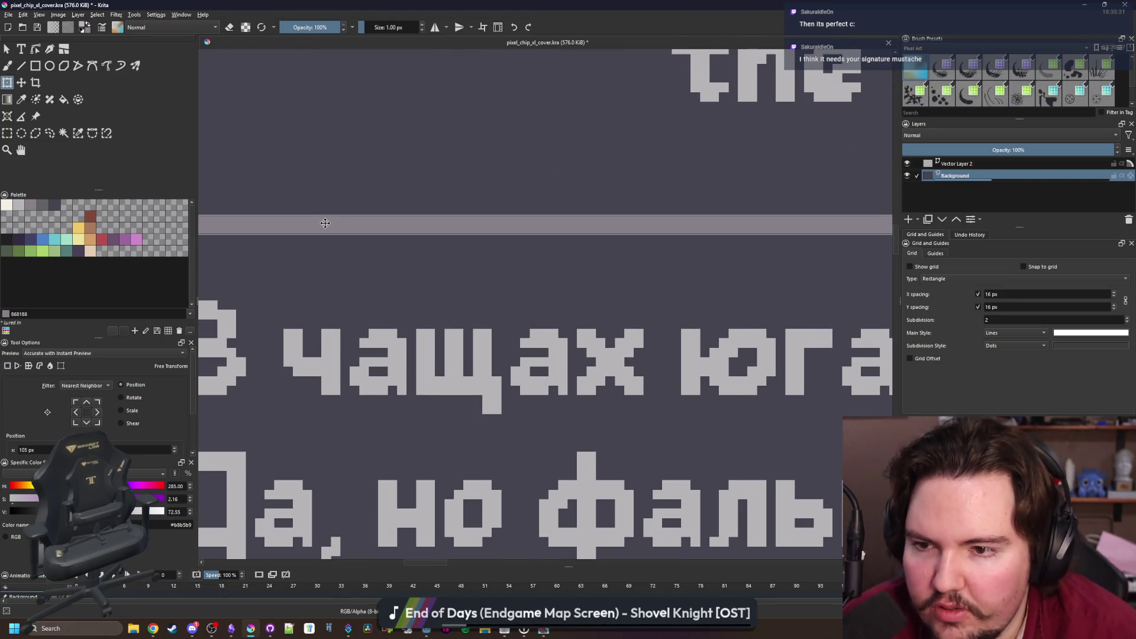
{"action": "scroll", "coordinate": [325, 222], "scroll_direction": "down", "scroll_amount": 5}
{"action": "scroll", "coordinate": [473, 237], "scroll_direction": "up", "scroll_amount": 5}
{"action": "mouse_move", "coordinate": [473, 237]}
{"action": "left_mouse_down"}
{"action": "mouse_move", "coordinate": [442, 391]}
{"action": "mouse_move", "coordinate": [443, 465]}
{"action": "left_mouse_up"}
{"action": "scroll", "coordinate": [442, 464], "scroll_direction": "down", "scroll_amount": 5}
{"action": "scroll", "coordinate": [393, 69], "scroll_direction": "up", "scroll_amount": 5}
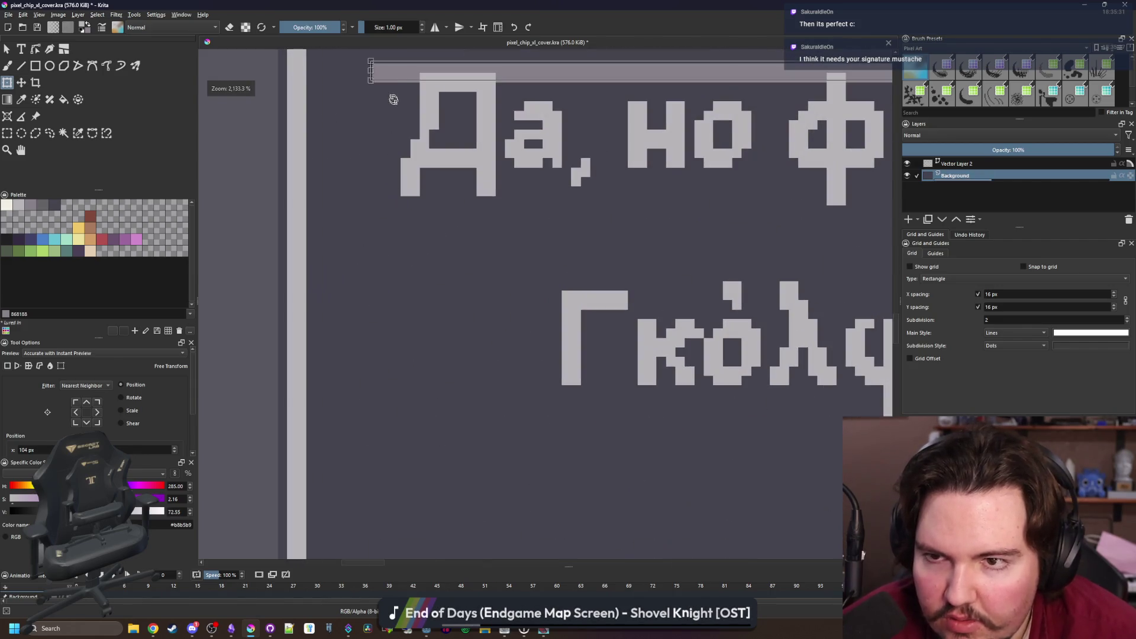
{"action": "left_click_drag", "start_coordinate": [393, 70], "coordinate": [382, 463]}
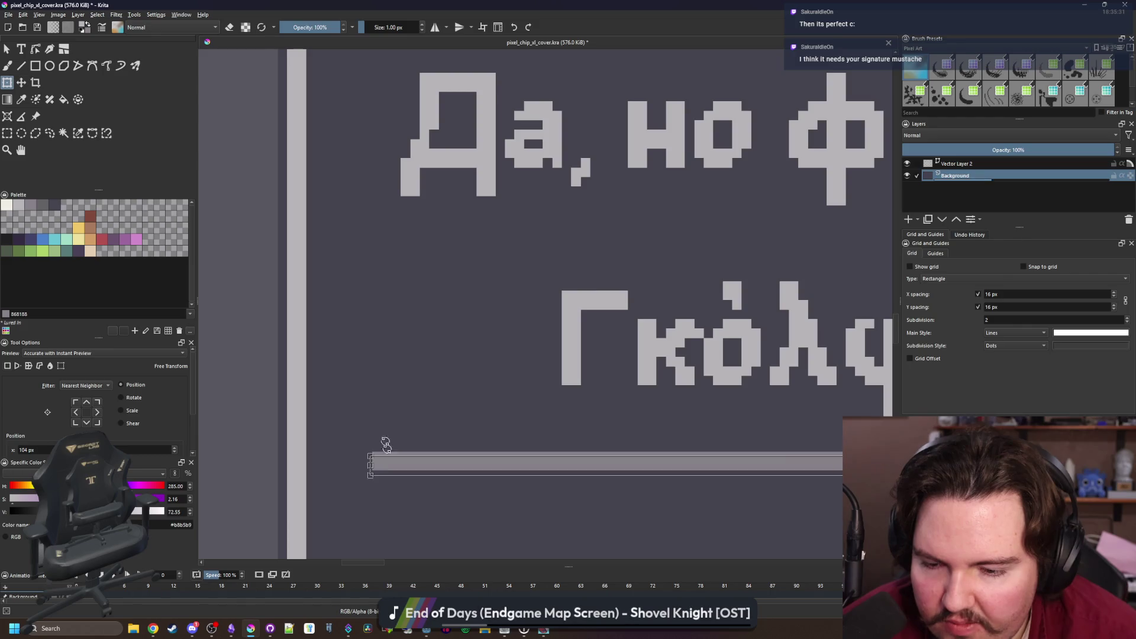
{"action": "scroll", "coordinate": [543, 273], "scroll_direction": "down", "scroll_amount": 4}
{"action": "scroll", "coordinate": [320, 296], "scroll_direction": "up", "scroll_amount": 4}
{"action": "left_click_drag", "start_coordinate": [329, 203], "coordinate": [339, 449]}
{"action": "scroll", "coordinate": [304, 312], "scroll_direction": "down", "scroll_amount": 4}
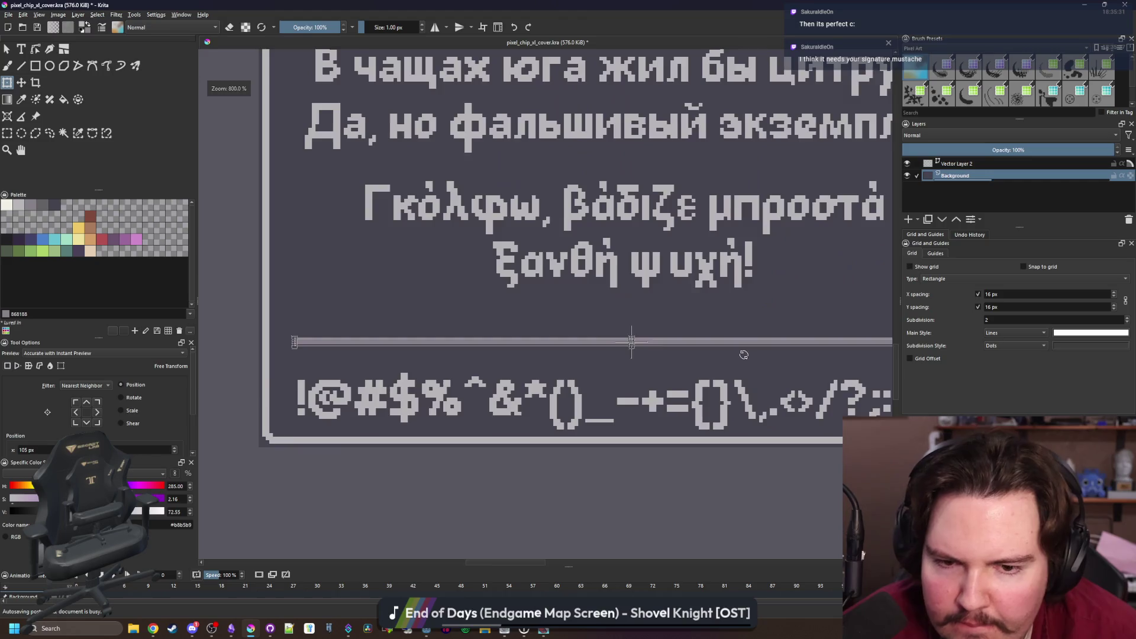
{"action": "scroll", "coordinate": [744, 355], "scroll_direction": "up", "scroll_amount": 4}
{"action": "left_click_drag", "start_coordinate": [703, 318], "coordinate": [704, 329]}
{"action": "scroll", "coordinate": [490, 371], "scroll_direction": "down", "scroll_amount": 4}
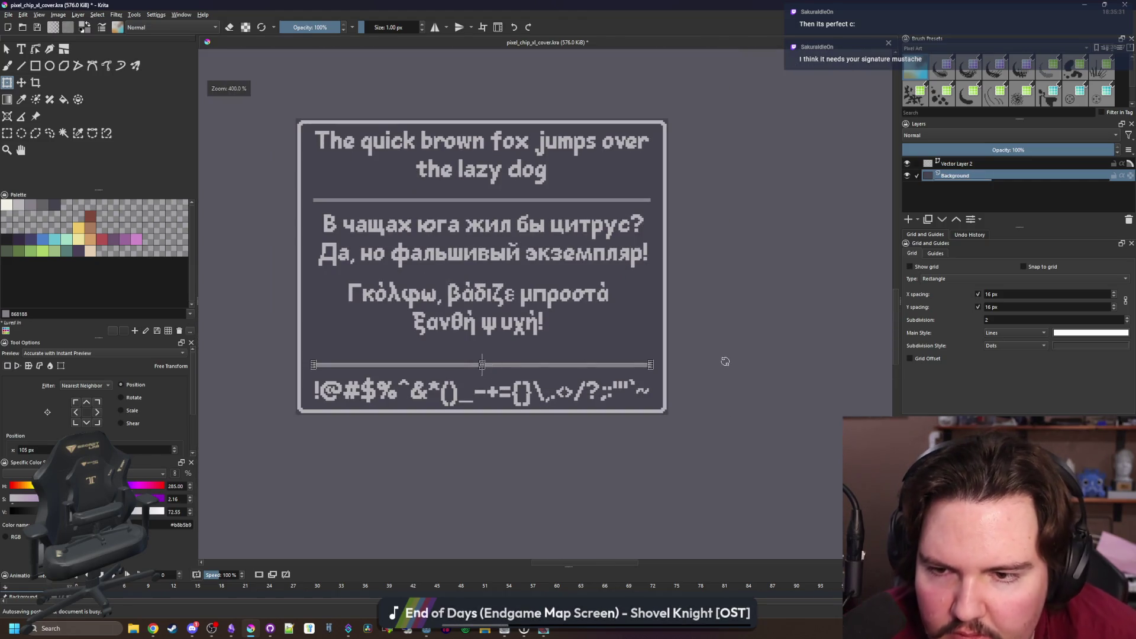
Move the Greek pangram text block about 50 px lower
{"action": "left_click", "coordinate": [7, 49]}
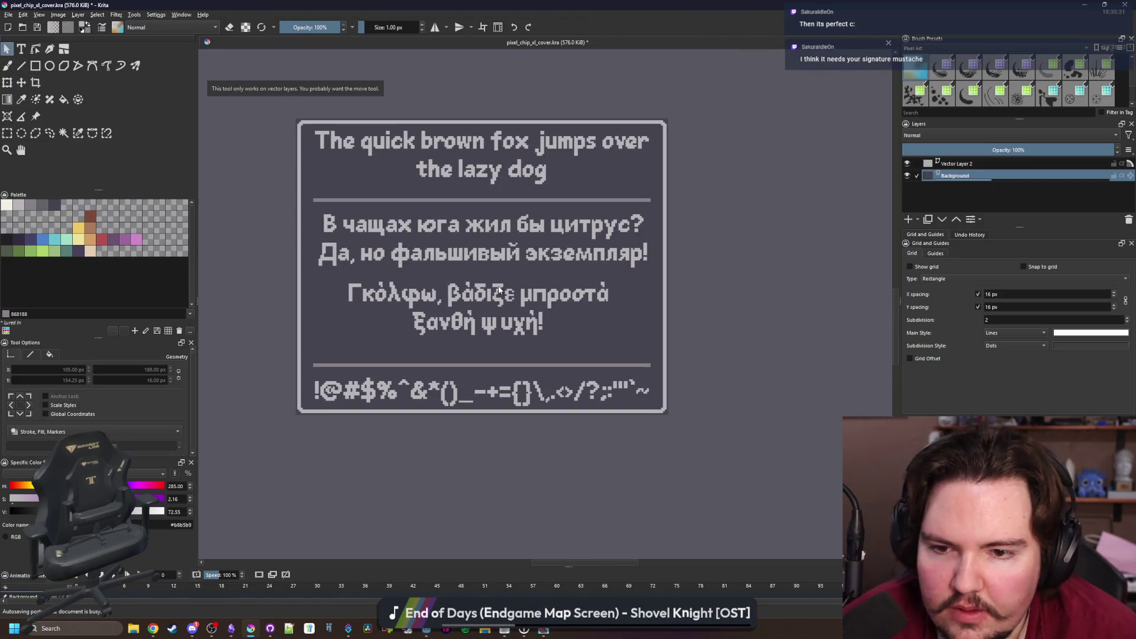
{"action": "key", "text": "Page_Up"}
{"action": "scroll", "coordinate": [458, 250], "scroll_direction": "up", "scroll_amount": 1}
{"action": "left_click", "coordinate": [450, 248]}
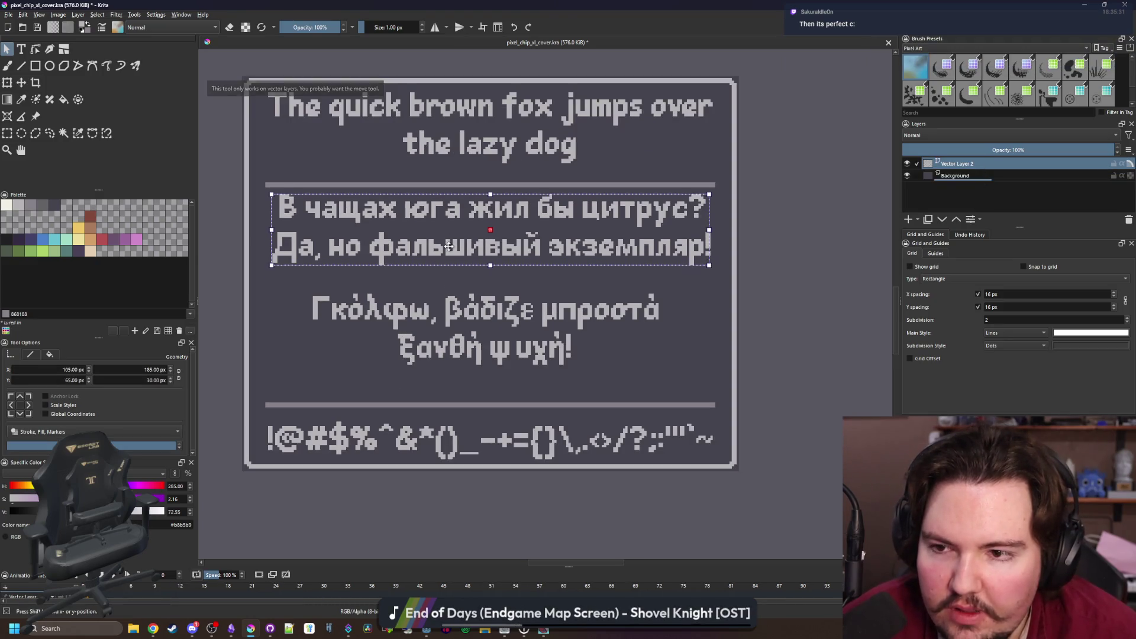
{"action": "left_click", "coordinate": [465, 322]}
{"action": "left_click_drag", "start_coordinate": [465, 322], "coordinate": [470, 348]}
{"action": "left_click", "coordinate": [631, 307]}
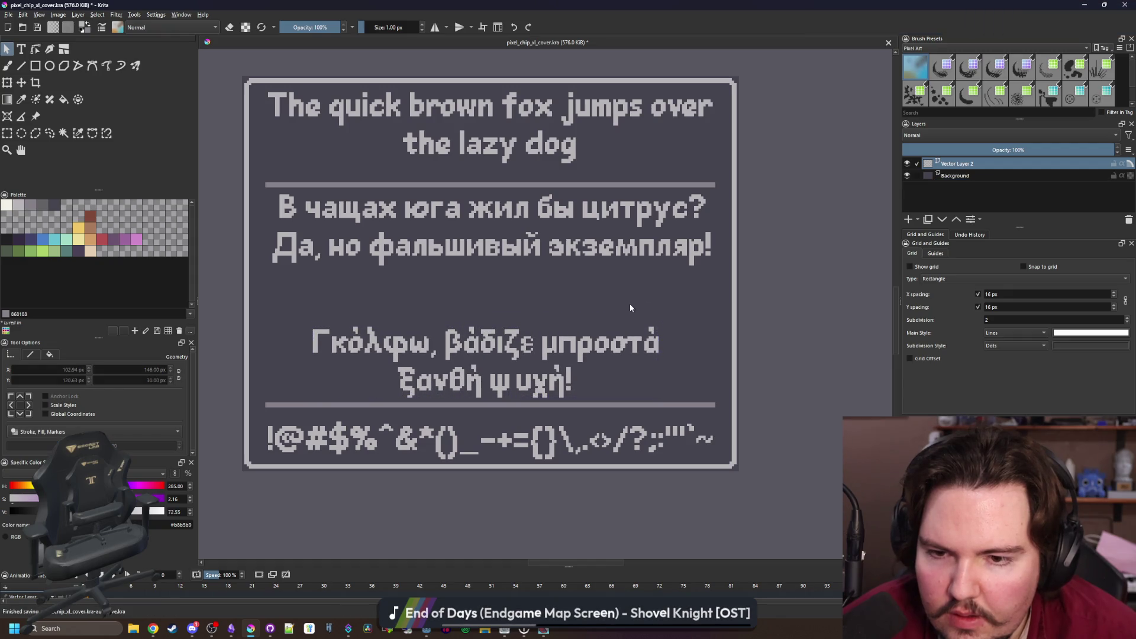
Select a divider bar on the Background layer and place it between the Cyrillic and Greek lines
{"action": "left_click", "coordinate": [952, 174]}
{"action": "left_click", "coordinate": [64, 133]}
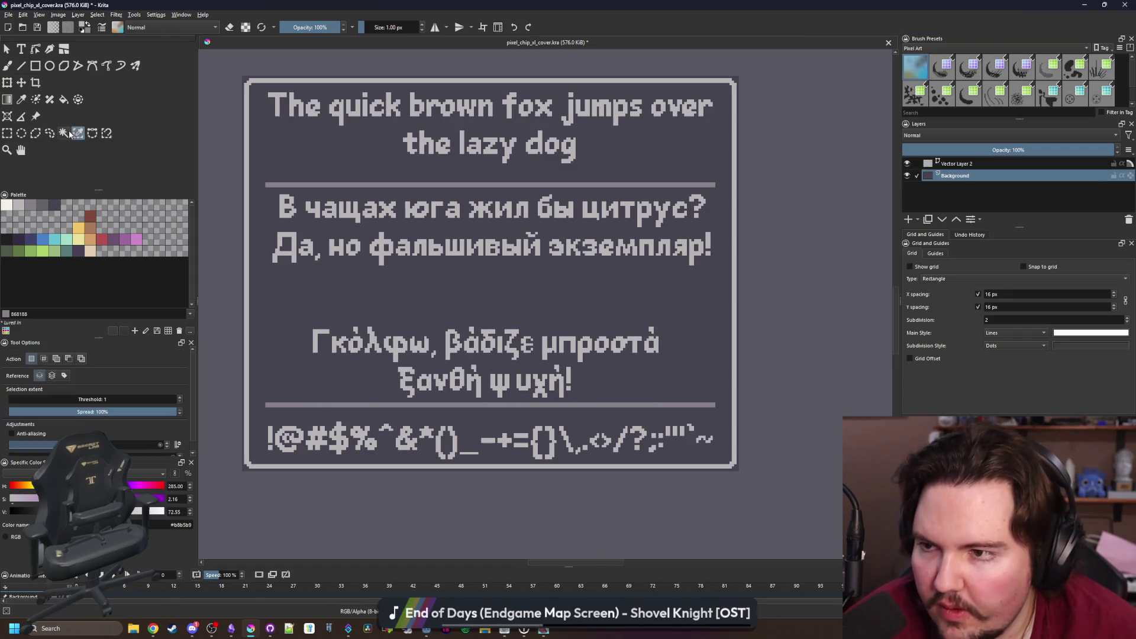
{"action": "scroll", "coordinate": [269, 395], "scroll_direction": "up", "scroll_amount": 4}
{"action": "left_click", "coordinate": [294, 441]}
{"action": "scroll", "coordinate": [294, 441], "scroll_direction": "down", "scroll_amount": 5}
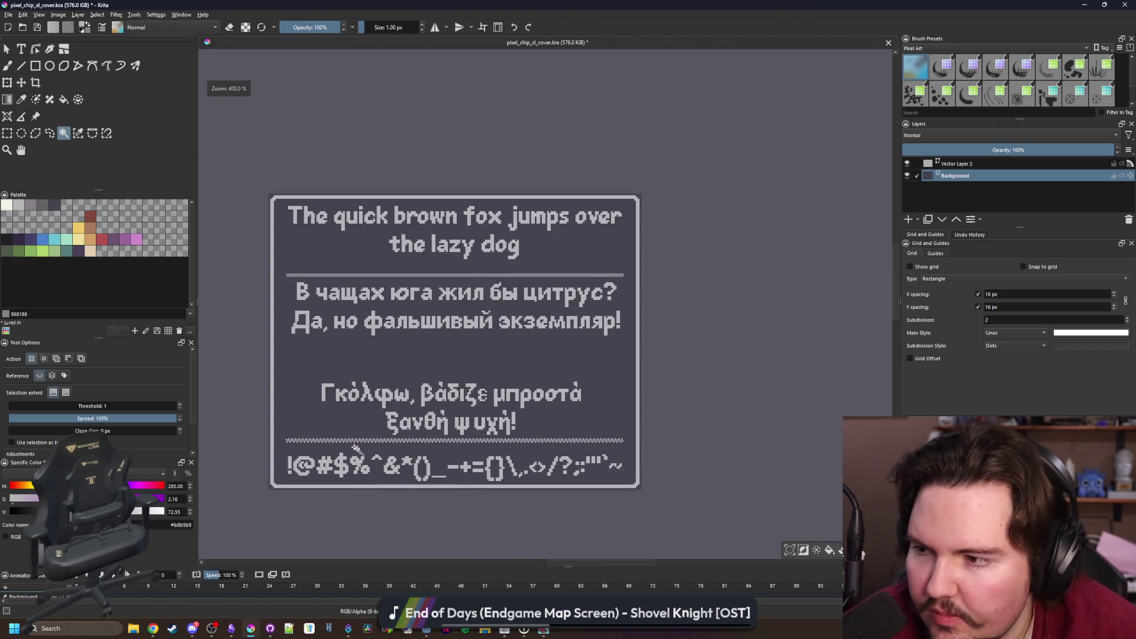
{"action": "scroll", "coordinate": [355, 444], "scroll_direction": "up", "scroll_amount": 1}
{"action": "key", "text": "ctrl+t"}
{"action": "scroll", "coordinate": [425, 450], "scroll_direction": "up", "scroll_amount": 4}
{"action": "scroll", "coordinate": [424, 450], "scroll_direction": "up", "scroll_amount": 2}
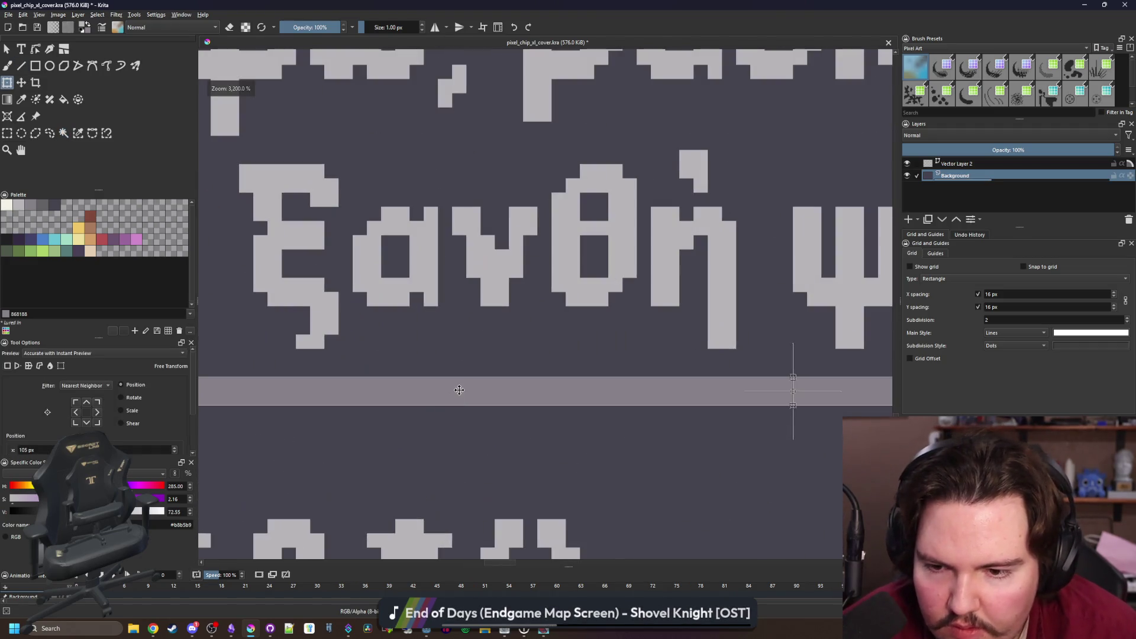
{"action": "left_click_drag", "start_coordinate": [424, 414], "coordinate": [426, 169]}
{"action": "scroll", "coordinate": [429, 301], "scroll_direction": "down", "scroll_amount": 2}
{"action": "scroll", "coordinate": [429, 300], "scroll_direction": "up", "scroll_amount": 4}
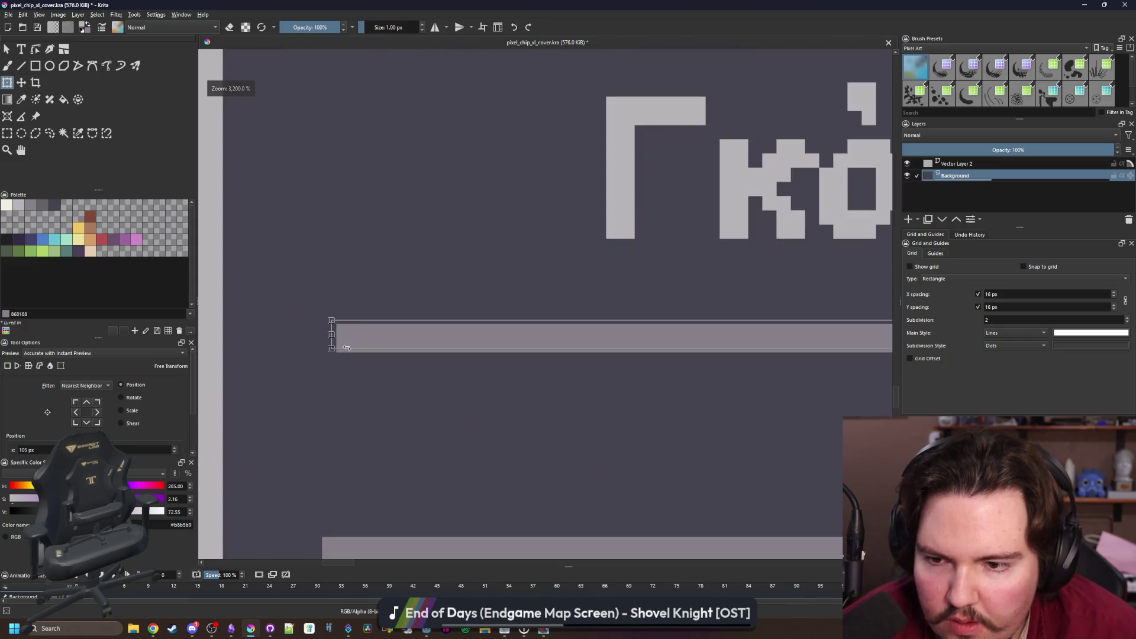
{"action": "left_click_drag", "start_coordinate": [374, 339], "coordinate": [374, 116]}
{"action": "scroll", "coordinate": [380, 196], "scroll_direction": "down", "scroll_amount": 2}
{"action": "scroll", "coordinate": [375, 363], "scroll_direction": "up", "scroll_amount": 2}
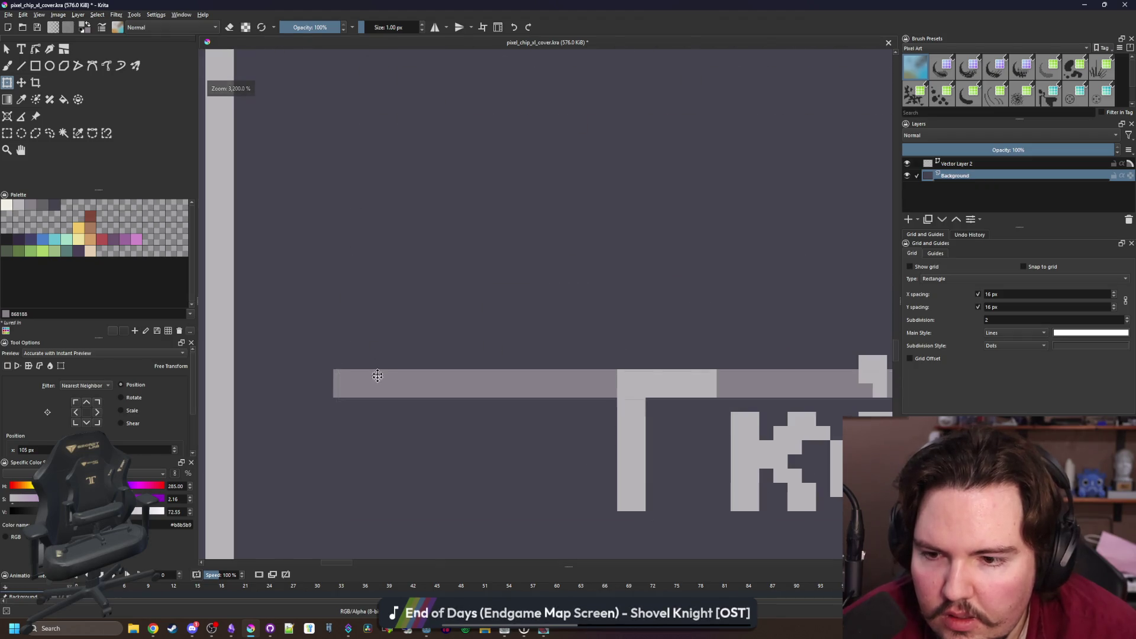
{"action": "left_click_drag", "start_coordinate": [375, 381], "coordinate": [373, 242]}
{"action": "scroll", "coordinate": [373, 249], "scroll_direction": "down", "scroll_amount": 2}
{"action": "scroll", "coordinate": [333, 322], "scroll_direction": "up", "scroll_amount": 2}
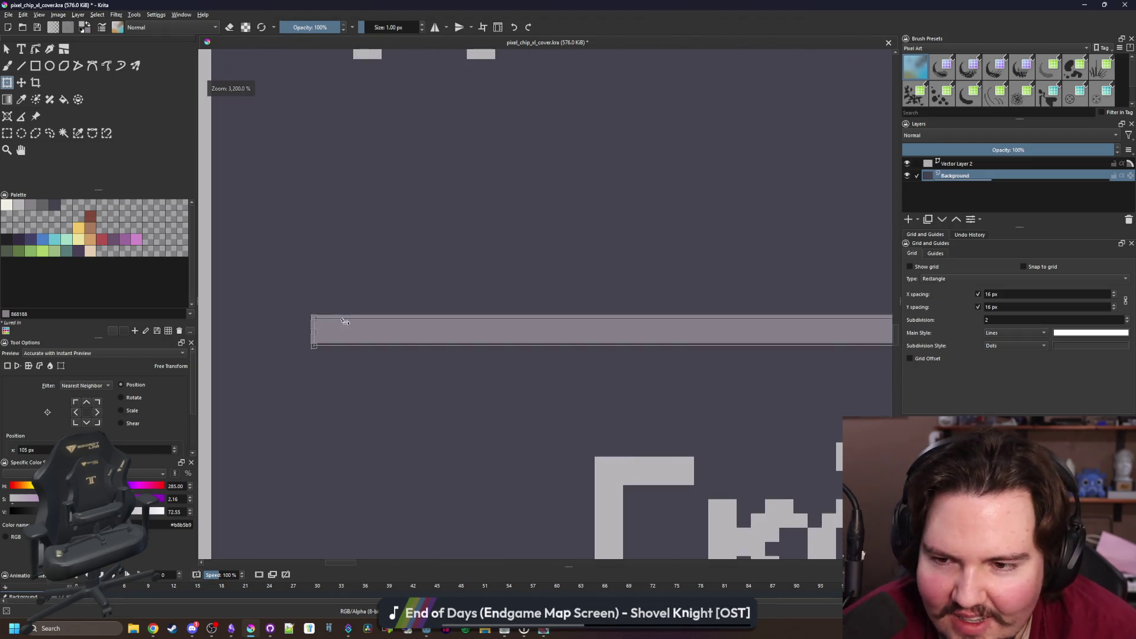
{"action": "left_click_drag", "start_coordinate": [332, 323], "coordinate": [341, 237]}
{"action": "scroll", "coordinate": [307, 293], "scroll_direction": "down", "scroll_amount": 4}
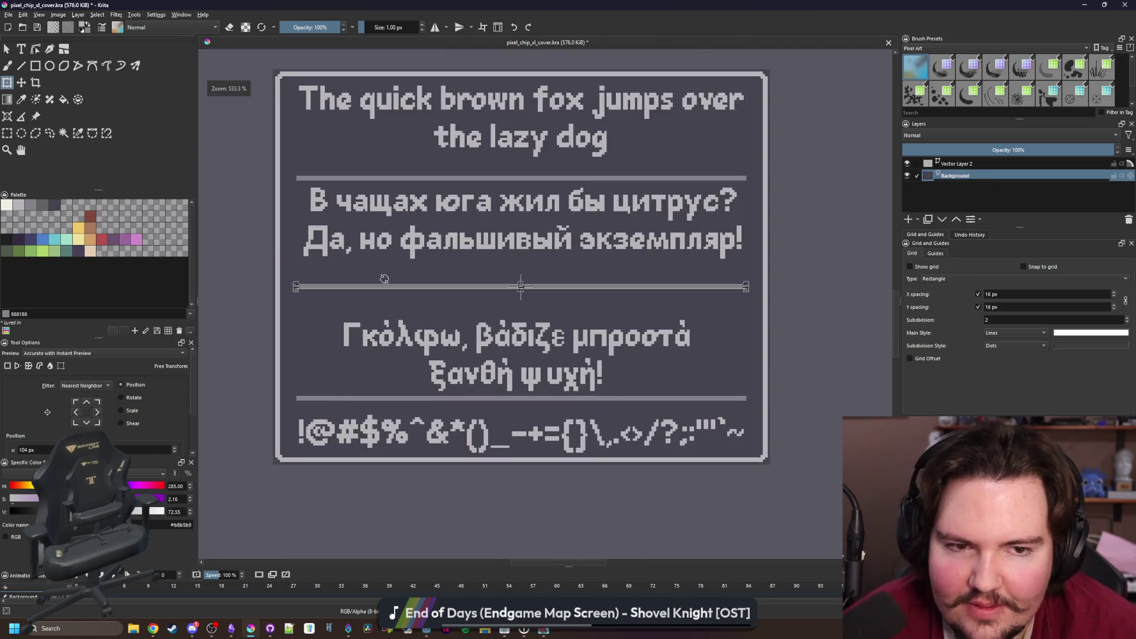
Fill the divider bars with the light grey b8b5b9
{"action": "key", "text": "f"}
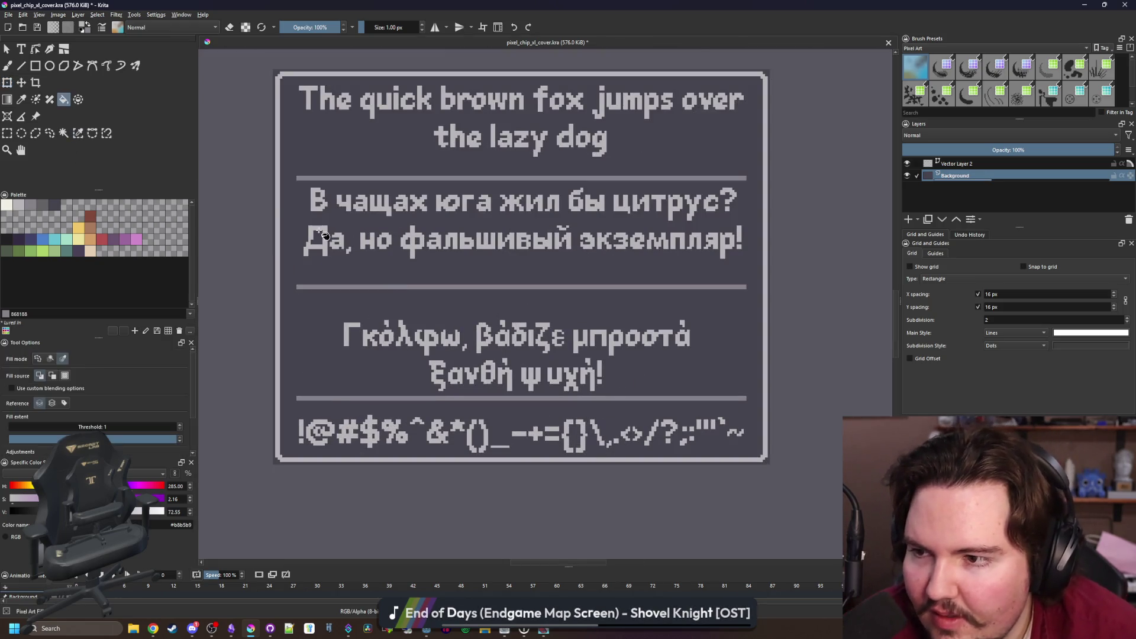
{"action": "left_click", "coordinate": [18, 205]}
{"action": "left_click", "coordinate": [337, 177]}
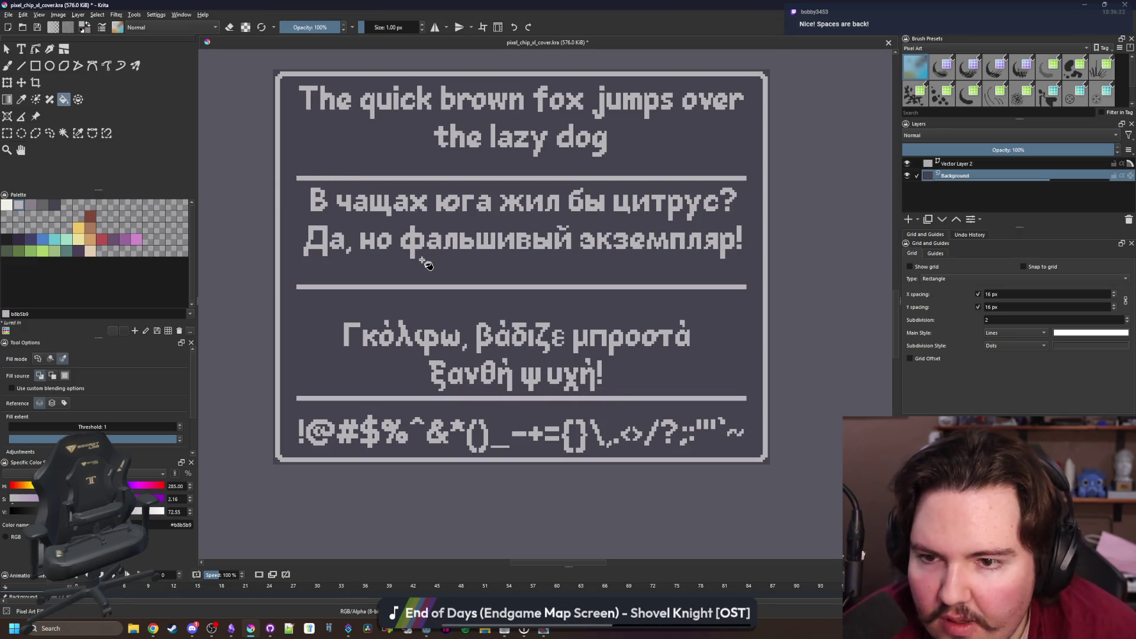
Recolour the Cyrillic and Greek text blocks off-white f2f0e5
{"action": "left_click", "coordinate": [955, 168]}
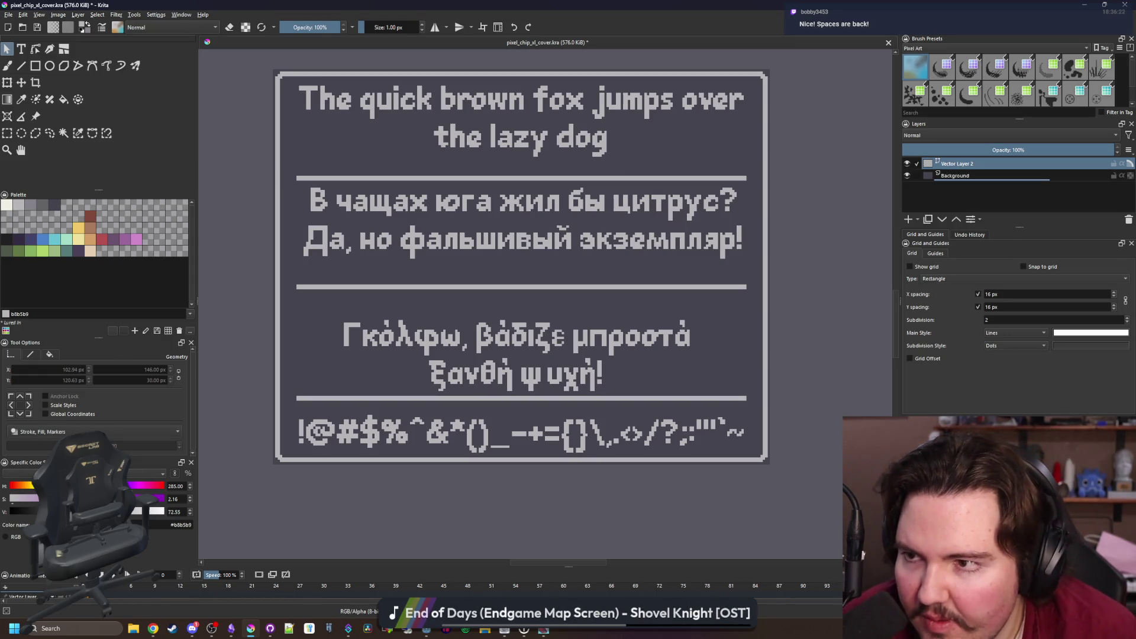
{"action": "left_click", "coordinate": [7, 205]}
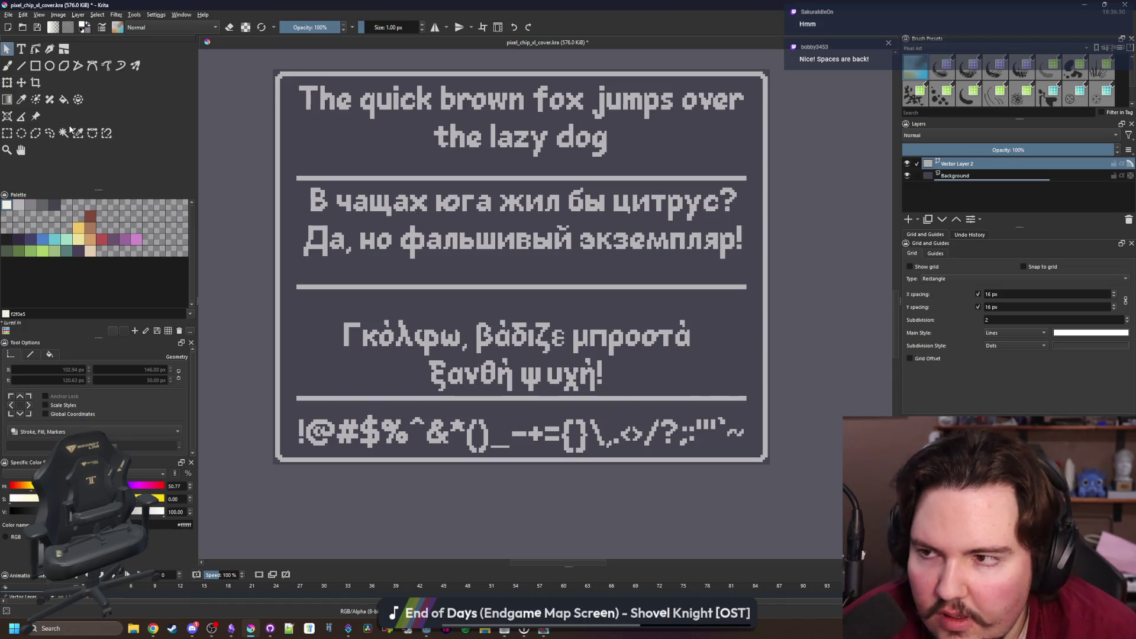
{"action": "left_click", "coordinate": [467, 240]}
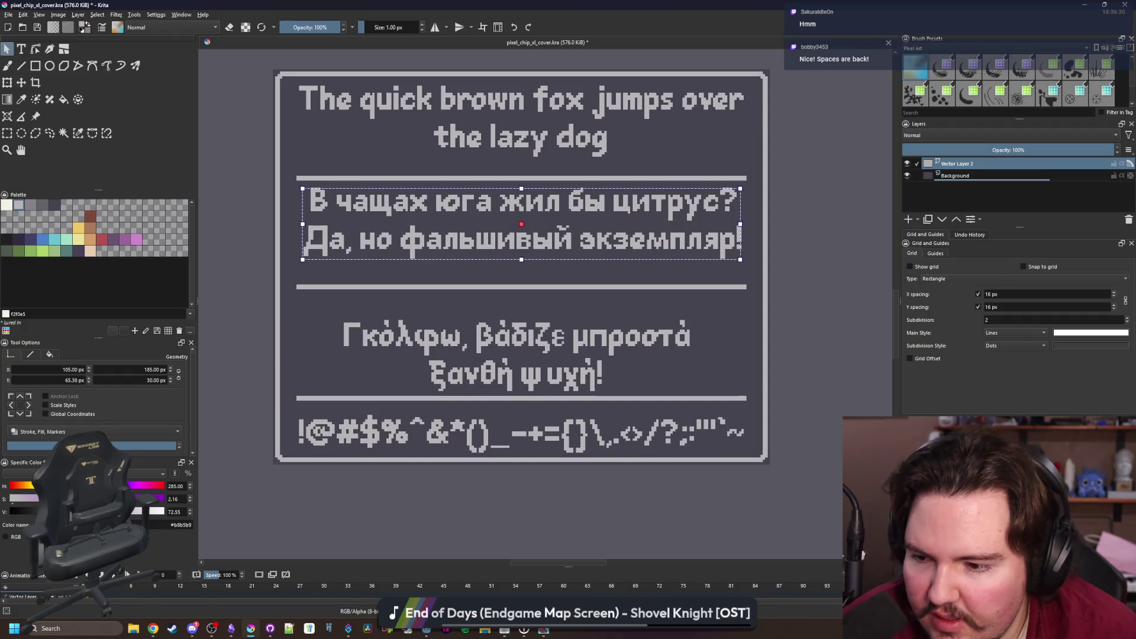
{"action": "left_click_drag", "start_coordinate": [122, 512], "coordinate": [214, 512]}
{"action": "left_click", "coordinate": [414, 340]}
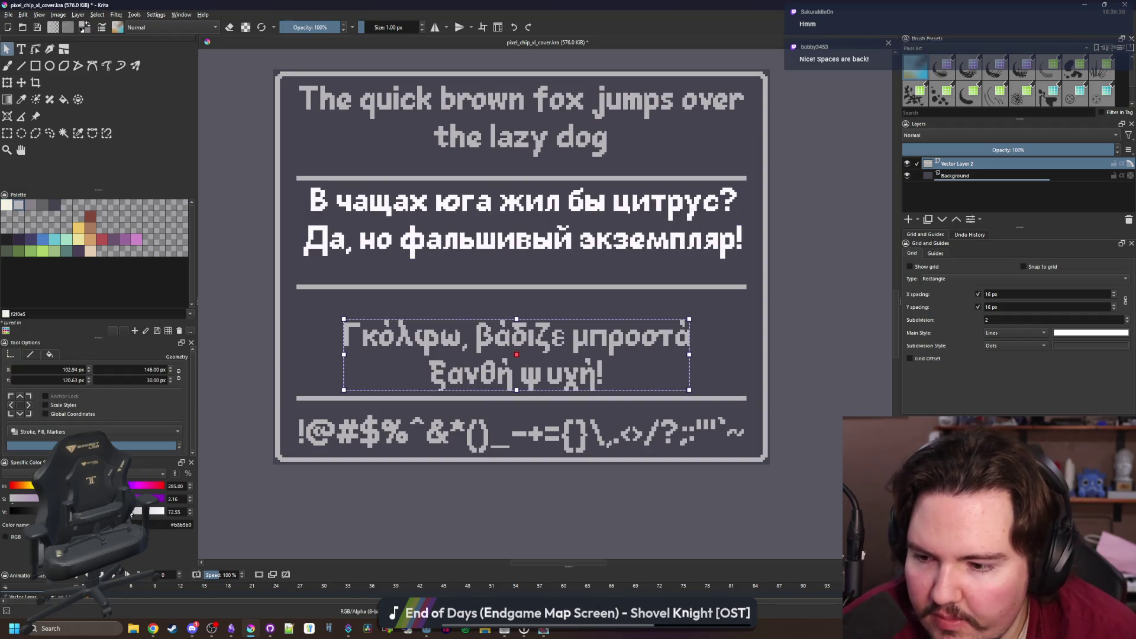
{"action": "left_click_drag", "start_coordinate": [132, 512], "coordinate": [339, 529]}
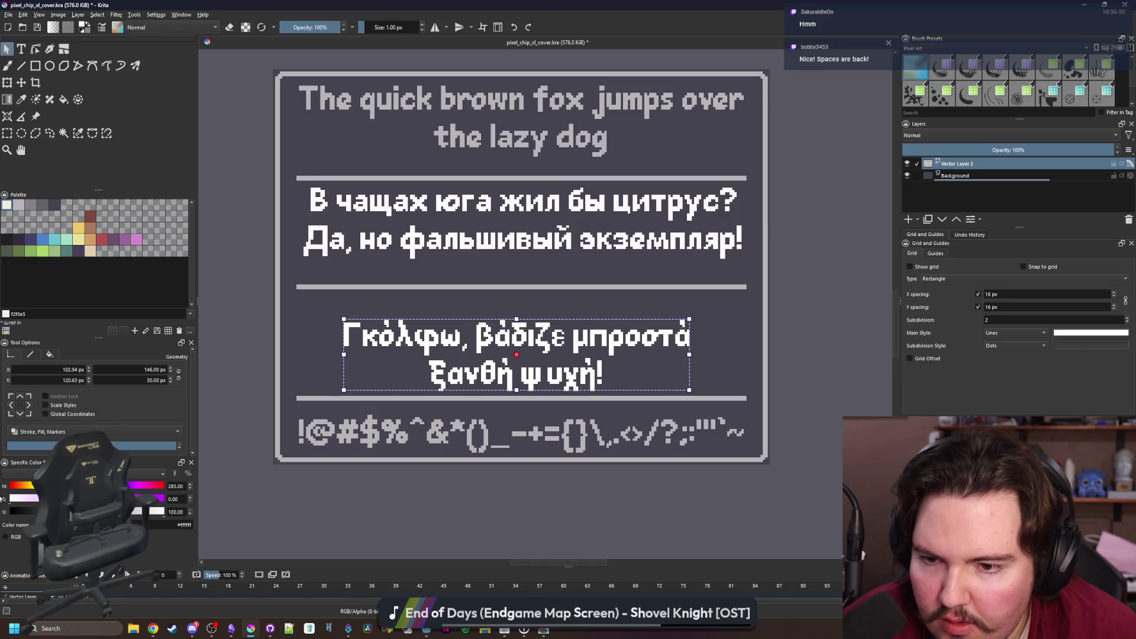
Try a darker grey on the title and white on the symbols line, undoing the title change
{"action": "left_click", "coordinate": [418, 213]}
{"action": "left_click", "coordinate": [424, 111]}
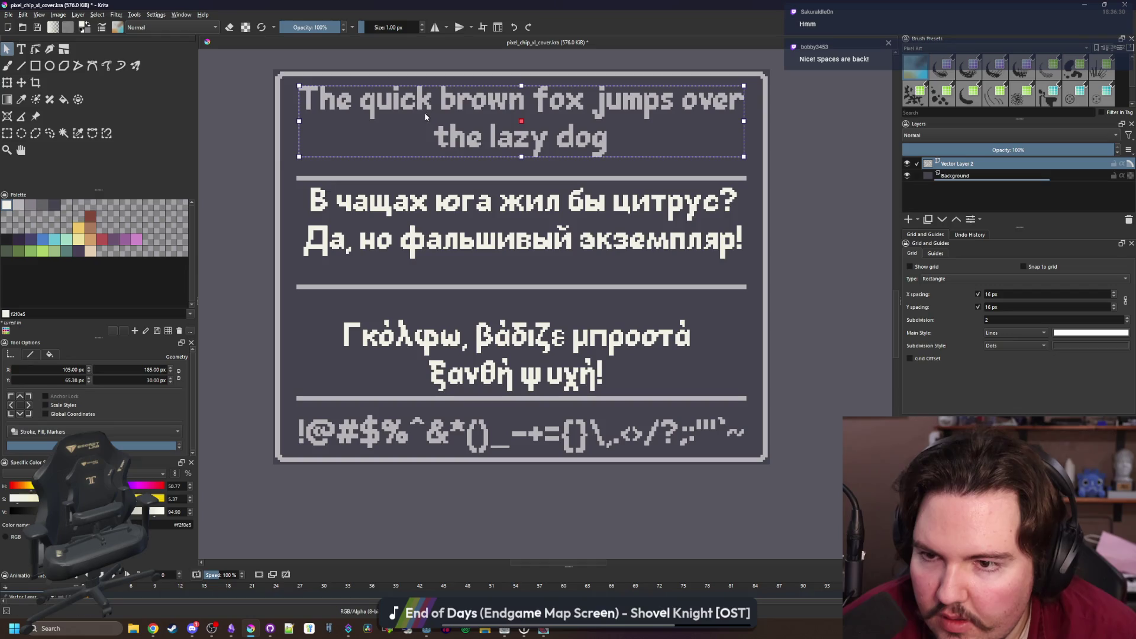
{"action": "left_click", "coordinate": [16, 205]}
{"action": "key", "text": "ctrl+z"}
{"action": "left_click", "coordinate": [475, 433]}
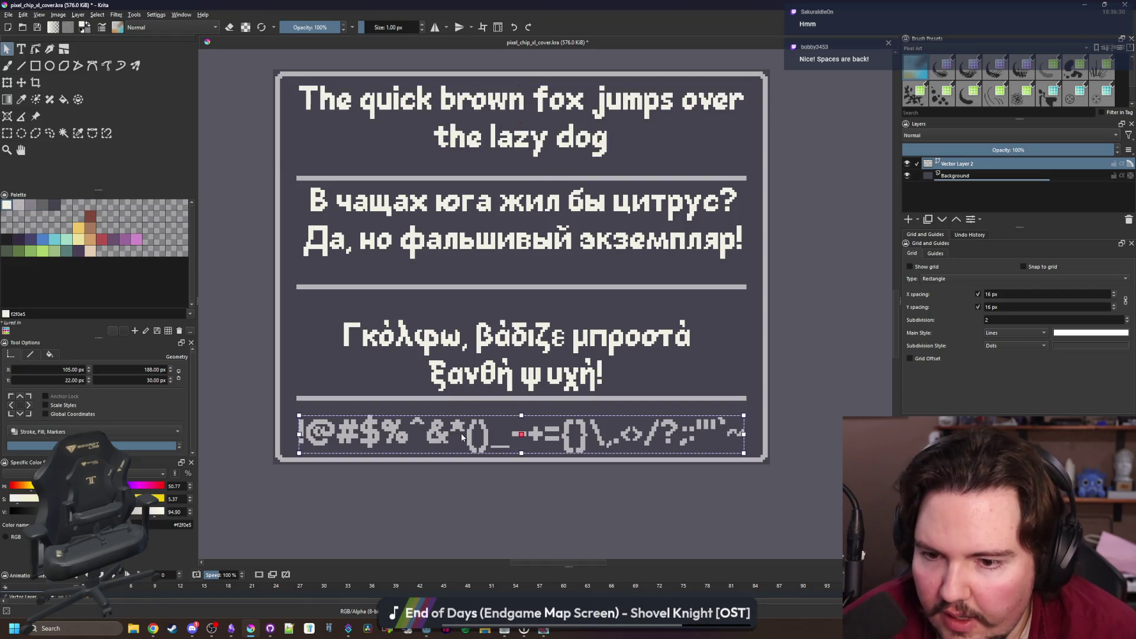
{"action": "left_click", "coordinate": [19, 206]}
{"action": "left_click", "coordinate": [6, 205]}
{"action": "scroll", "coordinate": [490, 449], "scroll_direction": "down", "scroll_amount": 5}
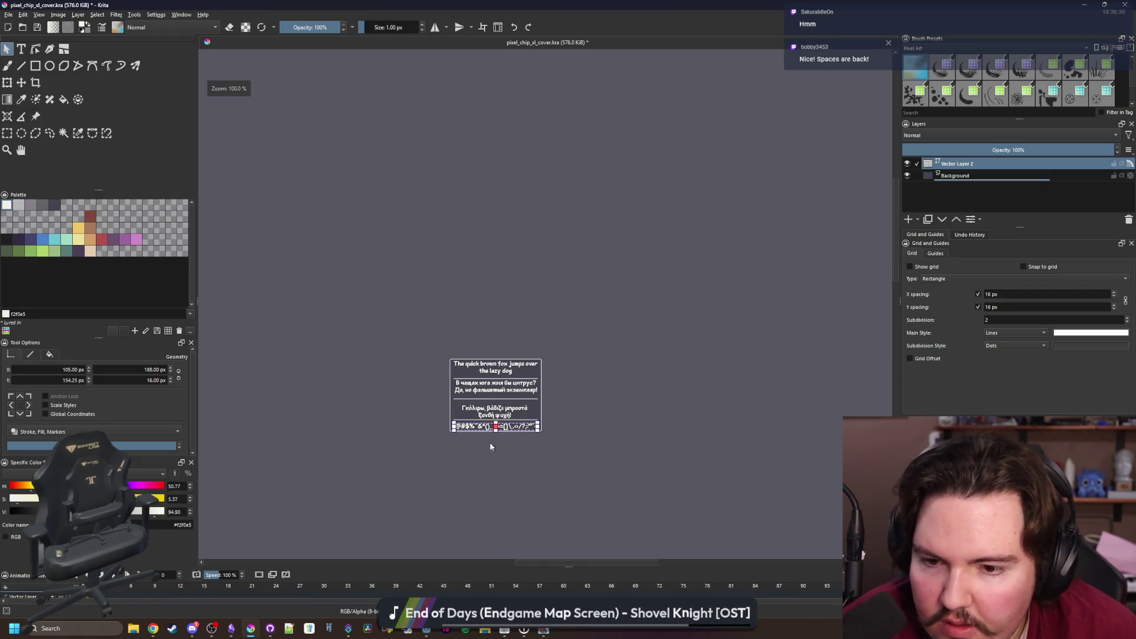
{"action": "left_click", "coordinate": [488, 476]}
{"action": "scroll", "coordinate": [489, 476], "scroll_direction": "up", "scroll_amount": 3}
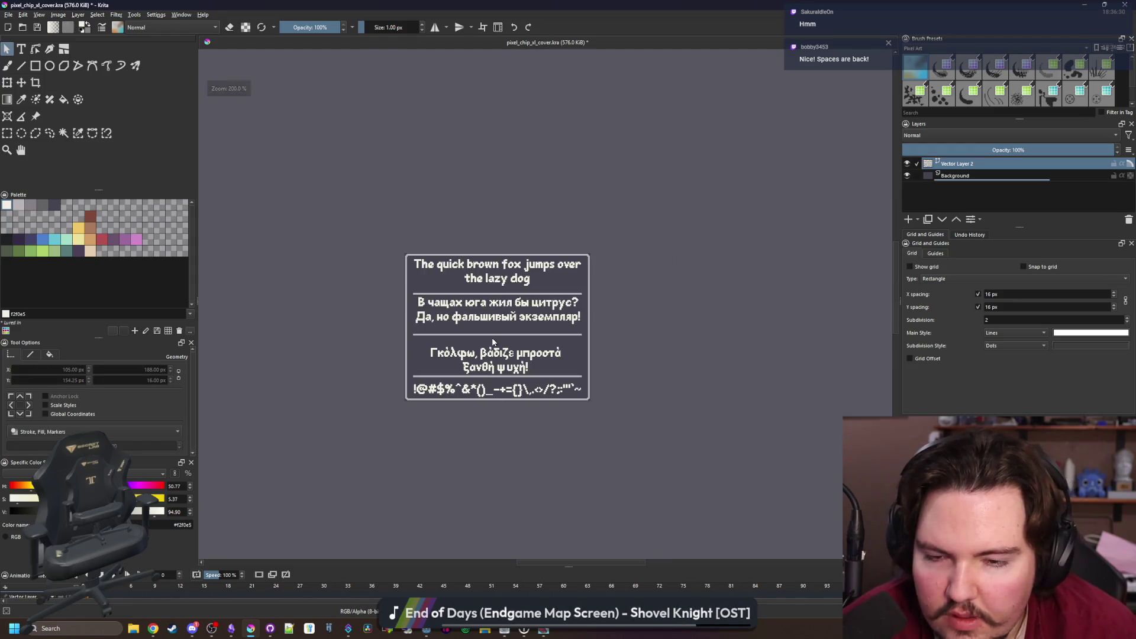
{"action": "scroll", "coordinate": [494, 342], "scroll_direction": "down", "scroll_amount": 2}
{"action": "scroll", "coordinate": [493, 342], "scroll_direction": "up", "scroll_amount": 2}
{"action": "scroll", "coordinate": [492, 342], "scroll_direction": "up", "scroll_amount": 3}
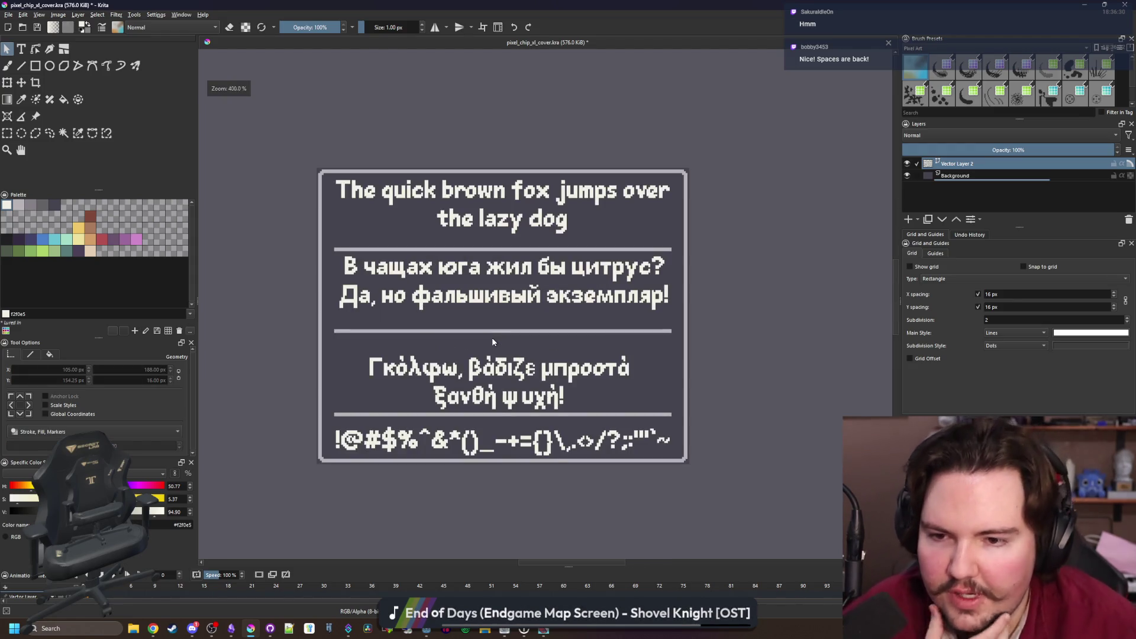
Recolour the title, Cyrillic, Greek and symbol text blocks light grey b8b5b9
{"action": "left_click", "coordinate": [501, 220]}
{"action": "left_click", "coordinate": [18, 205]}
{"action": "left_click", "coordinate": [479, 290]}
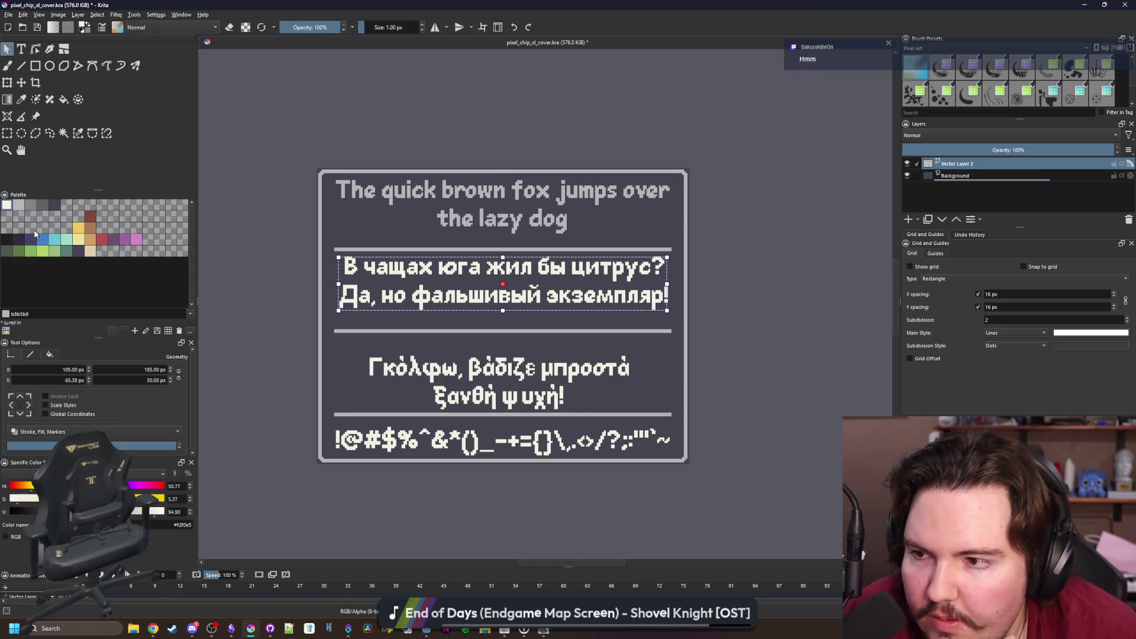
{"action": "left_click", "coordinate": [477, 358]}
{"action": "left_click", "coordinate": [7, 205]}
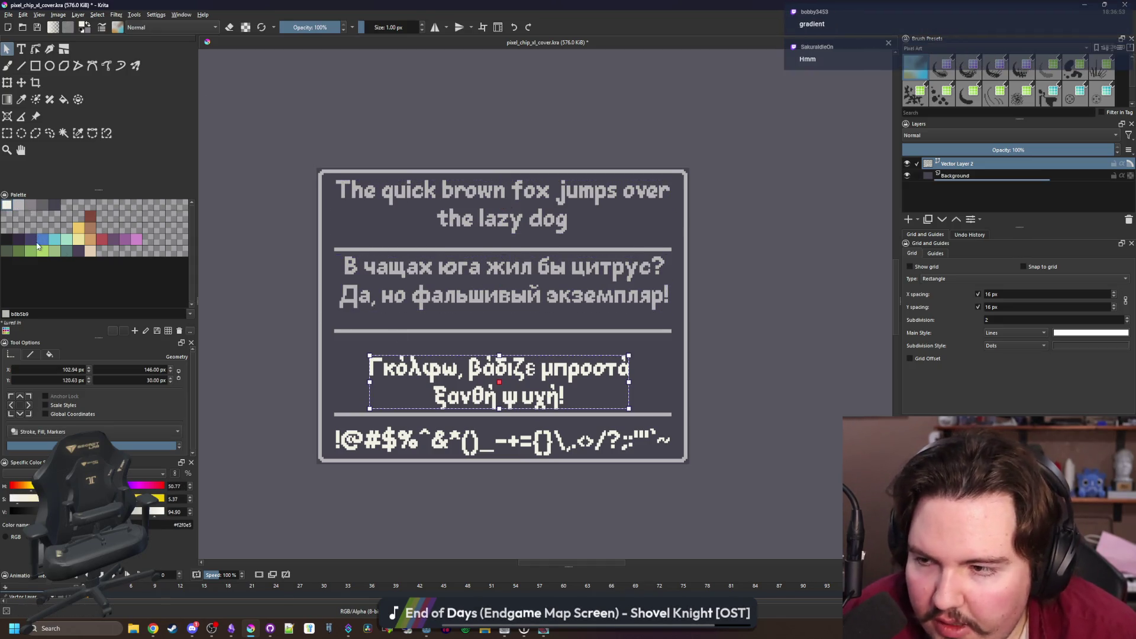
{"action": "left_click", "coordinate": [21, 206]}
{"action": "left_click", "coordinate": [502, 441]}
{"action": "left_click", "coordinate": [20, 207]}
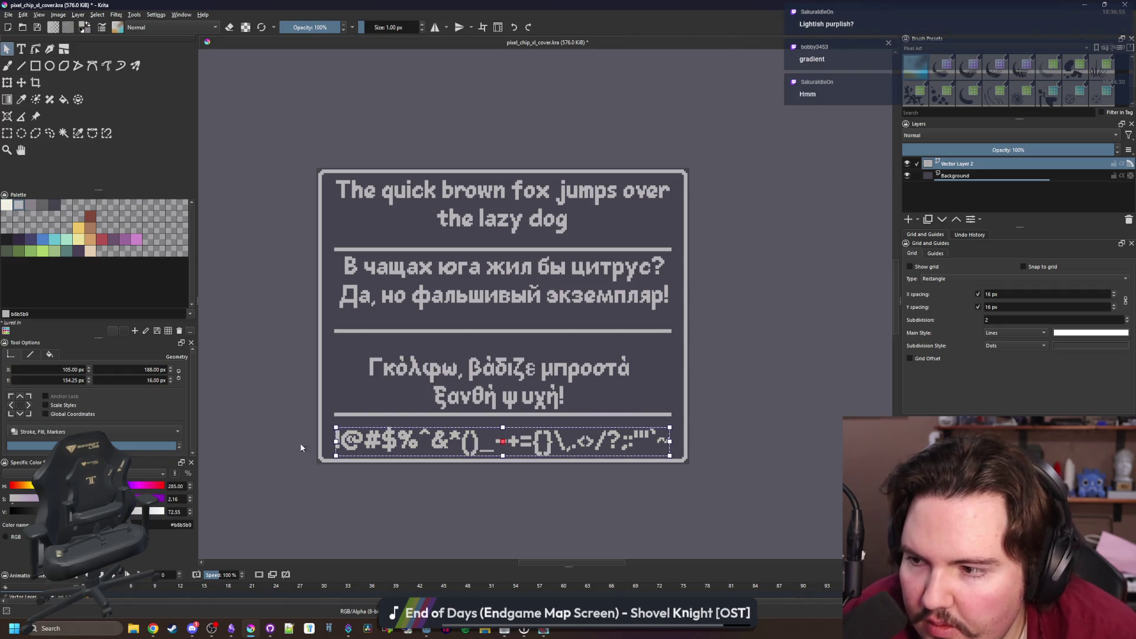
{"action": "left_click", "coordinate": [355, 507]}
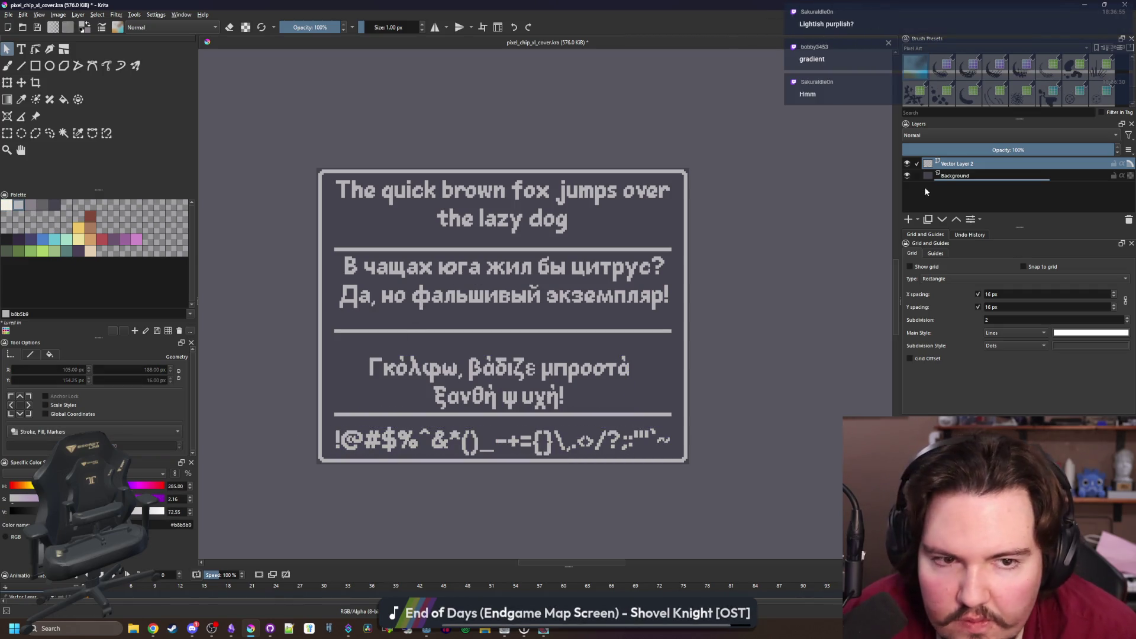
{"action": "left_click", "coordinate": [946, 177]}
{"action": "key", "text": "f"}
{"action": "scroll", "coordinate": [723, 243], "scroll_direction": "up", "scroll_amount": 1}
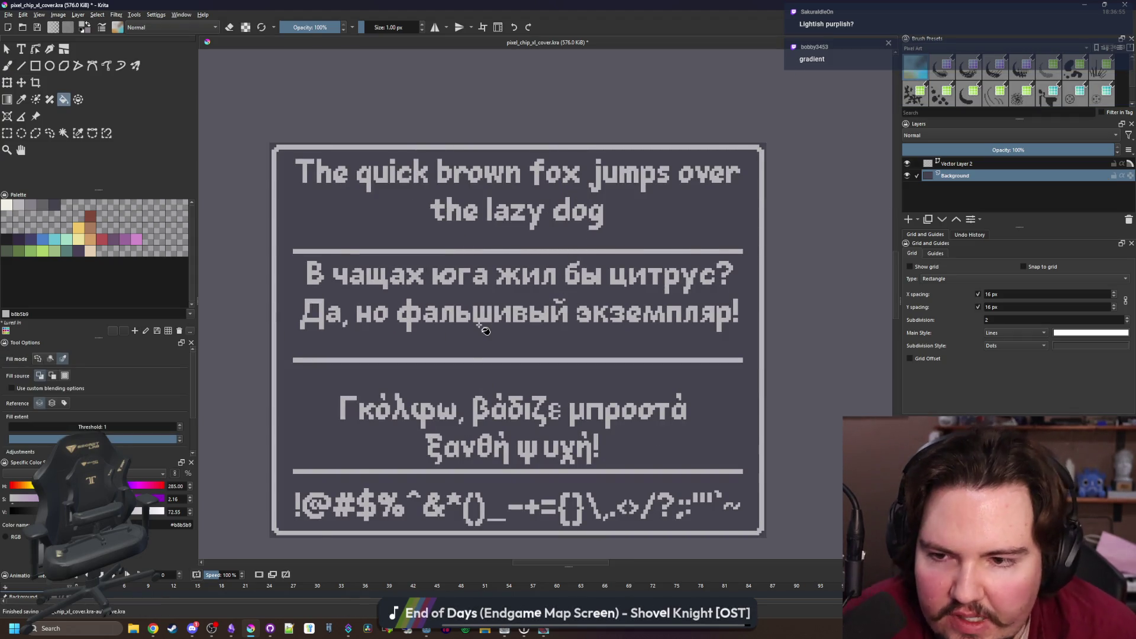
Bucket-fill the card background brown, then change it to dark red
{"action": "scroll", "coordinate": [482, 296], "scroll_direction": "down", "scroll_amount": 1}
{"action": "scroll", "coordinate": [484, 293], "scroll_direction": "up", "scroll_amount": 1}
{"action": "scroll", "coordinate": [484, 293], "scroll_direction": "up", "scroll_amount": 1}
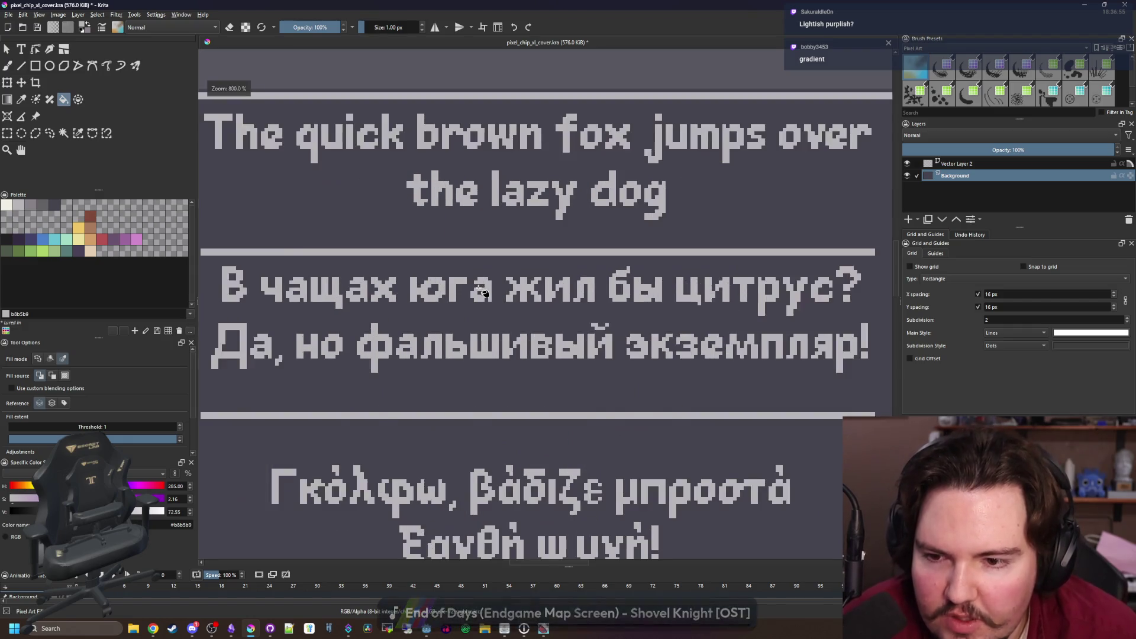
{"action": "scroll", "coordinate": [464, 246], "scroll_direction": "down", "scroll_amount": 1}
{"action": "scroll", "coordinate": [297, 197], "scroll_direction": "up", "scroll_amount": 1}
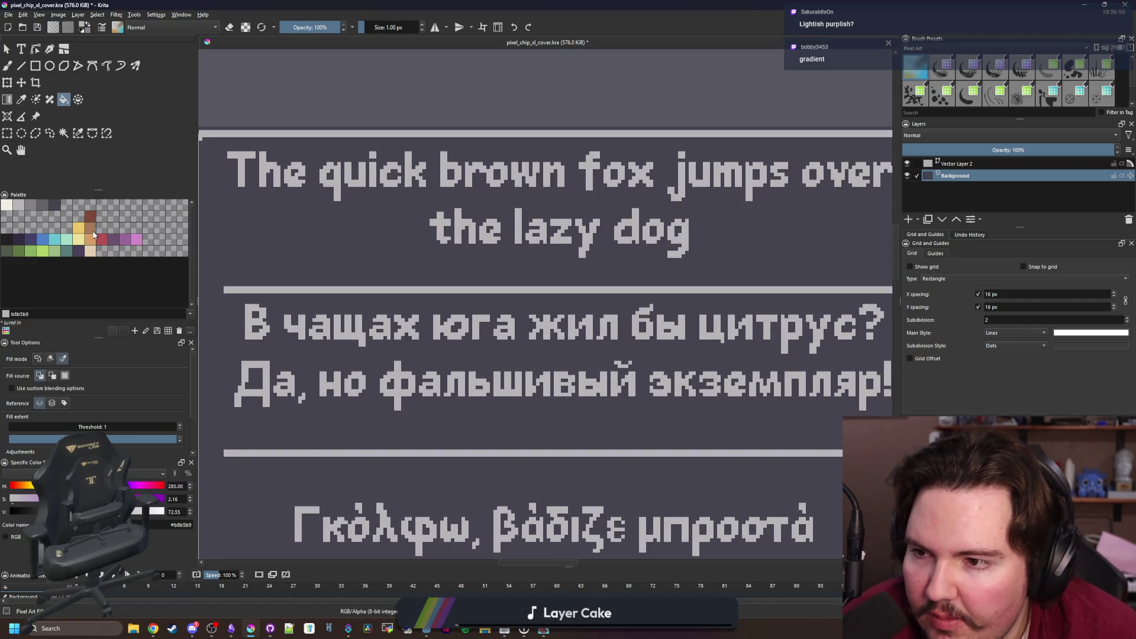
{"action": "left_click", "coordinate": [90, 228]}
{"action": "left_click", "coordinate": [274, 253]}
{"action": "scroll", "coordinate": [274, 254], "scroll_direction": "down", "scroll_amount": 2}
{"action": "scroll", "coordinate": [385, 303], "scroll_direction": "up", "scroll_amount": 1}
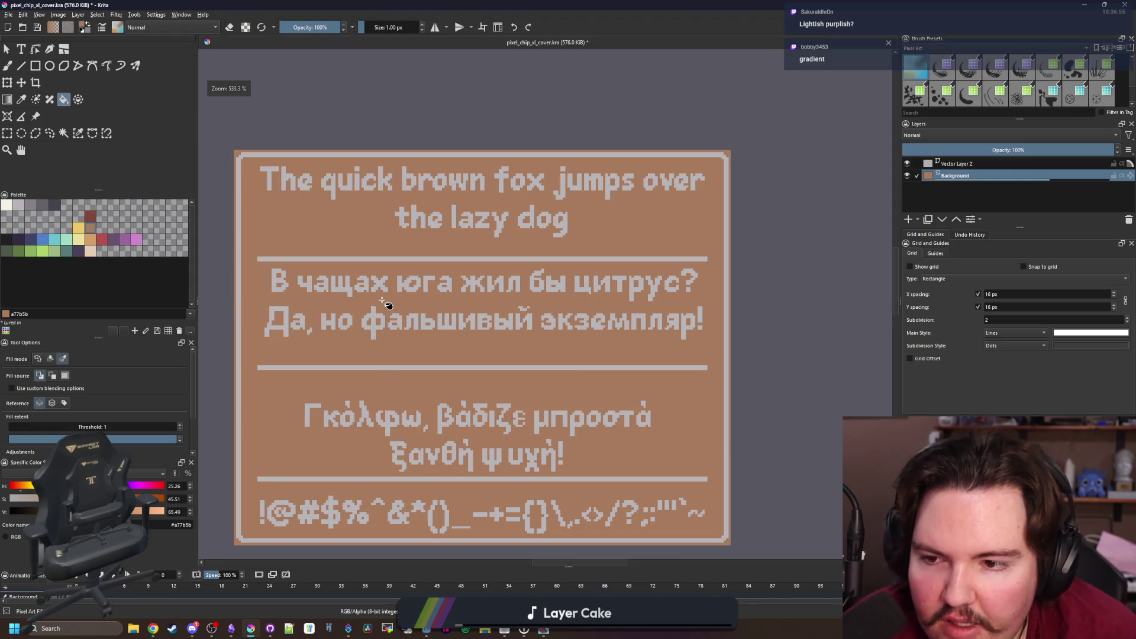
{"action": "scroll", "coordinate": [364, 314], "scroll_direction": "down", "scroll_amount": 1}
{"action": "scroll", "coordinate": [361, 308], "scroll_direction": "up", "scroll_amount": 1}
{"action": "left_click", "coordinate": [90, 216]}
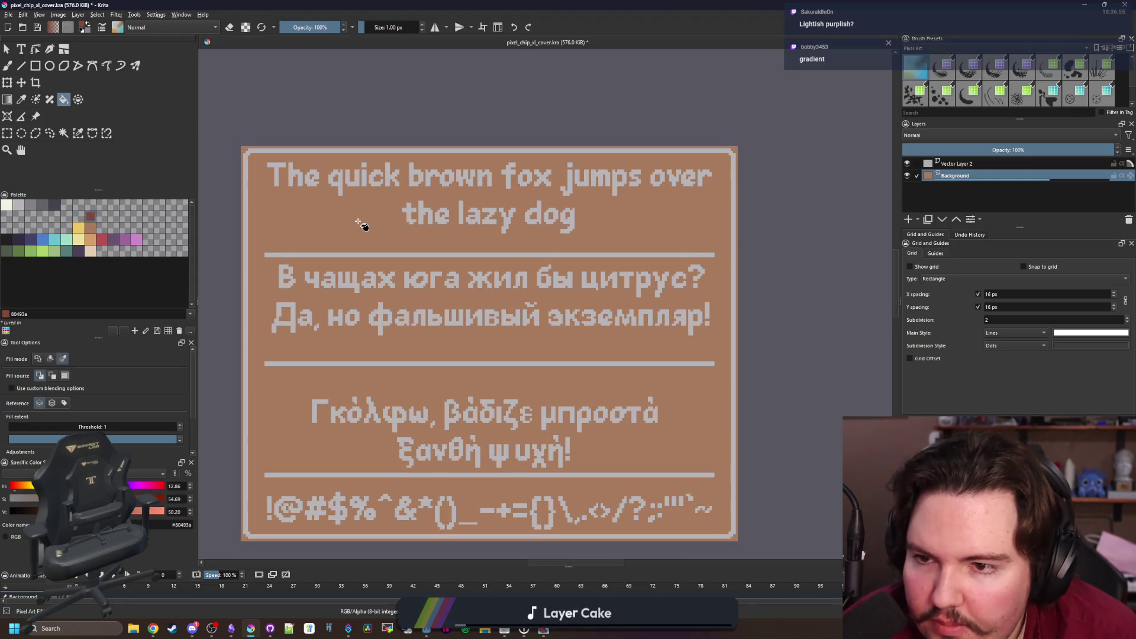
{"action": "left_click", "coordinate": [358, 222]}
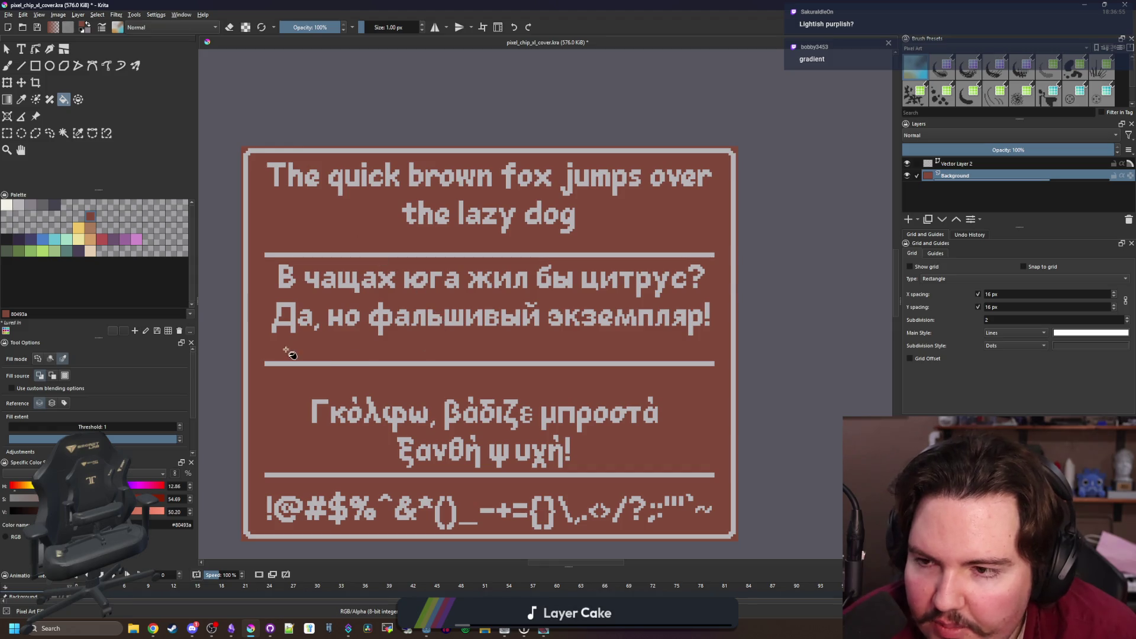
Fill the border and divider lines with tan
{"action": "left_click", "coordinate": [92, 240]}
{"action": "left_click", "coordinate": [246, 238]}
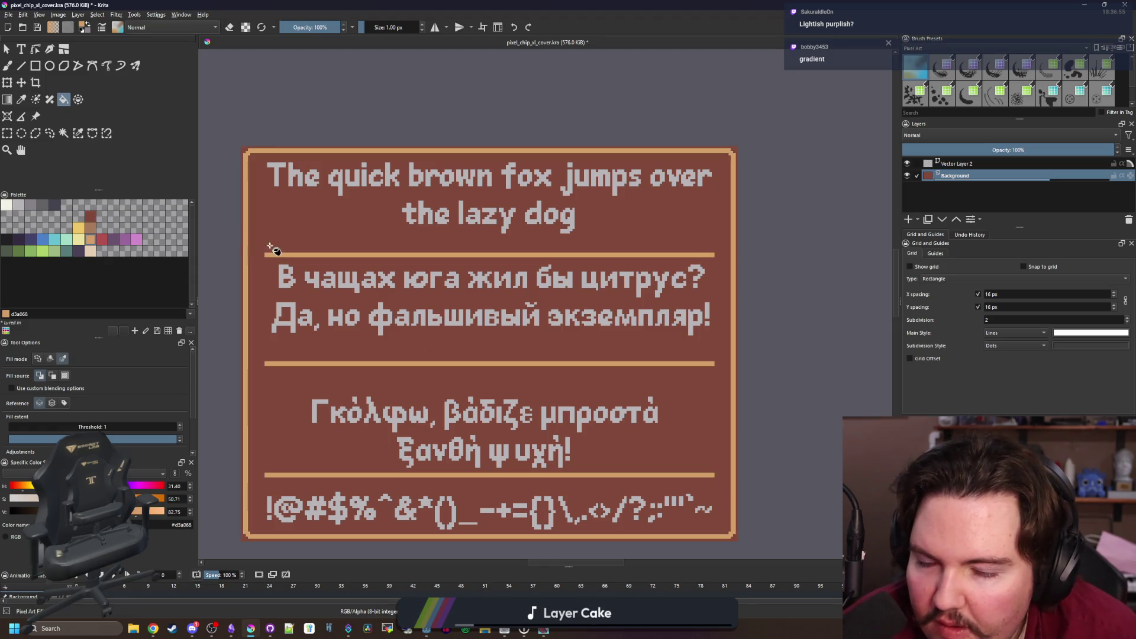
{"action": "scroll", "coordinate": [540, 308], "scroll_direction": "down", "scroll_amount": 3}
{"action": "scroll", "coordinate": [490, 321], "scroll_direction": "up", "scroll_amount": 3}
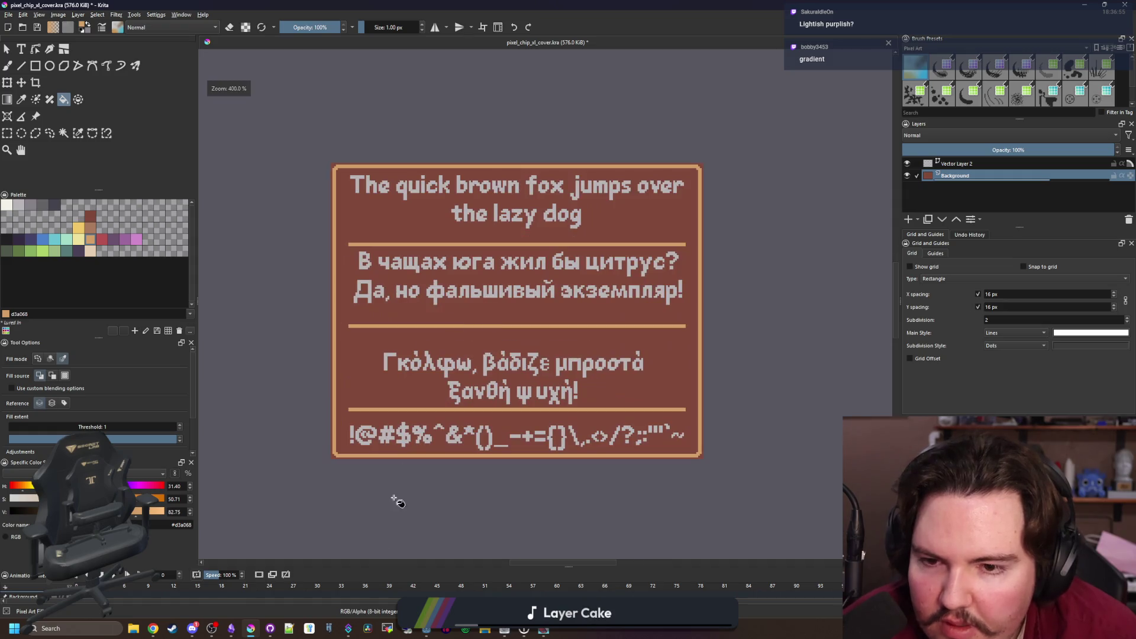
Scroll far down the itch.io top-rated Fonts listing in Chrome, then return to Krita
{"action": "mouse_move", "coordinate": [164, 623]}
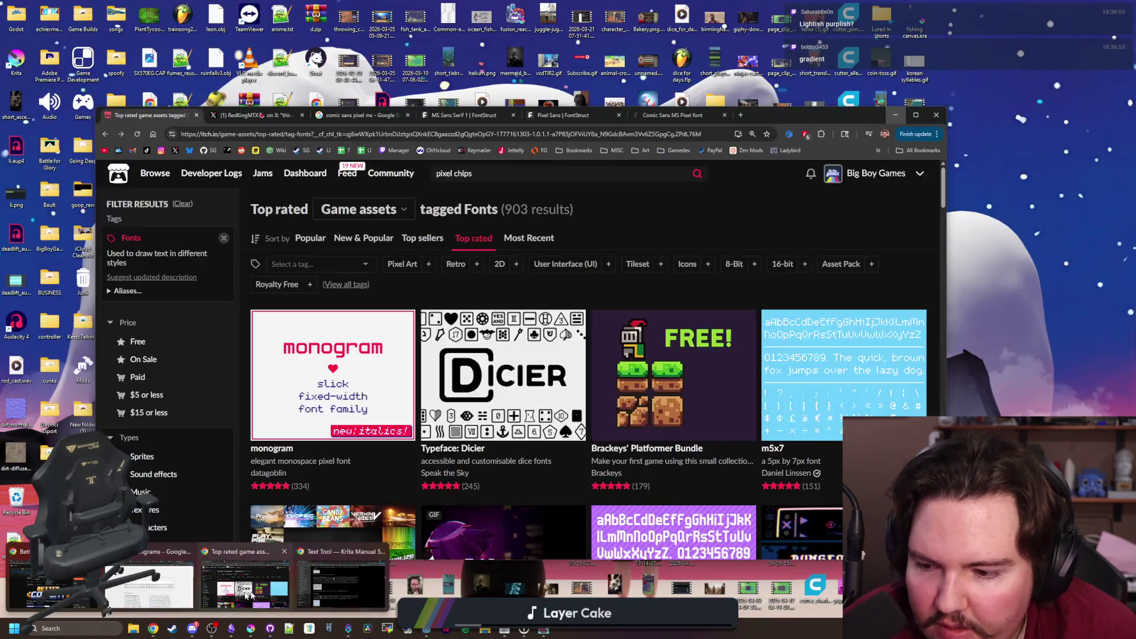
{"action": "left_click", "coordinate": [224, 594]}
{"action": "scroll", "coordinate": [577, 442], "scroll_direction": "down", "scroll_amount": 1}
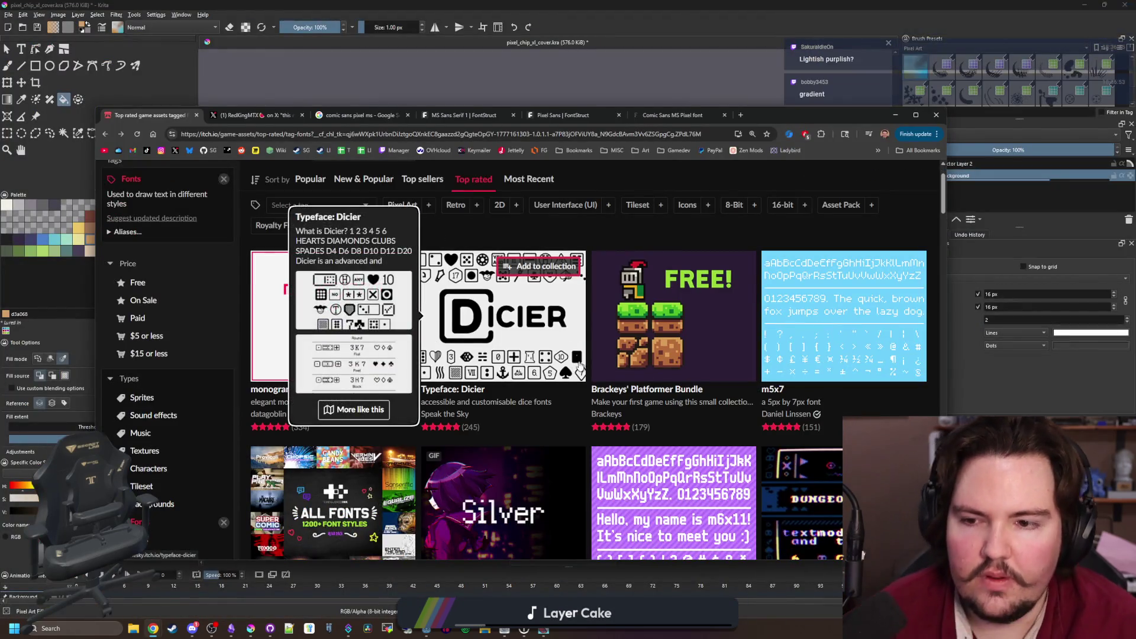
{"action": "mouse_move", "coordinate": [817, 354]}
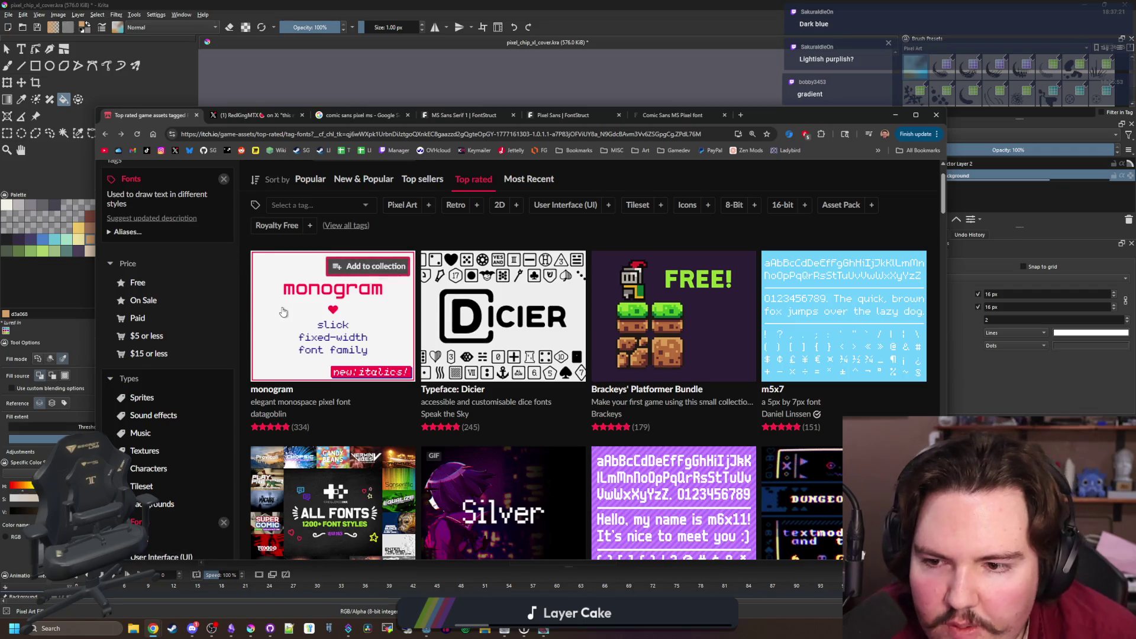
{"action": "mouse_move", "coordinate": [283, 312]}
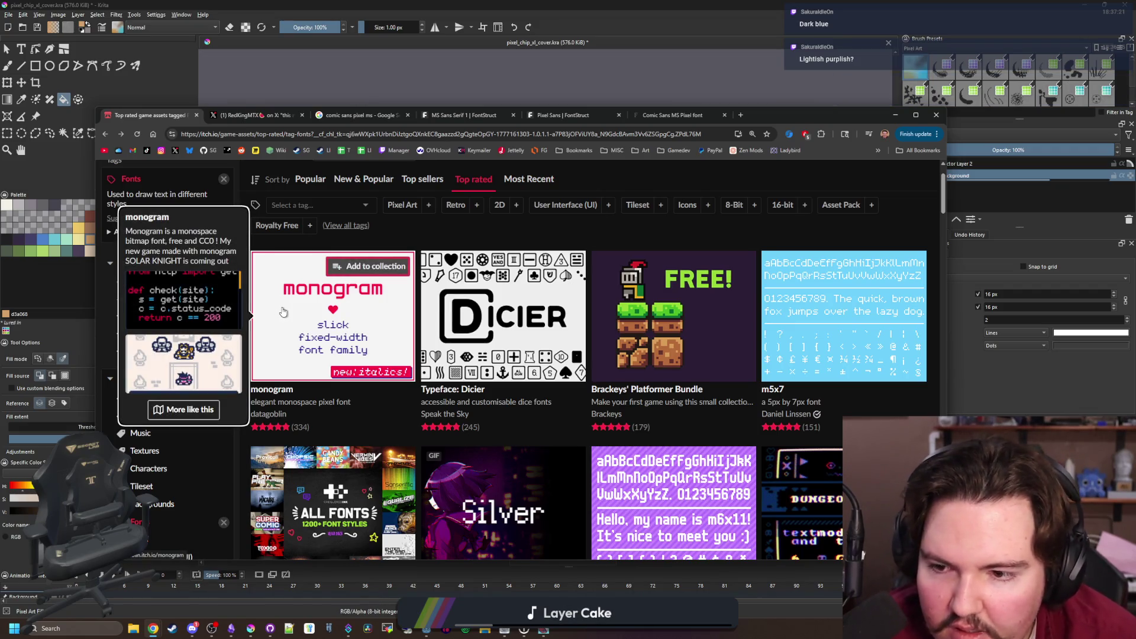
{"action": "scroll", "coordinate": [686, 343], "scroll_direction": "down", "scroll_amount": 3}
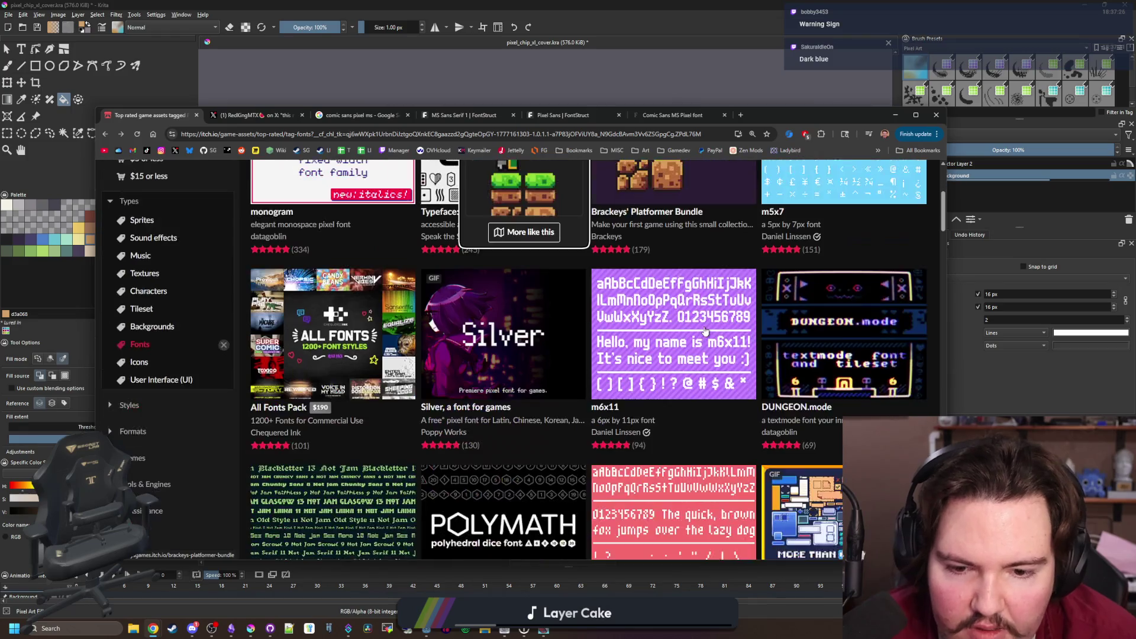
{"action": "mouse_move", "coordinate": [697, 358]}
{"action": "scroll", "coordinate": [681, 367], "scroll_direction": "down", "scroll_amount": 2}
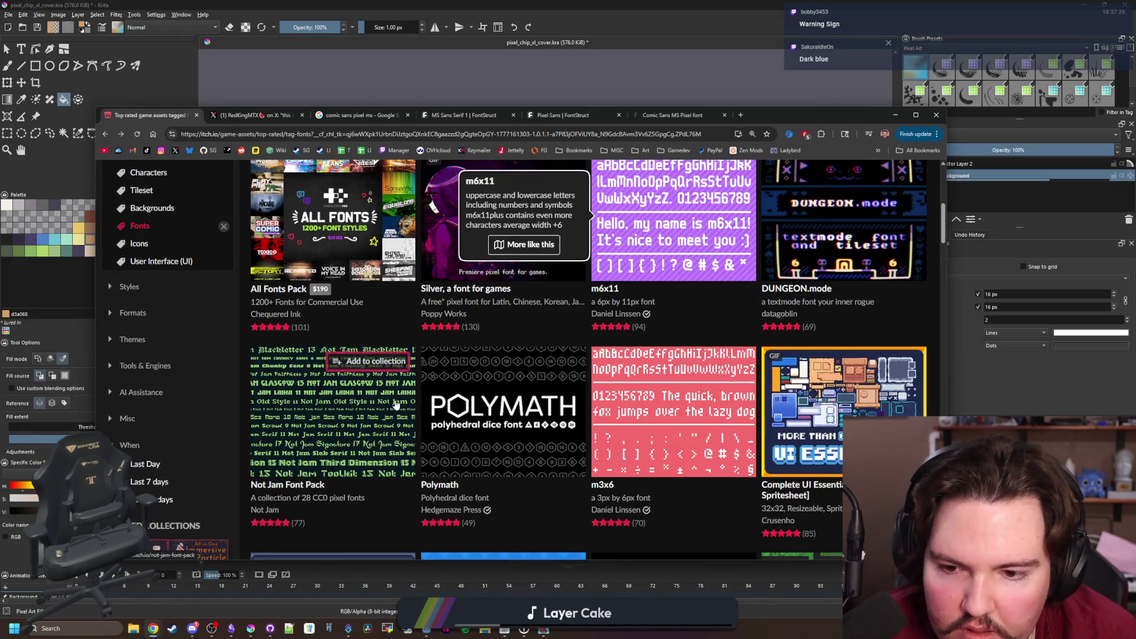
{"action": "scroll", "coordinate": [498, 405], "scroll_direction": "down", "scroll_amount": 3}
{"action": "scroll", "coordinate": [498, 405], "scroll_direction": "down", "scroll_amount": 3}
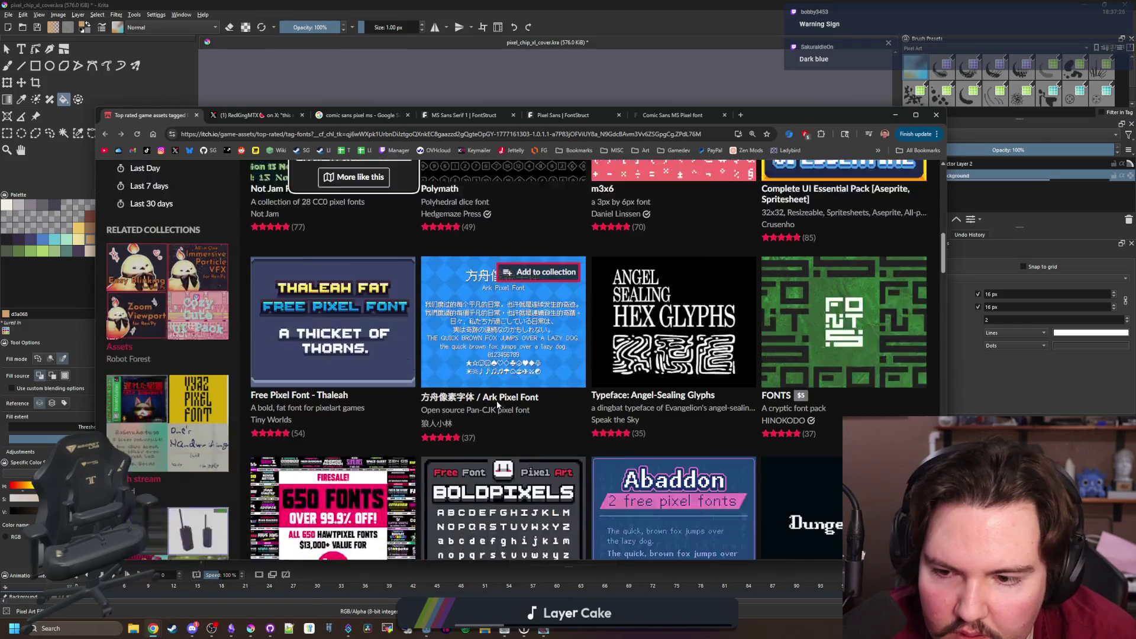
{"action": "scroll", "coordinate": [498, 405], "scroll_direction": "down", "scroll_amount": 6}
{"action": "scroll", "coordinate": [498, 405], "scroll_direction": "down", "scroll_amount": 4}
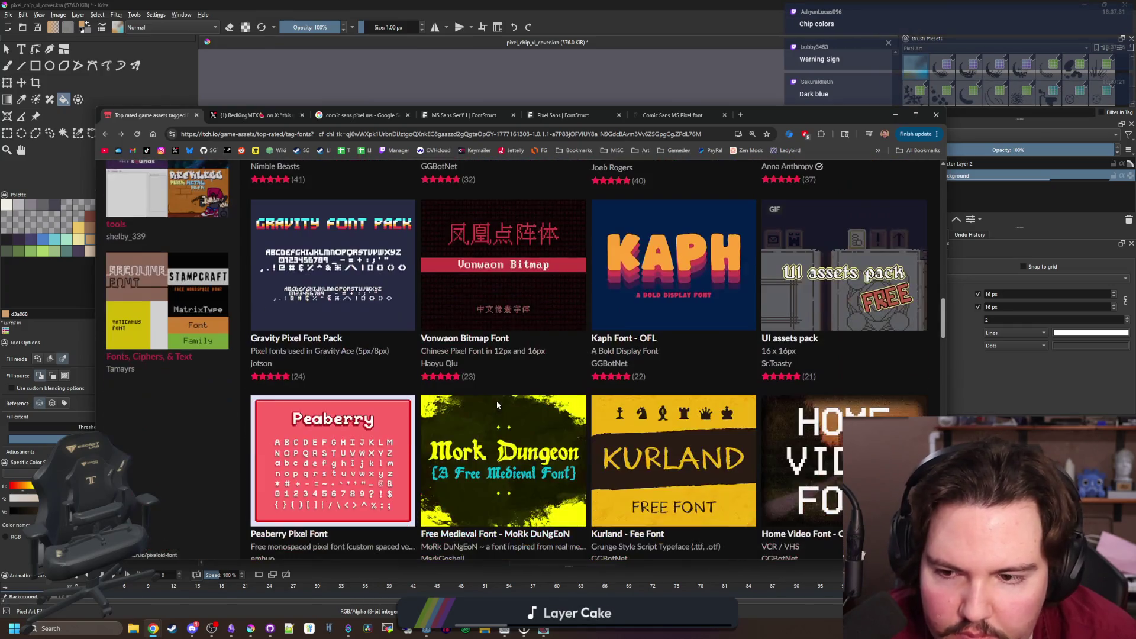
{"action": "scroll", "coordinate": [497, 406], "scroll_direction": "down", "scroll_amount": 6}
{"action": "scroll", "coordinate": [497, 406], "scroll_direction": "down", "scroll_amount": 4}
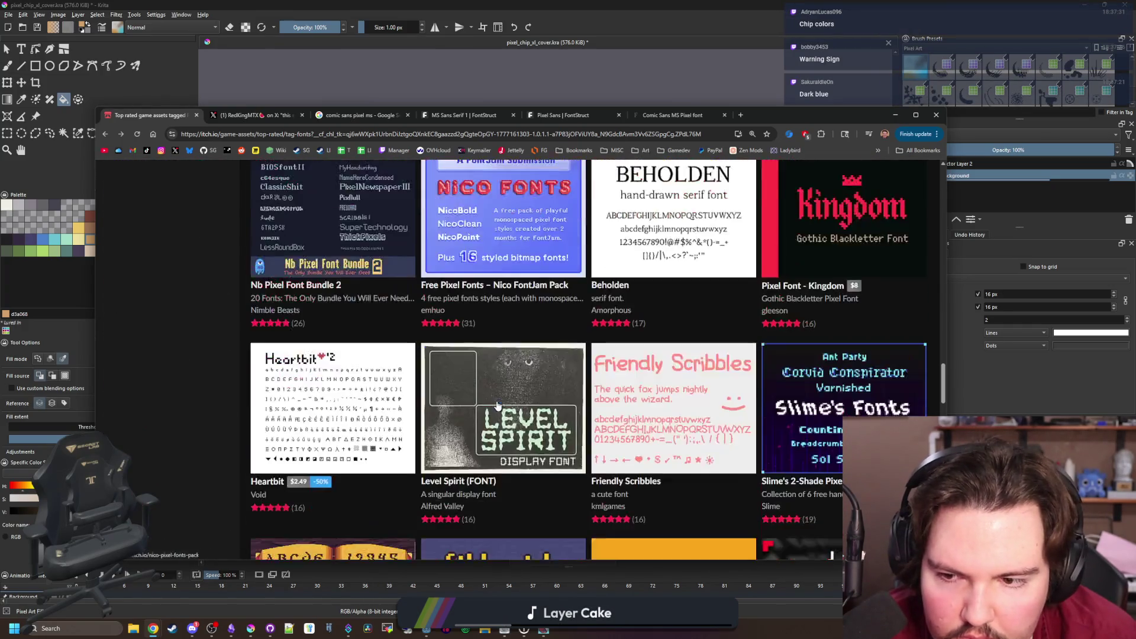
{"action": "scroll", "coordinate": [497, 406], "scroll_direction": "down", "scroll_amount": 8}
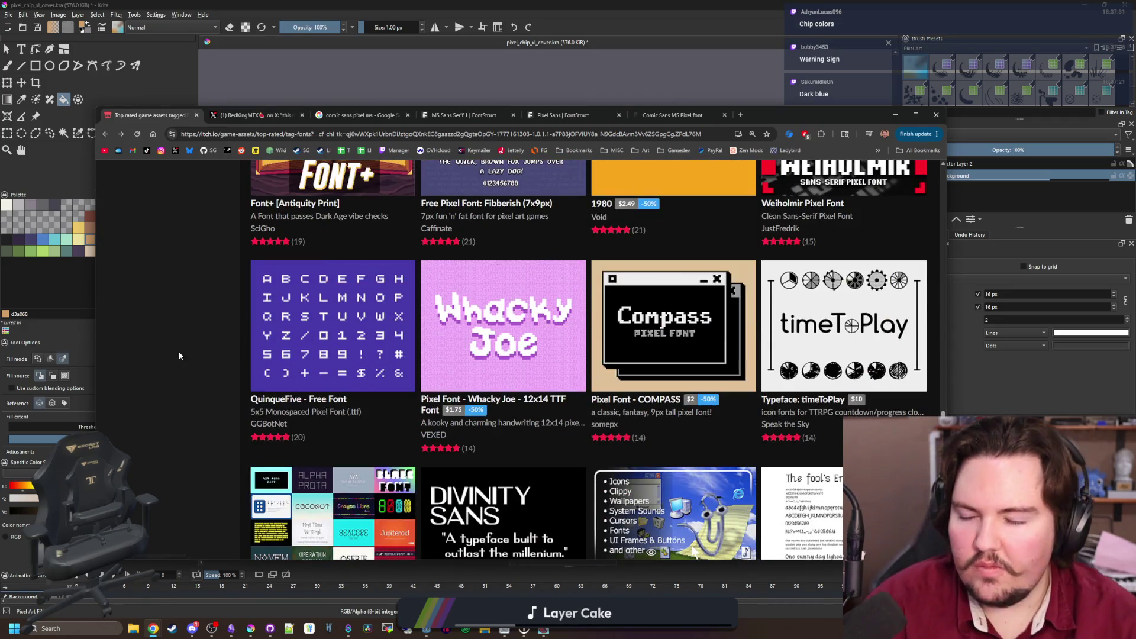
{"action": "left_click", "coordinate": [340, 72]}
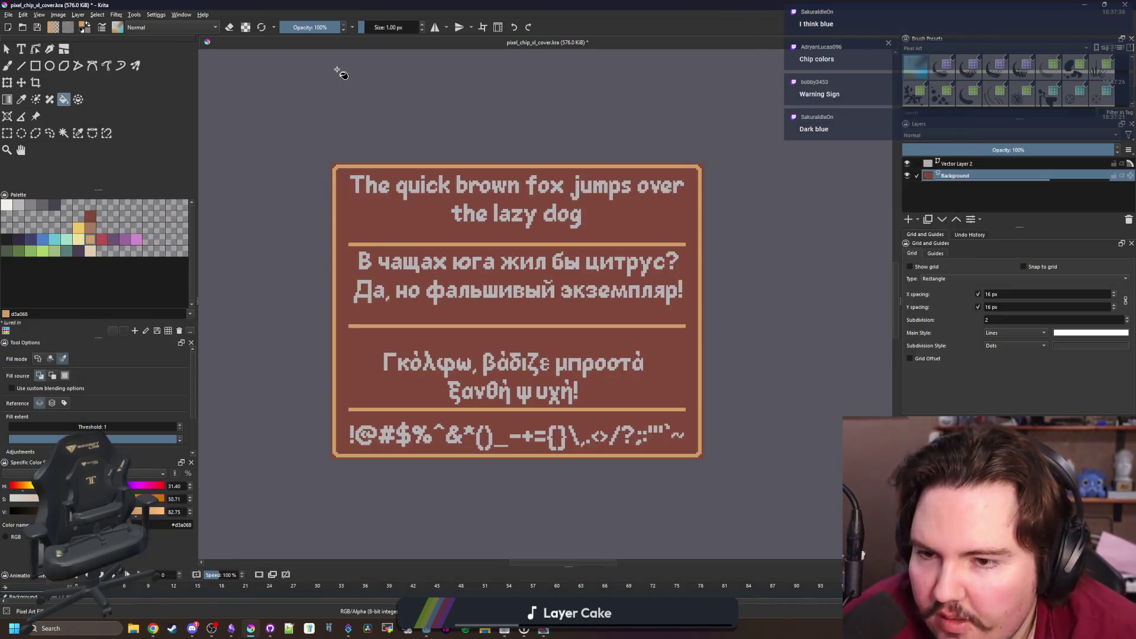
Fill the card background dark blue and the border and dividers a brighter blue
{"action": "left_click", "coordinate": [33, 240]}
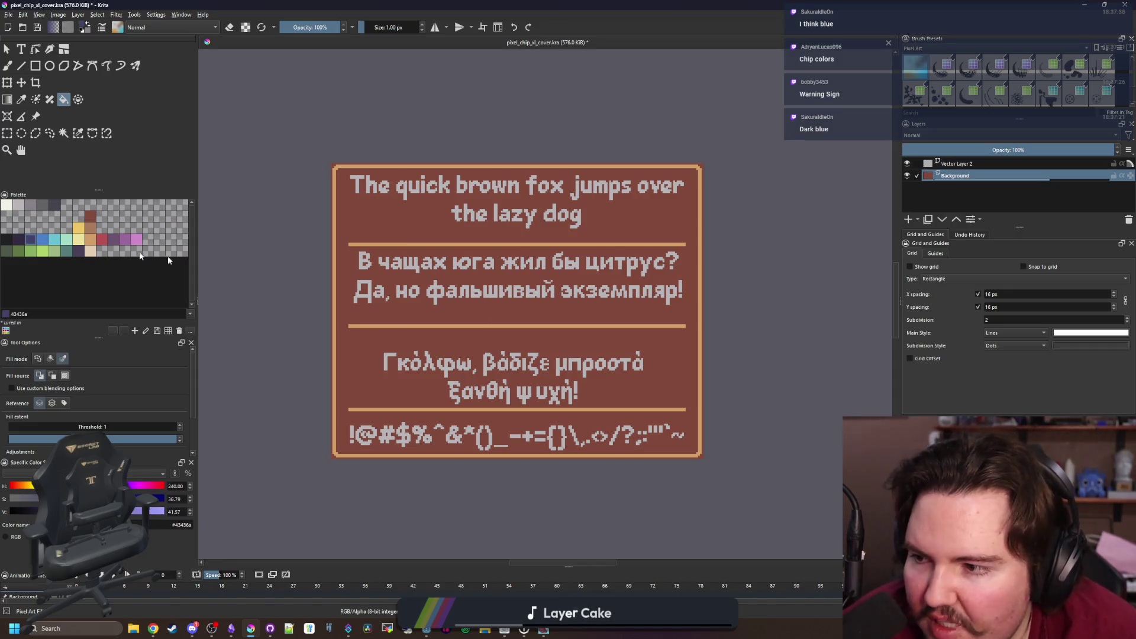
{"action": "left_click", "coordinate": [404, 240]}
{"action": "left_click", "coordinate": [44, 242]}
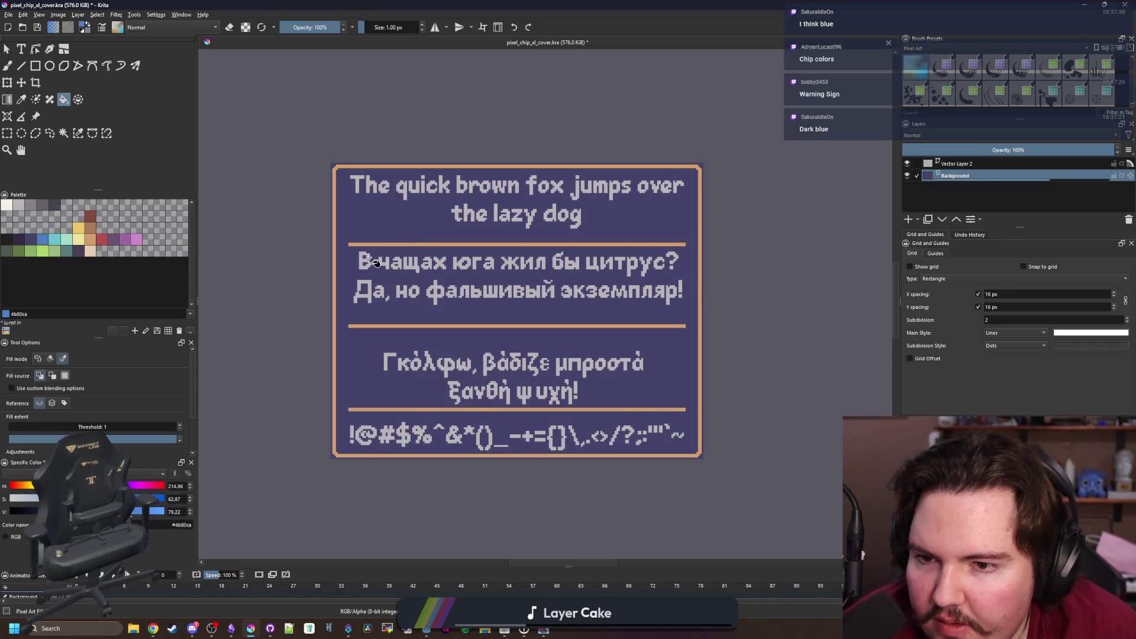
{"action": "scroll", "coordinate": [373, 254], "scroll_direction": "up", "scroll_amount": 3}
{"action": "left_click", "coordinate": [392, 228]}
{"action": "scroll", "coordinate": [414, 363], "scroll_direction": "down", "scroll_amount": 6}
{"action": "scroll", "coordinate": [412, 362], "scroll_direction": "up", "scroll_amount": 2}
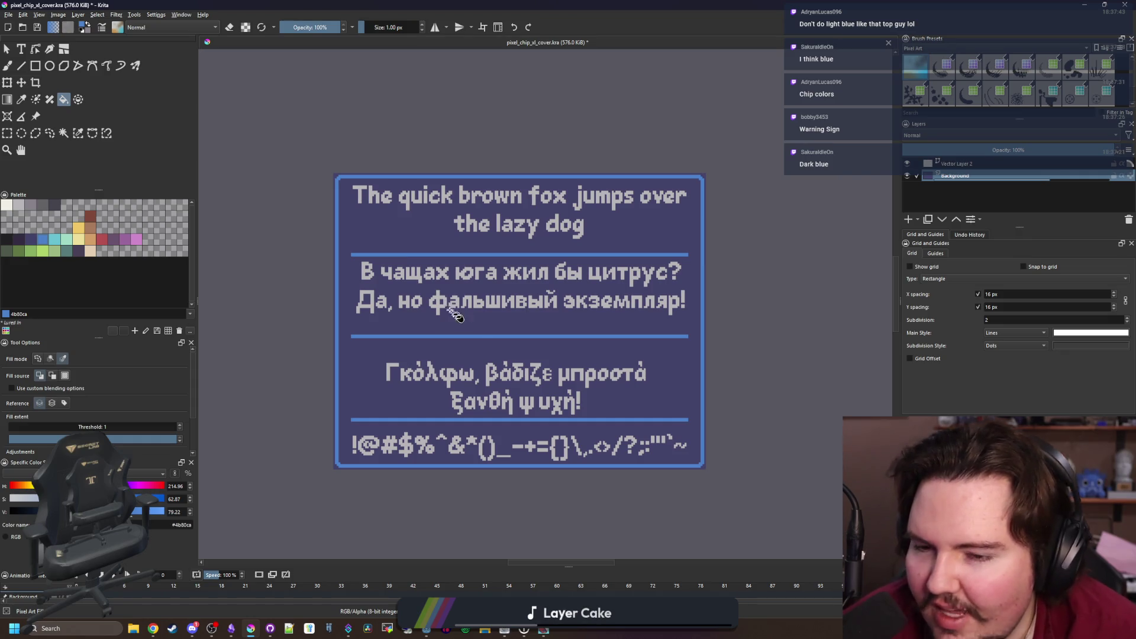
{"action": "scroll", "coordinate": [454, 338], "scroll_direction": "up", "scroll_amount": 1}
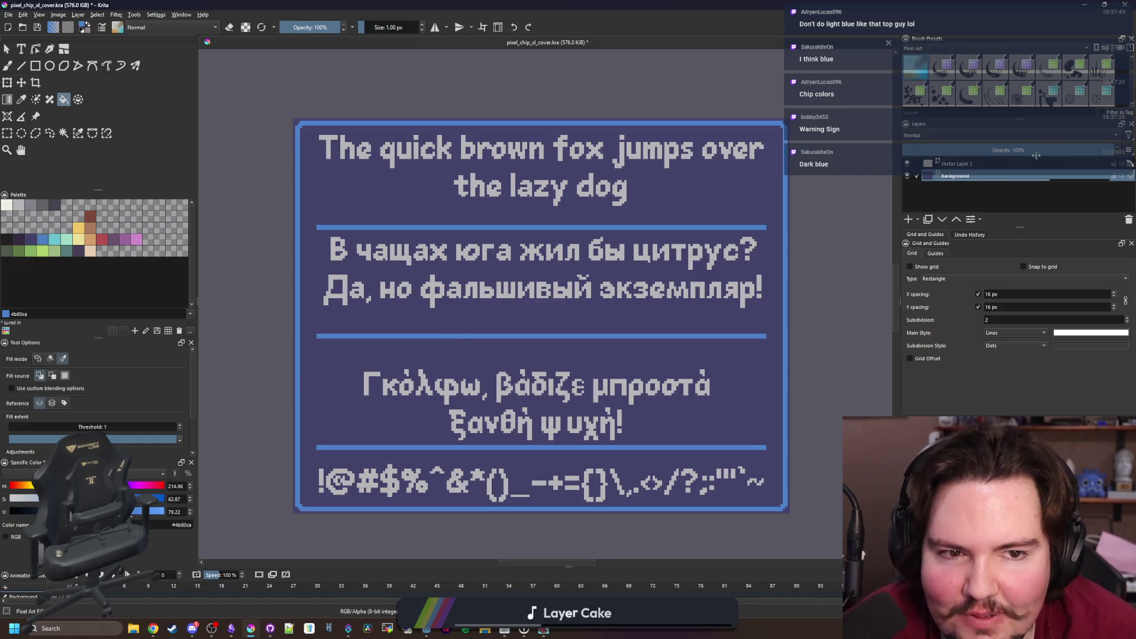
Recolour the English, Cyrillic, Greek and symbol text blocks off-white f2f0e5
{"action": "left_click", "coordinate": [996, 166]}
{"action": "scroll", "coordinate": [478, 229], "scroll_direction": "down", "scroll_amount": 5}
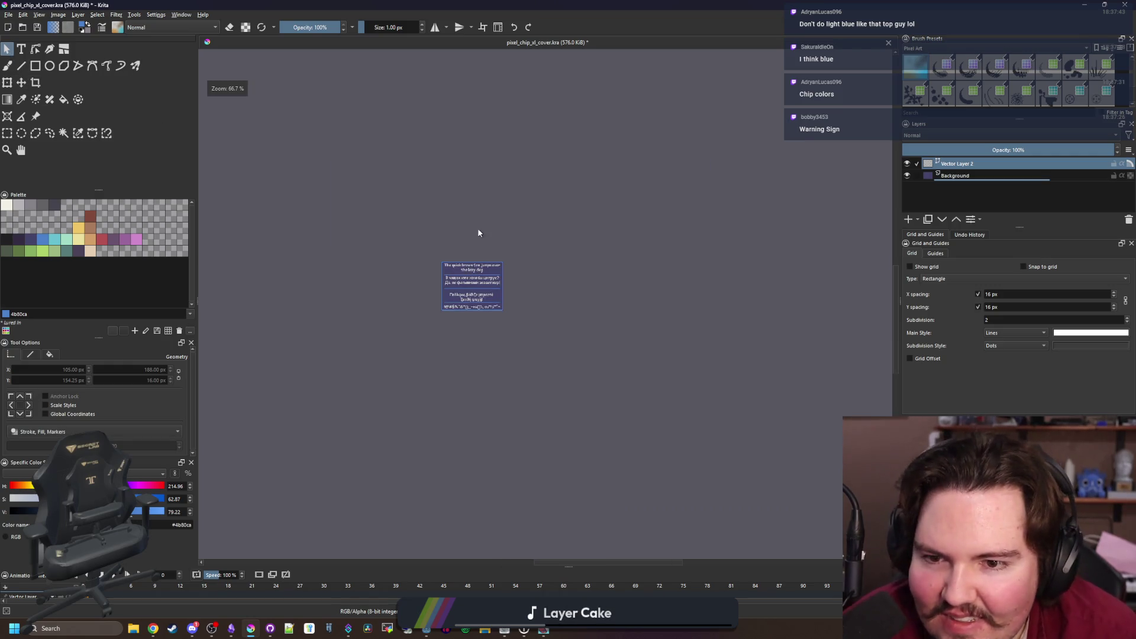
{"action": "left_click", "coordinate": [470, 296]}
{"action": "scroll", "coordinate": [469, 296], "scroll_direction": "up", "scroll_amount": 4}
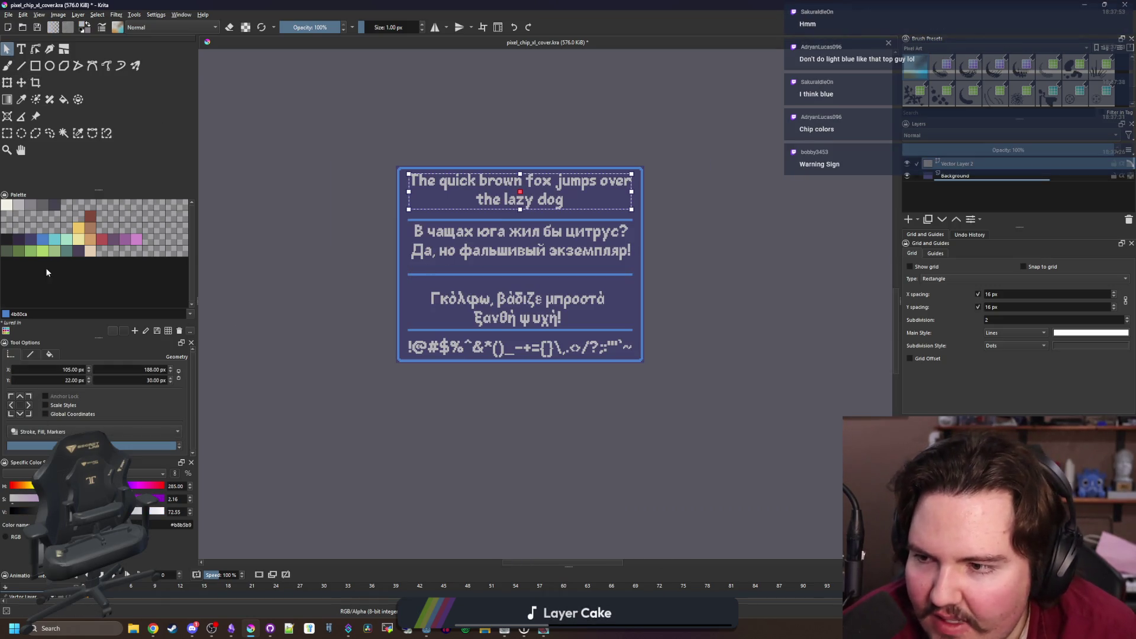
{"action": "left_click", "coordinate": [7, 204]}
{"action": "left_click", "coordinate": [520, 241]}
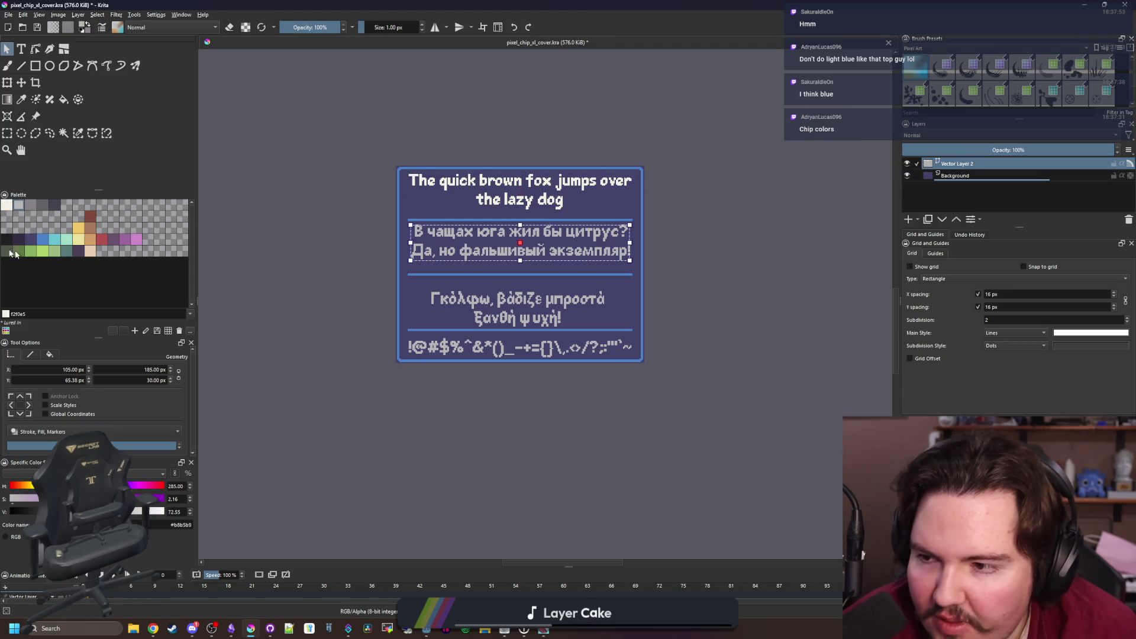
{"action": "left_click", "coordinate": [6, 205]}
{"action": "left_click", "coordinate": [486, 305]}
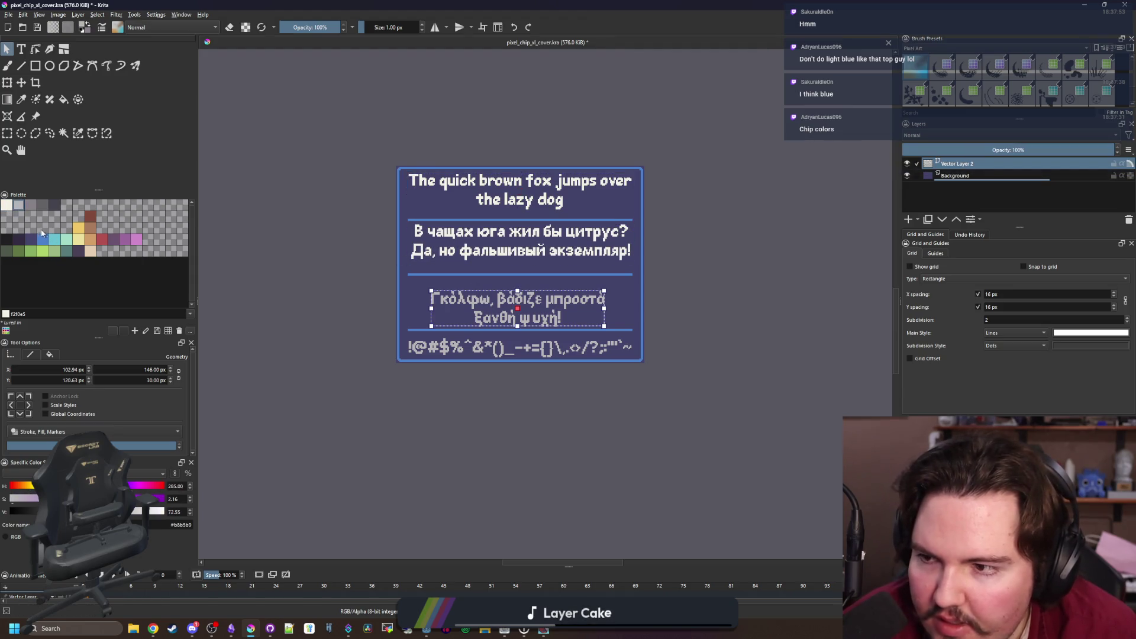
{"action": "left_click", "coordinate": [7, 205]}
{"action": "left_click", "coordinate": [489, 352]}
{"action": "left_click", "coordinate": [6, 205]}
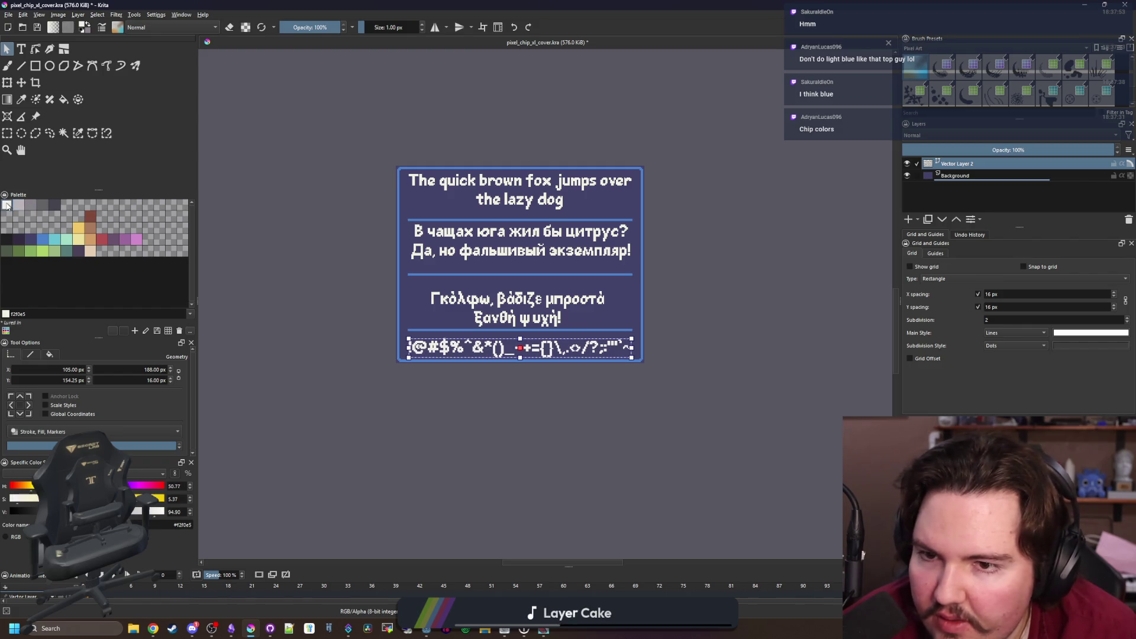
{"action": "left_click", "coordinate": [992, 176]}
{"action": "scroll", "coordinate": [550, 278], "scroll_direction": "up", "scroll_amount": 4}
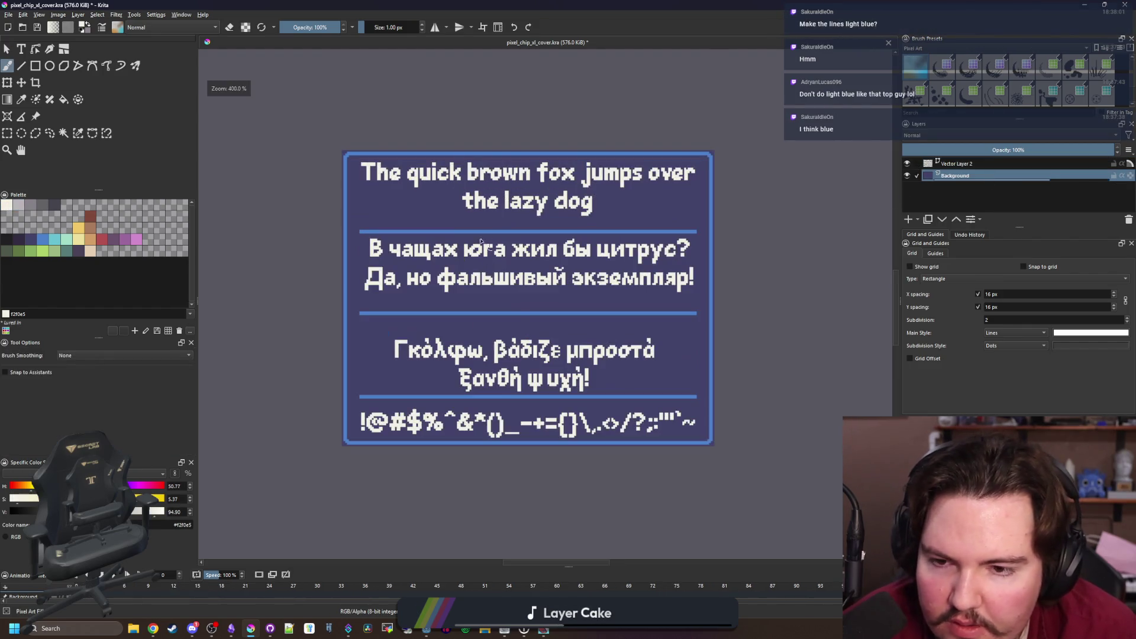
{"action": "scroll", "coordinate": [430, 353], "scroll_direction": "down", "scroll_amount": 1}
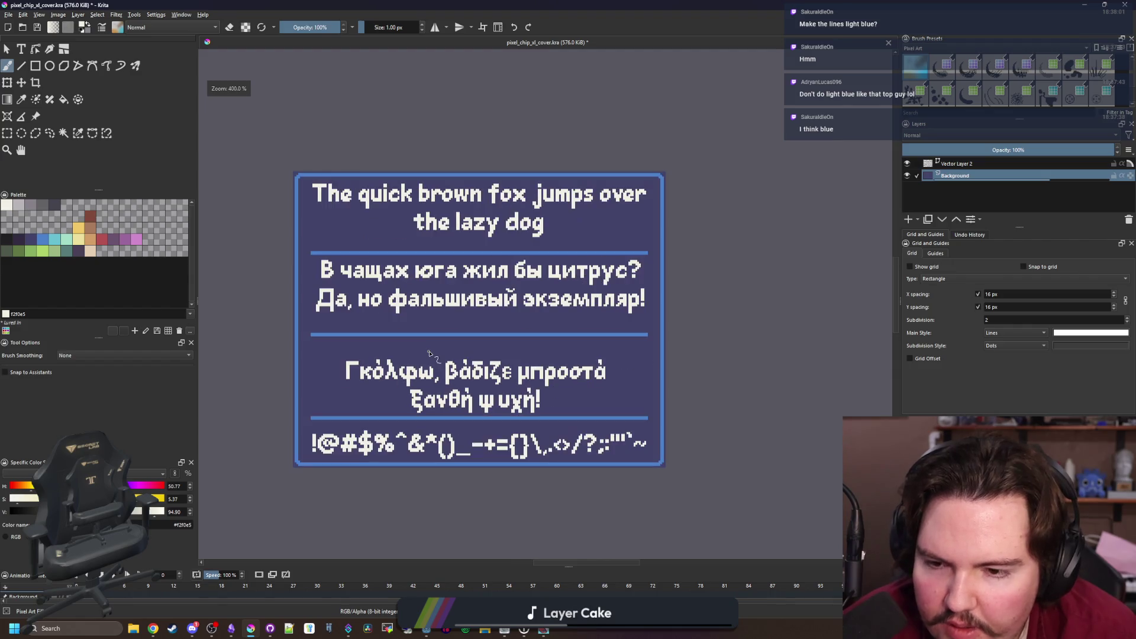
{"action": "scroll", "coordinate": [432, 214], "scroll_direction": "up", "scroll_amount": 1}
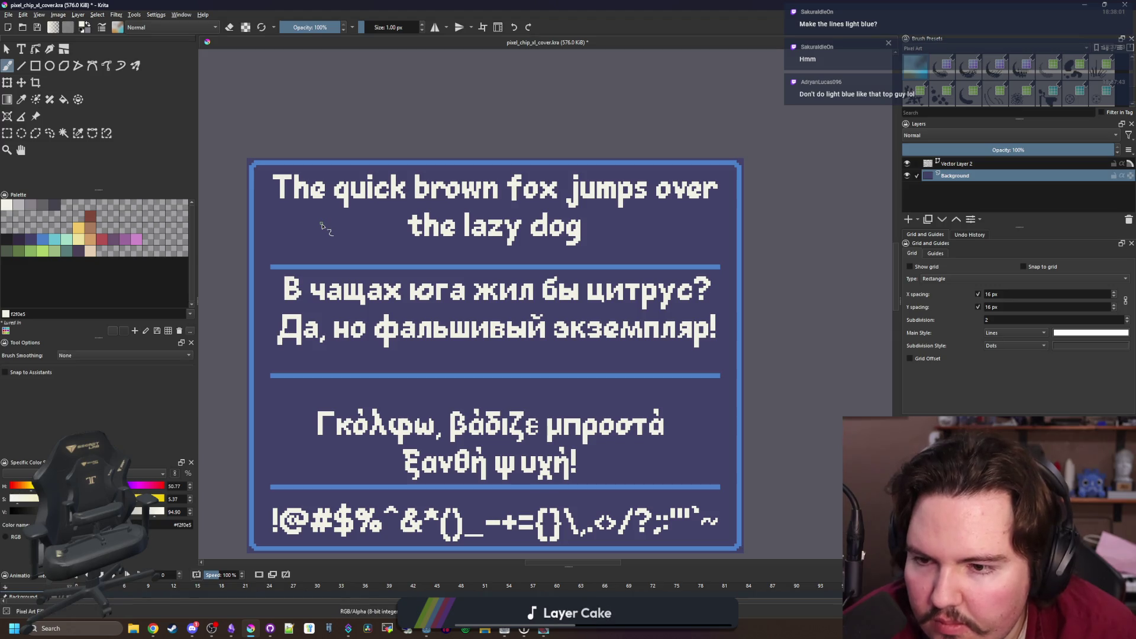
{"action": "scroll", "coordinate": [509, 277], "scroll_direction": "down", "scroll_amount": 3}
{"action": "scroll", "coordinate": [512, 276], "scroll_direction": "up", "scroll_amount": 1}
{"action": "left_click", "coordinate": [958, 165]}
{"action": "scroll", "coordinate": [422, 276], "scroll_direction": "up", "scroll_amount": 1}
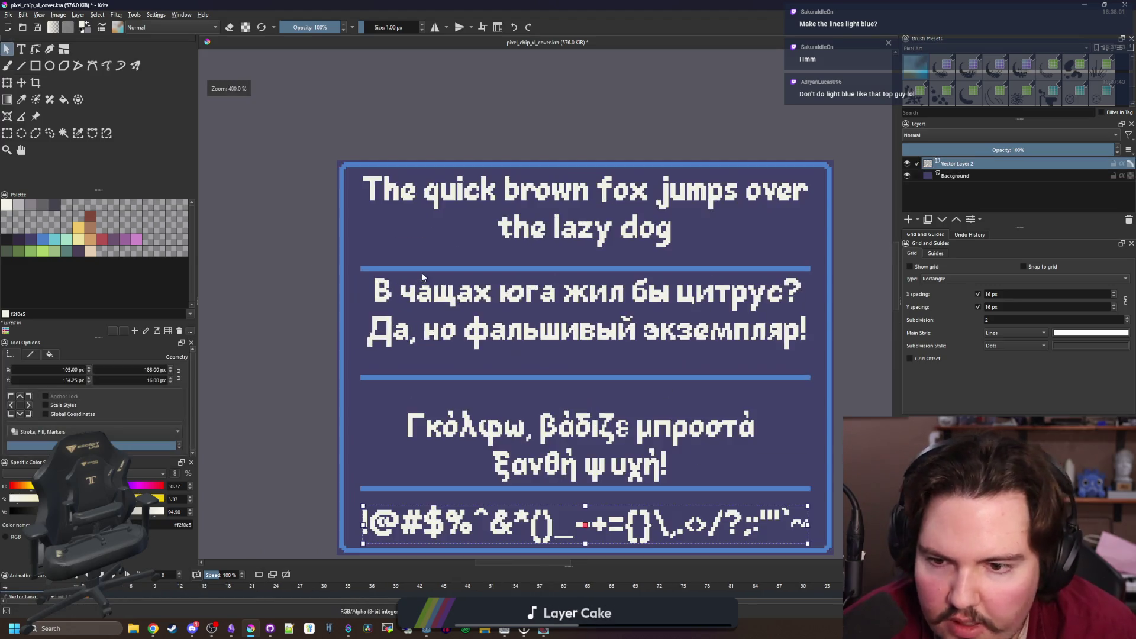
{"action": "left_click", "coordinate": [62, 237]}
{"action": "key", "text": "f"}
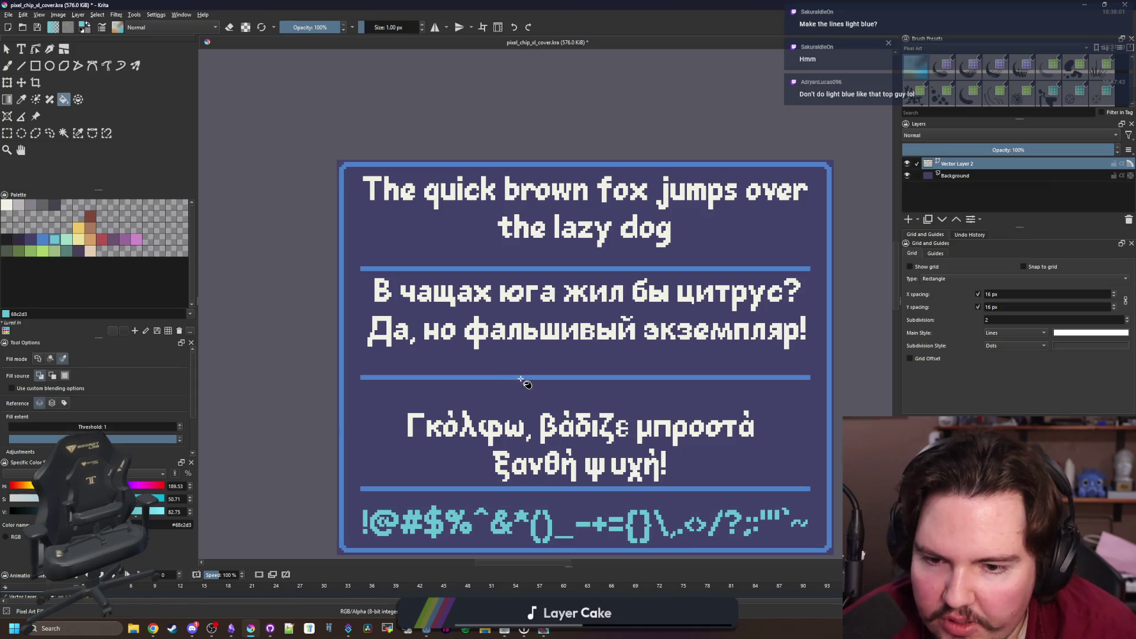
{"action": "left_click", "coordinate": [520, 378]}
{"action": "scroll", "coordinate": [523, 381], "scroll_direction": "up", "scroll_amount": 1}
{"action": "scroll", "coordinate": [371, 309], "scroll_direction": "down", "scroll_amount": 1}
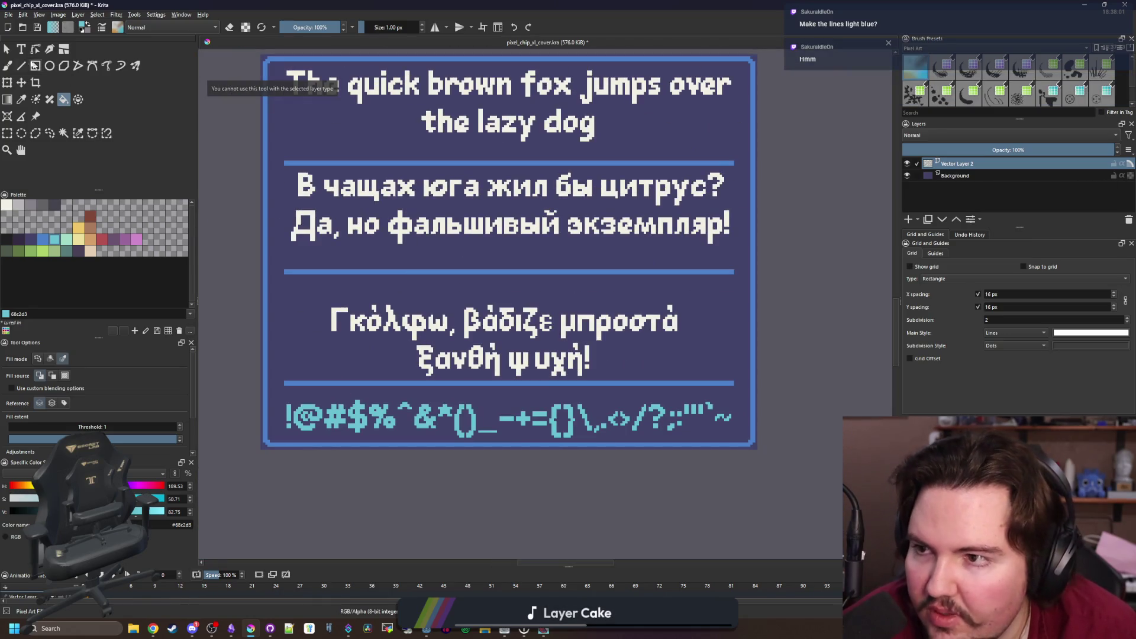
{"action": "left_click", "coordinate": [7, 48]}
{"action": "scroll", "coordinate": [425, 338], "scroll_direction": "down", "scroll_amount": 1}
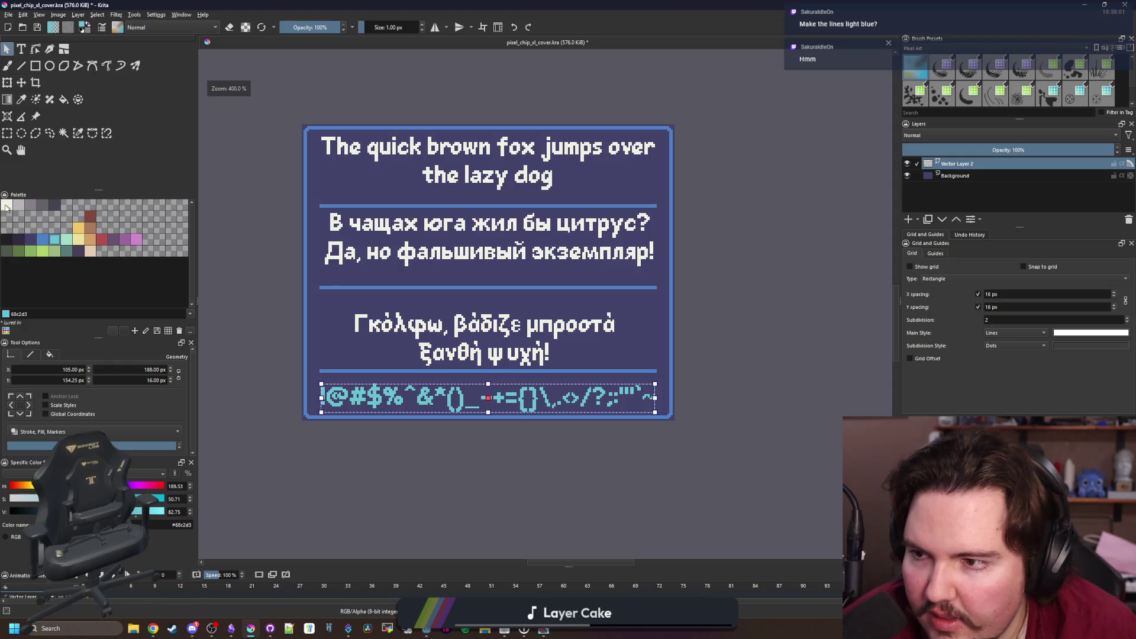
{"action": "left_click", "coordinate": [6, 205]}
{"action": "left_click", "coordinate": [955, 176]}
{"action": "scroll", "coordinate": [319, 290], "scroll_direction": "up", "scroll_amount": 1}
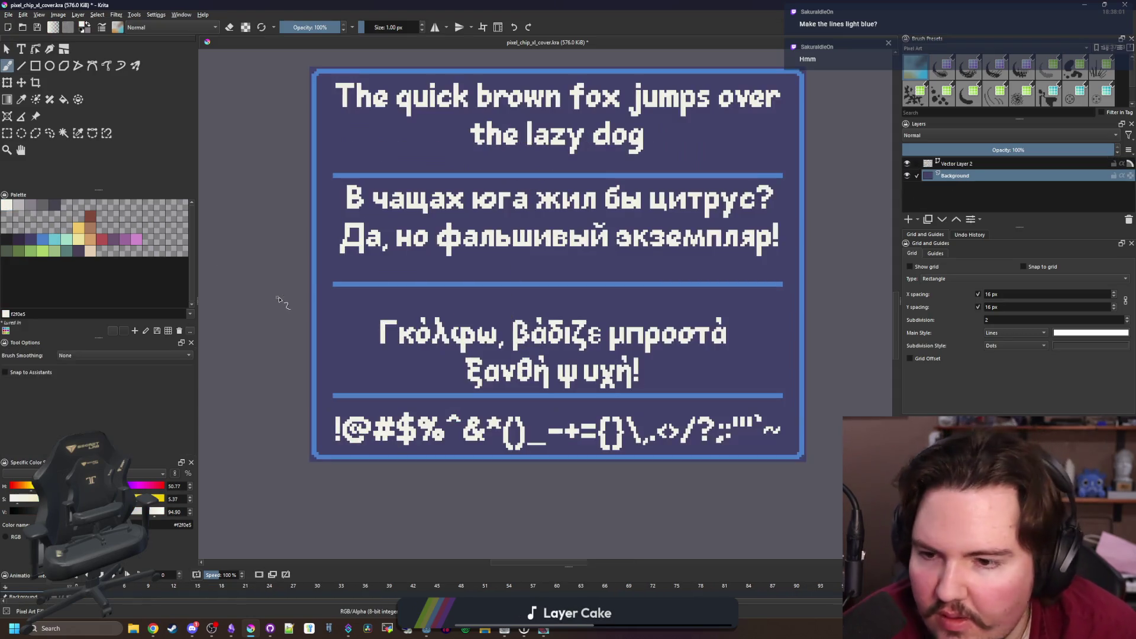
{"action": "key", "text": "f"}
{"action": "left_click", "coordinate": [66, 239]}
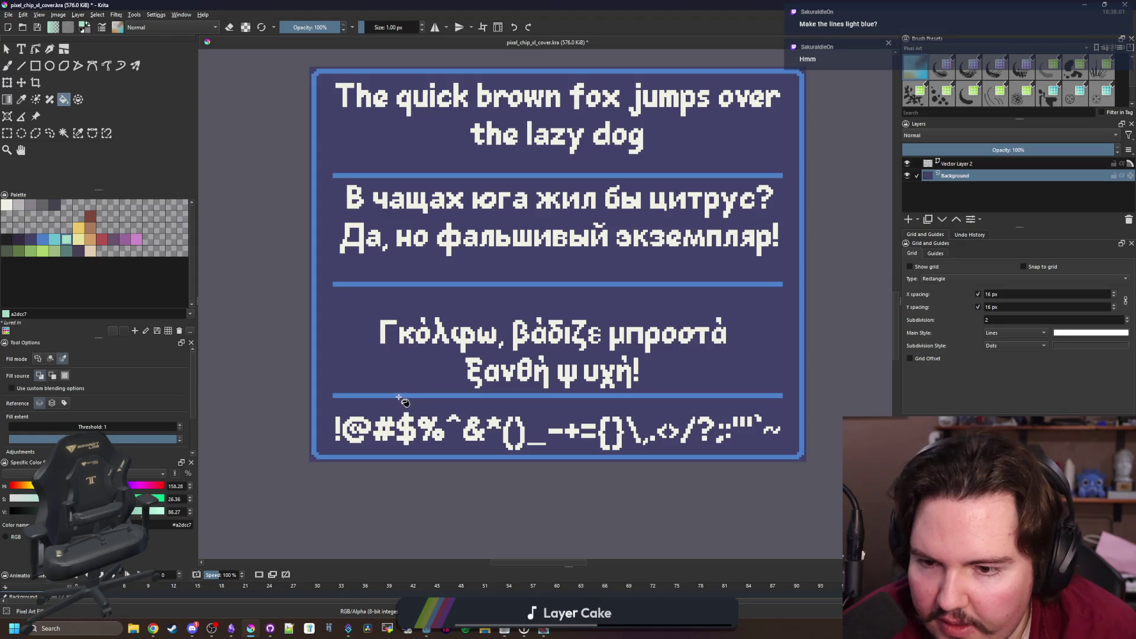
{"action": "left_click", "coordinate": [399, 396]}
{"action": "key", "text": "ctrl+z"}
{"action": "left_click", "coordinate": [55, 239]}
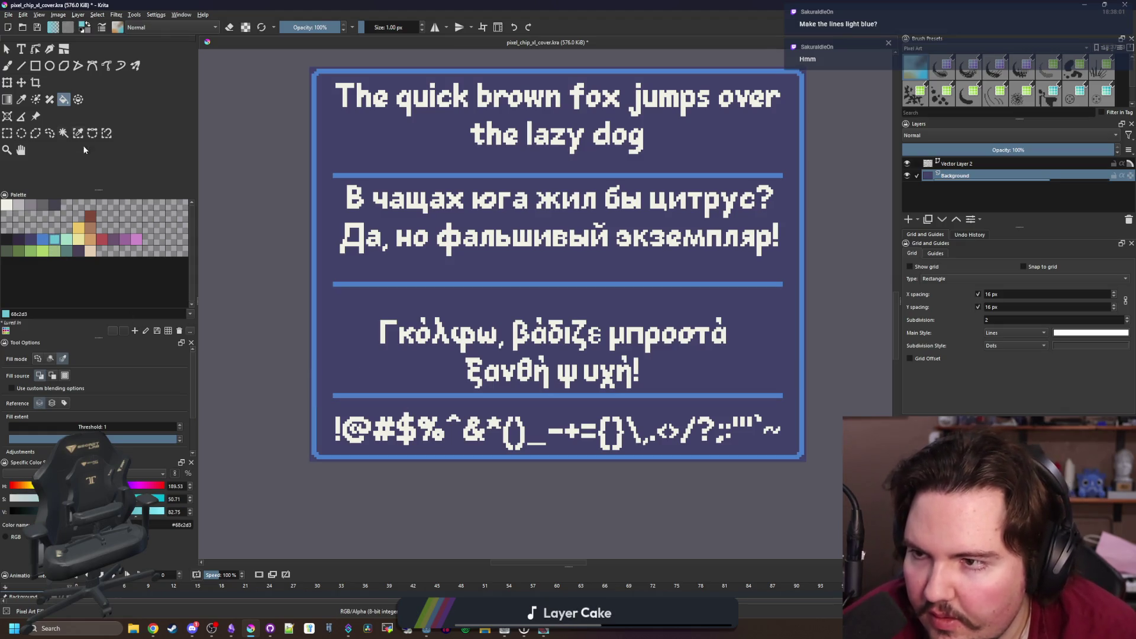
{"action": "left_click", "coordinate": [392, 396]}
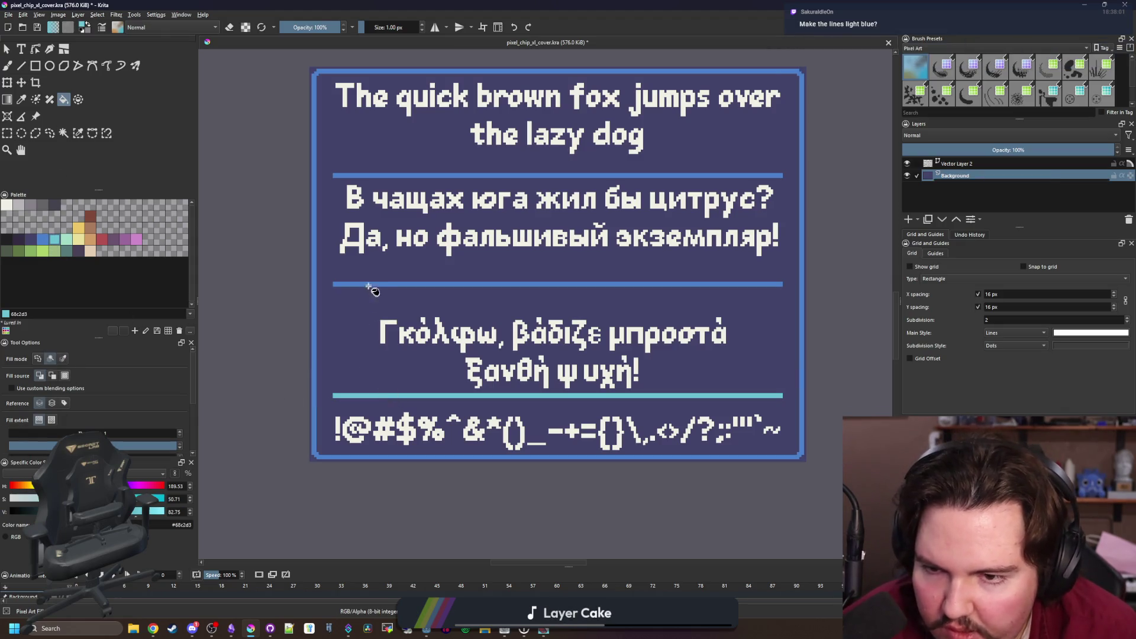
{"action": "left_click", "coordinate": [369, 284]}
{"action": "left_click", "coordinate": [371, 175]}
{"action": "scroll", "coordinate": [458, 324], "scroll_direction": "down", "scroll_amount": 3}
{"action": "scroll", "coordinate": [461, 327], "scroll_direction": "down", "scroll_amount": 3}
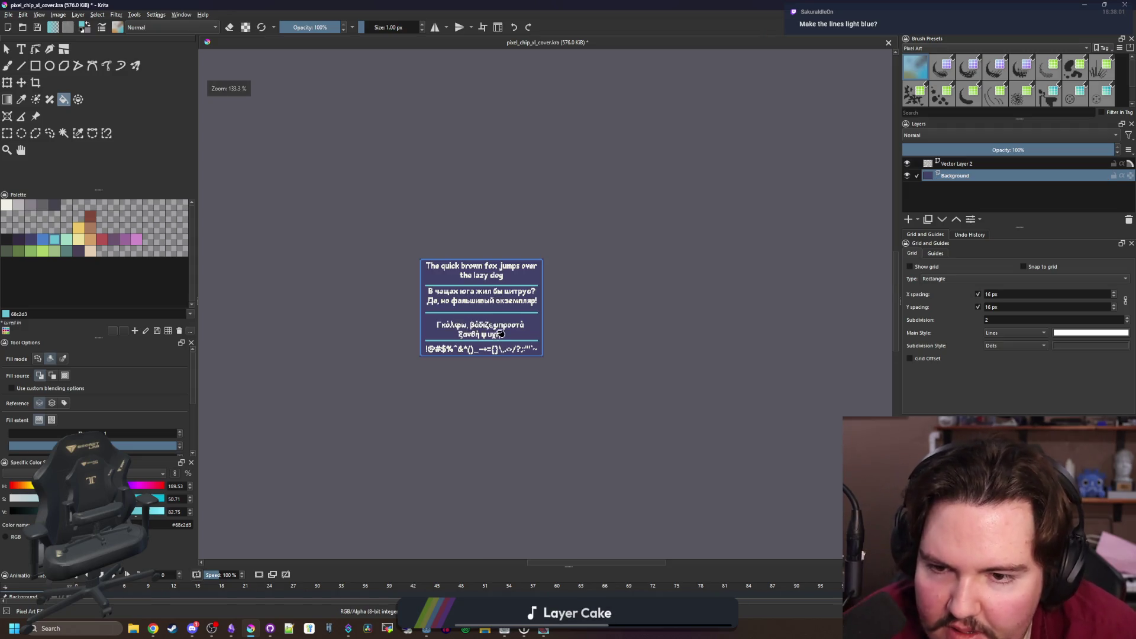
{"action": "scroll", "coordinate": [497, 355], "scroll_direction": "up", "scroll_amount": 3}
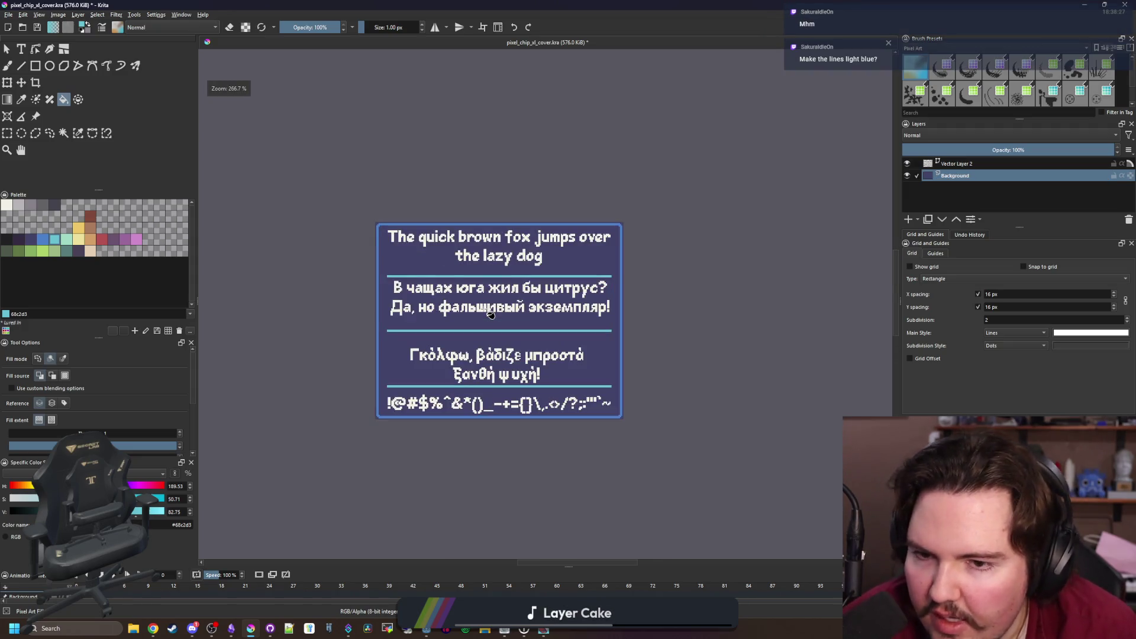
{"action": "key", "text": "ctrl+z"}
{"action": "key", "text": "ctrl+z"}
{"action": "key", "text": "ctrl+z"}
{"action": "scroll", "coordinate": [490, 314], "scroll_direction": "up", "scroll_amount": 2}
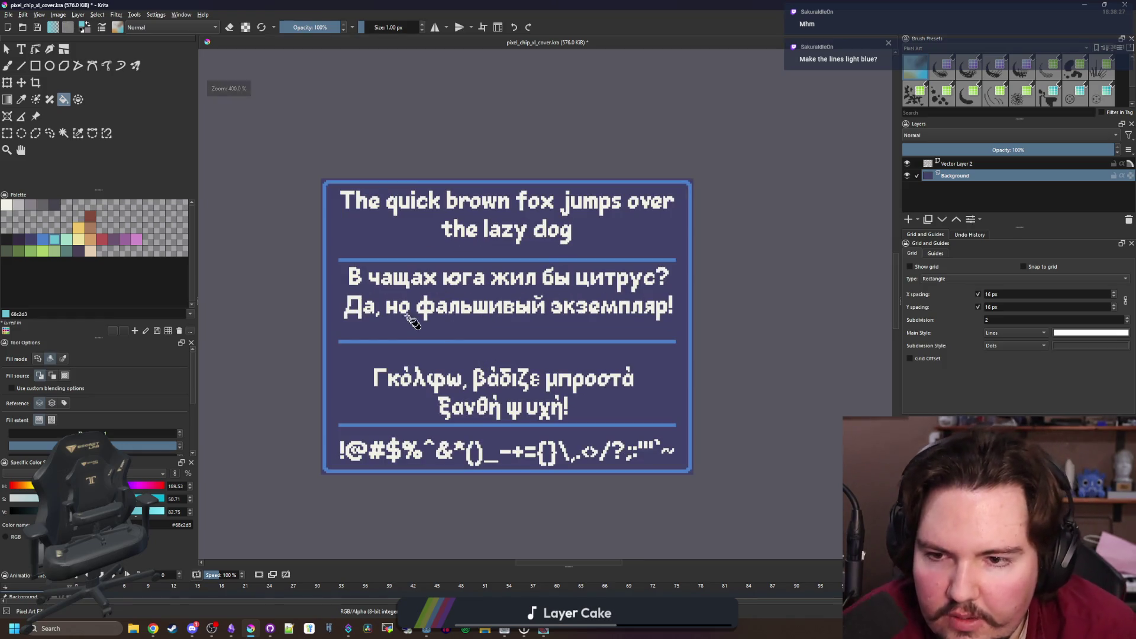
{"action": "left_click", "coordinate": [7, 49]}
{"action": "scroll", "coordinate": [463, 295], "scroll_direction": "up", "scroll_amount": 1}
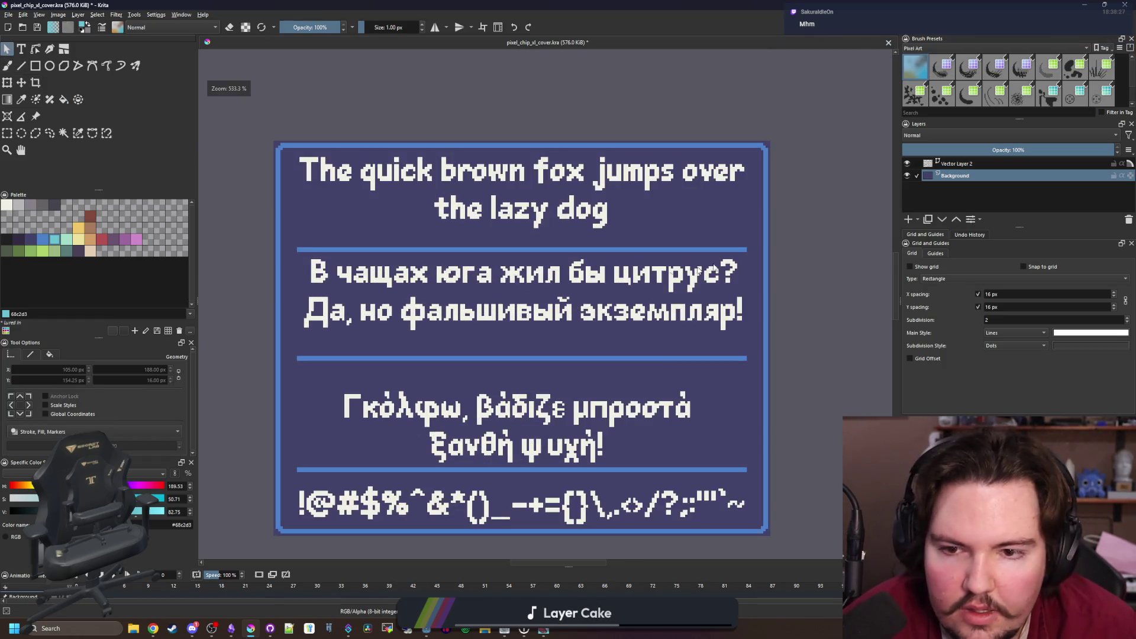
On the text layer, raise the symbol line and Greek pangram and lower the Cyrillic pangram
{"action": "left_click", "coordinate": [959, 163]}
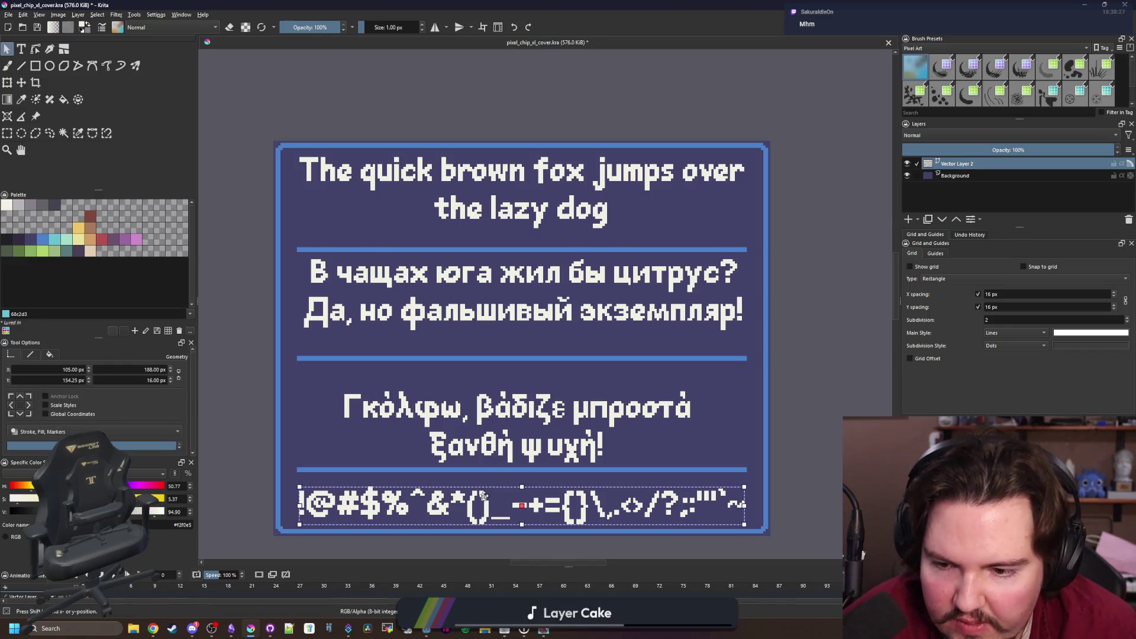
{"action": "left_click_drag", "start_coordinate": [483, 496], "coordinate": [484, 485]}
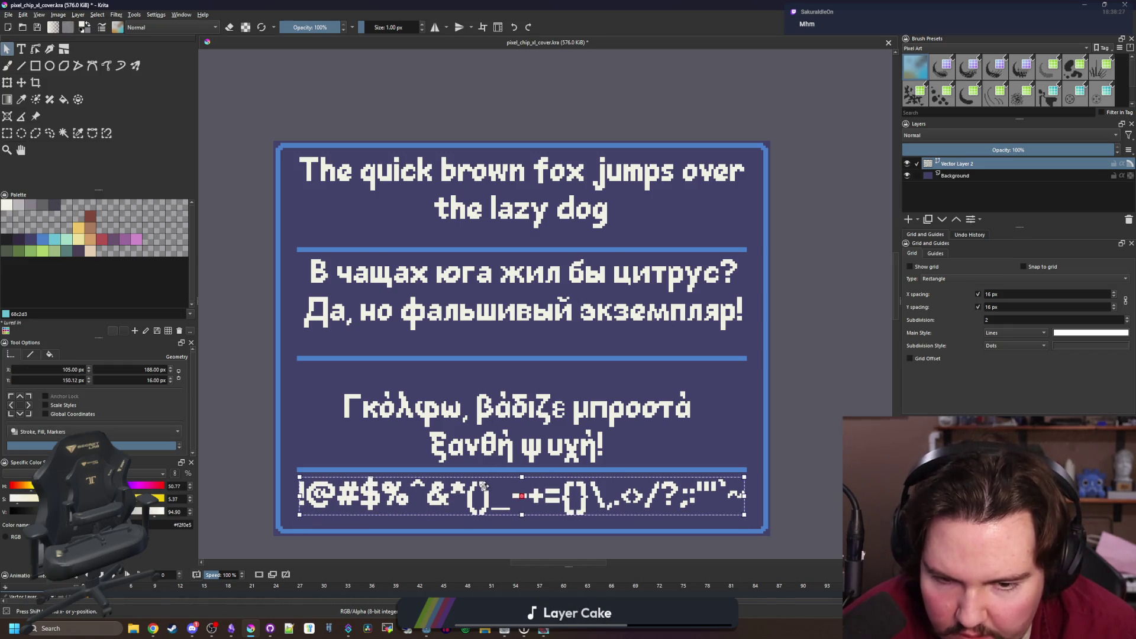
{"action": "left_click", "coordinate": [536, 435]}
{"action": "left_click_drag", "start_coordinate": [529, 448], "coordinate": [528, 431]}
{"action": "left_click", "coordinate": [502, 314]}
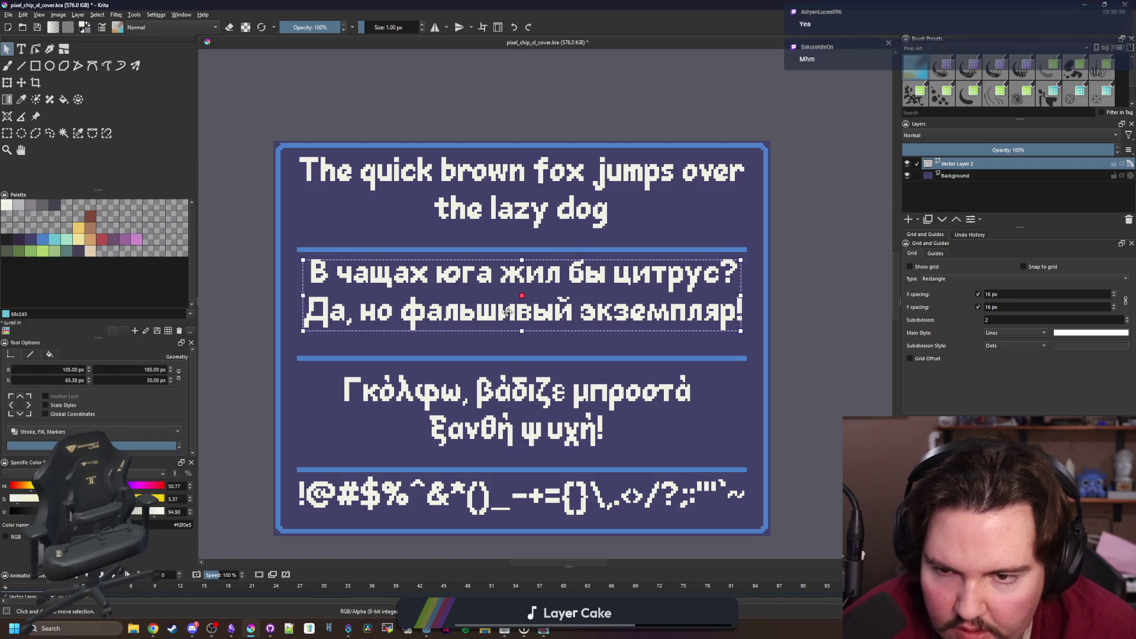
{"action": "left_click_drag", "start_coordinate": [502, 314], "coordinate": [504, 318]}
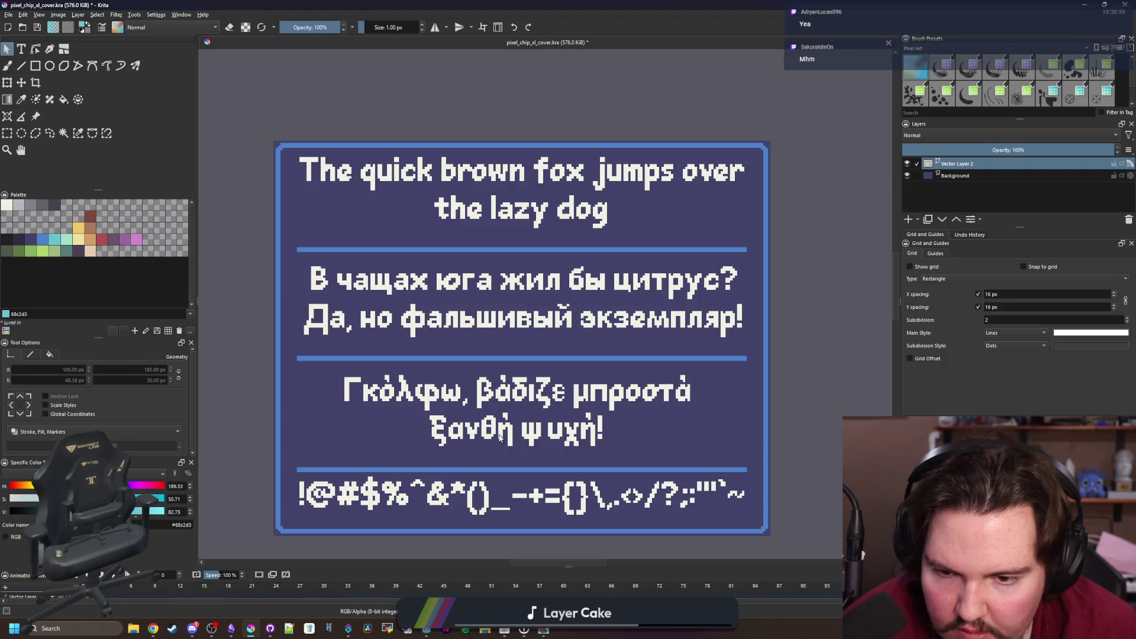
Recheck the Greek and Cyrillic positions and nudge the symbol line up slightly more
{"action": "left_click", "coordinate": [500, 439]}
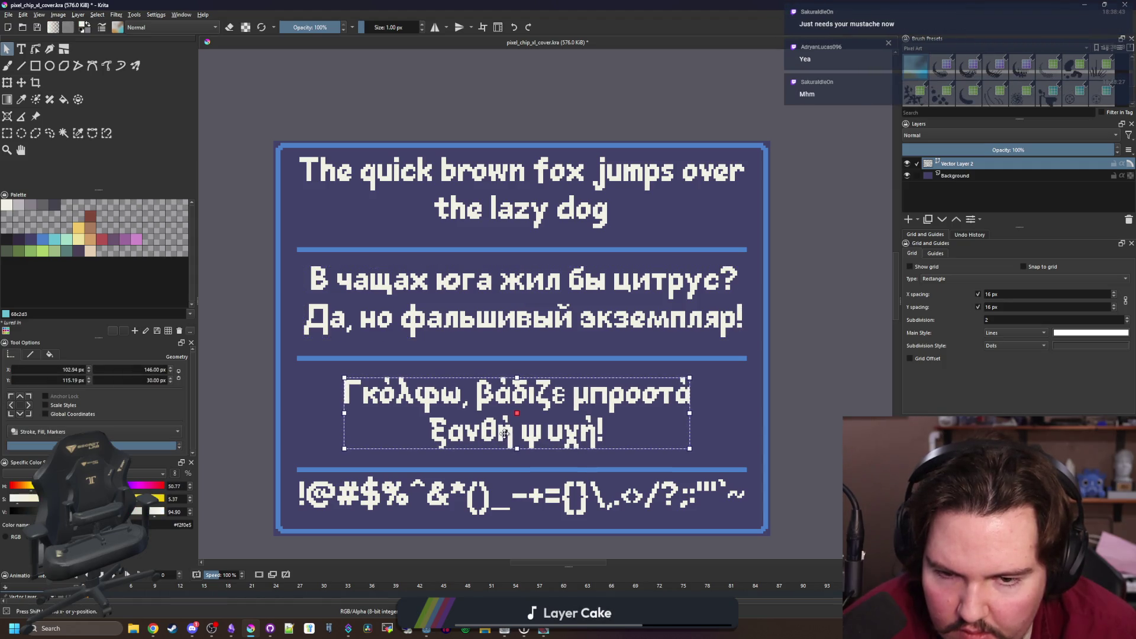
{"action": "left_click", "coordinate": [522, 319]}
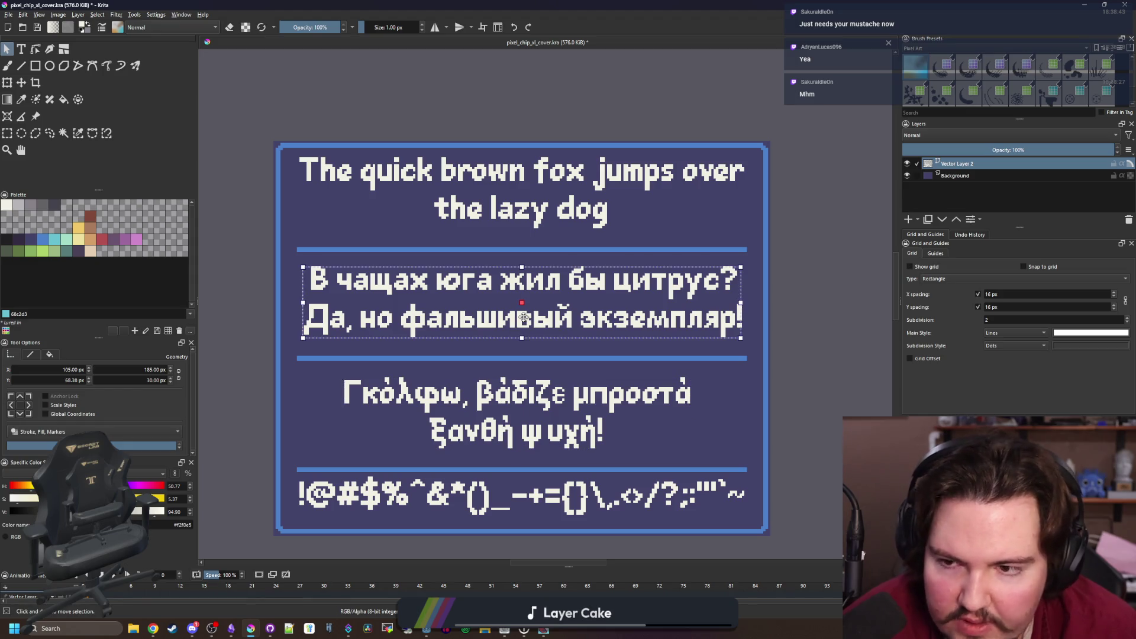
{"action": "left_click", "coordinate": [476, 506]}
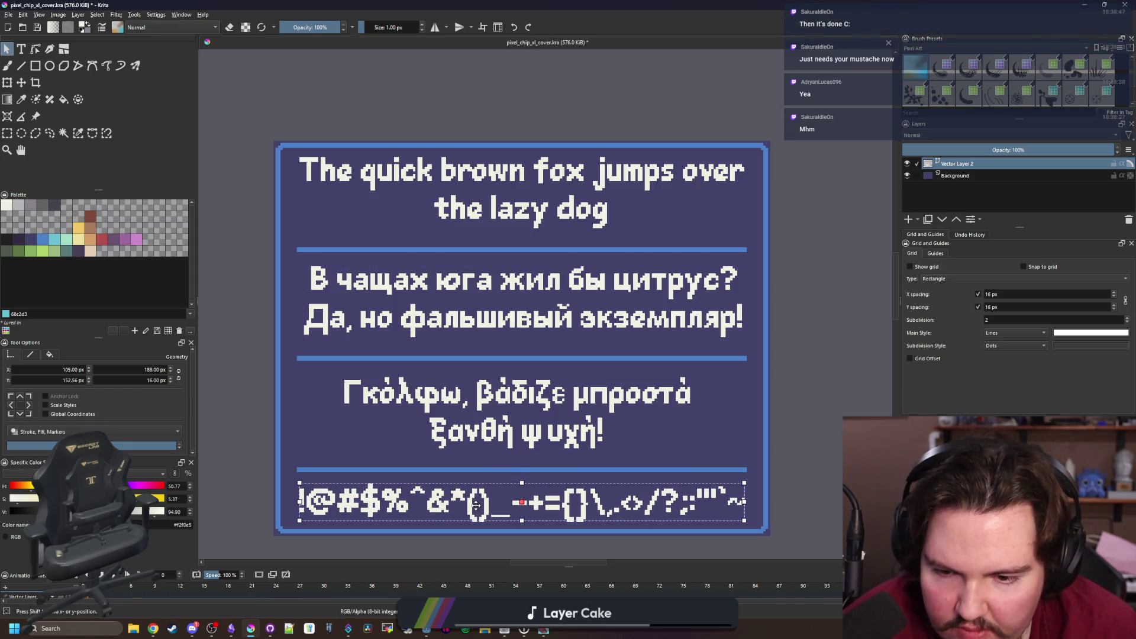
{"action": "left_click_drag", "start_coordinate": [476, 506], "coordinate": [476, 503]}
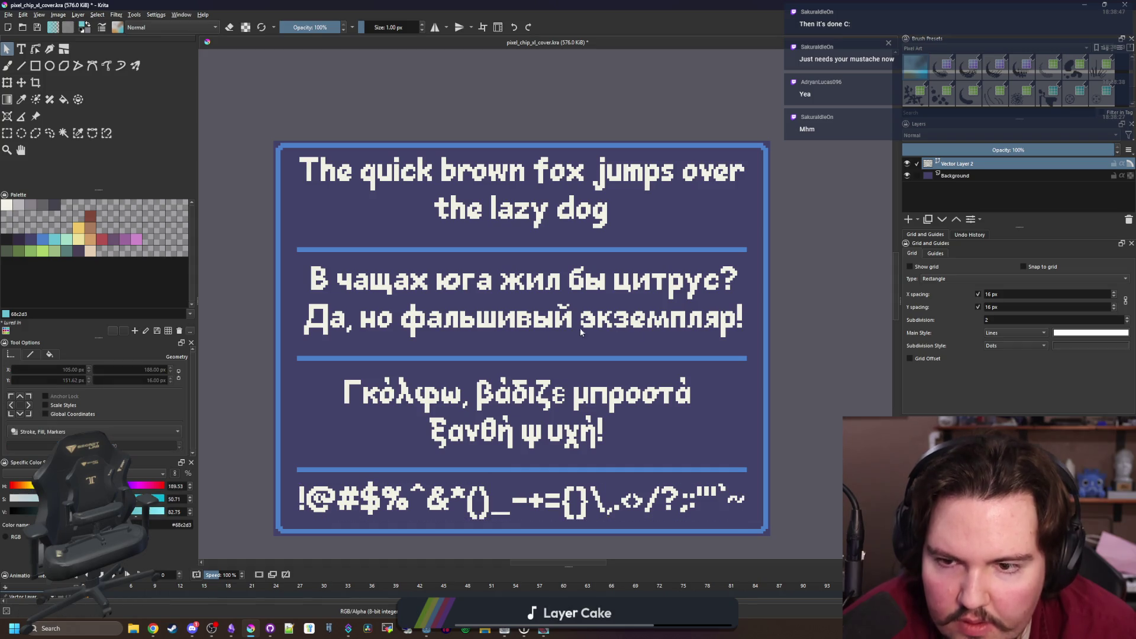
{"action": "left_click", "coordinate": [523, 319]}
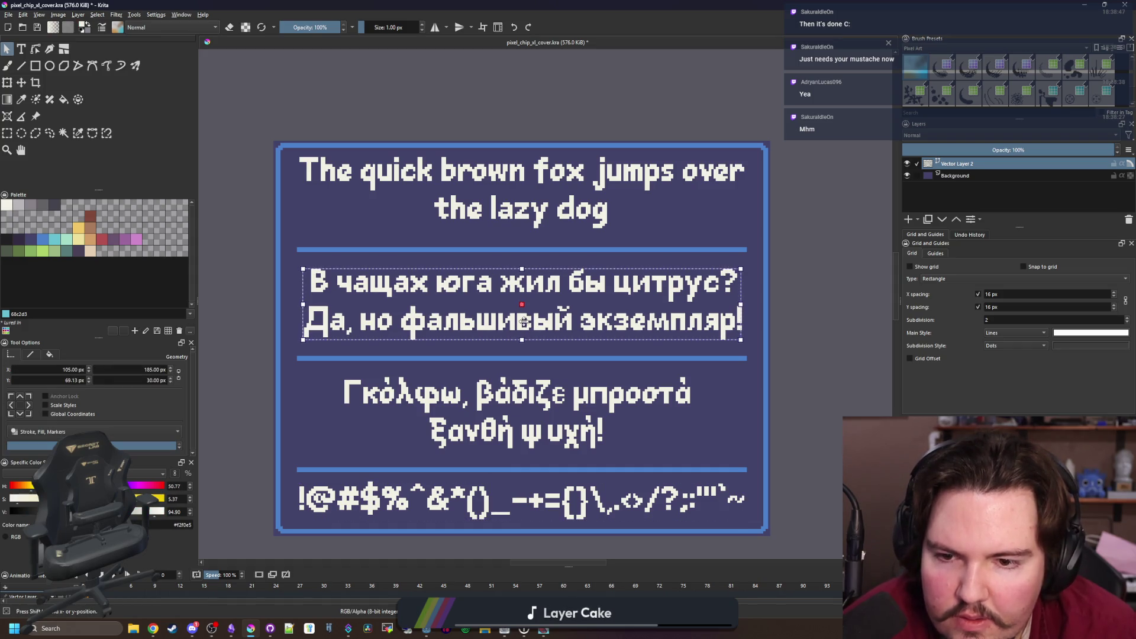
{"action": "left_click", "coordinate": [491, 211]}
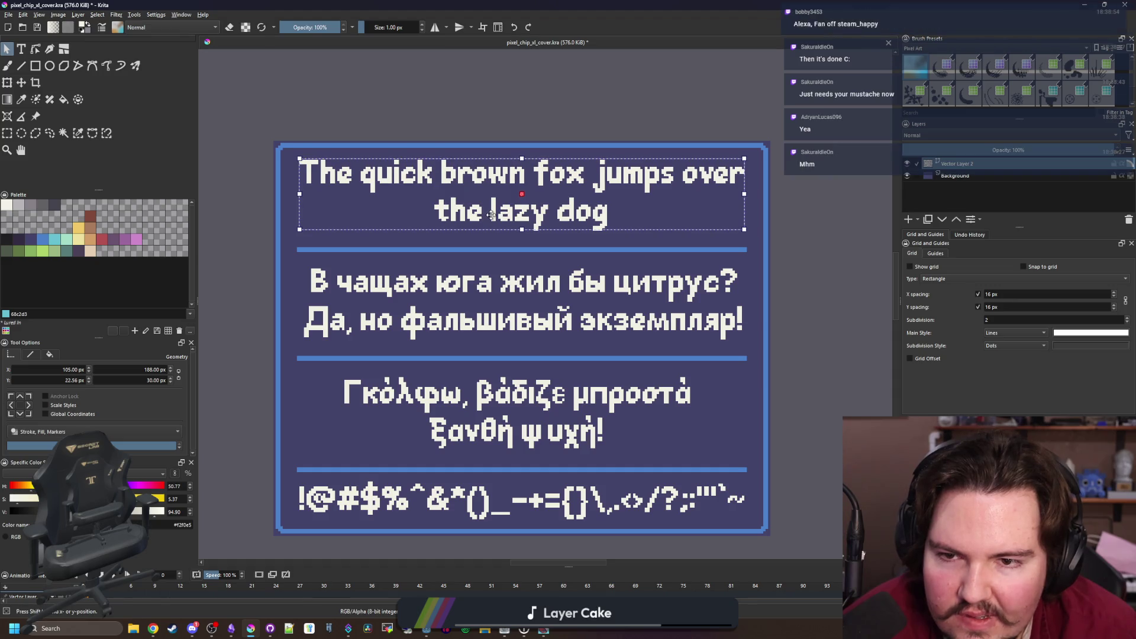
Move the English pangram down slightly and deselect the text shapes
{"action": "left_click_drag", "start_coordinate": [491, 213], "coordinate": [491, 217]}
{"action": "left_click", "coordinate": [822, 268]}
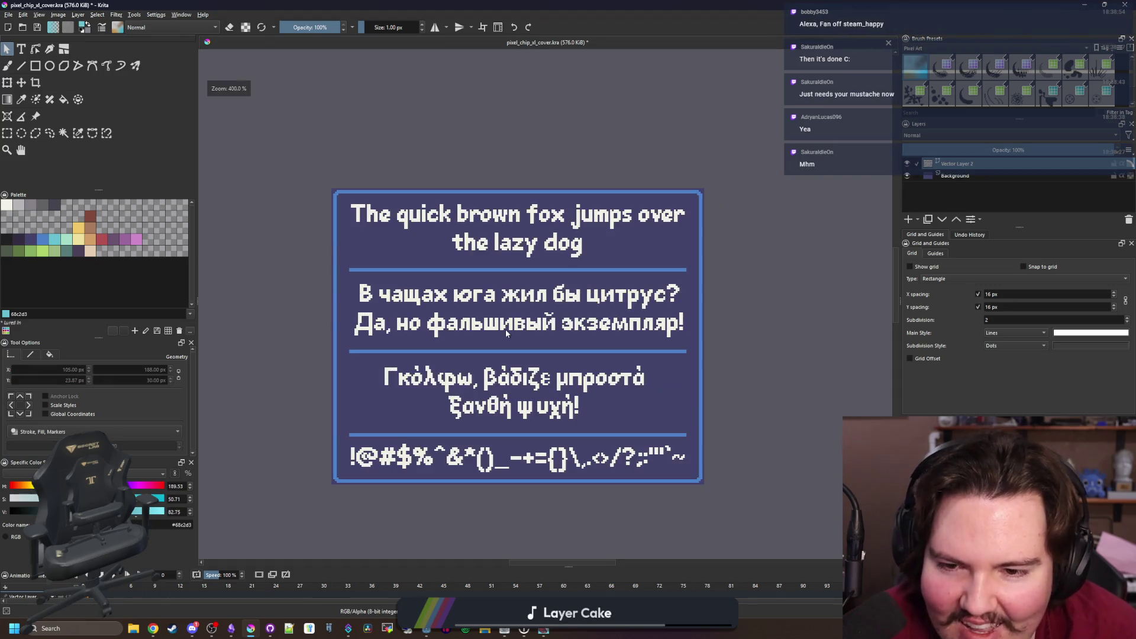
{"action": "scroll", "coordinate": [505, 329], "scroll_direction": "down", "scroll_amount": 2}
{"action": "scroll", "coordinate": [506, 329], "scroll_direction": "up", "scroll_amount": 3}
{"action": "scroll", "coordinate": [480, 412], "scroll_direction": "down", "scroll_amount": 3}
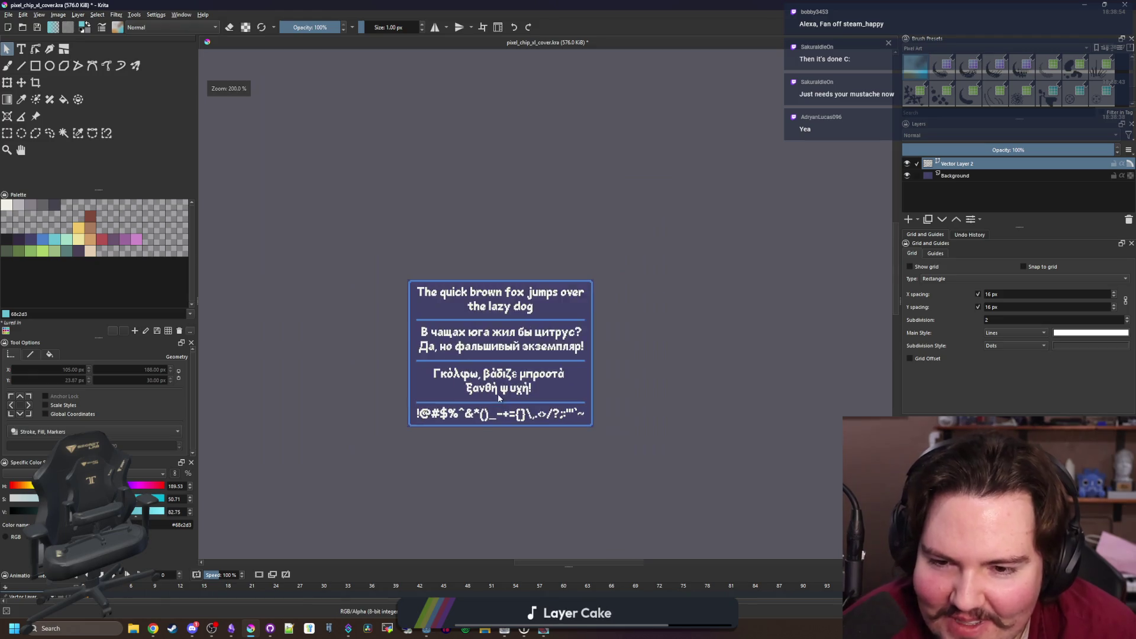
{"action": "scroll", "coordinate": [499, 393], "scroll_direction": "up", "scroll_amount": 4}
Zoom in and out to review the spacing of the four text blocks
{"action": "left_click", "coordinate": [505, 336]}
{"action": "scroll", "coordinate": [586, 366], "scroll_direction": "down", "scroll_amount": 3}
{"action": "left_click", "coordinate": [585, 366]}
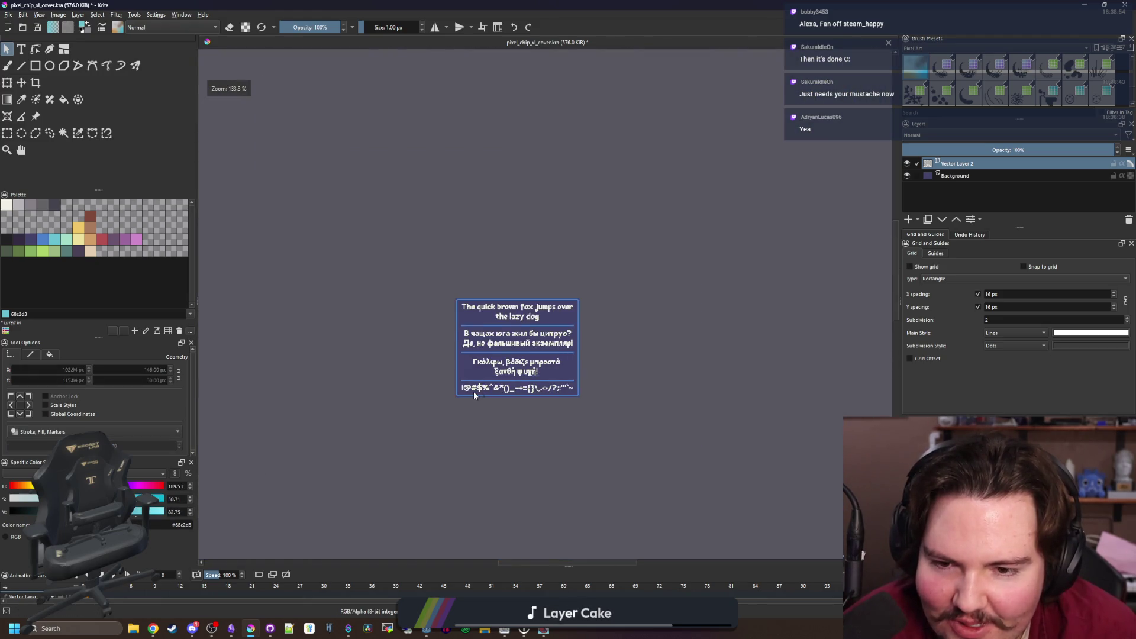
{"action": "scroll", "coordinate": [473, 392], "scroll_direction": "down", "scroll_amount": 2}
{"action": "scroll", "coordinate": [507, 429], "scroll_direction": "down", "scroll_amount": 2}
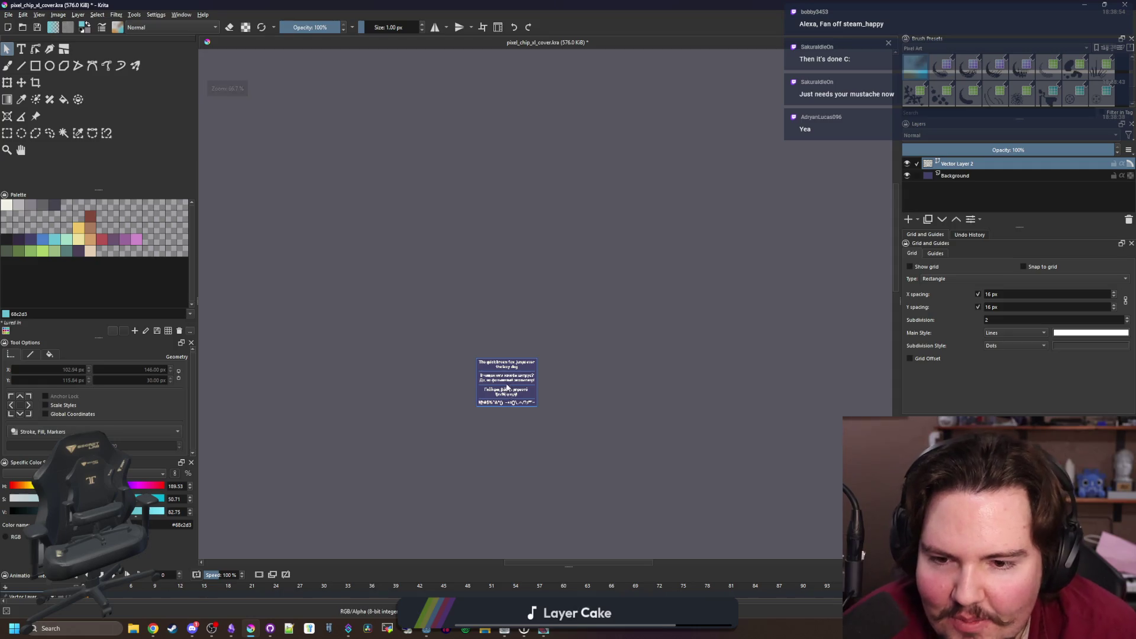
{"action": "scroll", "coordinate": [505, 385], "scroll_direction": "up", "scroll_amount": 4}
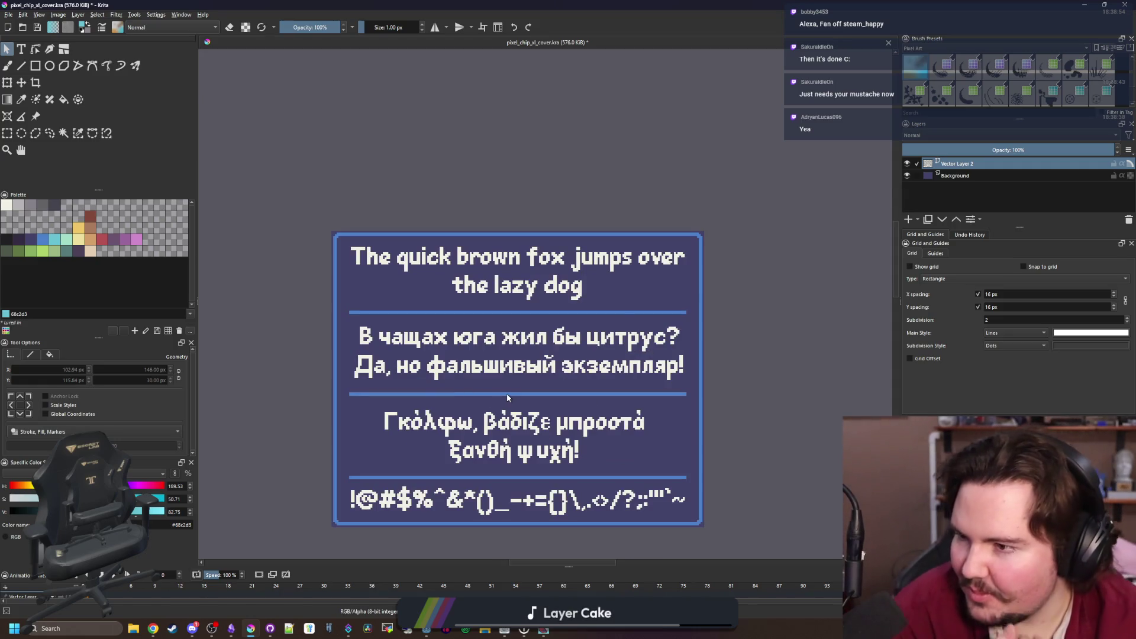
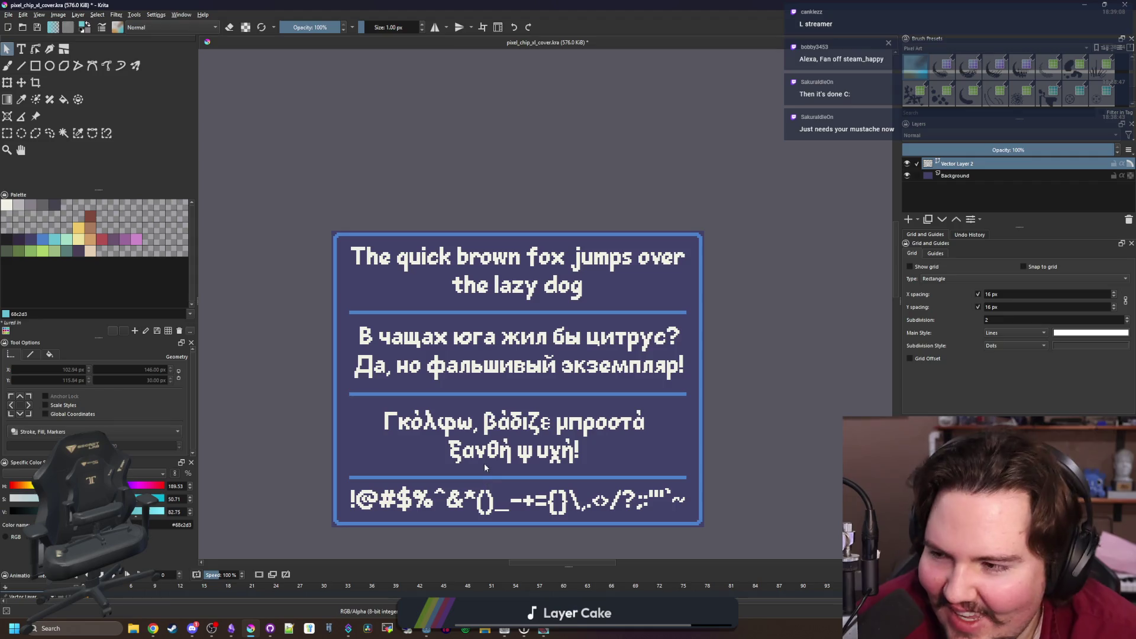
Switch to the Pixel Art brush and make the Background layer active for painting
{"action": "scroll", "coordinate": [507, 462], "scroll_direction": "up", "scroll_amount": 1}
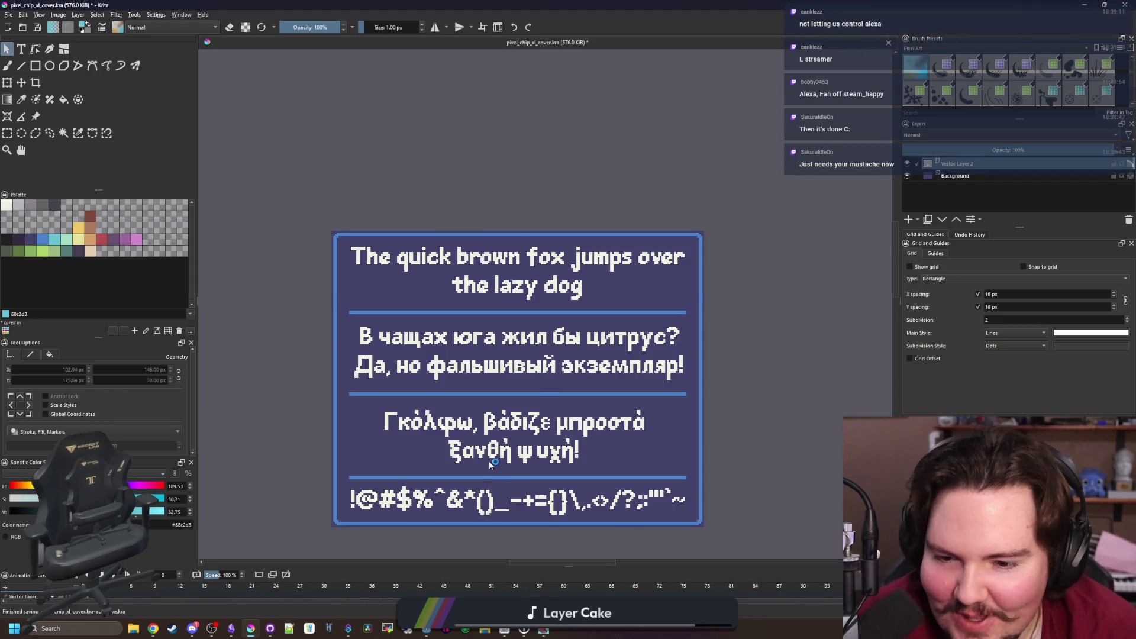
{"action": "scroll", "coordinate": [488, 460], "scroll_direction": "down", "scroll_amount": 1}
{"action": "scroll", "coordinate": [470, 518], "scroll_direction": "up", "scroll_amount": 1}
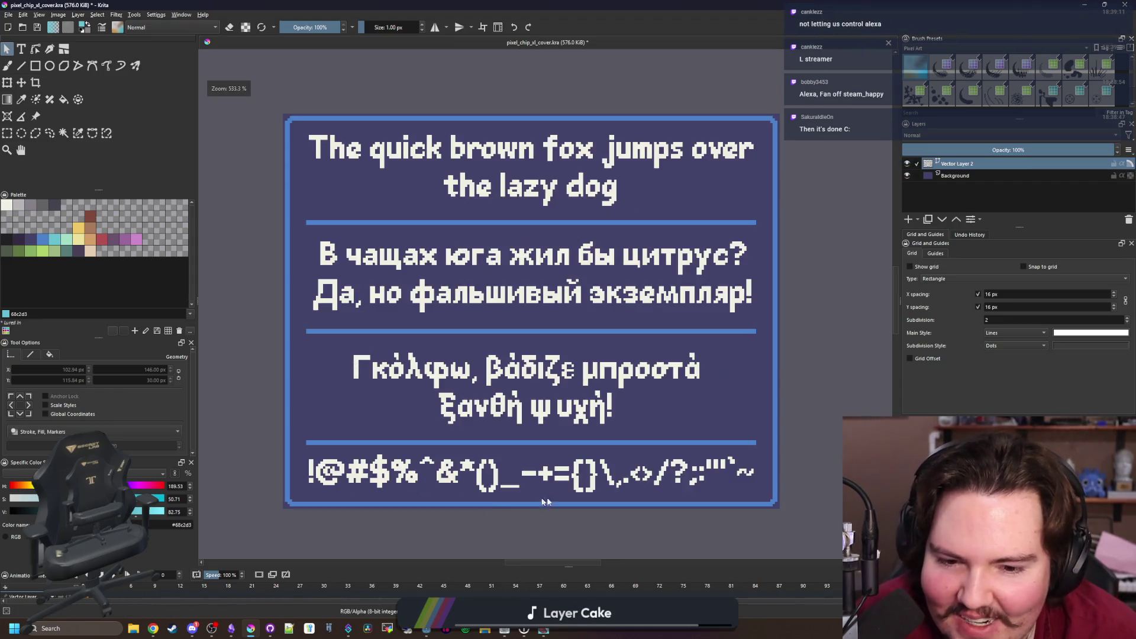
{"action": "scroll", "coordinate": [689, 492], "scroll_direction": "down", "scroll_amount": 6}
{"action": "scroll", "coordinate": [611, 488], "scroll_direction": "up", "scroll_amount": 3}
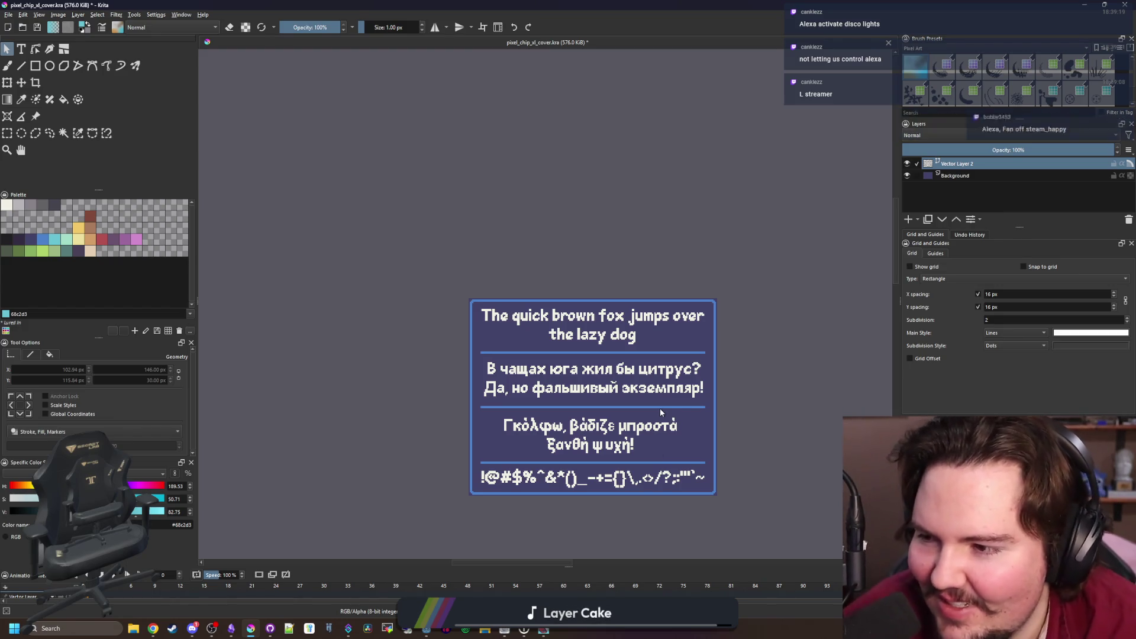
{"action": "scroll", "coordinate": [655, 499], "scroll_direction": "up", "scroll_amount": 1}
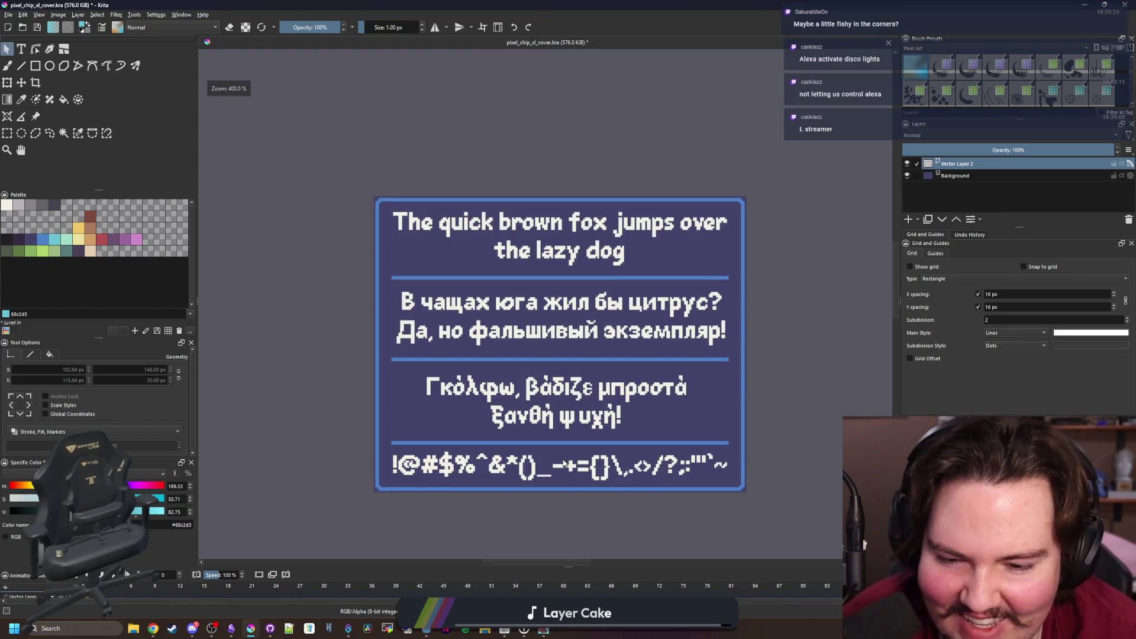
{"action": "scroll", "coordinate": [582, 468], "scroll_direction": "up", "scroll_amount": 1}
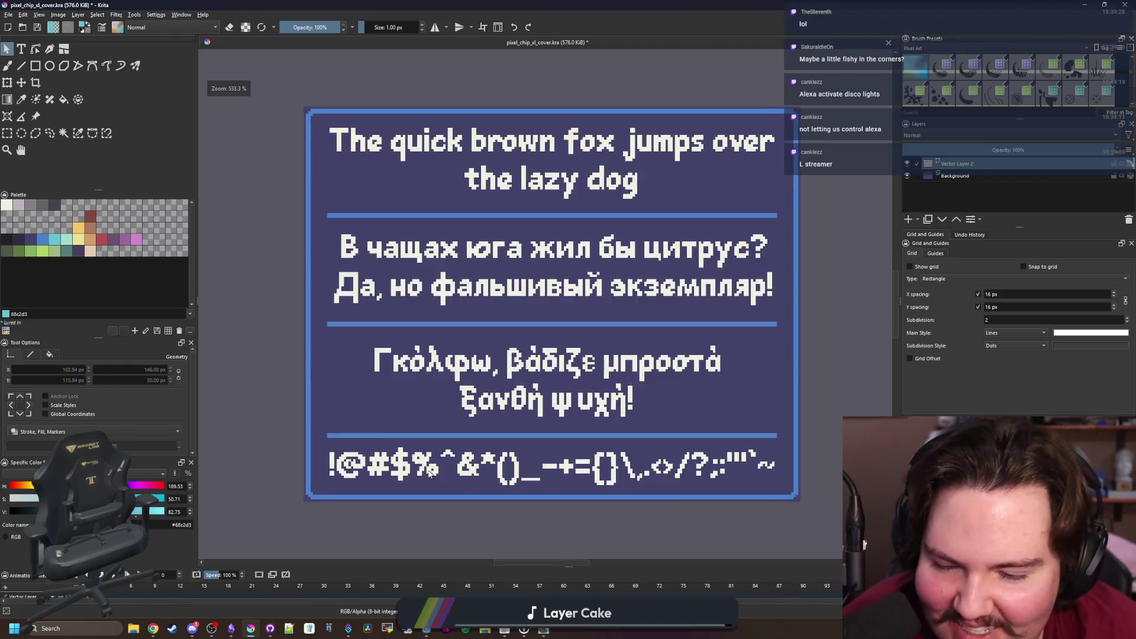
{"action": "scroll", "coordinate": [476, 466], "scroll_direction": "down", "scroll_amount": 1}
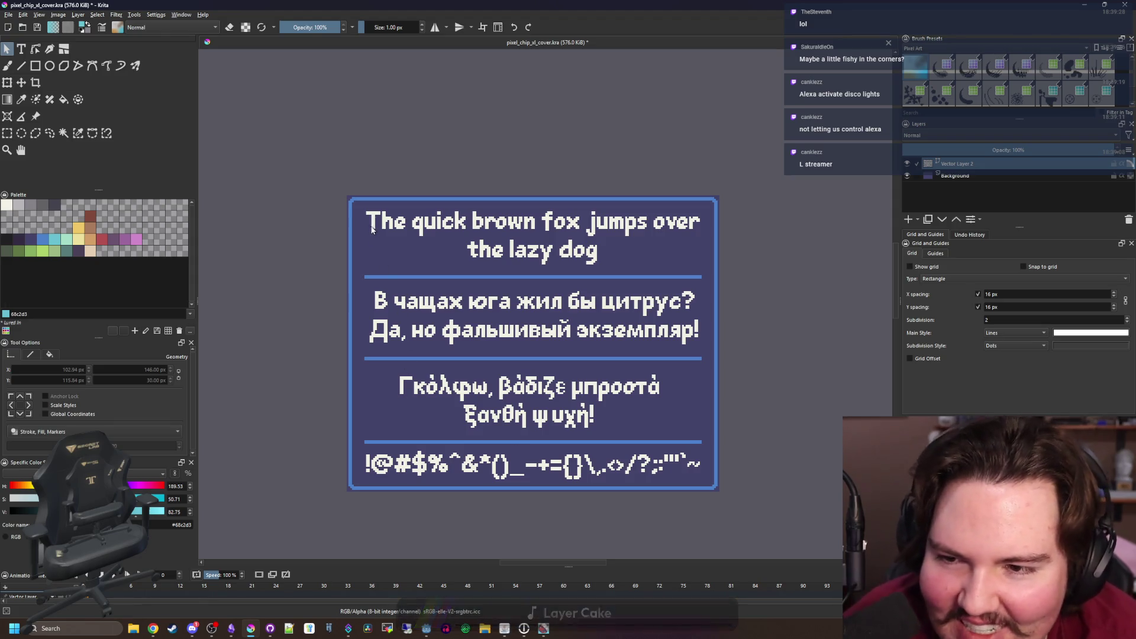
{"action": "key", "text": "b"}
{"action": "scroll", "coordinate": [357, 185], "scroll_direction": "up", "scroll_amount": 4}
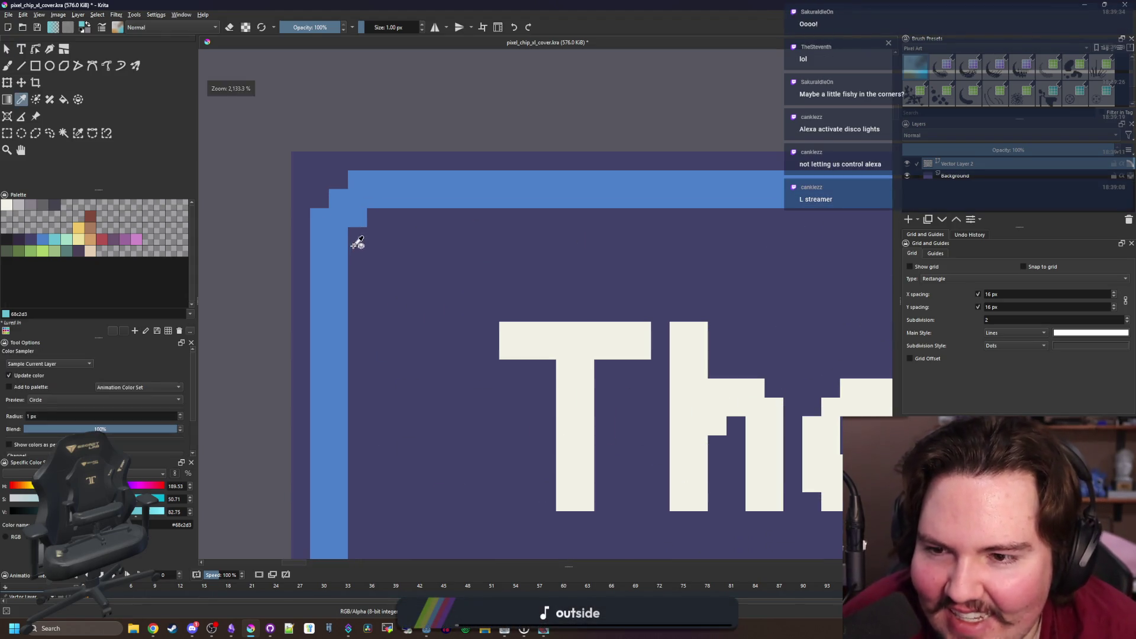
{"action": "scroll", "coordinate": [357, 246], "scroll_direction": "up", "scroll_amount": 3}
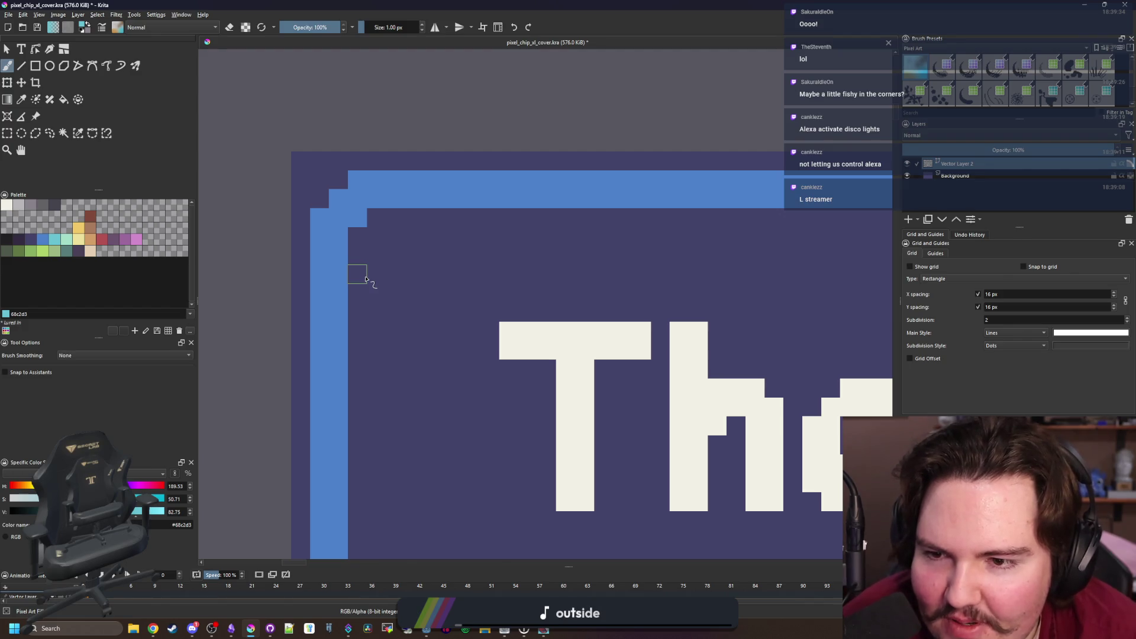
{"action": "left_click", "coordinate": [365, 277]}
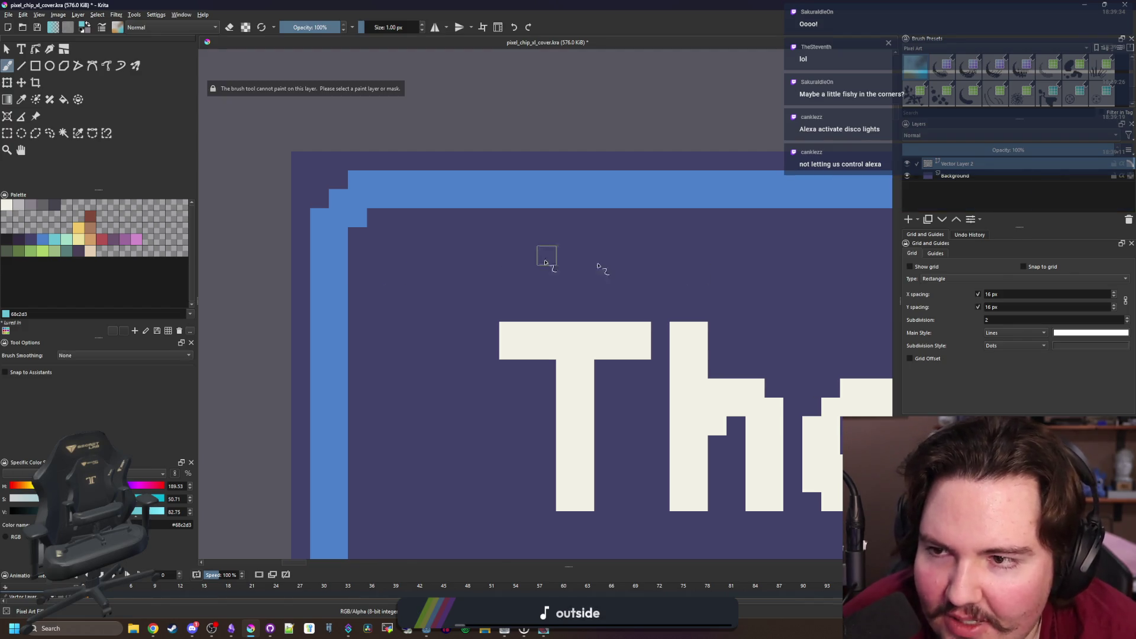
{"action": "left_click", "coordinate": [977, 176]}
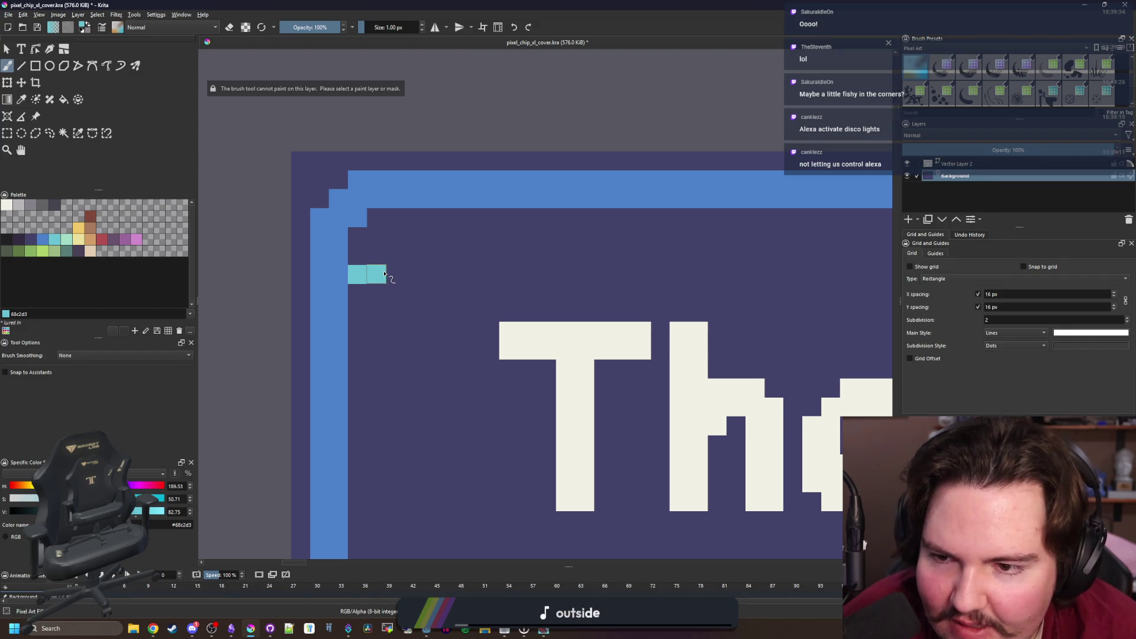
Paint a blue pixel row and column into the frame's top-left corner, darkening two border pixels
{"action": "left_click", "coordinate": [329, 284], "text": "ctrl"}
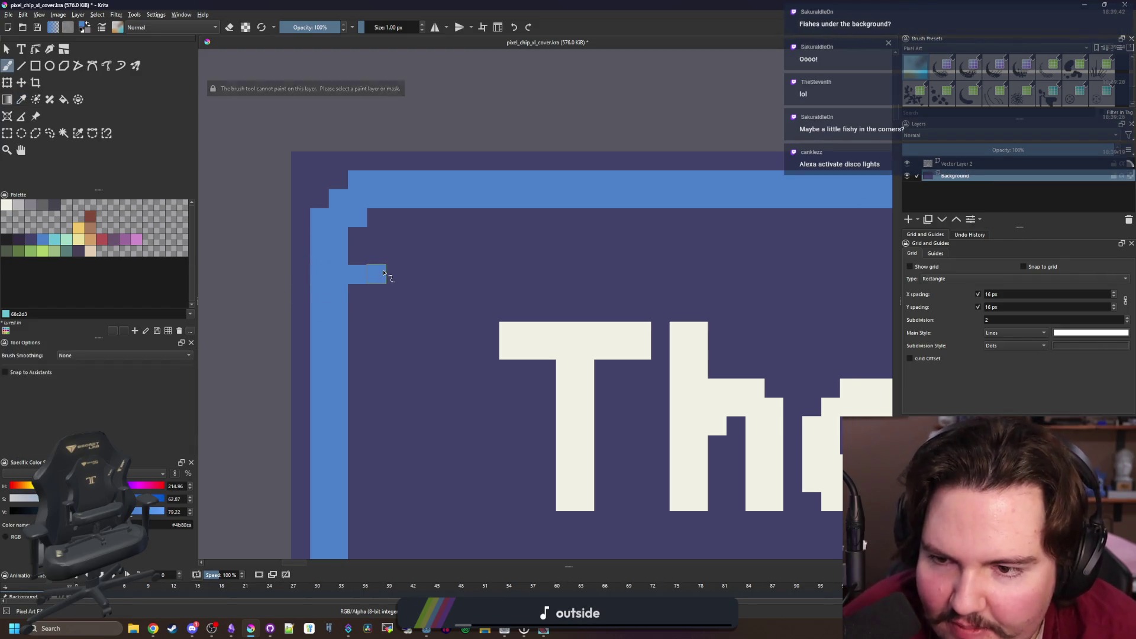
{"action": "left_click_drag", "start_coordinate": [384, 273], "coordinate": [397, 217]}
{"action": "left_click", "coordinate": [406, 223], "text": "ctrl"}
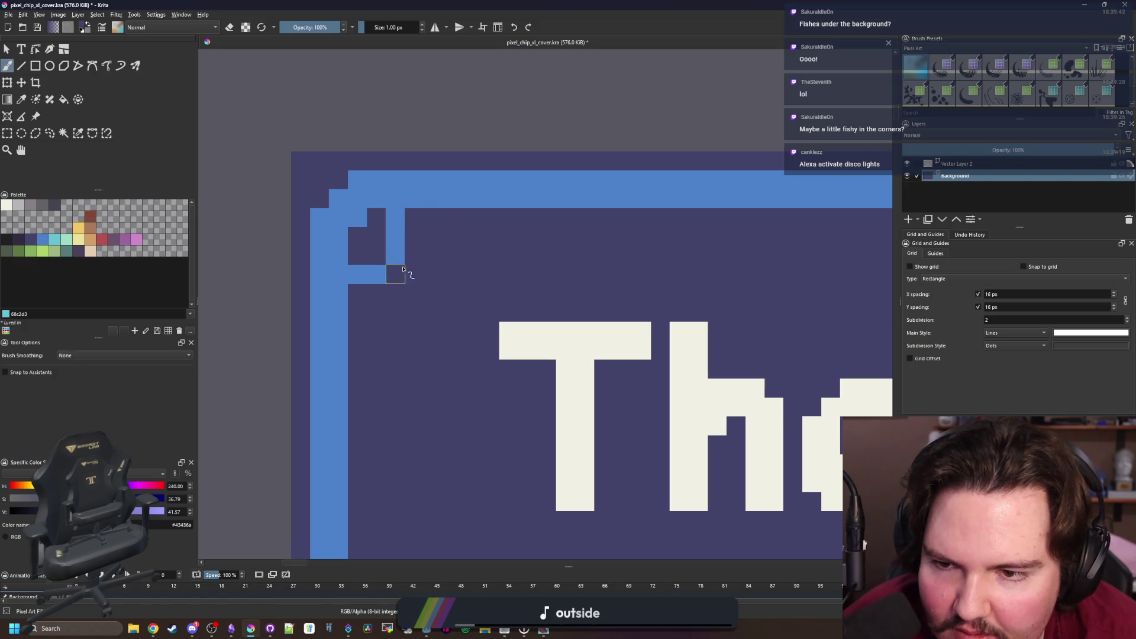
{"action": "left_click", "coordinate": [398, 254], "text": "ctrl"}
{"action": "mouse_move", "coordinate": [395, 275]}
{"action": "left_mouse_down"}
{"action": "mouse_move", "coordinate": [414, 218]}
{"action": "mouse_move", "coordinate": [396, 212]}
{"action": "left_mouse_up"}
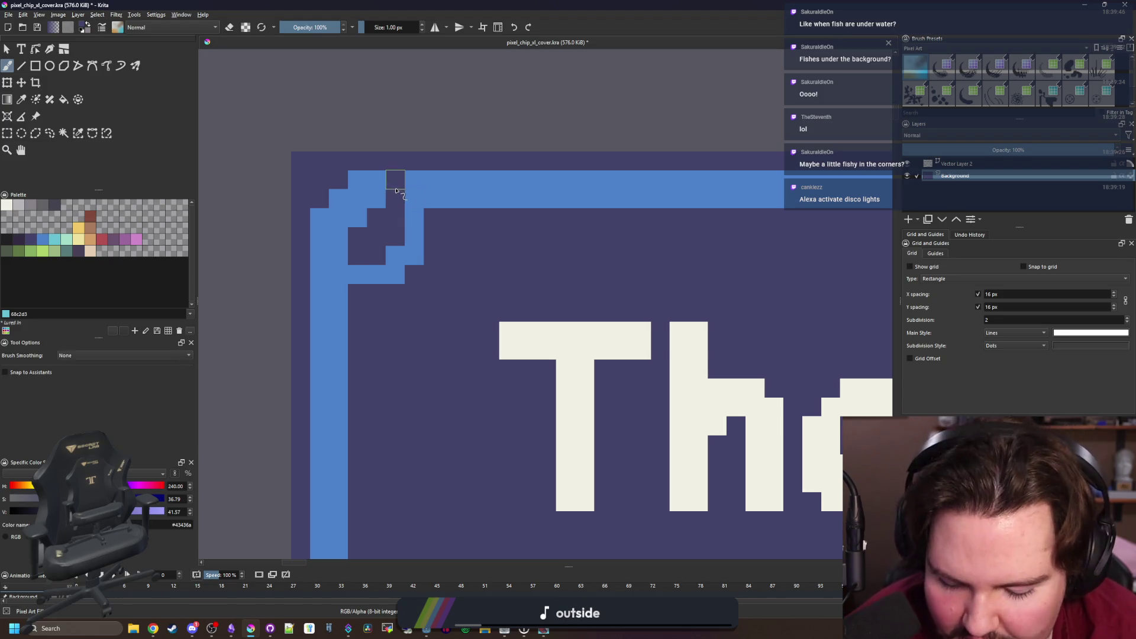
{"action": "left_click", "coordinate": [398, 179], "text": "ctrl"}
{"action": "left_click", "coordinate": [396, 180]}
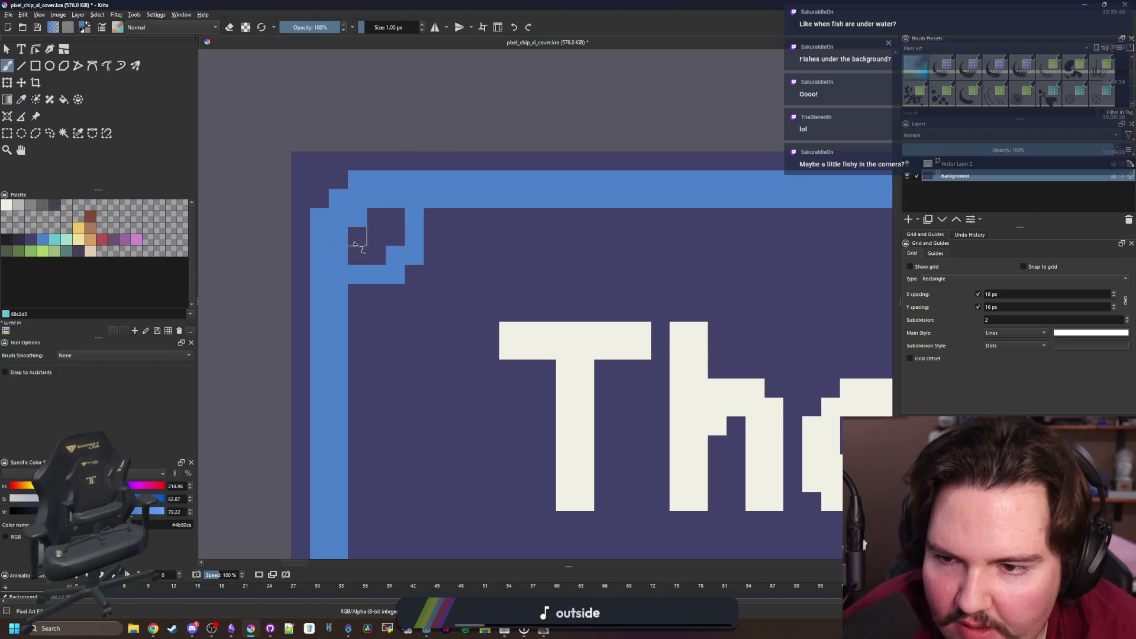
{"action": "left_click", "coordinate": [380, 245], "text": "ctrl"}
{"action": "left_click_drag", "start_coordinate": [340, 255], "coordinate": [323, 258]}
{"action": "left_click", "coordinate": [395, 181], "text": "ctrl"}
Fill a blue pixel block in the corner and cover stray pixels with the dark colour
{"action": "scroll", "coordinate": [406, 243], "scroll_direction": "down", "scroll_amount": 4}
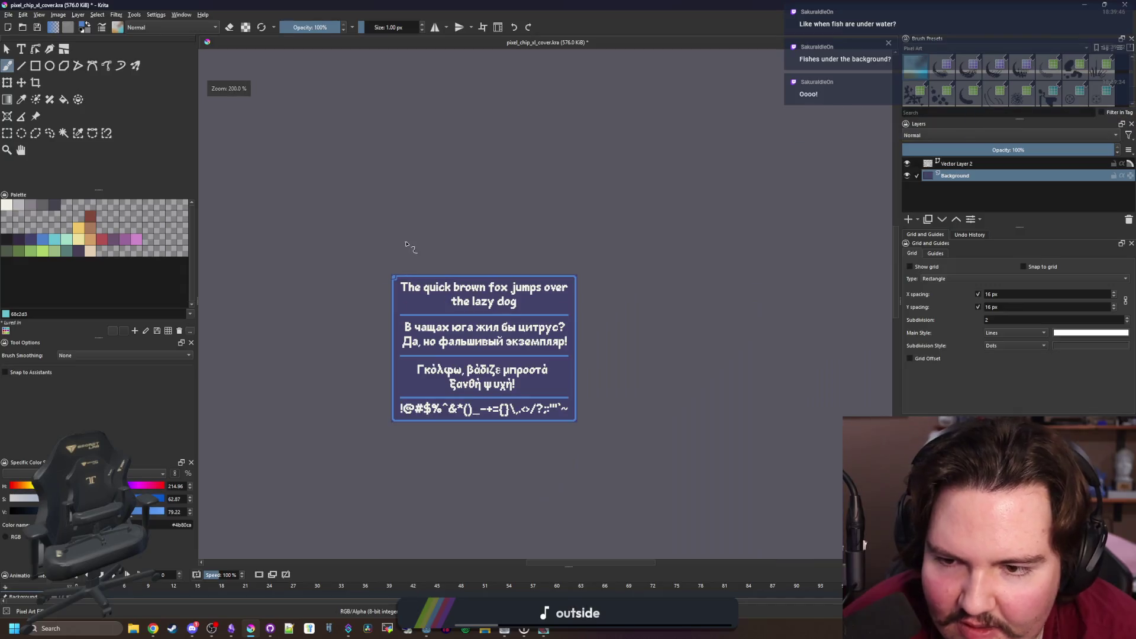
{"action": "scroll", "coordinate": [402, 269], "scroll_direction": "up", "scroll_amount": 10}
{"action": "mouse_move", "coordinate": [329, 327]}
{"action": "left_mouse_down"}
{"action": "mouse_move", "coordinate": [417, 327]}
{"action": "mouse_move", "coordinate": [414, 152]}
{"action": "mouse_move", "coordinate": [355, 300]}
{"action": "mouse_move", "coordinate": [395, 274]}
{"action": "left_mouse_up"}
{"action": "left_click", "coordinate": [388, 222], "text": "ctrl"}
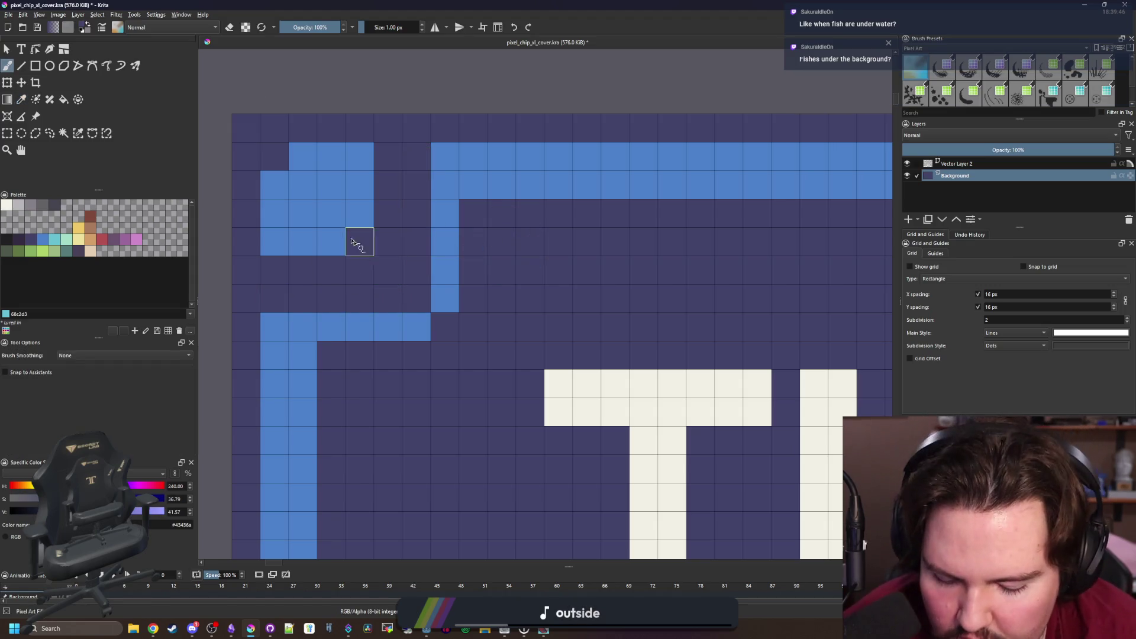
{"action": "left_click", "coordinate": [292, 253], "text": "ctrl"}
{"action": "mouse_move", "coordinate": [291, 253]}
{"action": "left_mouse_down"}
{"action": "mouse_move", "coordinate": [330, 261]}
{"action": "mouse_move", "coordinate": [385, 152]}
{"action": "mouse_move", "coordinate": [367, 262]}
{"action": "left_mouse_up"}
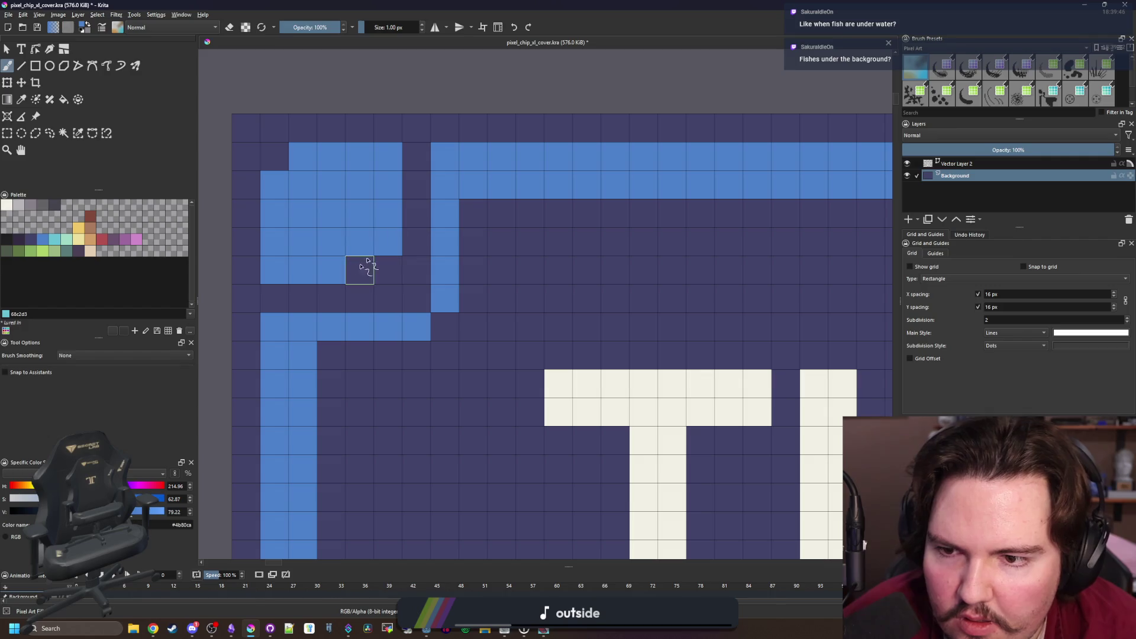
{"action": "left_click", "coordinate": [436, 324]}
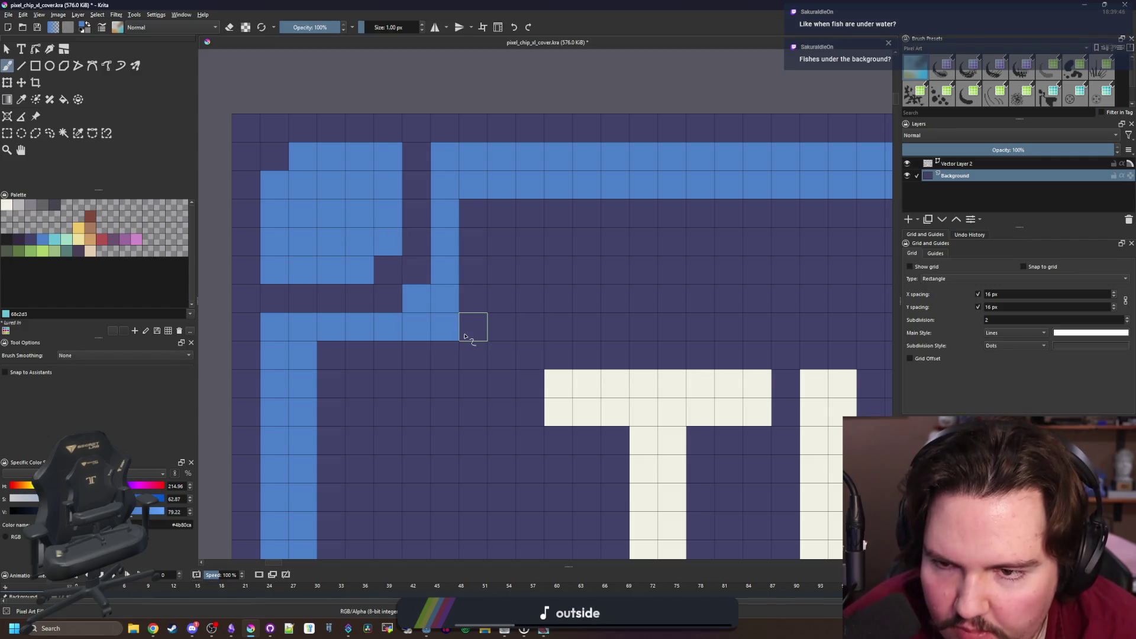
{"action": "left_click", "coordinate": [388, 295], "text": "ctrl"}
{"action": "scroll", "coordinate": [385, 272], "scroll_direction": "down", "scroll_amount": 3}
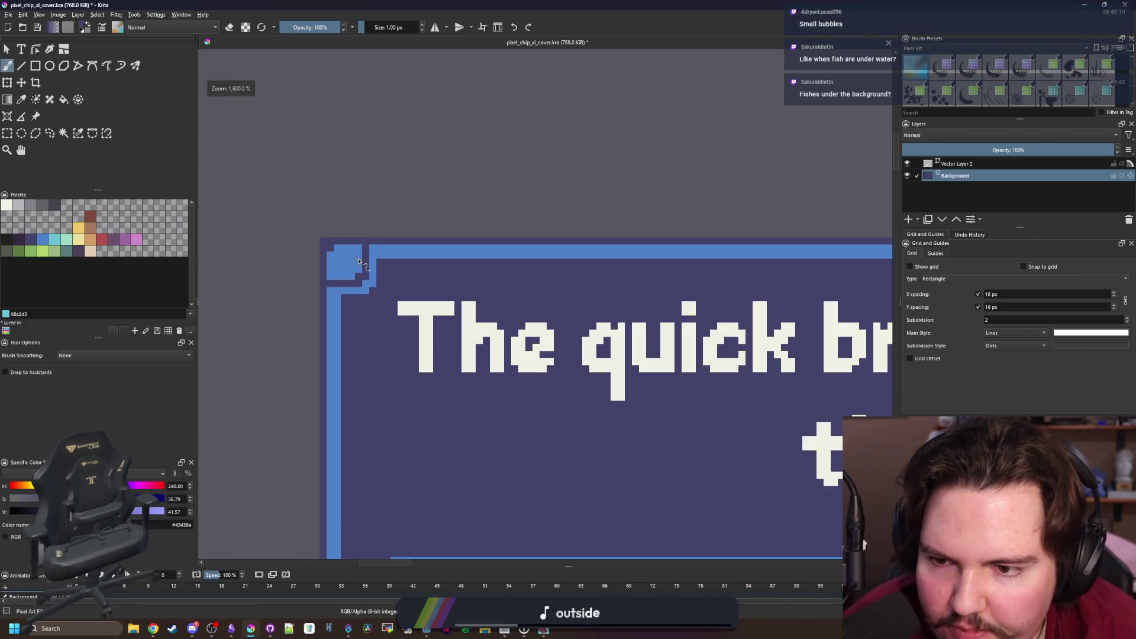
{"action": "scroll", "coordinate": [358, 259], "scroll_direction": "up", "scroll_amount": 10}
Carve dark pixels out of the corner block and add two blue cells to shape the ornament
{"action": "key", "text": "p"}
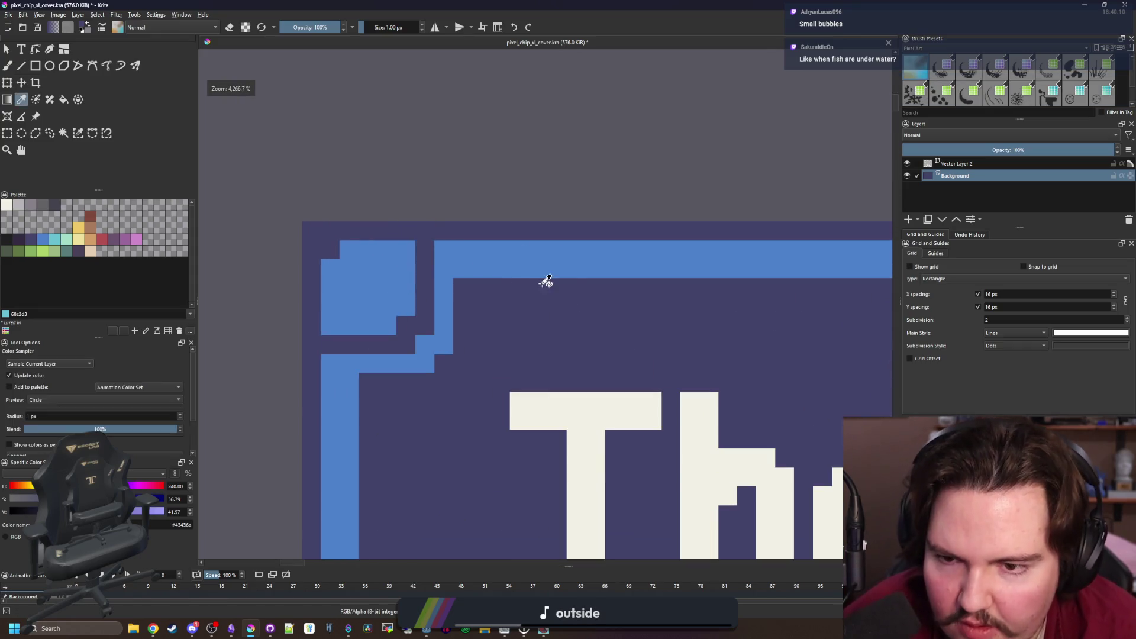
{"action": "key", "text": "b"}
{"action": "scroll", "coordinate": [387, 278], "scroll_direction": "up", "scroll_amount": 2}
{"action": "left_click", "coordinate": [416, 237]}
{"action": "mouse_move", "coordinate": [406, 314]}
{"action": "left_mouse_down"}
{"action": "mouse_move", "coordinate": [329, 349]}
{"action": "mouse_move", "coordinate": [333, 322]}
{"action": "mouse_move", "coordinate": [406, 260]}
{"action": "mouse_move", "coordinate": [376, 331]}
{"action": "left_mouse_up"}
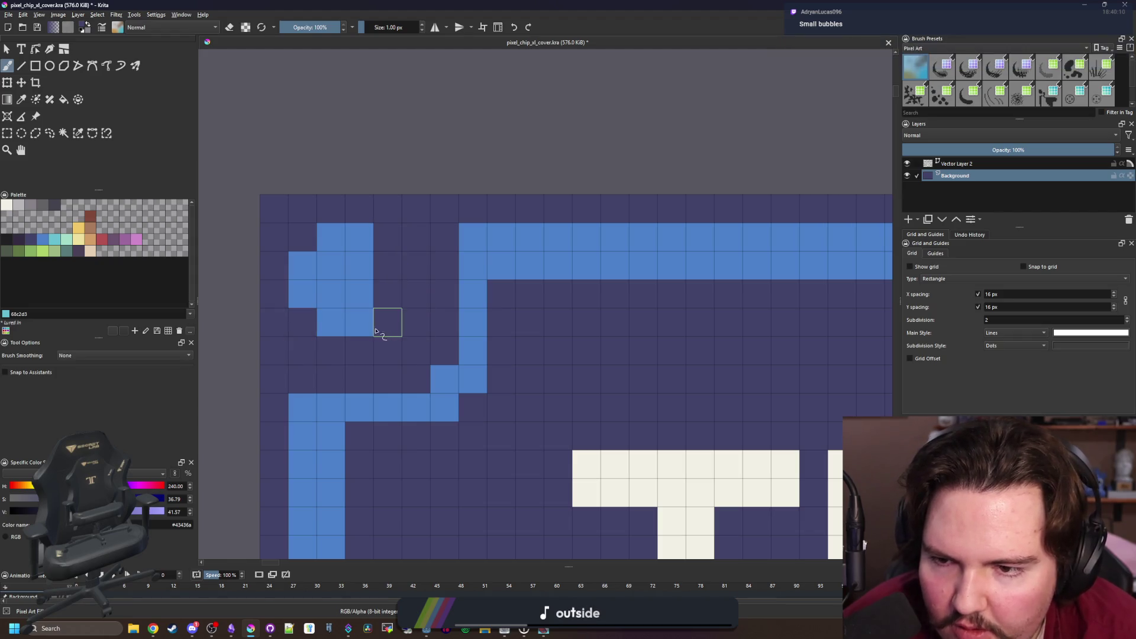
{"action": "left_click", "coordinate": [362, 289], "text": "ctrl"}
{"action": "left_click_drag", "start_coordinate": [363, 289], "coordinate": [383, 261]}
{"action": "scroll", "coordinate": [421, 242], "scroll_direction": "down", "scroll_amount": 15}
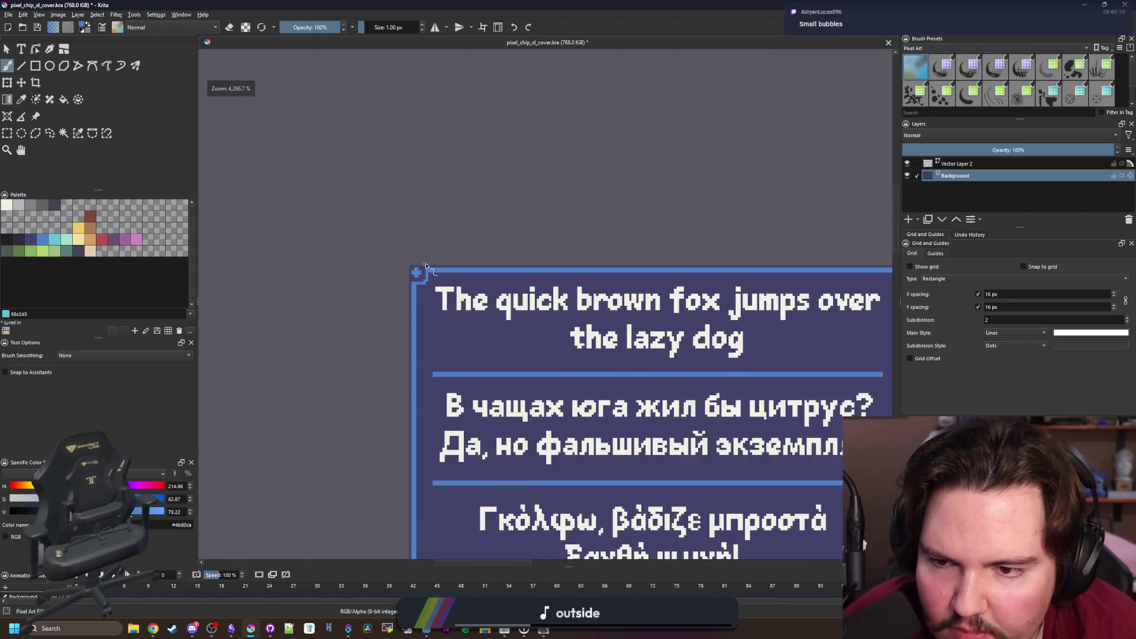
{"action": "scroll", "coordinate": [368, 237], "scroll_direction": "up", "scroll_amount": 3}
{"action": "scroll", "coordinate": [368, 236], "scroll_direction": "down", "scroll_amount": 1}
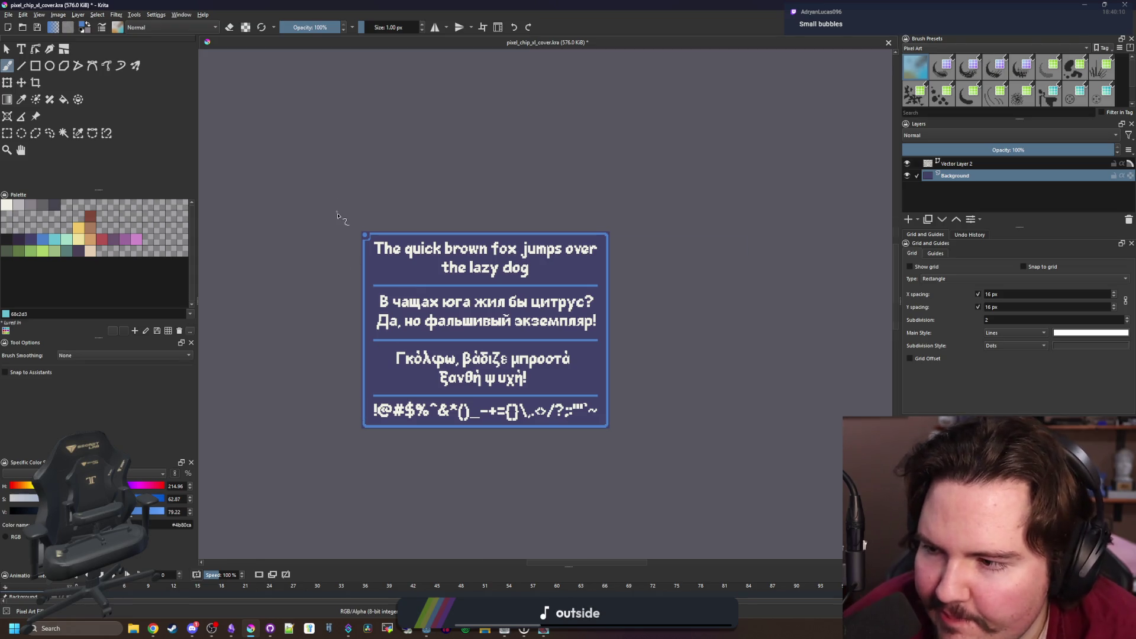
{"action": "scroll", "coordinate": [370, 238], "scroll_direction": "up", "scroll_amount": 10}
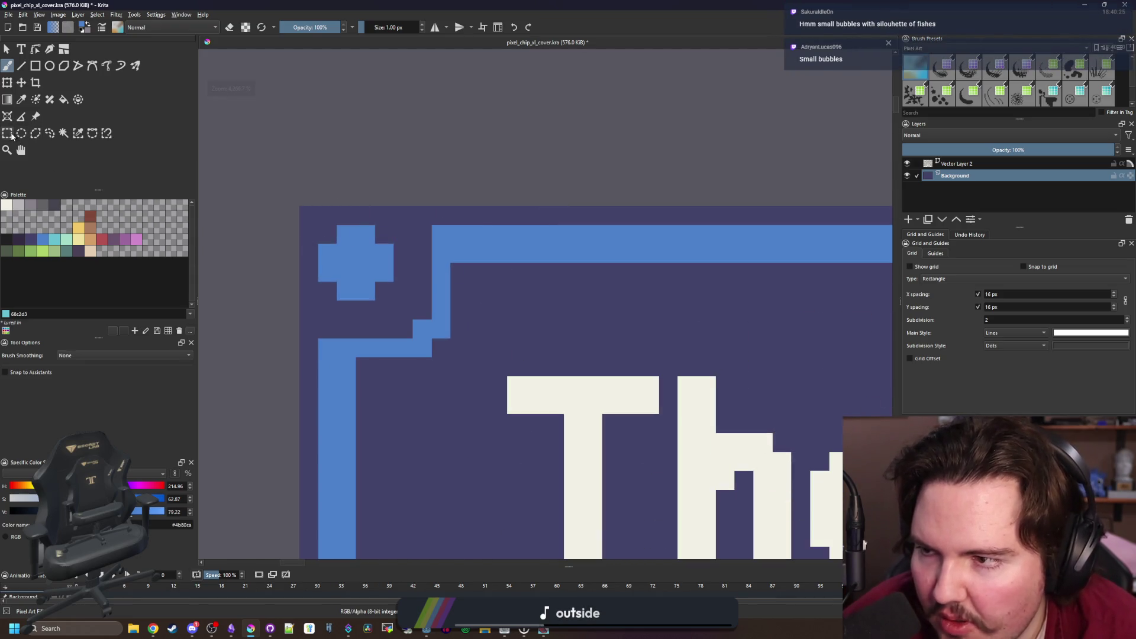
{"action": "left_click", "coordinate": [8, 133]}
{"action": "mouse_move", "coordinate": [299, 208]}
{"action": "left_mouse_down"}
{"action": "mouse_move", "coordinate": [476, 374]}
{"action": "mouse_move", "coordinate": [456, 367]}
{"action": "left_mouse_up"}
{"action": "scroll", "coordinate": [367, 251], "scroll_direction": "down", "scroll_amount": 15}
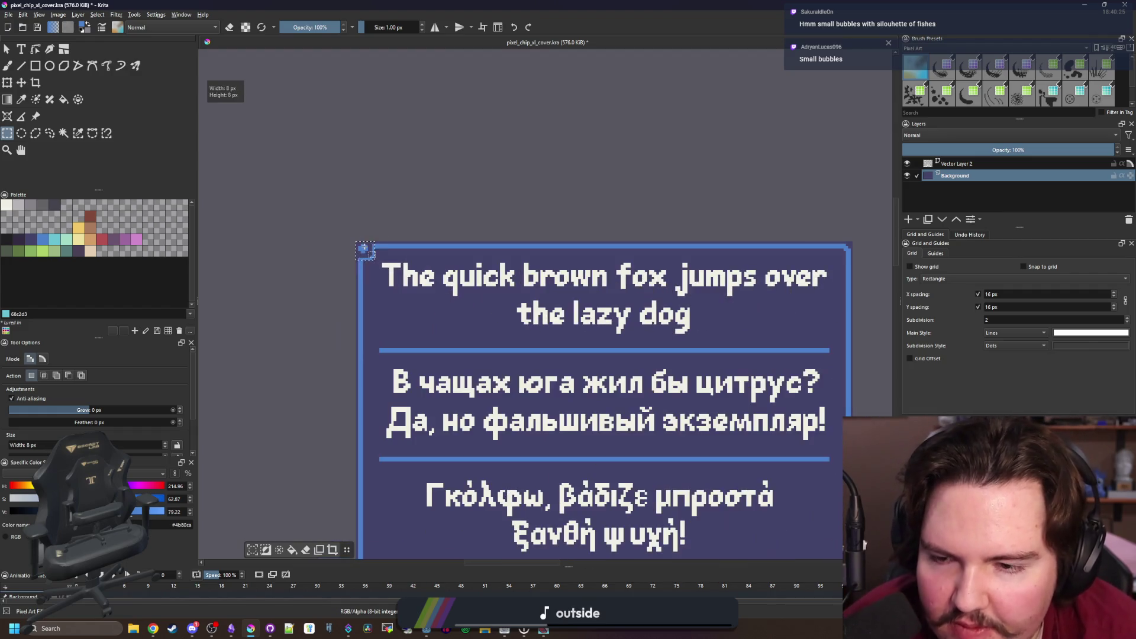
{"action": "key", "text": "ctrl+t"}
{"action": "left_click_drag", "start_coordinate": [382, 252], "coordinate": [433, 259]}
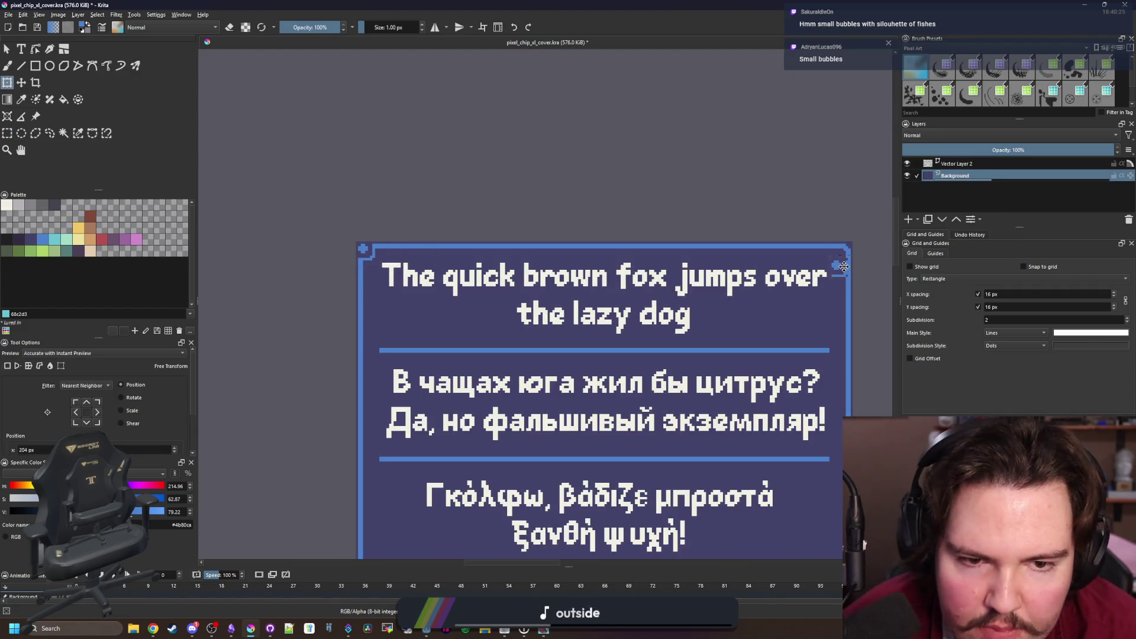
{"action": "scroll", "coordinate": [843, 267], "scroll_direction": "up", "scroll_amount": 6}
{"action": "mouse_move", "coordinate": [621, 325]}
{"action": "left_mouse_down"}
{"action": "mouse_move", "coordinate": [612, 346]}
{"action": "mouse_move", "coordinate": [480, 348]}
{"action": "mouse_move", "coordinate": [623, 294]}
{"action": "mouse_move", "coordinate": [692, 243]}
{"action": "mouse_move", "coordinate": [647, 213]}
{"action": "mouse_move", "coordinate": [684, 229]}
{"action": "mouse_move", "coordinate": [688, 217]}
{"action": "left_mouse_up"}
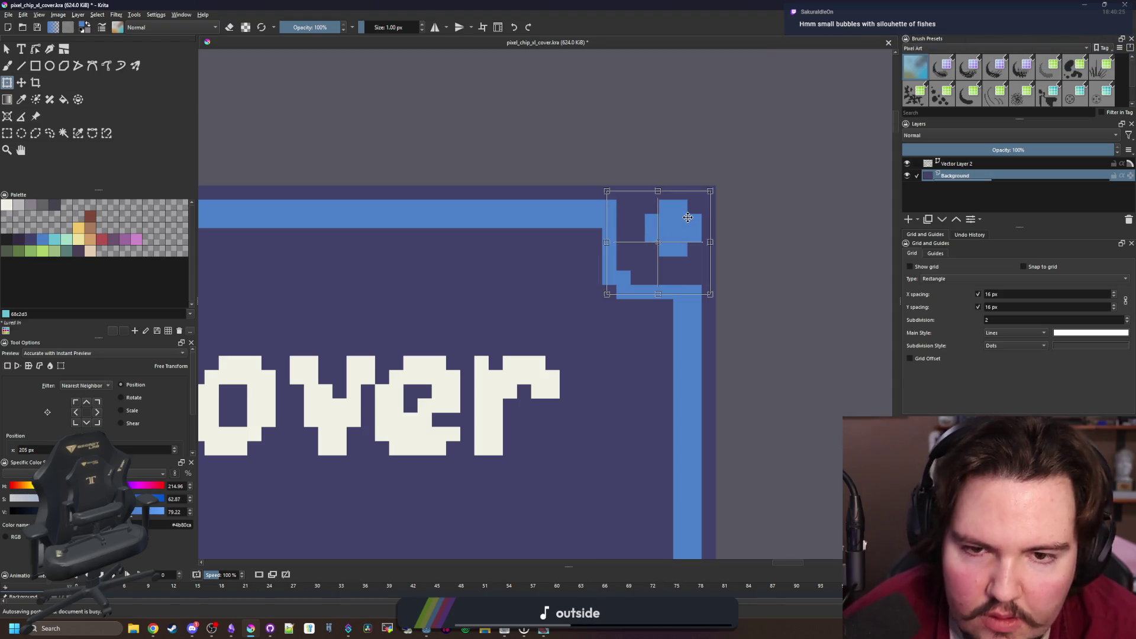
{"action": "key", "text": "Return"}
{"action": "scroll", "coordinate": [688, 218], "scroll_direction": "down", "scroll_amount": 5}
{"action": "left_click", "coordinate": [7, 133]}
{"action": "left_click_drag", "start_coordinate": [295, 201], "coordinate": [713, 246]}
{"action": "scroll", "coordinate": [513, 267], "scroll_direction": "down", "scroll_amount": 2}
{"action": "scroll", "coordinate": [514, 267], "scroll_direction": "up", "scroll_amount": 2}
{"action": "key", "text": "ctrl+t"}
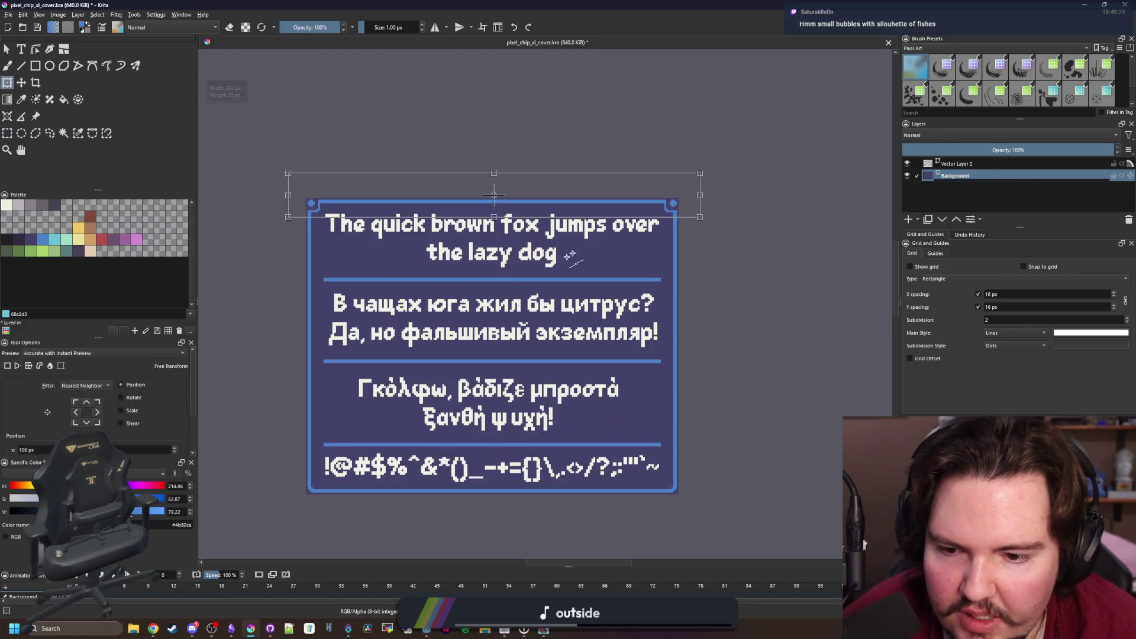
{"action": "mouse_move", "coordinate": [716, 195]}
{"action": "left_mouse_down"}
{"action": "mouse_move", "coordinate": [651, 352]}
{"action": "mouse_move", "coordinate": [286, 271]}
{"action": "mouse_move", "coordinate": [273, 215]}
{"action": "mouse_move", "coordinate": [320, 204]}
{"action": "mouse_move", "coordinate": [335, 220]}
{"action": "mouse_move", "coordinate": [271, 223]}
{"action": "mouse_move", "coordinate": [342, 499]}
{"action": "left_mouse_up"}
{"action": "scroll", "coordinate": [307, 501], "scroll_direction": "up", "scroll_amount": 3}
{"action": "mouse_move", "coordinate": [408, 450]}
{"action": "left_mouse_down"}
{"action": "mouse_move", "coordinate": [508, 294]}
{"action": "mouse_move", "coordinate": [497, 349]}
{"action": "left_mouse_up"}
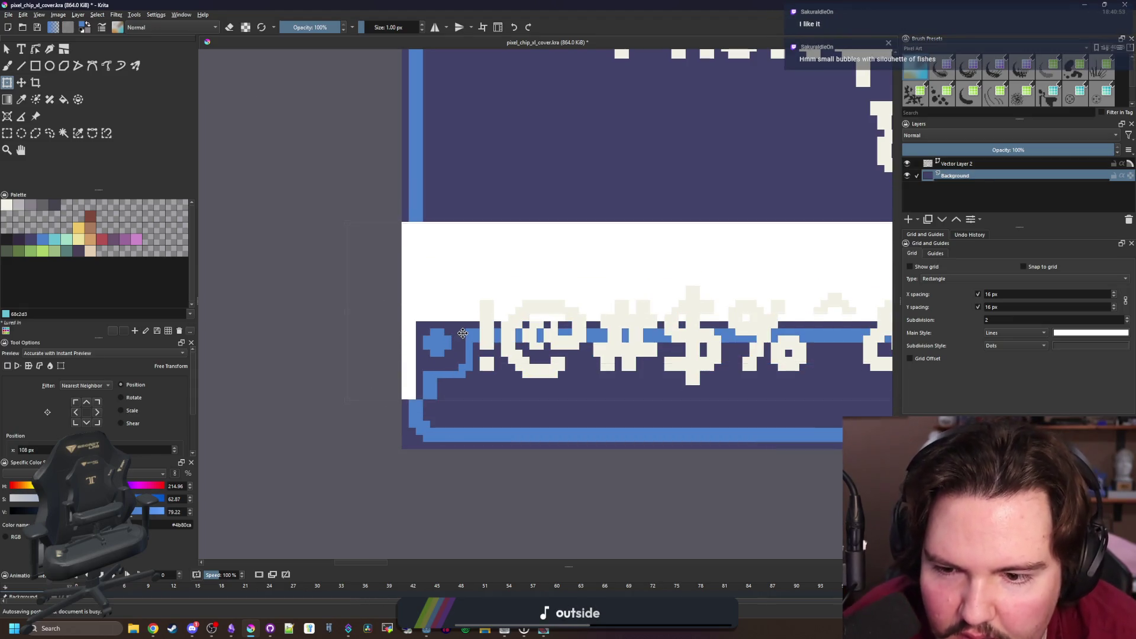
{"action": "scroll", "coordinate": [393, 334], "scroll_direction": "down", "scroll_amount": 1}
{"action": "mouse_move", "coordinate": [814, 334]}
{"action": "left_mouse_down"}
{"action": "mouse_move", "coordinate": [534, 436]}
{"action": "mouse_move", "coordinate": [418, 355]}
{"action": "mouse_move", "coordinate": [428, 335]}
{"action": "left_mouse_up"}
{"action": "scroll", "coordinate": [428, 335], "scroll_direction": "up", "scroll_amount": 10}
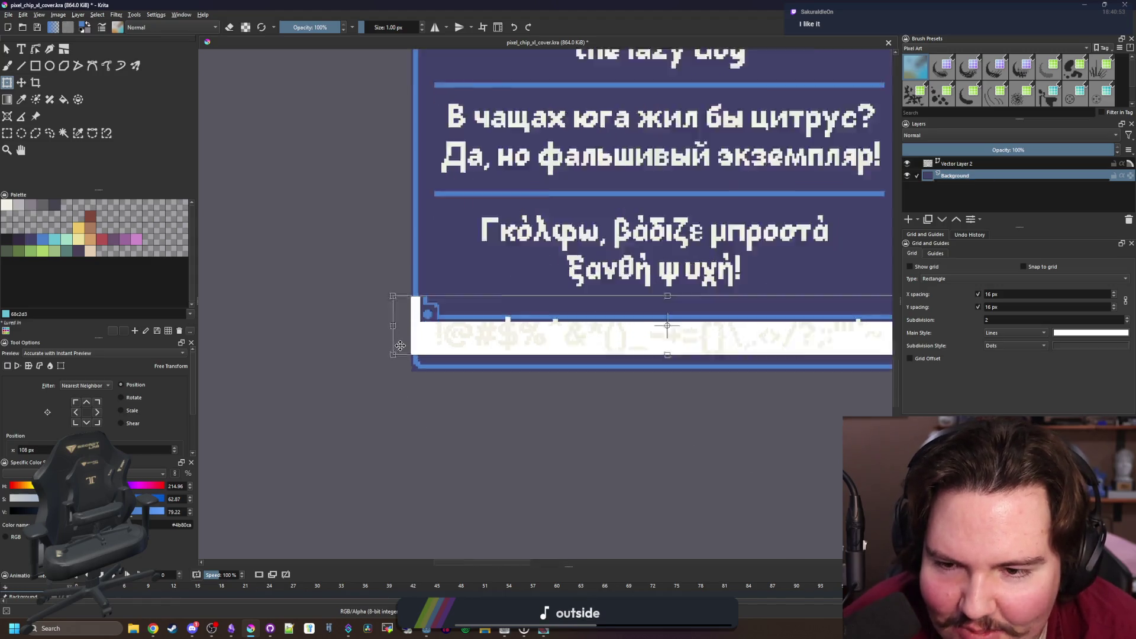
{"action": "scroll", "coordinate": [460, 388], "scroll_direction": "down", "scroll_amount": 6}
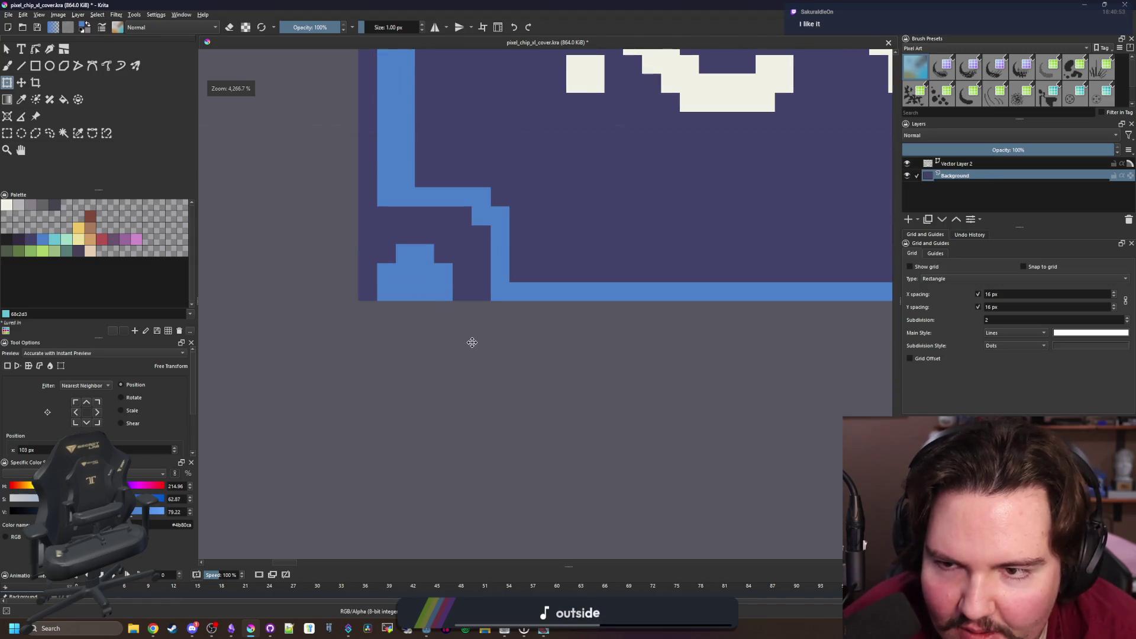
{"action": "scroll", "coordinate": [425, 351], "scroll_direction": "down", "scroll_amount": 4}
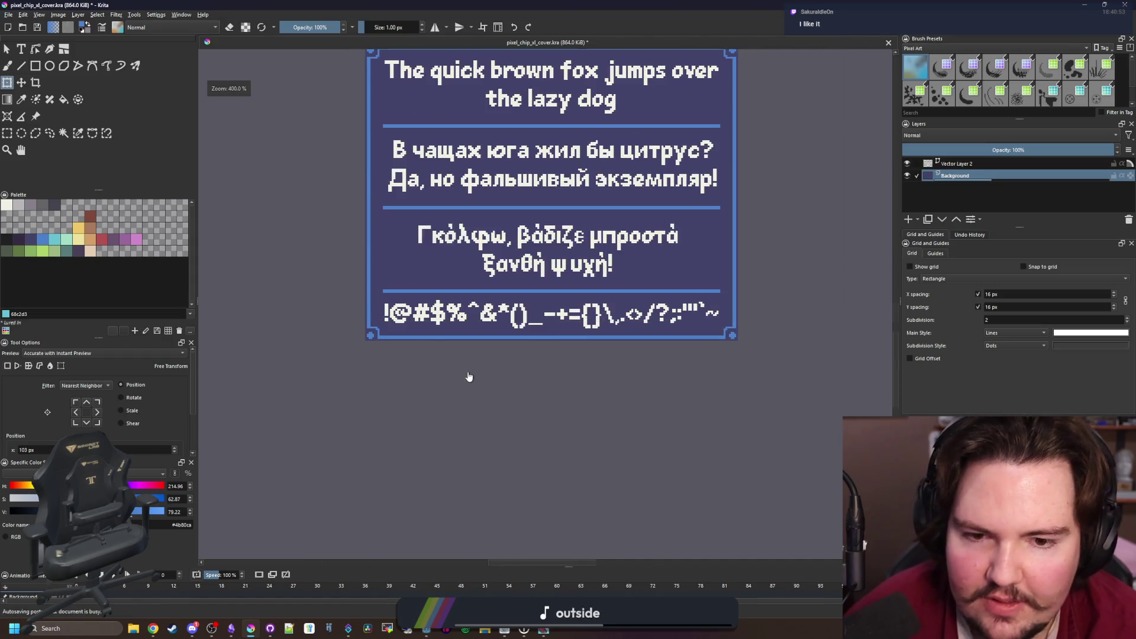
{"action": "scroll", "coordinate": [501, 299], "scroll_direction": "up", "scroll_amount": 2}
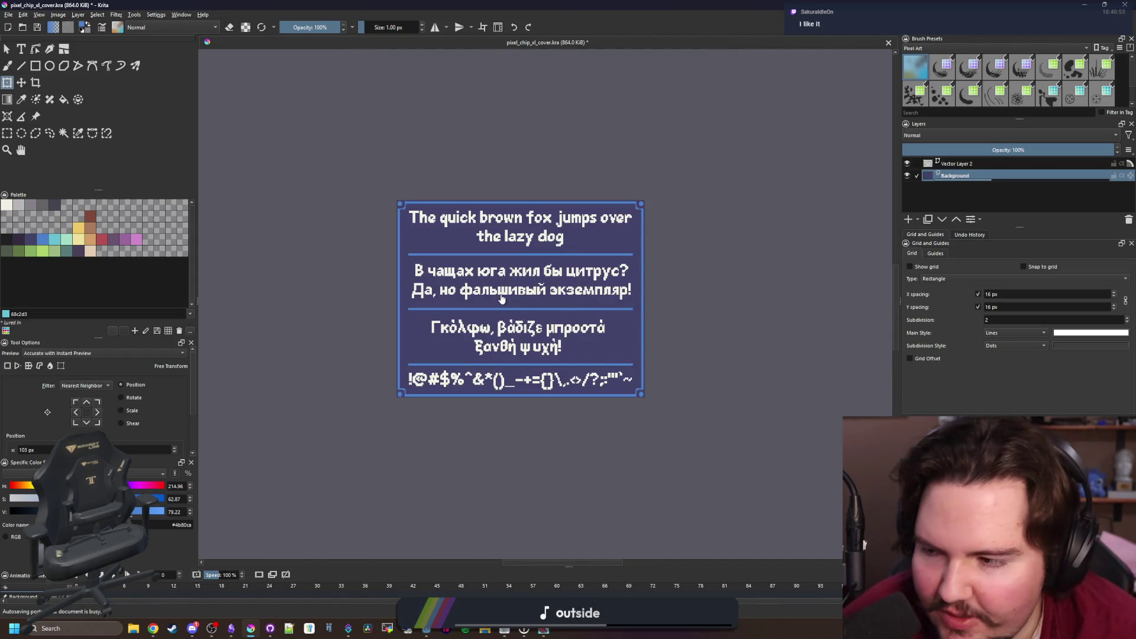
{"action": "scroll", "coordinate": [408, 394], "scroll_direction": "up", "scroll_amount": 8}
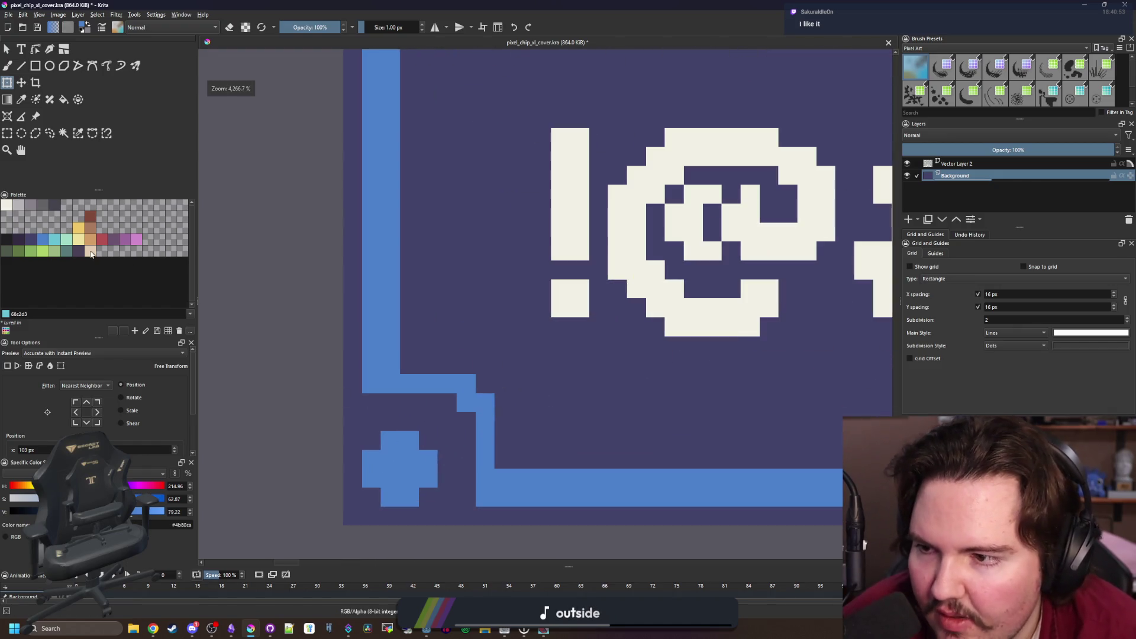
{"action": "left_click", "coordinate": [58, 242]}
On Vector Layer 2, fill the Cyrillic text block and the symbols line with the teal swatch
{"action": "scroll", "coordinate": [462, 240], "scroll_direction": "down", "scroll_amount": 8}
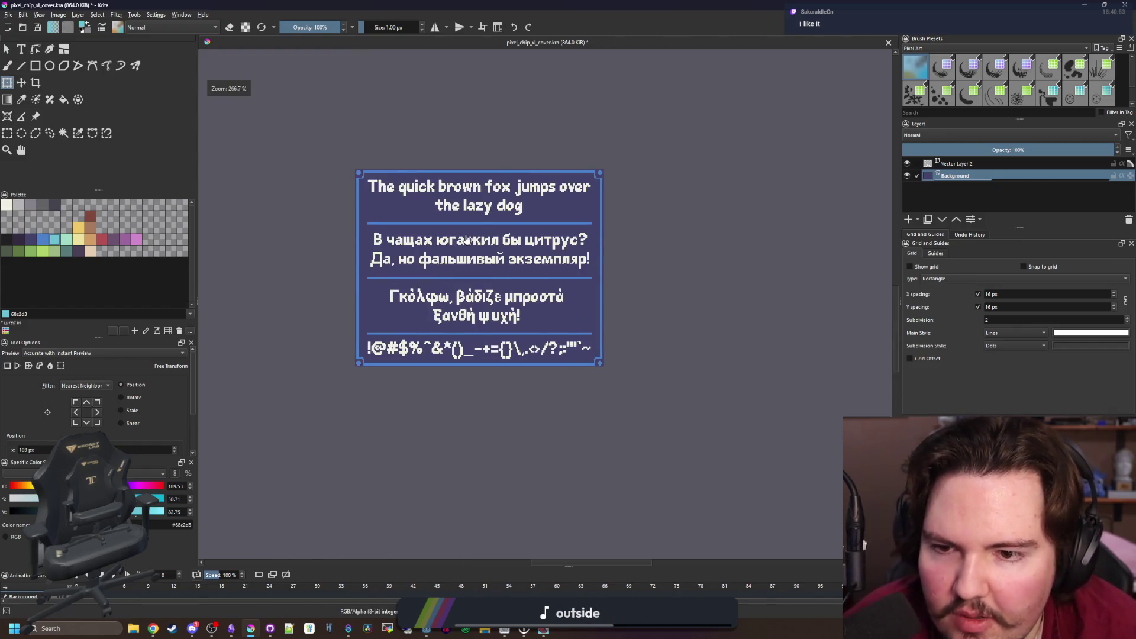
{"action": "scroll", "coordinate": [463, 240], "scroll_direction": "up", "scroll_amount": 1}
{"action": "scroll", "coordinate": [448, 182], "scroll_direction": "up", "scroll_amount": 1}
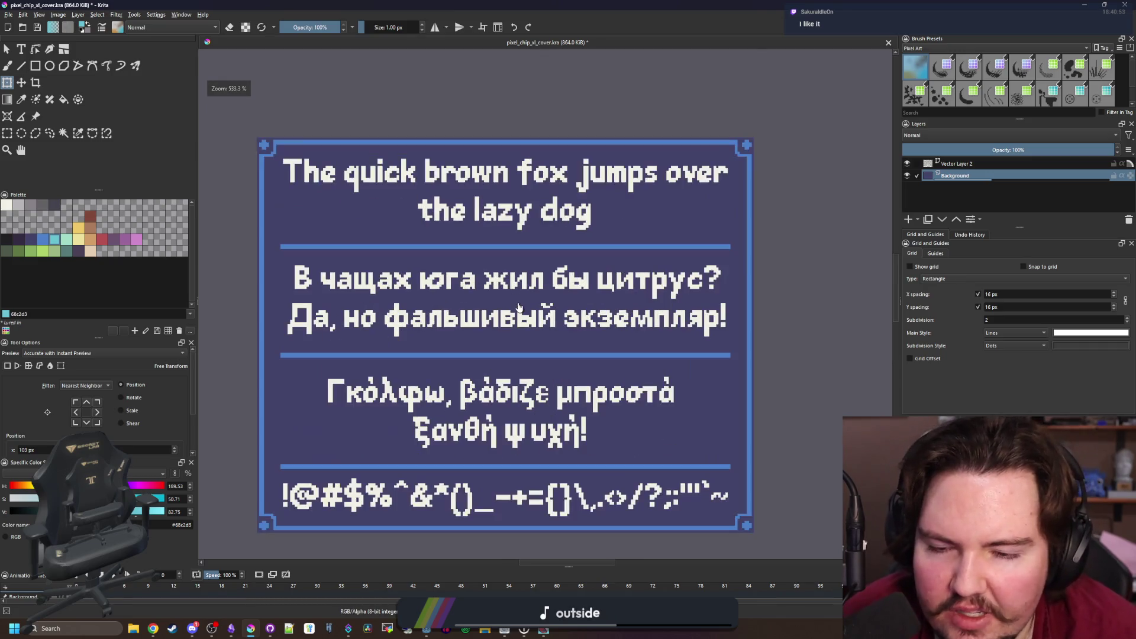
{"action": "key", "text": "f"}
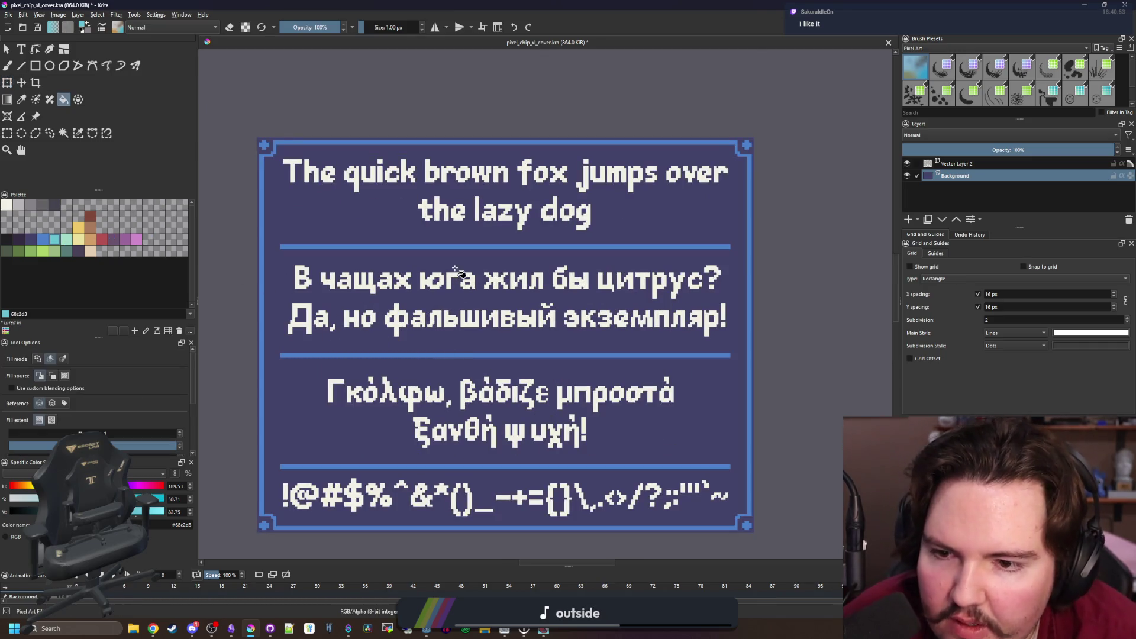
{"action": "left_click", "coordinate": [972, 165]}
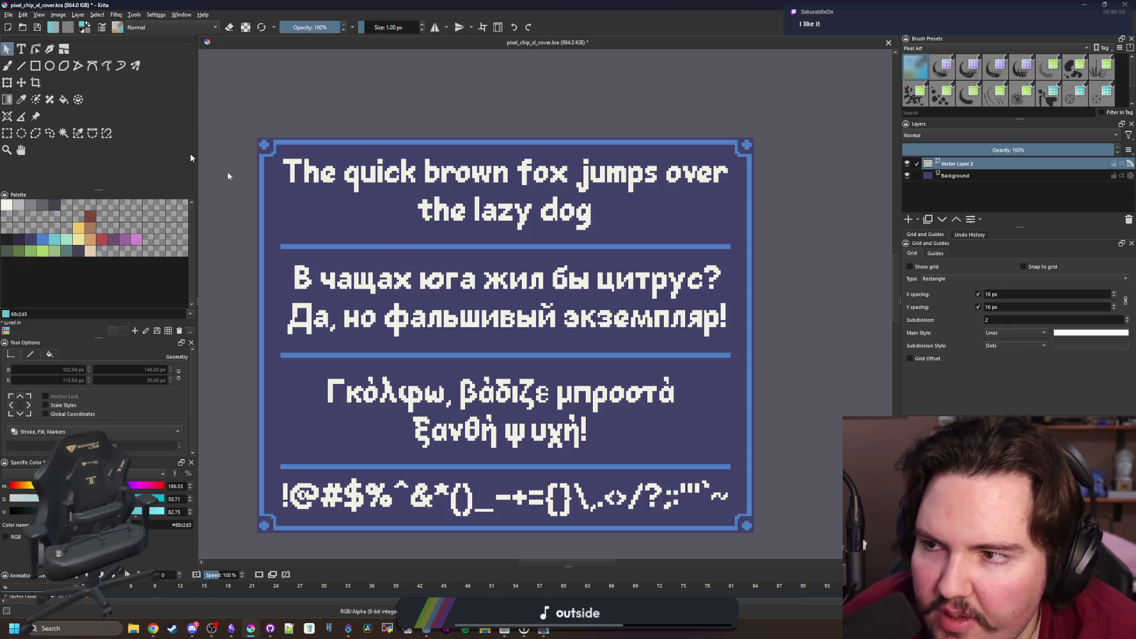
{"action": "left_click", "coordinate": [497, 292]}
{"action": "left_click", "coordinate": [56, 240]}
{"action": "left_click", "coordinate": [423, 494]}
{"action": "left_click", "coordinate": [55, 240]}
Zoom out to view the whole panel and make the background layer active
{"action": "key", "text": "minus"}
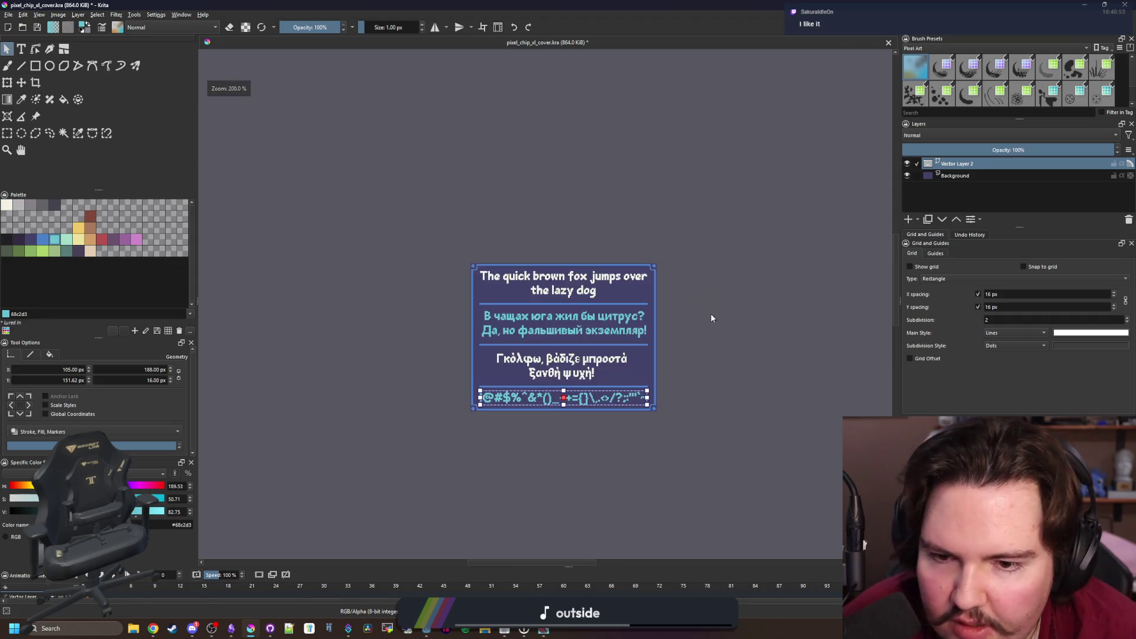
{"action": "key", "text": "minus"}
{"action": "key", "text": "1"}
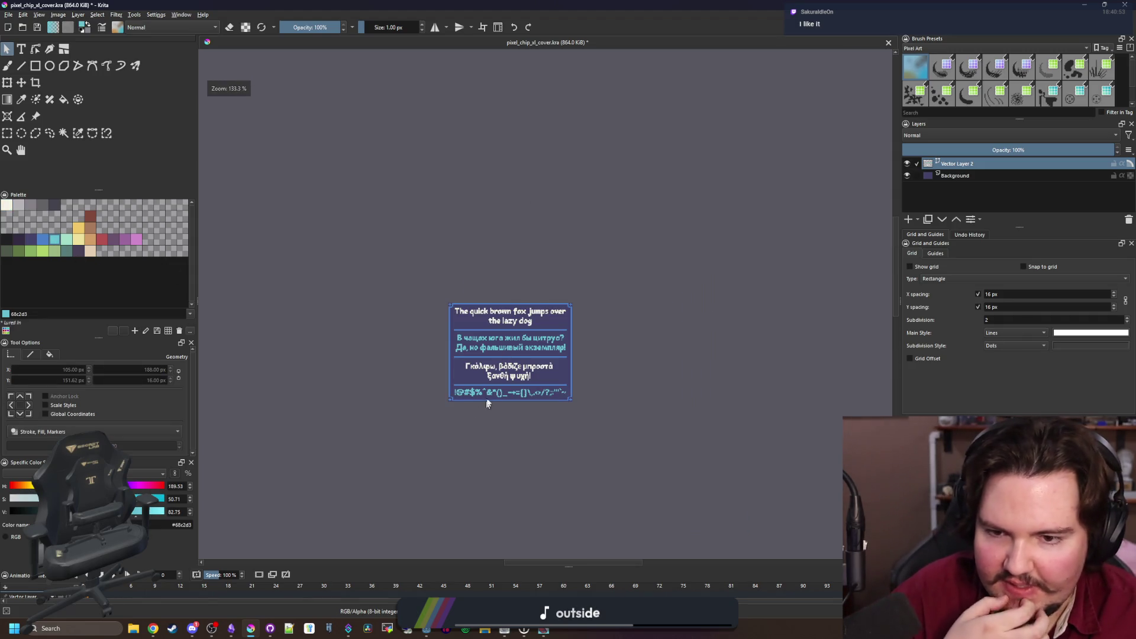
{"action": "scroll", "coordinate": [505, 338], "scroll_direction": "up", "scroll_amount": 3}
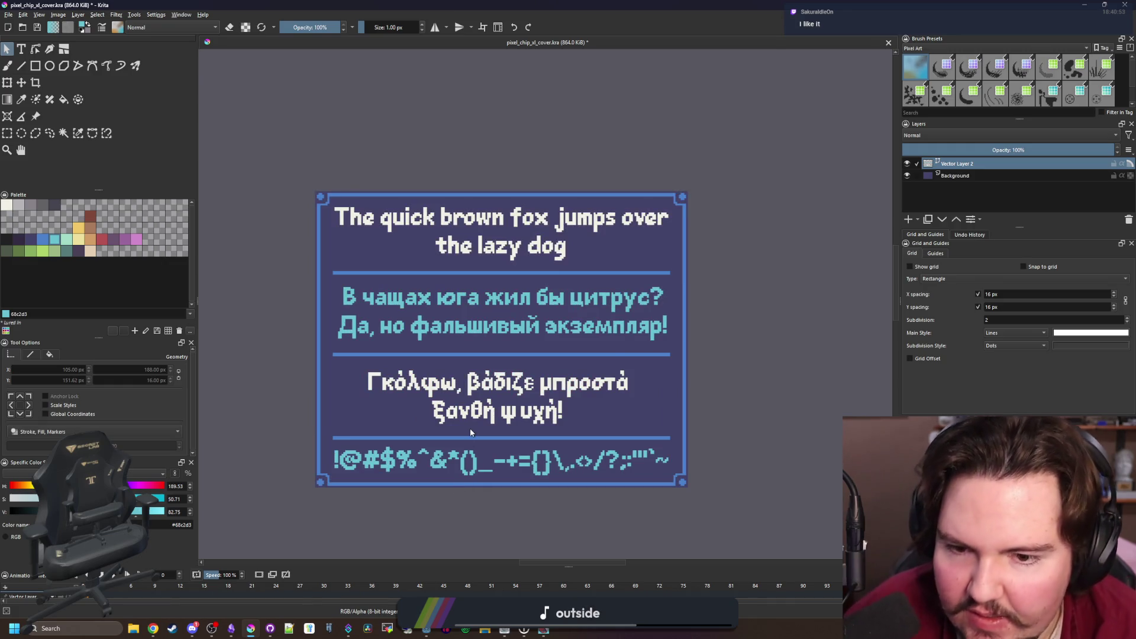
{"action": "left_click", "coordinate": [955, 175]}
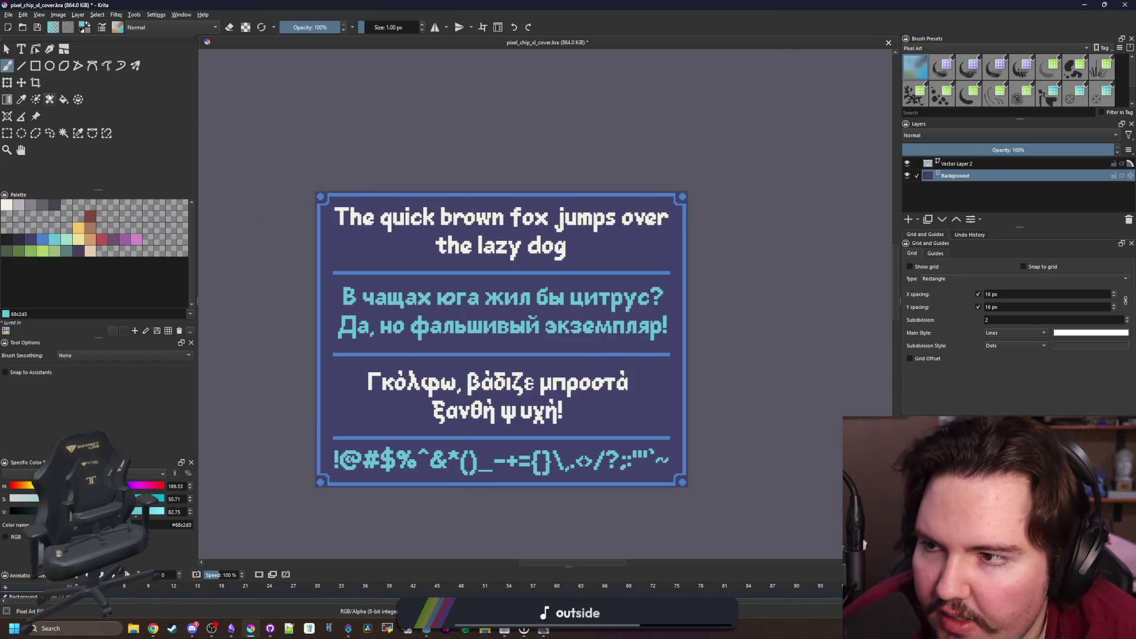
Magic-wand select the panel's dark background and sample its colour
{"action": "left_click", "coordinate": [64, 133]}
{"action": "left_click", "coordinate": [379, 253]}
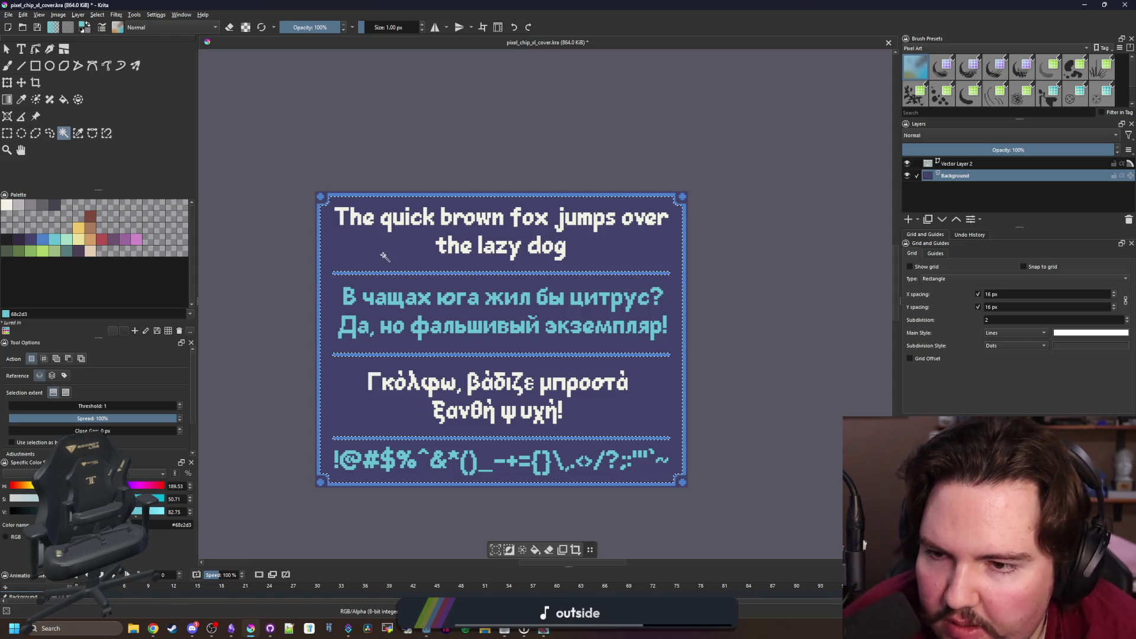
{"action": "scroll", "coordinate": [383, 255], "scroll_direction": "up", "scroll_amount": 1}
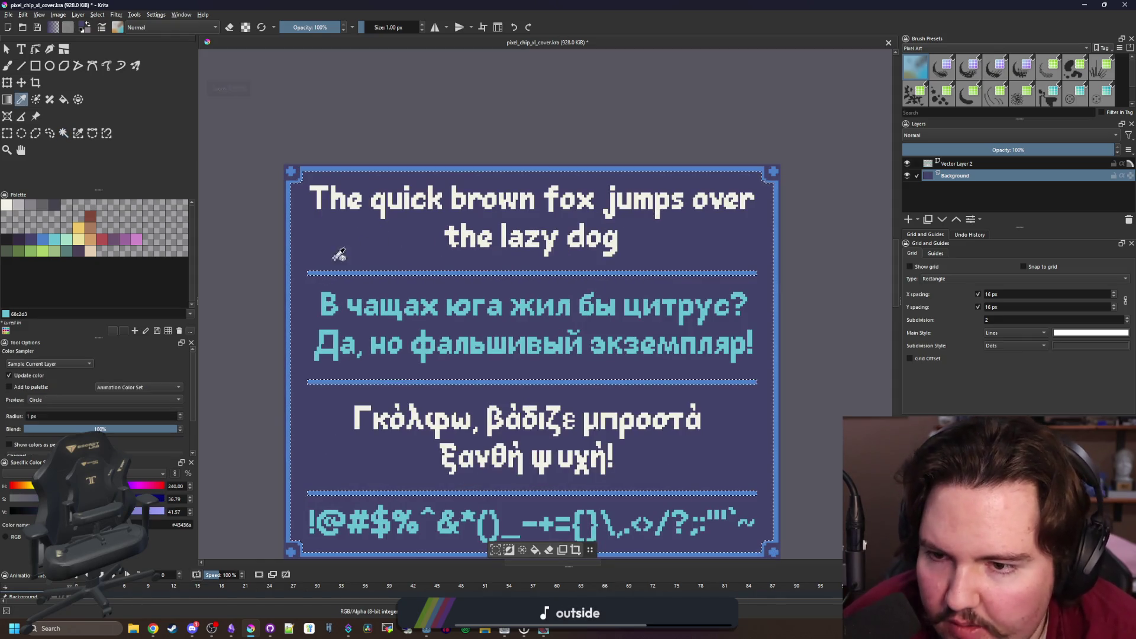
{"action": "key", "text": "b"}
{"action": "left_click", "coordinate": [367, 249], "text": "ctrl"}
{"action": "scroll", "coordinate": [190, 512], "scroll_direction": "up", "scroll_amount": 3}
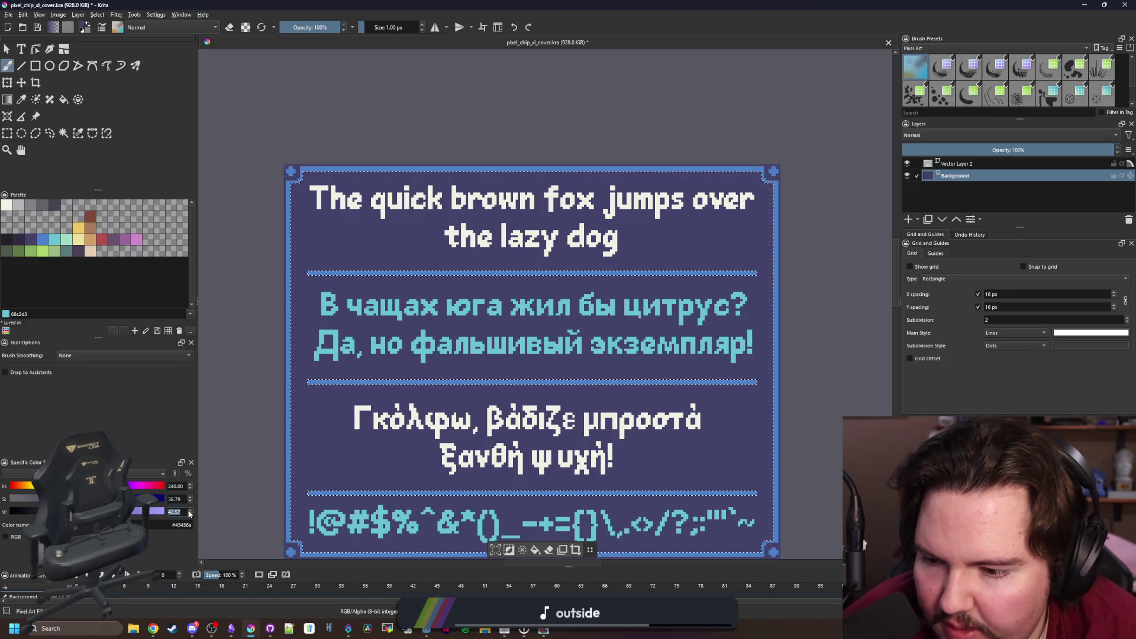
{"action": "scroll", "coordinate": [189, 512], "scroll_direction": "up", "scroll_amount": 4}
Draw lighter purple filled rectangles over the top section and as a 1 px strip along a divider
{"action": "left_click", "coordinate": [36, 65]}
{"action": "mouse_move", "coordinate": [246, 126]}
{"action": "left_mouse_down"}
{"action": "mouse_move", "coordinate": [798, 373]}
{"action": "mouse_move", "coordinate": [847, 338]}
{"action": "left_mouse_up"}
{"action": "left_click_drag", "start_coordinate": [876, 139], "coordinate": [282, 349]}
{"action": "left_click_drag", "start_coordinate": [785, 366], "coordinate": [332, 364]}
Draw another lighter purple filled block behind the Cyrillic section
{"action": "scroll", "coordinate": [482, 336], "scroll_direction": "down", "scroll_amount": 4}
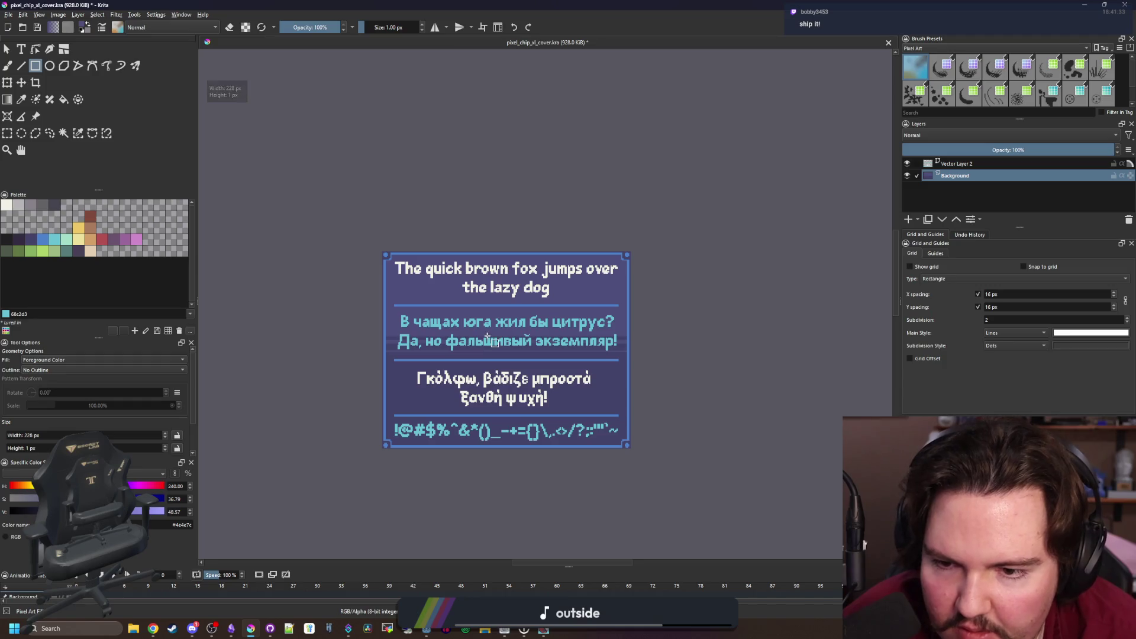
{"action": "scroll", "coordinate": [505, 277], "scroll_direction": "down", "scroll_amount": 1}
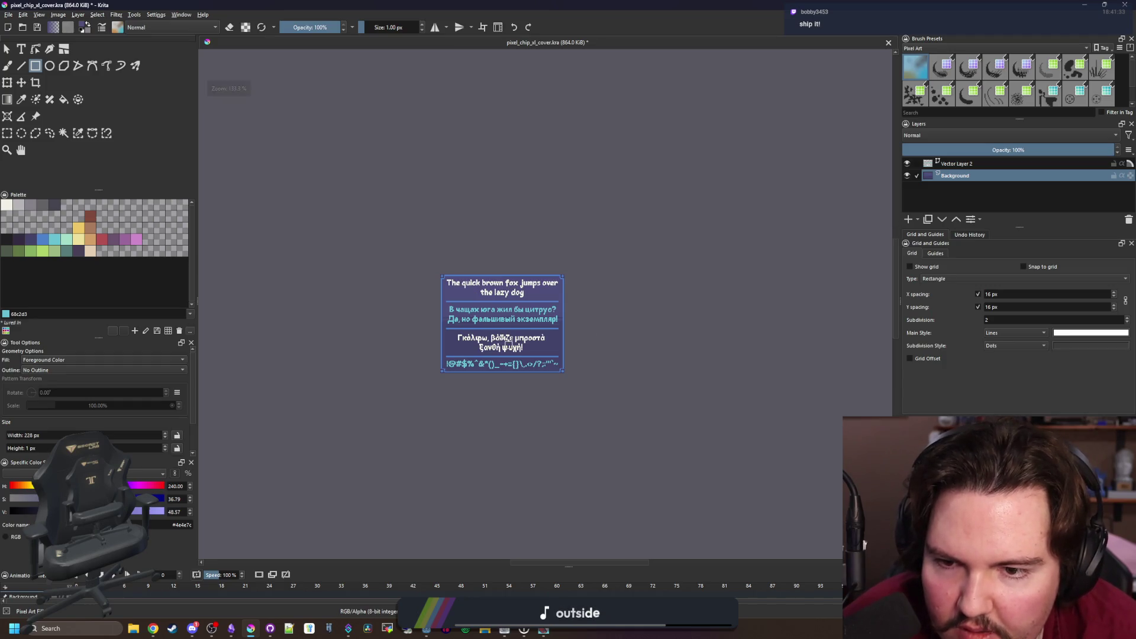
{"action": "scroll", "coordinate": [508, 343], "scroll_direction": "up", "scroll_amount": 4}
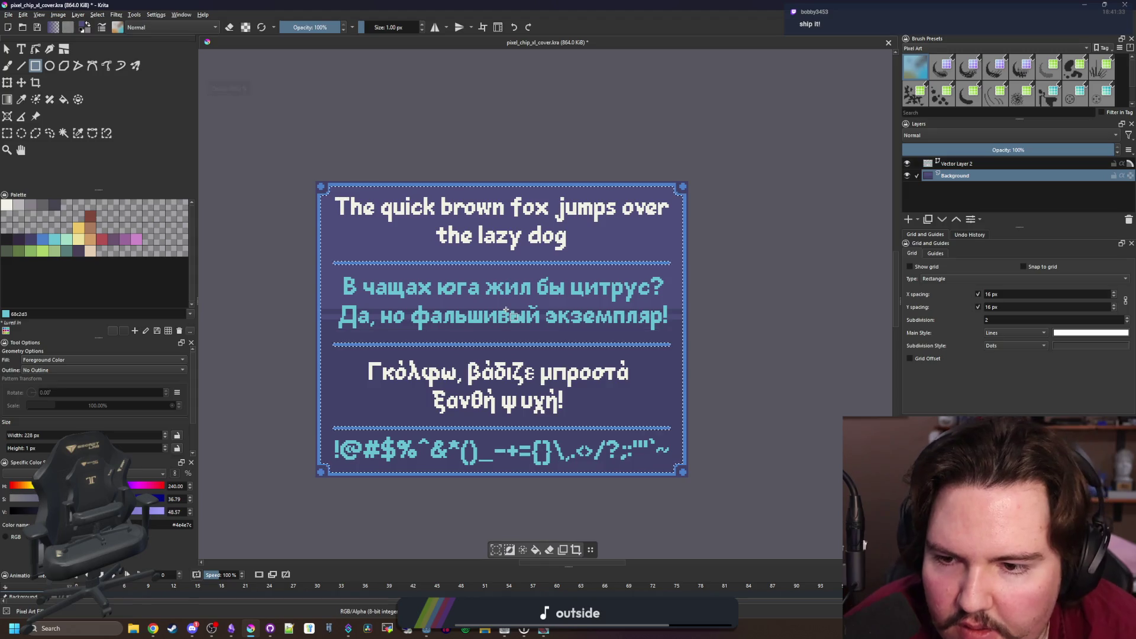
{"action": "scroll", "coordinate": [503, 319], "scroll_direction": "up", "scroll_amount": 1}
{"action": "mouse_move", "coordinate": [222, 115]}
{"action": "left_mouse_down"}
{"action": "mouse_move", "coordinate": [796, 331]}
{"action": "mouse_move", "coordinate": [254, 342]}
{"action": "mouse_move", "coordinate": [254, 368]}
{"action": "mouse_move", "coordinate": [781, 372]}
{"action": "left_mouse_up"}
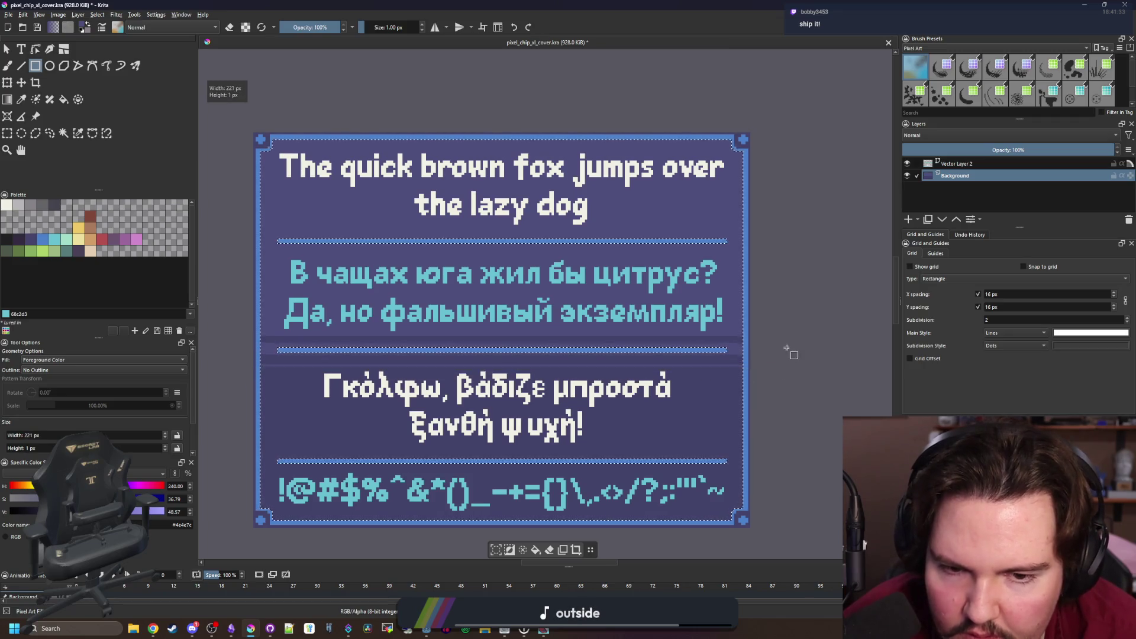
{"action": "scroll", "coordinate": [291, 301], "scroll_direction": "down", "scroll_amount": 3}
{"action": "scroll", "coordinate": [315, 247], "scroll_direction": "down", "scroll_amount": 2}
{"action": "scroll", "coordinate": [267, 241], "scroll_direction": "up", "scroll_amount": 2}
{"action": "scroll", "coordinate": [278, 236], "scroll_direction": "up", "scroll_amount": 1}
{"action": "scroll", "coordinate": [597, 261], "scroll_direction": "down", "scroll_amount": 1}
{"action": "scroll", "coordinate": [425, 279], "scroll_direction": "up", "scroll_amount": 1}
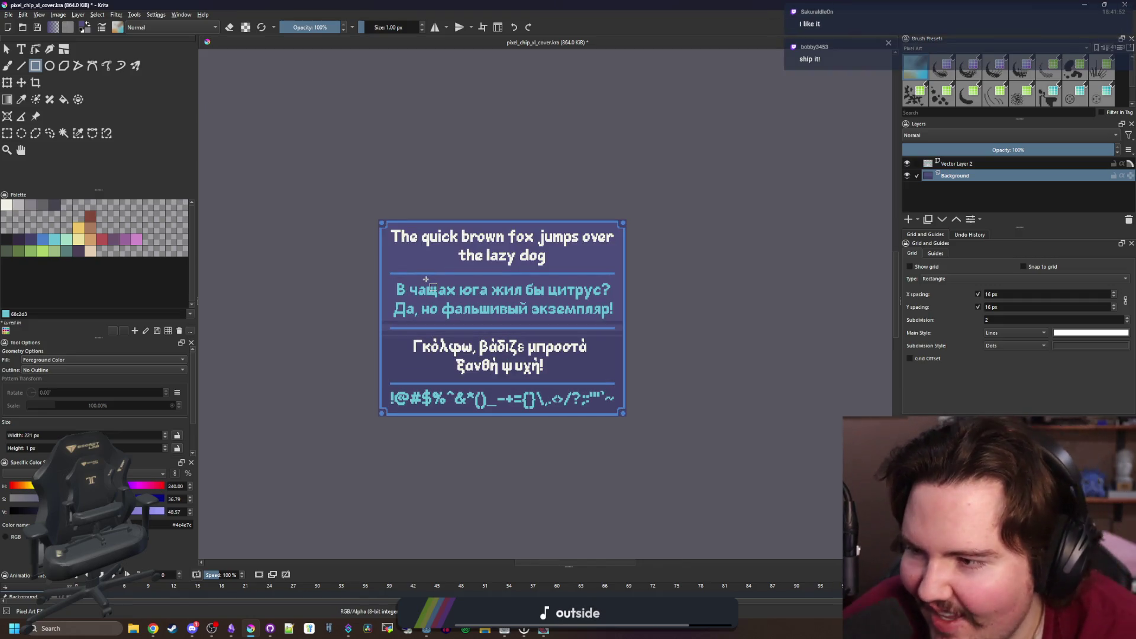
Zoom into the lower-left corner and paint a small lighter-purple fish stroke with the Freehand Brush
{"action": "scroll", "coordinate": [461, 333], "scroll_direction": "up", "scroll_amount": 1}
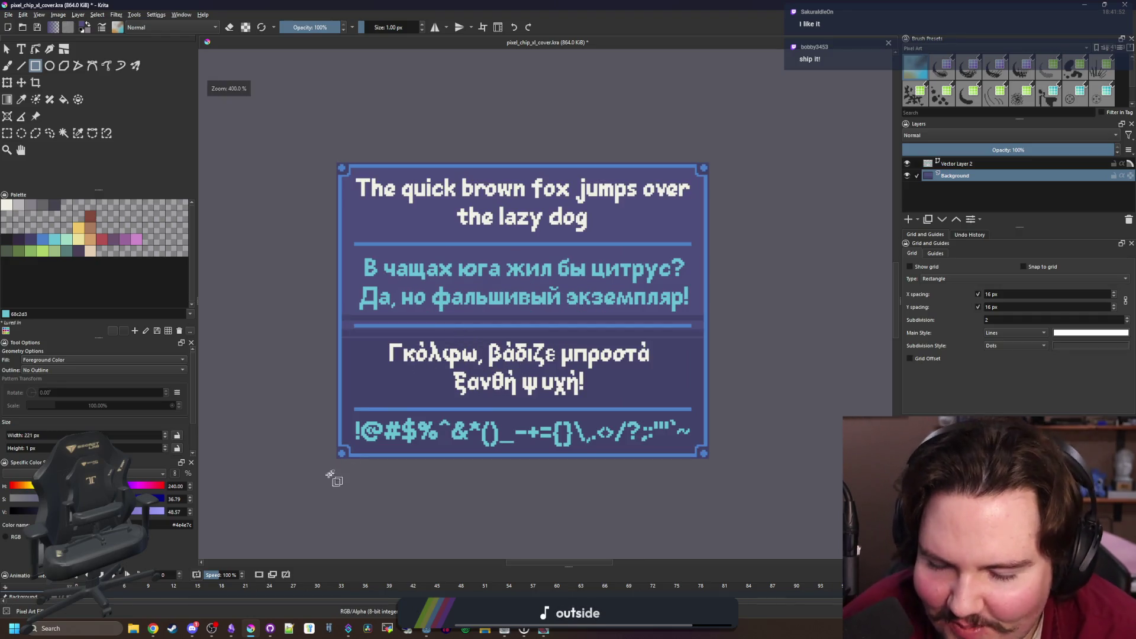
{"action": "scroll", "coordinate": [339, 468], "scroll_direction": "up", "scroll_amount": 1}
{"action": "key", "text": "b"}
{"action": "scroll", "coordinate": [317, 332], "scroll_direction": "up", "scroll_amount": 5}
{"action": "scroll", "coordinate": [316, 331], "scroll_direction": "down", "scroll_amount": 1}
{"action": "scroll", "coordinate": [330, 363], "scroll_direction": "down", "scroll_amount": 2}
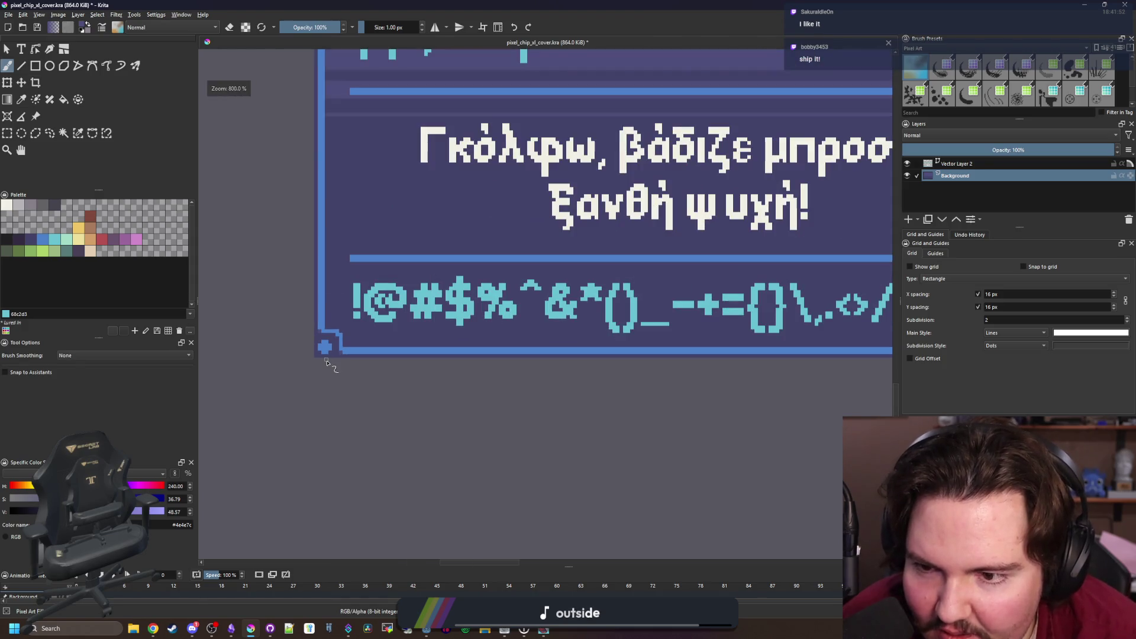
{"action": "scroll", "coordinate": [326, 362], "scroll_direction": "down", "scroll_amount": 3}
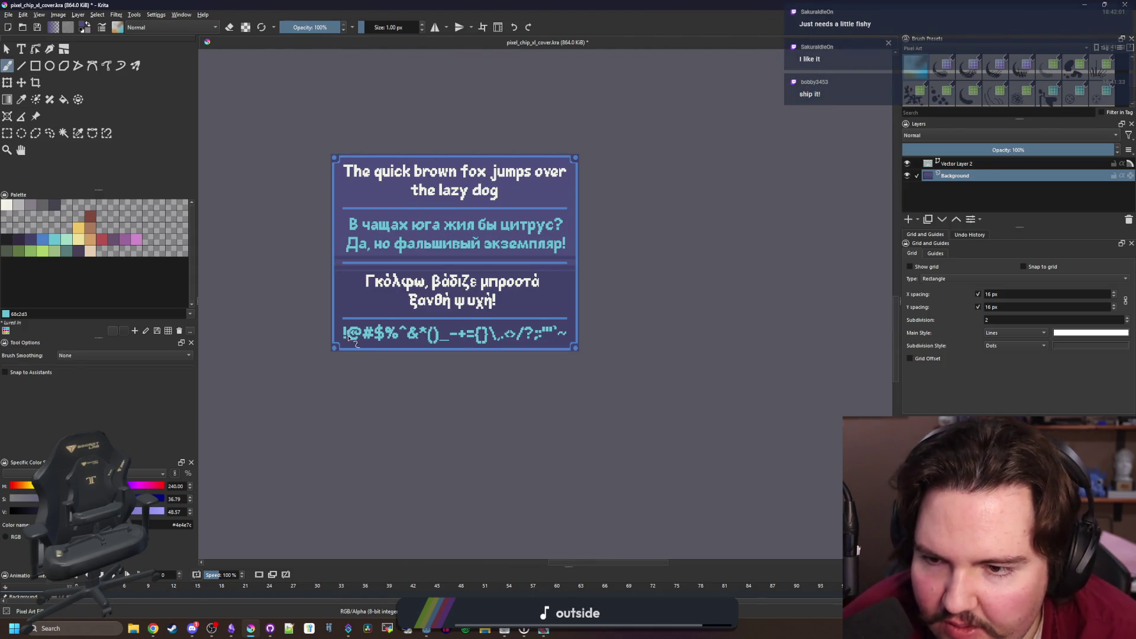
{"action": "scroll", "coordinate": [349, 335], "scroll_direction": "up", "scroll_amount": 2}
{"action": "scroll", "coordinate": [384, 337], "scroll_direction": "down", "scroll_amount": 2}
{"action": "scroll", "coordinate": [414, 339], "scroll_direction": "up", "scroll_amount": 2}
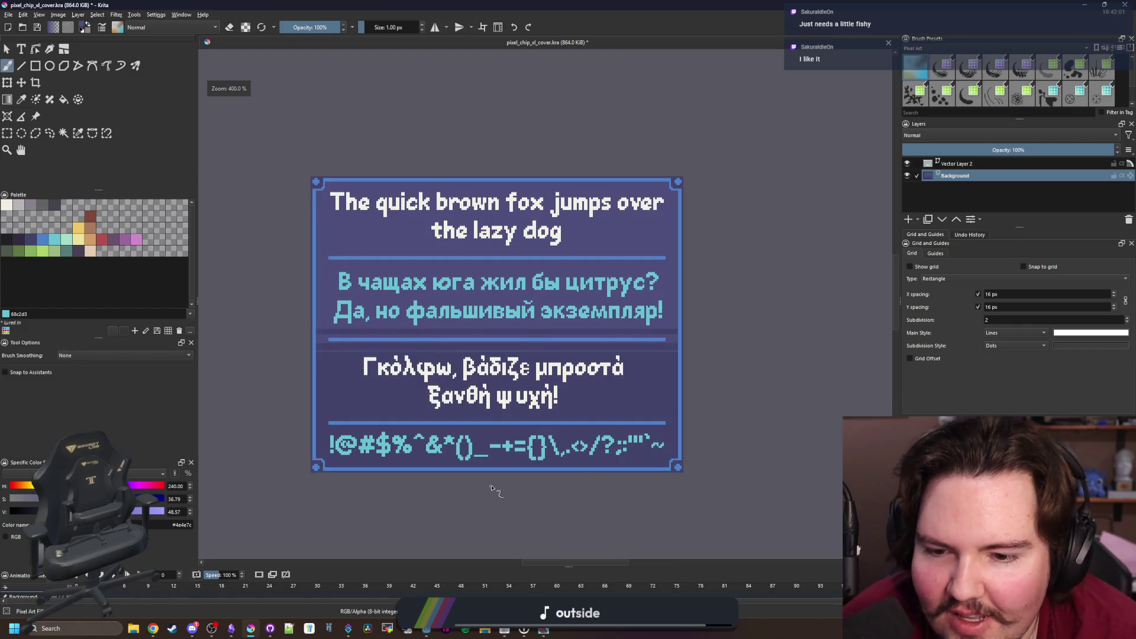
{"action": "scroll", "coordinate": [497, 473], "scroll_direction": "up", "scroll_amount": 1}
{"action": "scroll", "coordinate": [514, 444], "scroll_direction": "down", "scroll_amount": 1}
{"action": "scroll", "coordinate": [504, 409], "scroll_direction": "down", "scroll_amount": 2}
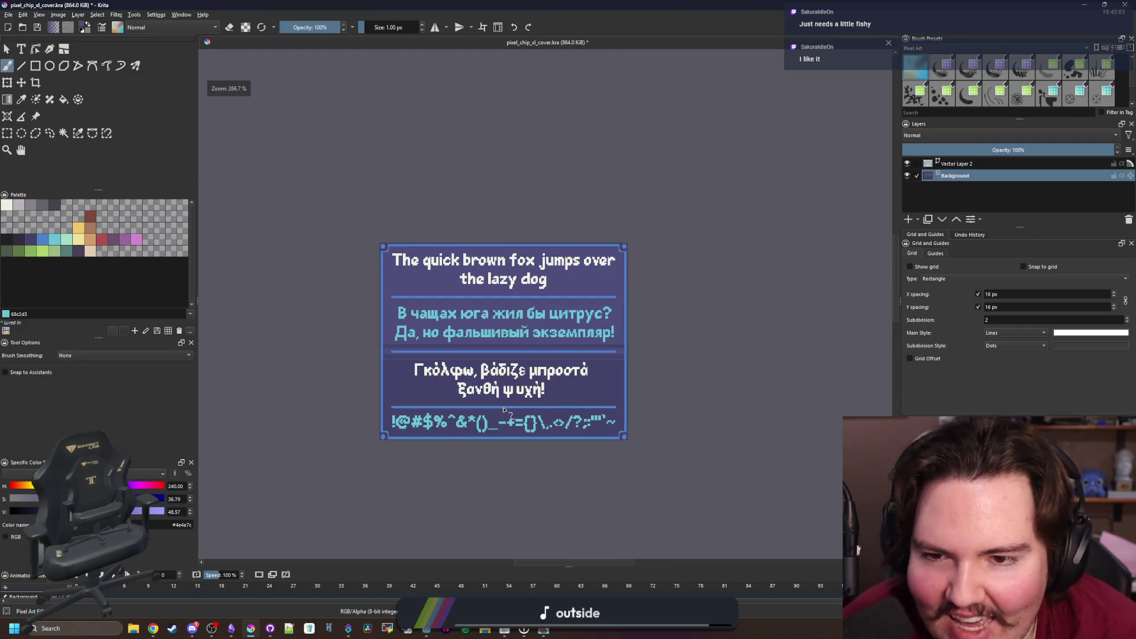
{"action": "scroll", "coordinate": [376, 416], "scroll_direction": "up", "scroll_amount": 4}
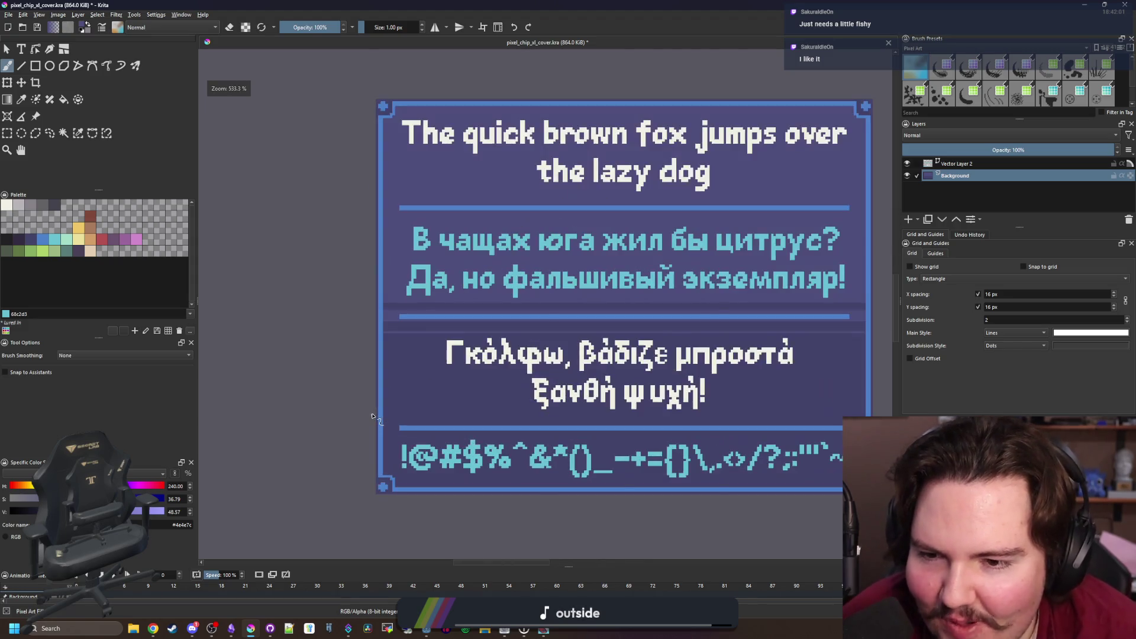
{"action": "scroll", "coordinate": [405, 401], "scroll_direction": "down", "scroll_amount": 3}
{"action": "scroll", "coordinate": [540, 403], "scroll_direction": "up", "scroll_amount": 1}
{"action": "scroll", "coordinate": [419, 380], "scroll_direction": "down", "scroll_amount": 1}
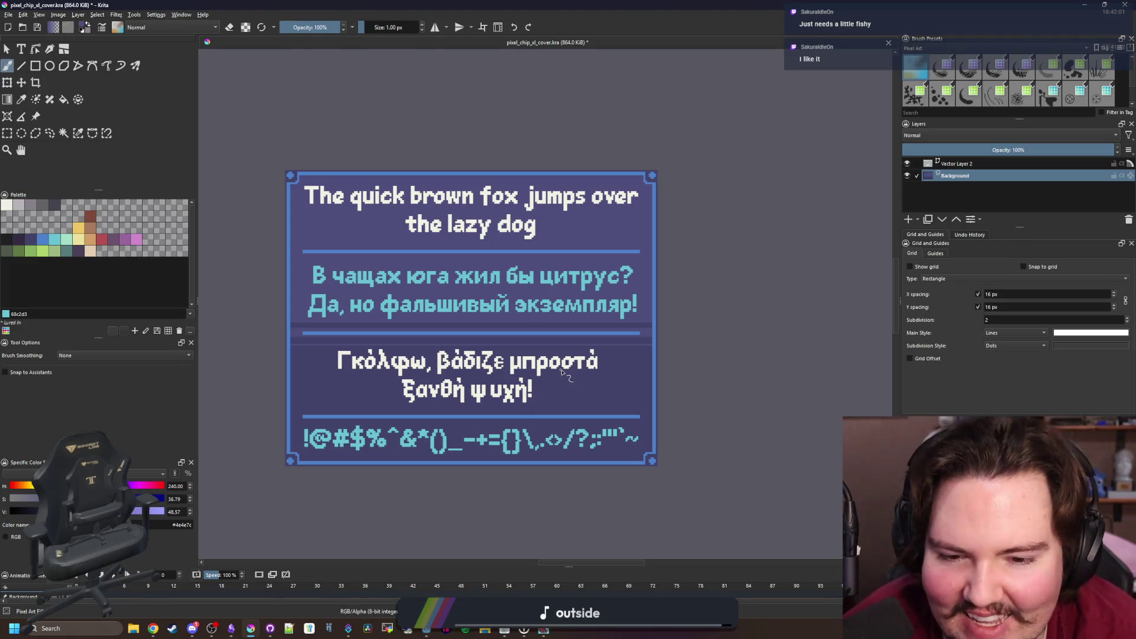
{"action": "scroll", "coordinate": [305, 381], "scroll_direction": "up", "scroll_amount": 4}
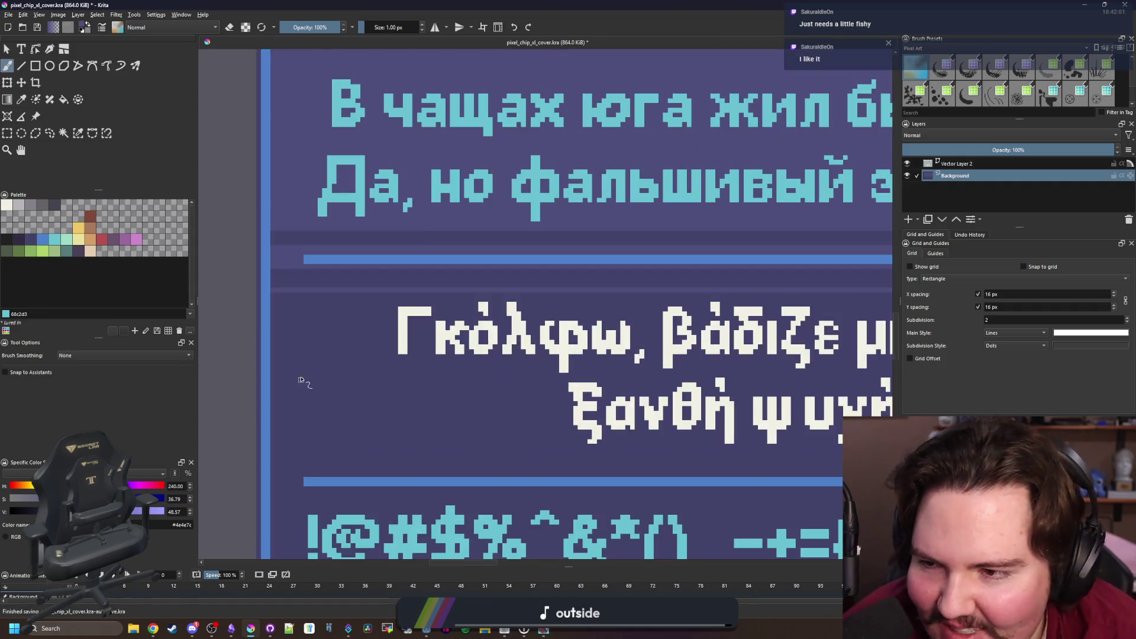
{"action": "scroll", "coordinate": [367, 373], "scroll_direction": "down", "scroll_amount": 7}
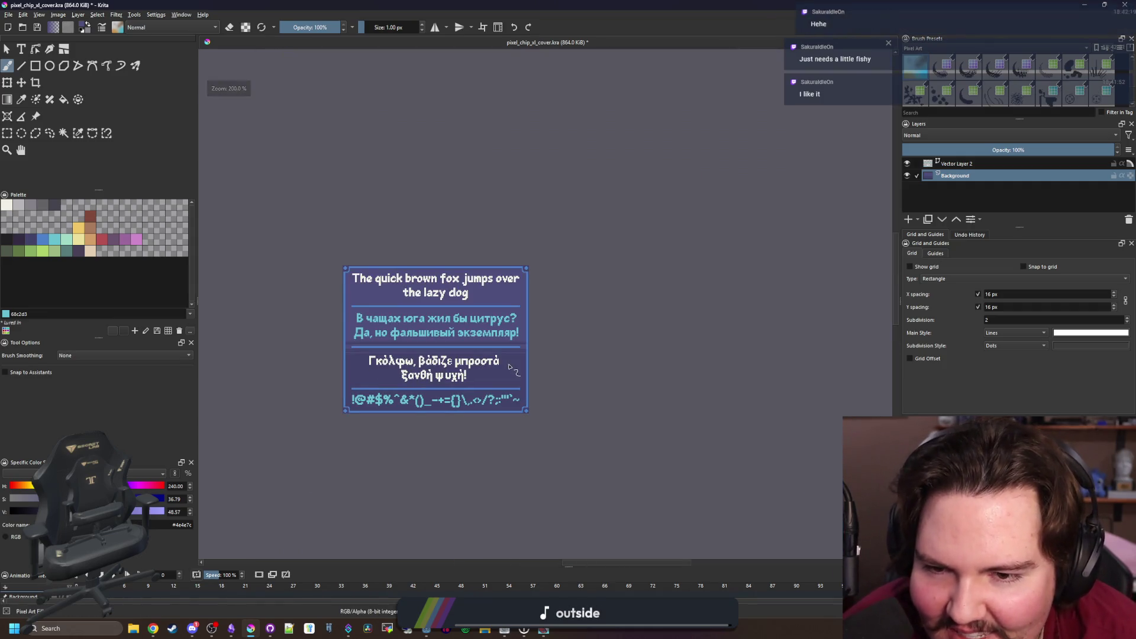
{"action": "scroll", "coordinate": [350, 384], "scroll_direction": "up", "scroll_amount": 8}
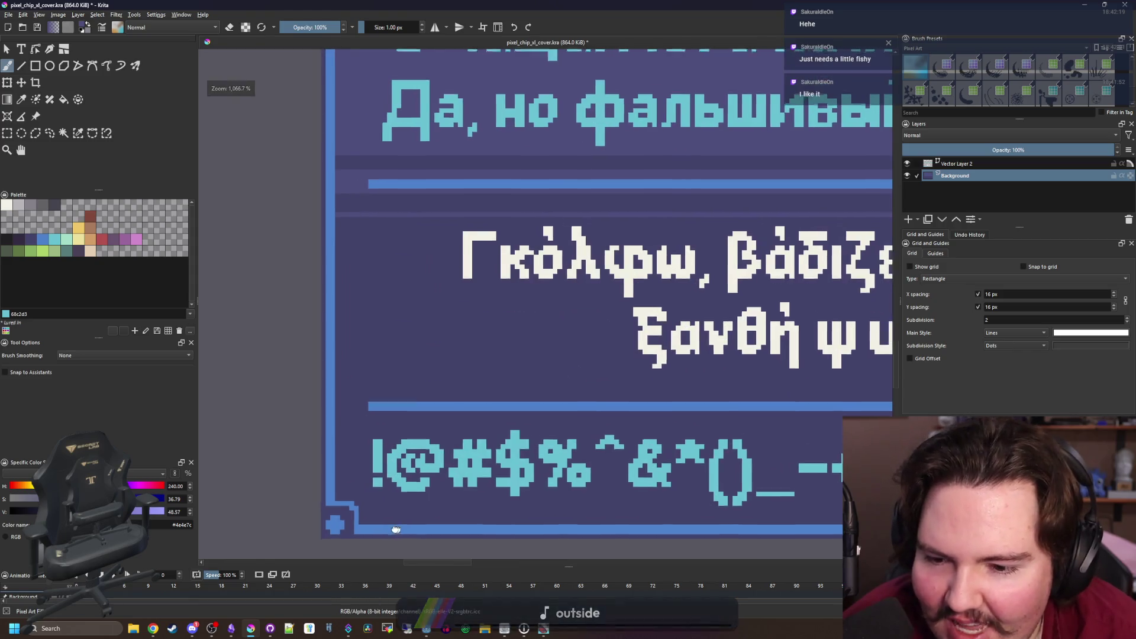
{"action": "scroll", "coordinate": [318, 324], "scroll_direction": "up", "scroll_amount": 1}
{"action": "mouse_move", "coordinate": [318, 325]}
{"action": "left_mouse_down"}
{"action": "mouse_move", "coordinate": [291, 330]}
{"action": "mouse_move", "coordinate": [291, 243]}
{"action": "mouse_move", "coordinate": [320, 299]}
{"action": "mouse_move", "coordinate": [348, 271]}
{"action": "mouse_move", "coordinate": [436, 243]}
{"action": "mouse_move", "coordinate": [490, 271]}
{"action": "mouse_move", "coordinate": [376, 325]}
{"action": "mouse_move", "coordinate": [375, 266]}
{"action": "mouse_move", "coordinate": [490, 324]}
{"action": "left_mouse_up"}
Trim the fish's right corner pixels and dot in its eye with the dark background colour
{"action": "left_click", "coordinate": [526, 266], "text": "ctrl"}
{"action": "left_click", "coordinate": [490, 242]}
{"action": "left_click", "coordinate": [490, 328]}
{"action": "left_click", "coordinate": [461, 271]}
{"action": "left_click", "coordinate": [303, 286], "text": "ctrl"}
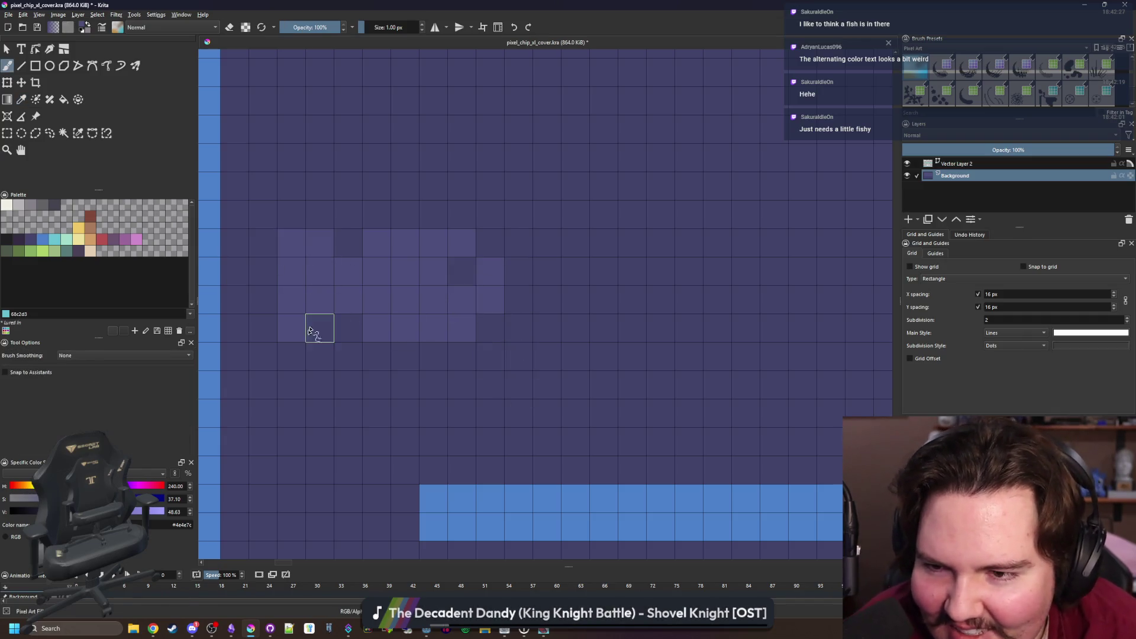
Sample the darker purple and paint over the stray light pixel
{"action": "scroll", "coordinate": [545, 324], "scroll_direction": "down", "scroll_amount": 5}
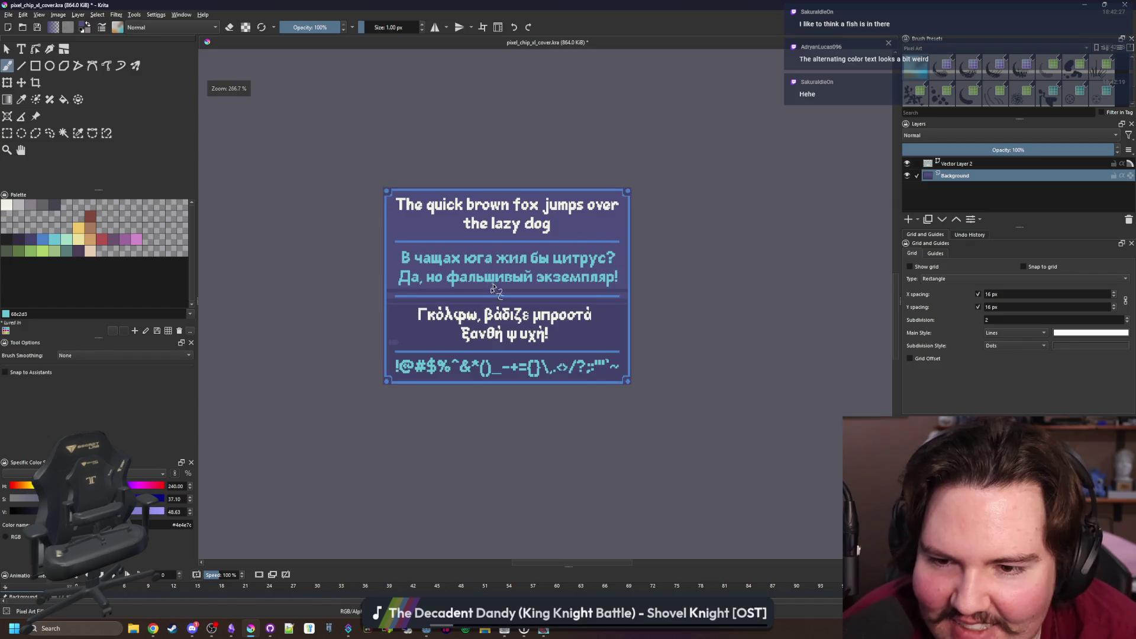
{"action": "scroll", "coordinate": [398, 349], "scroll_direction": "up", "scroll_amount": 3}
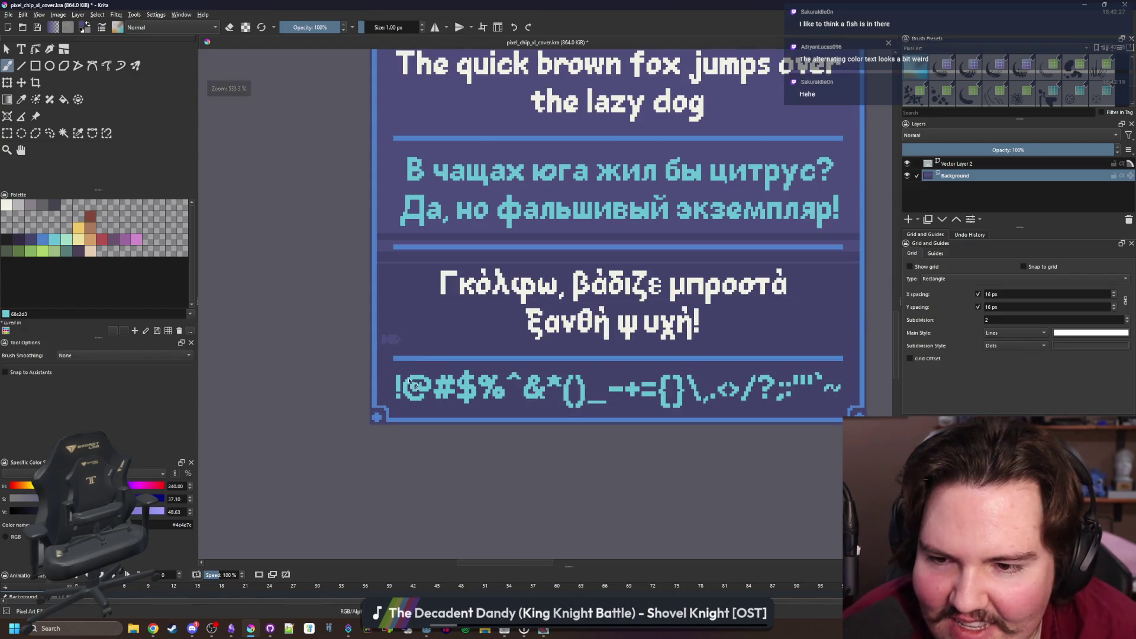
{"action": "scroll", "coordinate": [396, 348], "scroll_direction": "up", "scroll_amount": 6}
{"action": "left_click", "coordinate": [372, 255]}
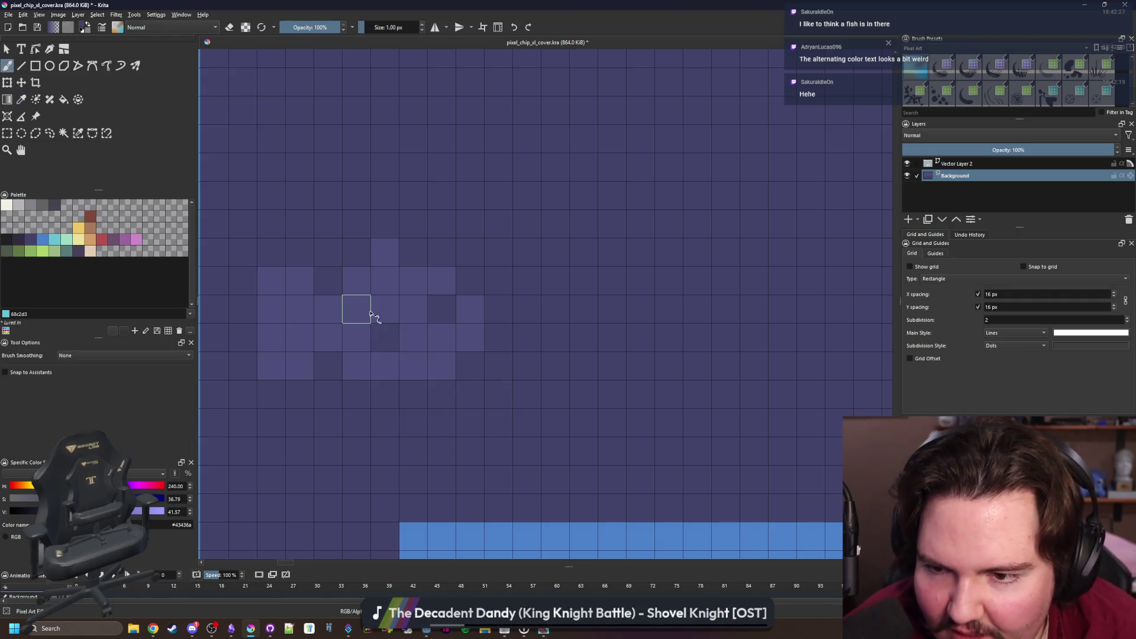
{"action": "left_click", "coordinate": [417, 341], "text": "ctrl"}
{"action": "left_click", "coordinate": [418, 341]}
Rectangle-select the fish and transform it onto the left end of the lower divider
{"action": "scroll", "coordinate": [430, 378], "scroll_direction": "down", "scroll_amount": 4}
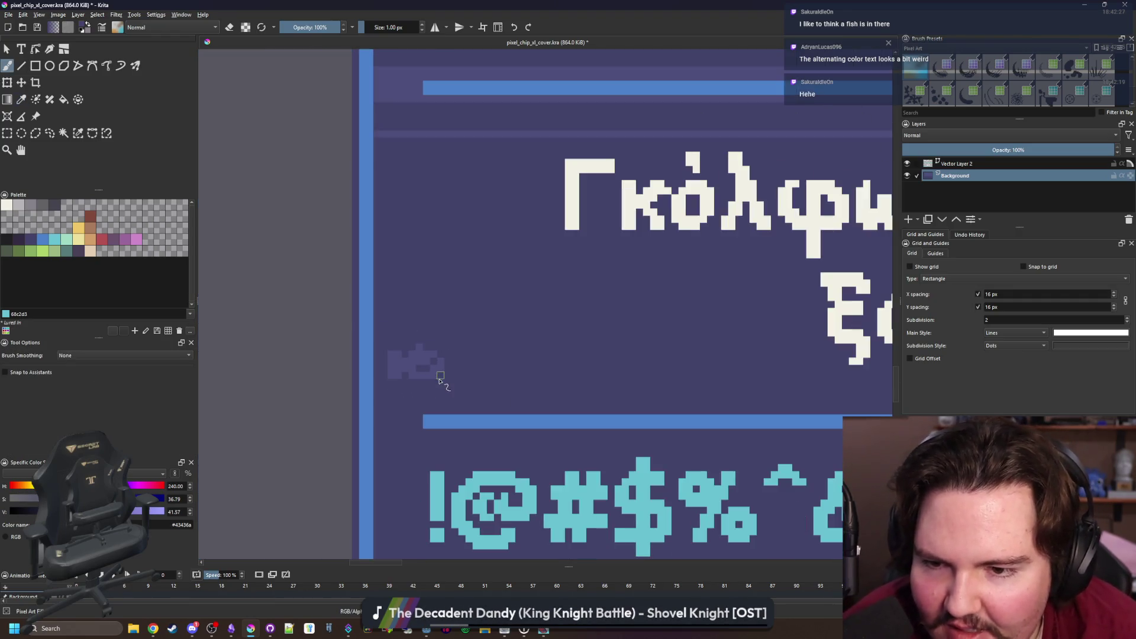
{"action": "scroll", "coordinate": [426, 379], "scroll_direction": "up", "scroll_amount": 2}
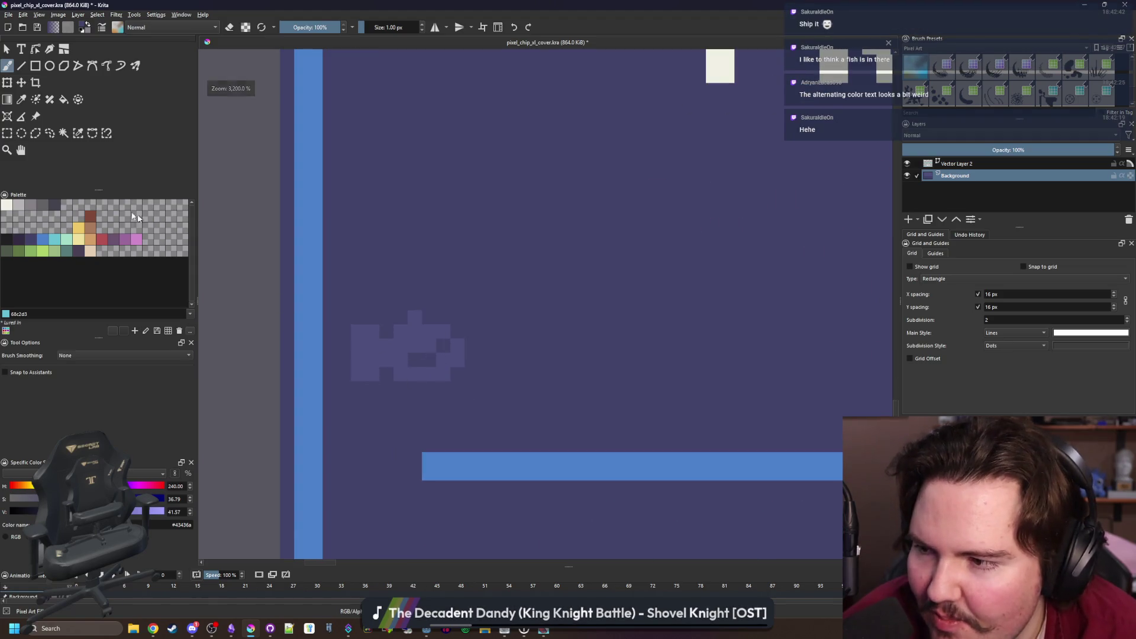
{"action": "left_click", "coordinate": [7, 133]}
{"action": "mouse_move", "coordinate": [355, 379]}
{"action": "left_mouse_down"}
{"action": "mouse_move", "coordinate": [462, 309]}
{"action": "mouse_move", "coordinate": [400, 372]}
{"action": "mouse_move", "coordinate": [419, 374]}
{"action": "mouse_move", "coordinate": [393, 406]}
{"action": "mouse_move", "coordinate": [385, 375]}
{"action": "mouse_move", "coordinate": [362, 376]}
{"action": "mouse_move", "coordinate": [380, 375]}
{"action": "left_mouse_up"}
{"action": "scroll", "coordinate": [354, 280], "scroll_direction": "down", "scroll_amount": 3}
{"action": "scroll", "coordinate": [354, 280], "scroll_direction": "up", "scroll_amount": 2}
{"action": "key", "text": "ctrl+t"}
Commit the move and paint out the leftover fish copy with a 5 px brush
{"action": "key", "text": "b"}
{"action": "key", "text": "bracketright"}
{"action": "key", "text": "bracketright"}
{"action": "key", "text": "bracketright"}
{"action": "left_click_drag", "start_coordinate": [432, 311], "coordinate": [375, 292]}
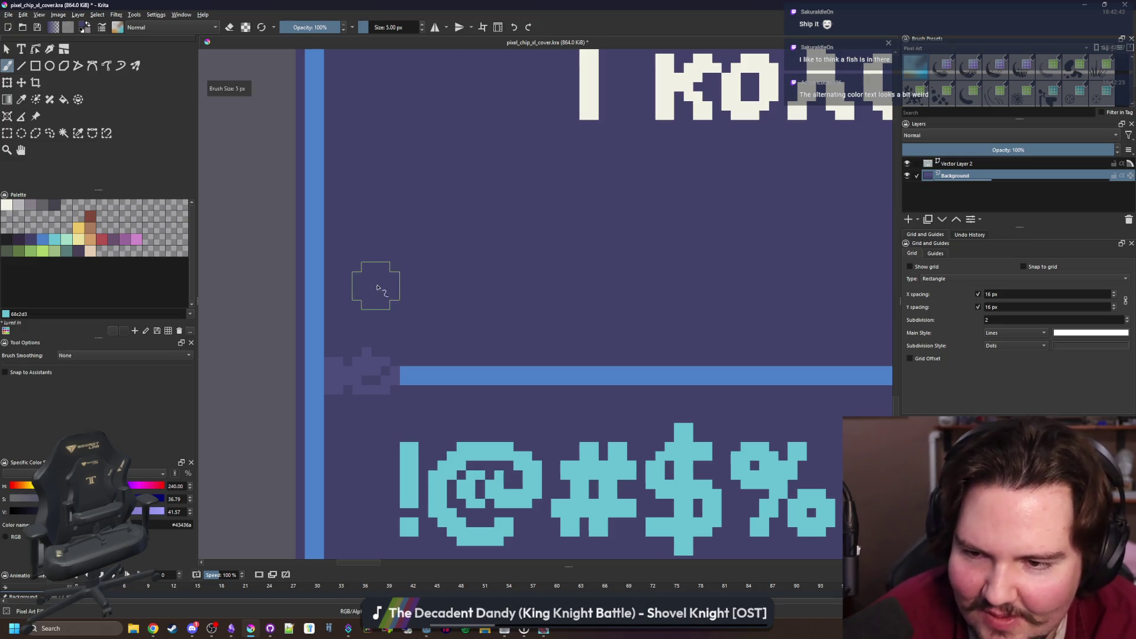
{"action": "key", "text": "ctrl+t"}
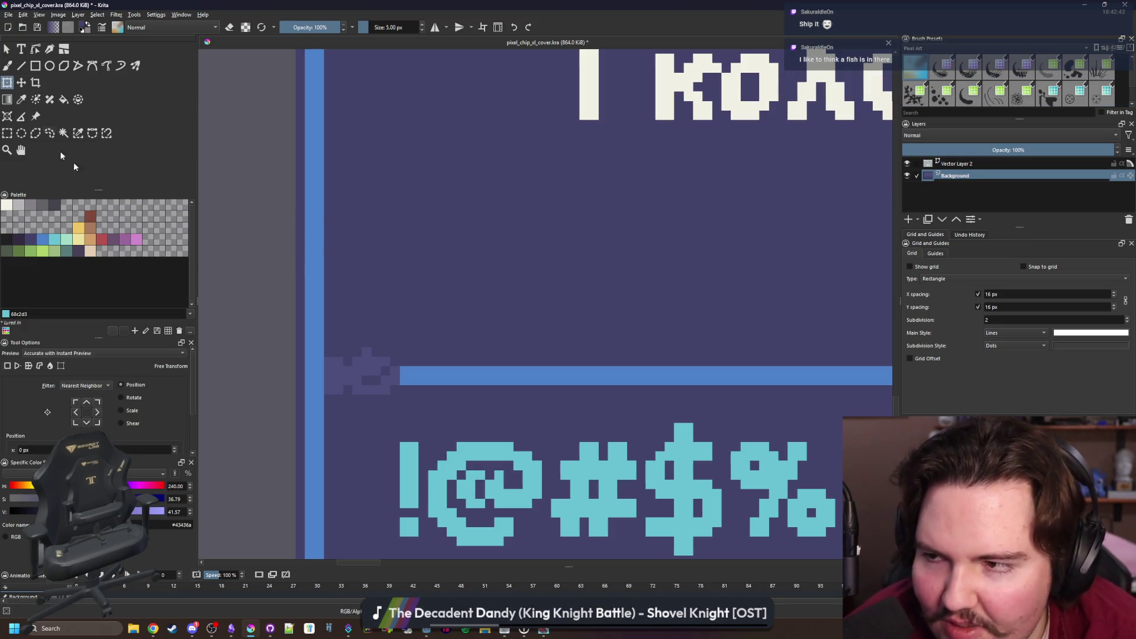
Select the faint fish and move it right toward the end of the lower blue divider
{"action": "left_click", "coordinate": [9, 132]}
{"action": "left_click_drag", "start_coordinate": [324, 348], "coordinate": [405, 395]}
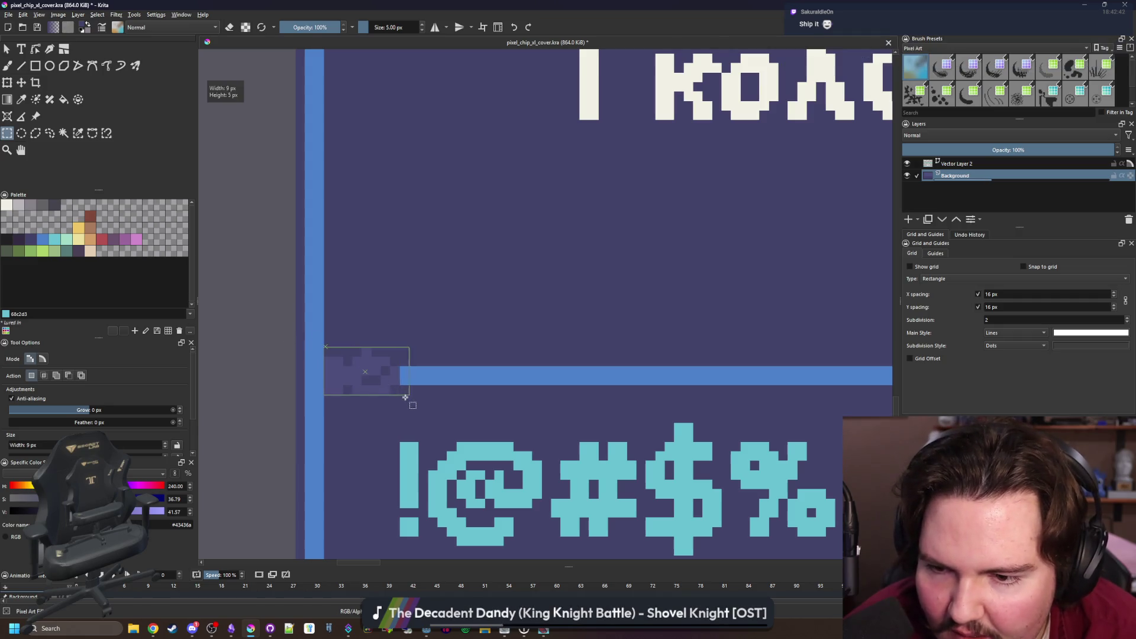
{"action": "scroll", "coordinate": [396, 393], "scroll_direction": "down", "scroll_amount": 5}
{"action": "scroll", "coordinate": [364, 333], "scroll_direction": "up", "scroll_amount": 1}
{"action": "key", "text": "ctrl+t"}
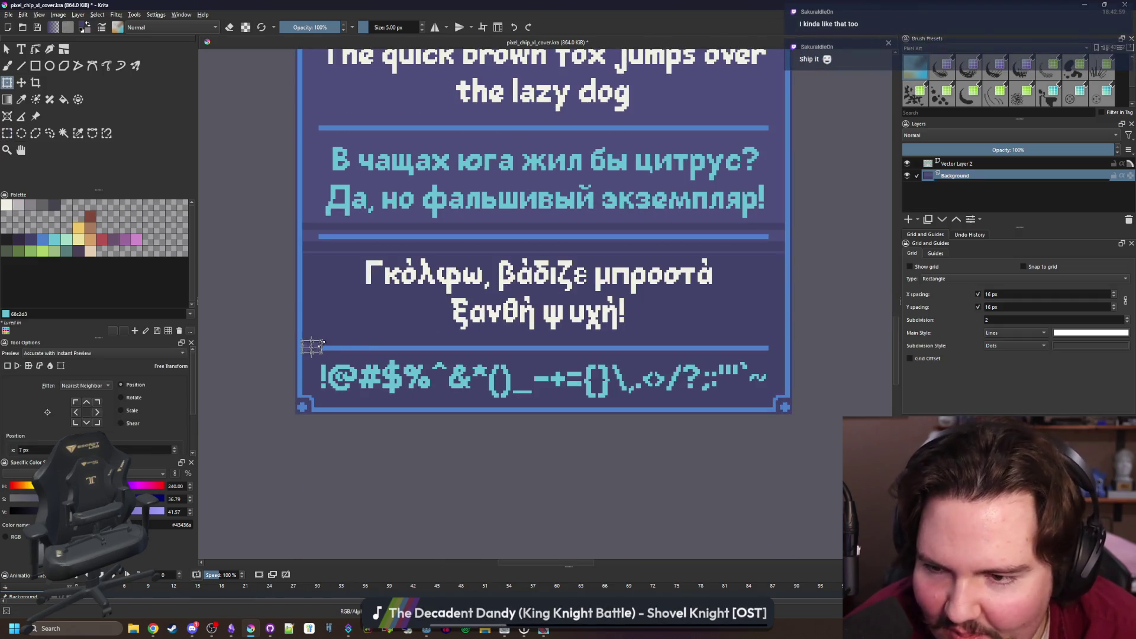
{"action": "scroll", "coordinate": [315, 346], "scroll_direction": "up", "scroll_amount": 2}
{"action": "mouse_move", "coordinate": [304, 359]}
{"action": "left_mouse_down"}
{"action": "mouse_move", "coordinate": [886, 364]}
{"action": "mouse_move", "coordinate": [875, 355]}
{"action": "left_mouse_up"}
{"action": "scroll", "coordinate": [549, 351], "scroll_direction": "down", "scroll_amount": 4}
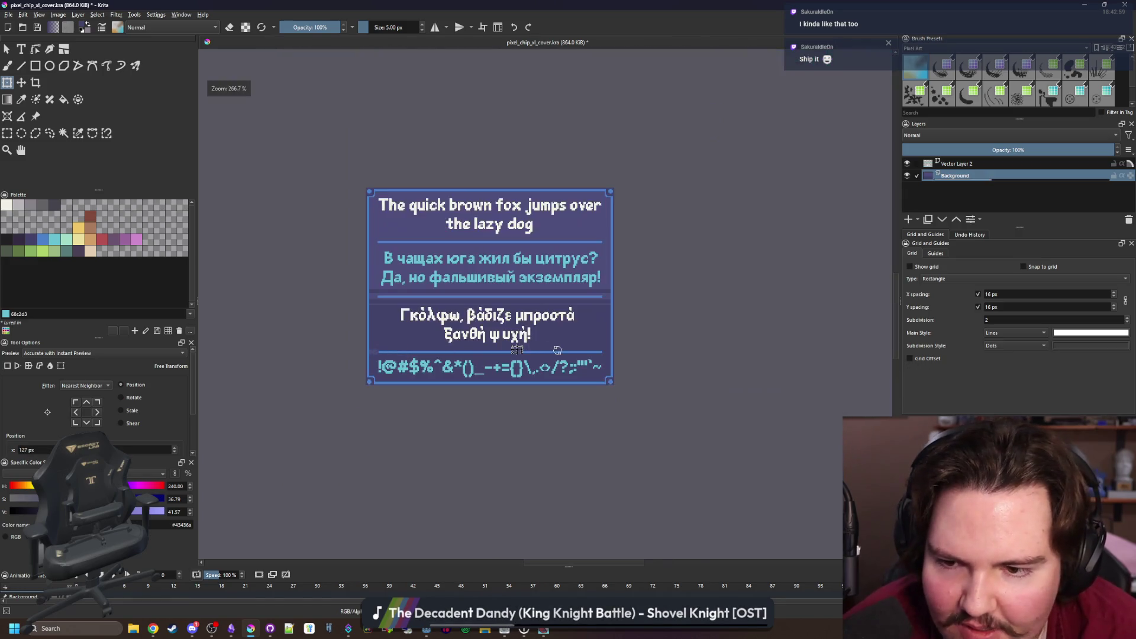
{"action": "scroll", "coordinate": [550, 351], "scroll_direction": "up", "scroll_amount": 5}
{"action": "left_click_drag", "start_coordinate": [318, 359], "coordinate": [757, 310]}
Mirror the fish by dragging its side and bottom handles past the opposite edges
{"action": "scroll", "coordinate": [416, 315], "scroll_direction": "up", "scroll_amount": 4}
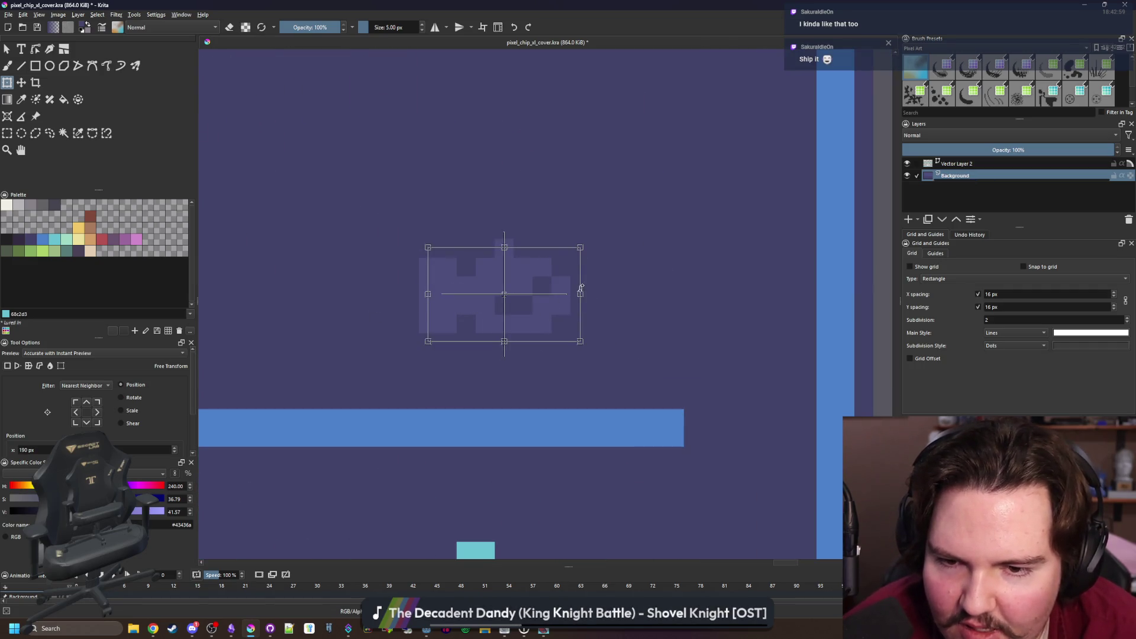
{"action": "mouse_move", "coordinate": [582, 294]}
{"action": "left_mouse_down"}
{"action": "mouse_move", "coordinate": [264, 302]}
{"action": "mouse_move", "coordinate": [276, 302]}
{"action": "left_mouse_up"}
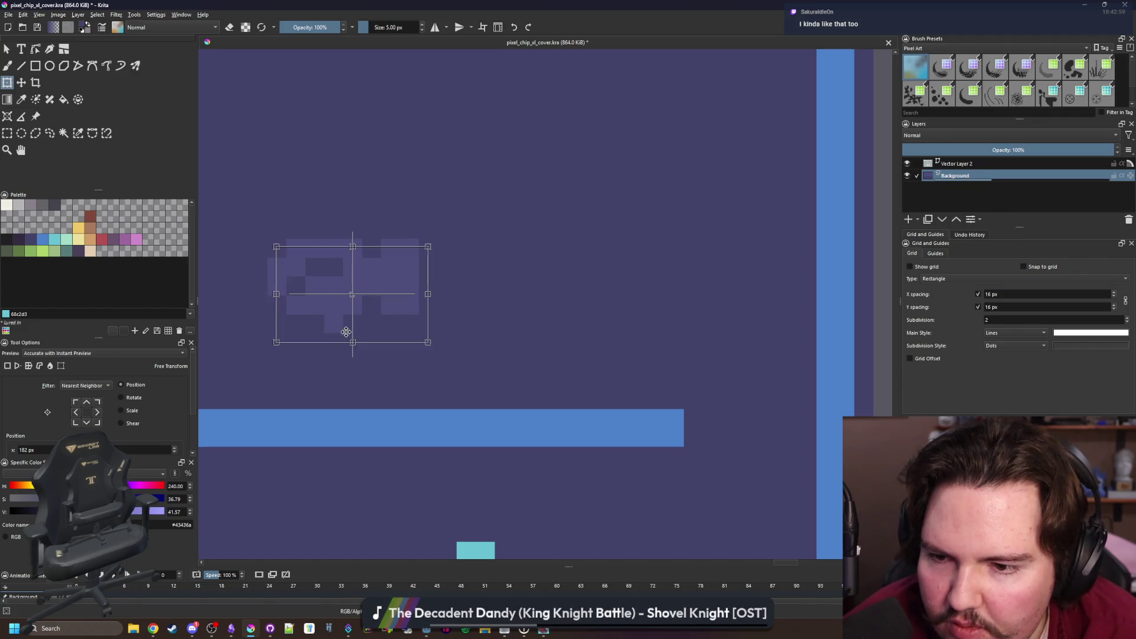
{"action": "mouse_move", "coordinate": [353, 342]}
{"action": "left_mouse_down"}
{"action": "mouse_move", "coordinate": [365, 127]}
{"action": "mouse_move", "coordinate": [370, 223]}
{"action": "mouse_move", "coordinate": [748, 438]}
{"action": "left_mouse_up"}
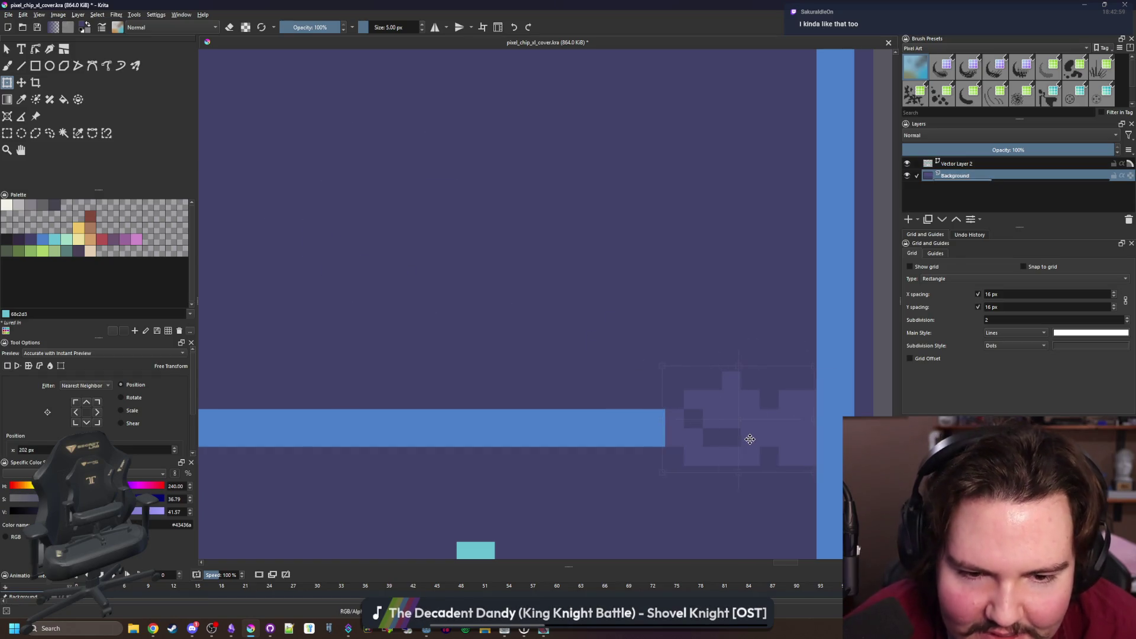
{"action": "scroll", "coordinate": [606, 382], "scroll_direction": "down", "scroll_amount": 5}
{"action": "scroll", "coordinate": [682, 379], "scroll_direction": "down", "scroll_amount": 2}
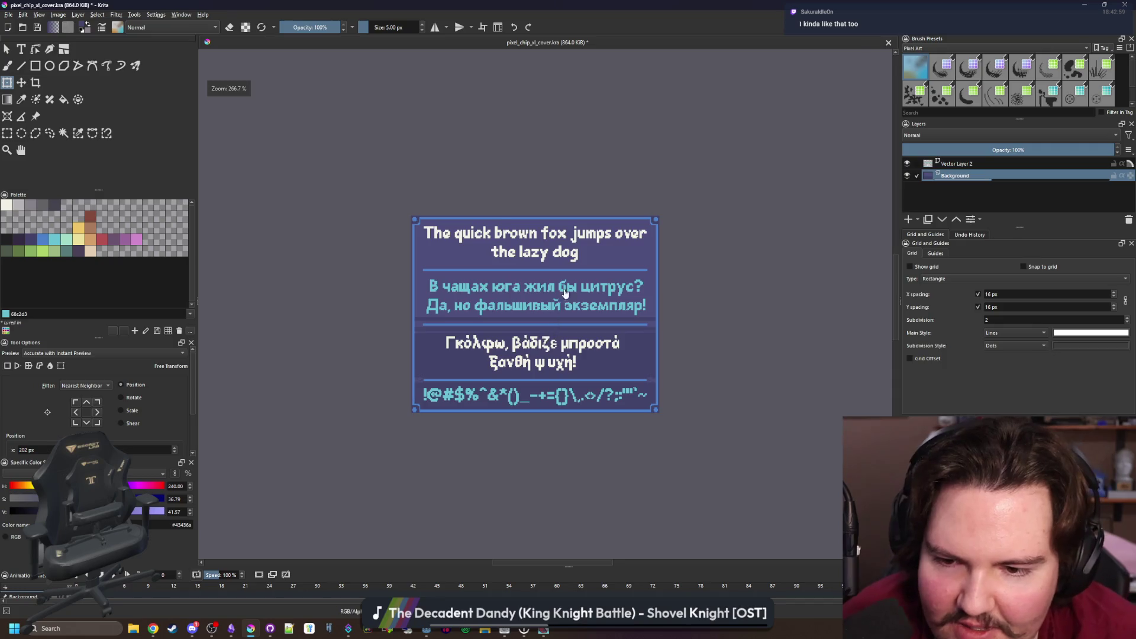
{"action": "scroll", "coordinate": [564, 297], "scroll_direction": "down", "scroll_amount": 1}
{"action": "scroll", "coordinate": [556, 303], "scroll_direction": "up", "scroll_amount": 1}
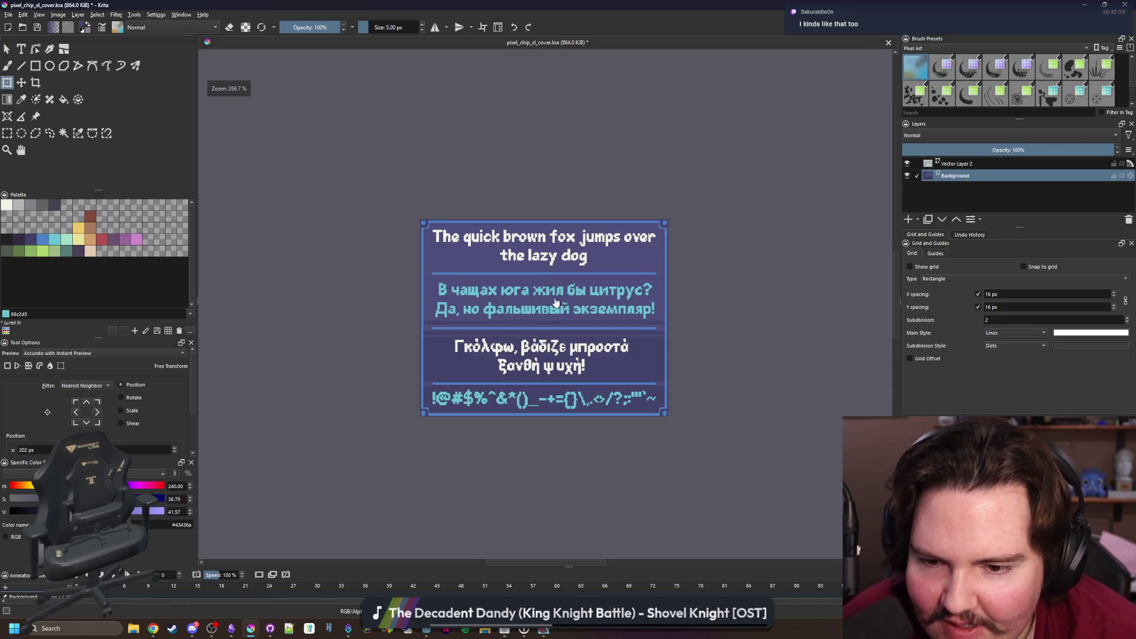
{"action": "scroll", "coordinate": [545, 321], "scroll_direction": "up", "scroll_amount": 1}
{"action": "scroll", "coordinate": [544, 320], "scroll_direction": "down", "scroll_amount": 1}
{"action": "scroll", "coordinate": [543, 319], "scroll_direction": "up", "scroll_amount": 1}
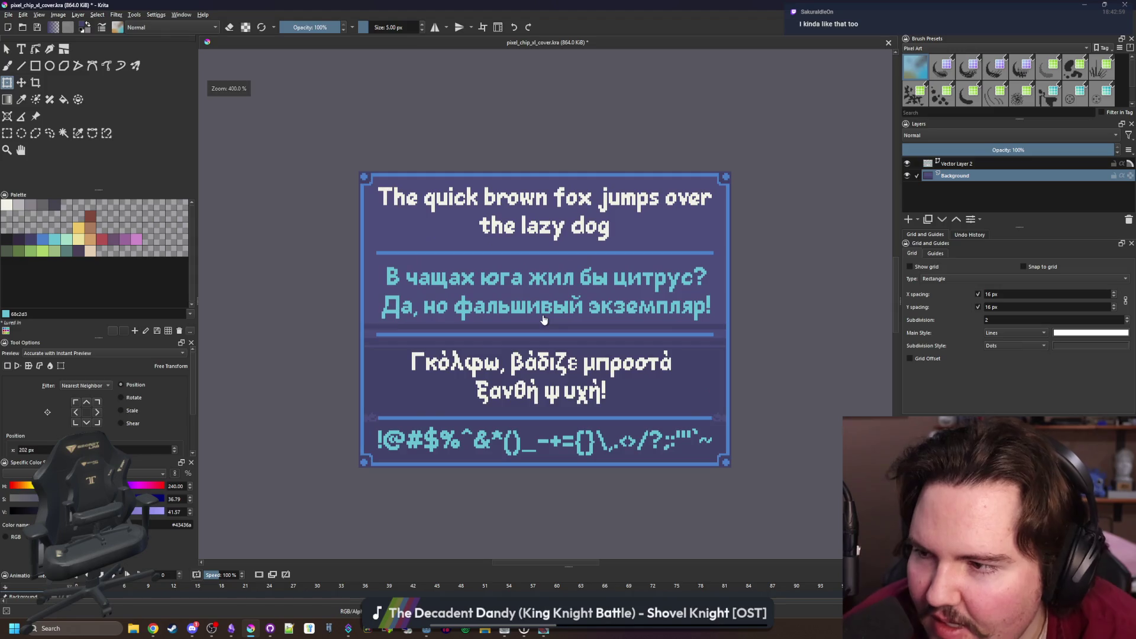
On Vector Layer 2, color the top English and Greek text lines light blue
{"action": "left_click", "coordinate": [958, 163]}
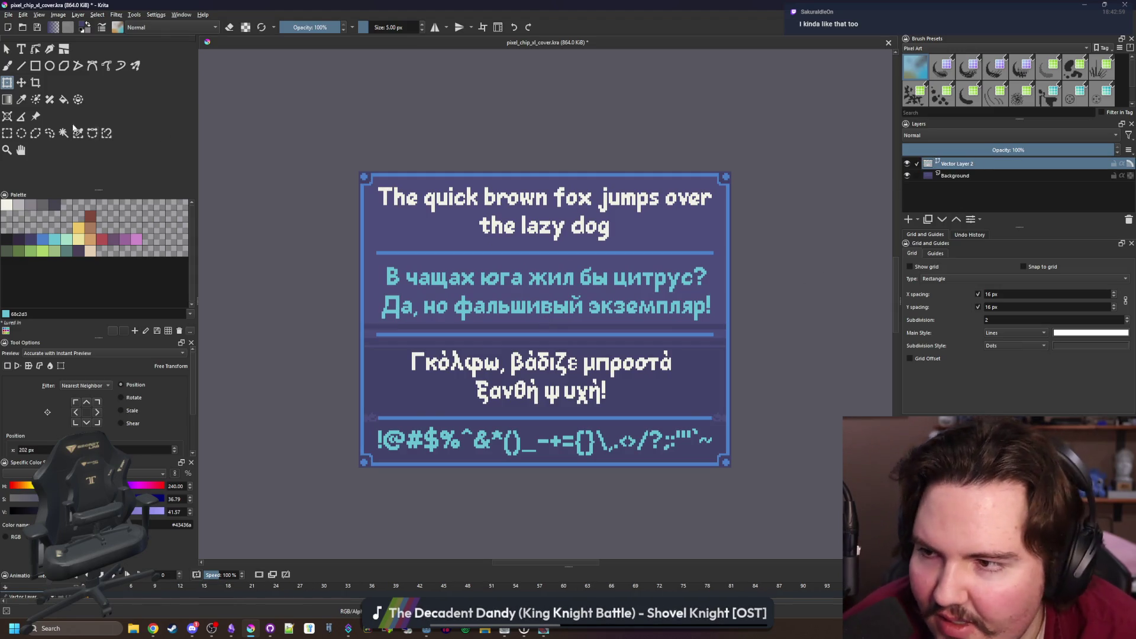
{"action": "left_click", "coordinate": [8, 48]}
{"action": "left_click", "coordinate": [54, 239]}
{"action": "left_click", "coordinate": [541, 377]}
{"action": "left_click", "coordinate": [54, 227]}
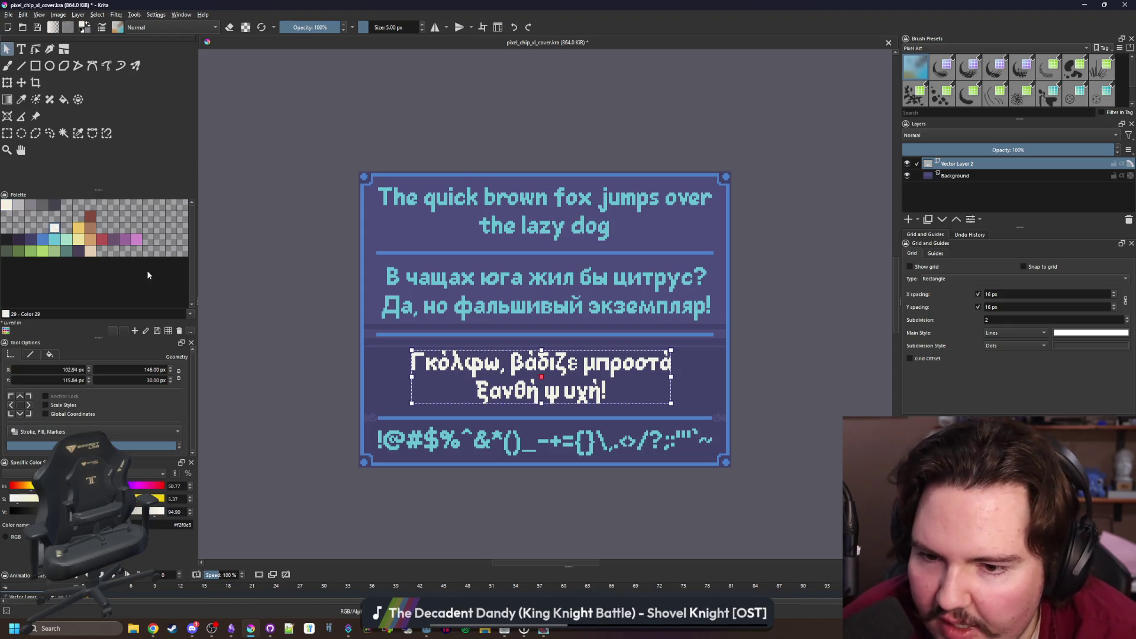
{"action": "left_click", "coordinate": [50, 239]}
{"action": "key", "text": "ctrl+z"}
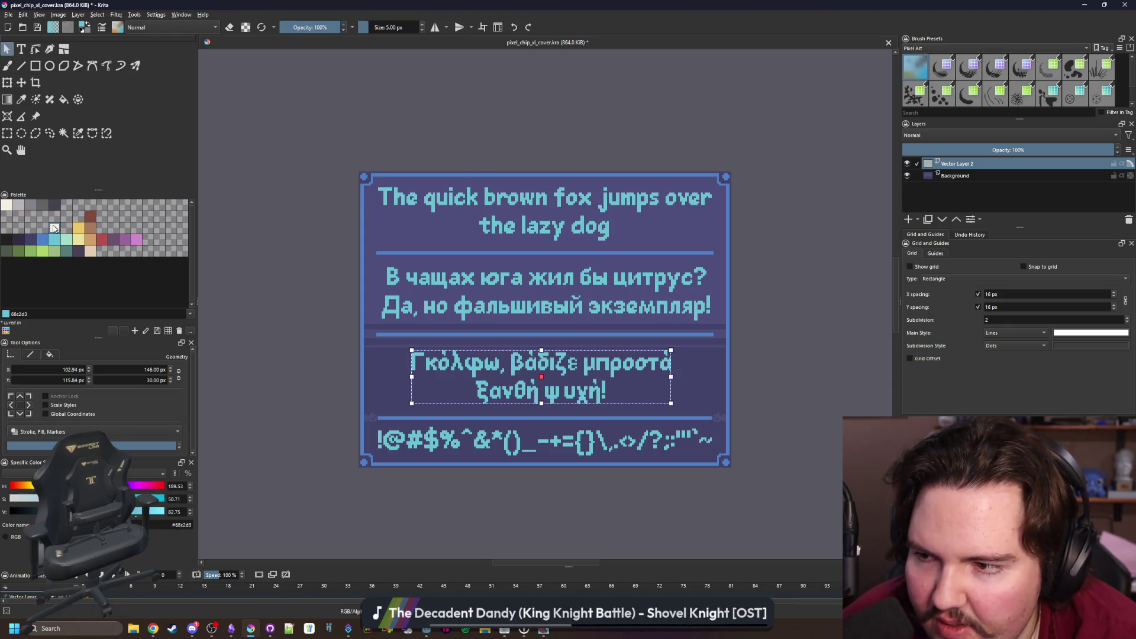
{"action": "left_click", "coordinate": [61, 244]}
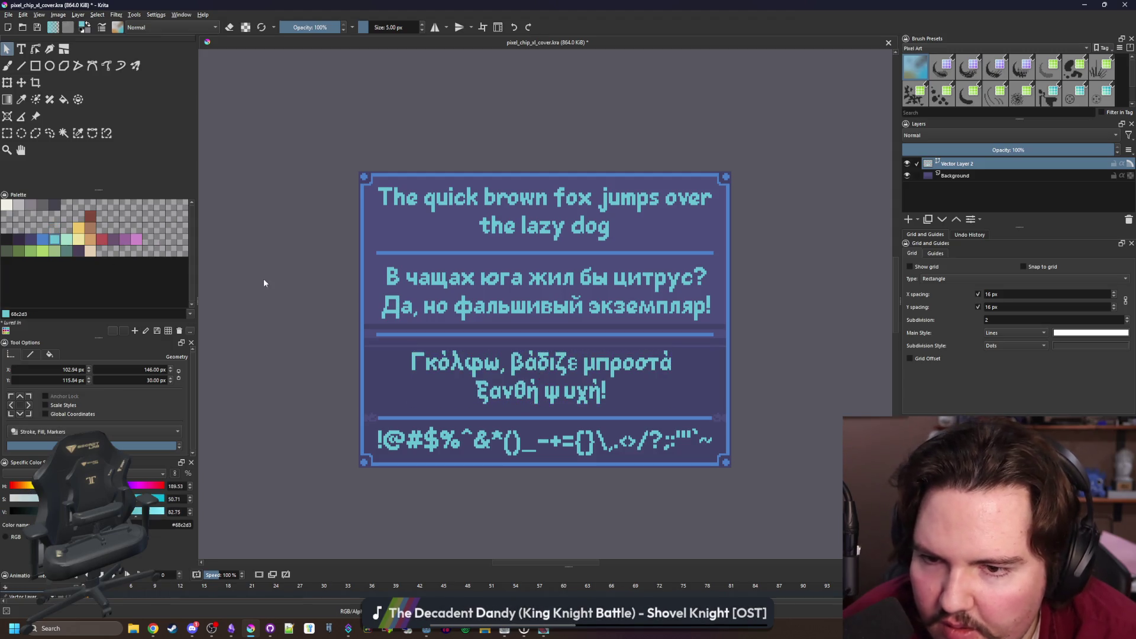
{"action": "scroll", "coordinate": [264, 278], "scroll_direction": "down", "scroll_amount": 5}
{"action": "scroll", "coordinate": [520, 268], "scroll_direction": "up", "scroll_amount": 4}
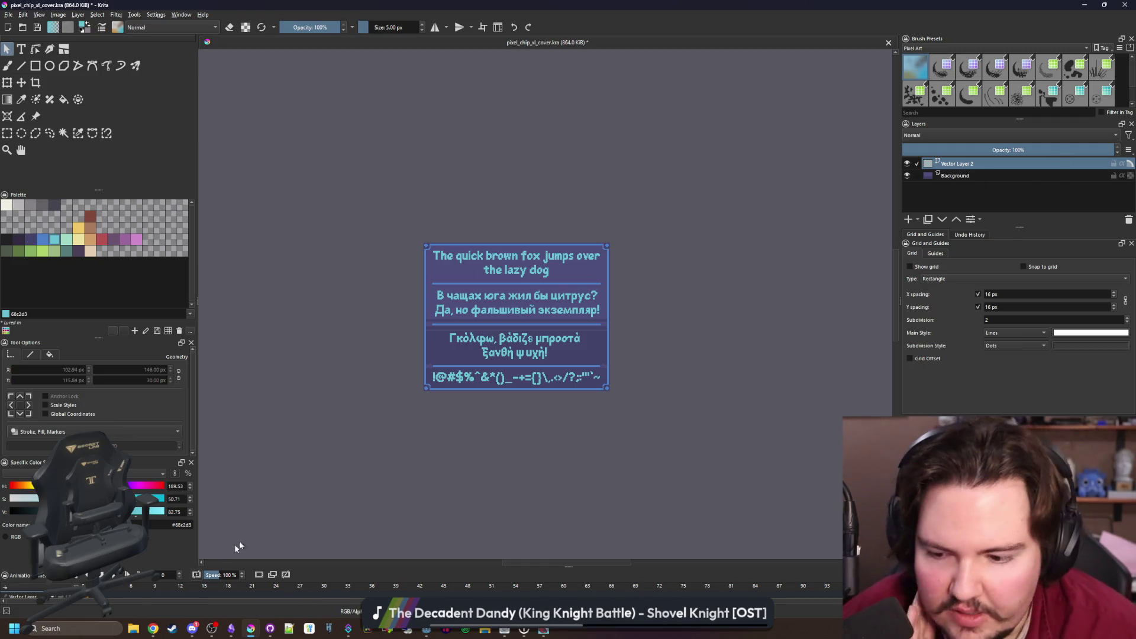
Bring the itch.io font listing in Chrome to the front
{"action": "mouse_move", "coordinate": [155, 625]}
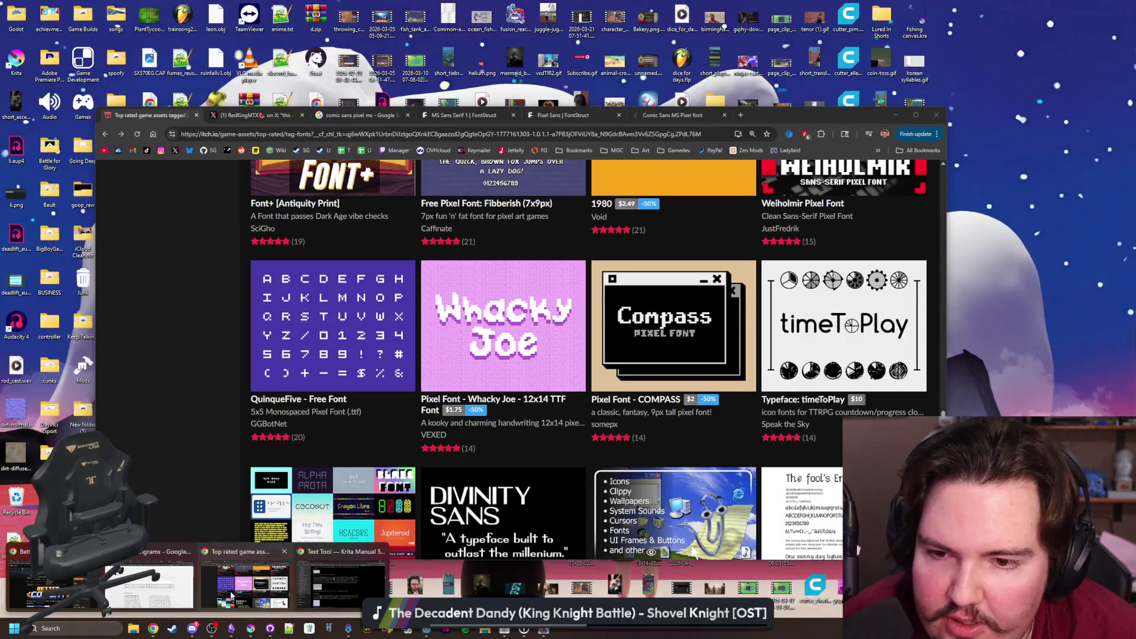
{"action": "left_click", "coordinate": [231, 595]}
{"action": "scroll", "coordinate": [462, 374], "scroll_direction": "up", "scroll_amount": 10}
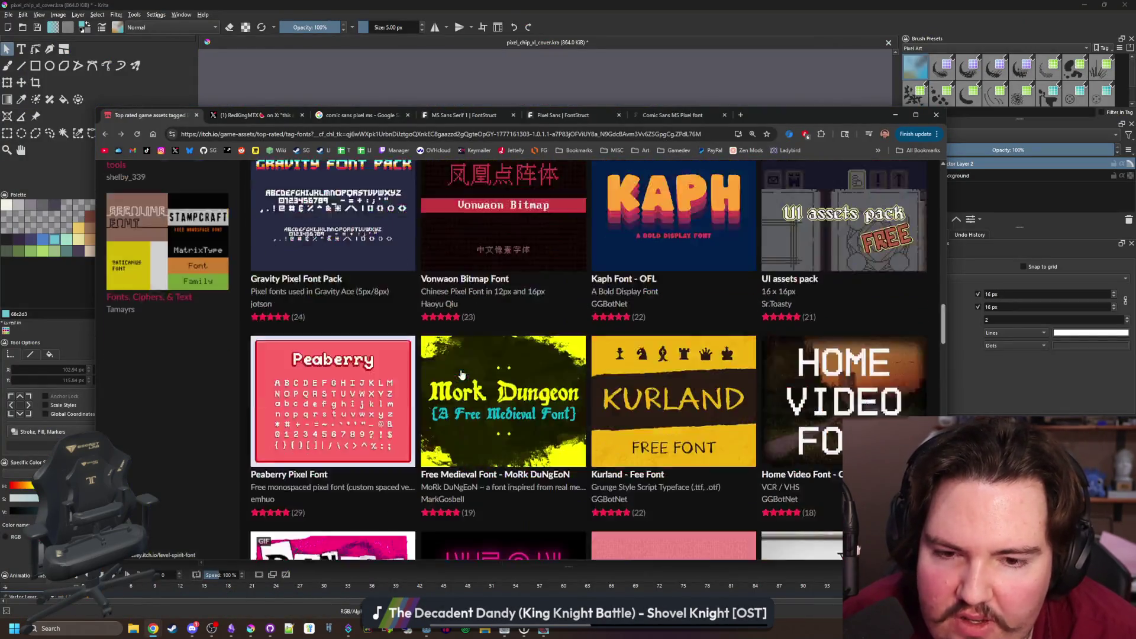
Back in Krita, recolor the fox, Russian, Greek and symbols text lines white, then deselect
{"action": "scroll", "coordinate": [462, 374], "scroll_direction": "up", "scroll_amount": 10}
{"action": "left_click", "coordinate": [632, 76]}
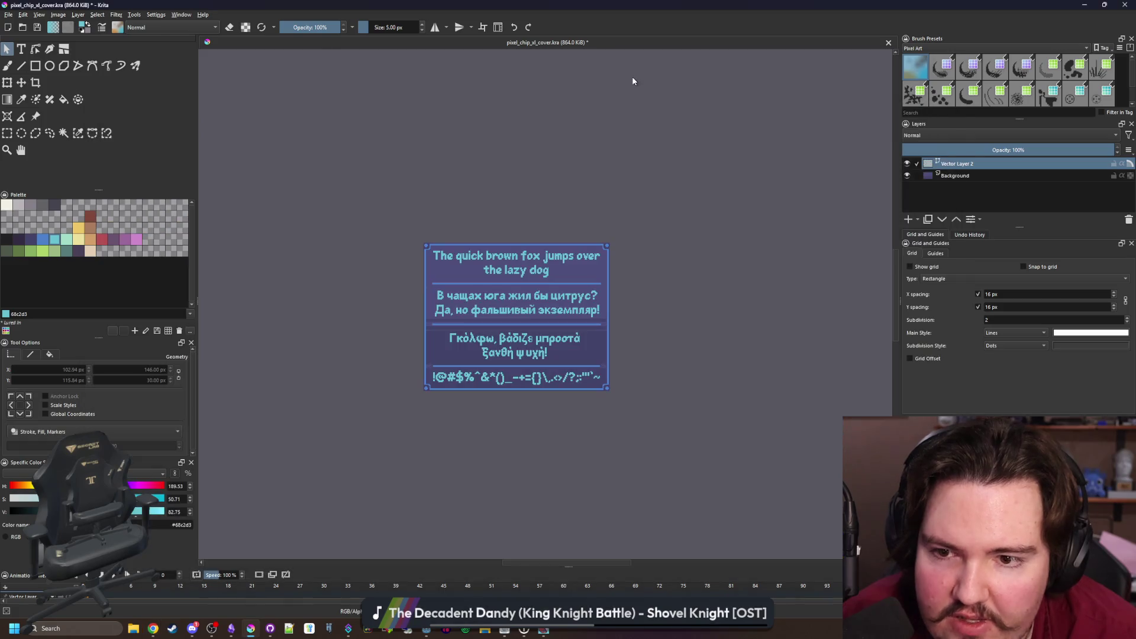
{"action": "left_click", "coordinate": [496, 266]}
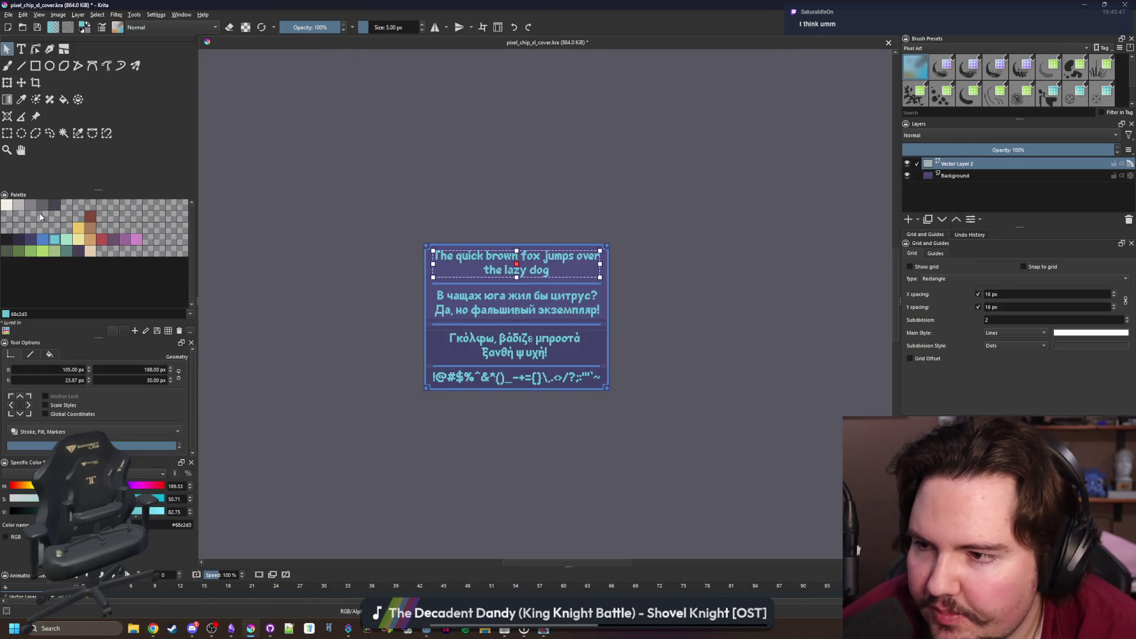
{"action": "left_click", "coordinate": [7, 204]}
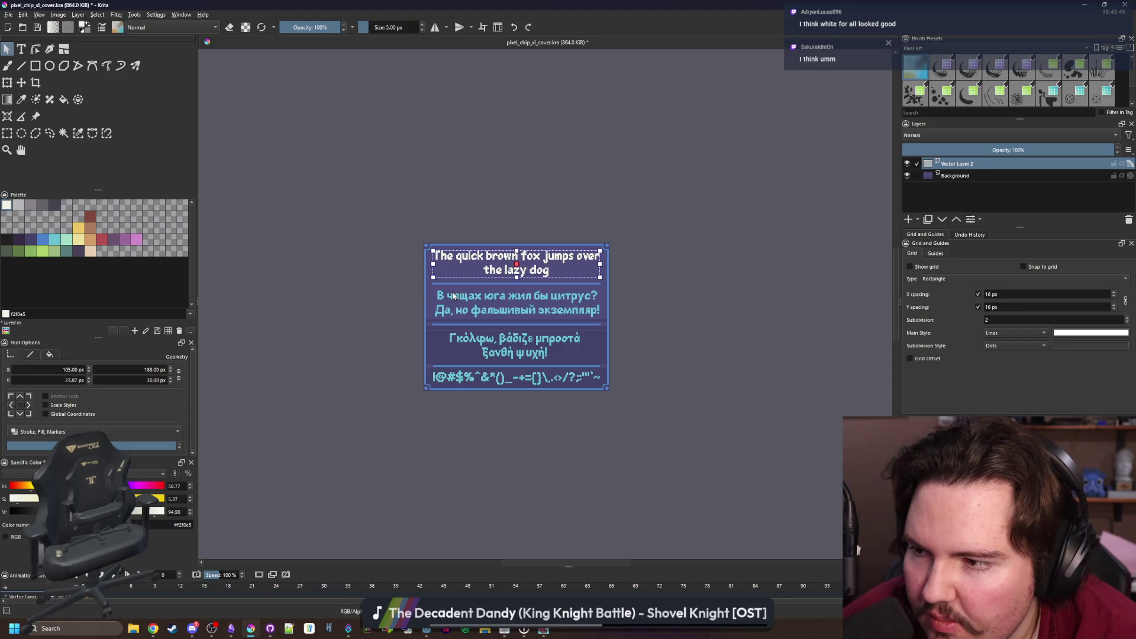
{"action": "left_click", "coordinate": [529, 316]}
{"action": "left_click", "coordinate": [7, 204]}
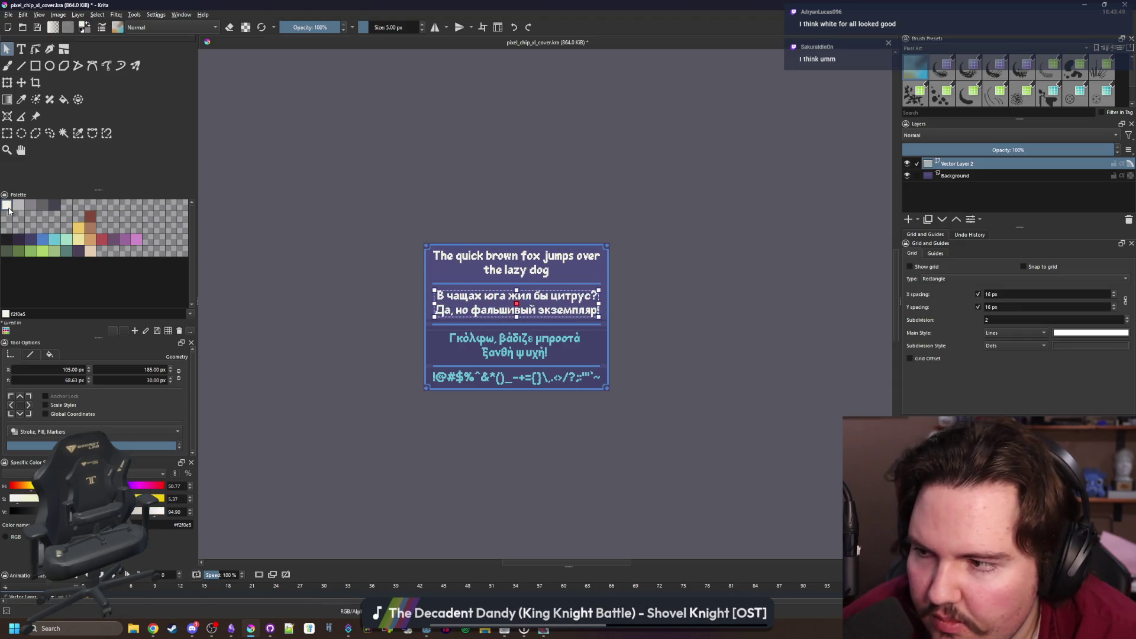
{"action": "left_click", "coordinate": [488, 349]}
{"action": "left_click", "coordinate": [7, 205]}
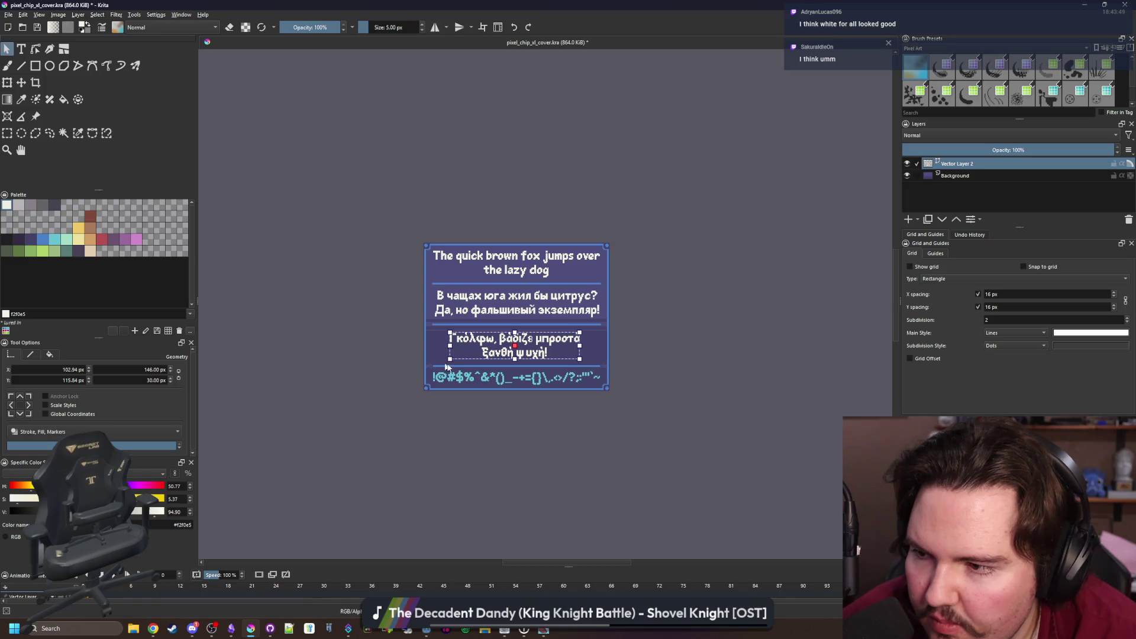
{"action": "left_click", "coordinate": [520, 378]}
{"action": "left_click", "coordinate": [7, 205]}
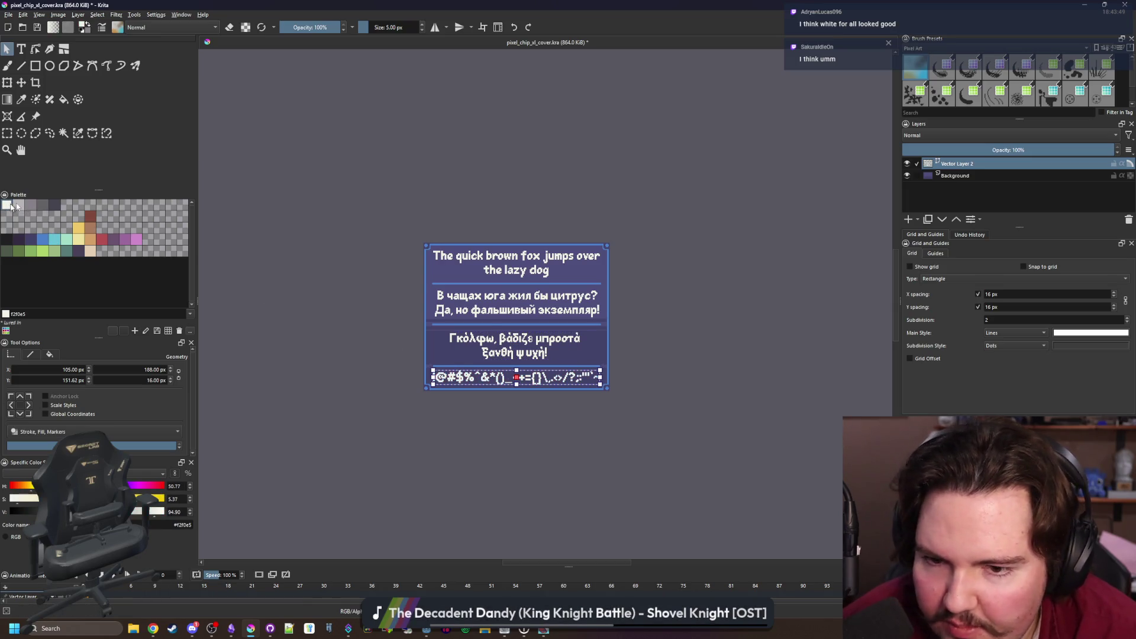
{"action": "left_click", "coordinate": [405, 224]}
{"action": "scroll", "coordinate": [519, 349], "scroll_direction": "up", "scroll_amount": 3}
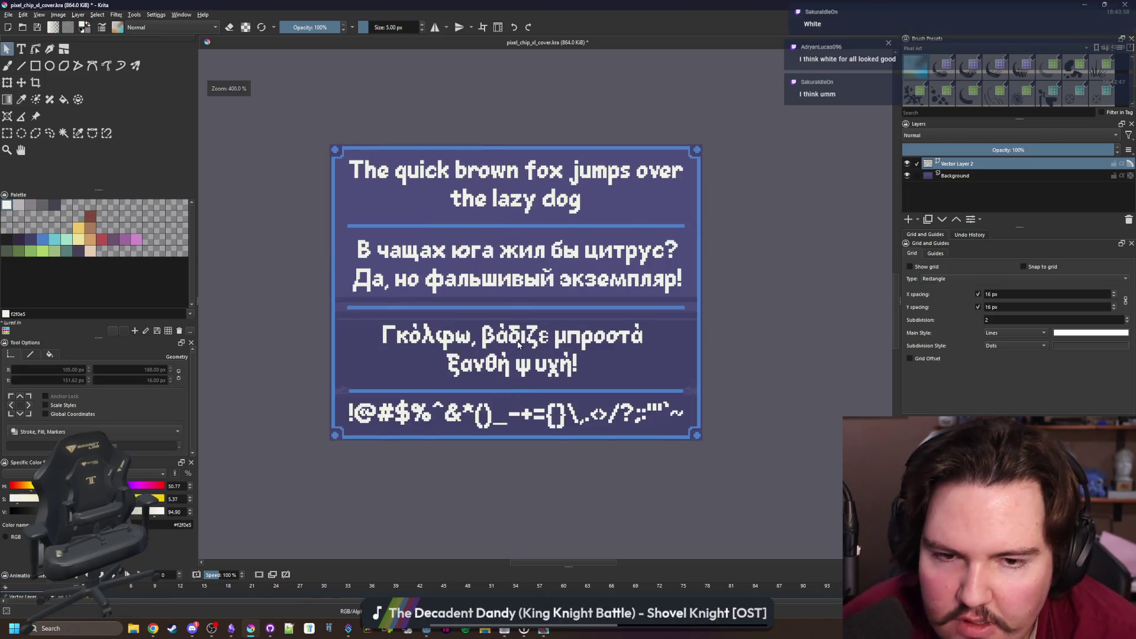
{"action": "left_click", "coordinate": [958, 176]}
{"action": "left_click", "coordinate": [908, 218]}
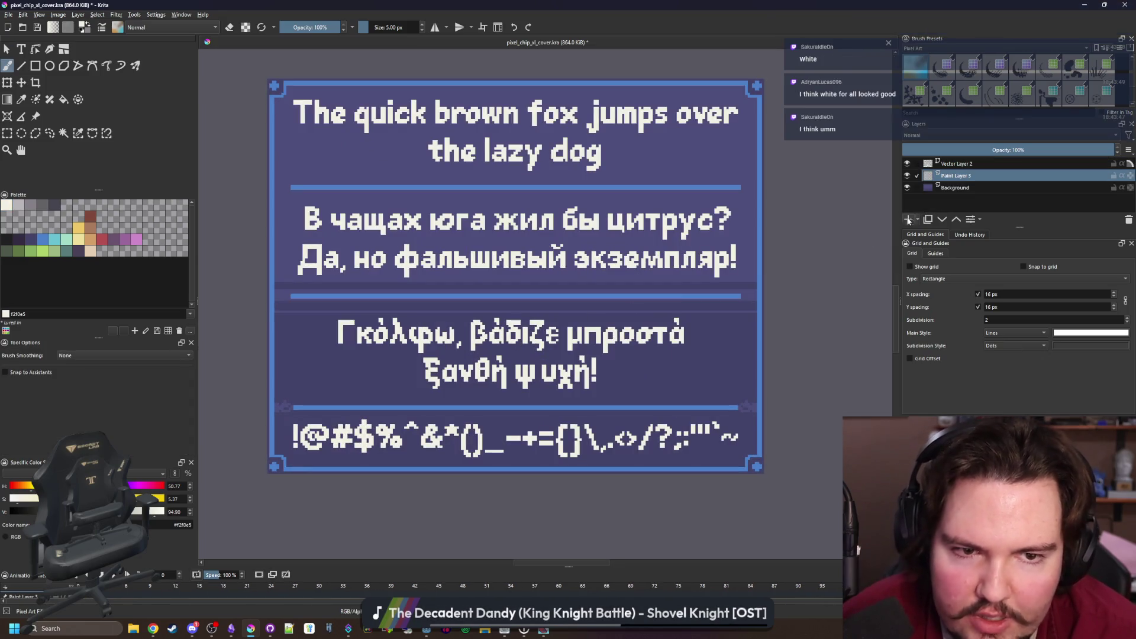
{"action": "left_click", "coordinate": [19, 240]}
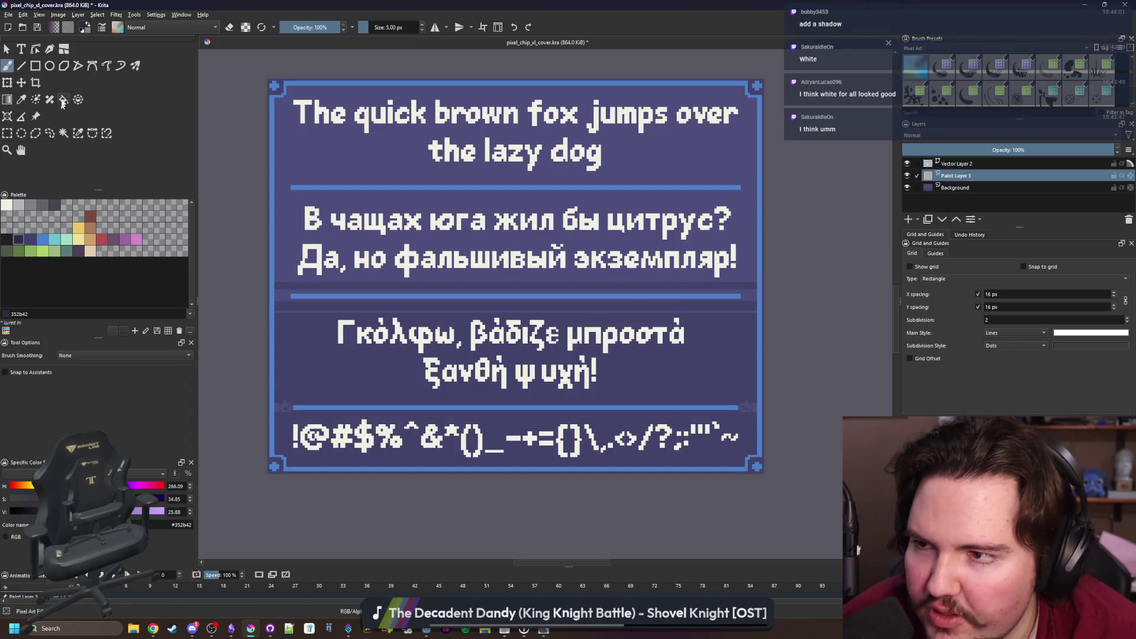
{"action": "left_click", "coordinate": [36, 66]}
{"action": "mouse_move", "coordinate": [299, 308]}
{"action": "left_mouse_down"}
{"action": "mouse_move", "coordinate": [305, 320]}
{"action": "mouse_move", "coordinate": [702, 392]}
{"action": "left_mouse_up"}
{"action": "left_click_drag", "start_coordinate": [286, 420], "coordinate": [737, 460]}
{"action": "left_click_drag", "start_coordinate": [294, 284], "coordinate": [743, 194]}
{"action": "left_click_drag", "start_coordinate": [291, 178], "coordinate": [749, 90]}
{"action": "key", "text": "1"}
{"action": "key", "text": "minus"}
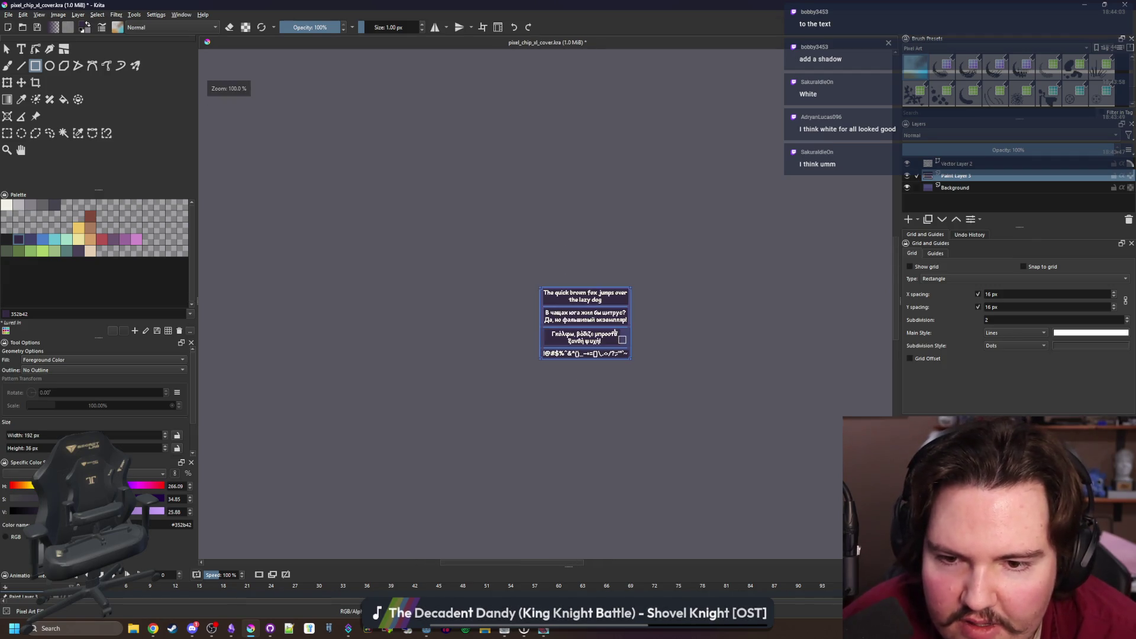
{"action": "scroll", "coordinate": [594, 353], "scroll_direction": "up", "scroll_amount": 1}
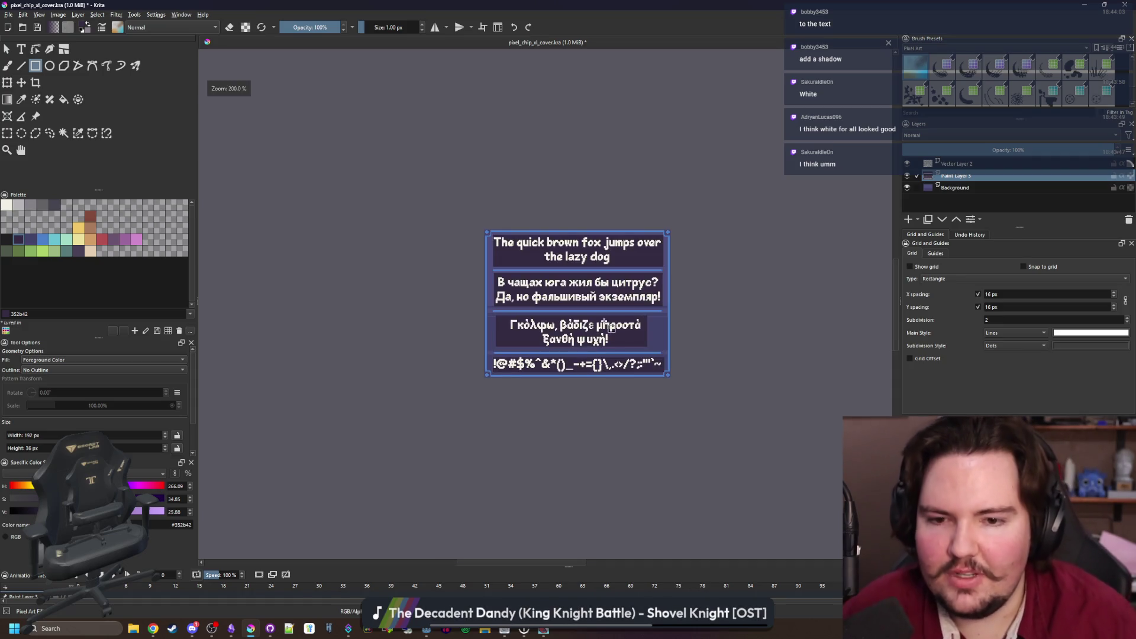
{"action": "scroll", "coordinate": [421, 316], "scroll_direction": "down", "scroll_amount": 1}
{"action": "scroll", "coordinate": [512, 312], "scroll_direction": "up", "scroll_amount": 1}
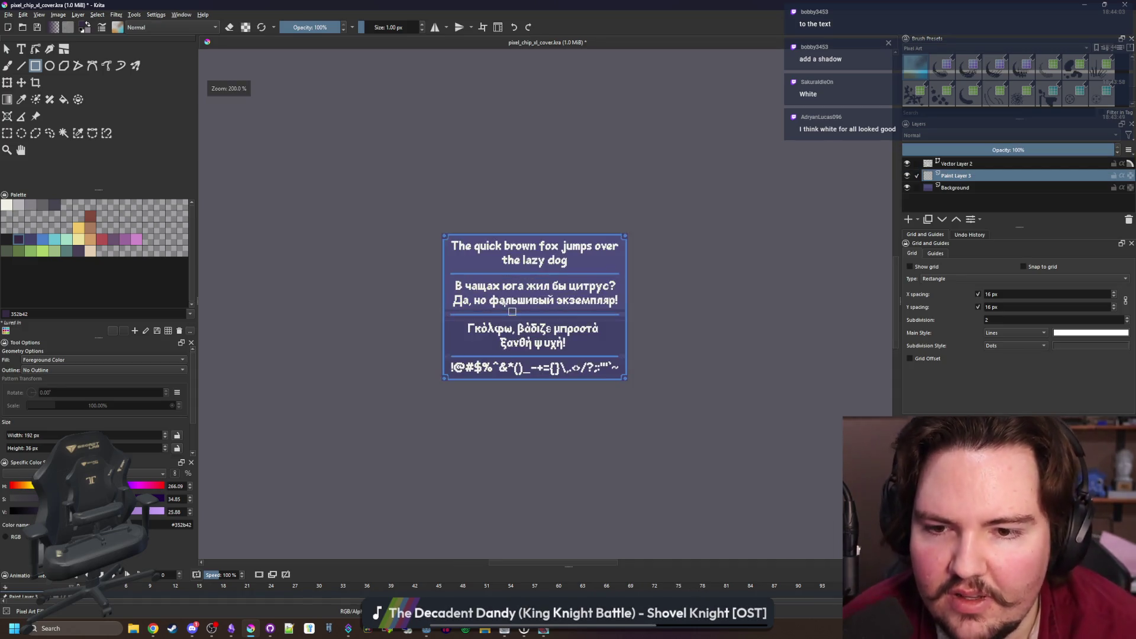
Save pixel_chip_sl_cover.kra with its current changes
{"action": "left_click", "coordinate": [8, 14]}
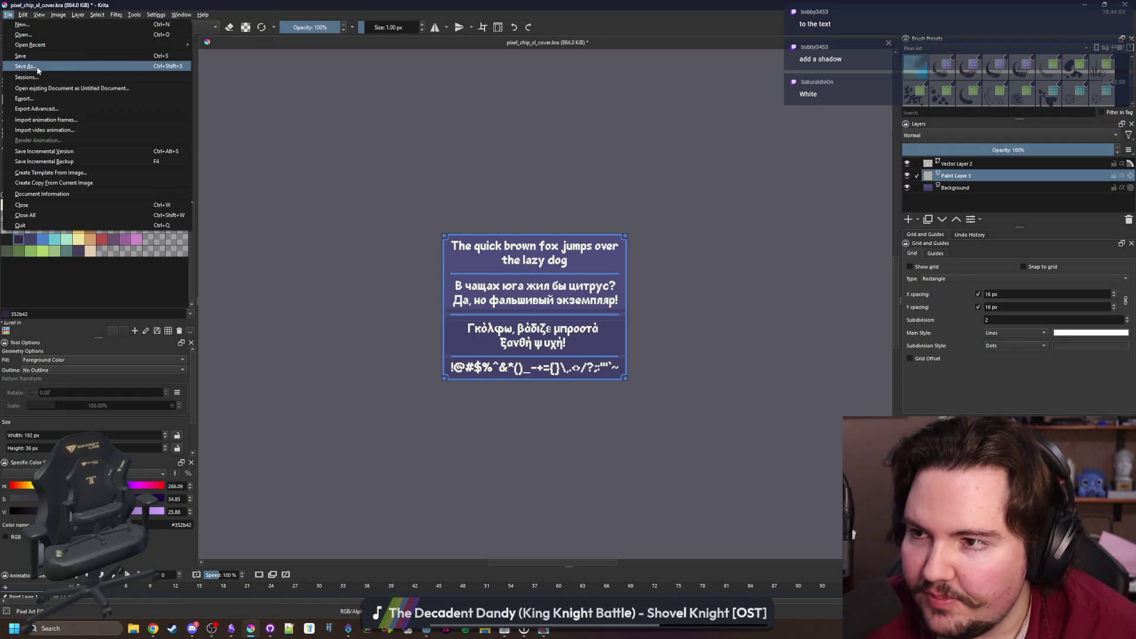
{"action": "left_click", "coordinate": [404, 124]}
{"action": "key", "text": "ctrl+s"}
Open Save As and cancel it, then make Vector Layer 2 active
{"action": "left_click", "coordinate": [8, 14]}
{"action": "left_click", "coordinate": [29, 67]}
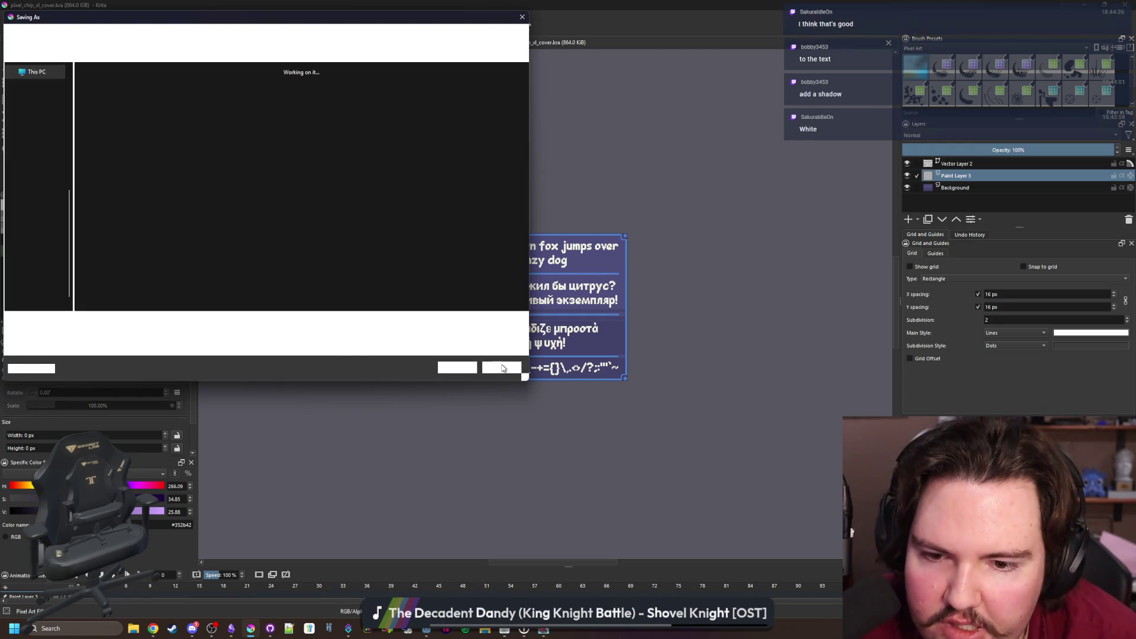
{"action": "left_click", "coordinate": [502, 367]}
{"action": "scroll", "coordinate": [538, 346], "scroll_direction": "up", "scroll_amount": 4}
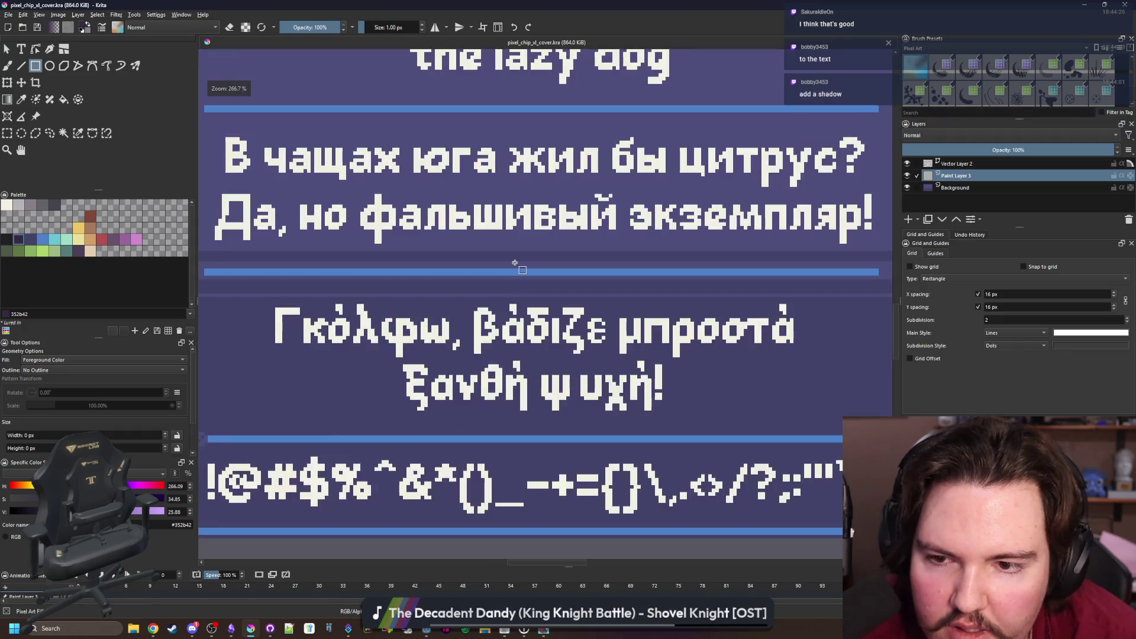
{"action": "scroll", "coordinate": [538, 346], "scroll_direction": "down", "scroll_amount": 2}
{"action": "left_click", "coordinate": [957, 164]}
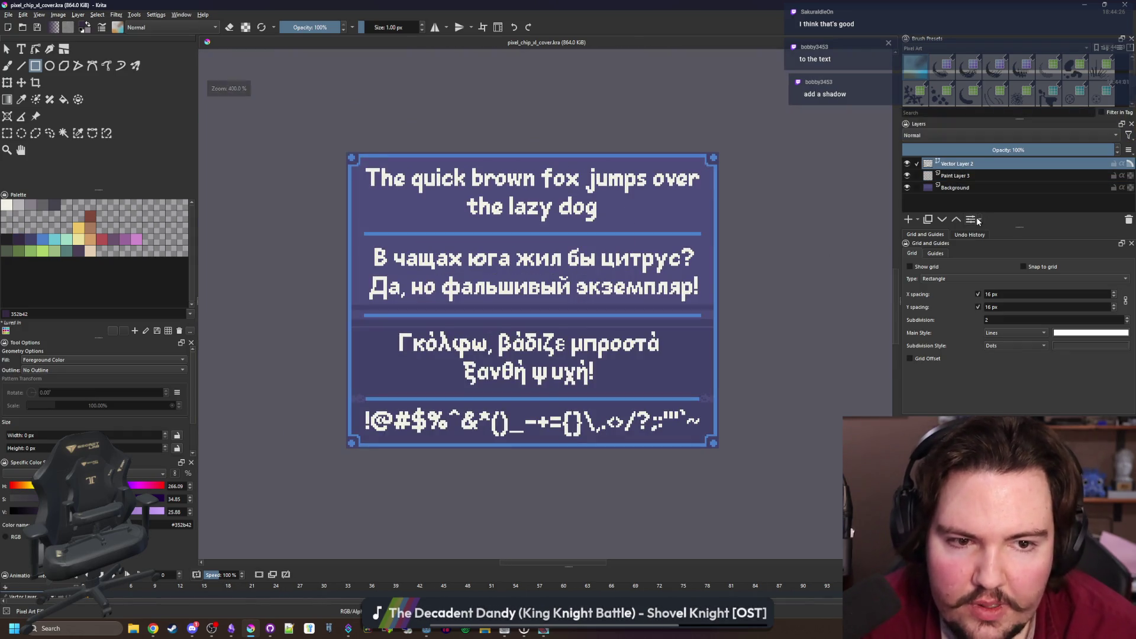
Give Vector Layer 2 a Multiply drop shadow with 0 px distance
{"action": "left_click", "coordinate": [978, 220]}
{"action": "left_click", "coordinate": [698, 247]}
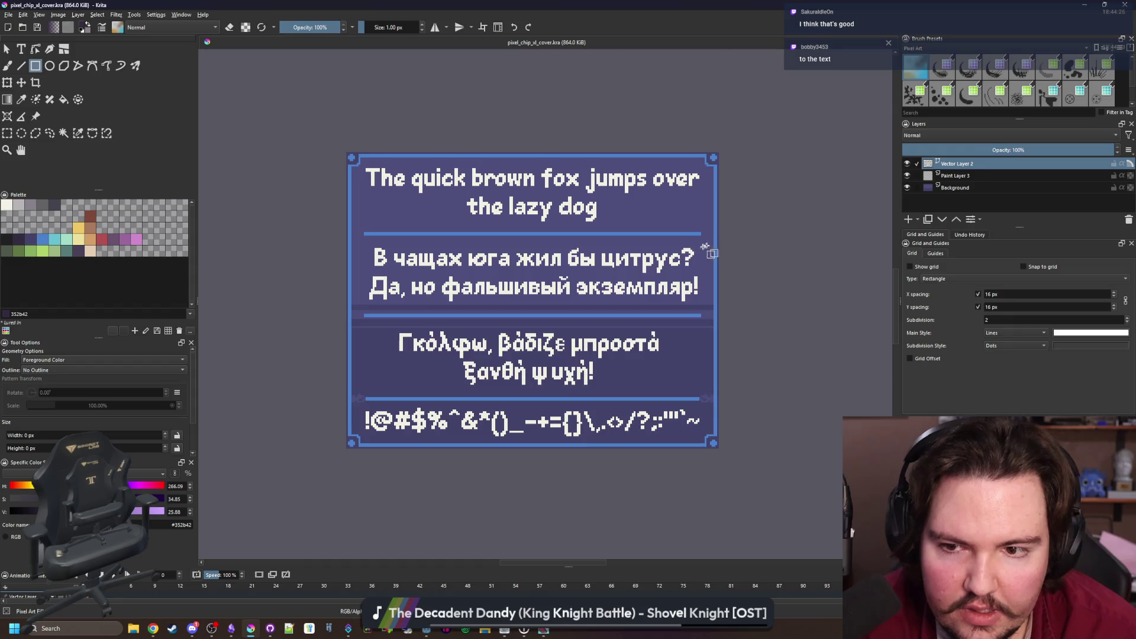
{"action": "left_click", "coordinate": [971, 219]}
{"action": "left_click", "coordinate": [997, 242]}
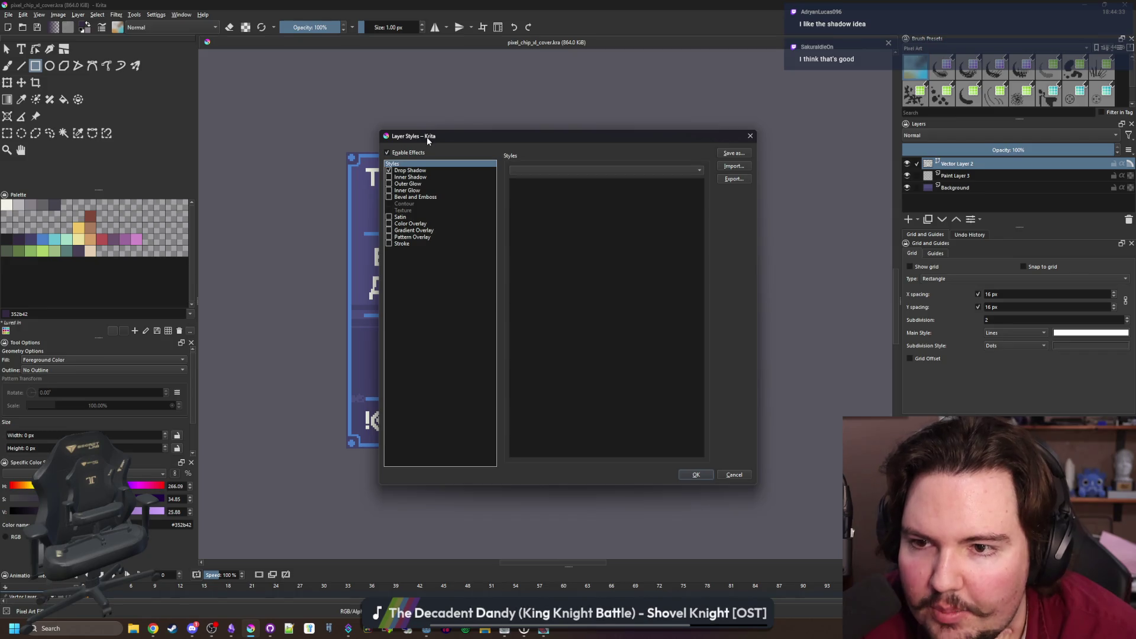
{"action": "left_click_drag", "start_coordinate": [427, 138], "coordinate": [571, 131]}
{"action": "left_click", "coordinate": [553, 163]}
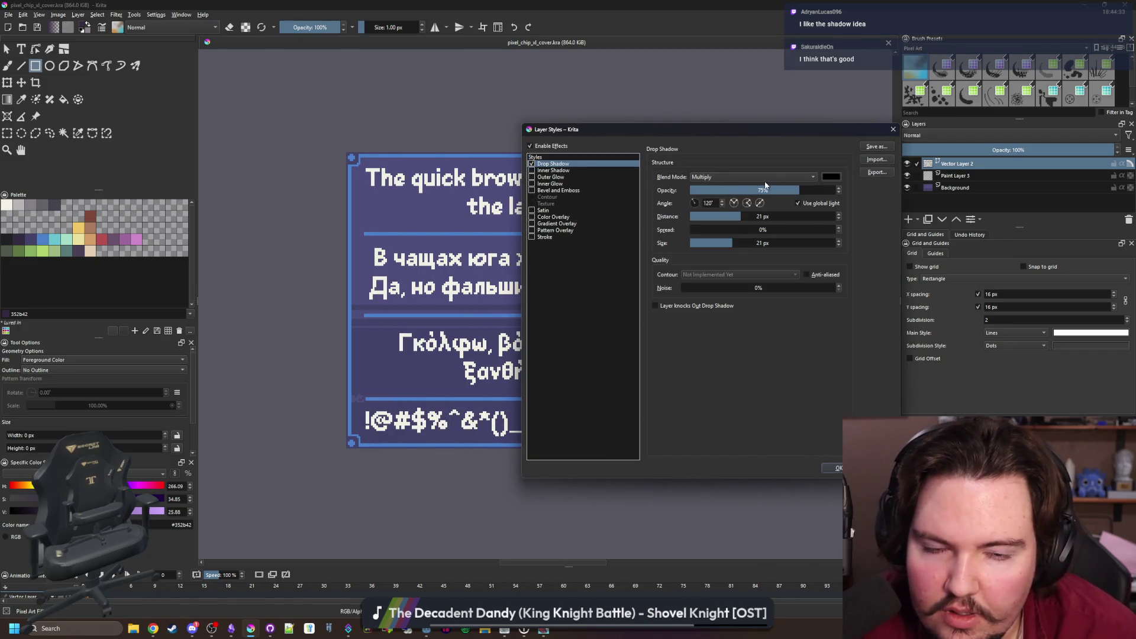
{"action": "left_click", "coordinate": [761, 177]}
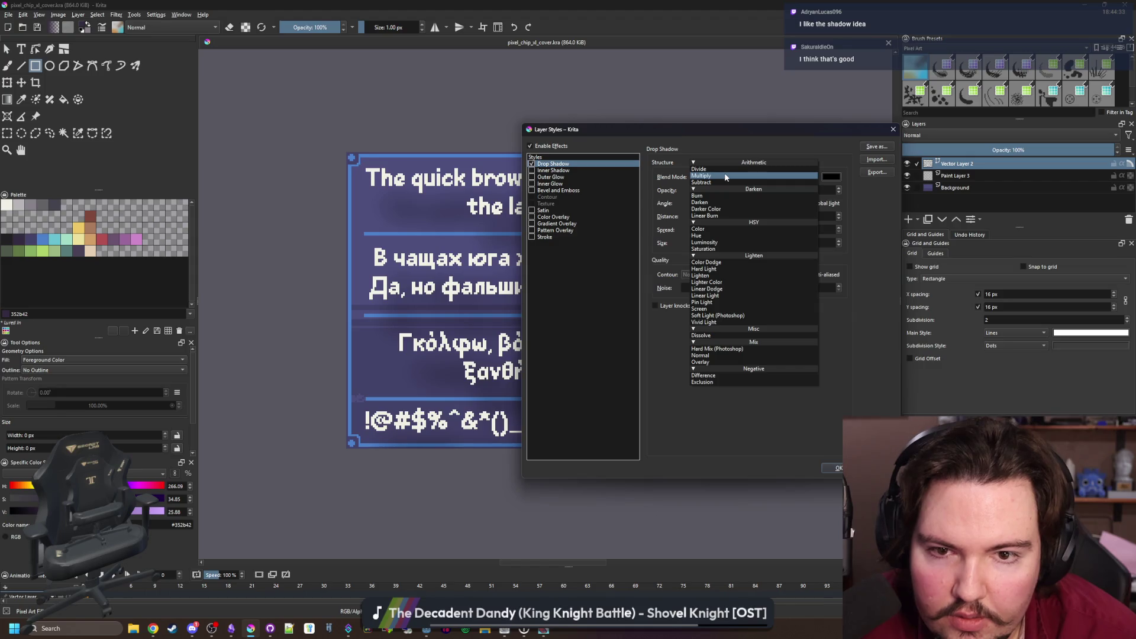
{"action": "left_click", "coordinate": [729, 175]}
{"action": "mouse_move", "coordinate": [758, 219]}
{"action": "left_mouse_down"}
{"action": "mouse_move", "coordinate": [690, 219]}
{"action": "mouse_move", "coordinate": [690, 242]}
{"action": "left_mouse_up"}
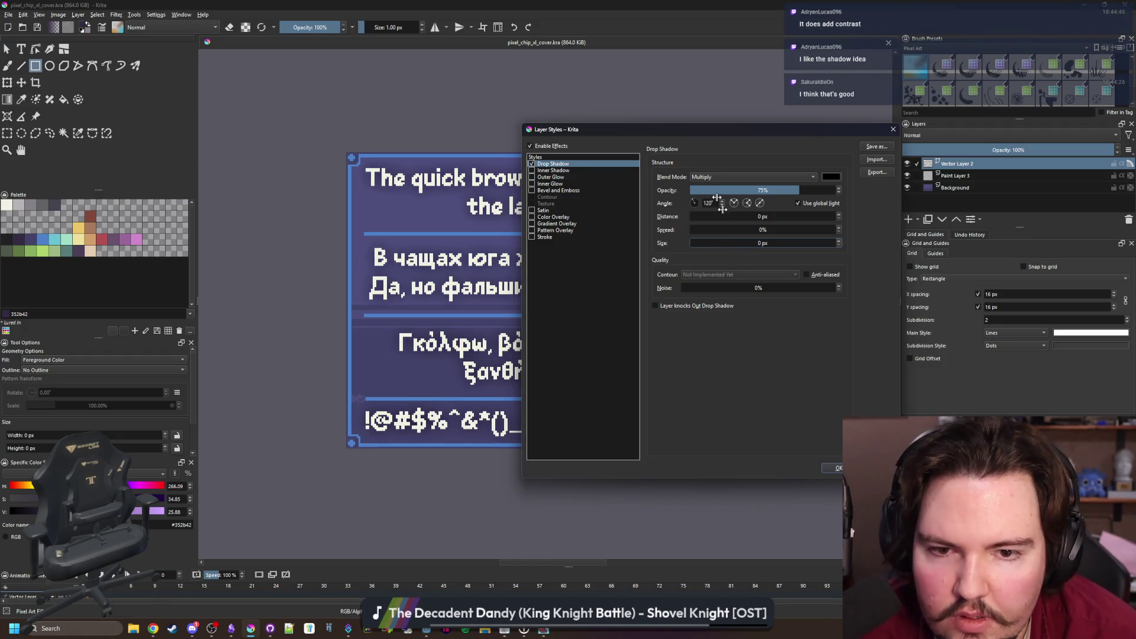
Set the shadow to 34% opacity, 100% spread and 3 px size, and apply it
{"action": "left_click_drag", "start_coordinate": [725, 134], "coordinate": [959, 241]}
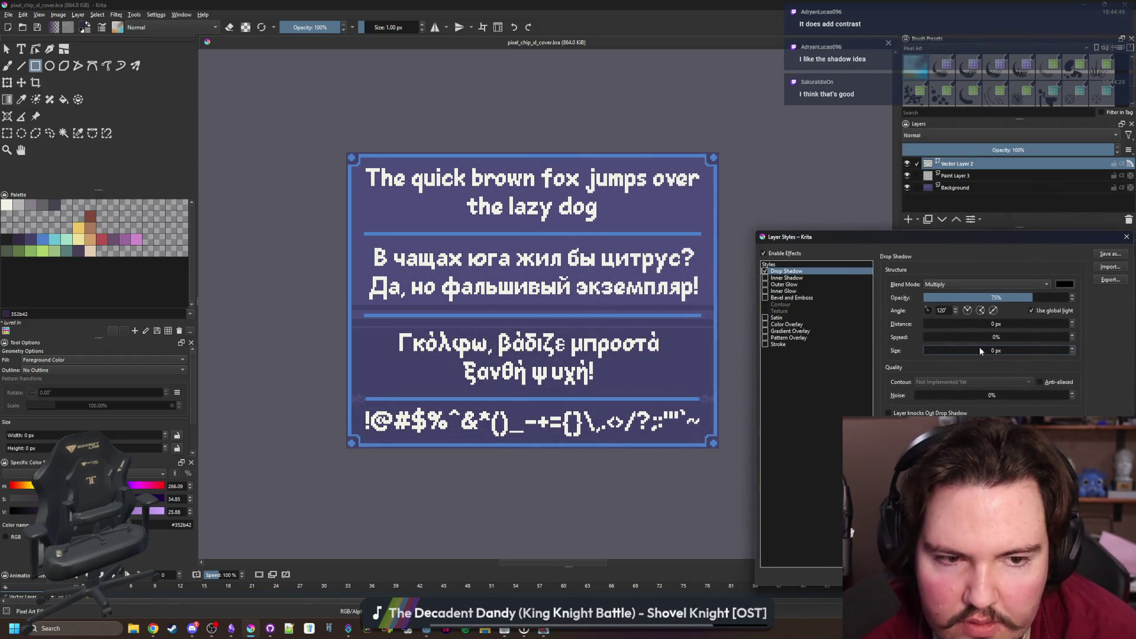
{"action": "left_click_drag", "start_coordinate": [1056, 297], "coordinate": [1082, 291]}
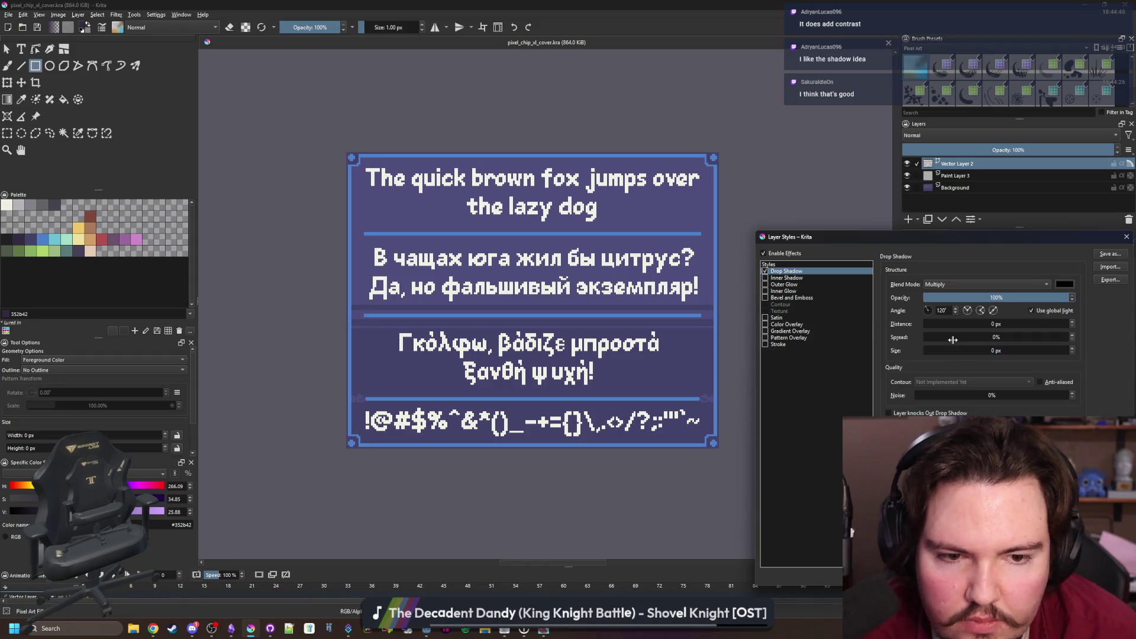
{"action": "left_click_drag", "start_coordinate": [947, 335], "coordinate": [955, 335]}
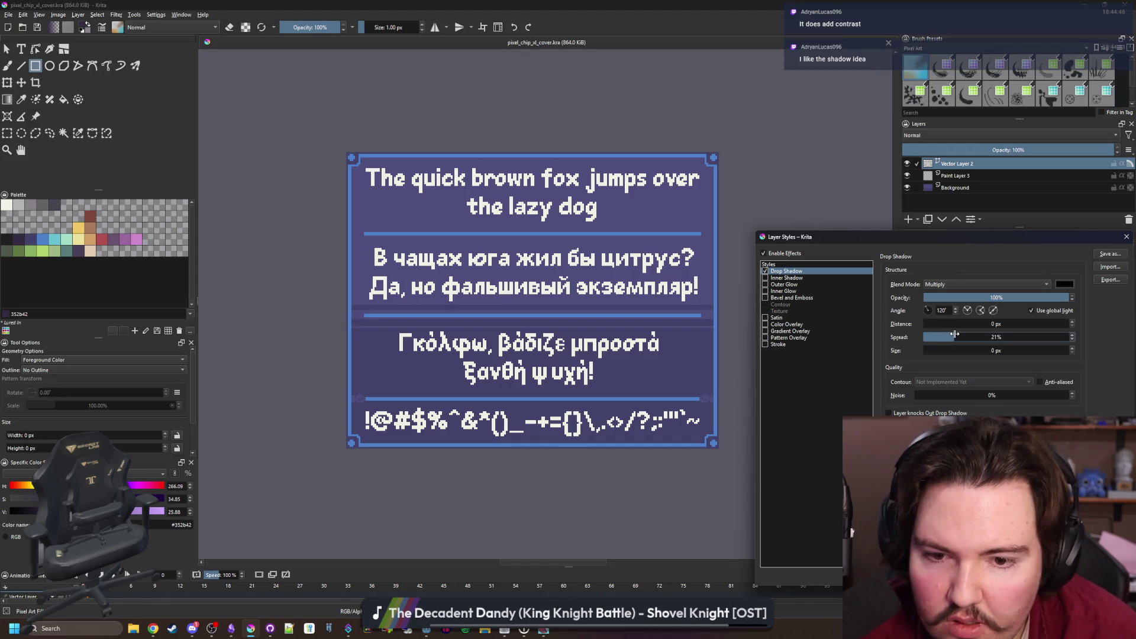
{"action": "left_click_drag", "start_coordinate": [954, 334], "coordinate": [991, 338]}
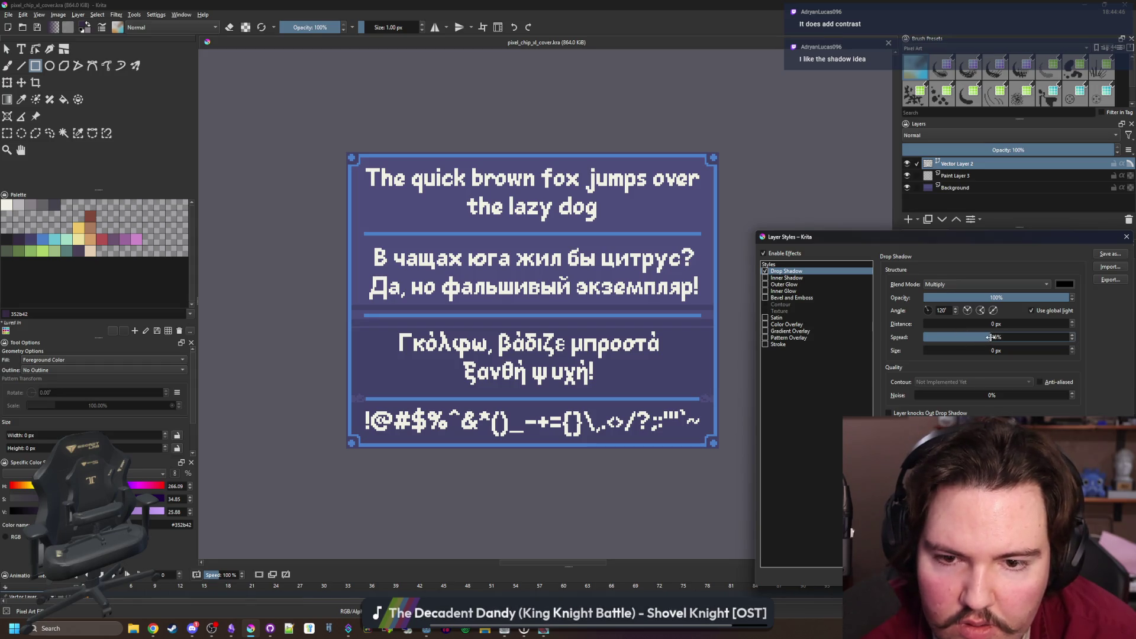
{"action": "left_click_drag", "start_coordinate": [891, 236], "coordinate": [854, 156]}
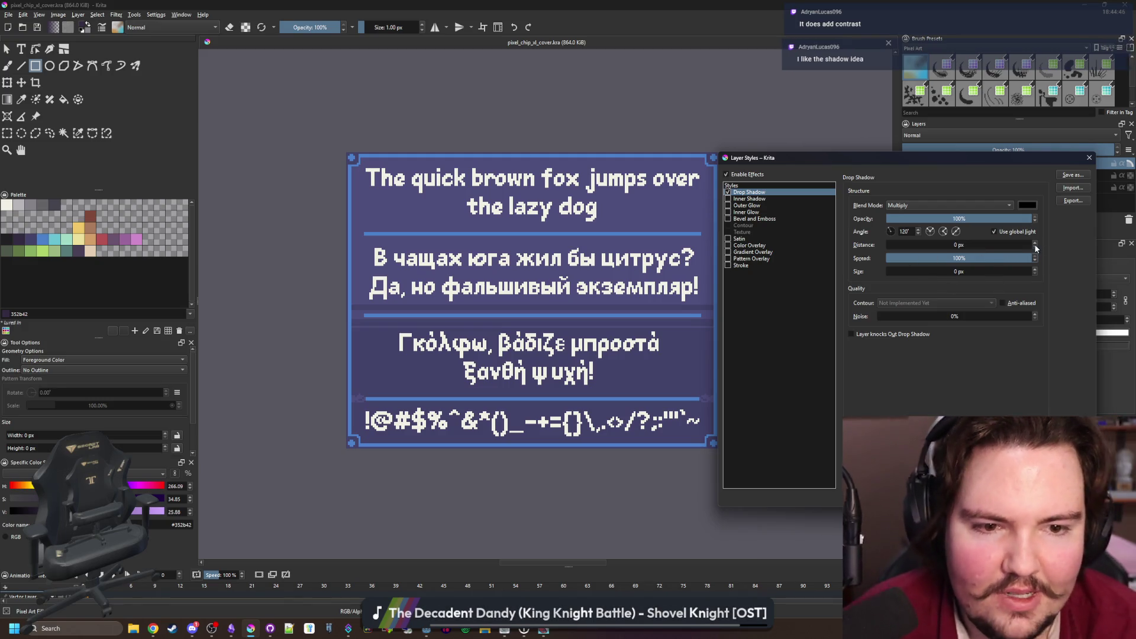
{"action": "left_click", "coordinate": [1035, 269]}
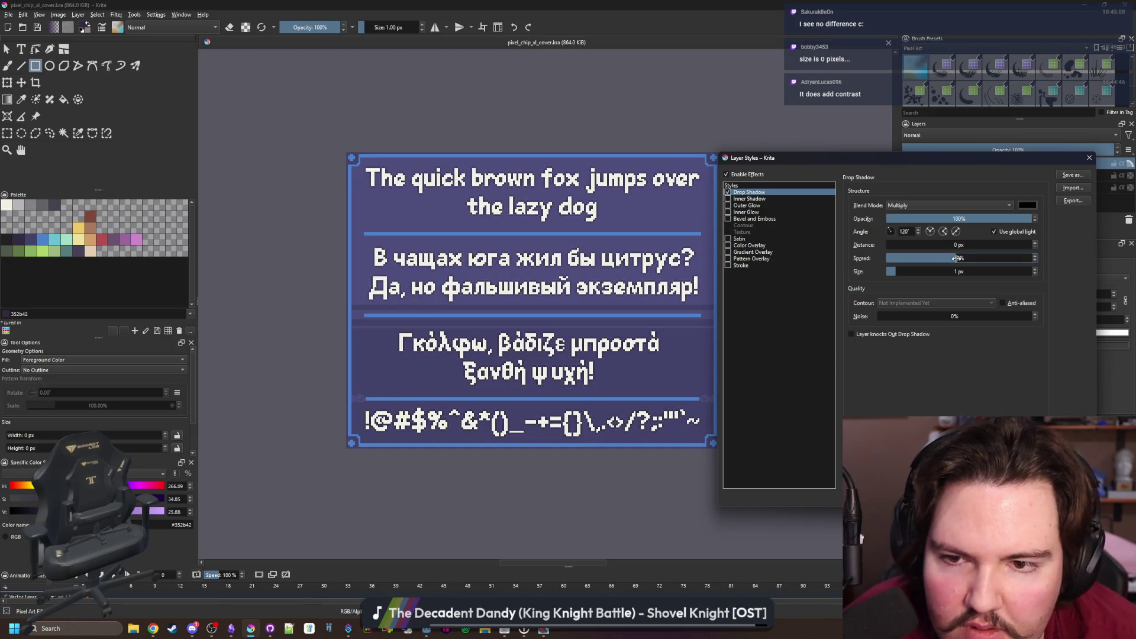
{"action": "left_click_drag", "start_coordinate": [1000, 220], "coordinate": [970, 219]}
{"action": "left_click_drag", "start_coordinate": [986, 262], "coordinate": [1036, 259]}
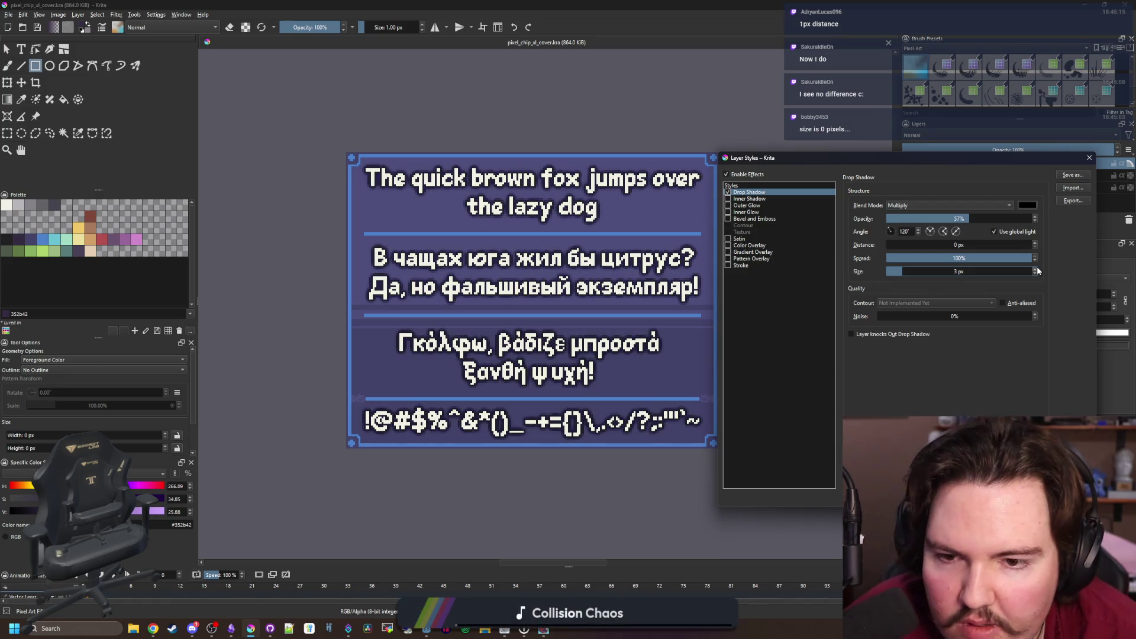
{"action": "left_click", "coordinate": [1036, 222]}
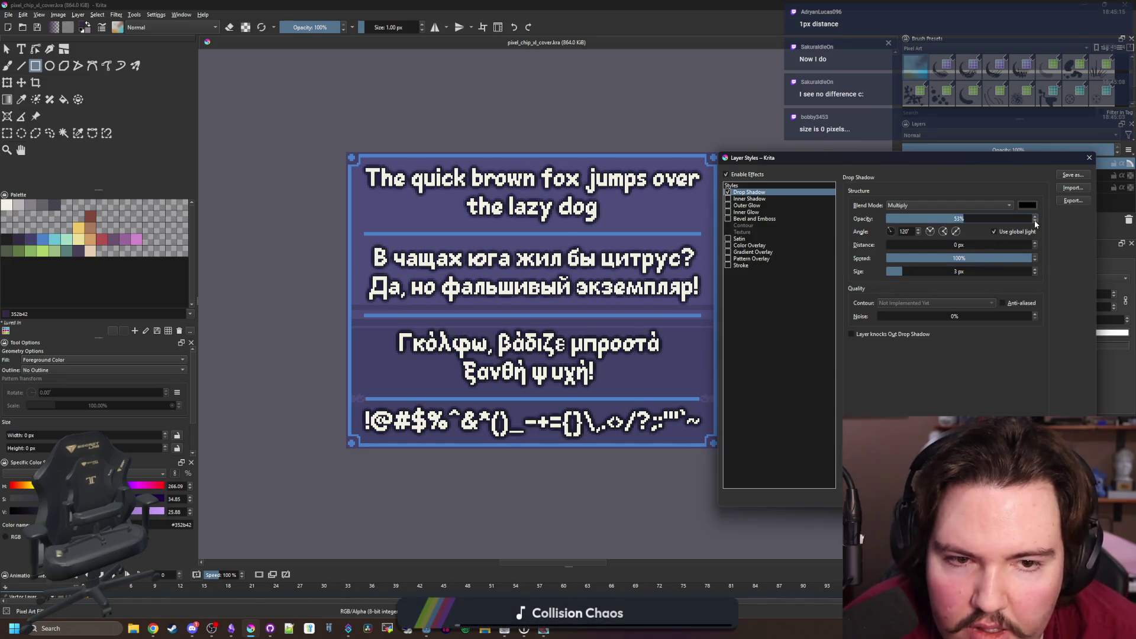
{"action": "left_click", "coordinate": [935, 218]}
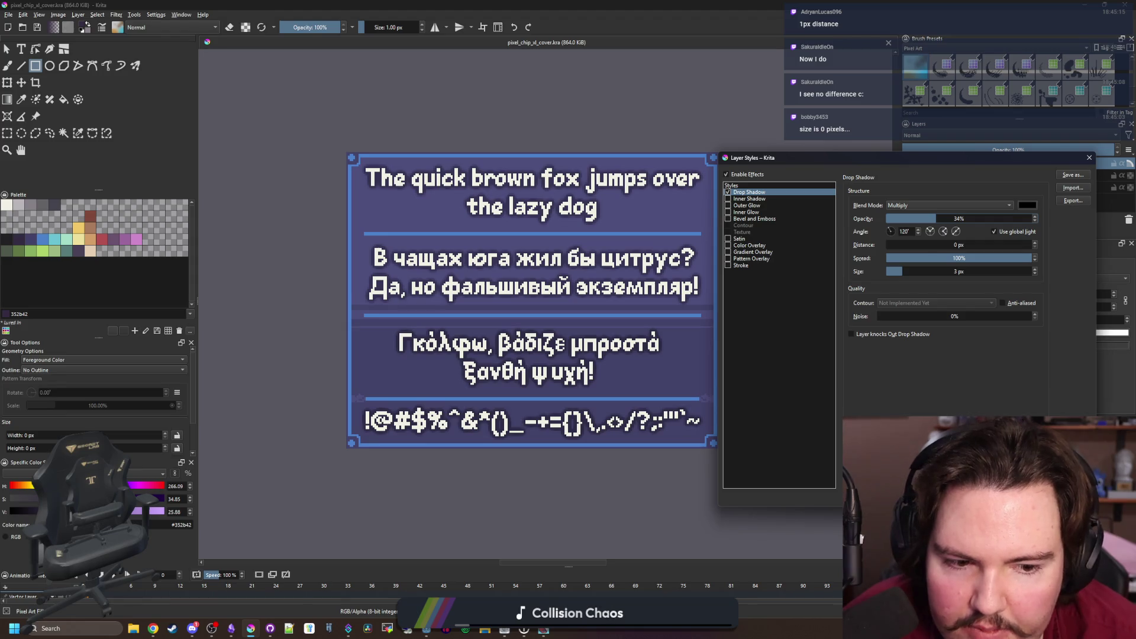
{"action": "key", "text": "Return"}
{"action": "scroll", "coordinate": [584, 381], "scroll_direction": "down", "scroll_amount": 3}
{"action": "scroll", "coordinate": [582, 410], "scroll_direction": "up", "scroll_amount": 2}
{"action": "scroll", "coordinate": [597, 330], "scroll_direction": "down", "scroll_amount": 3}
{"action": "scroll", "coordinate": [597, 329], "scroll_direction": "up", "scroll_amount": 3}
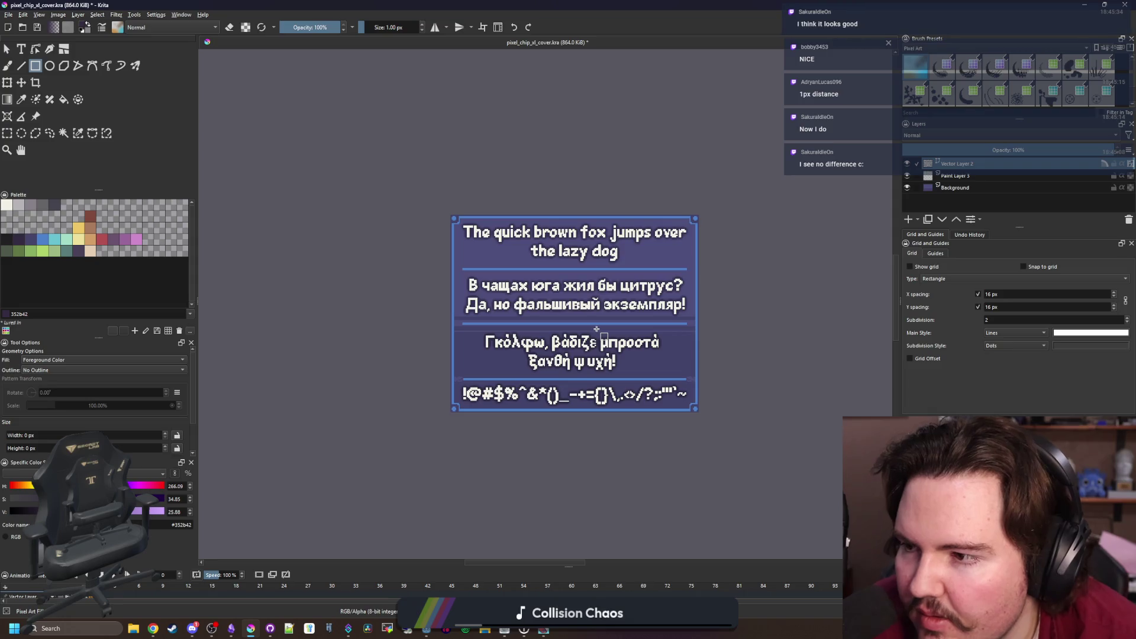
Change Vector Layer 2's drop shadow to a 45° angle with 1 px distance
{"action": "scroll", "coordinate": [539, 360], "scroll_direction": "up", "scroll_amount": 1}
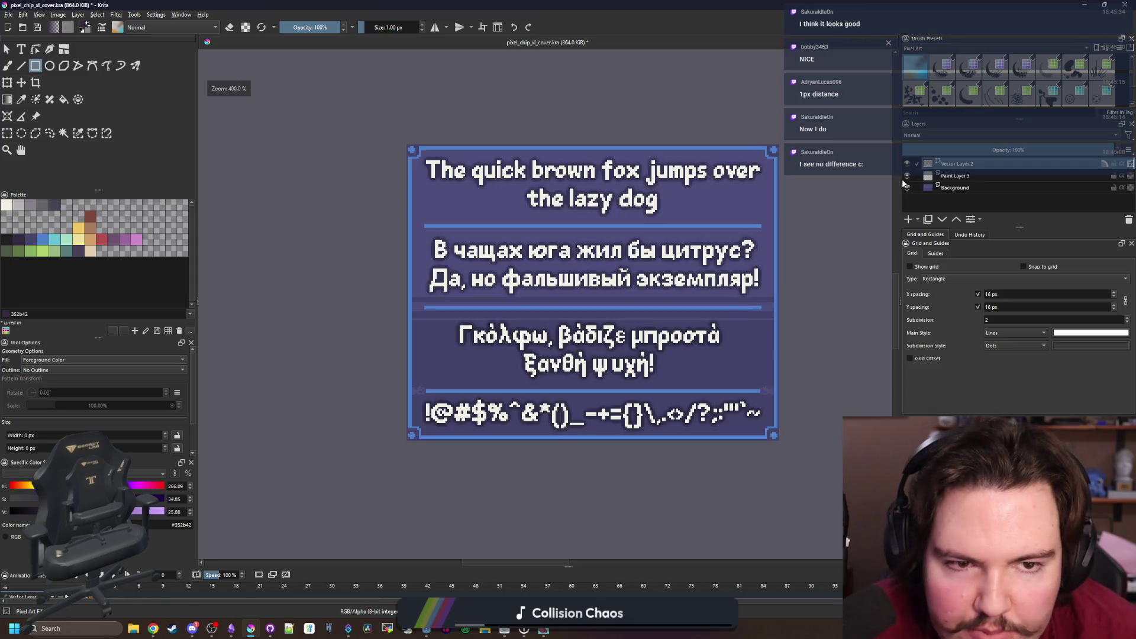
{"action": "right_click", "coordinate": [982, 211]}
{"action": "left_click", "coordinate": [989, 243]}
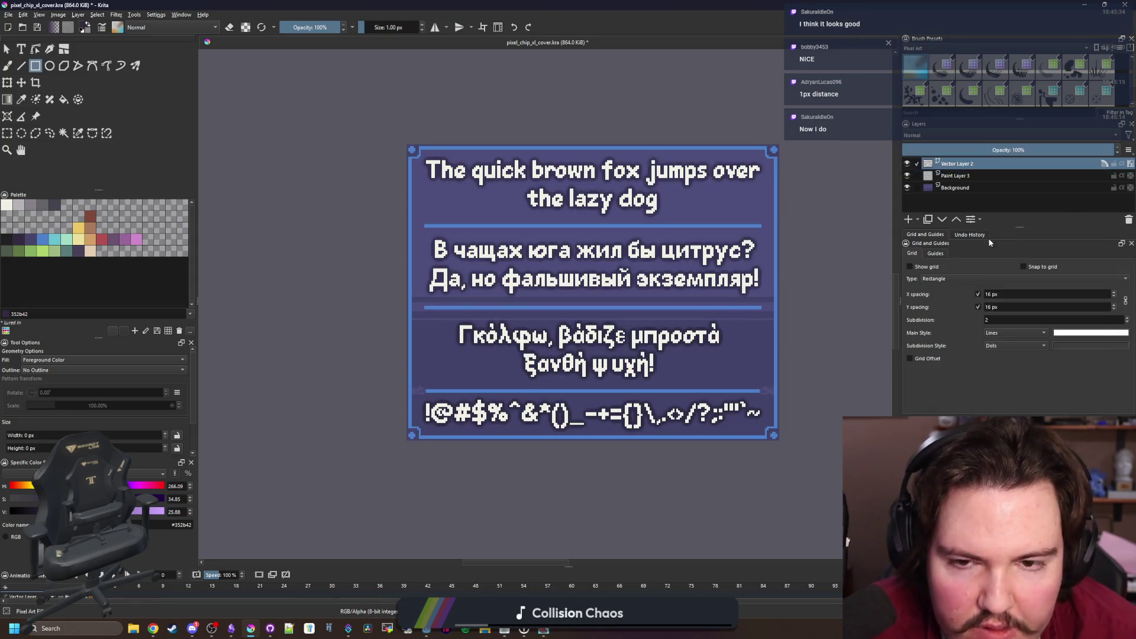
{"action": "left_click", "coordinate": [413, 171]}
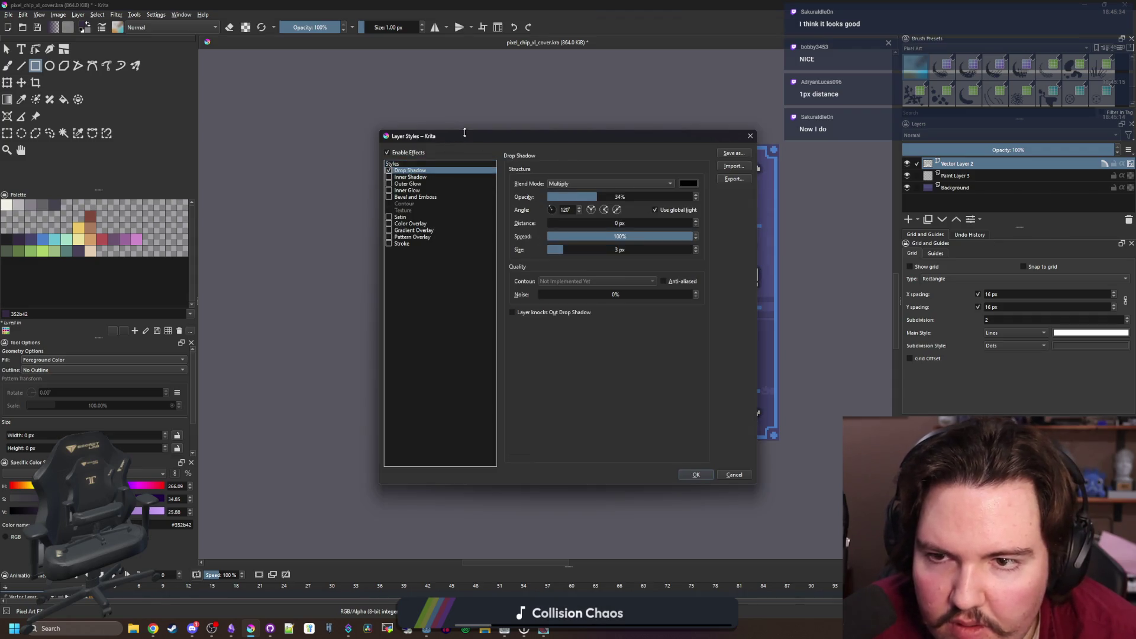
{"action": "left_click_drag", "start_coordinate": [641, 146], "coordinate": [271, 230]}
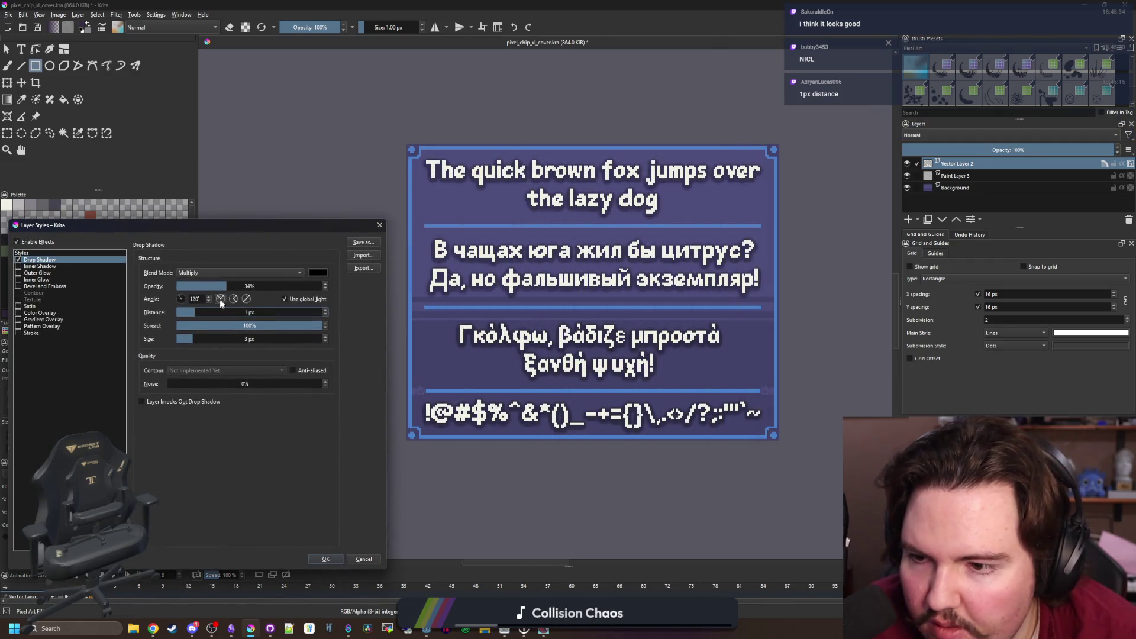
{"action": "left_click", "coordinate": [180, 300]}
{"action": "left_click_drag", "start_coordinate": [175, 303], "coordinate": [179, 308]}
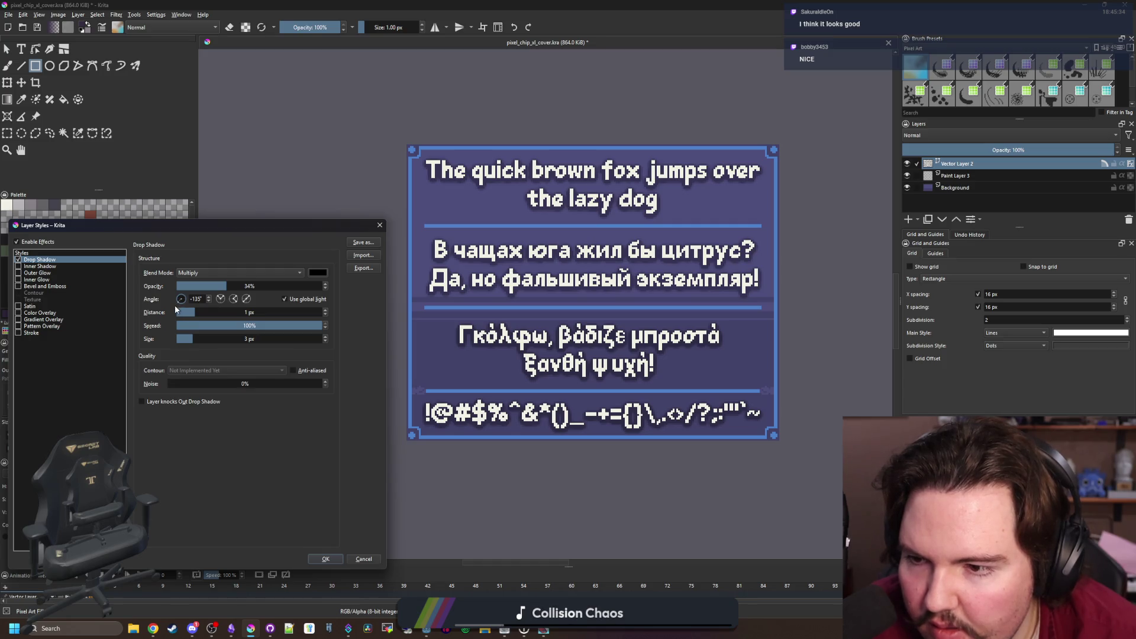
{"action": "left_click", "coordinate": [325, 310]}
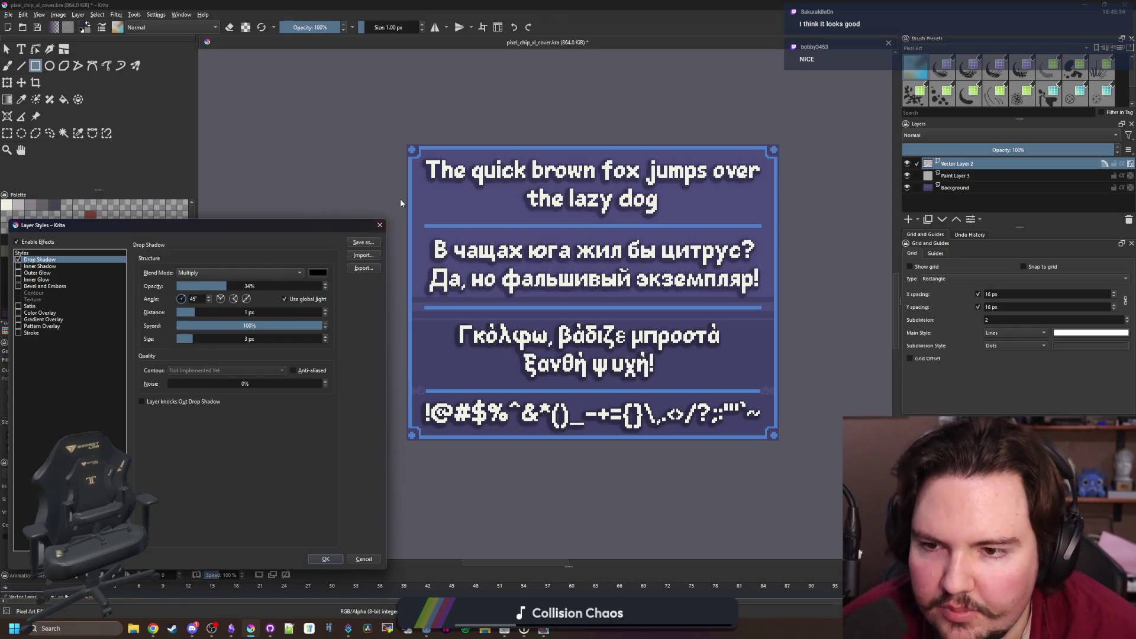
{"action": "left_click", "coordinate": [381, 224]}
{"action": "key", "text": "minus"}
{"action": "key", "text": "minus"}
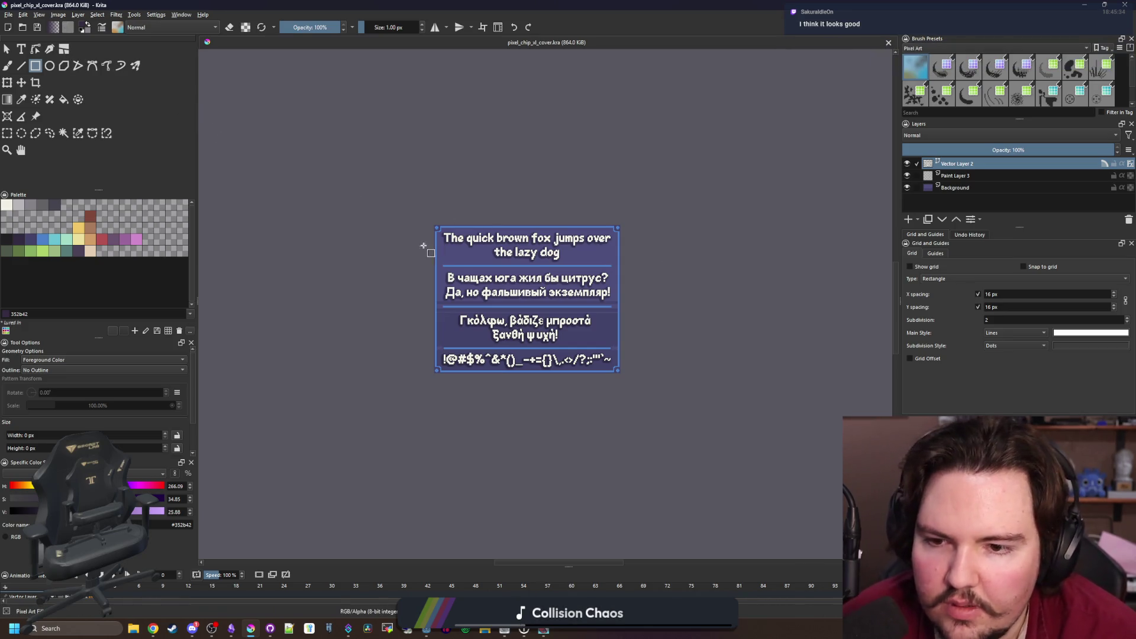
Save the cover as pixel_chip_xl_cover.png and open Scale Image To New Size
{"action": "scroll", "coordinate": [465, 266], "scroll_direction": "down", "scroll_amount": 1}
{"action": "scroll", "coordinate": [473, 270], "scroll_direction": "up", "scroll_amount": 1}
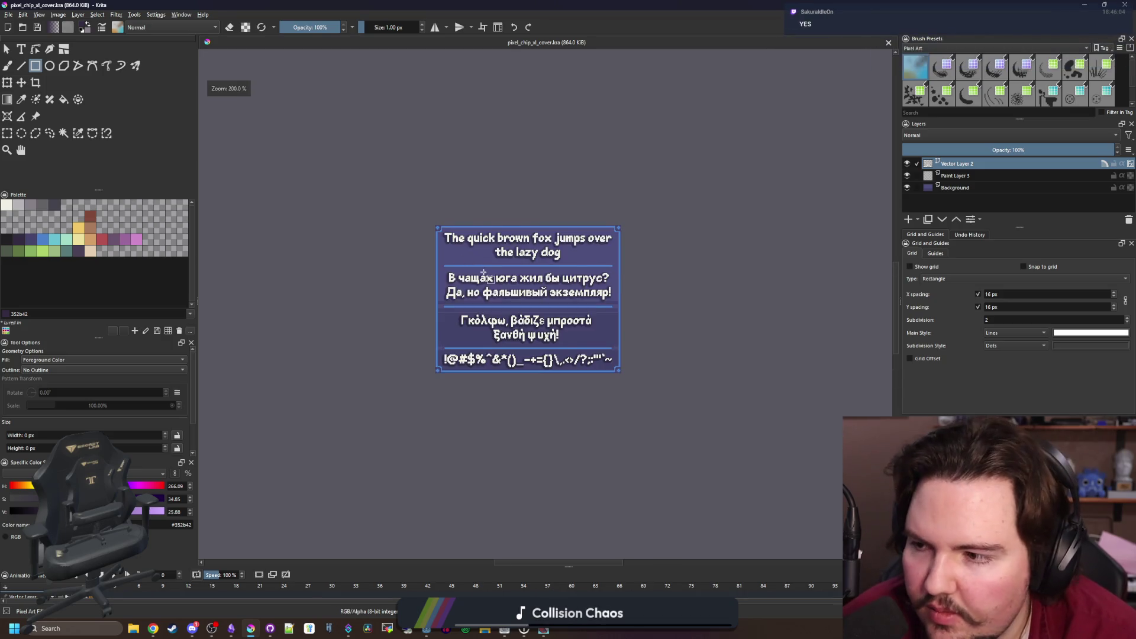
{"action": "scroll", "coordinate": [486, 275], "scroll_direction": "up", "scroll_amount": 1}
{"action": "left_click", "coordinate": [8, 15]}
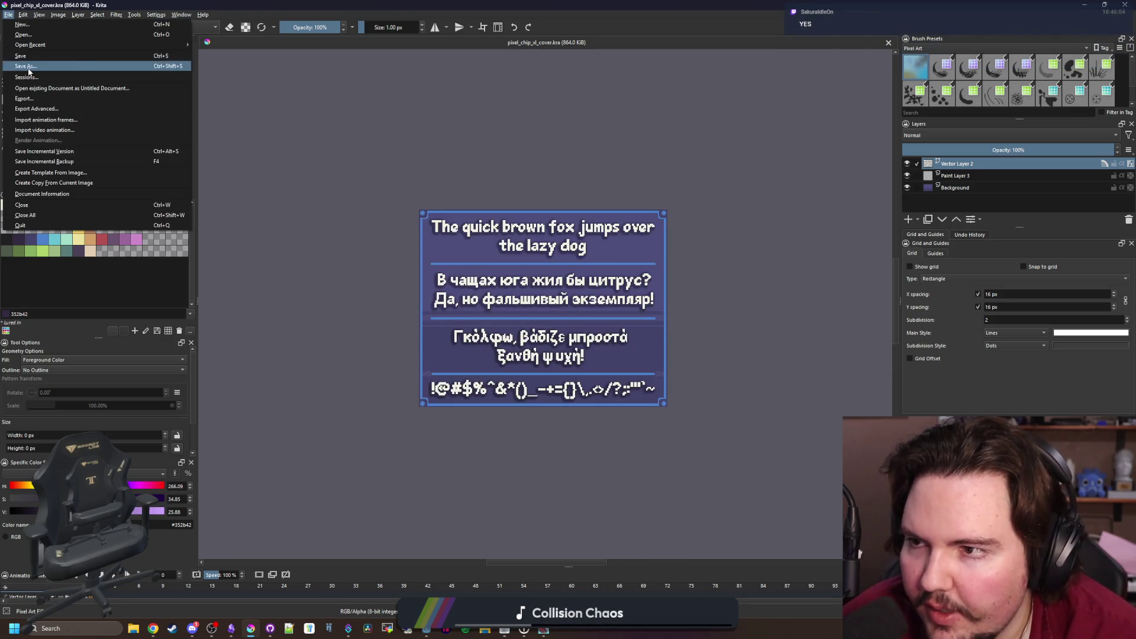
{"action": "key", "text": "Escape"}
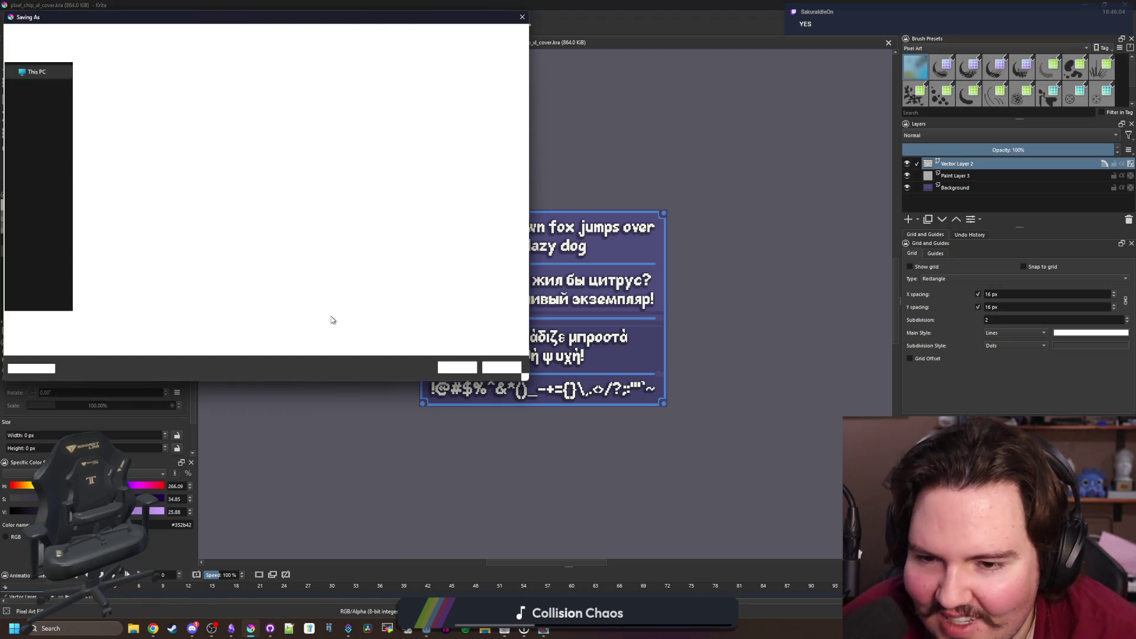
{"action": "left_click", "coordinate": [97, 333]}
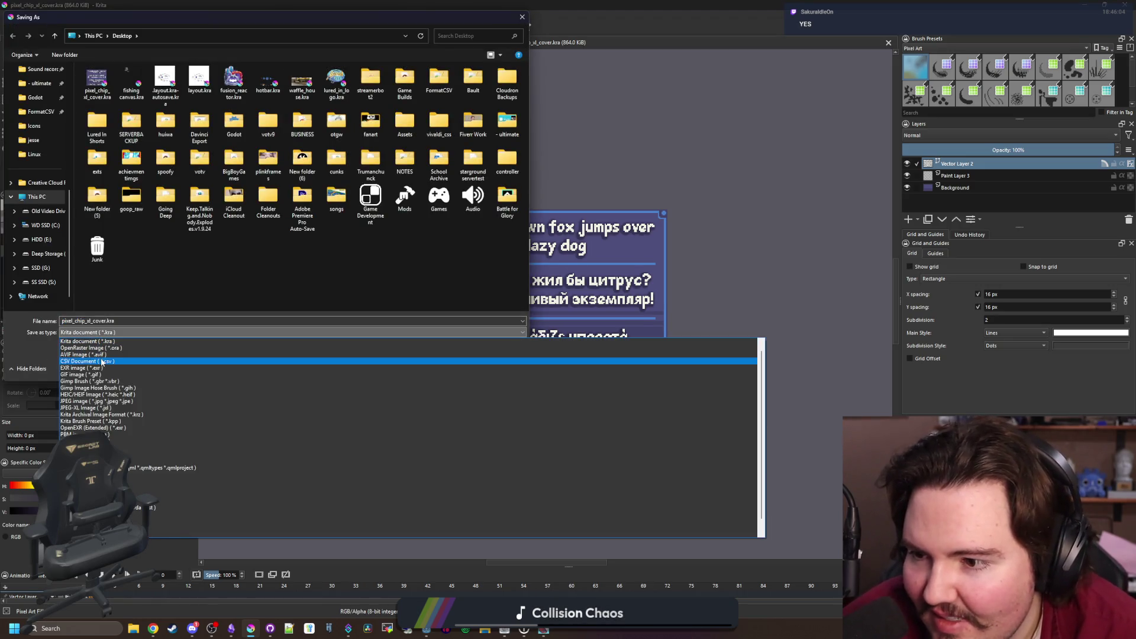
{"action": "left_click", "coordinate": [399, 448]}
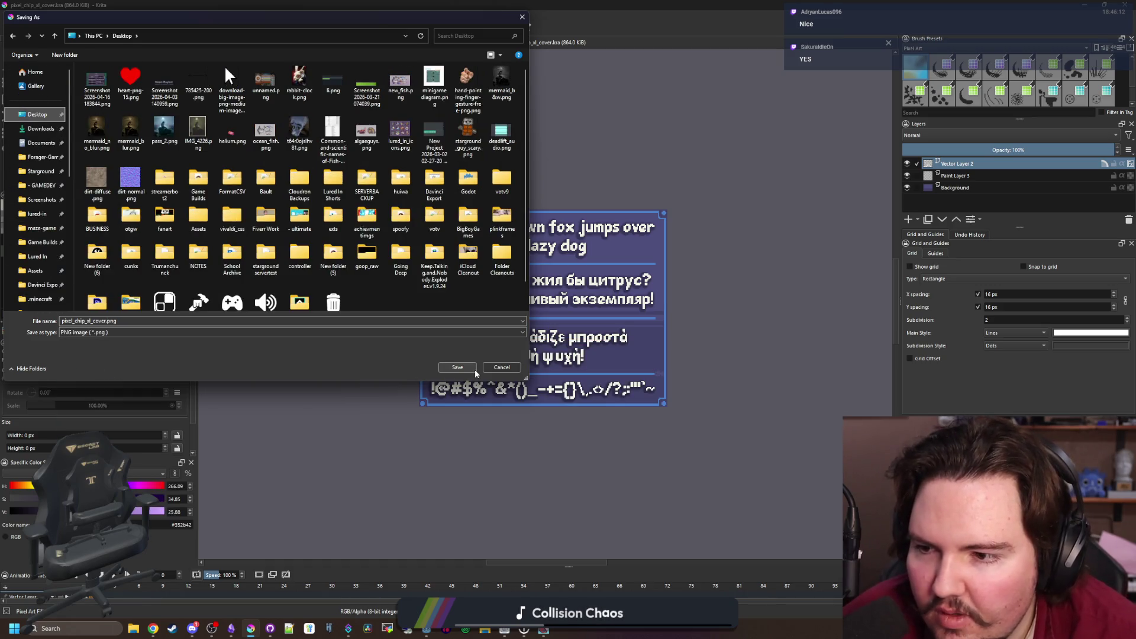
{"action": "left_click", "coordinate": [458, 367]}
{"action": "left_click", "coordinate": [612, 419]}
{"action": "left_click", "coordinate": [60, 14]}
{"action": "left_click", "coordinate": [101, 142]}
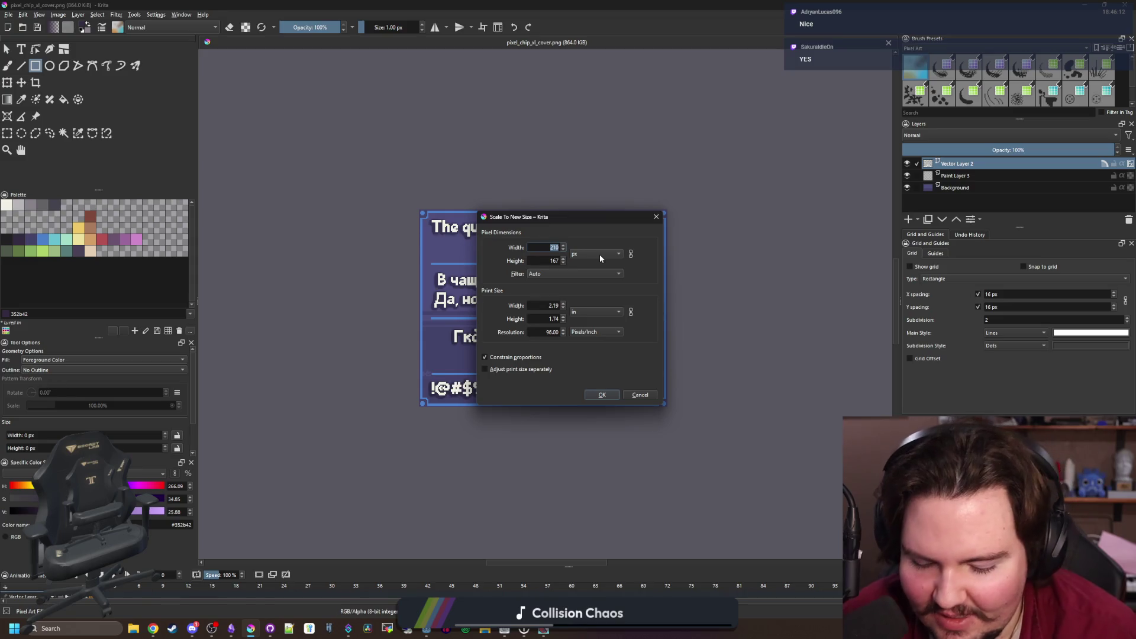
Scale the image to 630×500 pixels with width and height unlinked
{"action": "type", "text": "630"}
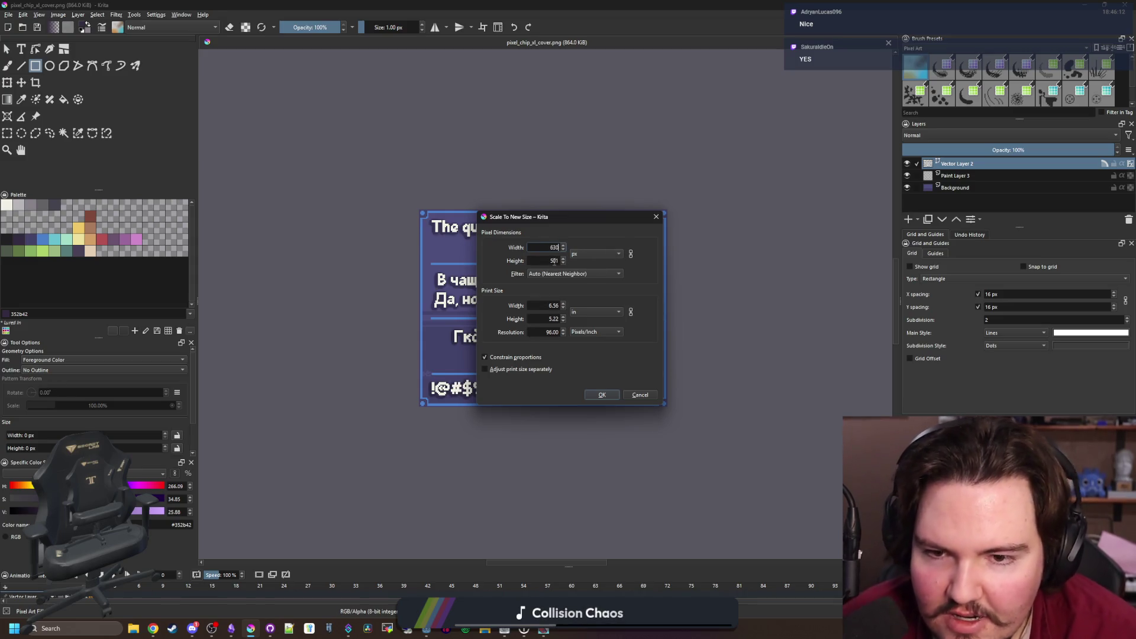
{"action": "left_click", "coordinate": [631, 255]}
{"action": "type", "text": "0"}
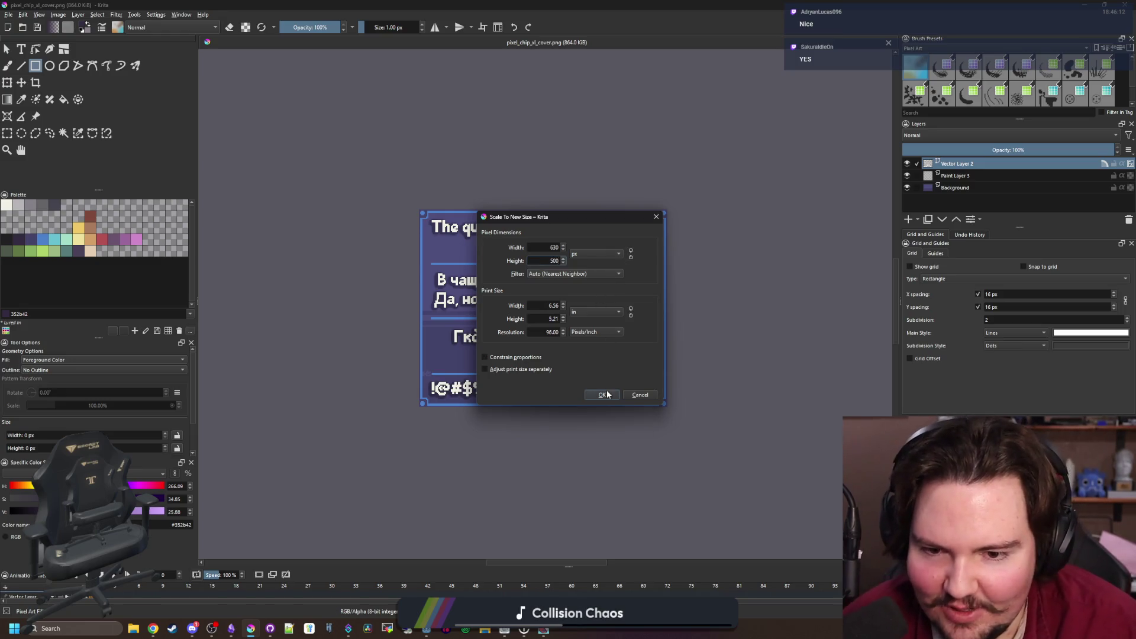
{"action": "left_click", "coordinate": [601, 394]}
Re-save the PNG, zoom in to check the Greek text, and minimize Krita
{"action": "key", "text": "plus"}
{"action": "key", "text": "plus"}
{"action": "key", "text": "plus"}
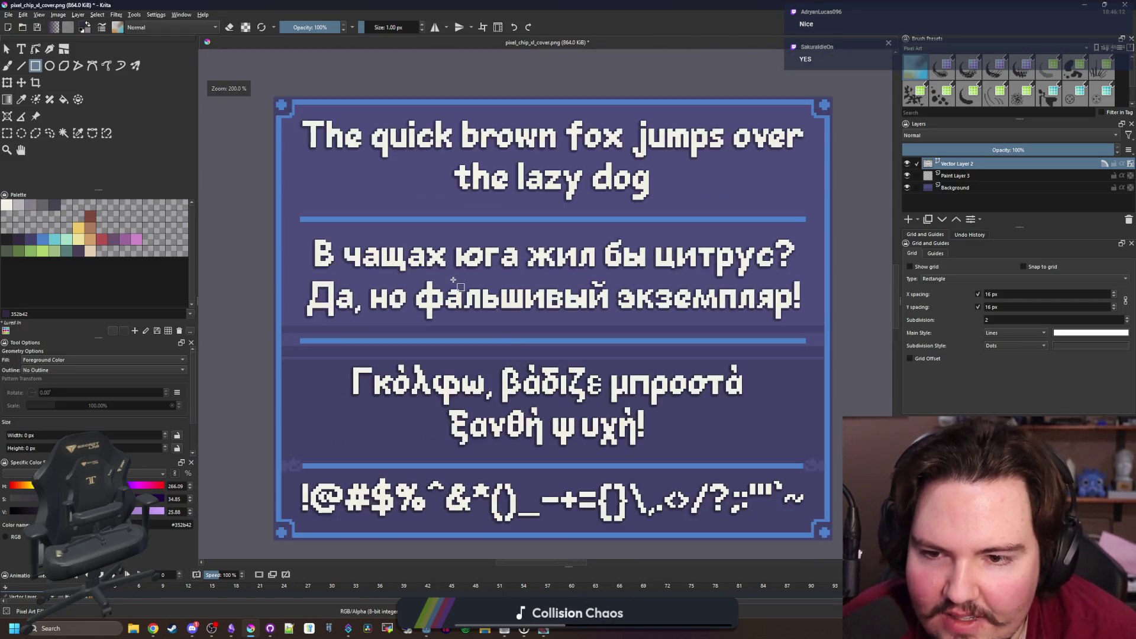
{"action": "key", "text": "minus"}
{"action": "key", "text": "minus"}
{"action": "key", "text": "minus"}
{"action": "key", "text": "plus"}
{"action": "key", "text": "ctrl+s"}
{"action": "left_click", "coordinate": [610, 420]}
{"action": "key", "text": "minus"}
{"action": "key", "text": "minus"}
{"action": "key", "text": "minus"}
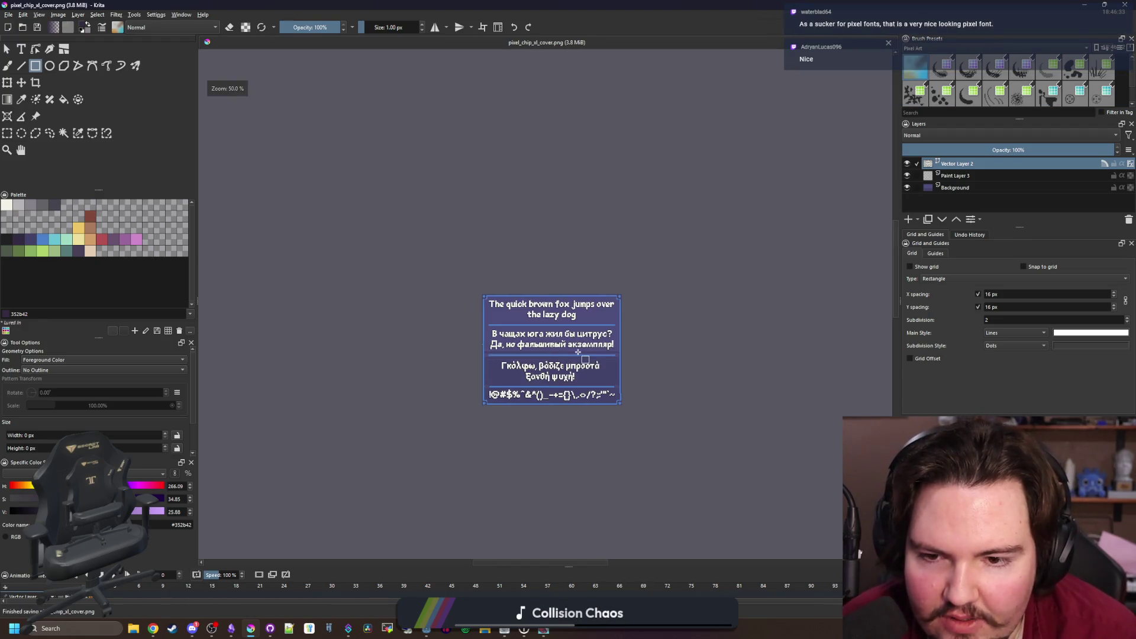
{"action": "key", "text": "plus"}
{"action": "key", "text": "plus"}
{"action": "key", "text": "plus"}
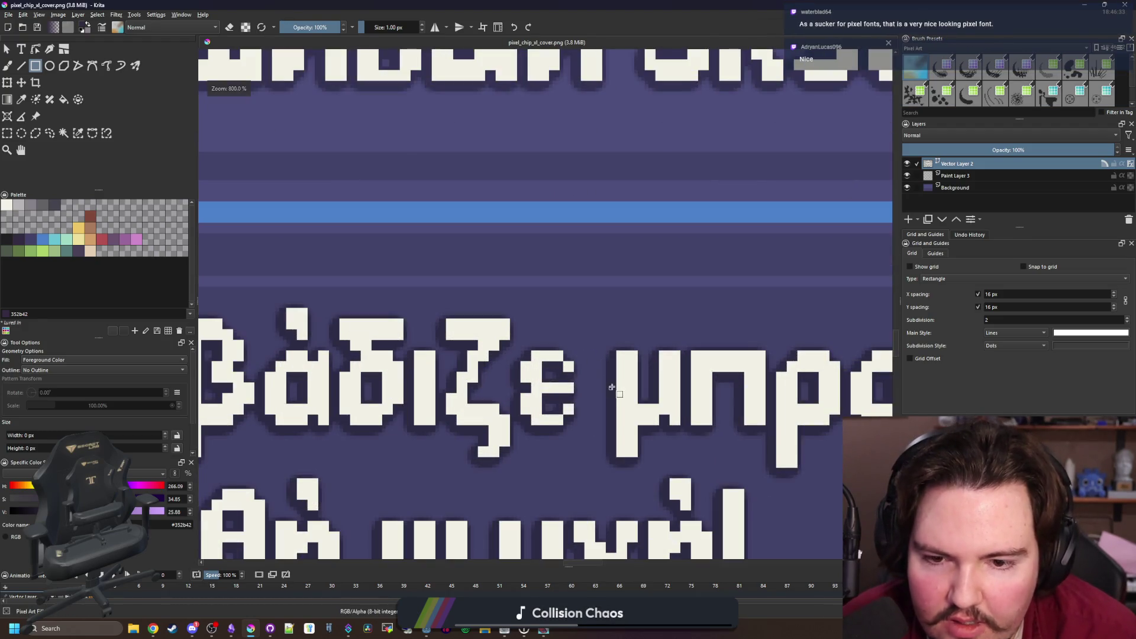
{"action": "key", "text": "minus"}
{"action": "key", "text": "minus"}
{"action": "key", "text": "minus"}
{"action": "key", "text": "plus"}
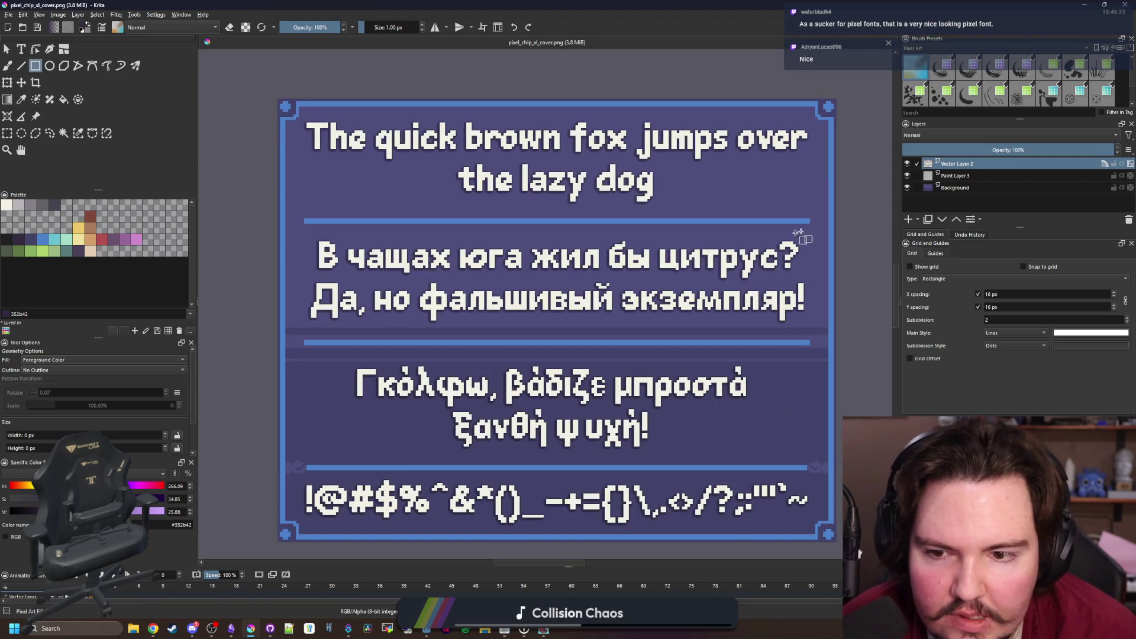
{"action": "left_click", "coordinate": [1084, 5]}
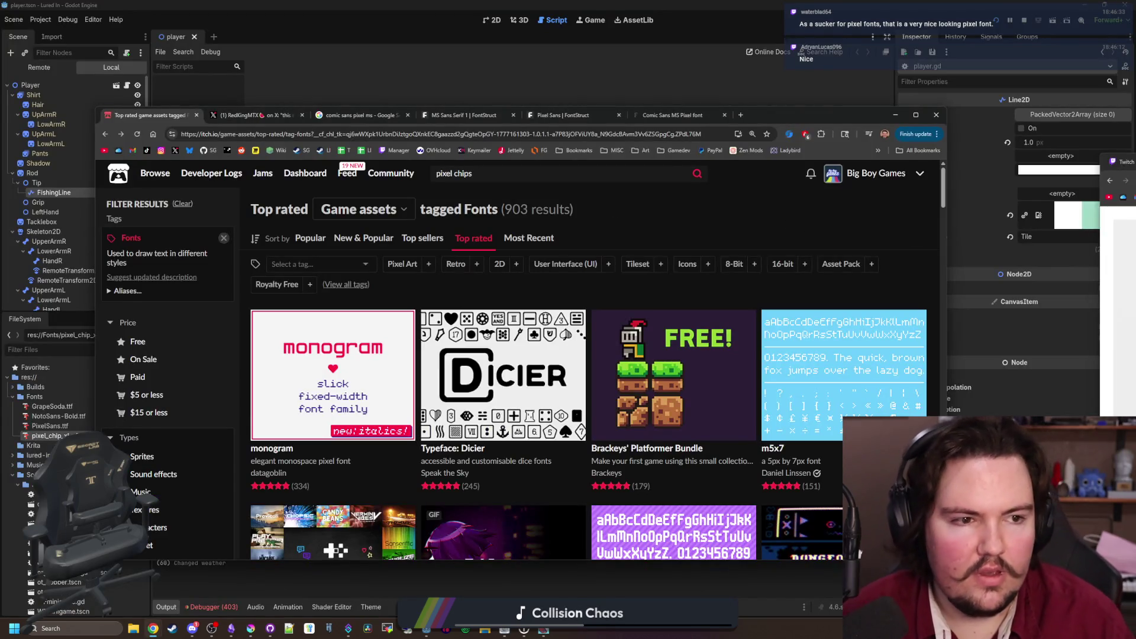
Upload pixel_chip_xl_cover.png from the Desktop as the Pixel Chip XL cover image
{"action": "key", "text": "super+Up"}
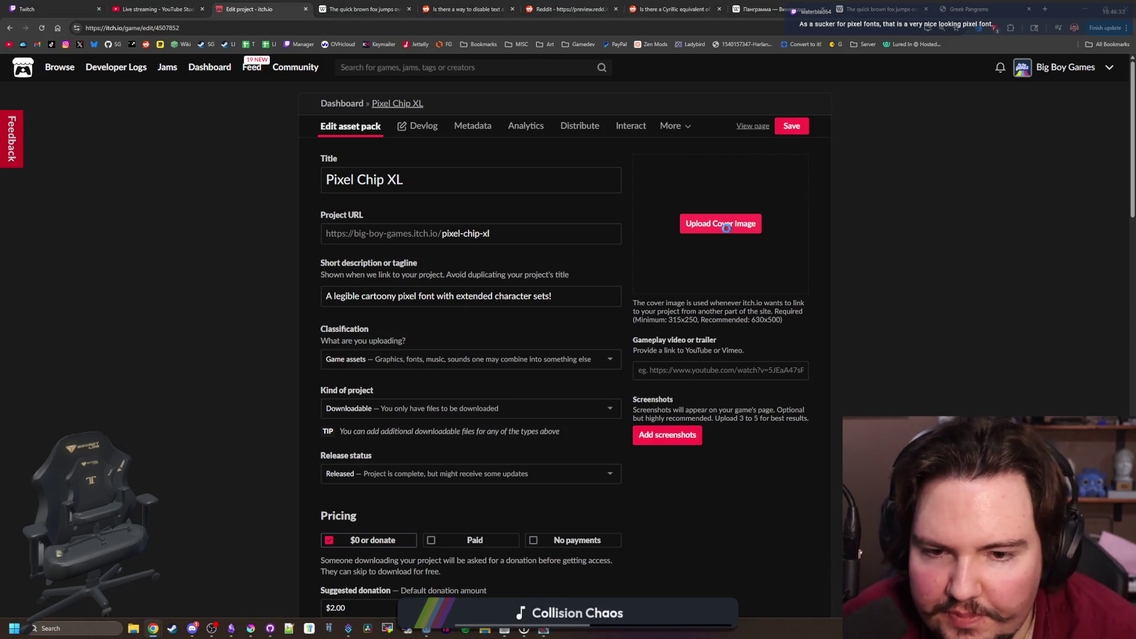
{"action": "left_click", "coordinate": [727, 232]}
{"action": "scroll", "coordinate": [31, 160], "scroll_direction": "up", "scroll_amount": 1}
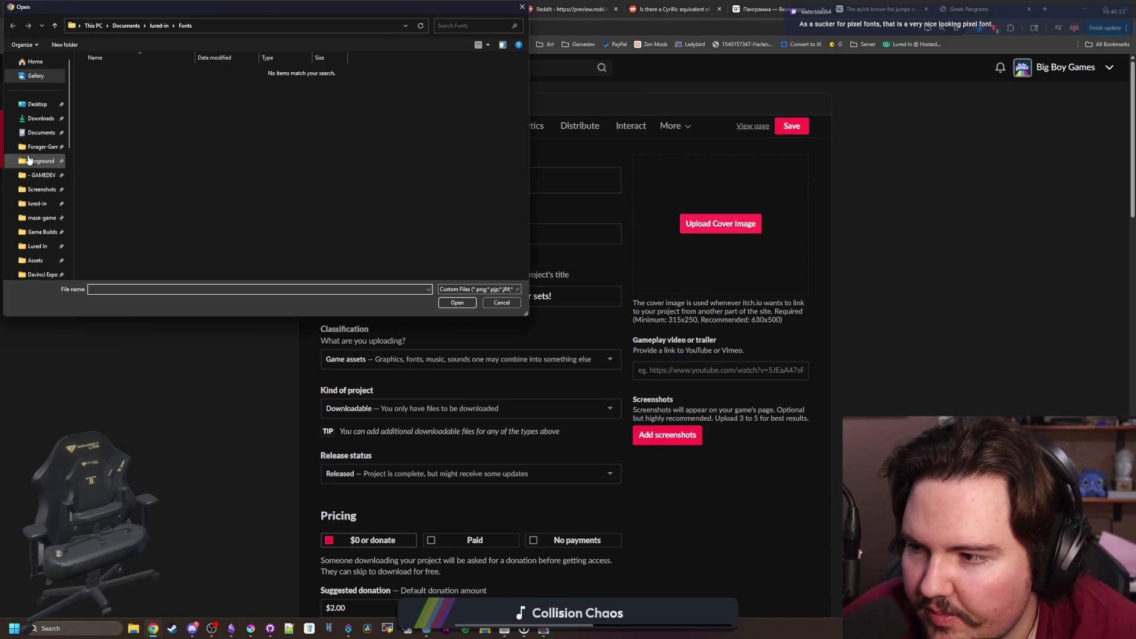
{"action": "left_click", "coordinate": [51, 104]}
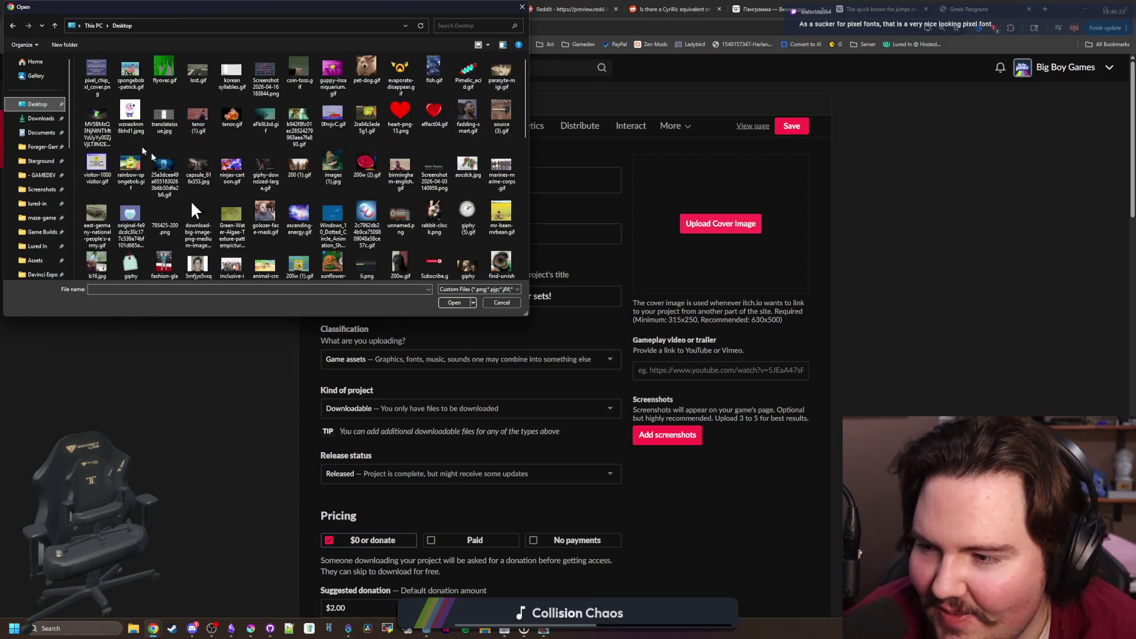
{"action": "left_click", "coordinate": [98, 93]}
{"action": "key", "text": "Return"}
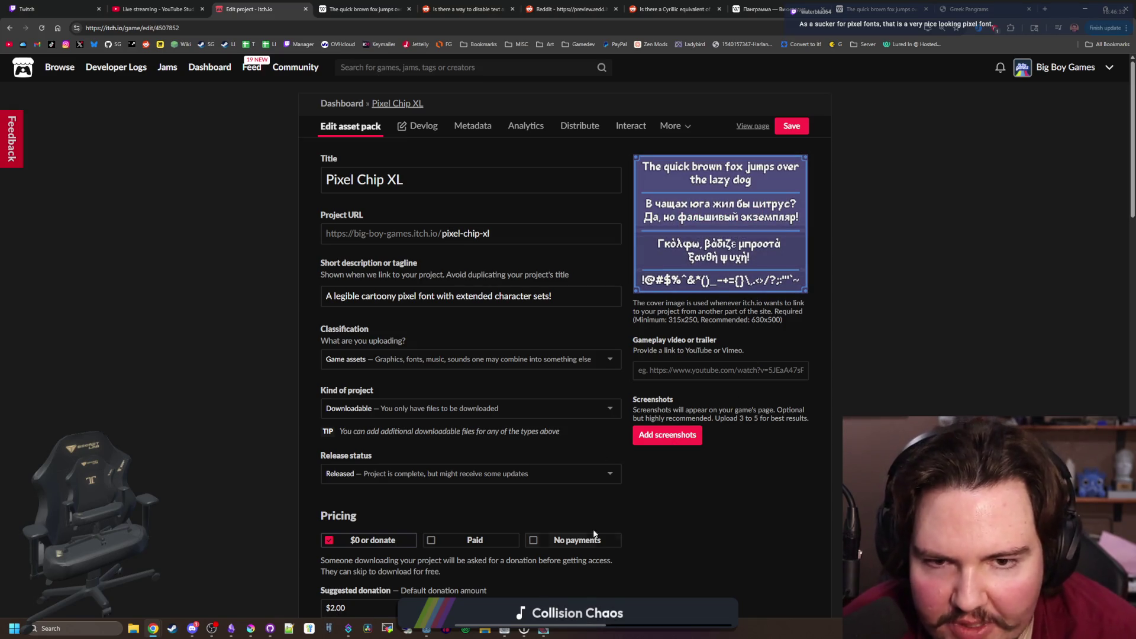
Capture a window screenshot of Lured In's fullscreen Fish inventory
{"action": "mouse_move", "coordinate": [544, 630]}
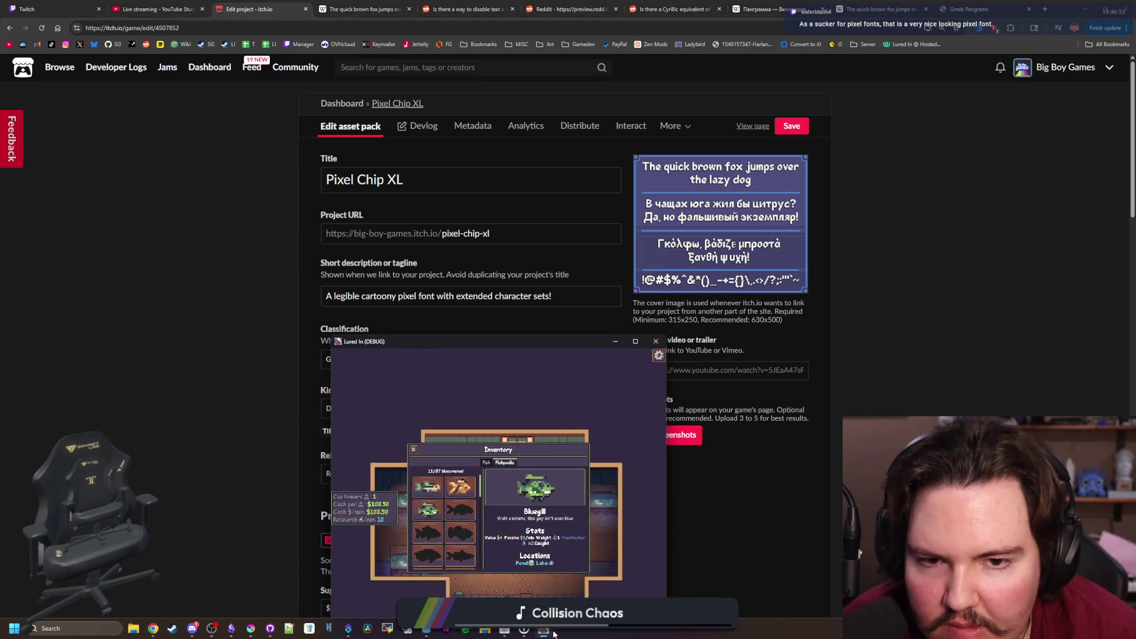
{"action": "left_click", "coordinate": [547, 348]}
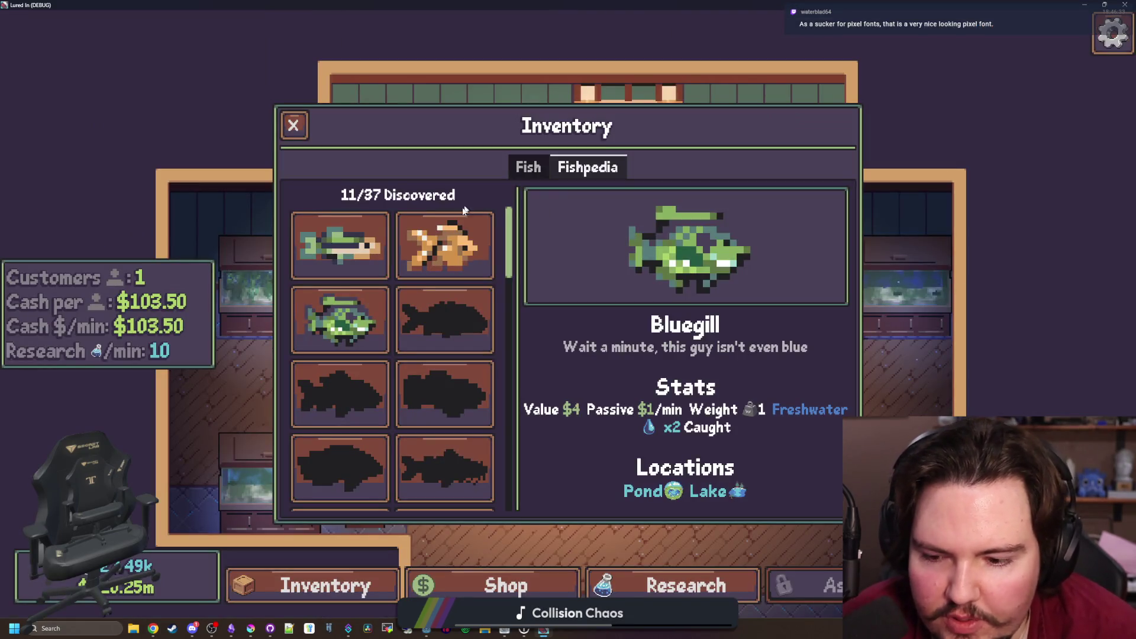
{"action": "left_click", "coordinate": [320, 586]}
{"action": "left_click", "coordinate": [319, 586]}
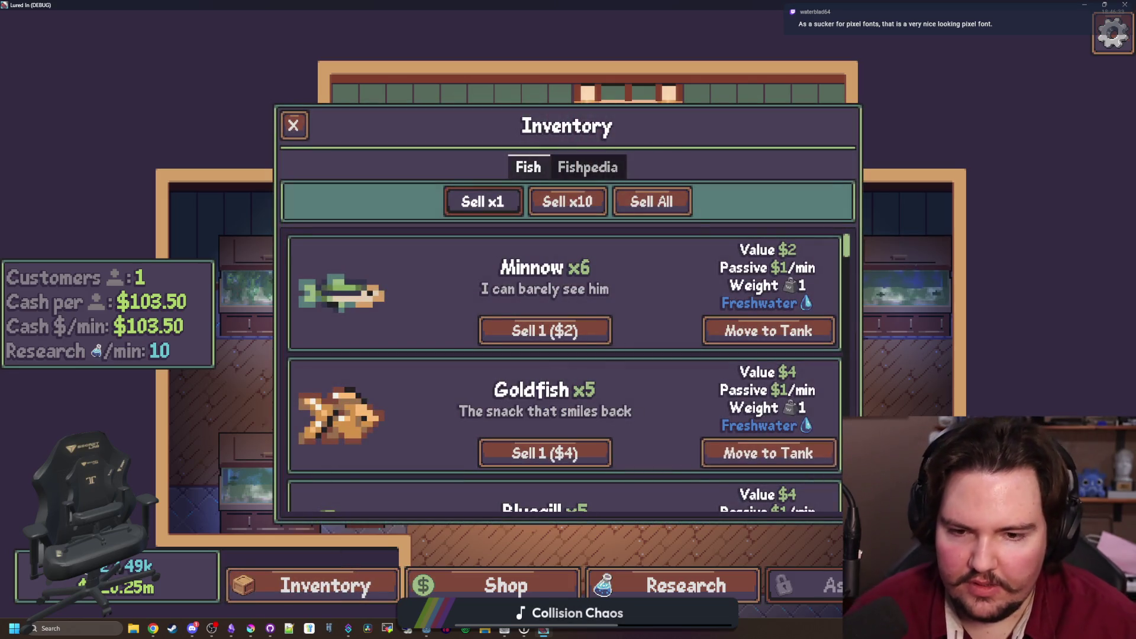
{"action": "key", "text": "F11"}
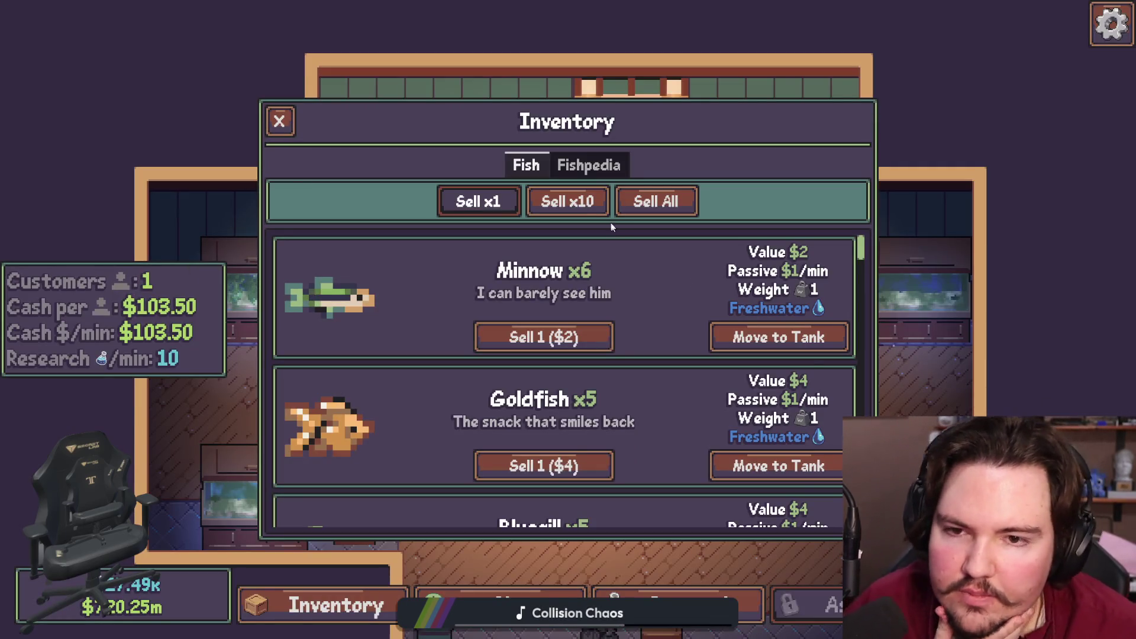
{"action": "key", "text": "super+shift+s"}
{"action": "left_click", "coordinate": [548, 16]}
{"action": "left_click", "coordinate": [553, 43]}
{"action": "left_click", "coordinate": [792, 313]}
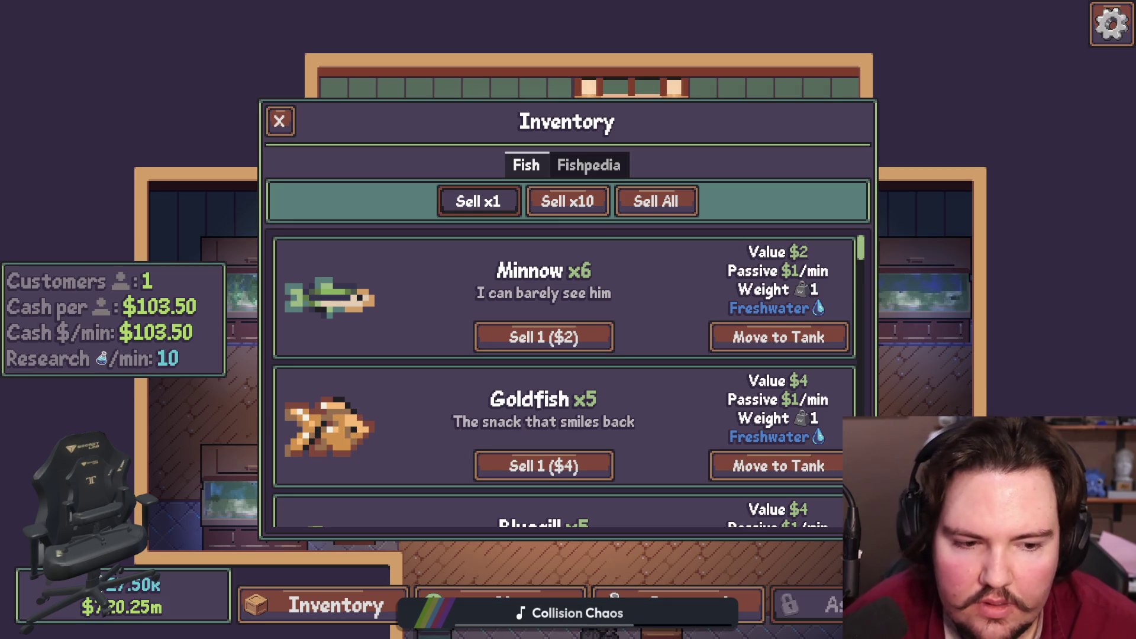
Browse the Fish Tank 2, research and Aquarium shop panels, then exit fullscreen and close the game
{"action": "key", "text": "Escape"}
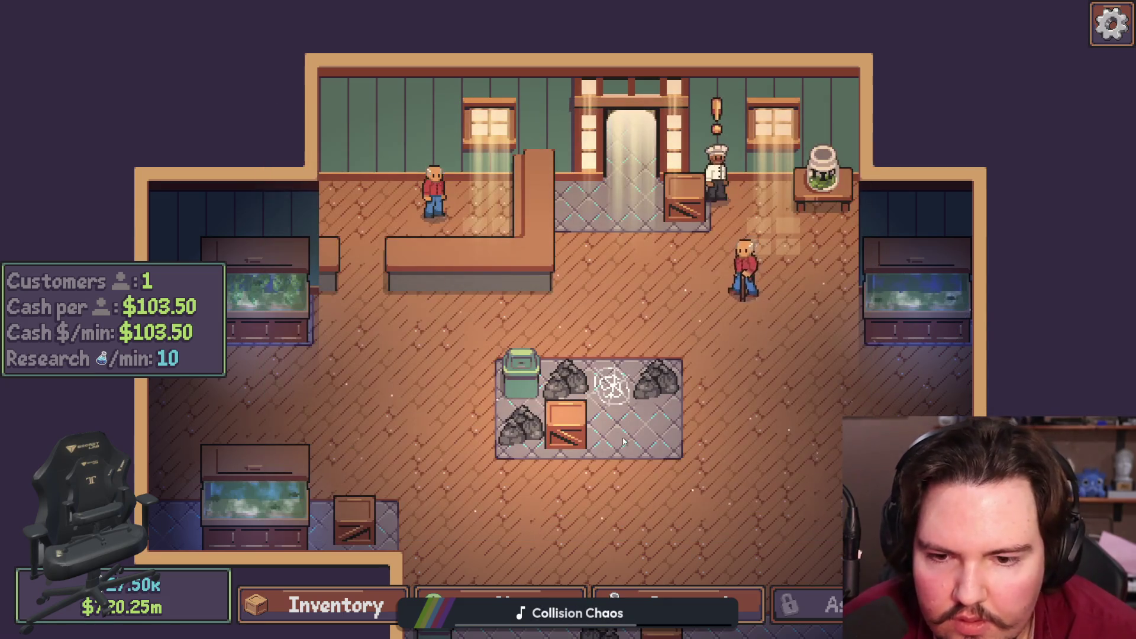
{"action": "left_click", "coordinate": [879, 312]}
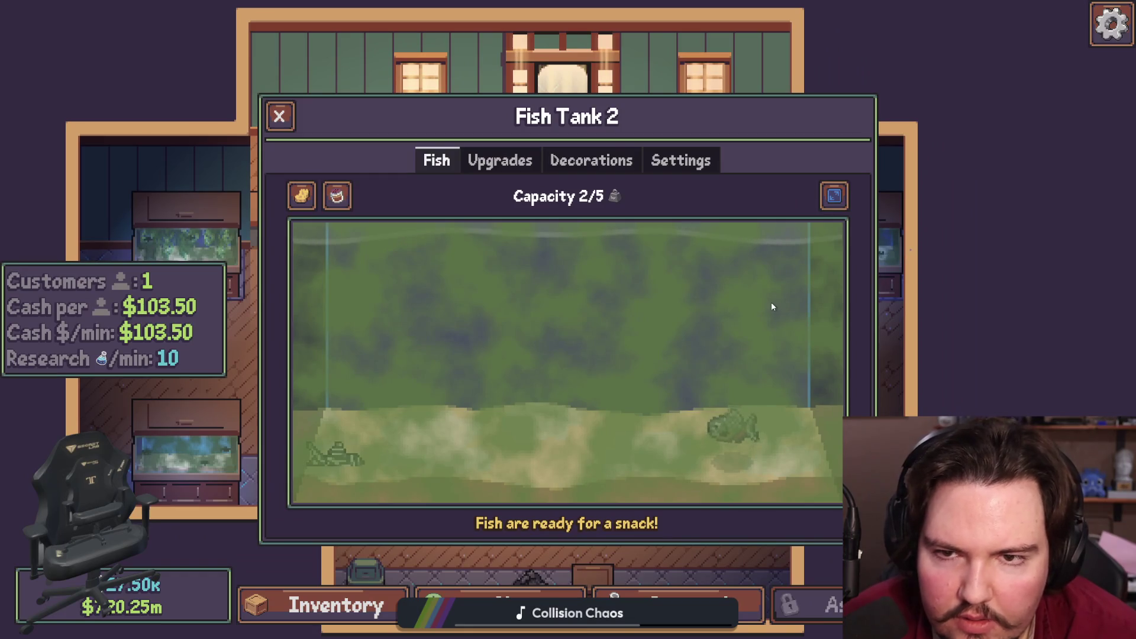
{"action": "key", "text": "Escape"}
{"action": "left_click", "coordinate": [593, 363]}
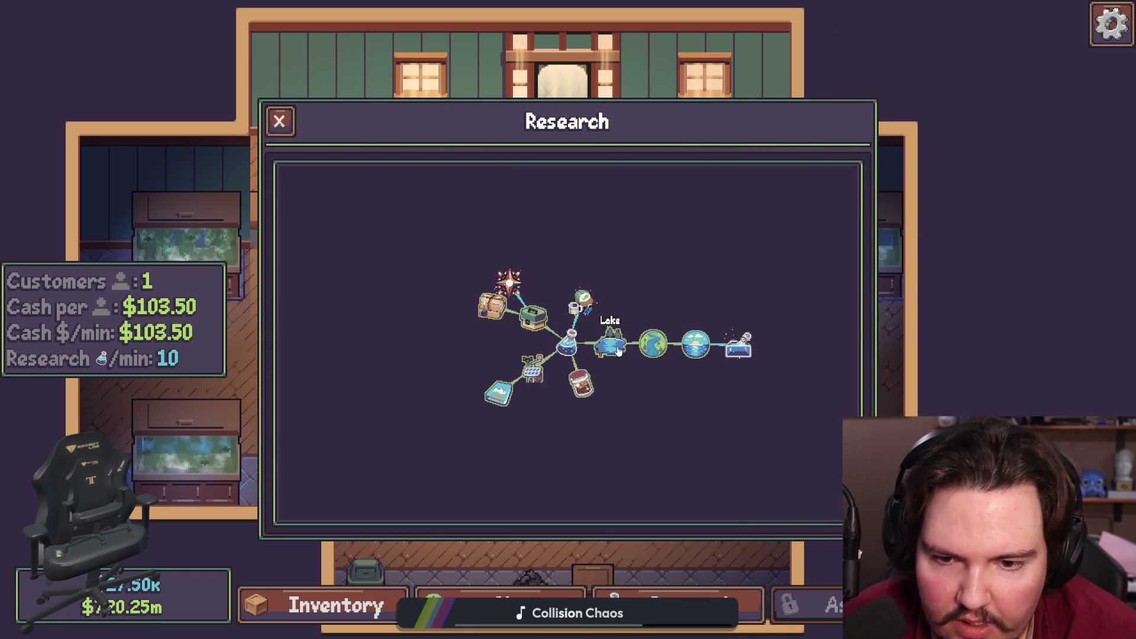
{"action": "key", "text": "Escape"}
{"action": "left_click", "coordinate": [357, 615]}
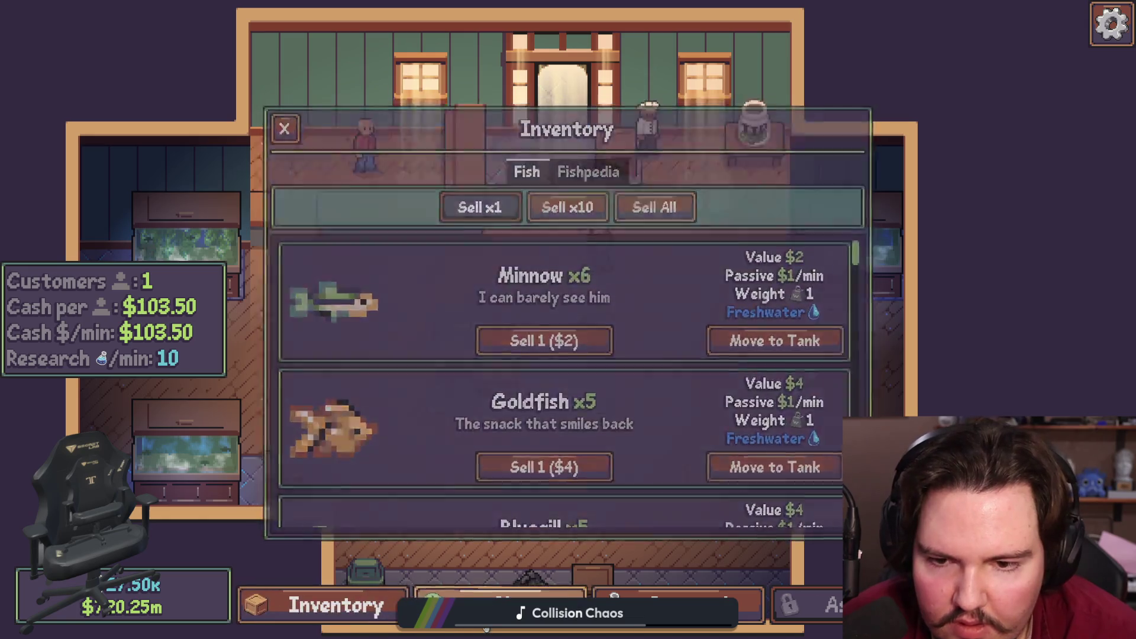
{"action": "left_click", "coordinate": [497, 591]}
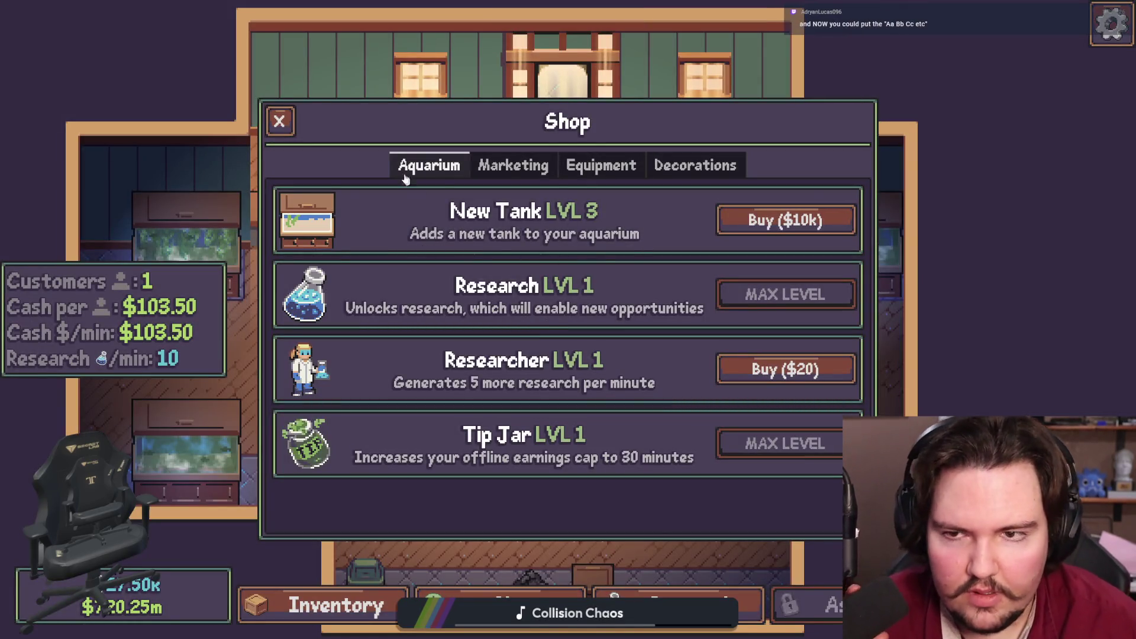
{"action": "left_click", "coordinate": [280, 121]}
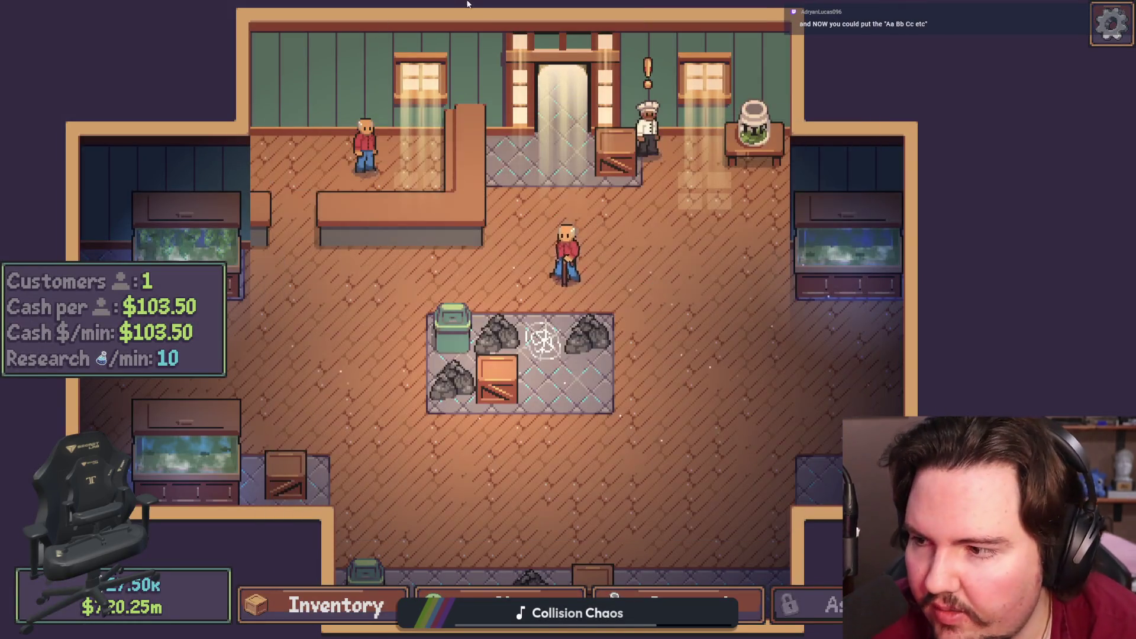
{"action": "key", "text": "F11"}
{"action": "left_click", "coordinate": [598, 225]}
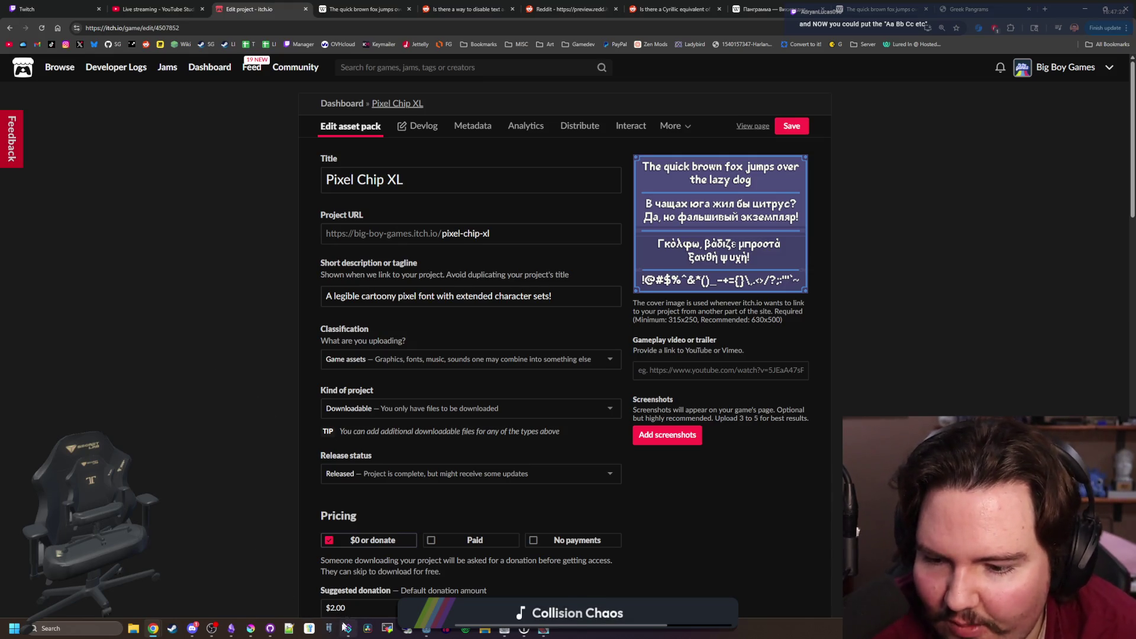
Create a new 1920×1080 px document in Krita
{"action": "left_click", "coordinate": [251, 632]}
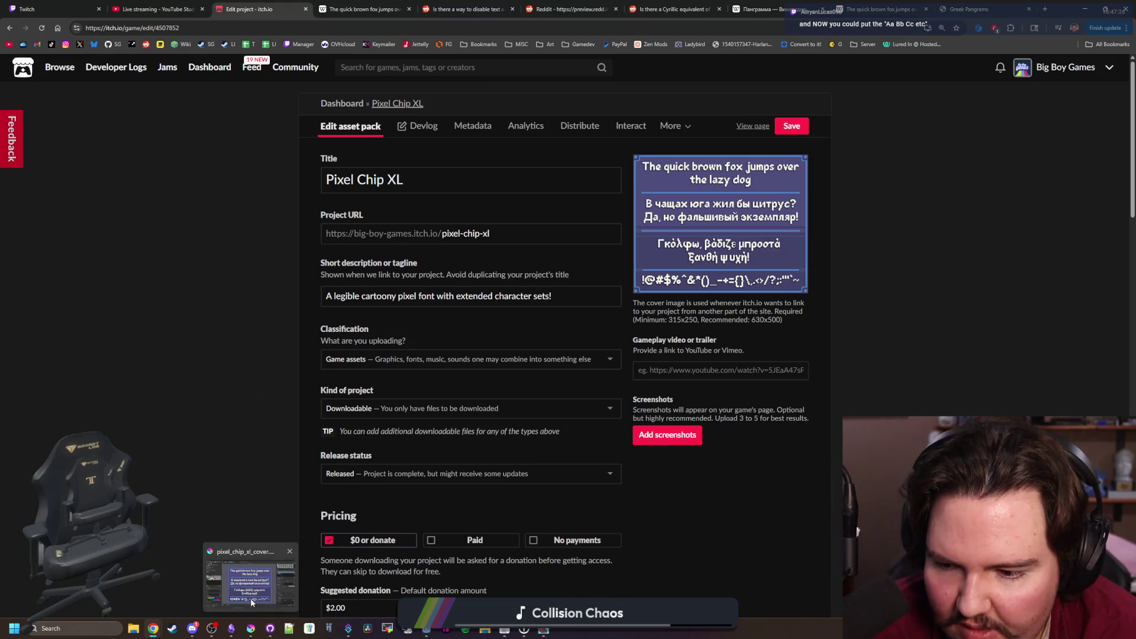
{"action": "left_click", "coordinate": [8, 14]}
{"action": "left_click", "coordinate": [17, 25]}
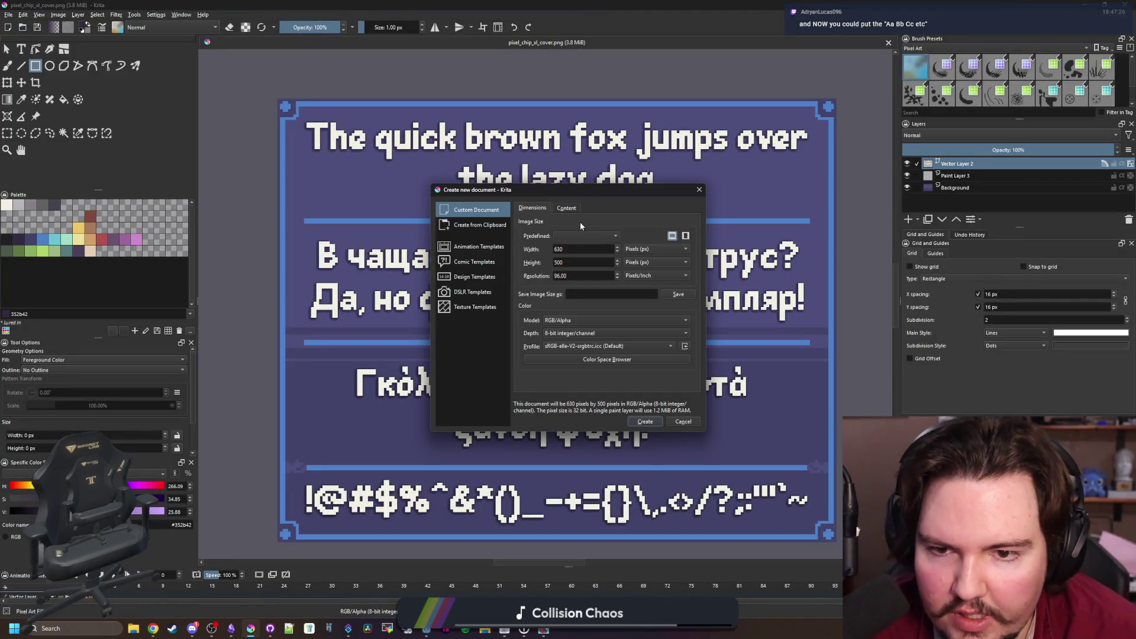
{"action": "double_click", "coordinate": [578, 249]}
{"action": "type", "text": "1920"}
{"action": "key", "text": "Tab"}
{"action": "type", "text": "1080"}
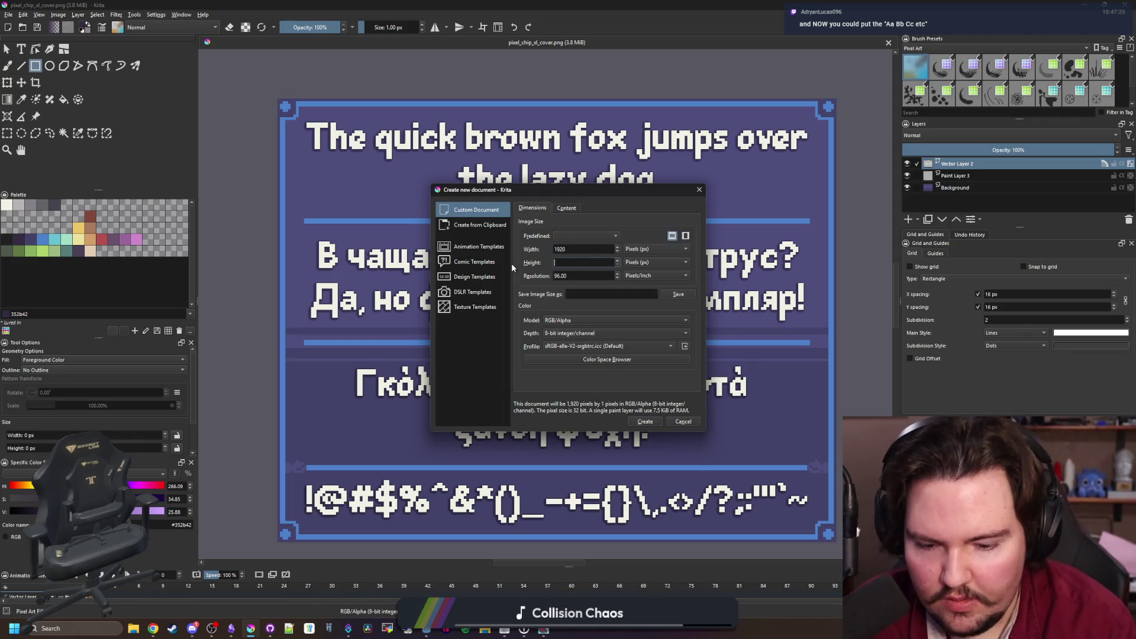
{"action": "left_click", "coordinate": [643, 420]}
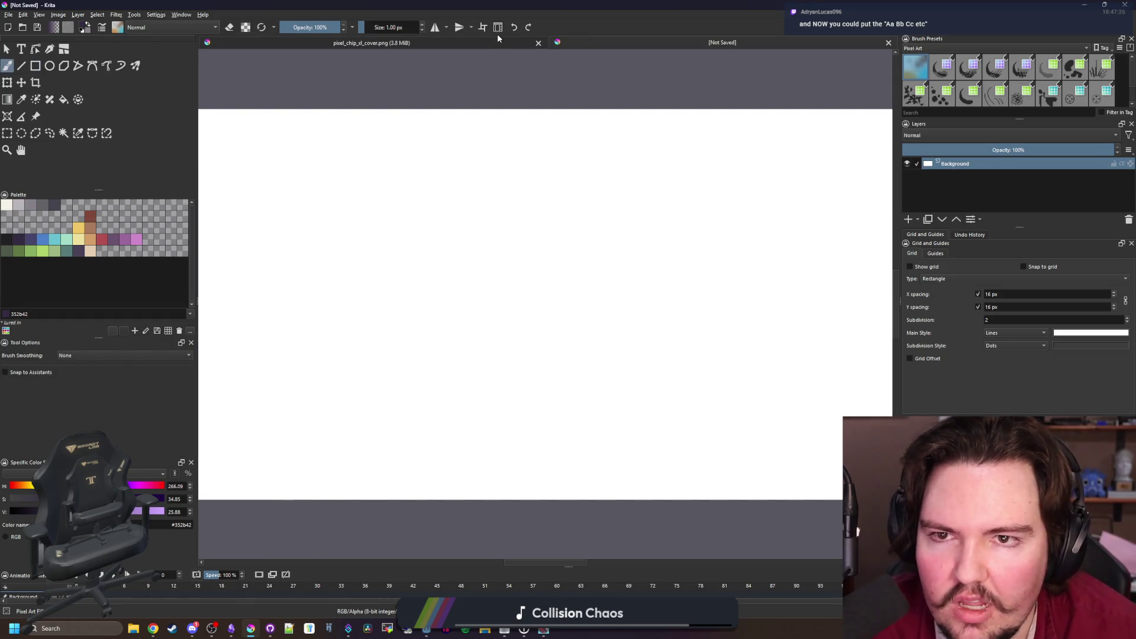
Sample the cover's purple background colour and bucket-fill the new canvas with it
{"action": "left_click", "coordinate": [497, 40]}
{"action": "left_click", "coordinate": [957, 189]}
{"action": "key", "text": "p"}
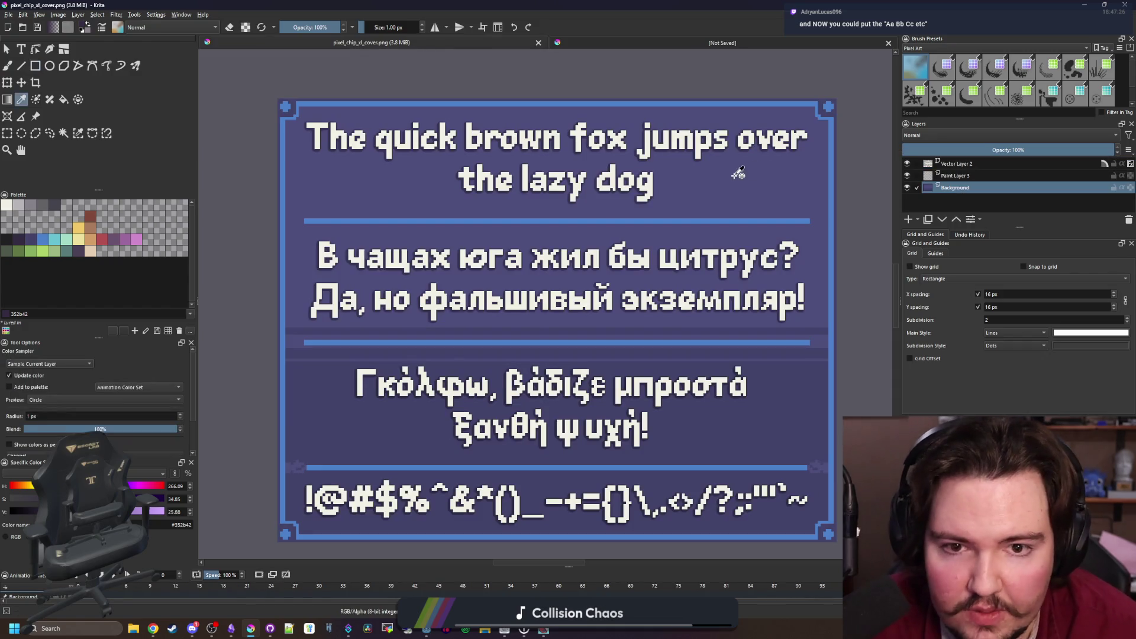
{"action": "left_click", "coordinate": [691, 46]}
{"action": "key", "text": "f"}
{"action": "left_click", "coordinate": [626, 192]}
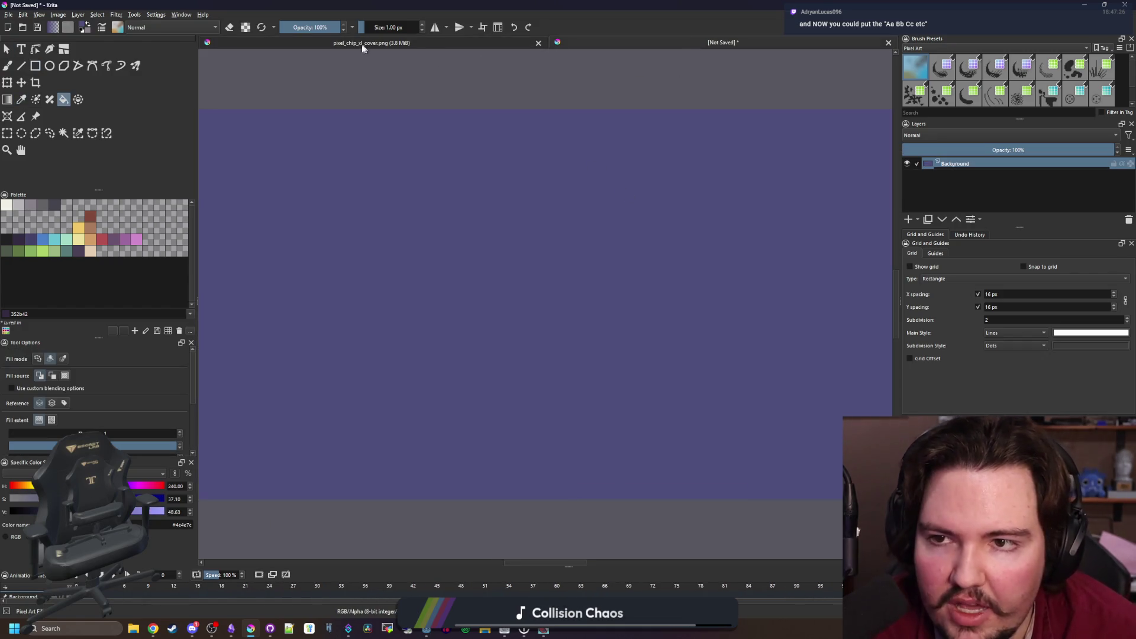
Draw a text box on the purple canvas and pick the off-white palette colour for text
{"action": "left_click", "coordinate": [20, 49]}
{"action": "scroll", "coordinate": [406, 236], "scroll_direction": "down", "scroll_amount": 3}
{"action": "scroll", "coordinate": [573, 297], "scroll_direction": "up", "scroll_amount": 1}
{"action": "left_click_drag", "start_coordinate": [345, 198], "coordinate": [568, 307]}
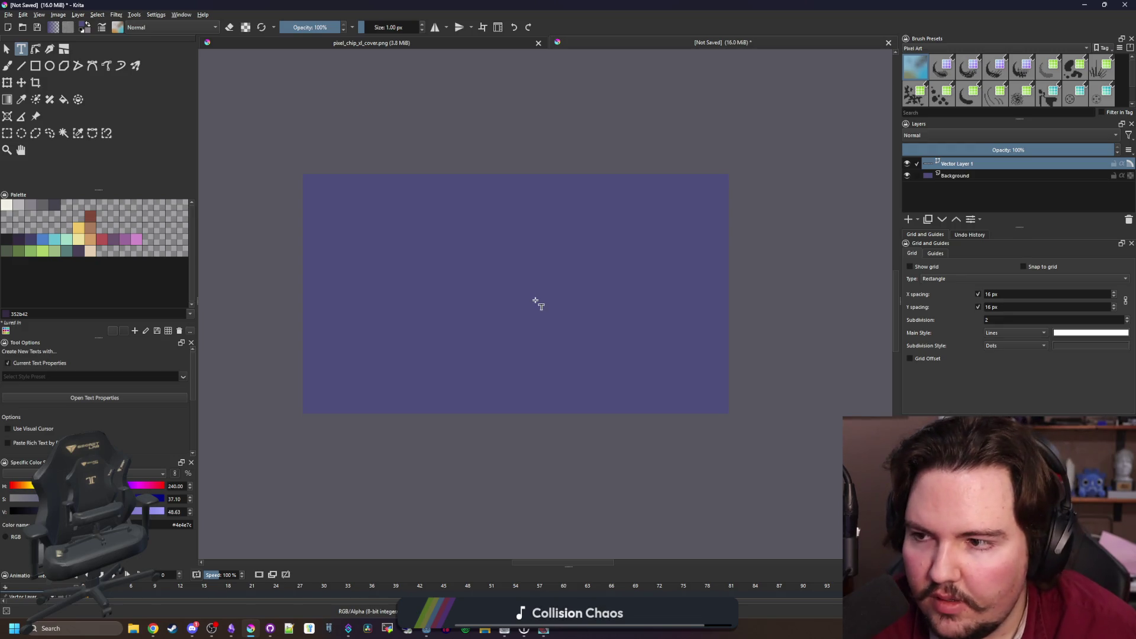
{"action": "left_click", "coordinate": [6, 48]}
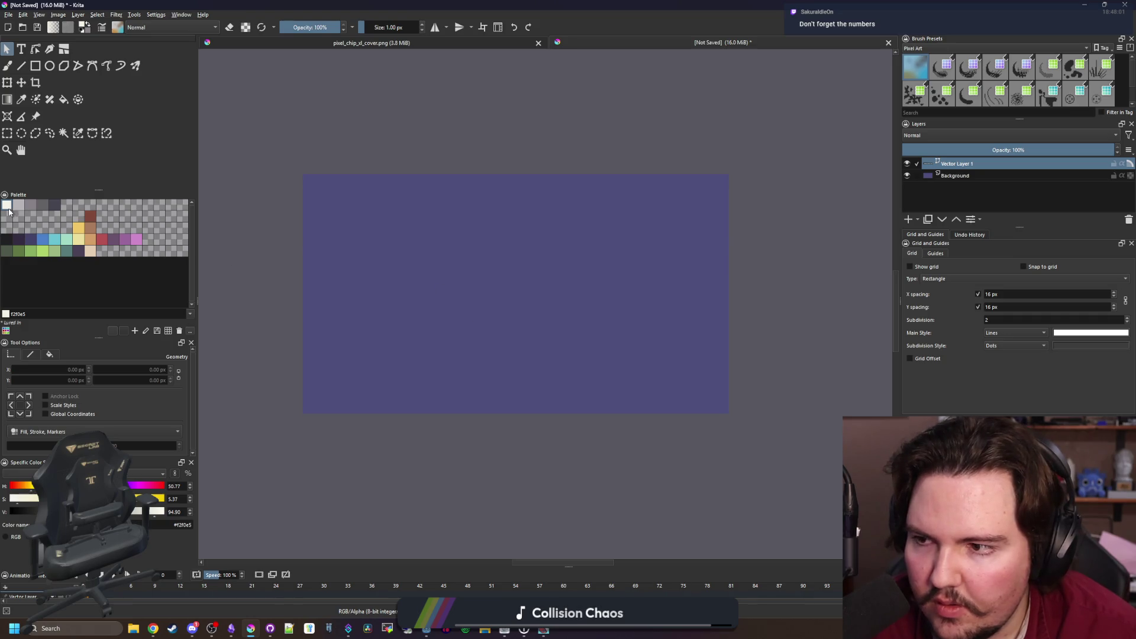
{"action": "left_click", "coordinate": [23, 50]}
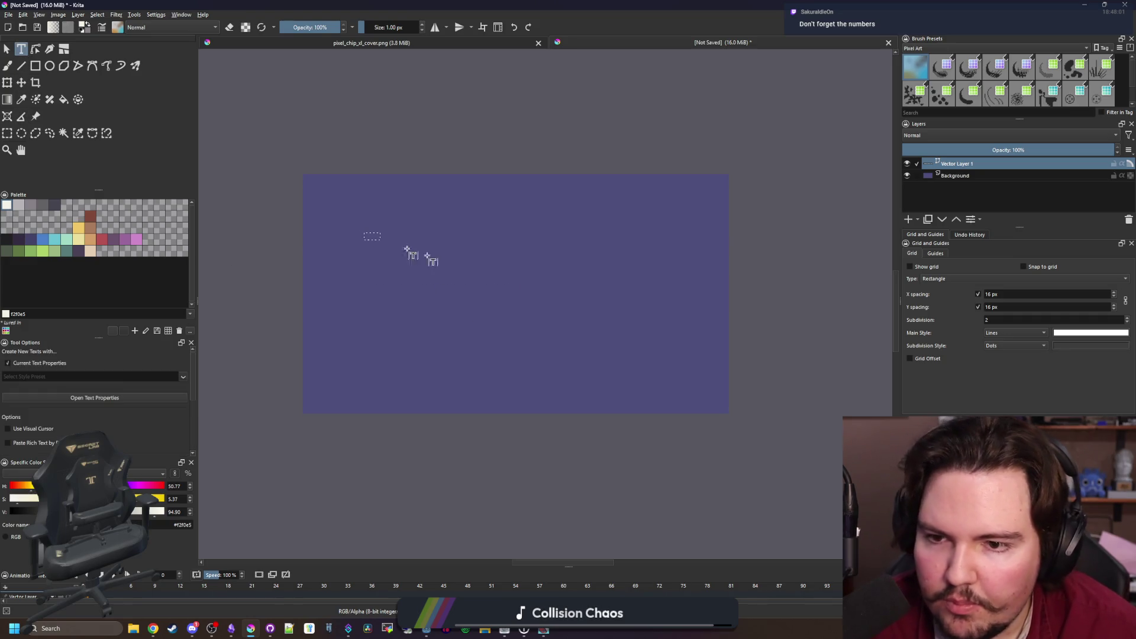
Type the alphabet 'Aa Bb … Zz' into the text box
{"action": "left_click_drag", "start_coordinate": [688, 352], "coordinate": [688, 352]}
{"action": "scroll", "coordinate": [550, 261], "scroll_direction": "up", "scroll_amount": 5}
{"action": "type", "text": "Aa Bb Cc Dd Ef"}
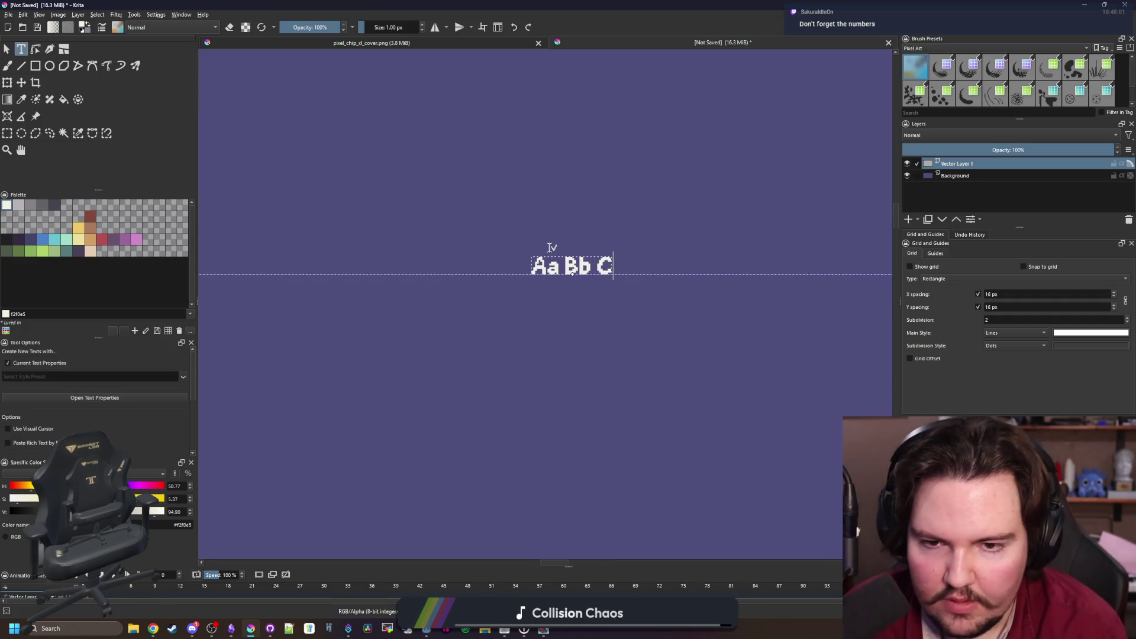
{"action": "type", "text": " Ff Gg Hh"}
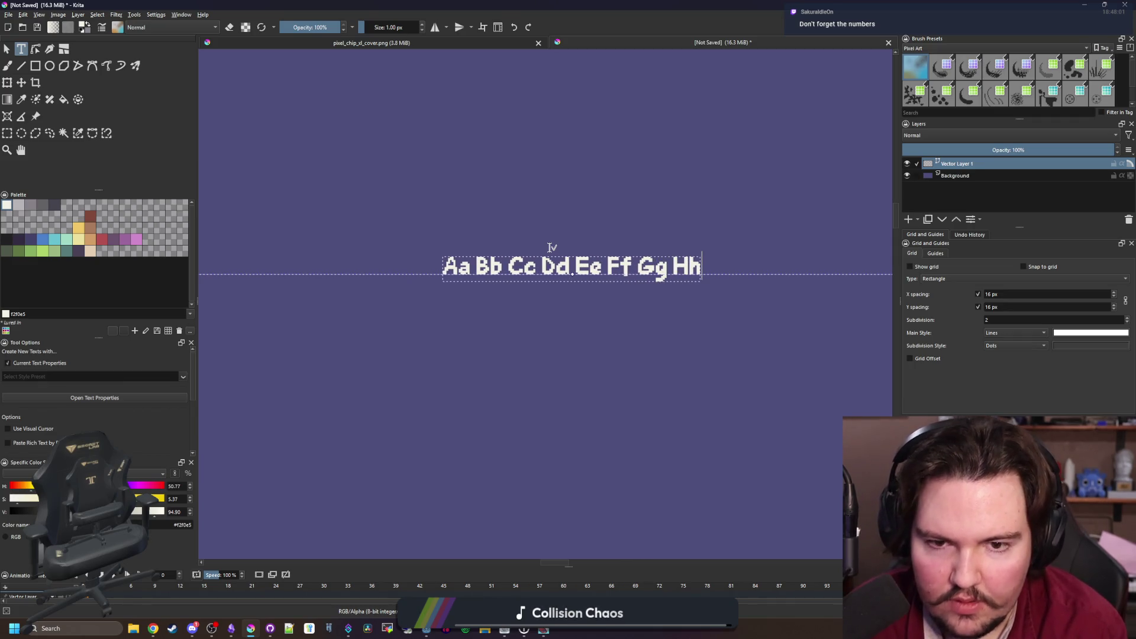
{"action": "type", "text": " Ii Jj Kk Ll MmN"}
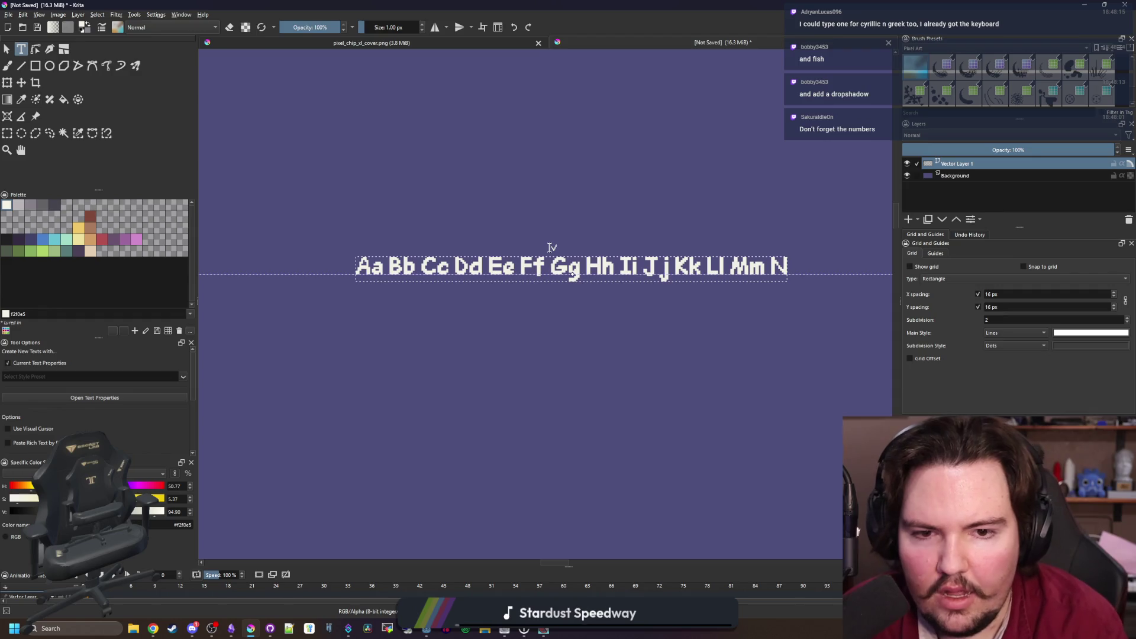
{"action": "type", "text": "n Oo"}
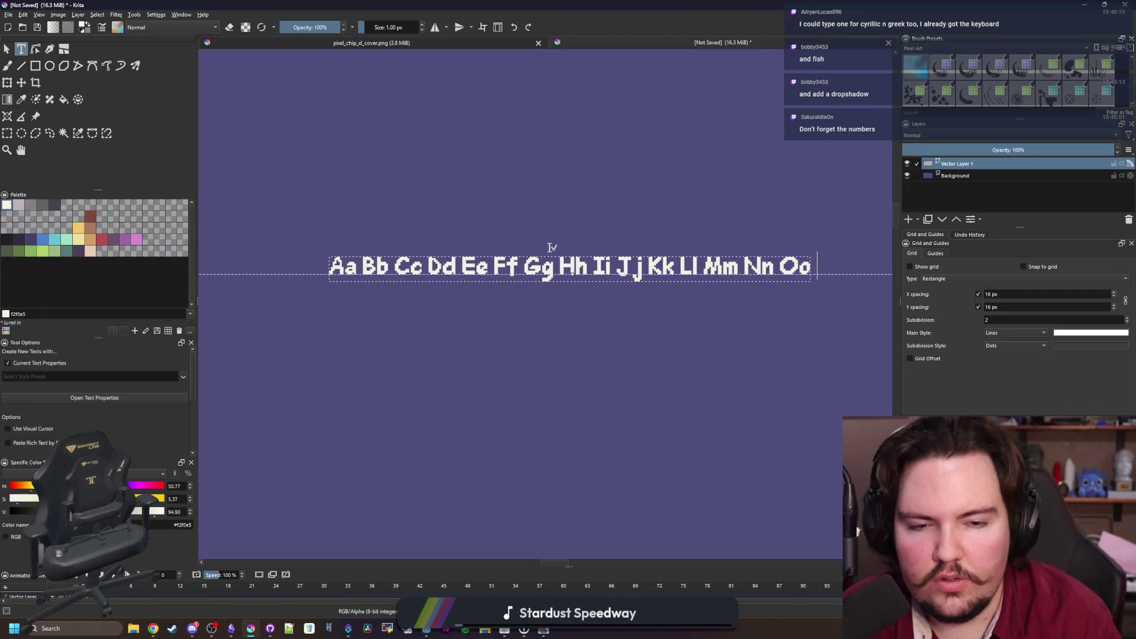
{"action": "type", "text": " Pp Qq R"}
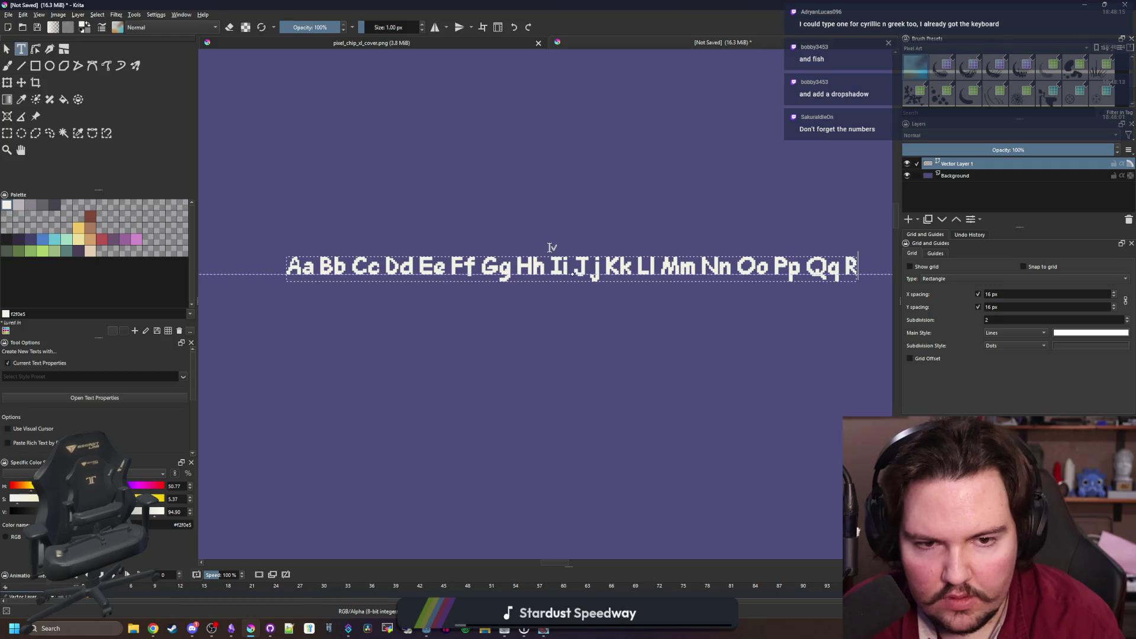
{"action": "type", "text": "r Ss Tt"}
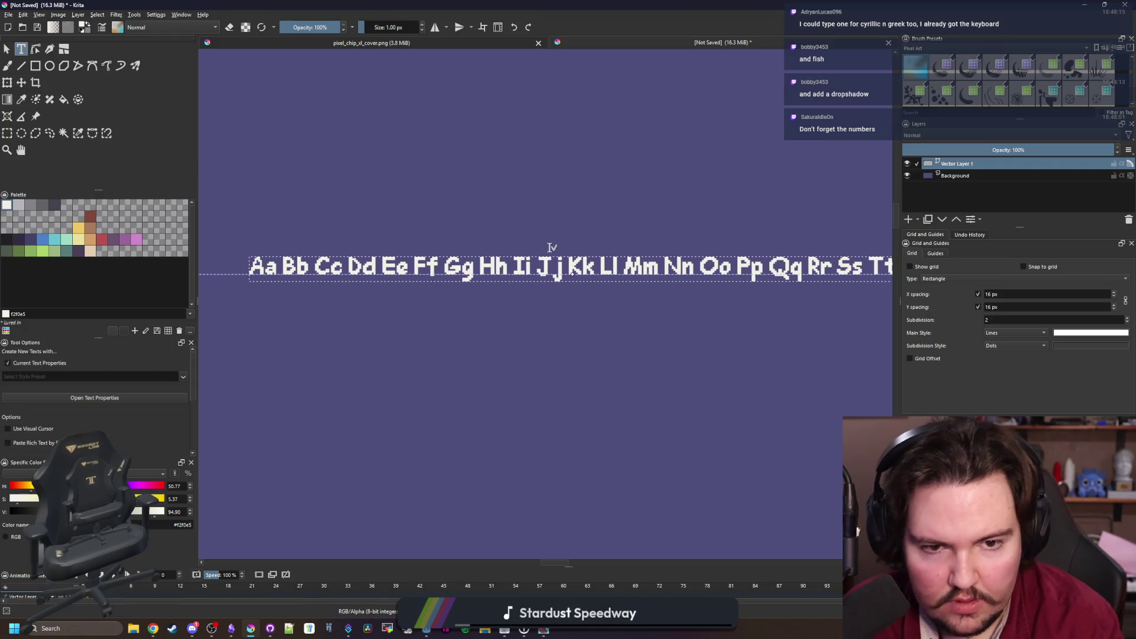
{"action": "type", "text": " Uu"}
{"action": "scroll", "coordinate": [436, 244], "scroll_direction": "down", "scroll_amount": 1}
{"action": "type", "text": " Vv Ww"}
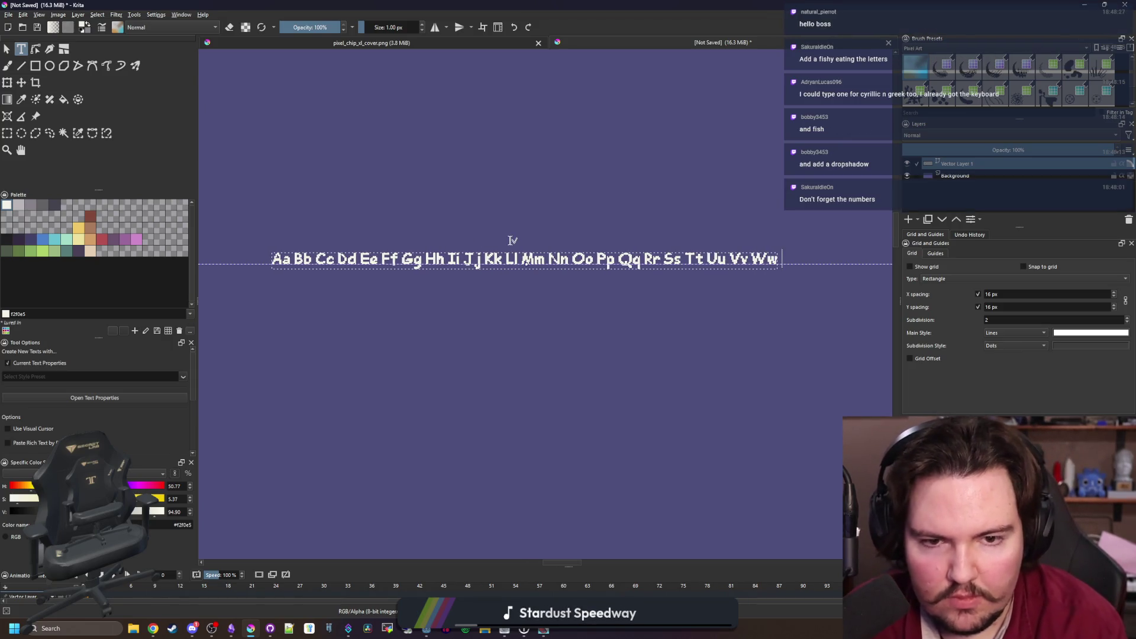
{"action": "type", "text": " Xx Yy Zz"}
{"action": "scroll", "coordinate": [512, 240], "scroll_direction": "down", "scroll_amount": 3}
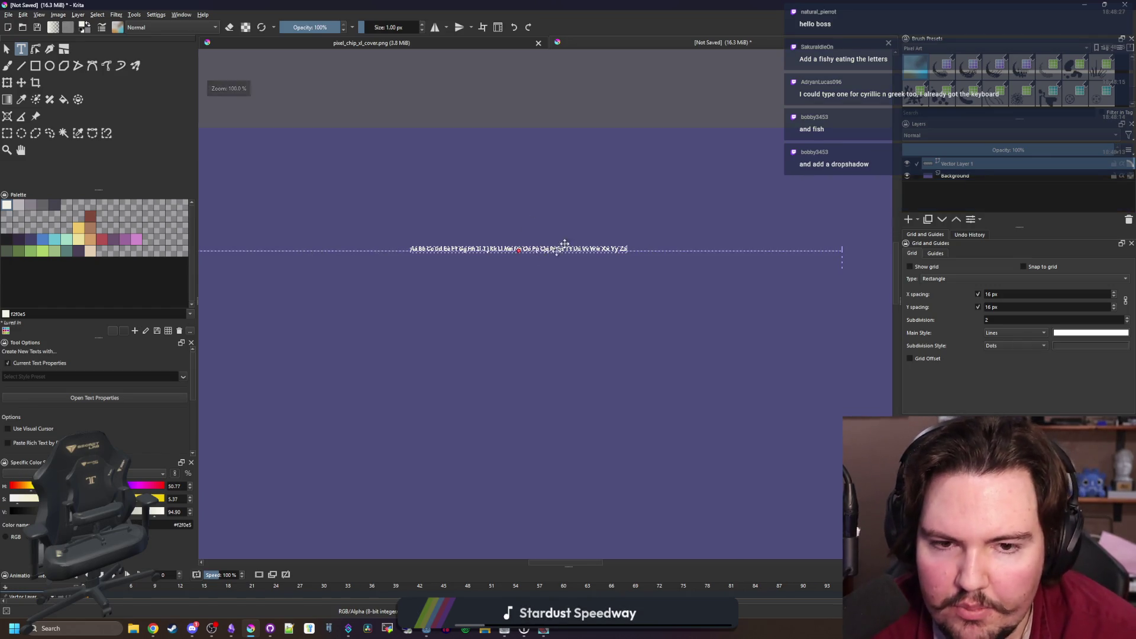
{"action": "scroll", "coordinate": [558, 228], "scroll_direction": "up", "scroll_amount": 1}
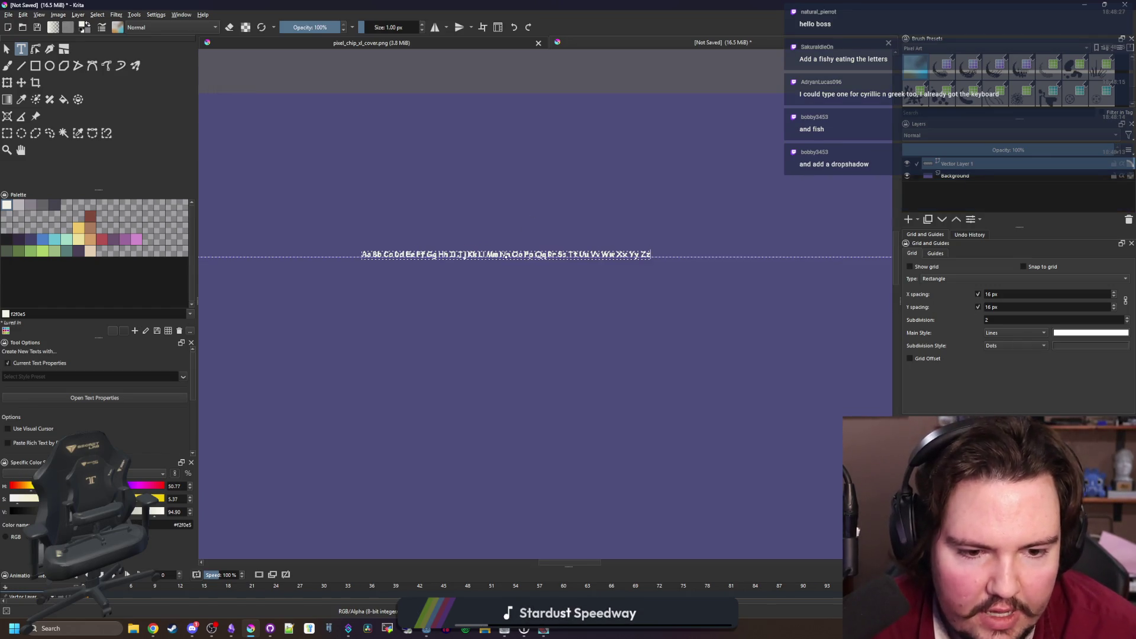
{"action": "scroll", "coordinate": [520, 296], "scroll_direction": "up", "scroll_amount": 2}
{"action": "scroll", "coordinate": [527, 355], "scroll_direction": "down", "scroll_amount": 2}
{"action": "scroll", "coordinate": [500, 411], "scroll_direction": "up", "scroll_amount": 1}
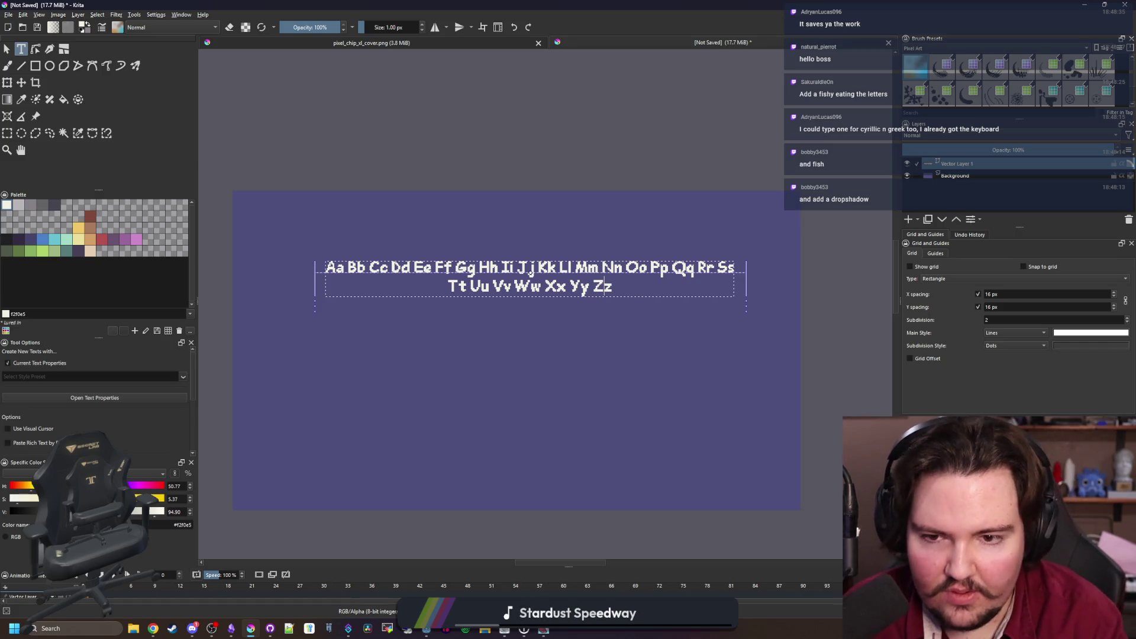
Enlarge the alphabet's font and resize the text box so it wraps onto four lines
{"action": "key", "text": "ctrl+z"}
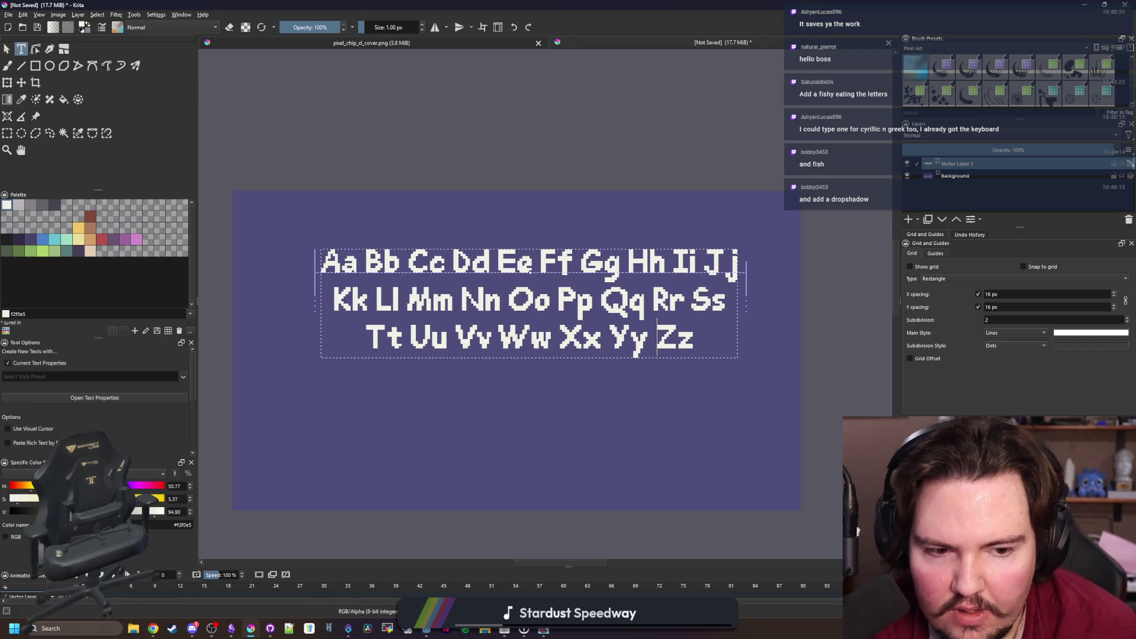
{"action": "key", "text": "ctrl+z"}
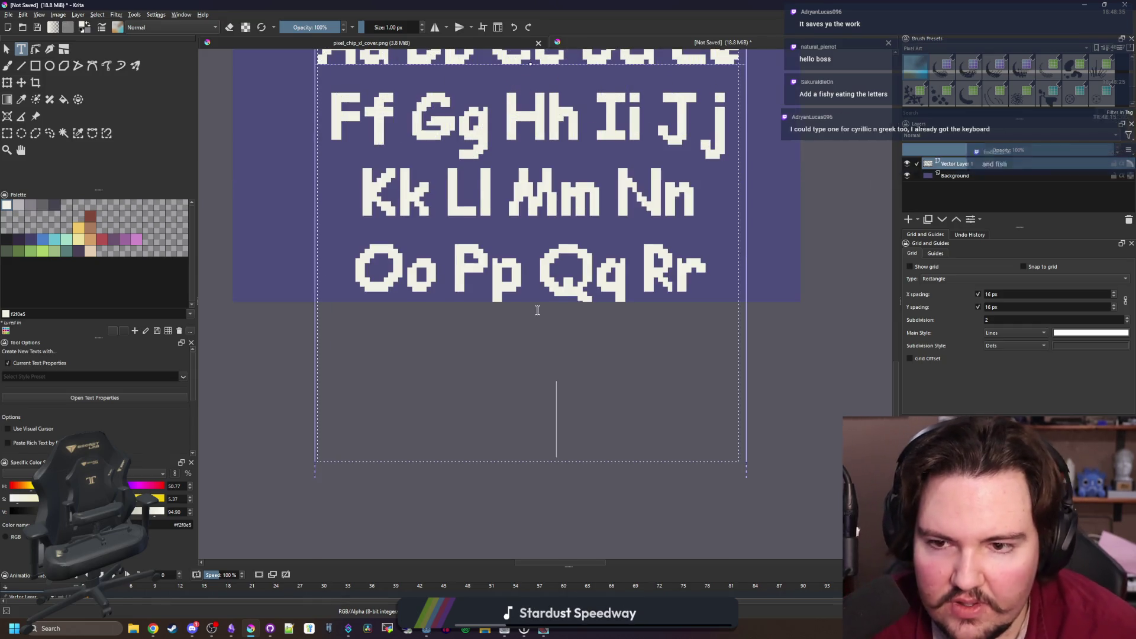
{"action": "scroll", "coordinate": [537, 310], "scroll_direction": "down", "scroll_amount": 2}
{"action": "scroll", "coordinate": [506, 195], "scroll_direction": "up", "scroll_amount": 1}
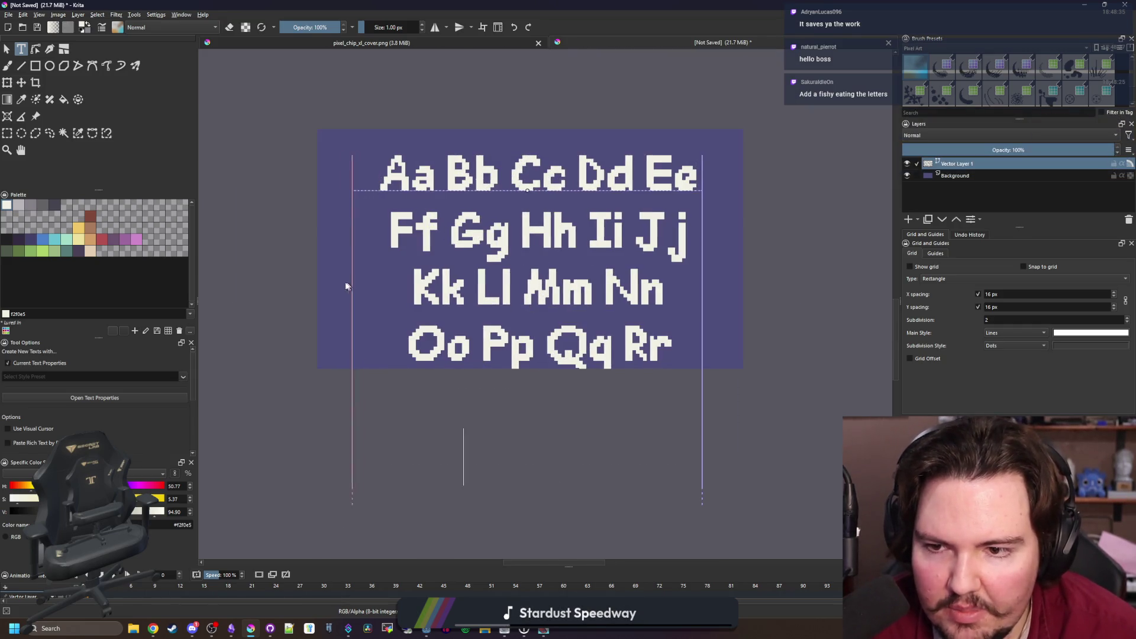
{"action": "left_click_drag", "start_coordinate": [346, 285], "coordinate": [325, 274]}
{"action": "left_click_drag", "start_coordinate": [703, 287], "coordinate": [741, 290]}
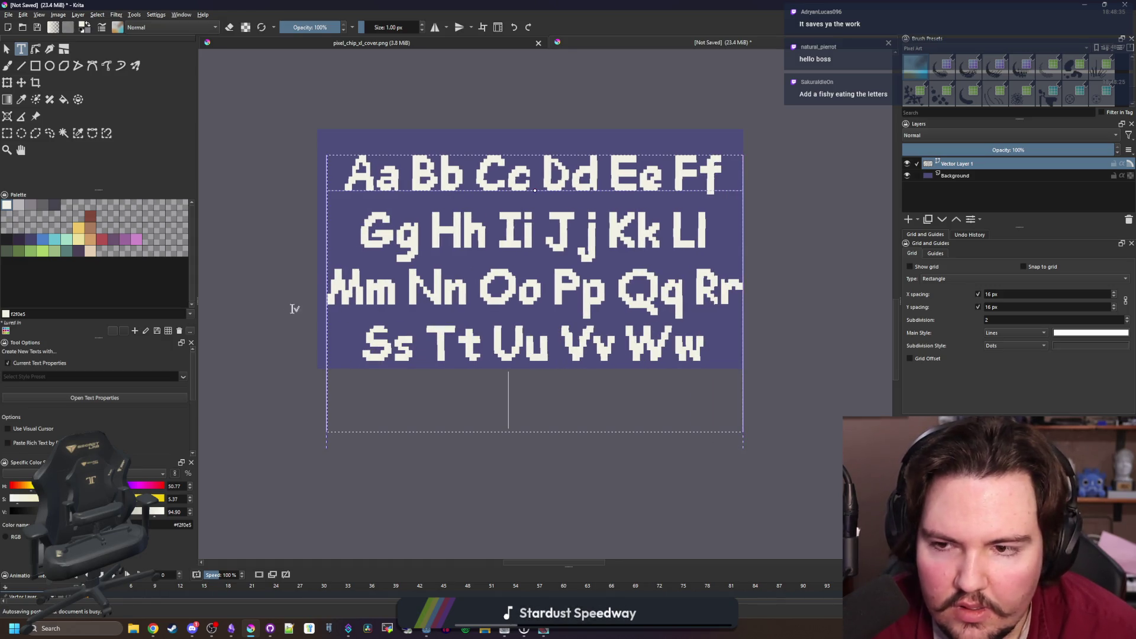
{"action": "left_click_drag", "start_coordinate": [321, 285], "coordinate": [316, 283]}
{"action": "type", "text": "Xx"}
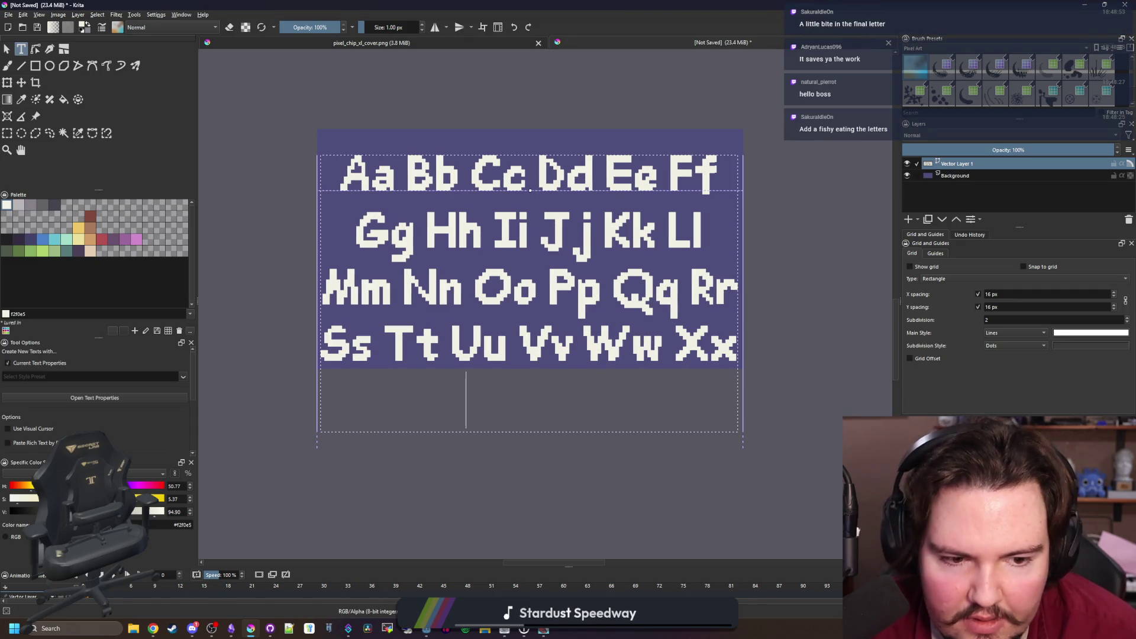
{"action": "key", "text": "ctrl+z"}
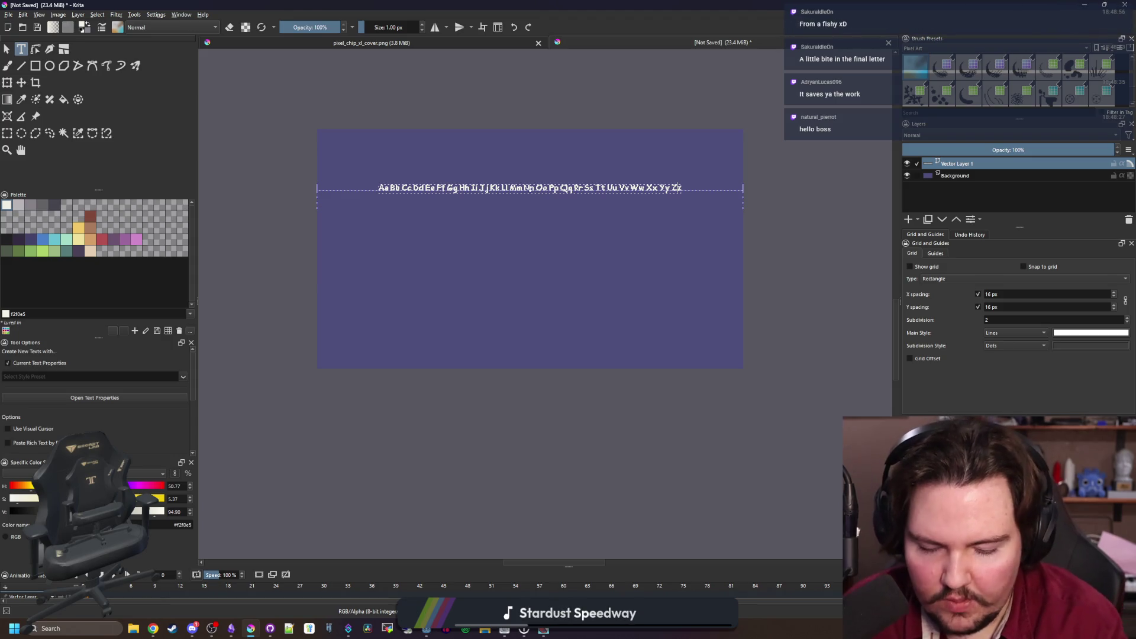
{"action": "key", "text": "ctrl+shift+z"}
{"action": "left_click_drag", "start_coordinate": [740, 230], "coordinate": [690, 229]}
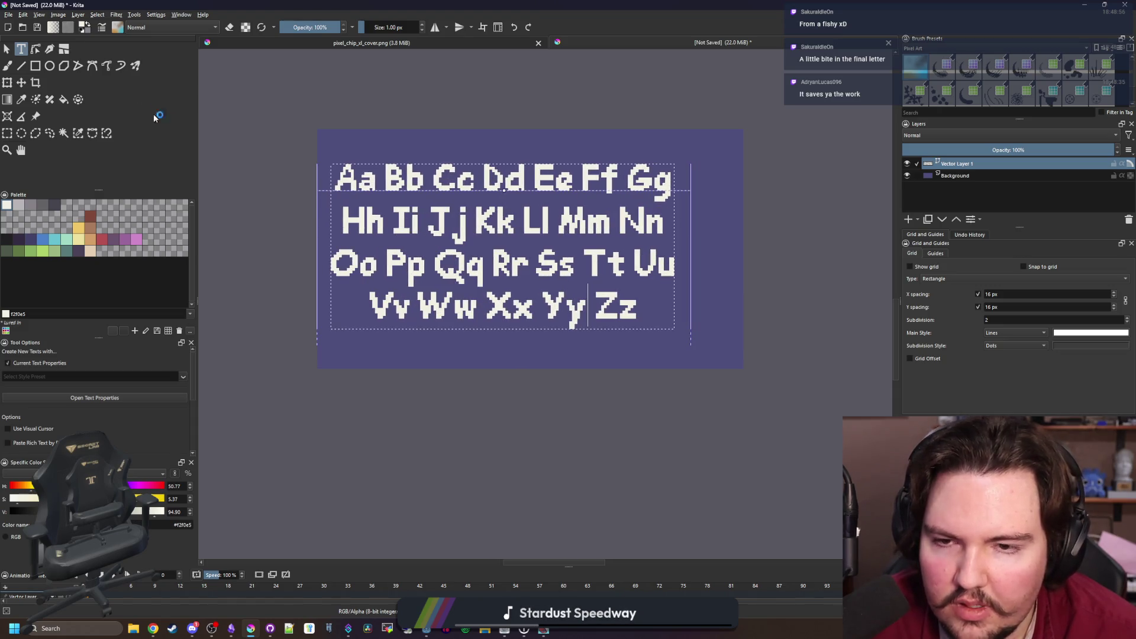
Move the alphabet text shape to the centre of the canvas
{"action": "key", "text": "Escape"}
{"action": "left_click", "coordinate": [539, 259]}
{"action": "mouse_move", "coordinate": [538, 259]}
{"action": "left_mouse_down"}
{"action": "mouse_move", "coordinate": [581, 243]}
{"action": "mouse_move", "coordinate": [570, 250]}
{"action": "left_mouse_up"}
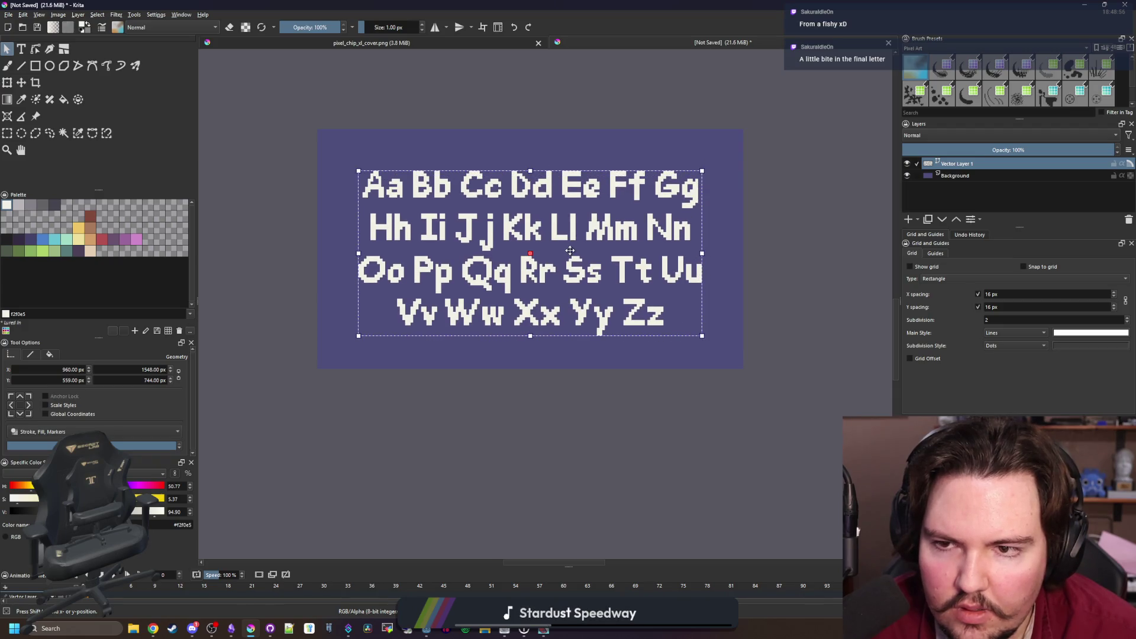
Save the alphabet sheet as latin_letters.png with default PNG options and shrink the Krita window
{"action": "left_click", "coordinate": [555, 443]}
{"action": "scroll", "coordinate": [524, 379], "scroll_direction": "down", "scroll_amount": 4}
{"action": "scroll", "coordinate": [538, 370], "scroll_direction": "up", "scroll_amount": 3}
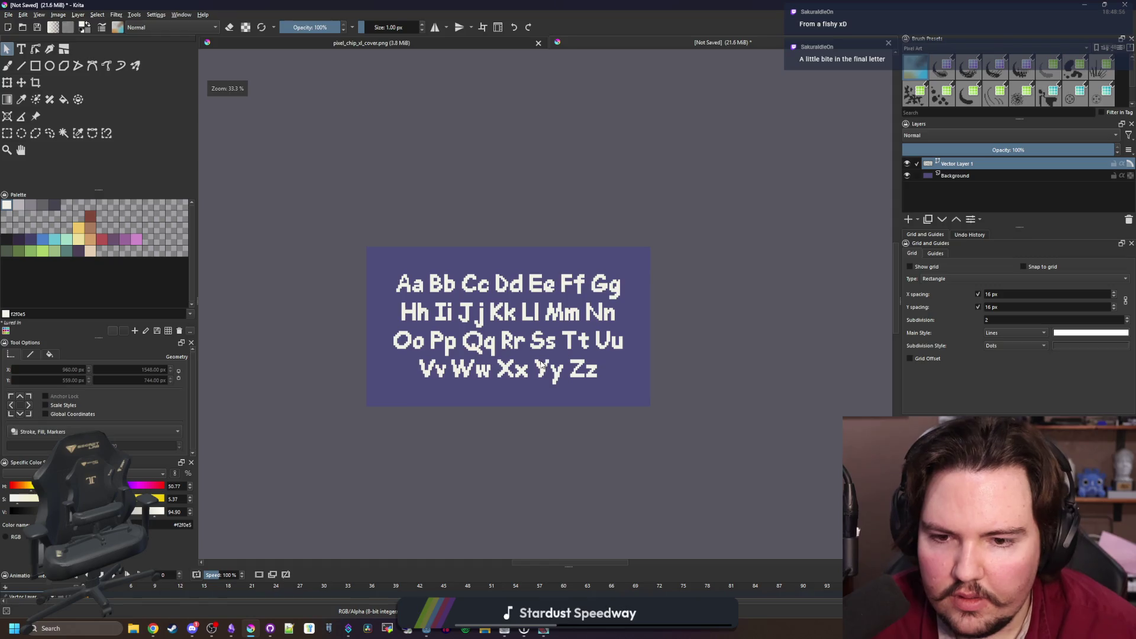
{"action": "scroll", "coordinate": [540, 363], "scroll_direction": "up", "scroll_amount": 1}
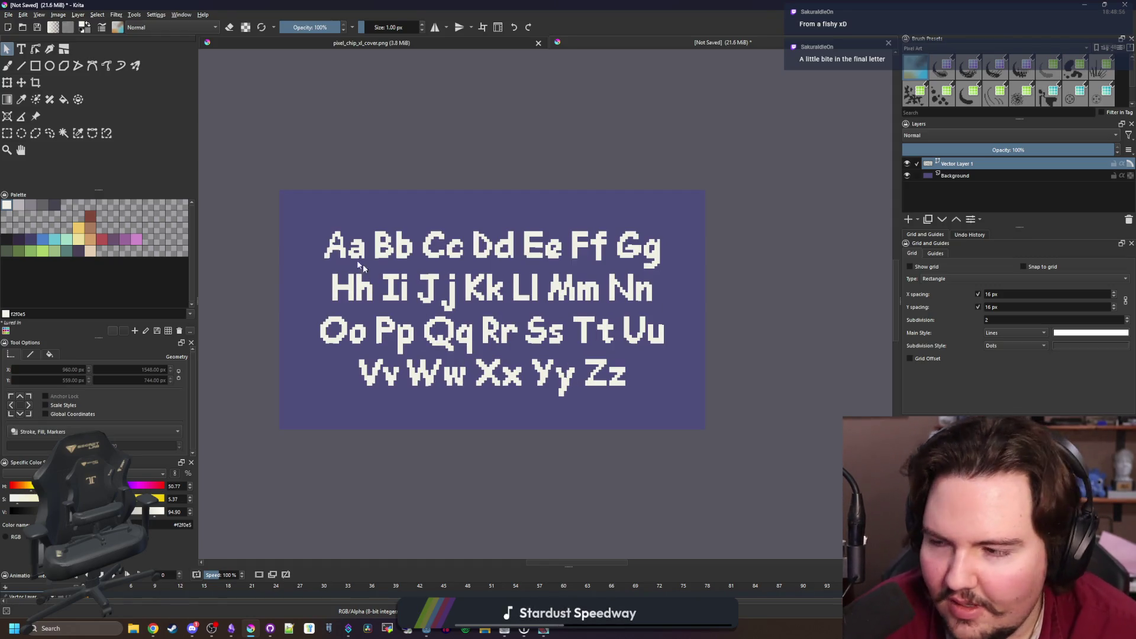
{"action": "left_click", "coordinate": [8, 15]}
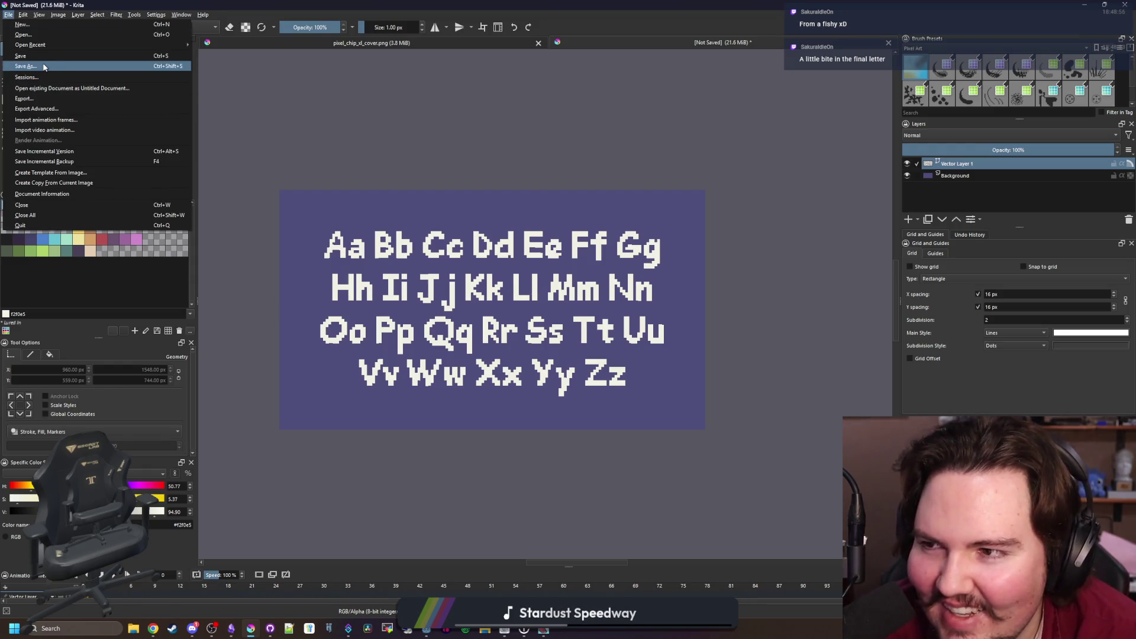
{"action": "key", "text": "Escape"}
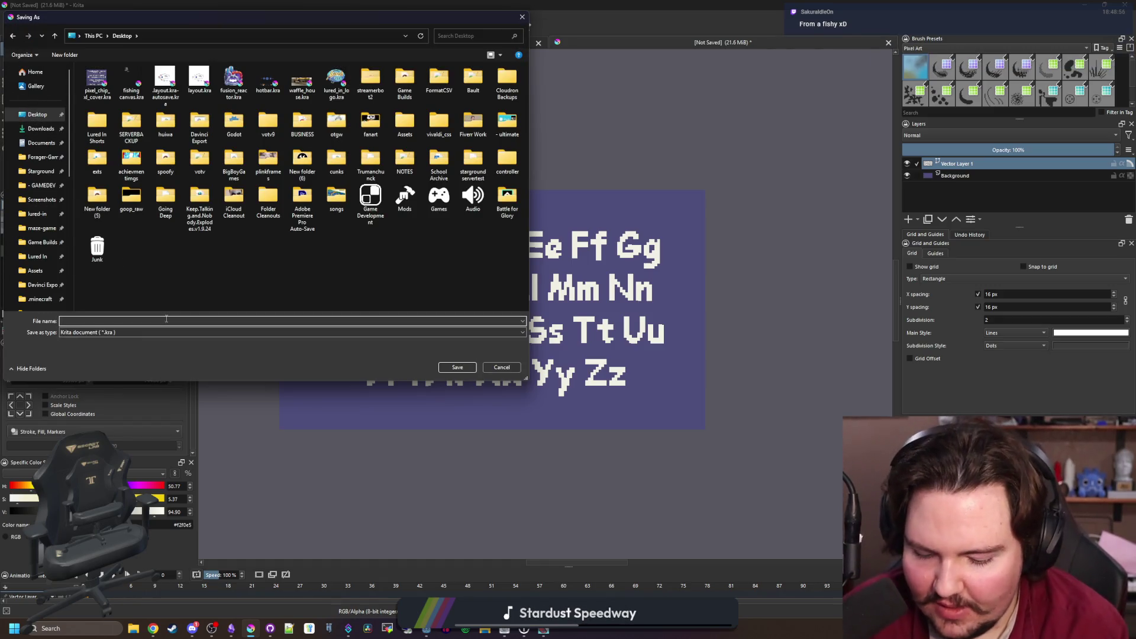
{"action": "type", "text": "latin"}
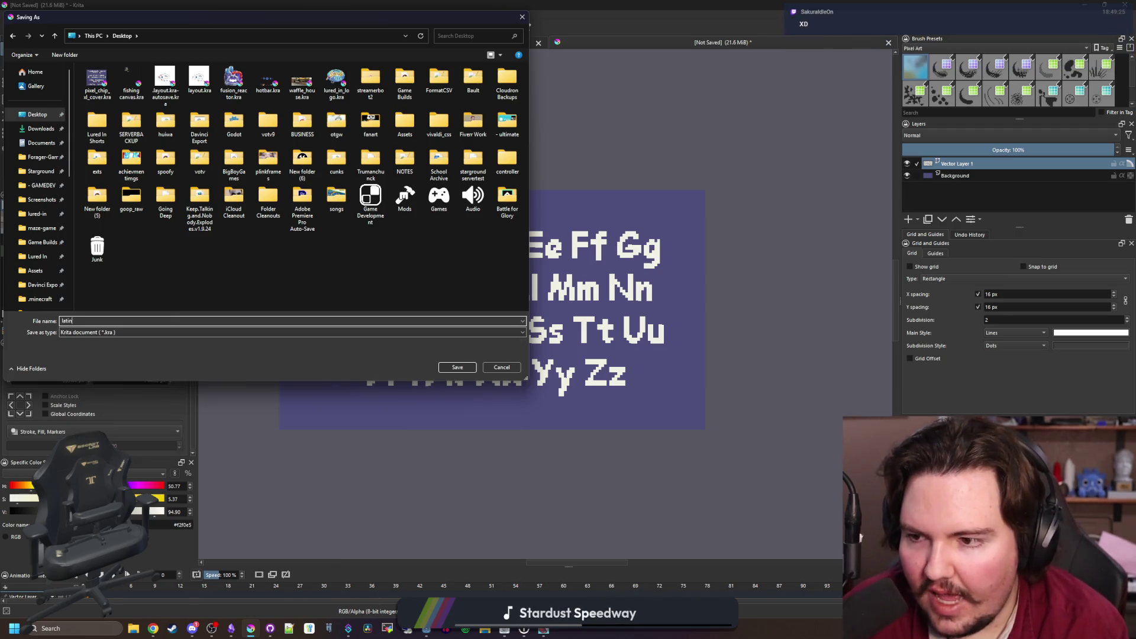
{"action": "left_click", "coordinate": [105, 333]}
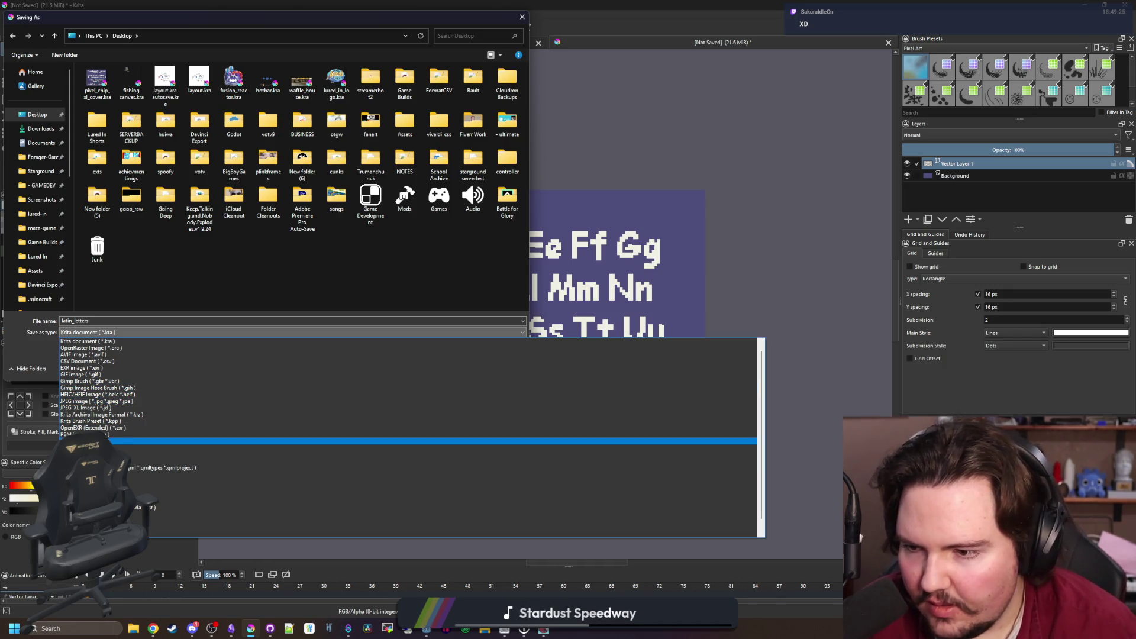
{"action": "left_click", "coordinate": [95, 447]}
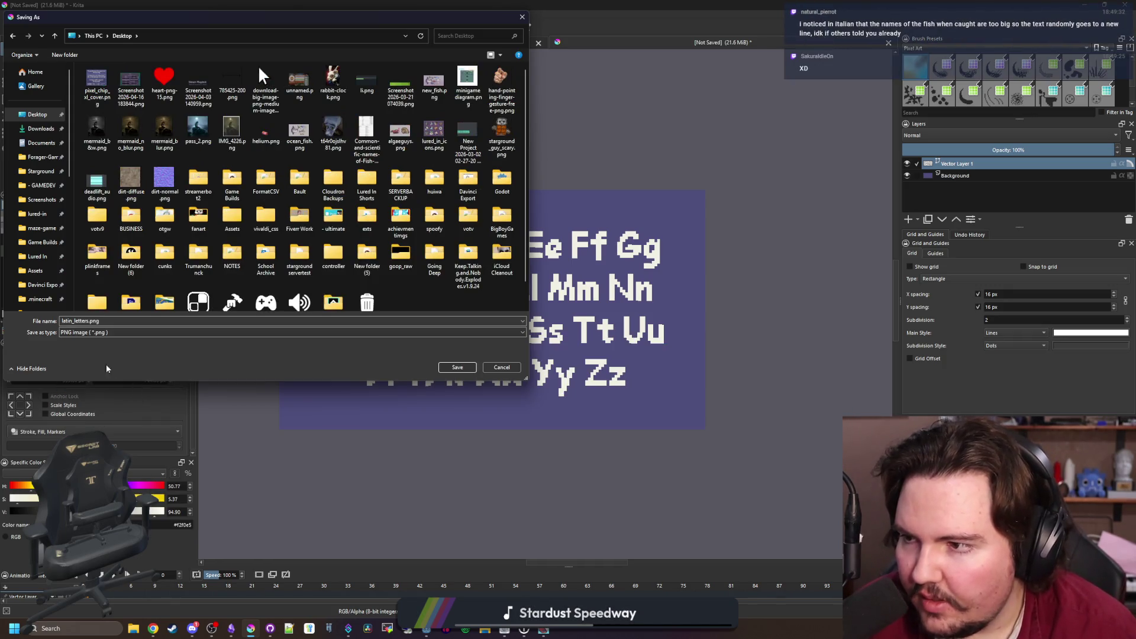
{"action": "left_click", "coordinate": [457, 368]}
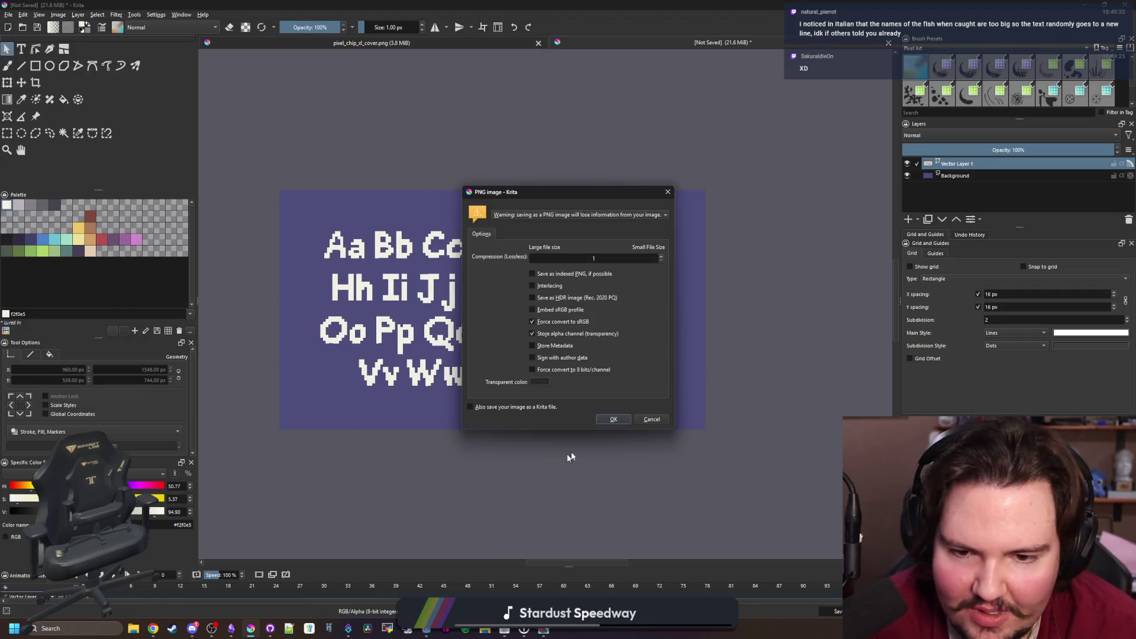
{"action": "left_click", "coordinate": [601, 419]}
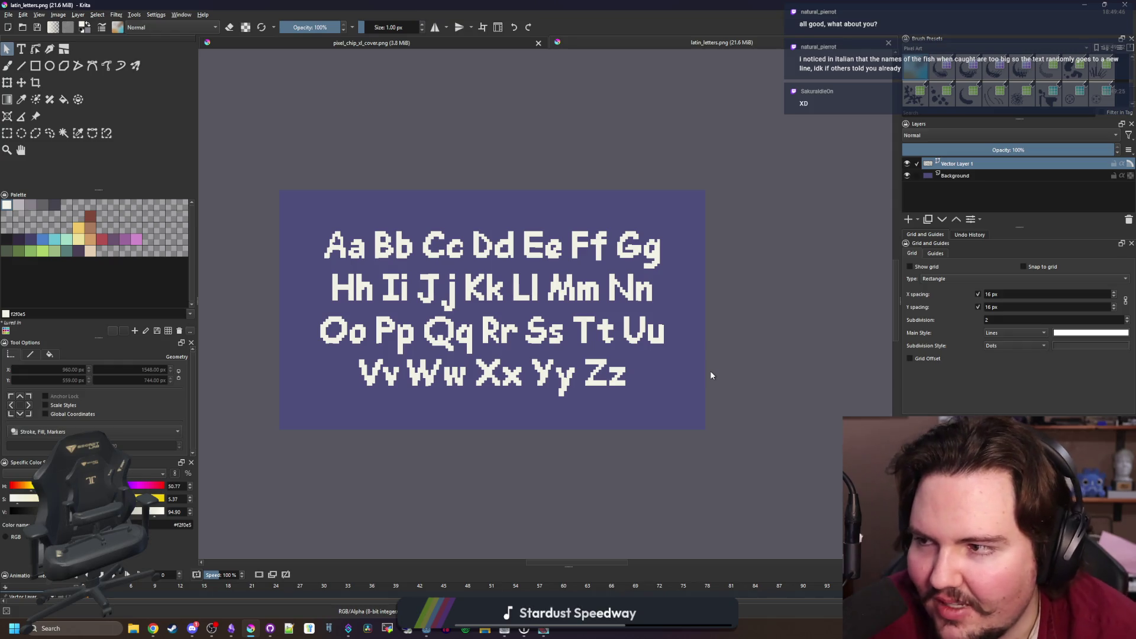
{"action": "left_click_drag", "start_coordinate": [579, 5], "coordinate": [448, 327]}
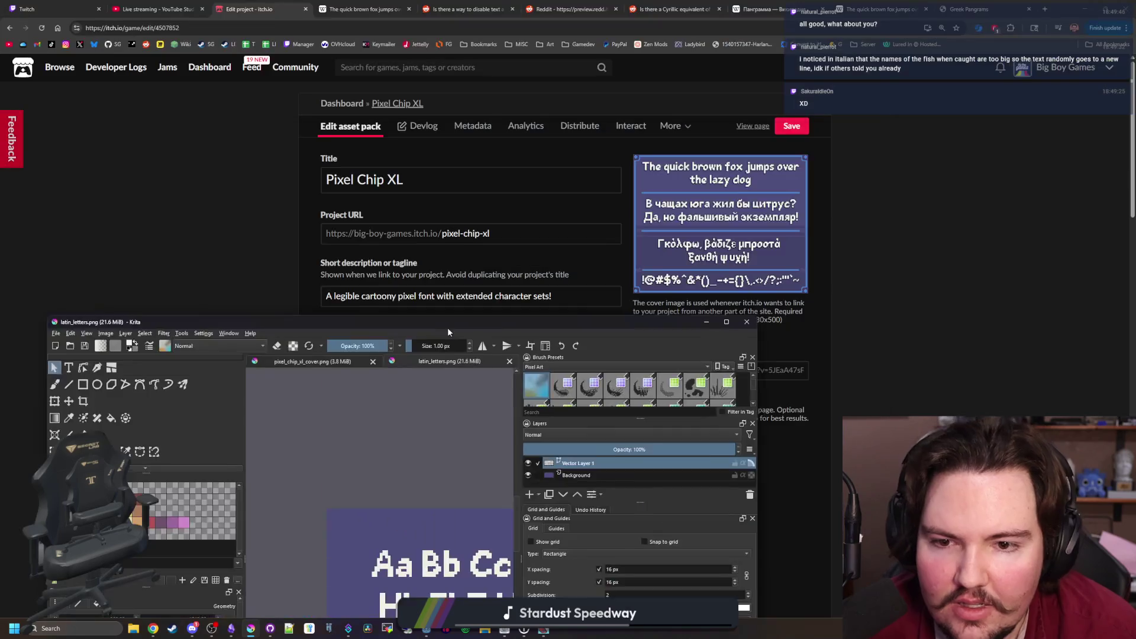
Save the asset pack edits and upload latin_letters.png as a screenshot
{"action": "left_click", "coordinate": [887, 164]}
{"action": "left_click", "coordinate": [801, 129]}
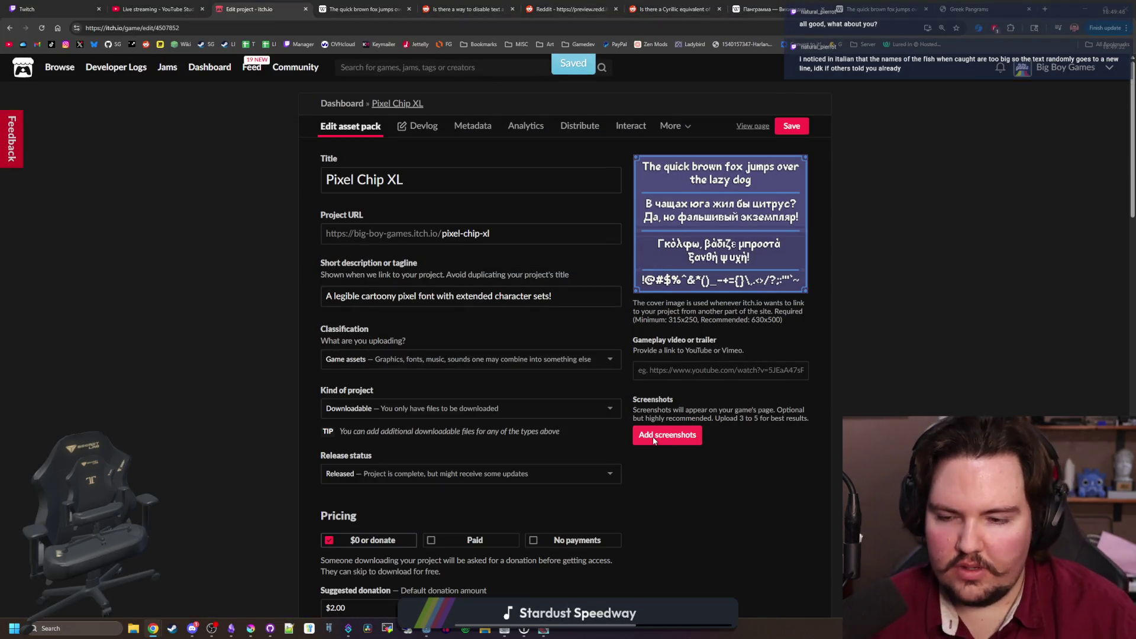
{"action": "left_click", "coordinate": [654, 434]}
{"action": "left_click", "coordinate": [106, 87]}
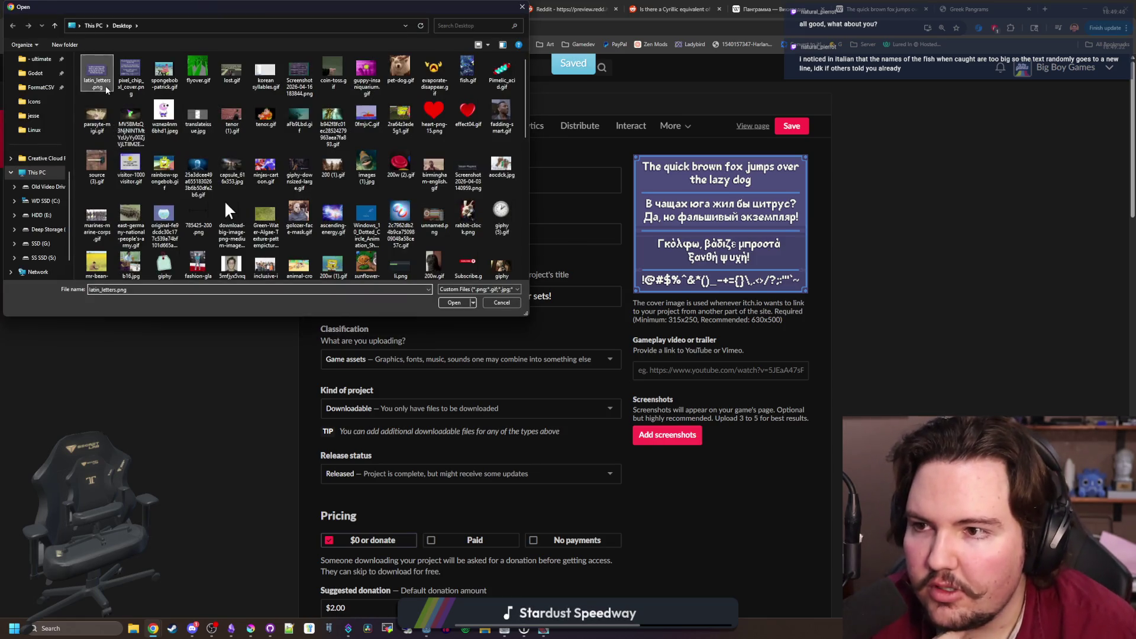
{"action": "double_click", "coordinate": [106, 87]}
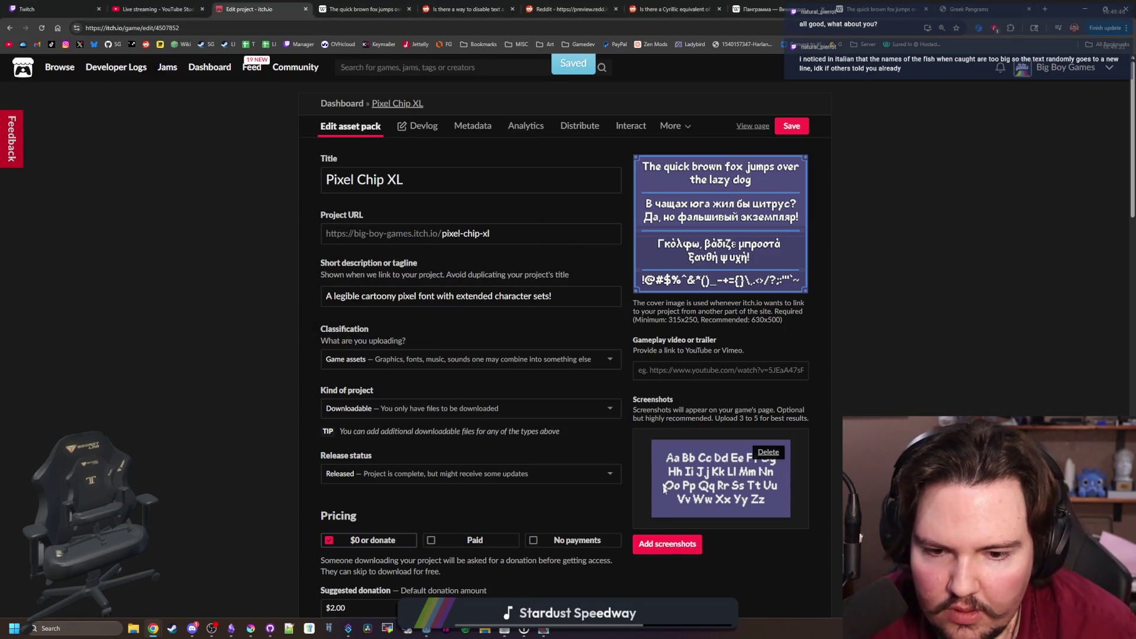
Add two interface screenshots from Pictures > Screenshots and save the project page
{"action": "left_click", "coordinate": [661, 544]}
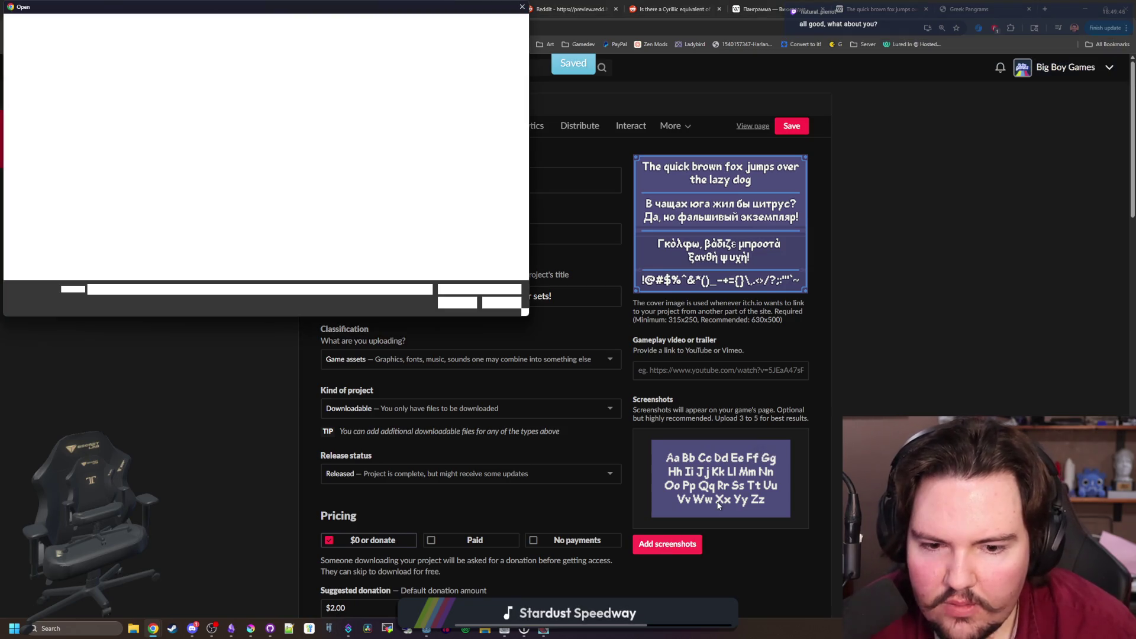
{"action": "scroll", "coordinate": [42, 152], "scroll_direction": "up", "scroll_amount": 5}
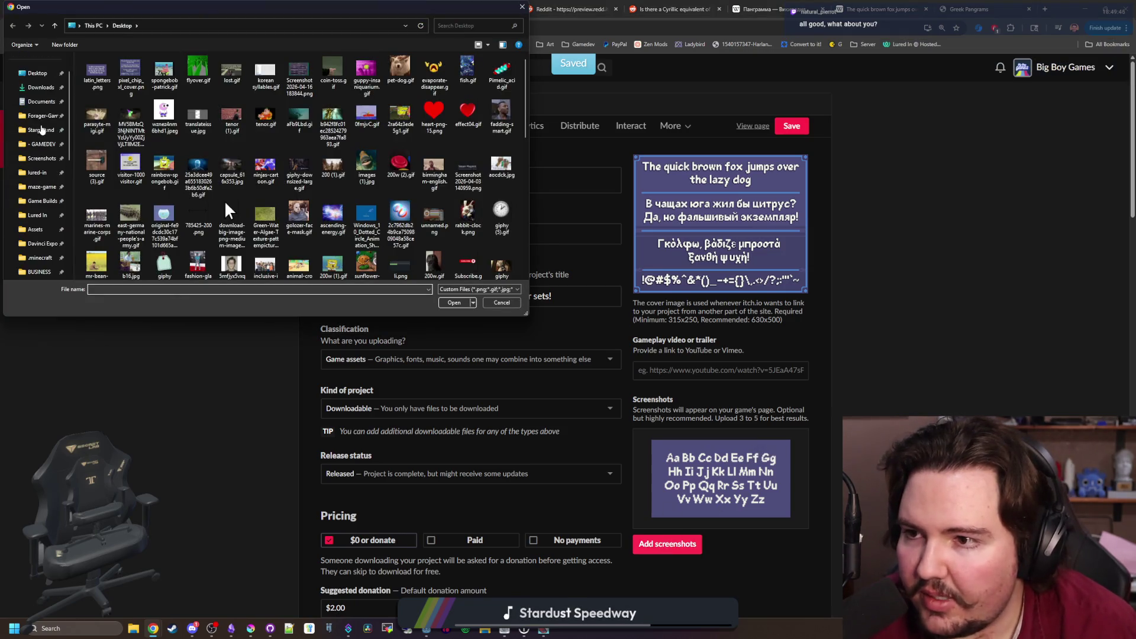
{"action": "left_click", "coordinate": [42, 159]}
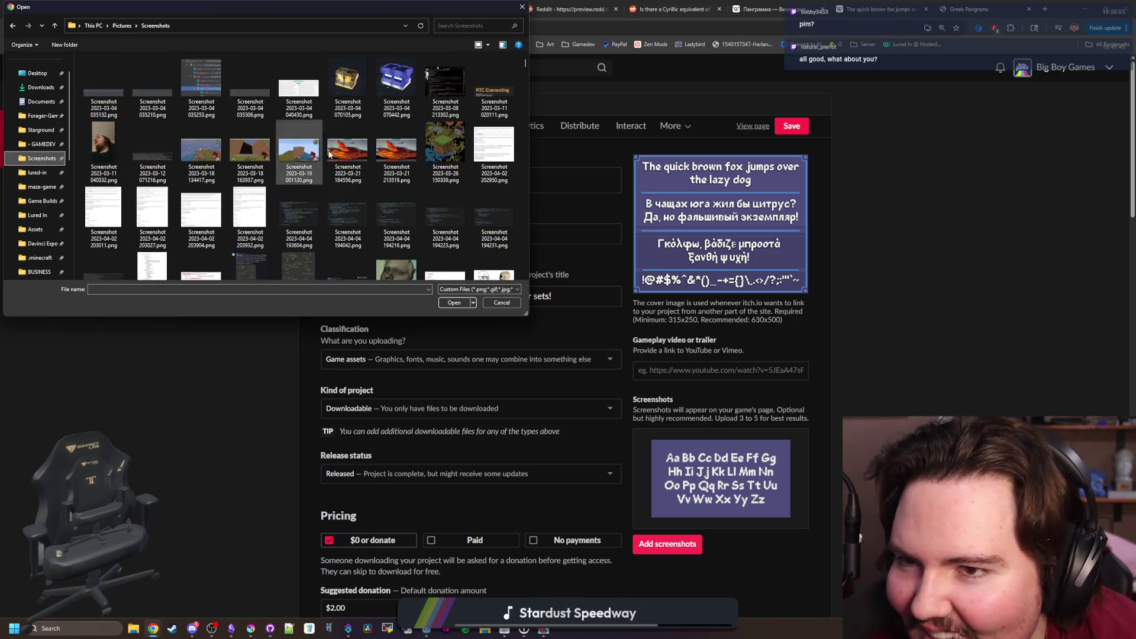
{"action": "key", "text": "Escape"}
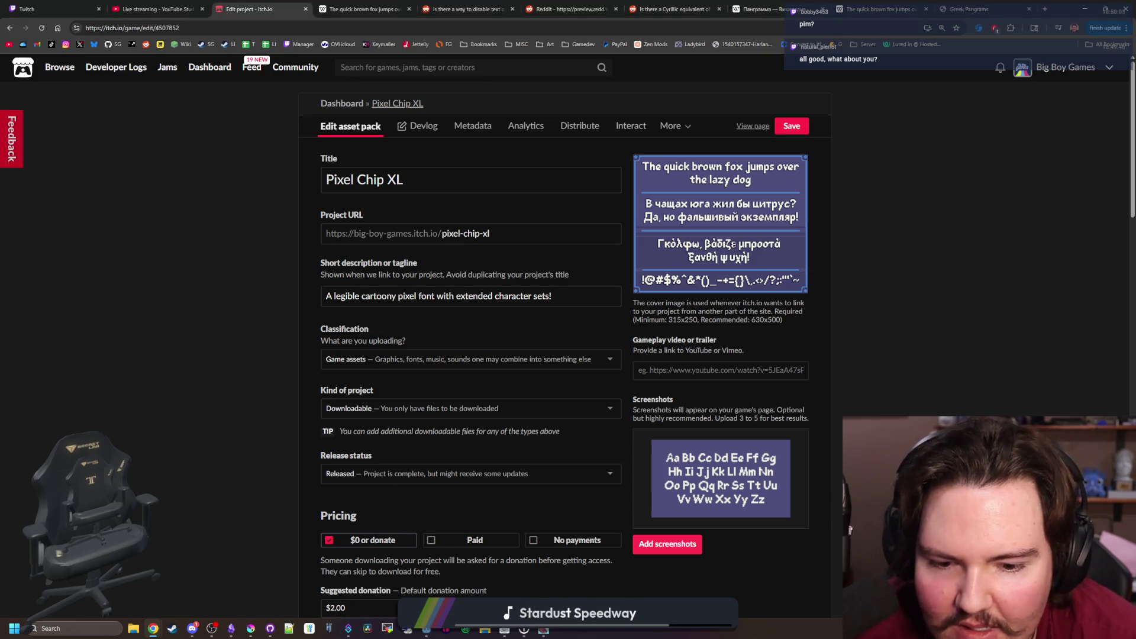
{"action": "scroll", "coordinate": [568, 343], "scroll_direction": "down", "scroll_amount": 2}
{"action": "scroll", "coordinate": [568, 343], "scroll_direction": "down", "scroll_amount": 1}
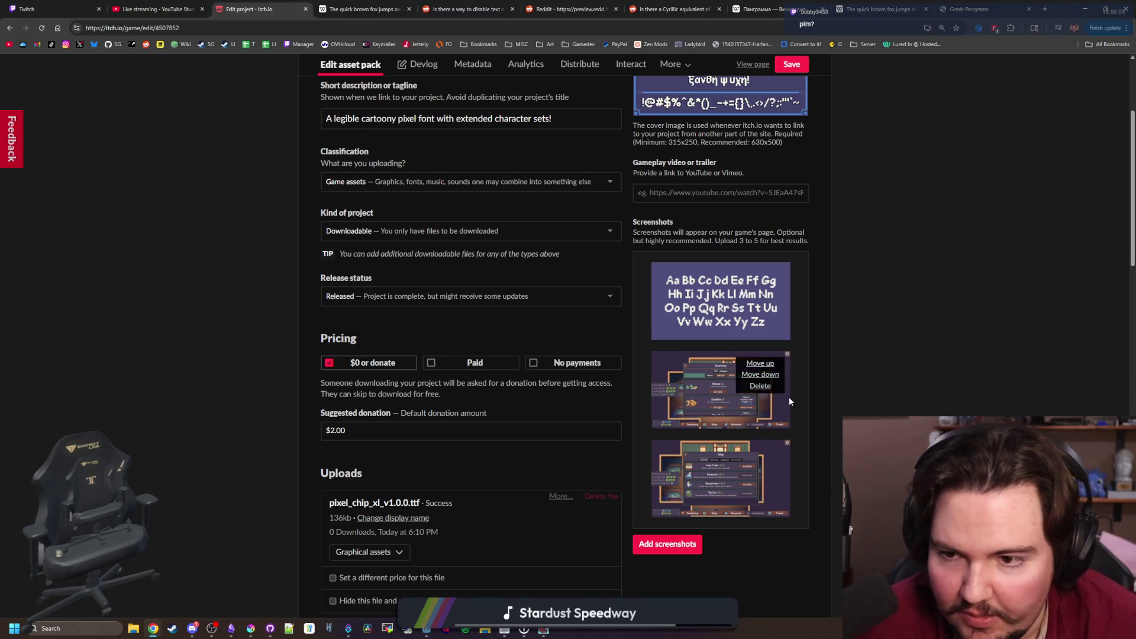
{"action": "scroll", "coordinate": [790, 397], "scroll_direction": "up", "scroll_amount": 3}
{"action": "left_click", "coordinate": [791, 126]}
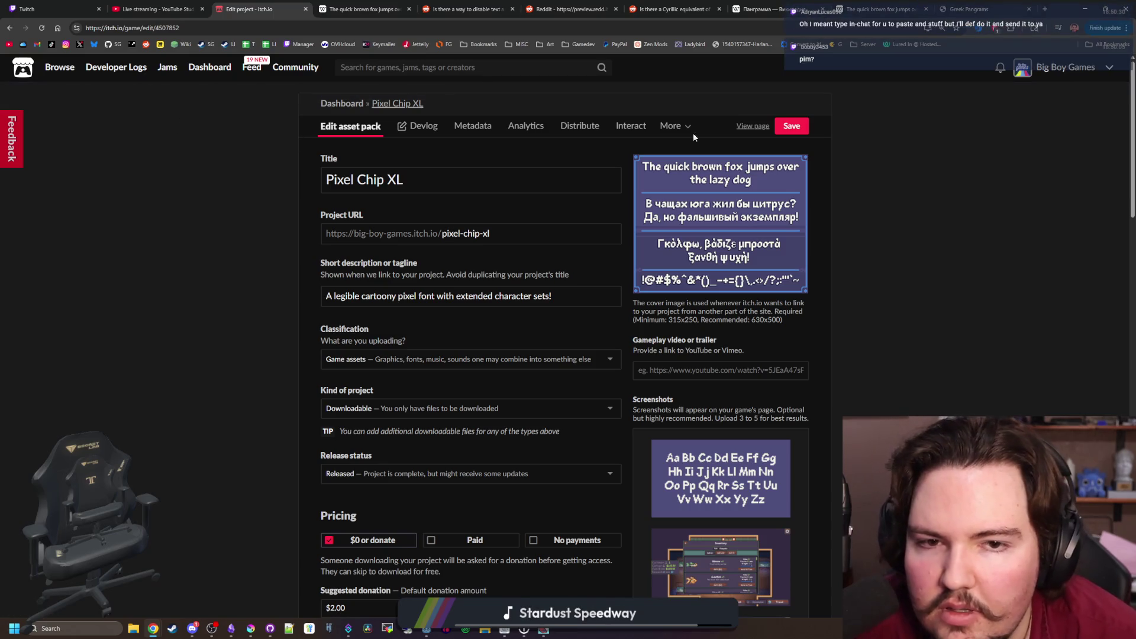
{"action": "left_click", "coordinate": [751, 128]}
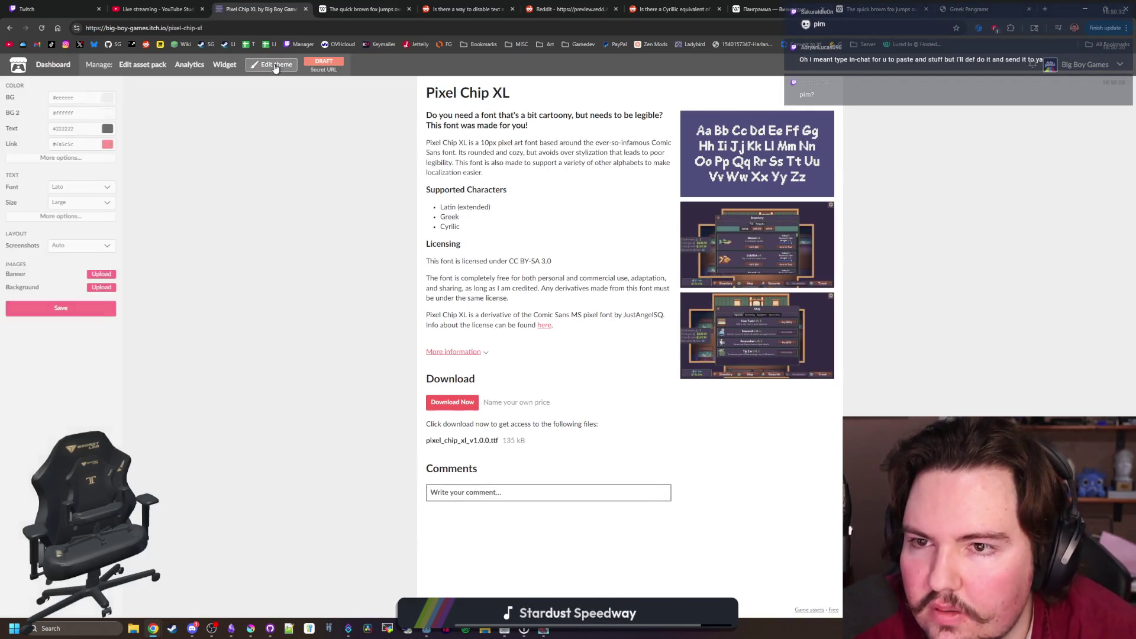
Try a Desktop picture as the page banner, remove it, then bring Krita back full-screen
{"action": "left_click", "coordinate": [103, 274]}
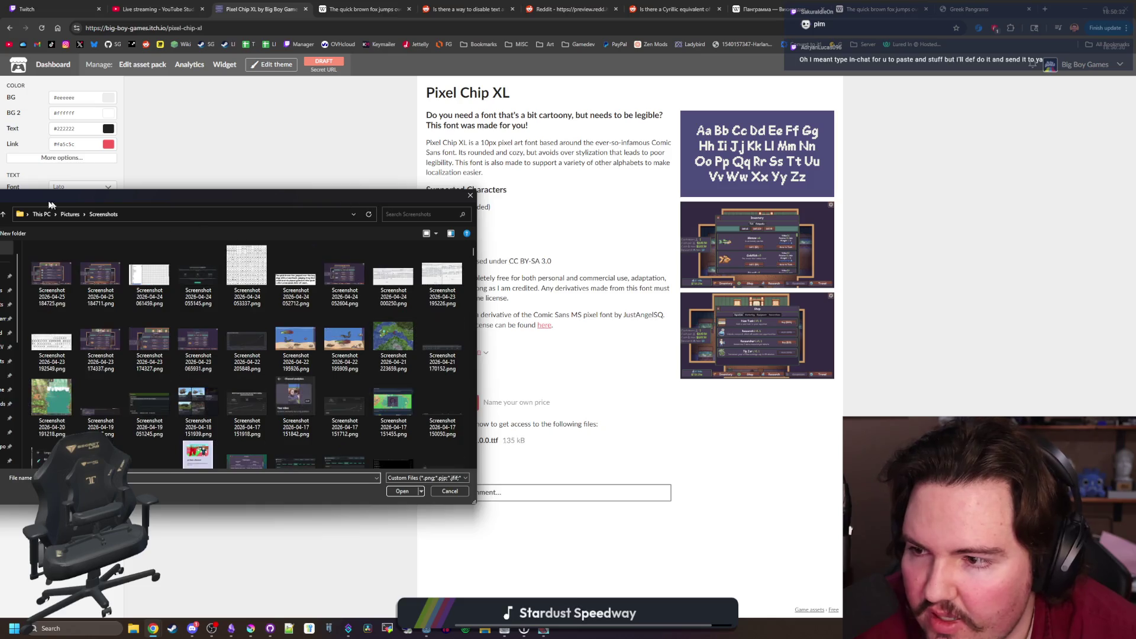
{"action": "left_click", "coordinate": [39, 277]}
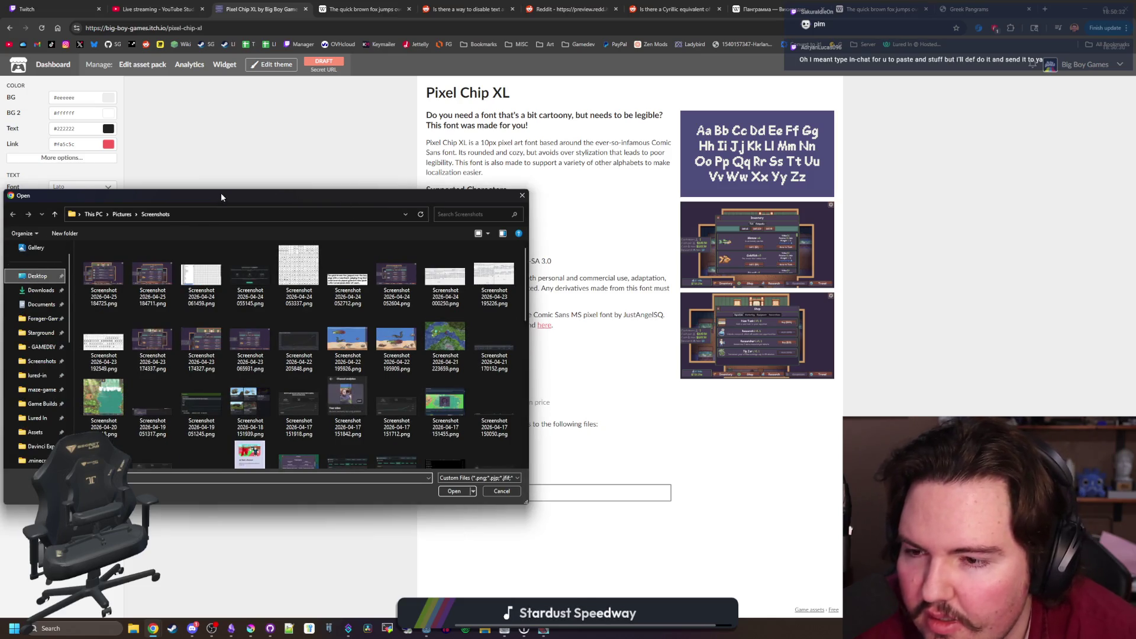
{"action": "left_click_drag", "start_coordinate": [222, 197], "coordinate": [324, 191]}
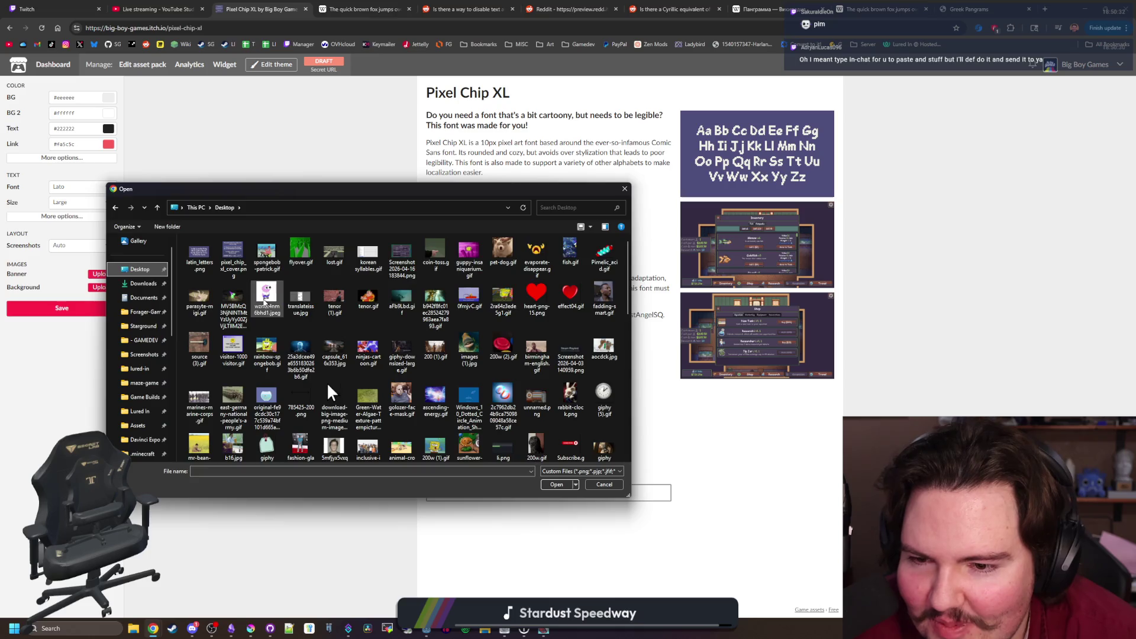
{"action": "key", "text": "Escape"}
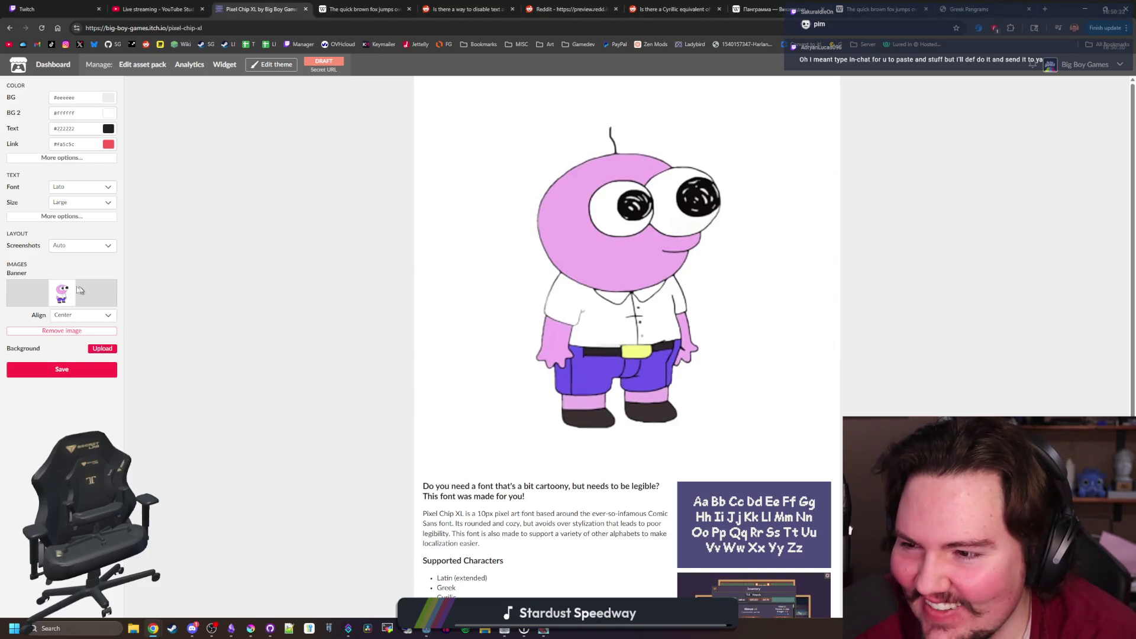
{"action": "left_click", "coordinate": [77, 336]}
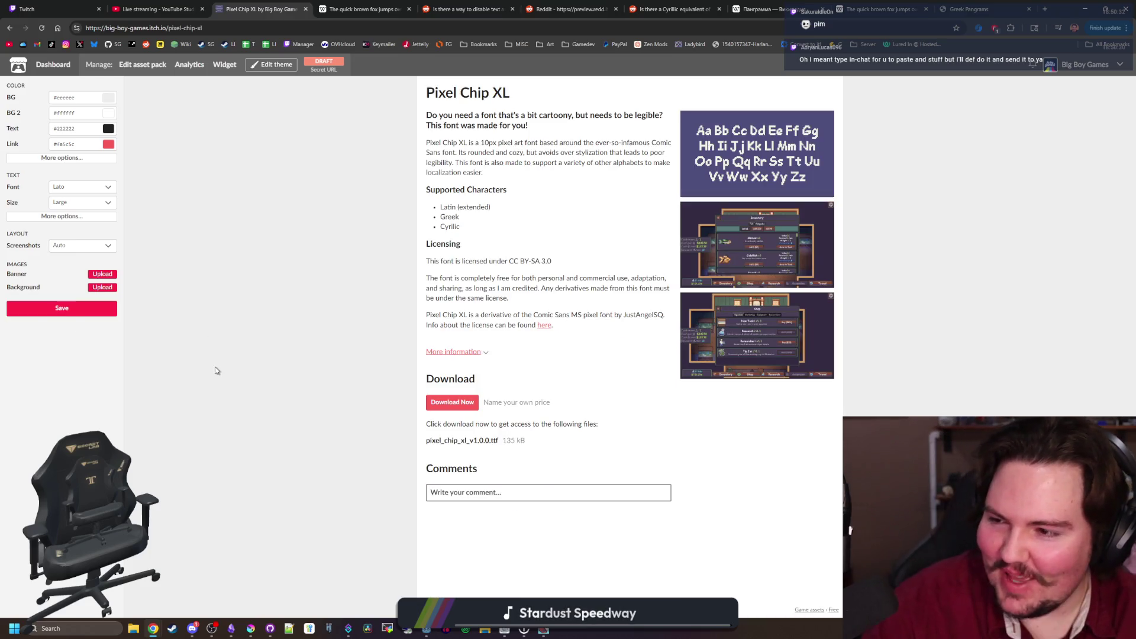
{"action": "left_click", "coordinate": [251, 628]}
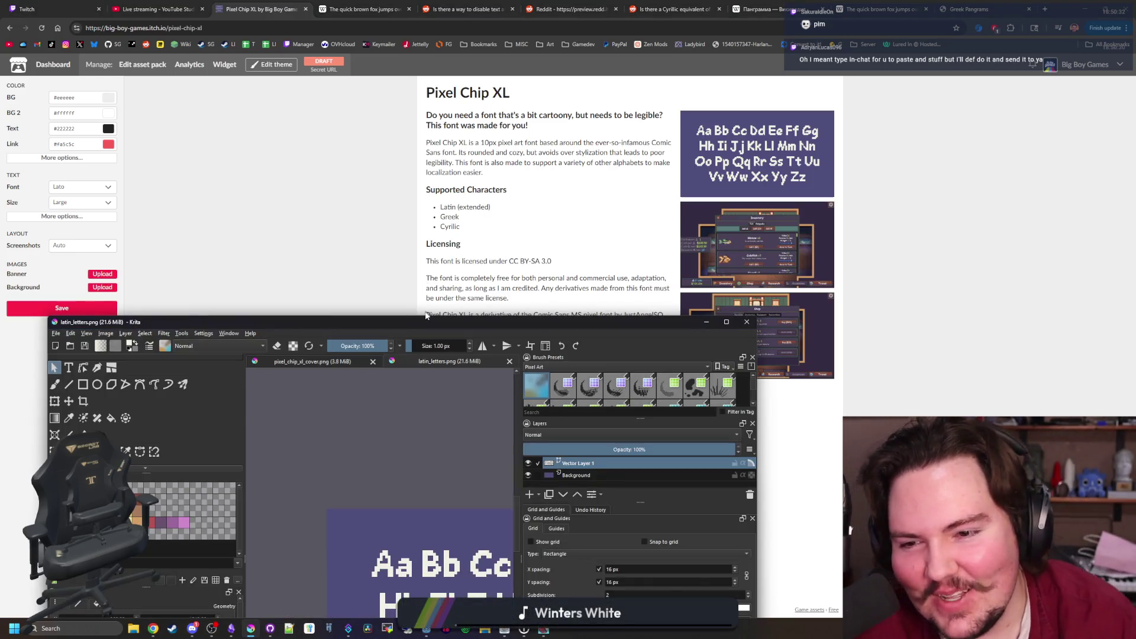
{"action": "key", "text": "super+Up"}
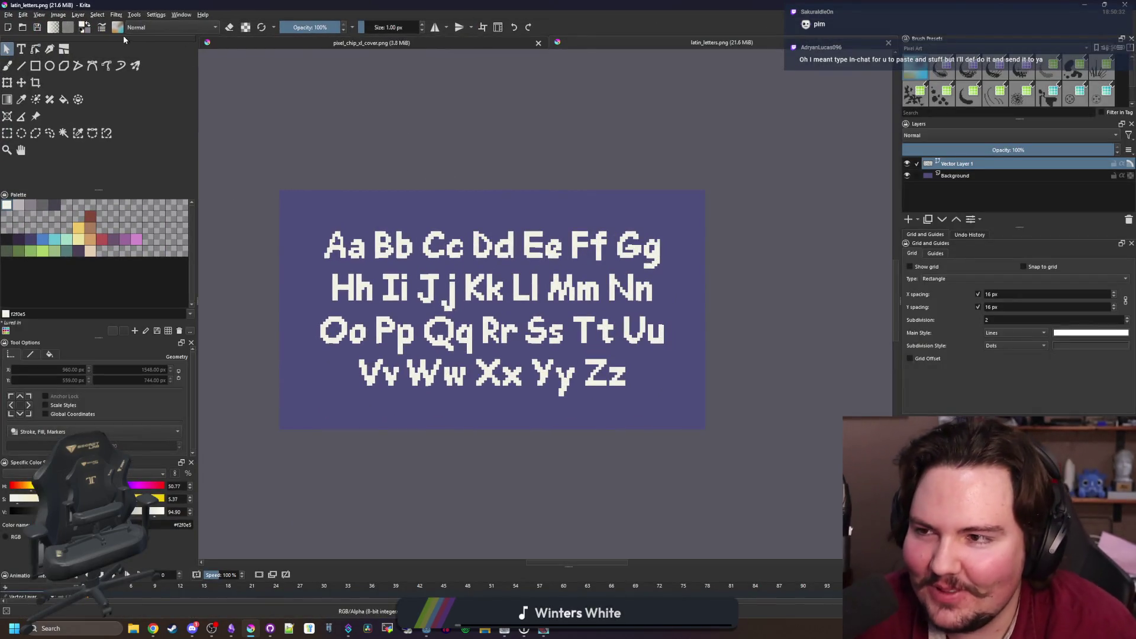
Switch to pixel_chip_xl_cover.png and rectangle-select the lower part of the cover
{"action": "left_click", "coordinate": [10, 15]}
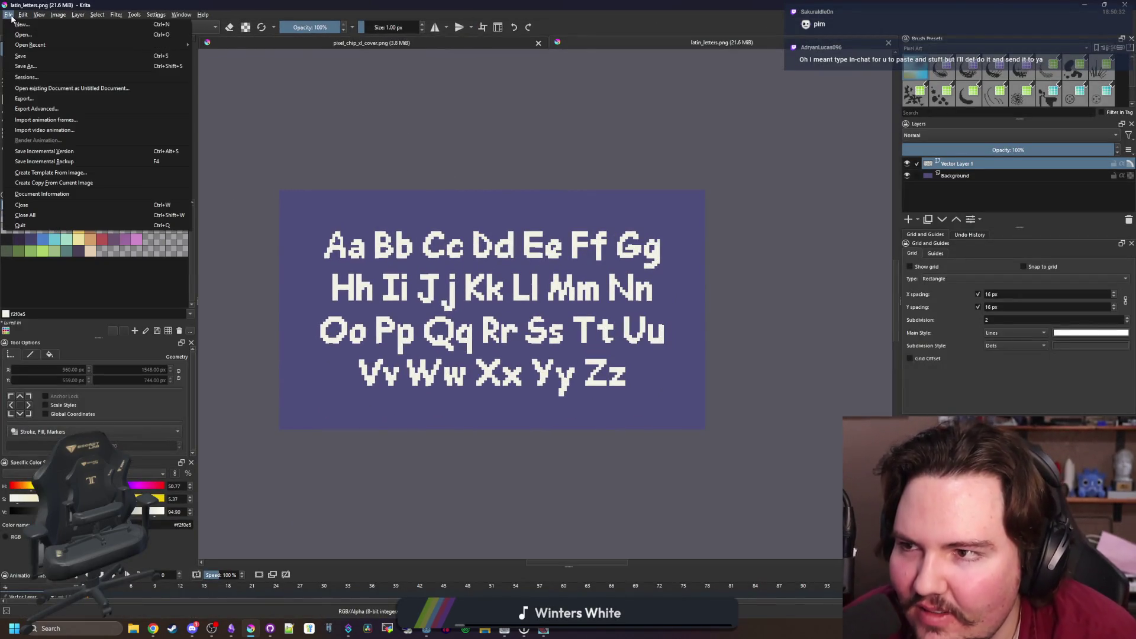
{"action": "left_click", "coordinate": [22, 24]}
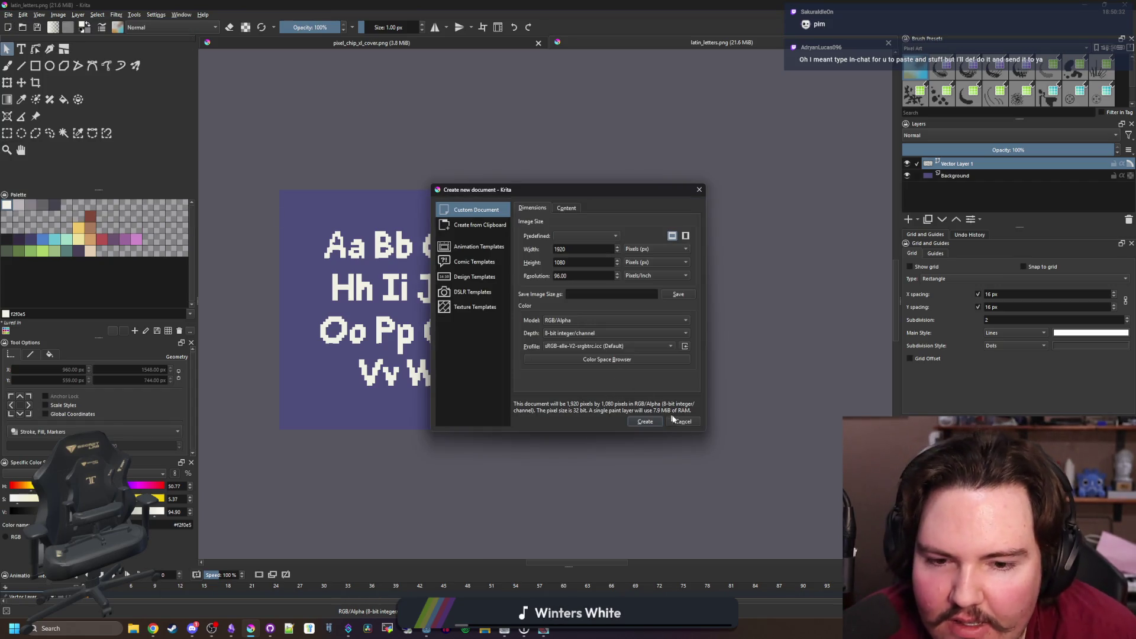
{"action": "left_click", "coordinate": [674, 420]}
{"action": "left_click", "coordinate": [375, 44]}
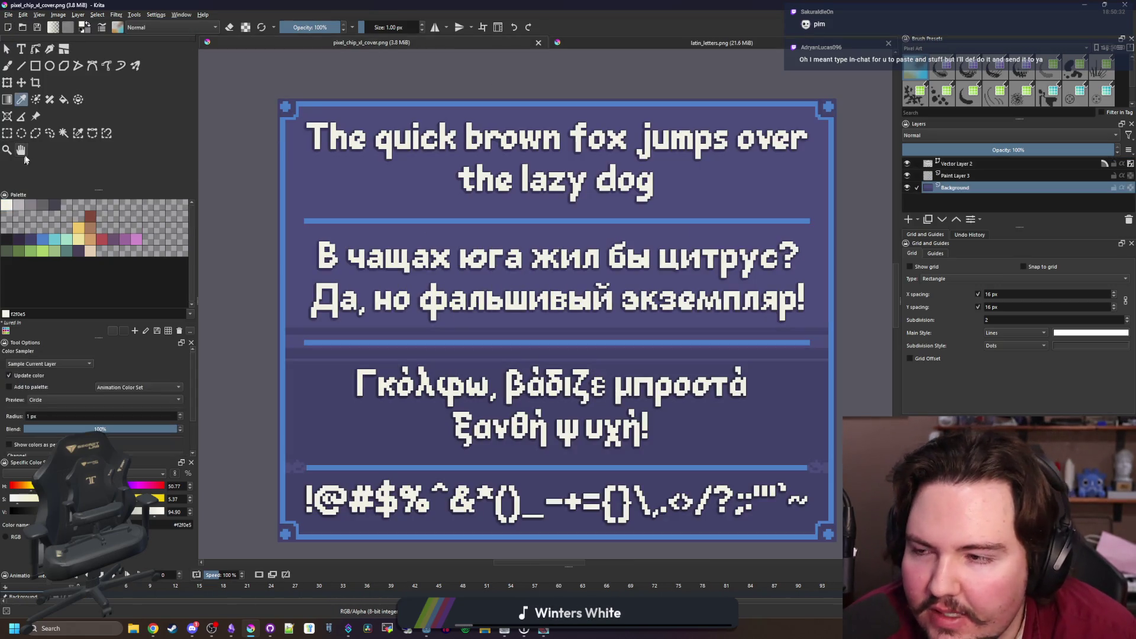
{"action": "left_click", "coordinate": [9, 135]}
{"action": "scroll", "coordinate": [385, 221], "scroll_direction": "down", "scroll_amount": 1}
{"action": "mouse_move", "coordinate": [260, 93]}
{"action": "left_mouse_down"}
{"action": "mouse_move", "coordinate": [628, 195]}
{"action": "mouse_move", "coordinate": [727, 208]}
{"action": "left_mouse_up"}
{"action": "mouse_move", "coordinate": [751, 499]}
{"action": "left_mouse_down"}
{"action": "mouse_move", "coordinate": [372, 408]}
{"action": "mouse_move", "coordinate": [240, 327]}
{"action": "mouse_move", "coordinate": [235, 285]}
{"action": "mouse_move", "coordinate": [235, 405]}
{"action": "left_mouse_up"}
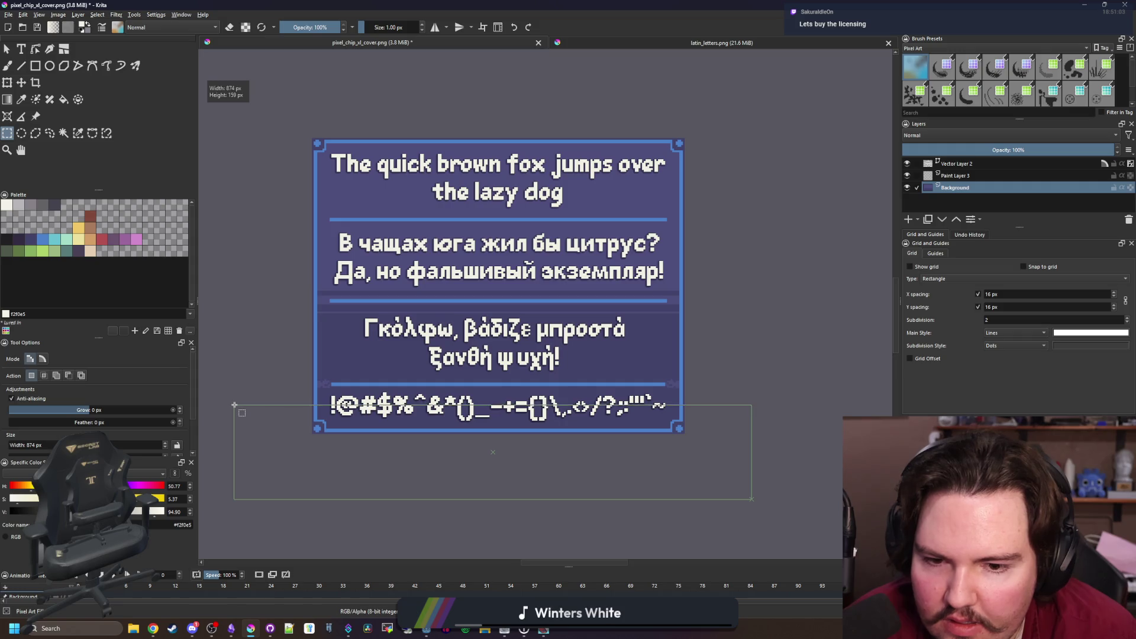
Move the selected lower strip up under the top panel, nudging it with arrow keys
{"action": "left_click", "coordinate": [21, 82]}
{"action": "left_click_drag", "start_coordinate": [376, 419], "coordinate": [380, 222]}
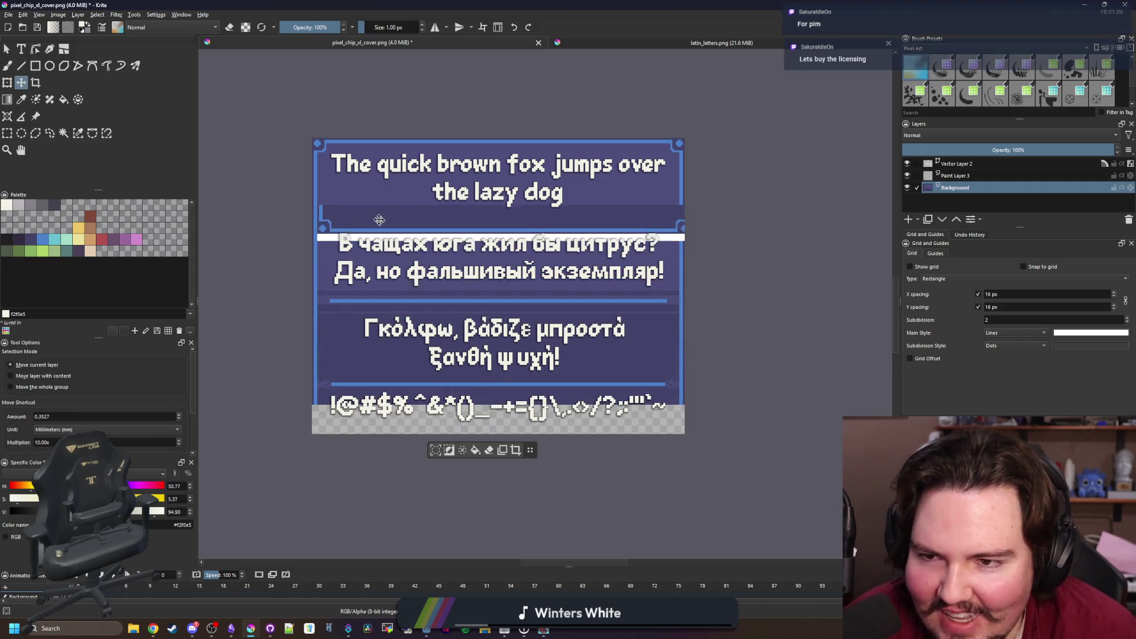
{"action": "scroll", "coordinate": [380, 222], "scroll_direction": "up", "scroll_amount": 4}
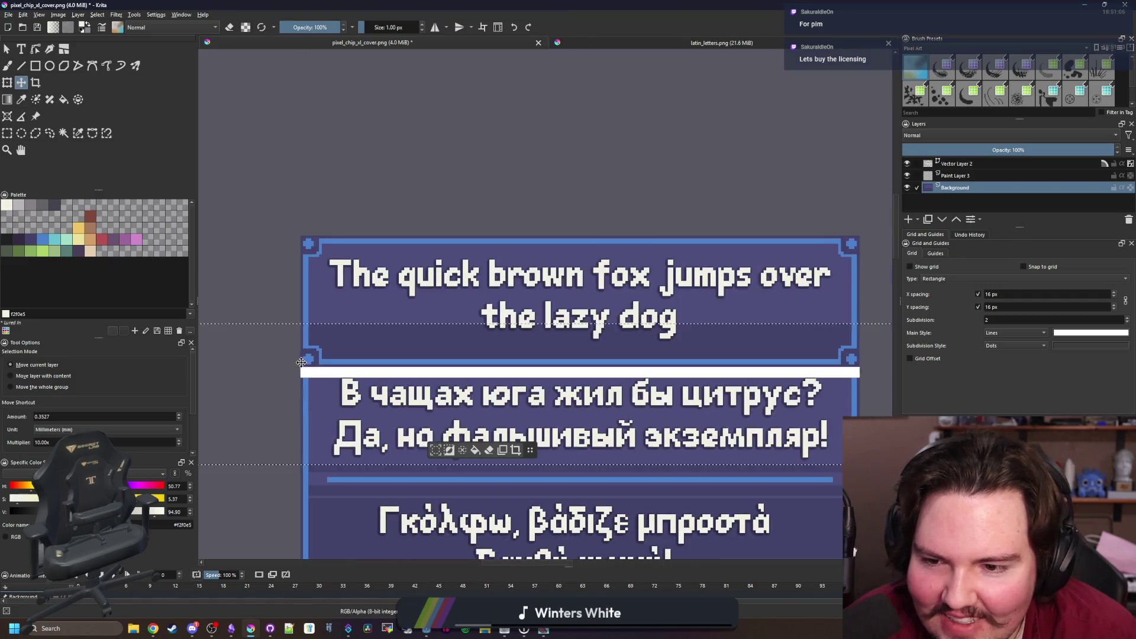
{"action": "scroll", "coordinate": [301, 362], "scroll_direction": "down", "scroll_amount": 3}
{"action": "scroll", "coordinate": [430, 355], "scroll_direction": "up", "scroll_amount": 6}
{"action": "left_click_drag", "start_coordinate": [431, 355], "coordinate": [426, 337]}
{"action": "scroll", "coordinate": [637, 338], "scroll_direction": "down", "scroll_amount": 4}
{"action": "scroll", "coordinate": [638, 338], "scroll_direction": "up", "scroll_amount": 3}
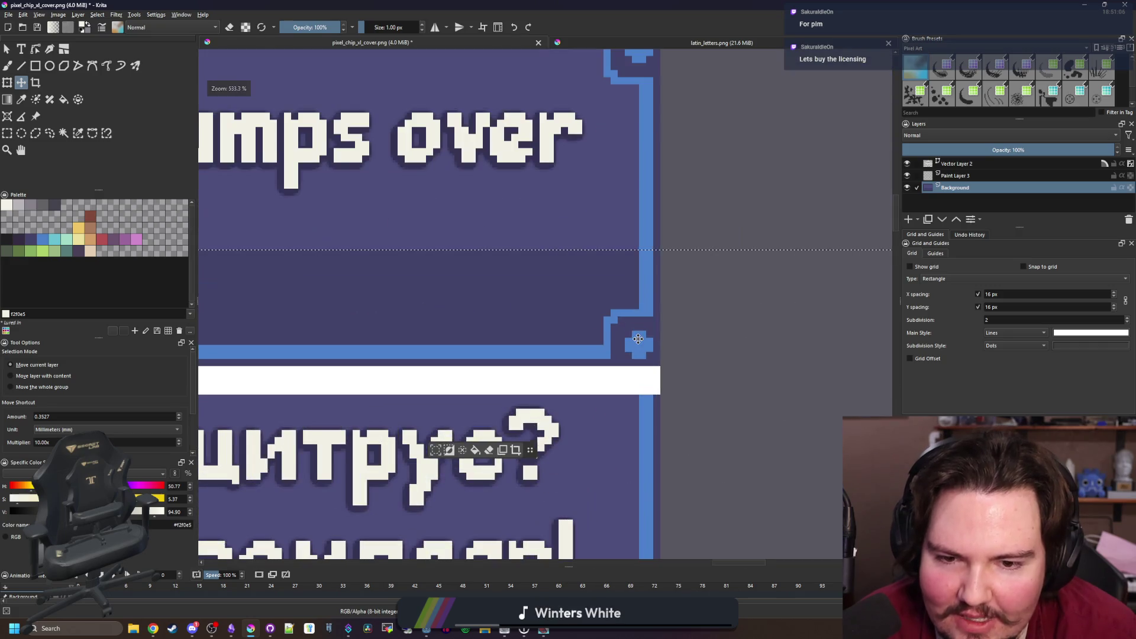
{"action": "scroll", "coordinate": [638, 338], "scroll_direction": "down", "scroll_amount": 5}
{"action": "scroll", "coordinate": [555, 330], "scroll_direction": "up", "scroll_amount": 5}
{"action": "left_click_drag", "start_coordinate": [555, 330], "coordinate": [548, 326]}
{"action": "scroll", "coordinate": [545, 325], "scroll_direction": "down", "scroll_amount": 5}
{"action": "scroll", "coordinate": [541, 326], "scroll_direction": "up", "scroll_amount": 2}
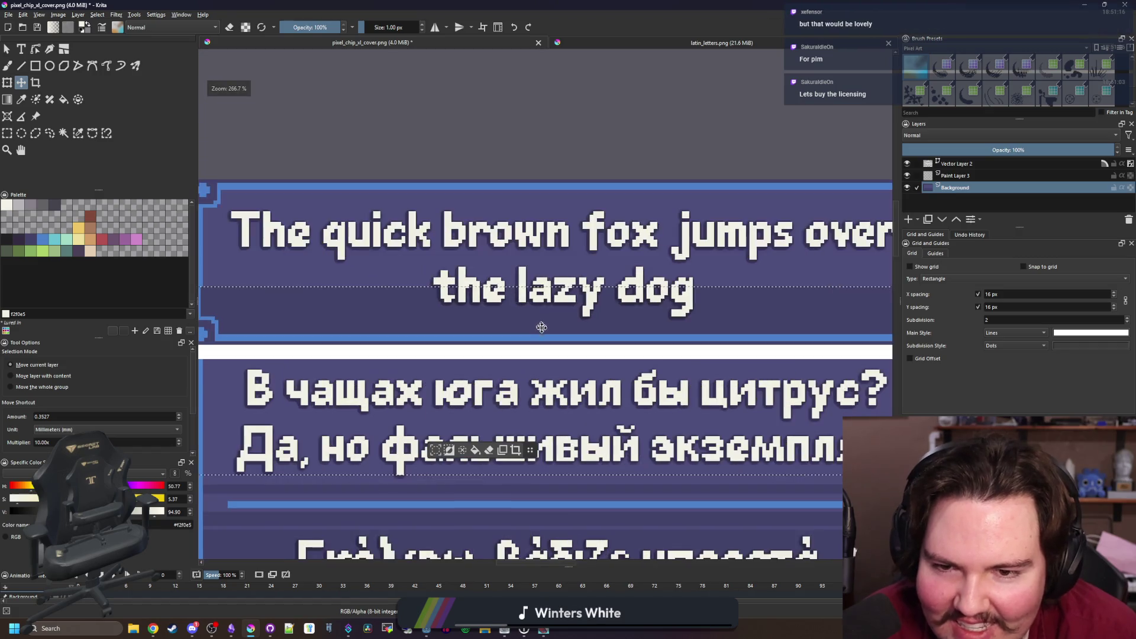
{"action": "key", "text": "Up"}
{"action": "key", "text": "Up"}
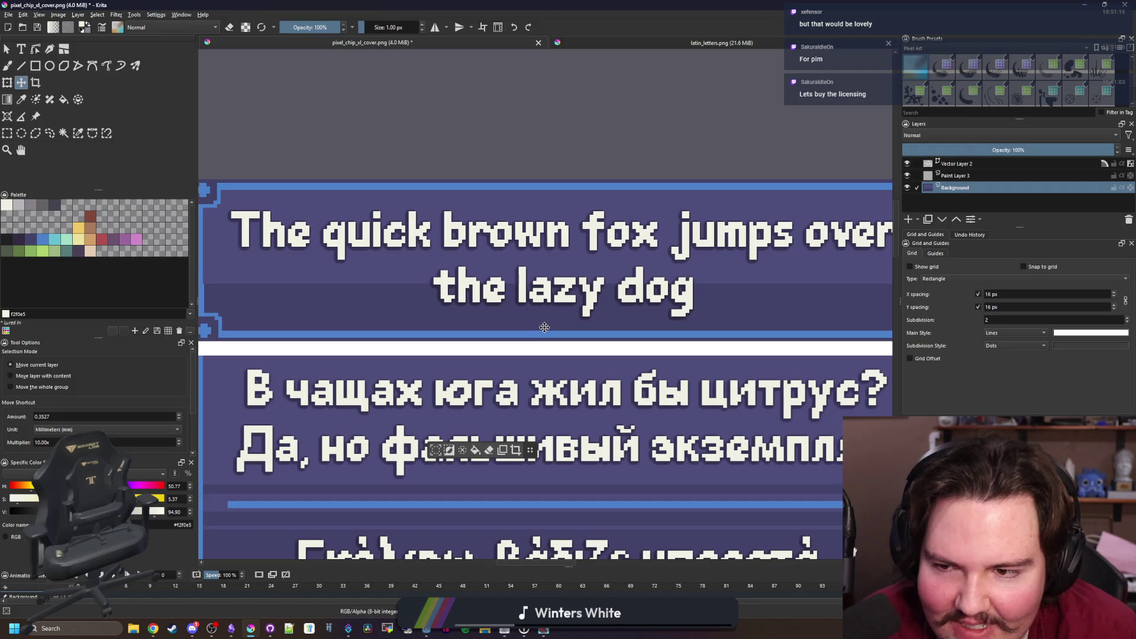
{"action": "key", "text": "Up"}
{"action": "key", "text": "Up"}
{"action": "scroll", "coordinate": [544, 327], "scroll_direction": "down", "scroll_amount": 2}
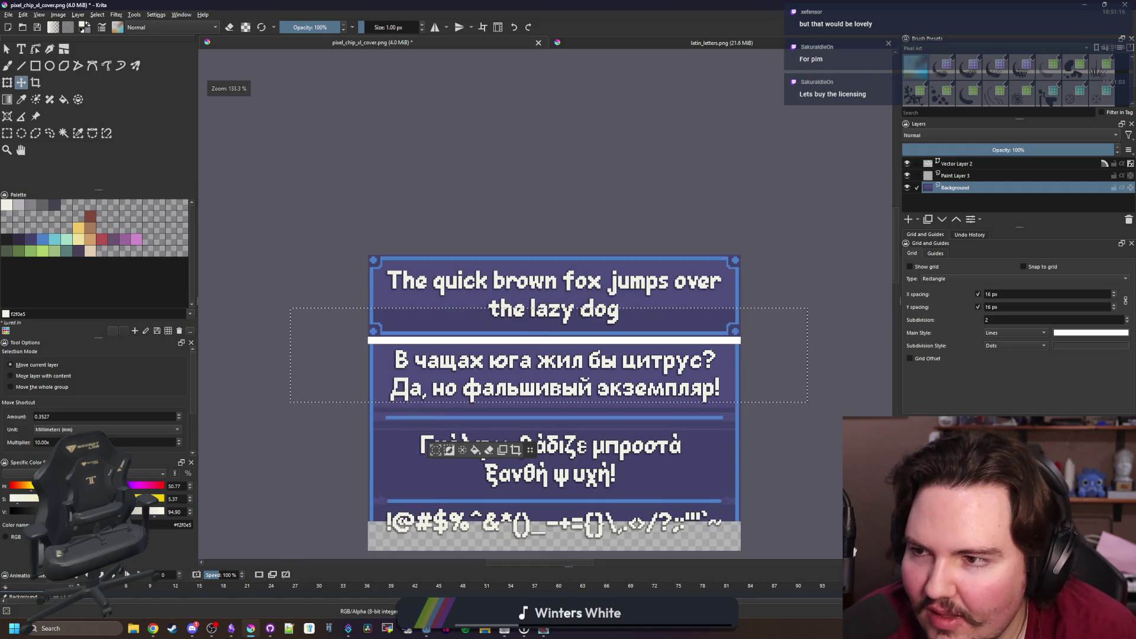
Rectangle-select the framed top text panel
{"action": "key", "text": "ctrl+r"}
{"action": "left_click", "coordinate": [321, 226]}
{"action": "left_click_drag", "start_coordinate": [346, 243], "coordinate": [763, 337]}
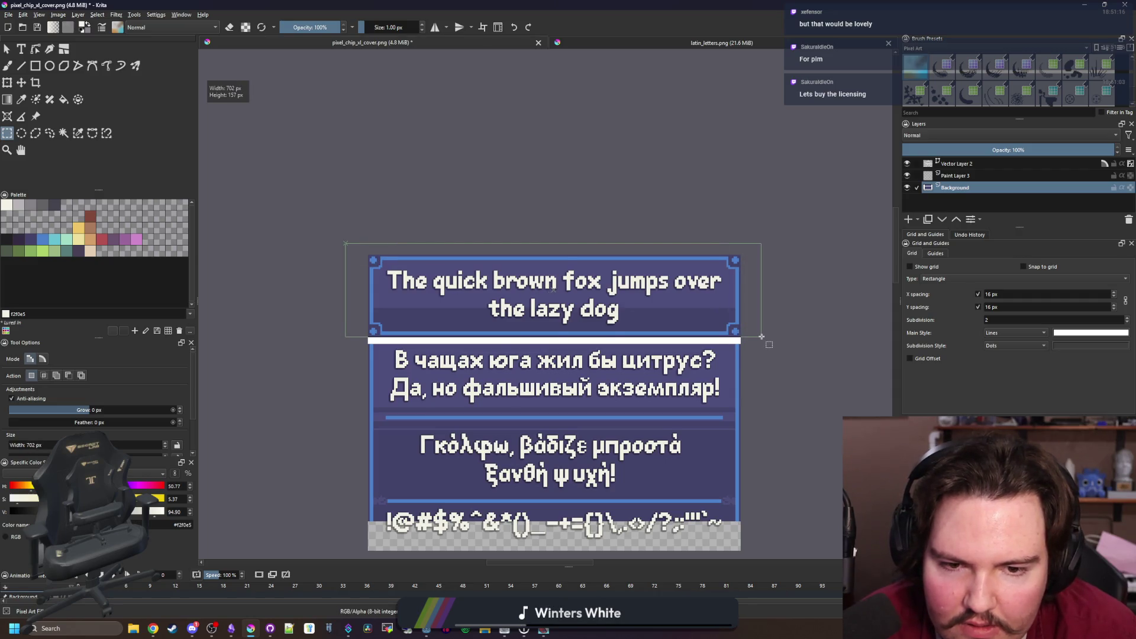
Start a crop from the selection, aligning its left and top edges with the image edges
{"action": "key", "text": "c"}
{"action": "scroll", "coordinate": [365, 281], "scroll_direction": "up", "scroll_amount": 5}
{"action": "mouse_move", "coordinate": [364, 280]}
{"action": "left_mouse_down"}
{"action": "mouse_move", "coordinate": [355, 264]}
{"action": "mouse_move", "coordinate": [441, 279]}
{"action": "left_mouse_up"}
{"action": "scroll", "coordinate": [353, 291], "scroll_direction": "down", "scroll_amount": 5}
{"action": "scroll", "coordinate": [353, 290], "scroll_direction": "up", "scroll_amount": 5}
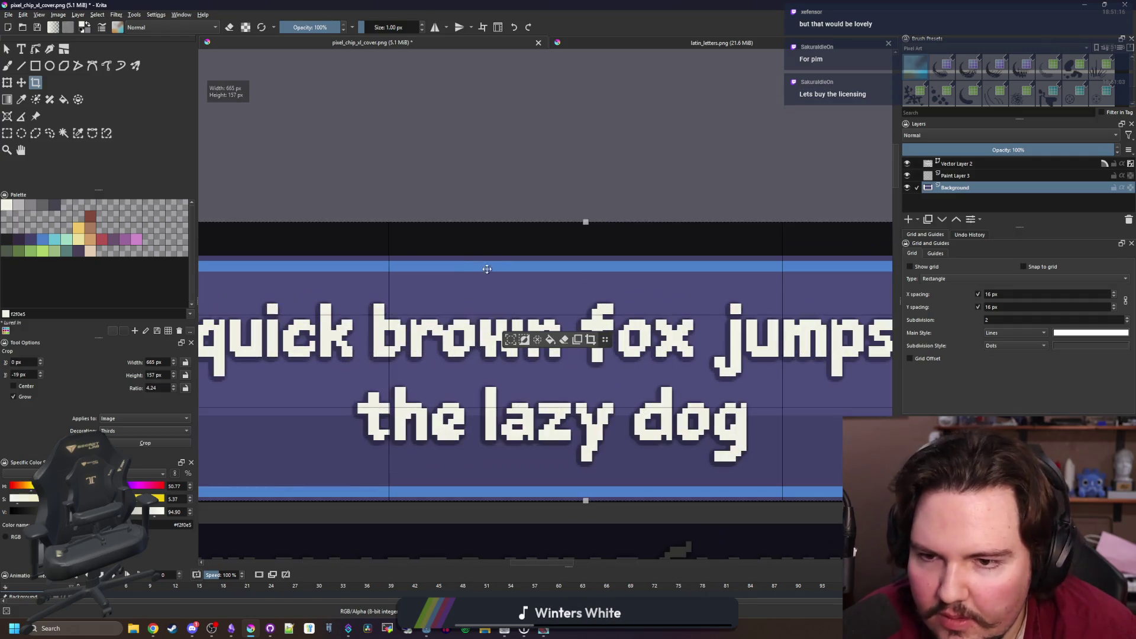
{"action": "left_click_drag", "start_coordinate": [588, 223], "coordinate": [585, 255]}
{"action": "scroll", "coordinate": [387, 294], "scroll_direction": "down", "scroll_amount": 5}
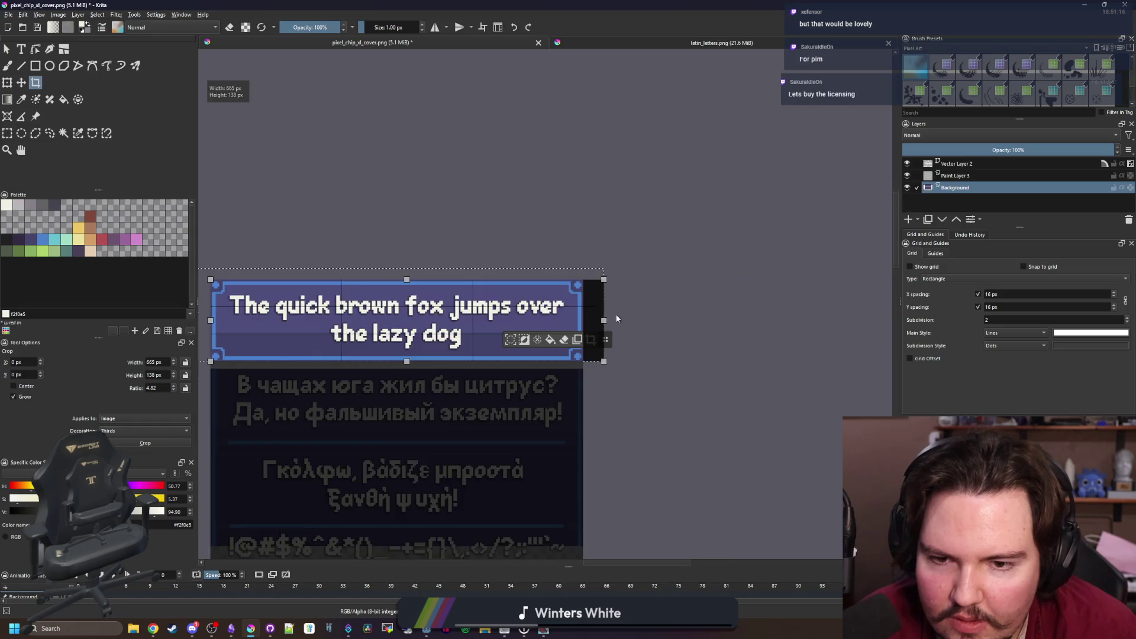
{"action": "scroll", "coordinate": [523, 327], "scroll_direction": "up", "scroll_amount": 8}
{"action": "scroll", "coordinate": [539, 372], "scroll_direction": "down", "scroll_amount": 1}
{"action": "scroll", "coordinate": [515, 425], "scroll_direction": "up", "scroll_amount": 1}
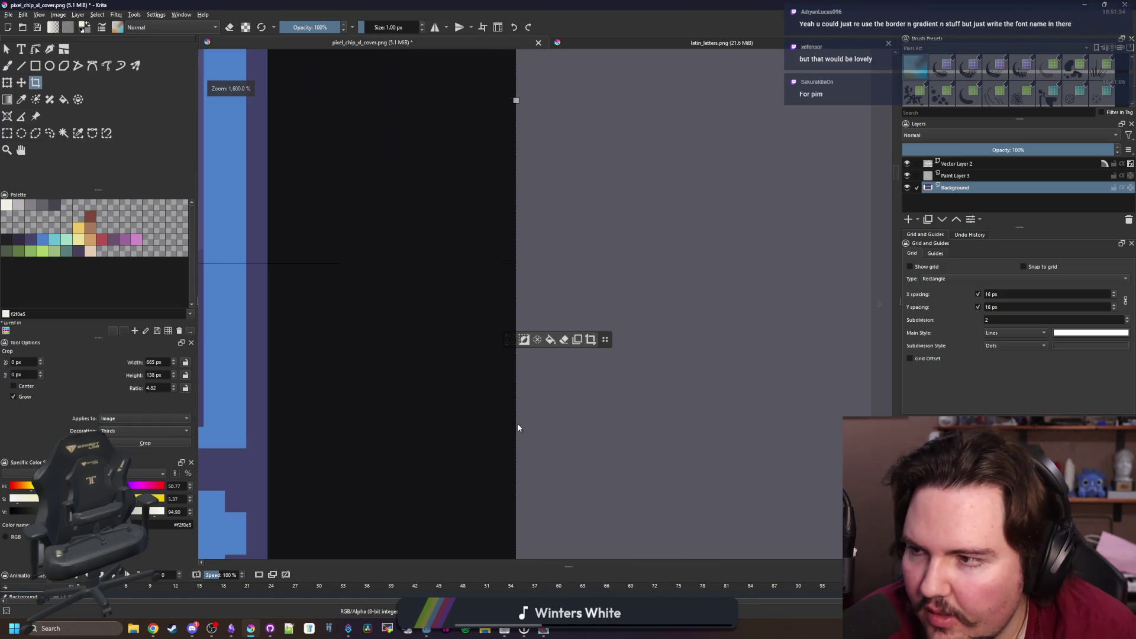
{"action": "scroll", "coordinate": [528, 173], "scroll_direction": "down", "scroll_amount": 1}
Crop the banner to 630×139 px by pulling in the right edge and extending the bottom
{"action": "left_click_drag", "start_coordinate": [519, 143], "coordinate": [353, 143]}
{"action": "scroll", "coordinate": [444, 267], "scroll_direction": "down", "scroll_amount": 4}
{"action": "scroll", "coordinate": [441, 267], "scroll_direction": "up", "scroll_amount": 3}
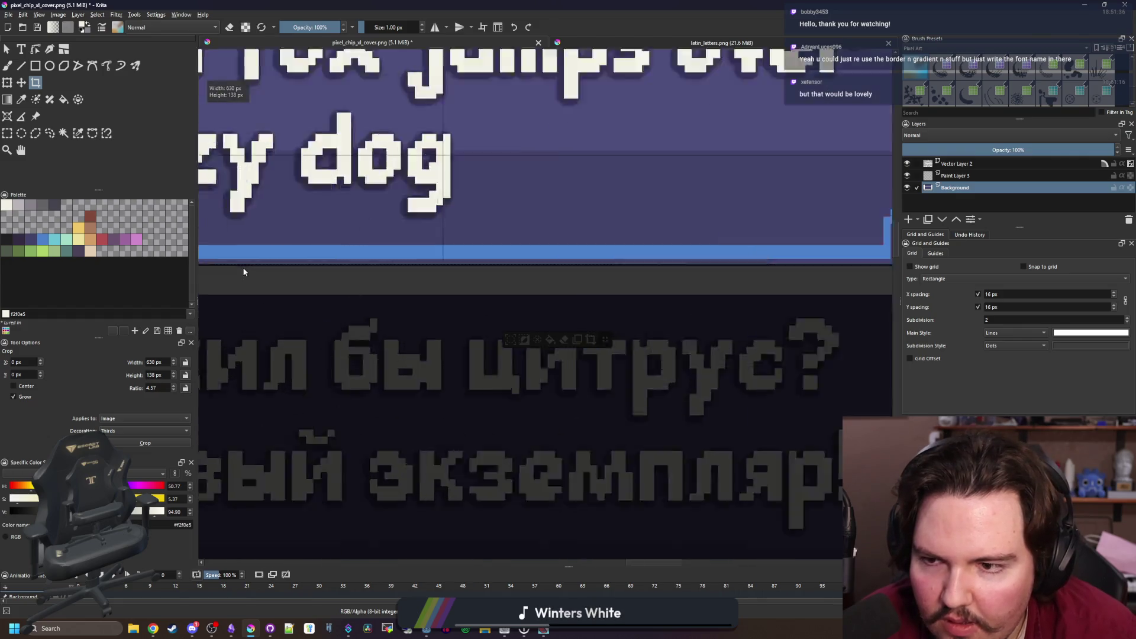
{"action": "scroll", "coordinate": [440, 268], "scroll_direction": "up", "scroll_amount": 1}
{"action": "scroll", "coordinate": [591, 349], "scroll_direction": "down", "scroll_amount": 3}
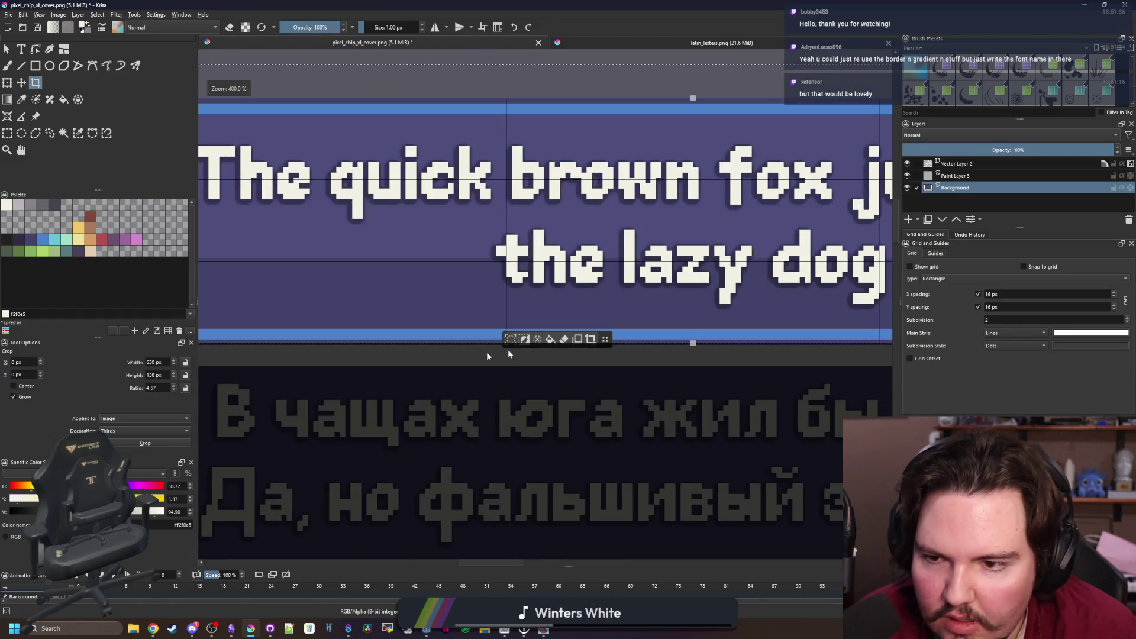
{"action": "scroll", "coordinate": [633, 285], "scroll_direction": "up", "scroll_amount": 3}
{"action": "scroll", "coordinate": [591, 266], "scroll_direction": "up", "scroll_amount": 1}
{"action": "scroll", "coordinate": [554, 247], "scroll_direction": "down", "scroll_amount": 4}
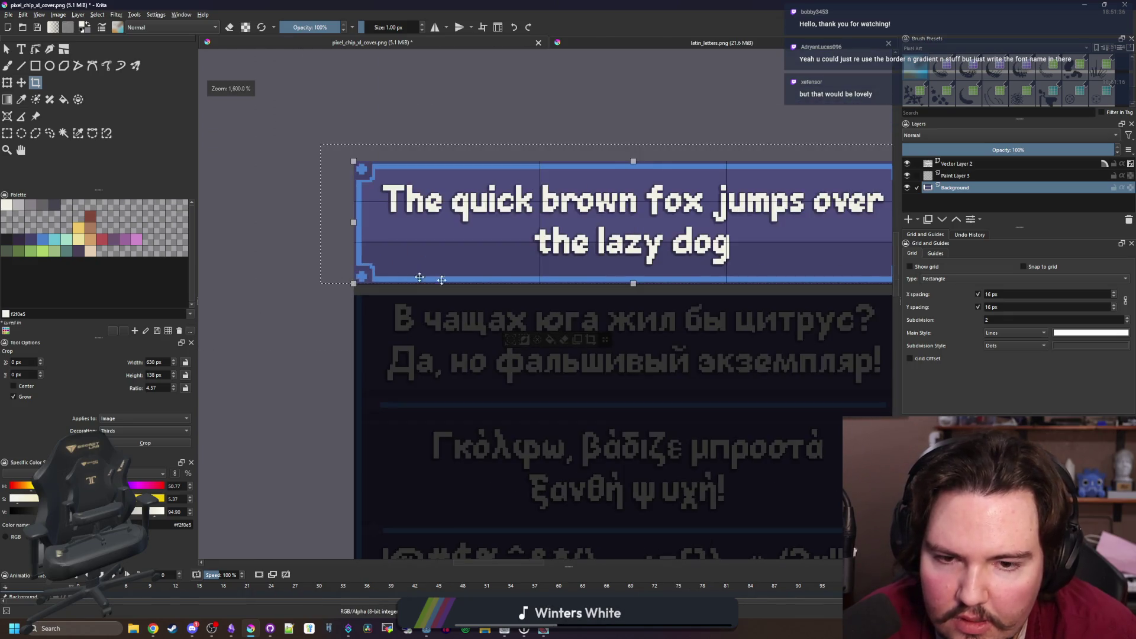
{"action": "scroll", "coordinate": [628, 281], "scroll_direction": "up", "scroll_amount": 5}
{"action": "left_click_drag", "start_coordinate": [622, 285], "coordinate": [616, 290]}
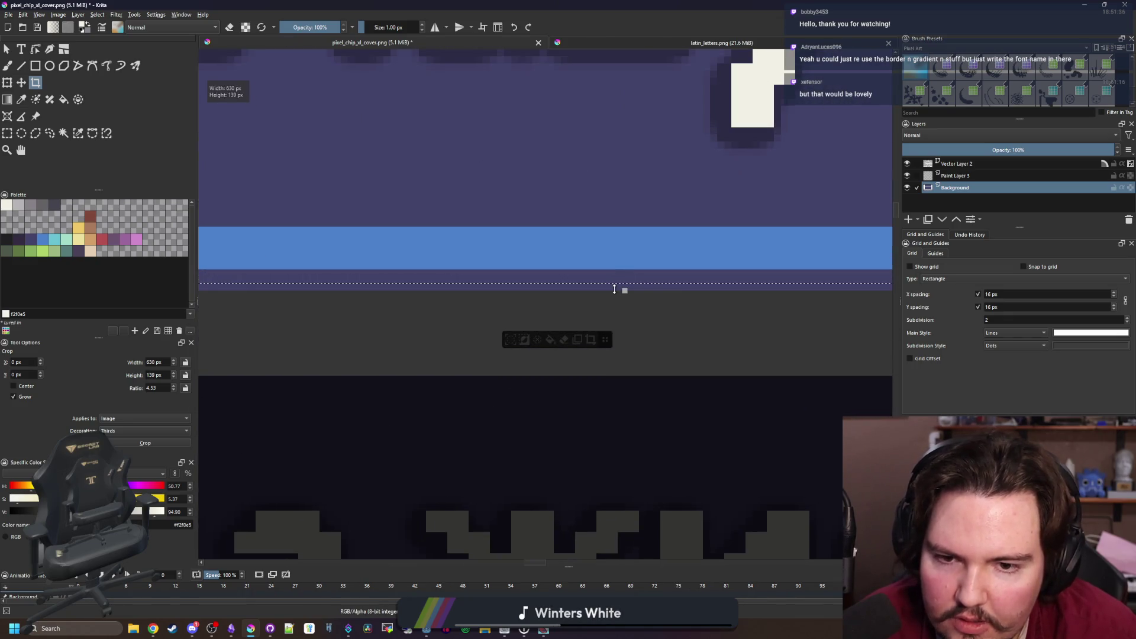
{"action": "scroll", "coordinate": [600, 334], "scroll_direction": "down", "scroll_amount": 5}
{"action": "key", "text": "Return"}
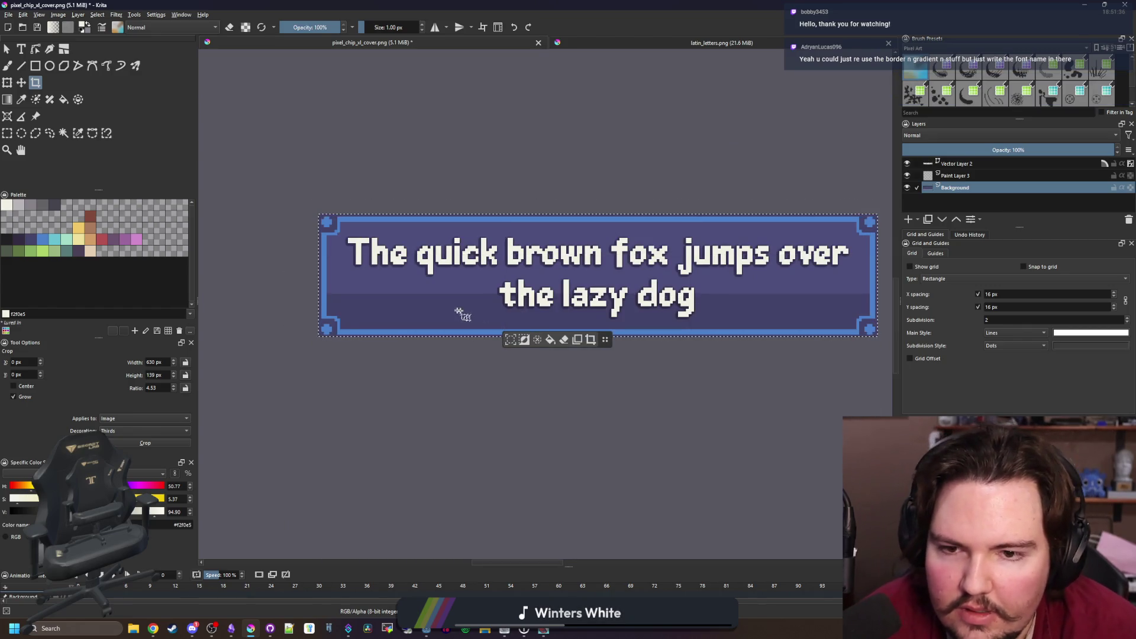
{"action": "left_click", "coordinate": [7, 49]}
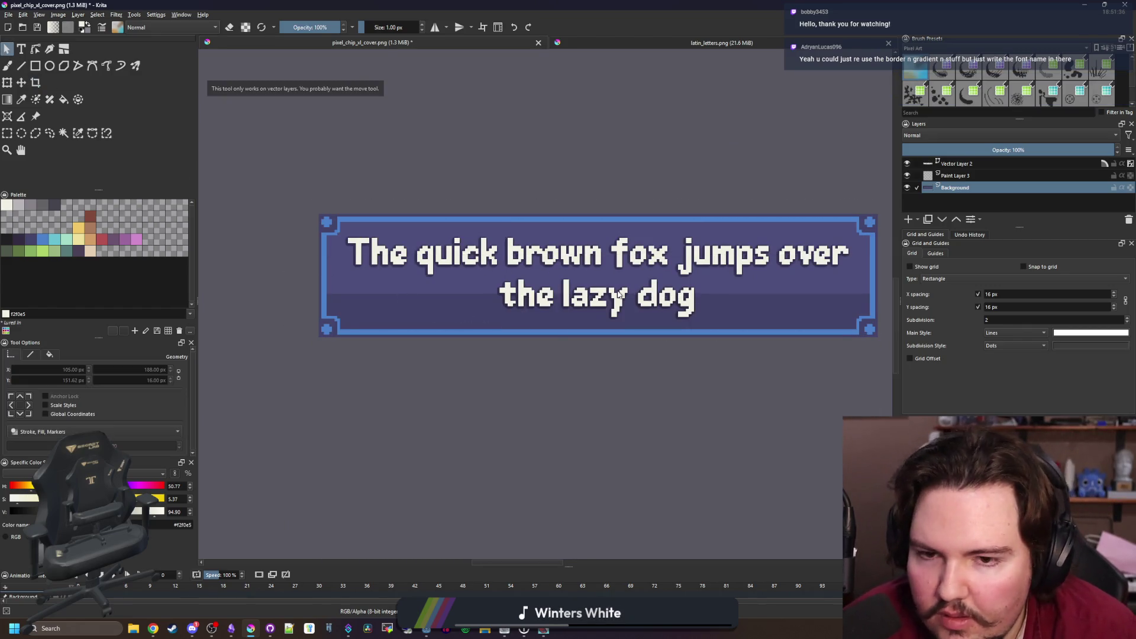
On Vector Layer 2, select the banner sentence and erase the quick brown fox text
{"action": "left_click", "coordinate": [952, 163]}
{"action": "left_click", "coordinate": [586, 302]}
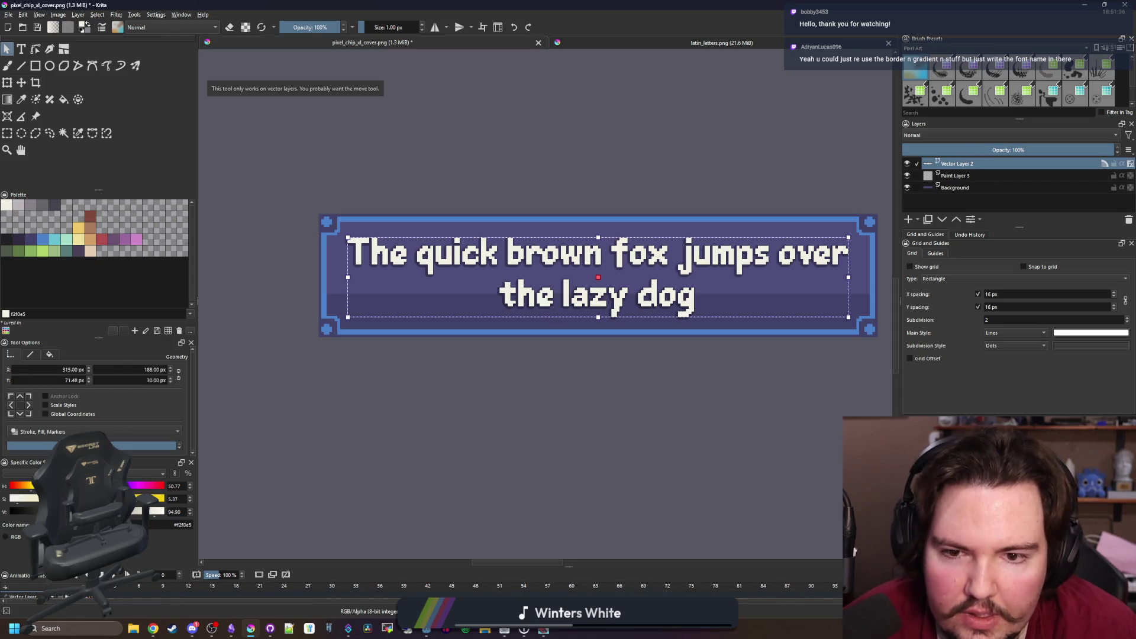
{"action": "double_click", "coordinate": [559, 311]}
{"action": "left_click", "coordinate": [699, 306]}
{"action": "key", "text": "ctrl+a"}
{"action": "key", "text": "BackSpace"}
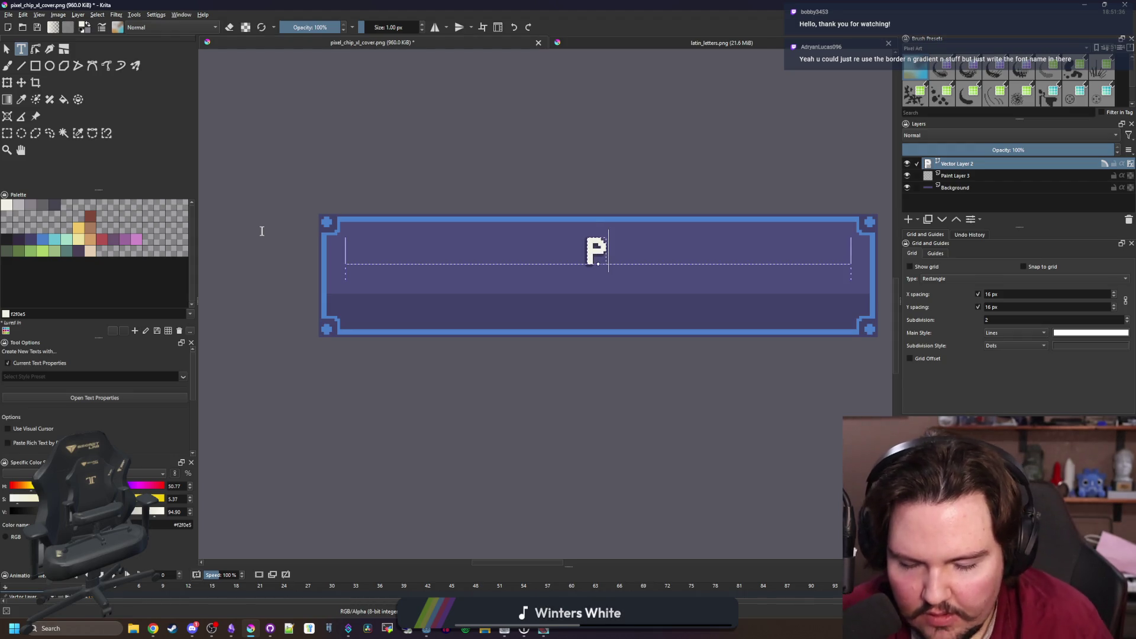
{"action": "type", "text": "x"}
Fix the stray characters so the banner text reads 'Pixel Chip XL'
{"action": "key", "text": "Escape"}
{"action": "key", "text": "p"}
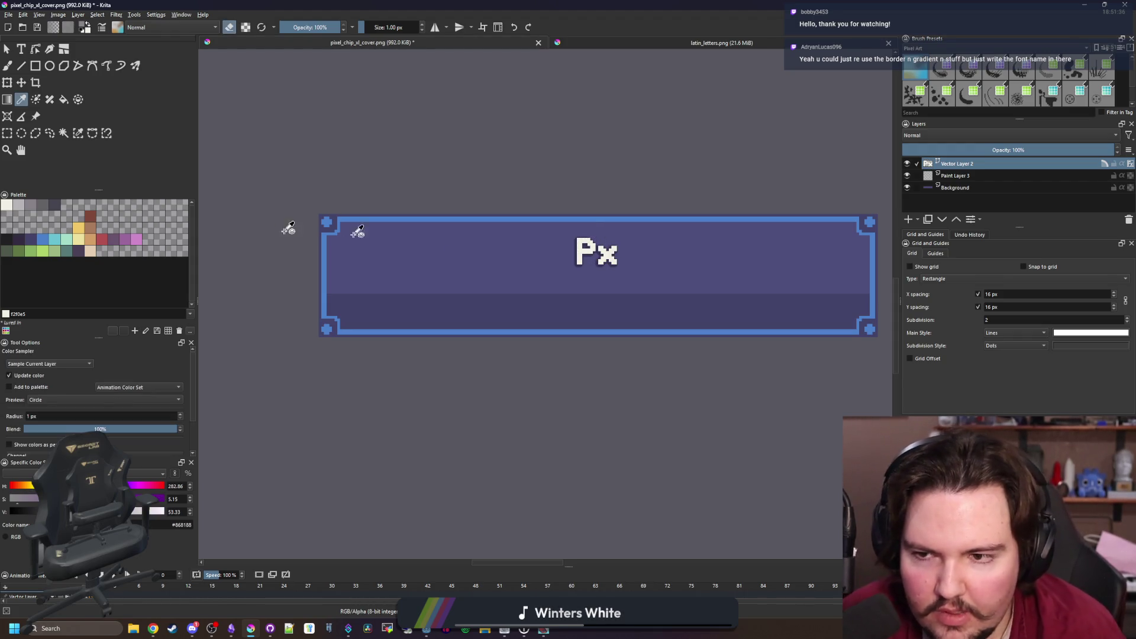
{"action": "left_click", "coordinate": [20, 83]}
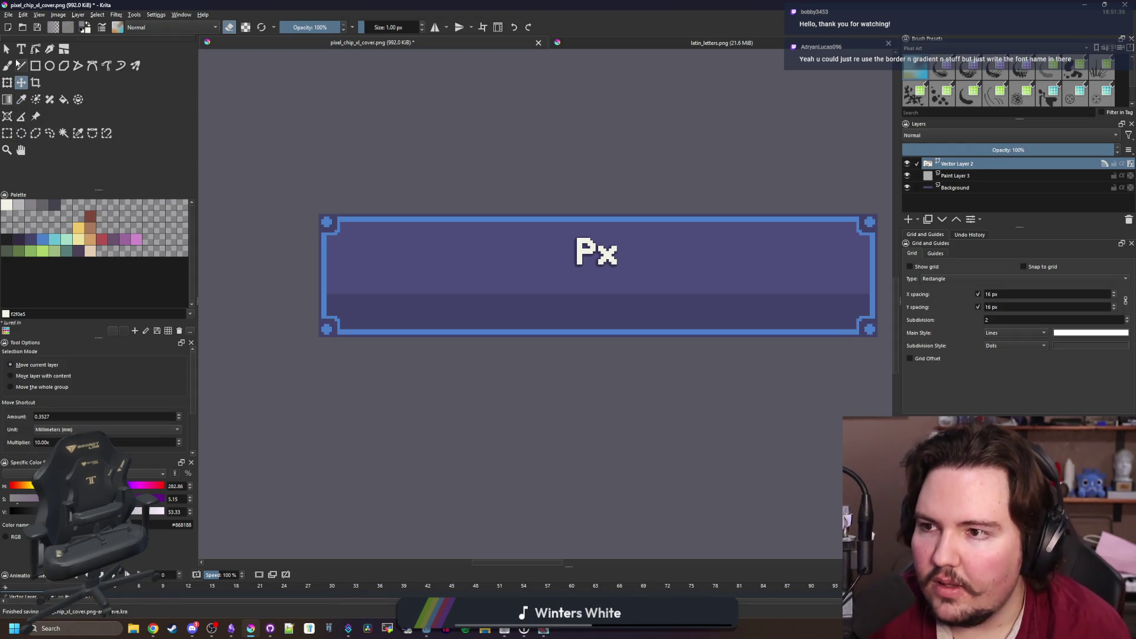
{"action": "mouse_move", "coordinate": [153, 629]}
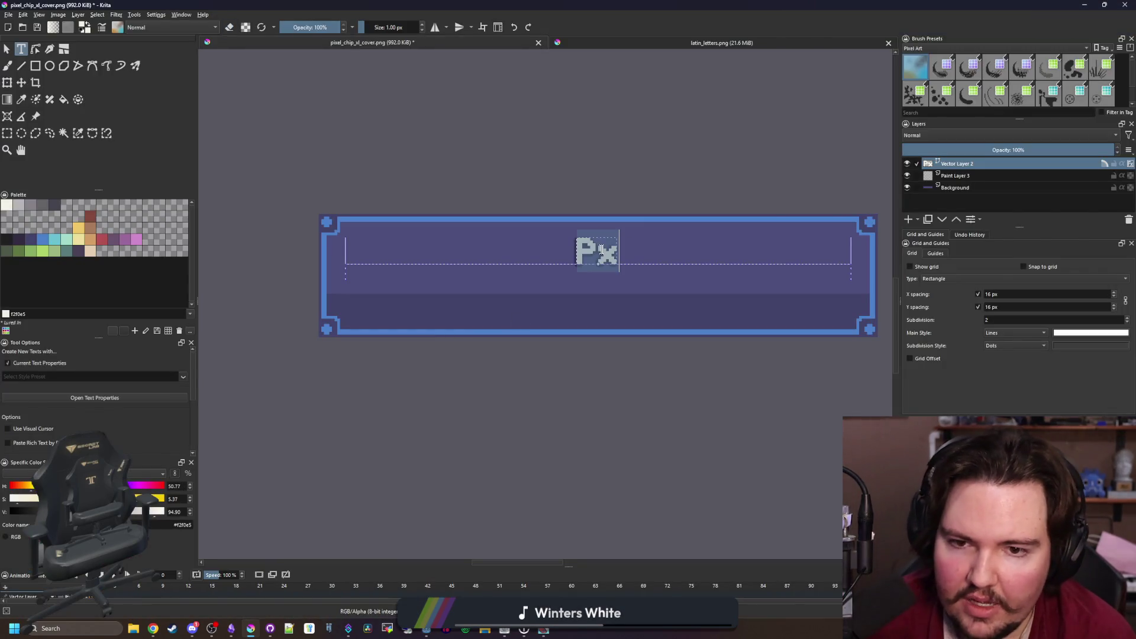
{"action": "key", "text": "BackSpace"}
{"action": "type", "text": "Chip"}
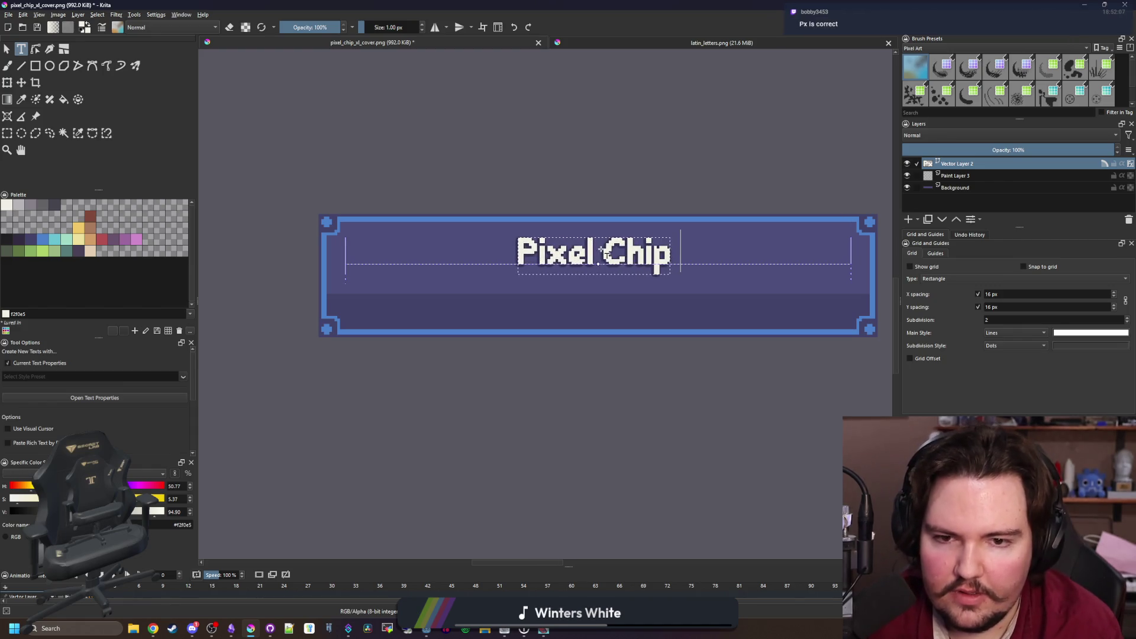
{"action": "type", "text": " XL"}
{"action": "left_click", "coordinate": [578, 373]}
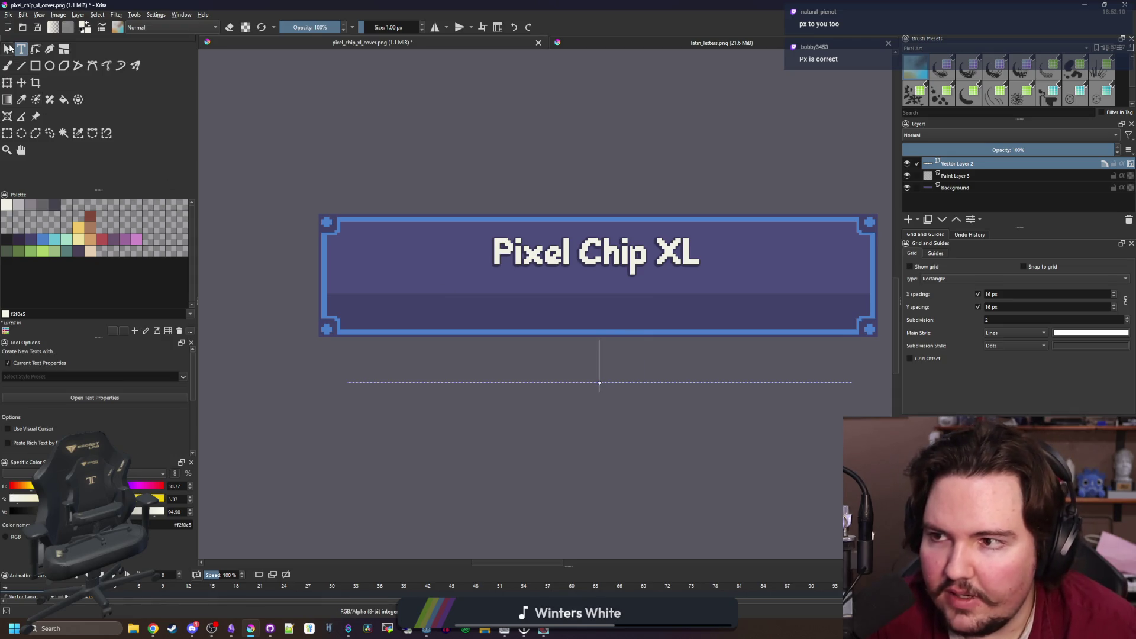
{"action": "left_click", "coordinate": [632, 261]}
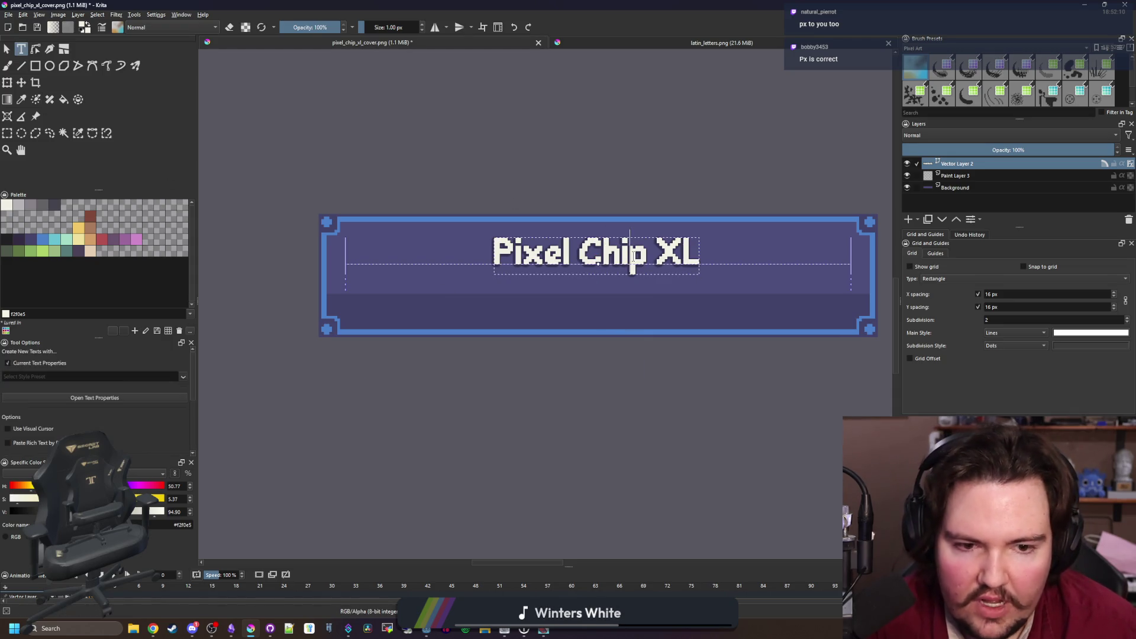
Enlarge the Pixel Chip XL title three font steps and widen its box to fit one line
{"action": "left_click_drag", "start_coordinate": [700, 254], "coordinate": [495, 253]}
{"action": "key", "text": "ctrl+shift+period"}
{"action": "key", "text": "ctrl+shift+period"}
{"action": "key", "text": "ctrl+shift+period"}
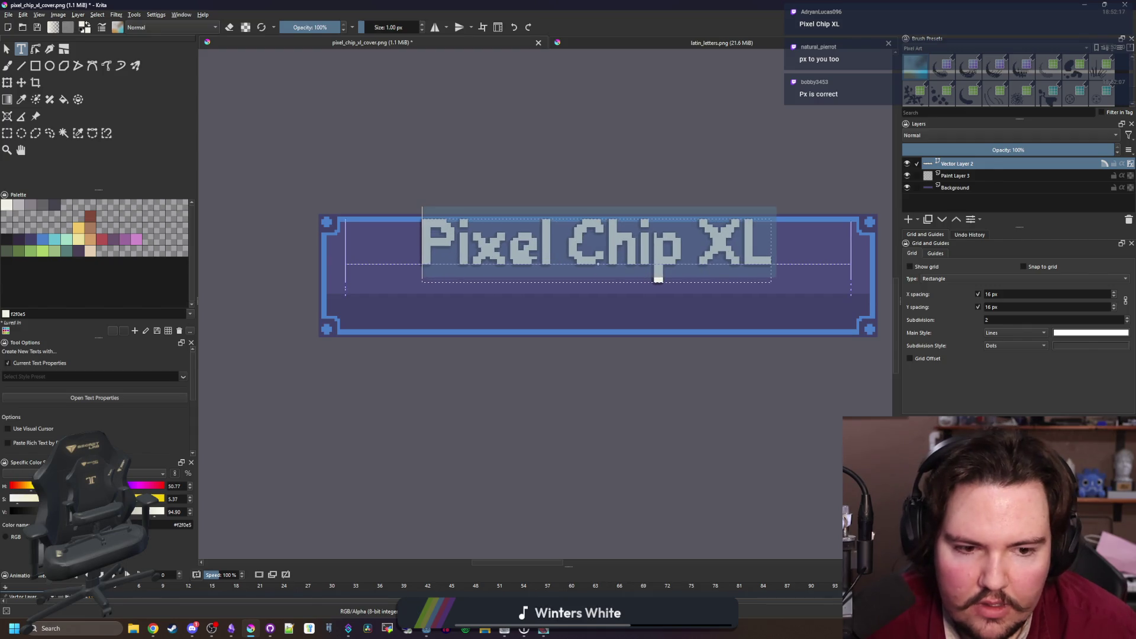
{"action": "key", "text": "ctrl+shift+period"}
{"action": "key", "text": "ctrl+shift+period"}
{"action": "key", "text": "ctrl+shift+period"}
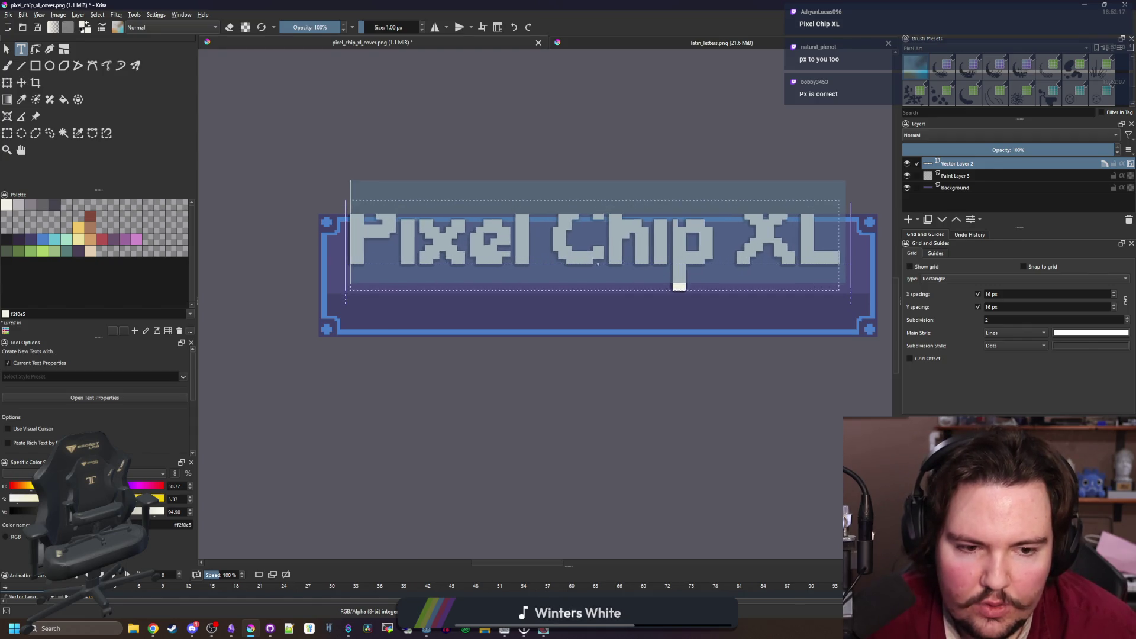
{"action": "key", "text": "ctrl+shift+period"}
{"action": "key", "text": "ctrl+shift+period"}
{"action": "key", "text": "ctrl+shift+period"}
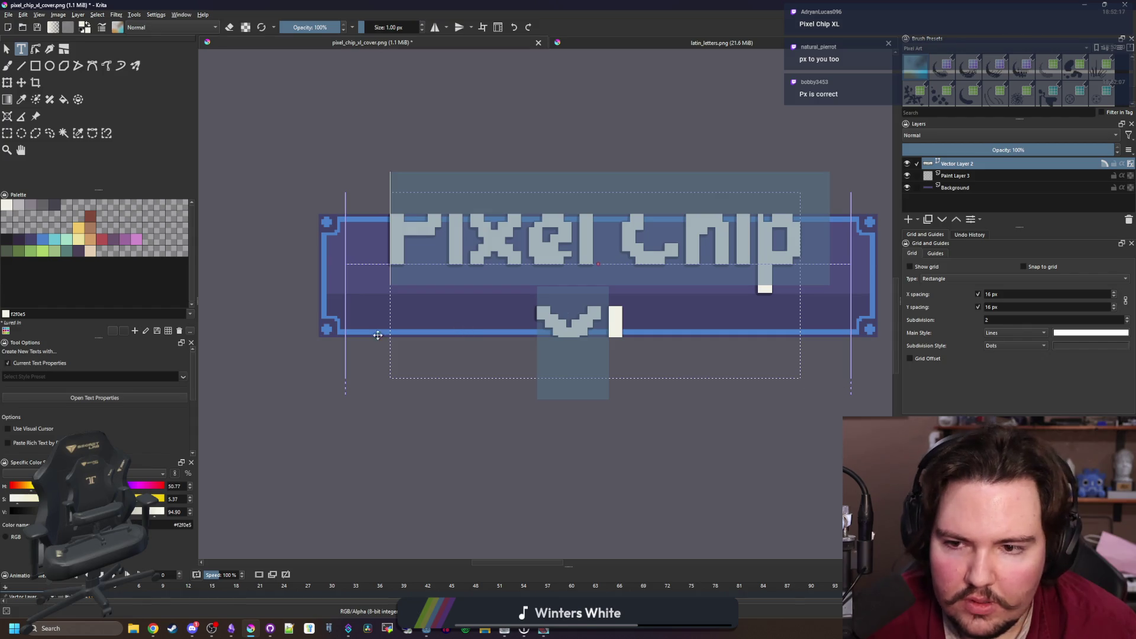
{"action": "left_click_drag", "start_coordinate": [347, 324], "coordinate": [269, 326]}
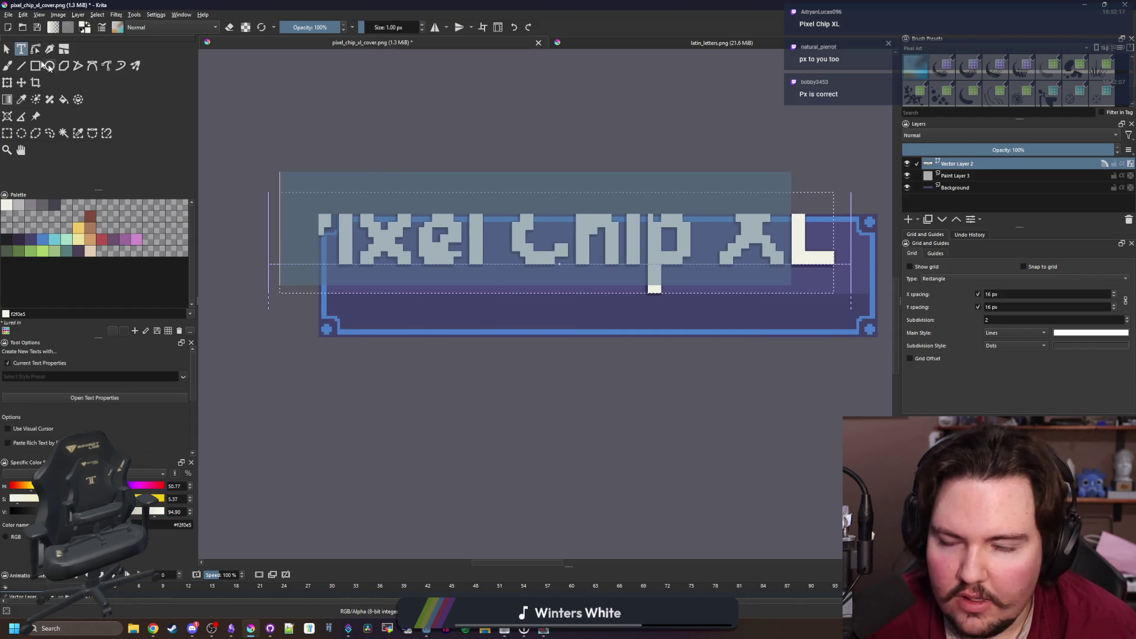
Shift the title shape about 27 px right and bring up Image > Resize Canvas
{"action": "scroll", "coordinate": [419, 321], "scroll_direction": "down", "scroll_amount": 1}
{"action": "key", "text": "Escape"}
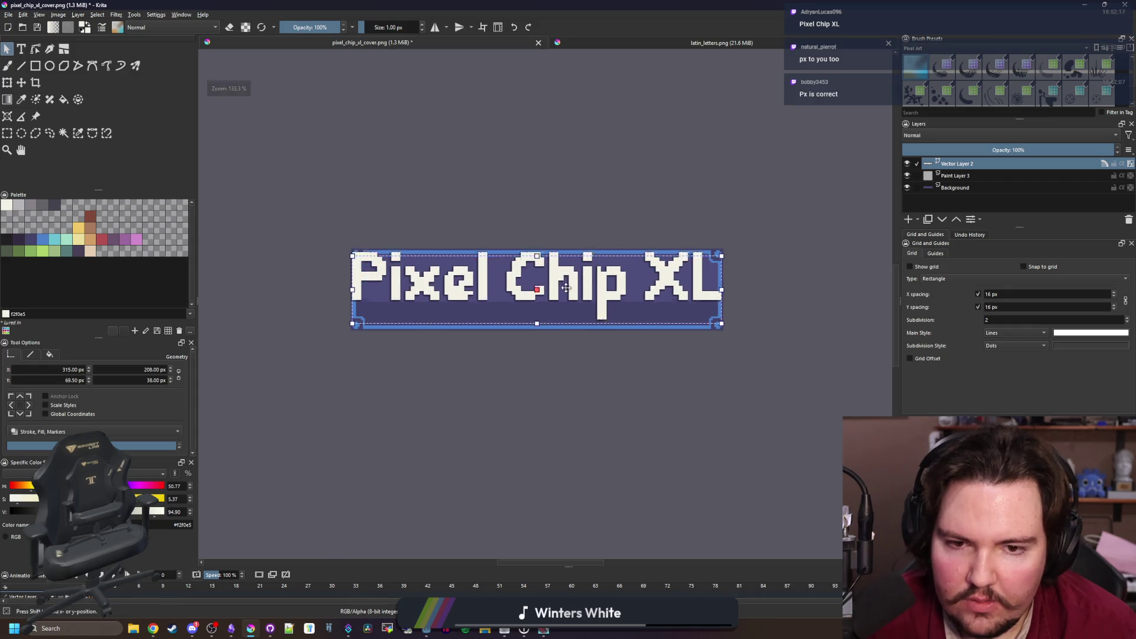
{"action": "left_click_drag", "start_coordinate": [566, 294], "coordinate": [565, 295]}
{"action": "scroll", "coordinate": [566, 292], "scroll_direction": "up", "scroll_amount": 1}
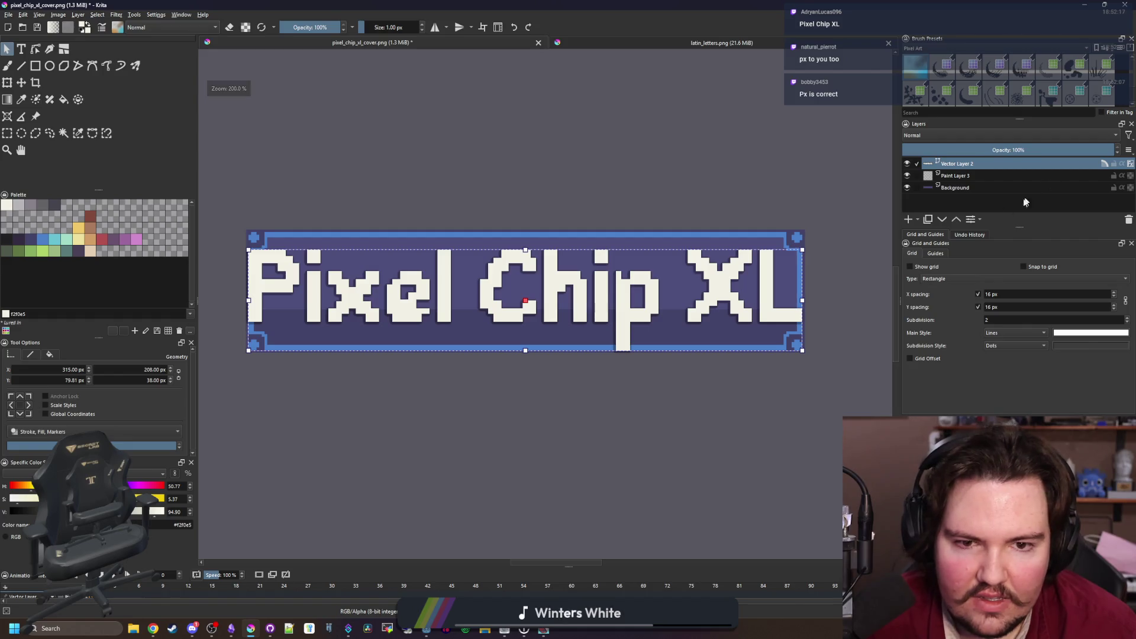
{"action": "scroll", "coordinate": [585, 308], "scroll_direction": "down", "scroll_amount": 2}
{"action": "scroll", "coordinate": [586, 308], "scroll_direction": "up", "scroll_amount": 3}
{"action": "scroll", "coordinate": [585, 308], "scroll_direction": "down", "scroll_amount": 3}
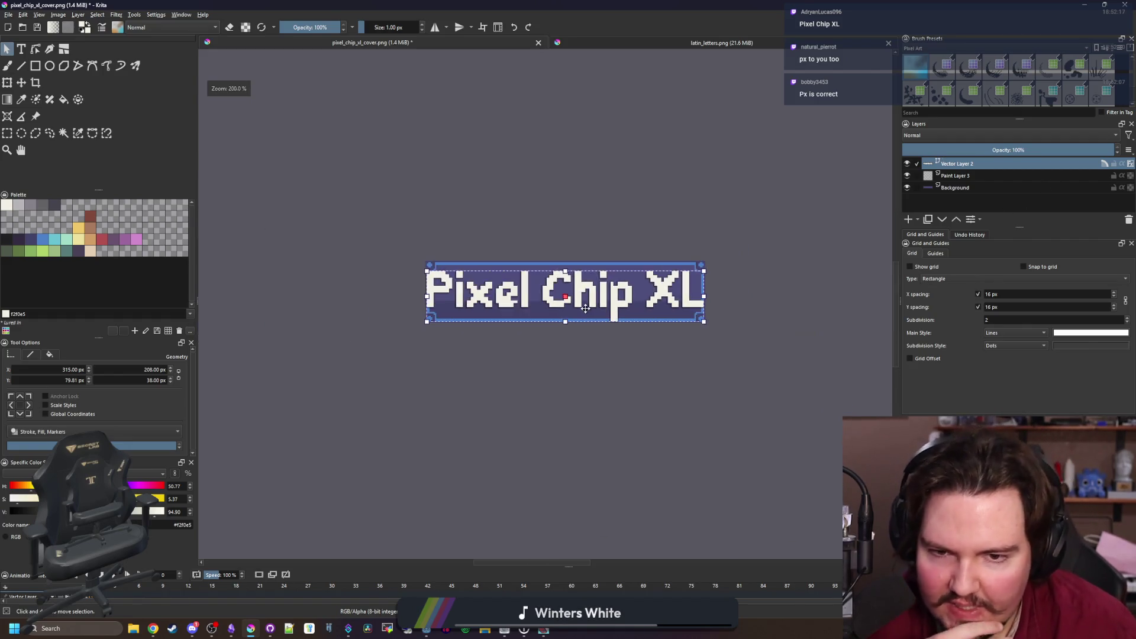
{"action": "scroll", "coordinate": [556, 272], "scroll_direction": "up", "scroll_amount": 1}
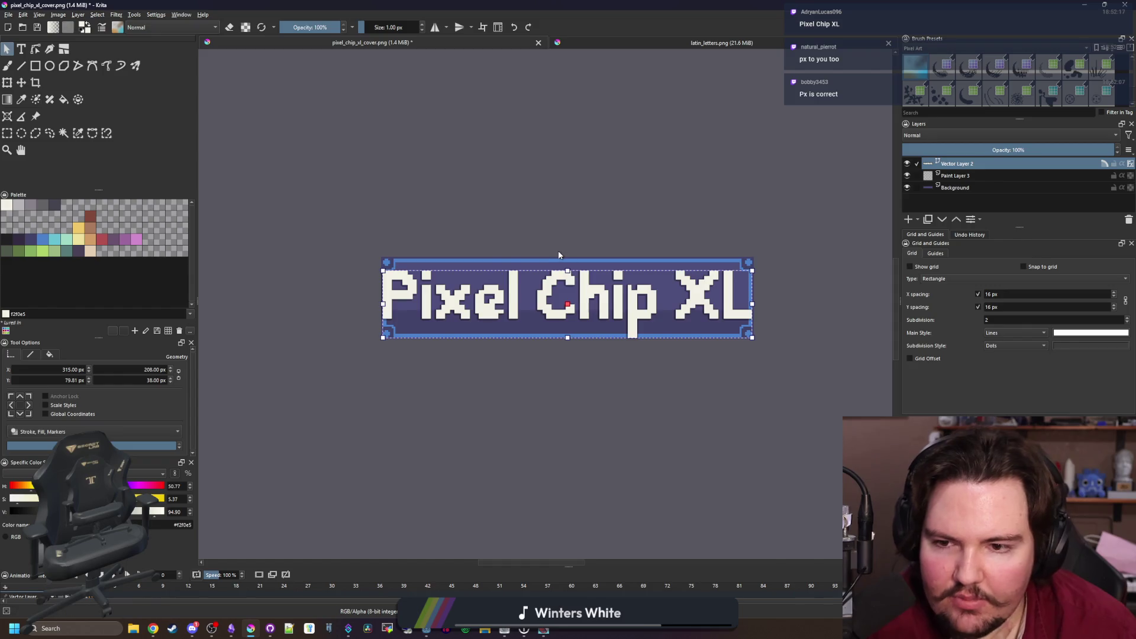
{"action": "left_click_drag", "start_coordinate": [491, 306], "coordinate": [507, 306]}
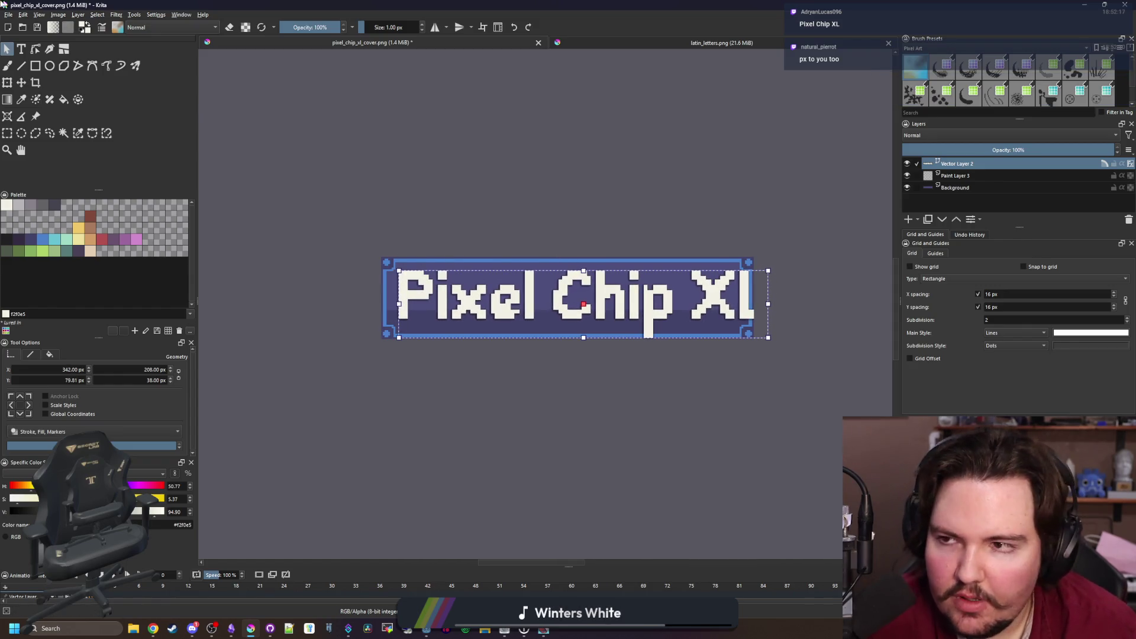
{"action": "left_click", "coordinate": [62, 15]}
{"action": "left_click", "coordinate": [95, 161]}
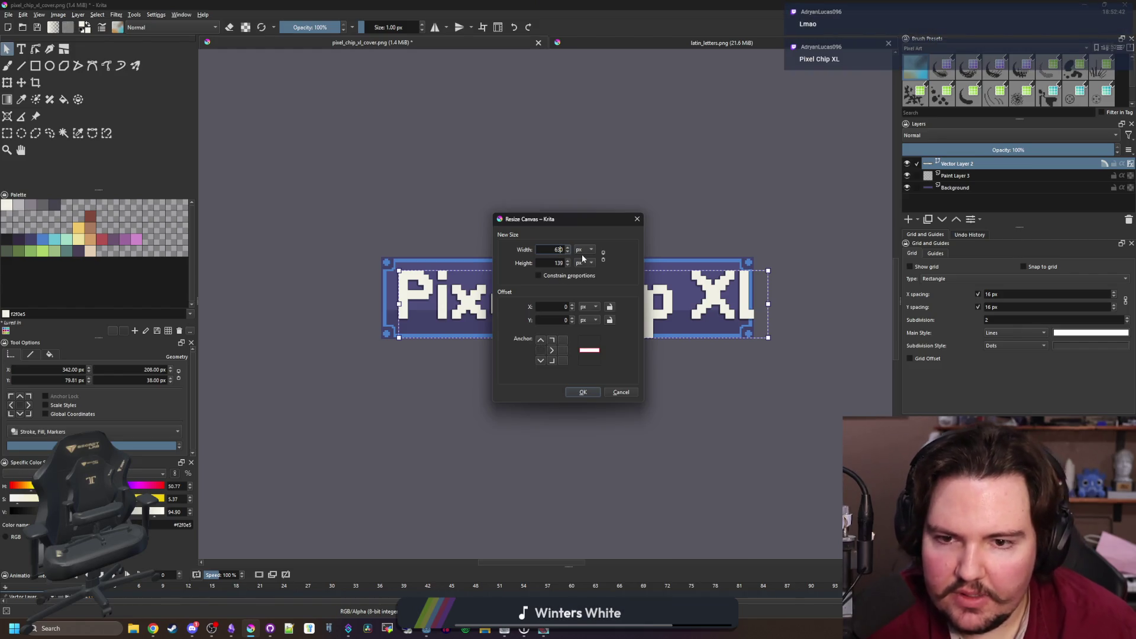
Resize the canvas to width 70, leaving a blank white strip right of the banner
{"action": "key", "text": "BackSpace"}
{"action": "key", "text": "BackSpace"}
{"action": "key", "text": "BackSpace"}
{"action": "key", "text": "BackSpace"}
{"action": "type", "text": "70"}
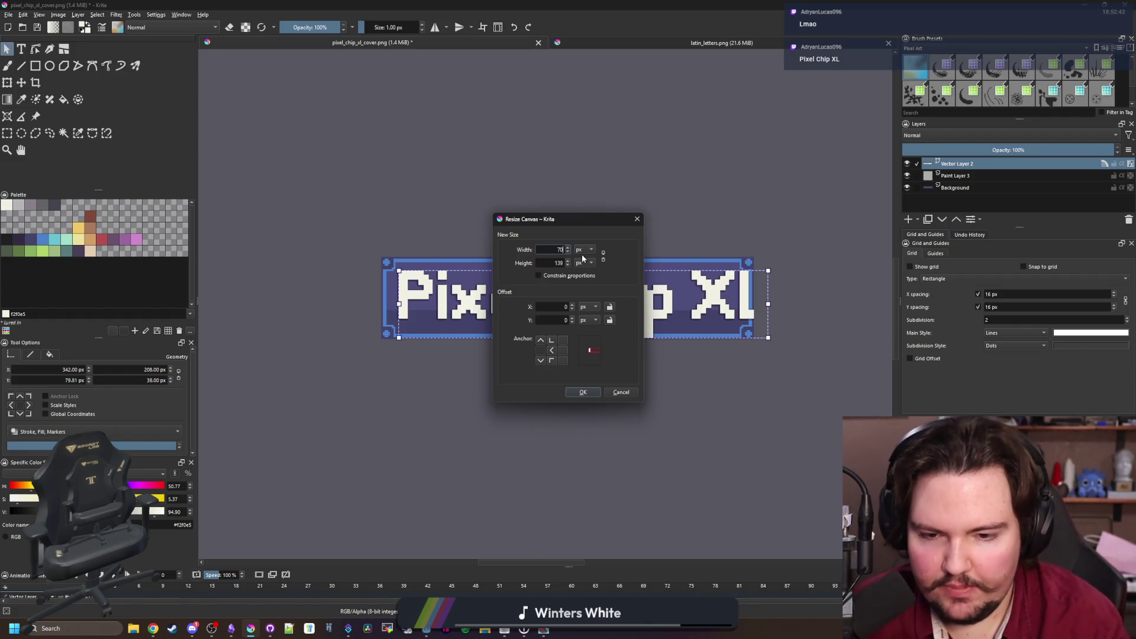
{"action": "left_click", "coordinate": [583, 392]}
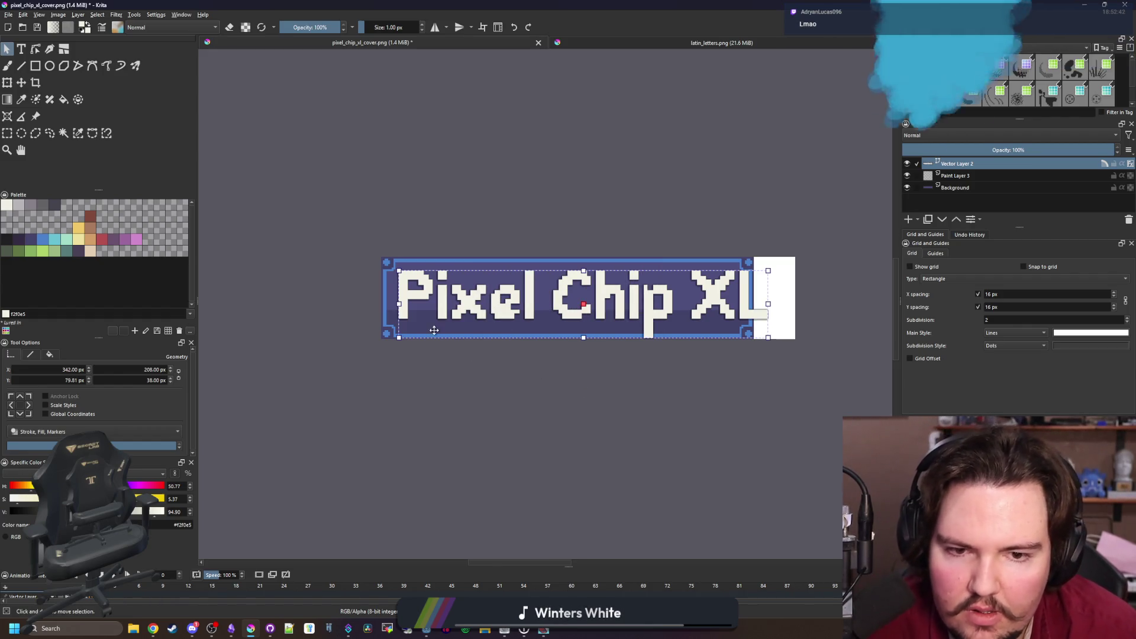
{"action": "key", "text": "ctrl+r"}
{"action": "left_click", "coordinate": [453, 178]}
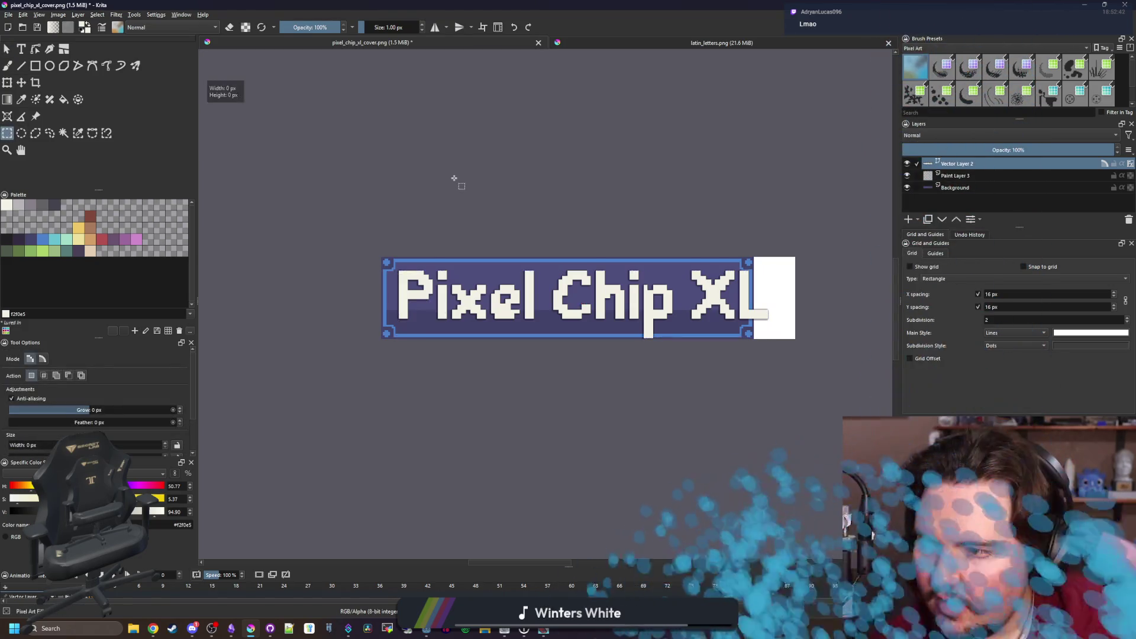
{"action": "scroll", "coordinate": [336, 220], "scroll_direction": "down", "scroll_amount": 1}
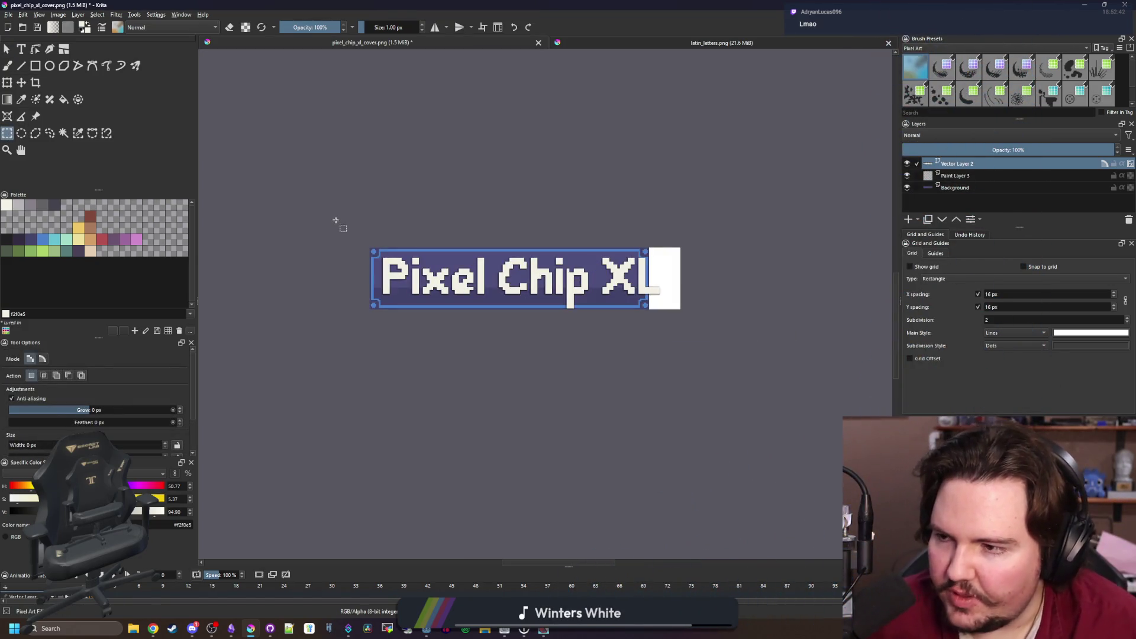
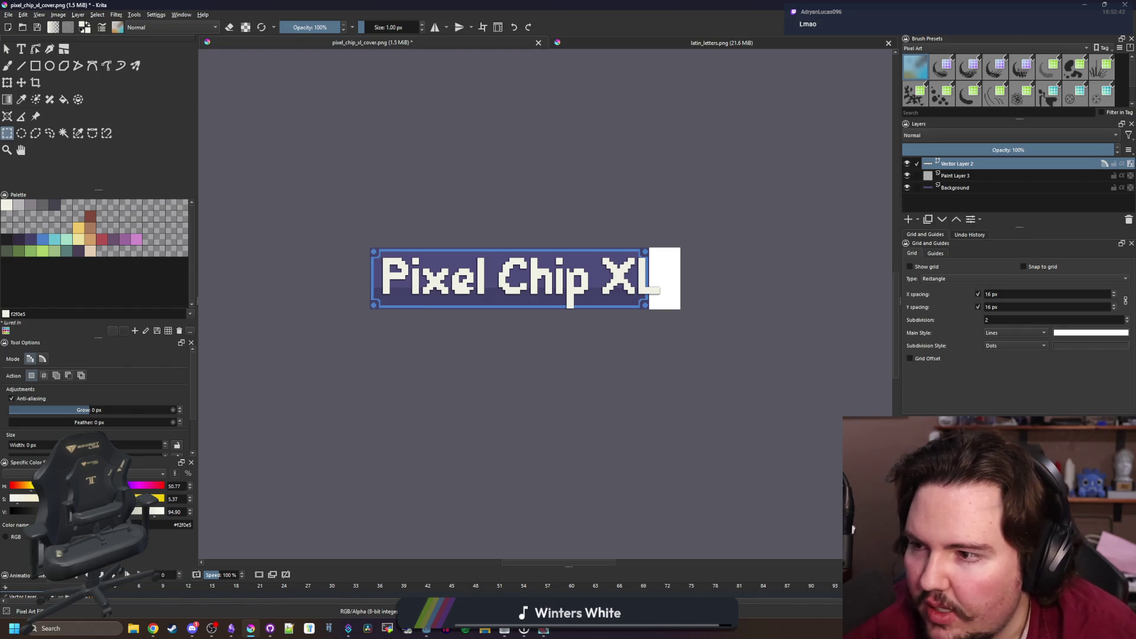
Resize the canvas height to 150 px, adding space around the banner, and select the Background layer
{"action": "scroll", "coordinate": [625, 239], "scroll_direction": "up", "scroll_amount": 1}
{"action": "scroll", "coordinate": [592, 272], "scroll_direction": "up", "scroll_amount": 1}
{"action": "scroll", "coordinate": [633, 312], "scroll_direction": "down", "scroll_amount": 1}
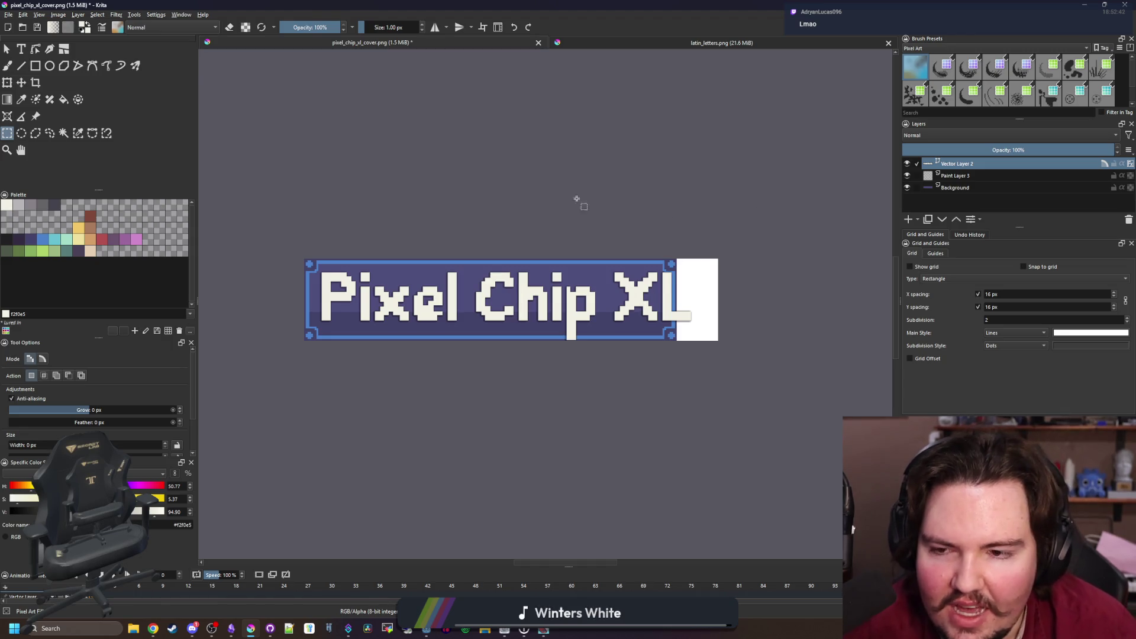
{"action": "left_click", "coordinate": [58, 14]}
{"action": "left_click", "coordinate": [103, 159]}
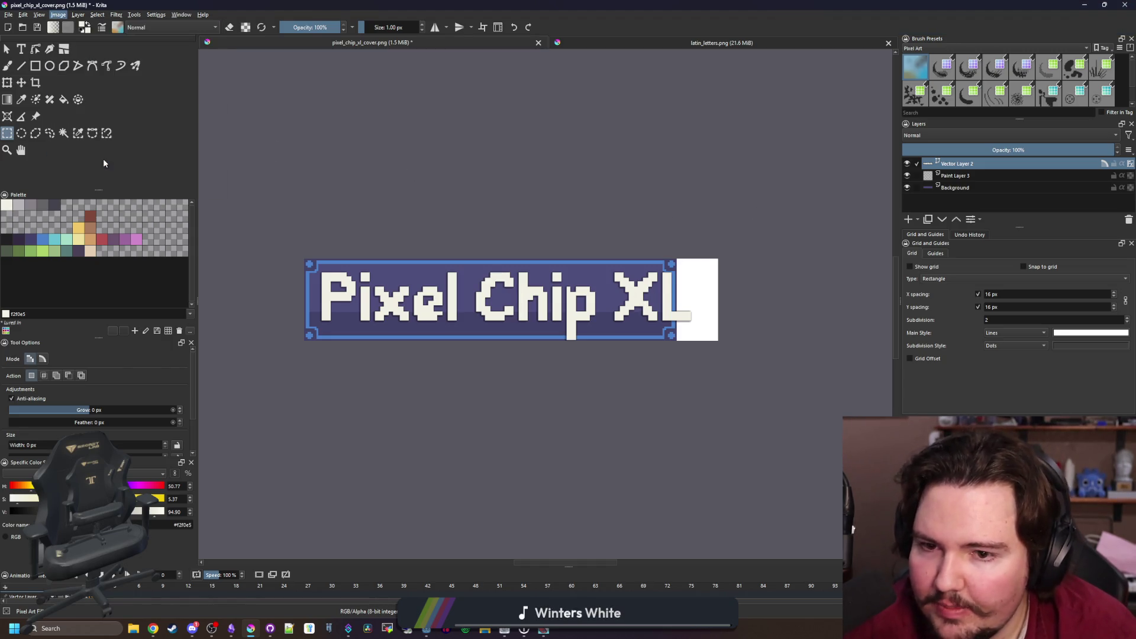
{"action": "key", "text": "Tab"}
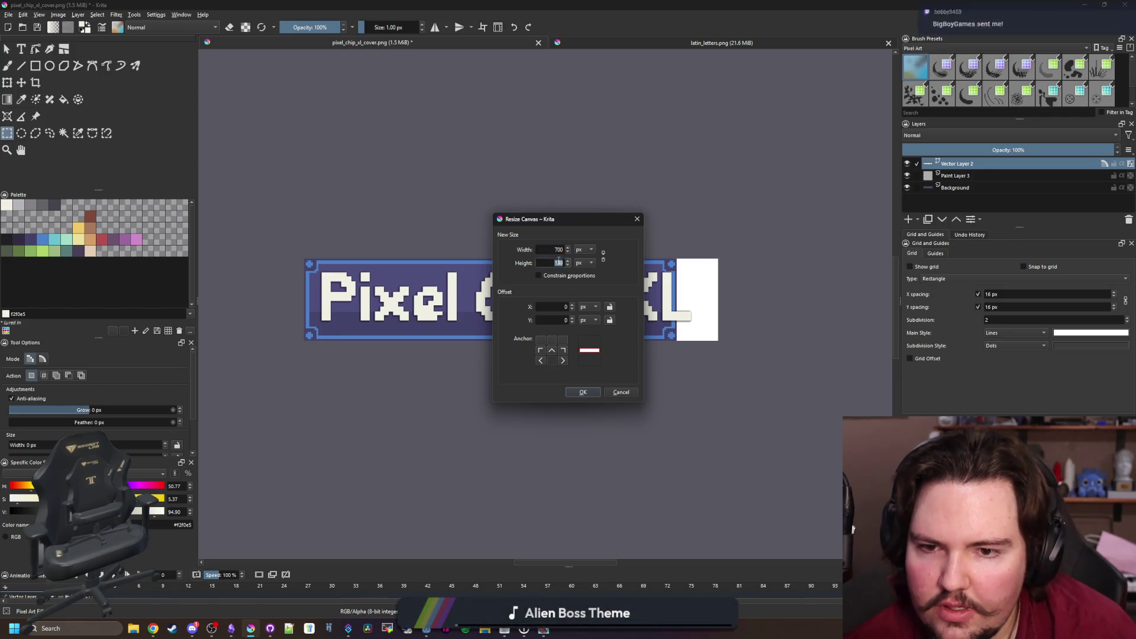
{"action": "type", "text": "150"}
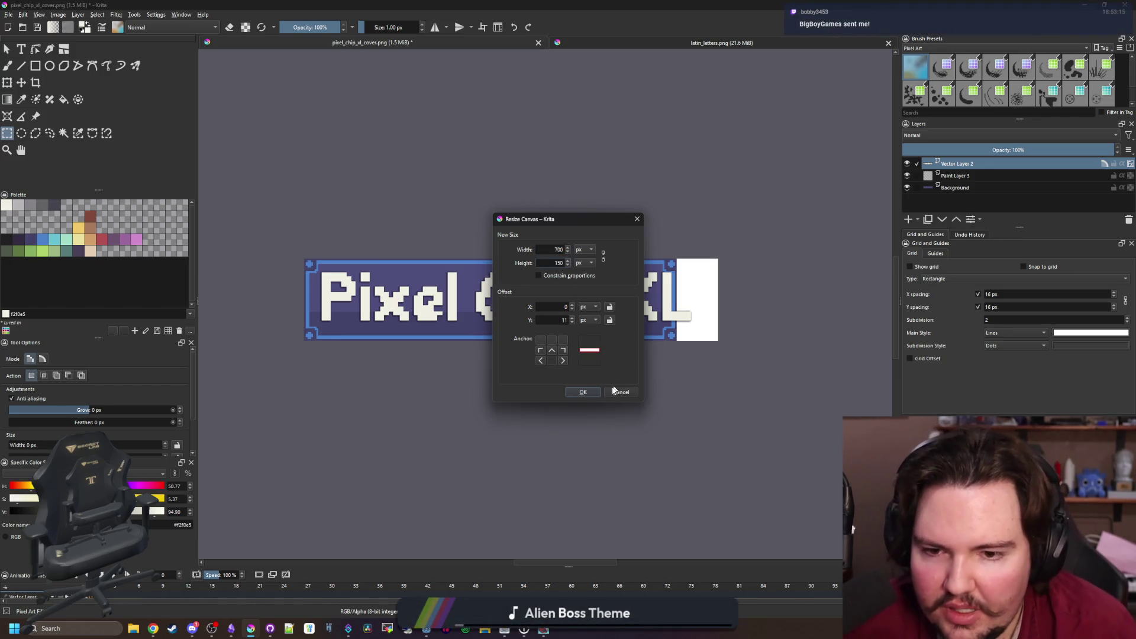
{"action": "left_click", "coordinate": [583, 391]}
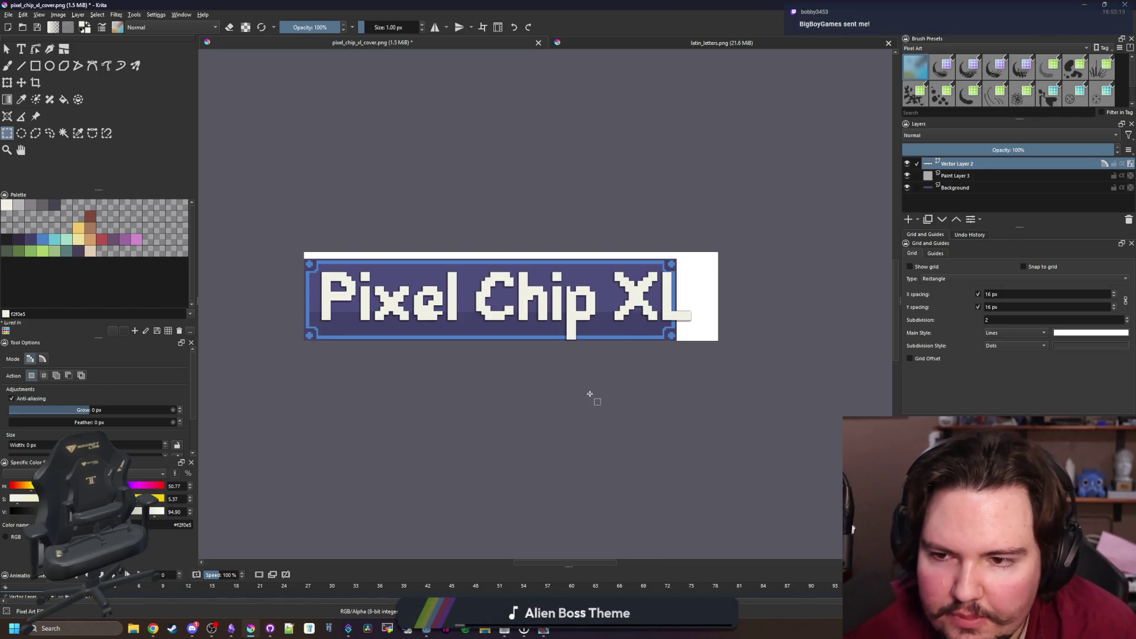
{"action": "left_click", "coordinate": [963, 188]}
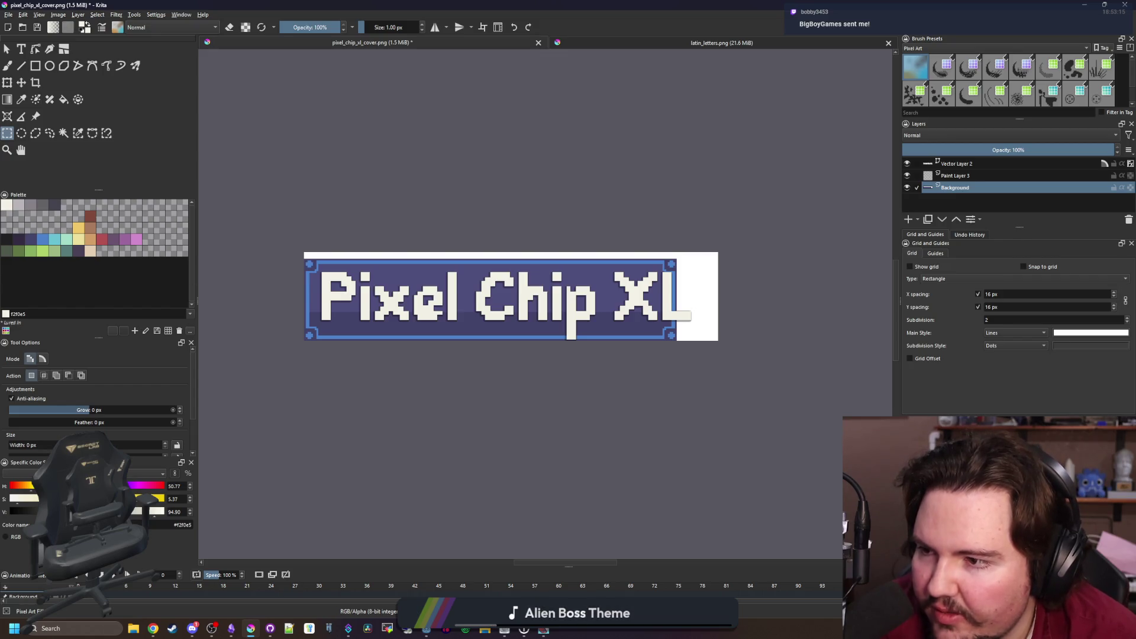
Select the banner strip across the canvas, then clear that selection
{"action": "left_click_drag", "start_coordinate": [253, 220], "coordinate": [768, 280]}
{"action": "left_click", "coordinate": [22, 82]}
{"action": "scroll", "coordinate": [374, 290], "scroll_direction": "up", "scroll_amount": 10}
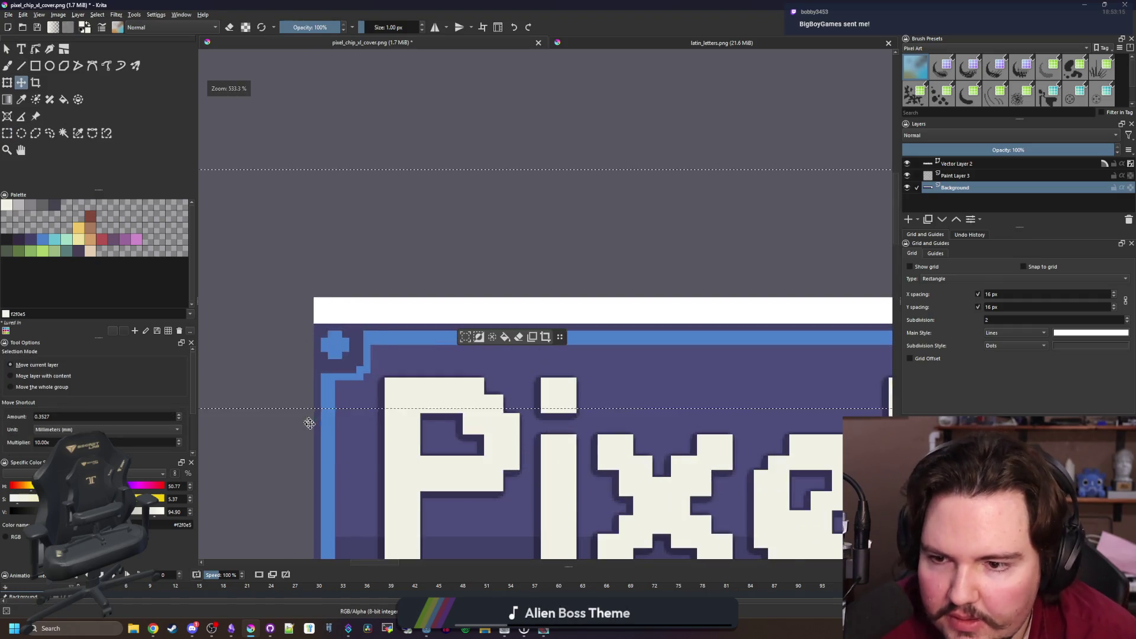
{"action": "scroll", "coordinate": [374, 290], "scroll_direction": "down", "scroll_amount": 1}
{"action": "scroll", "coordinate": [374, 290], "scroll_direction": "up", "scroll_amount": 3}
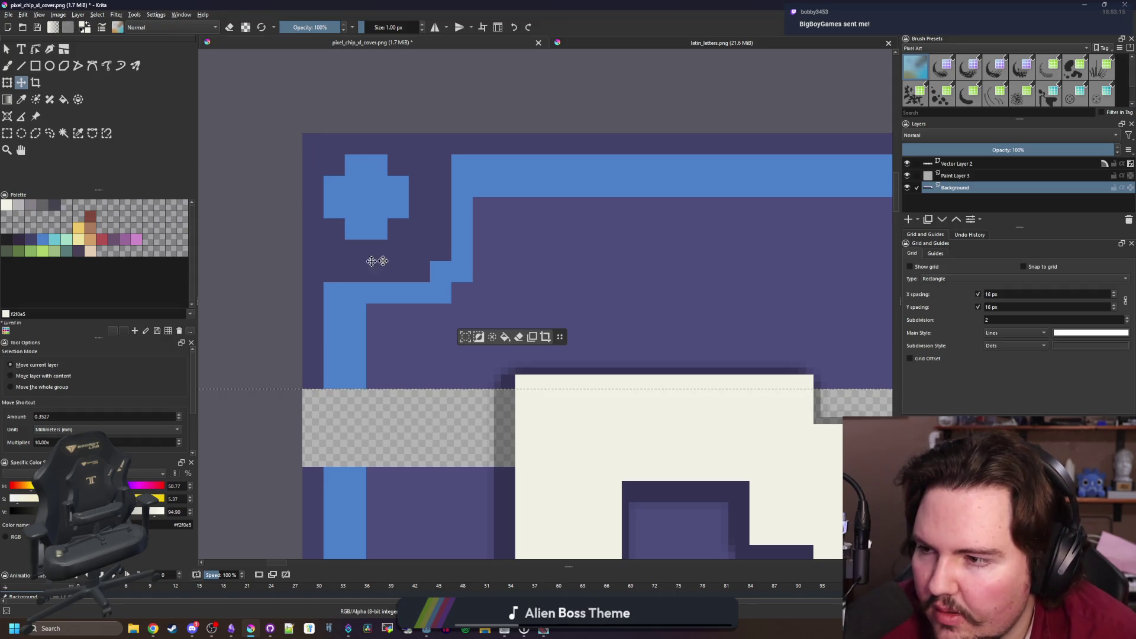
{"action": "scroll", "coordinate": [218, 273], "scroll_direction": "down", "scroll_amount": 2}
{"action": "scroll", "coordinate": [218, 272], "scroll_direction": "down", "scroll_amount": 6}
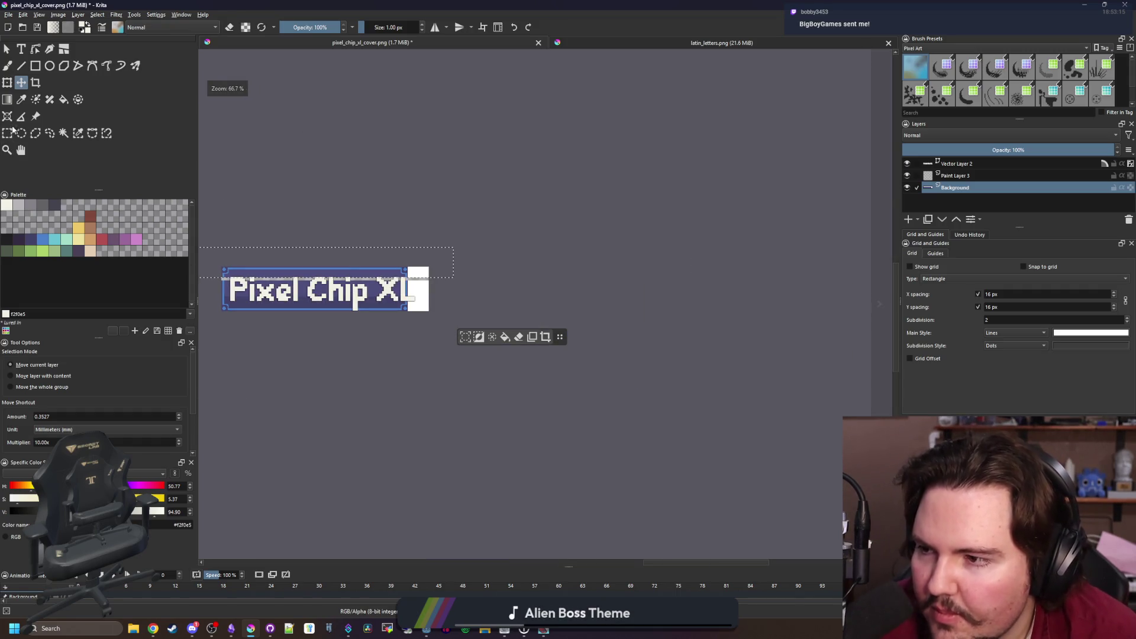
{"action": "left_click", "coordinate": [7, 133]}
{"action": "left_click", "coordinate": [208, 220]}
Select the banner's right end and shift it further right to widen the panel
{"action": "scroll", "coordinate": [281, 223], "scroll_direction": "up", "scroll_amount": 1}
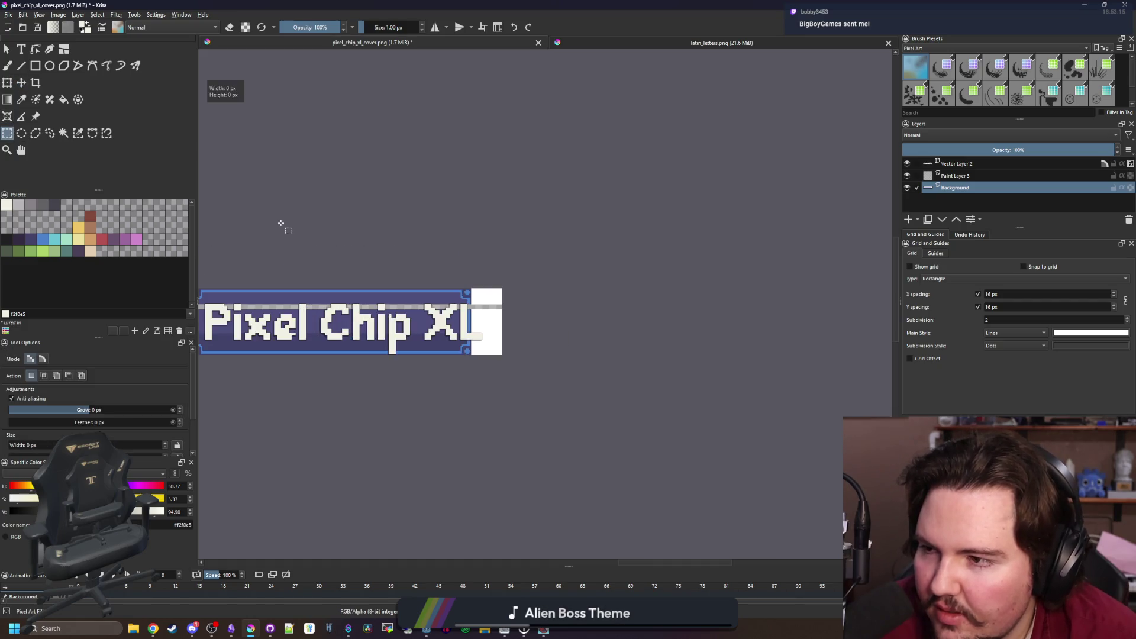
{"action": "scroll", "coordinate": [281, 223], "scroll_direction": "up", "scroll_amount": 2}
{"action": "scroll", "coordinate": [661, 503], "scroll_direction": "up", "scroll_amount": 1}
{"action": "scroll", "coordinate": [540, 411], "scroll_direction": "down", "scroll_amount": 1}
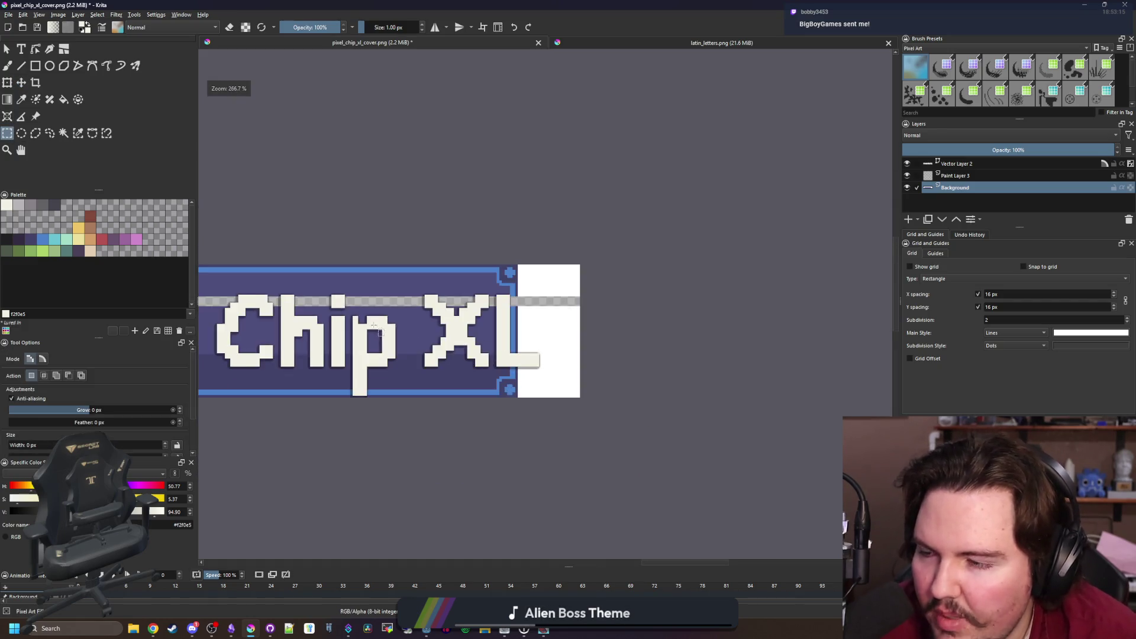
{"action": "scroll", "coordinate": [541, 411], "scroll_direction": "up", "scroll_amount": 1}
{"action": "left_click_drag", "start_coordinate": [701, 463], "coordinate": [424, 158]}
{"action": "left_click", "coordinate": [22, 83]}
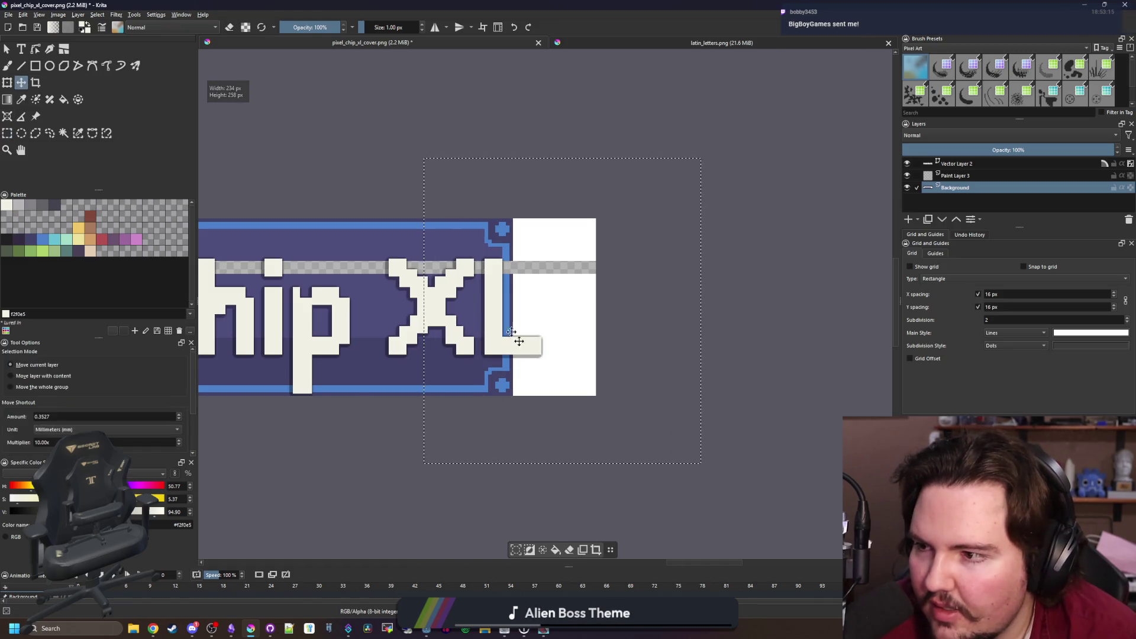
{"action": "scroll", "coordinate": [551, 394], "scroll_direction": "up", "scroll_amount": 1}
{"action": "key", "text": "shift+Right"}
{"action": "key", "text": "shift+Right"}
{"action": "key", "text": "shift+Right"}
{"action": "key", "text": "shift+Right"}
{"action": "key", "text": "shift+Right"}
{"action": "key", "text": "shift+Right"}
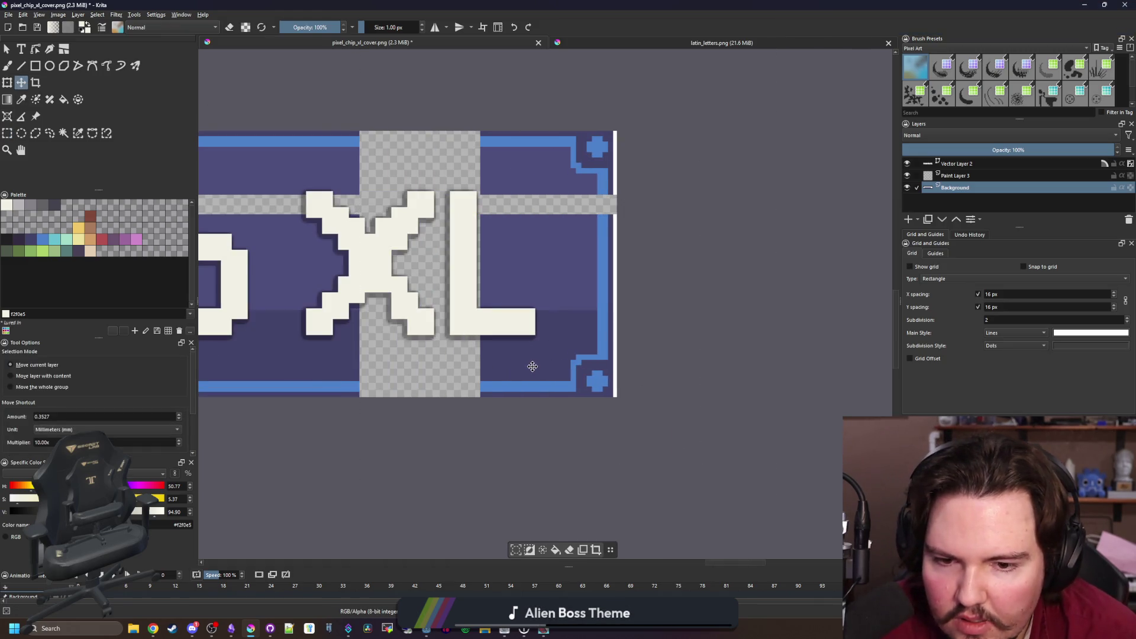
{"action": "scroll", "coordinate": [543, 368], "scroll_direction": "down", "scroll_amount": 2}
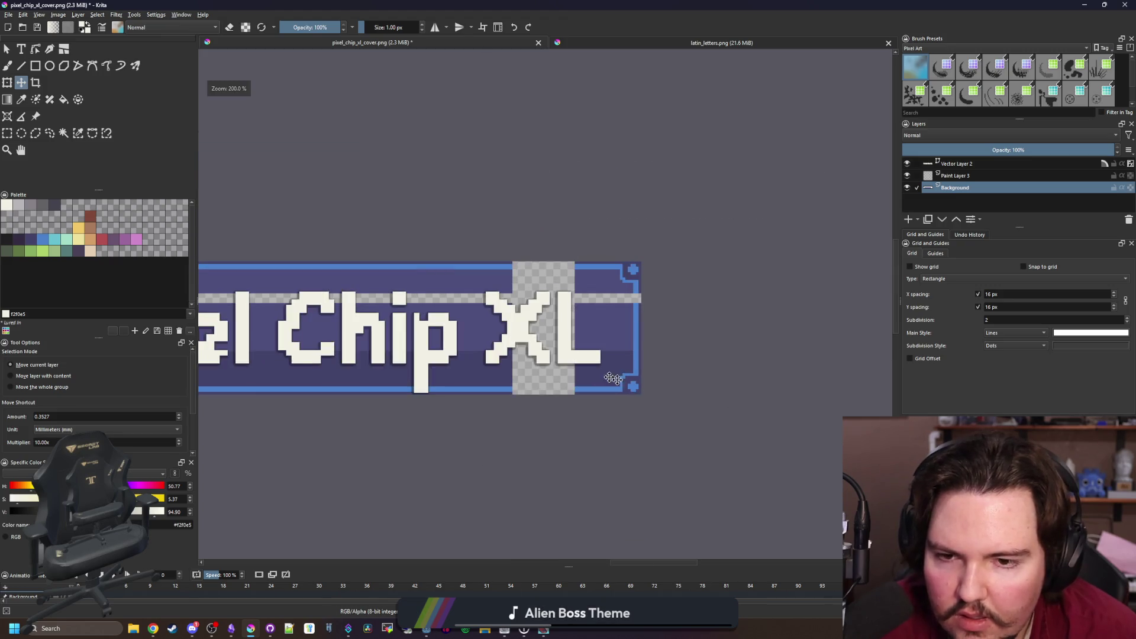
{"action": "scroll", "coordinate": [540, 355], "scroll_direction": "up", "scroll_amount": 2}
Bucket-fill the transparent strip and the four lighter bands with navy
{"action": "key", "text": "f"}
{"action": "left_click", "coordinate": [459, 385], "text": "ctrl"}
{"action": "left_click", "coordinate": [459, 385]}
{"action": "left_click", "coordinate": [456, 337]}
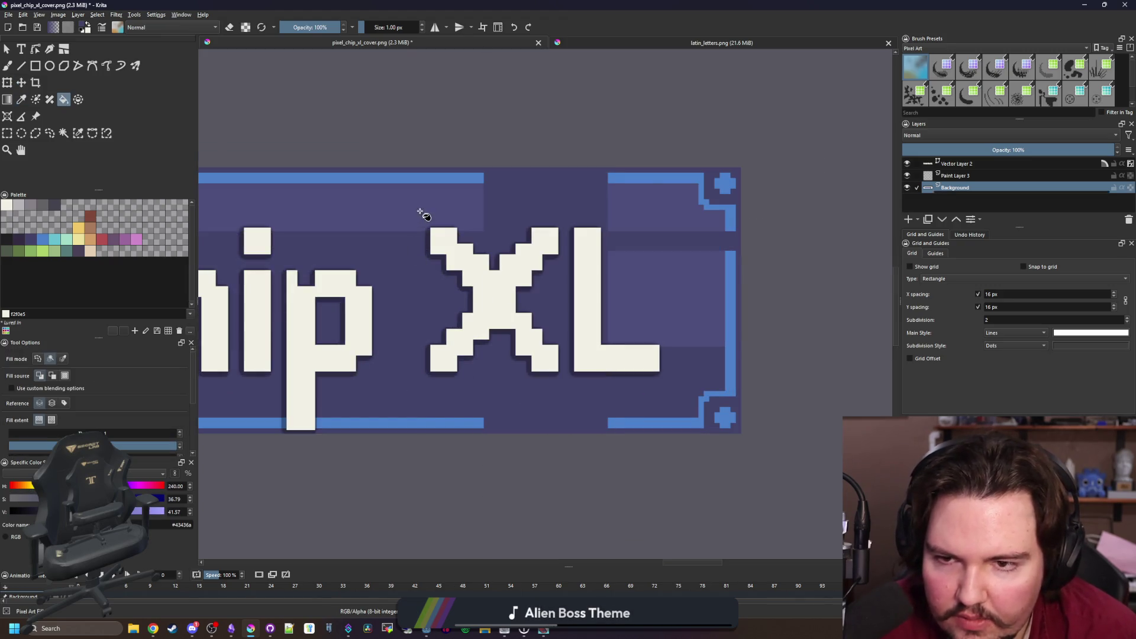
{"action": "left_click", "coordinate": [419, 215]}
{"action": "left_click", "coordinate": [654, 241]}
{"action": "left_click", "coordinate": [680, 284]}
{"action": "scroll", "coordinate": [773, 350], "scroll_direction": "down", "scroll_amount": 4}
Sample the border blue and draw filled rectangles over the bottom, top and left border gaps
{"action": "key", "text": "p"}
{"action": "scroll", "coordinate": [750, 369], "scroll_direction": "up", "scroll_amount": 7}
{"action": "left_click", "coordinate": [672, 365]}
{"action": "scroll", "coordinate": [698, 362], "scroll_direction": "down", "scroll_amount": 3}
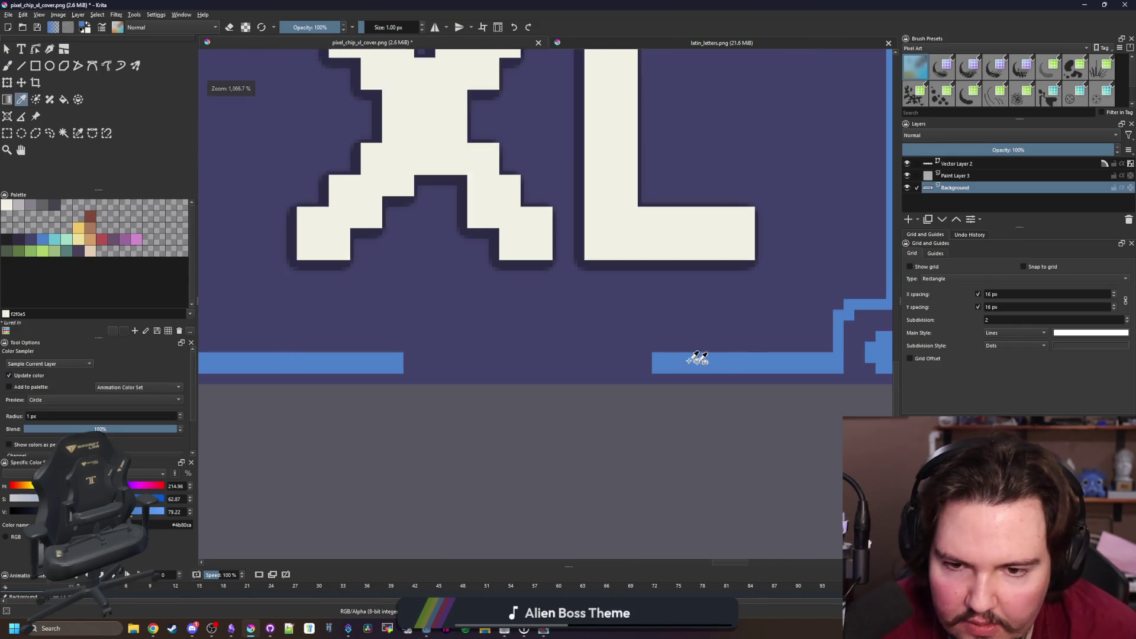
{"action": "scroll", "coordinate": [680, 373], "scroll_direction": "up", "scroll_amount": 4}
{"action": "key", "text": "b"}
{"action": "scroll", "coordinate": [645, 383], "scroll_direction": "down", "scroll_amount": 1}
{"action": "key", "text": "r"}
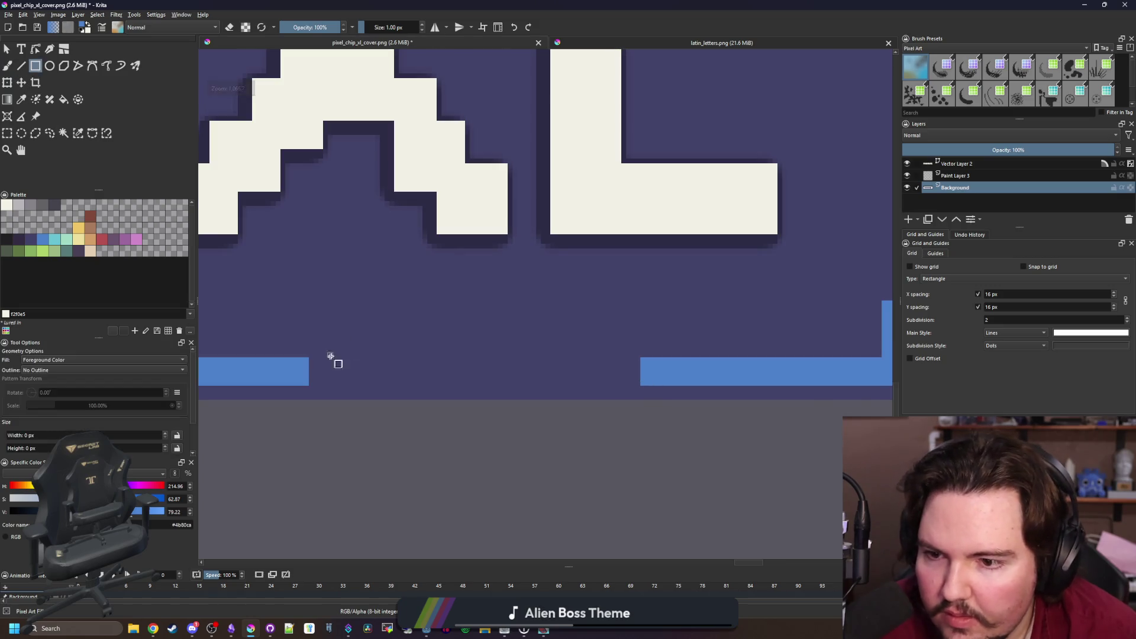
{"action": "mouse_move", "coordinate": [310, 384]}
{"action": "left_mouse_down"}
{"action": "mouse_move", "coordinate": [690, 368]}
{"action": "mouse_move", "coordinate": [693, 358]}
{"action": "left_mouse_up"}
{"action": "scroll", "coordinate": [629, 380], "scroll_direction": "down", "scroll_amount": 3}
{"action": "scroll", "coordinate": [615, 261], "scroll_direction": "up", "scroll_amount": 3}
{"action": "left_click_drag", "start_coordinate": [746, 243], "coordinate": [338, 214]}
{"action": "scroll", "coordinate": [602, 276], "scroll_direction": "down", "scroll_amount": 3}
{"action": "scroll", "coordinate": [438, 233], "scroll_direction": "up", "scroll_amount": 4}
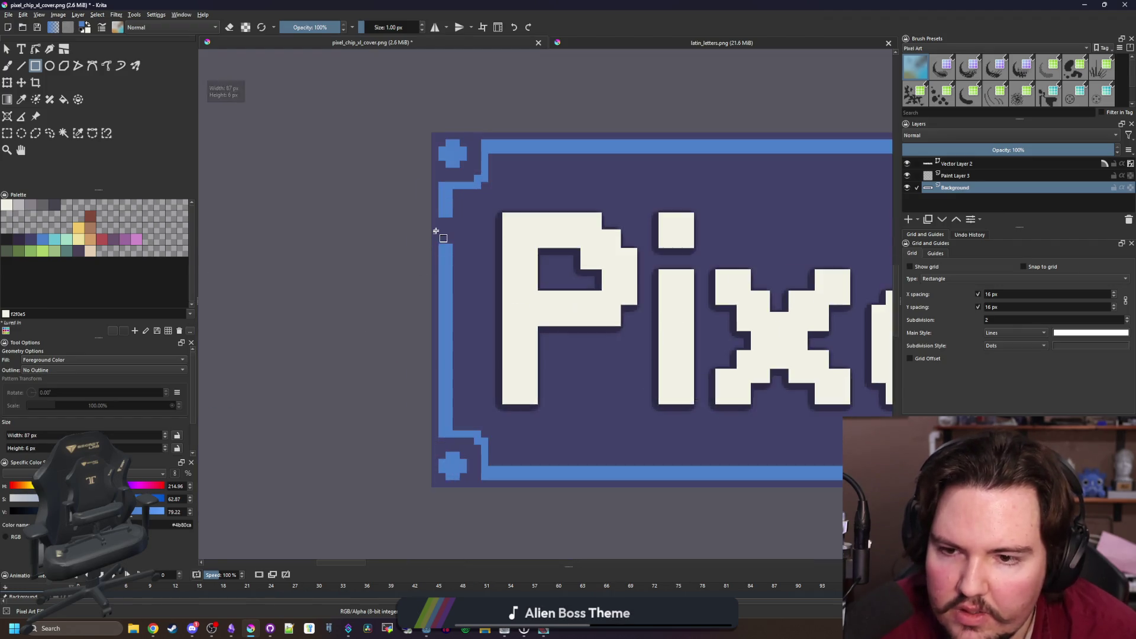
{"action": "left_click_drag", "start_coordinate": [485, 277], "coordinate": [446, 194]}
{"action": "scroll", "coordinate": [376, 236], "scroll_direction": "down", "scroll_amount": 4}
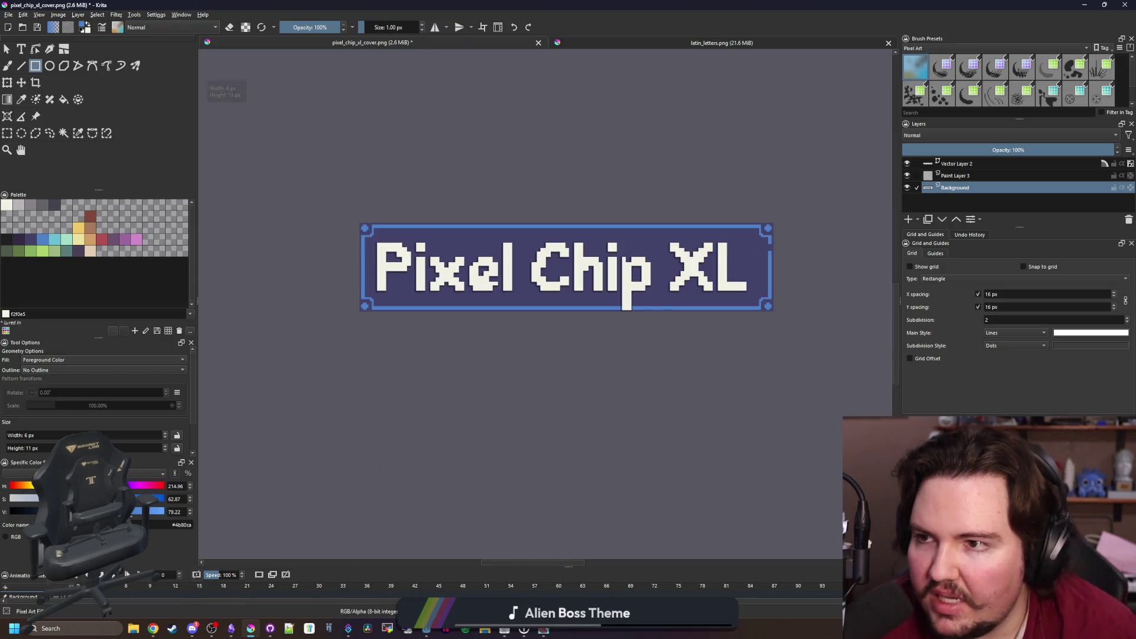
{"action": "key", "text": "Escape"}
{"action": "left_click", "coordinate": [978, 164]}
{"action": "right_click", "coordinate": [979, 164]}
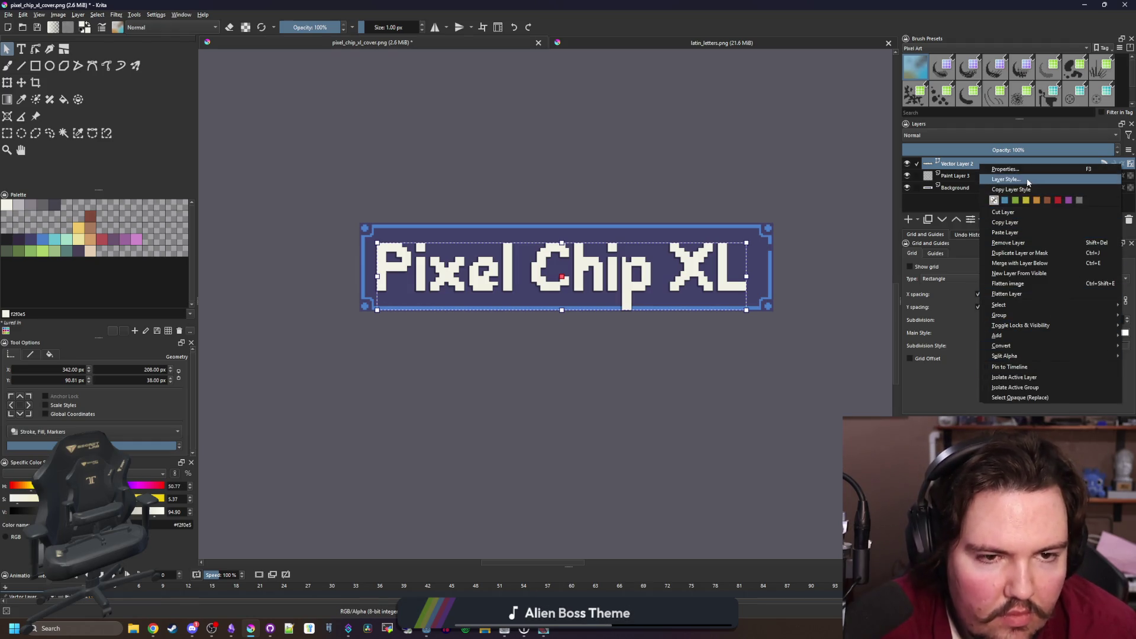
{"action": "left_click", "coordinate": [1006, 178]}
{"action": "left_click", "coordinate": [388, 171]}
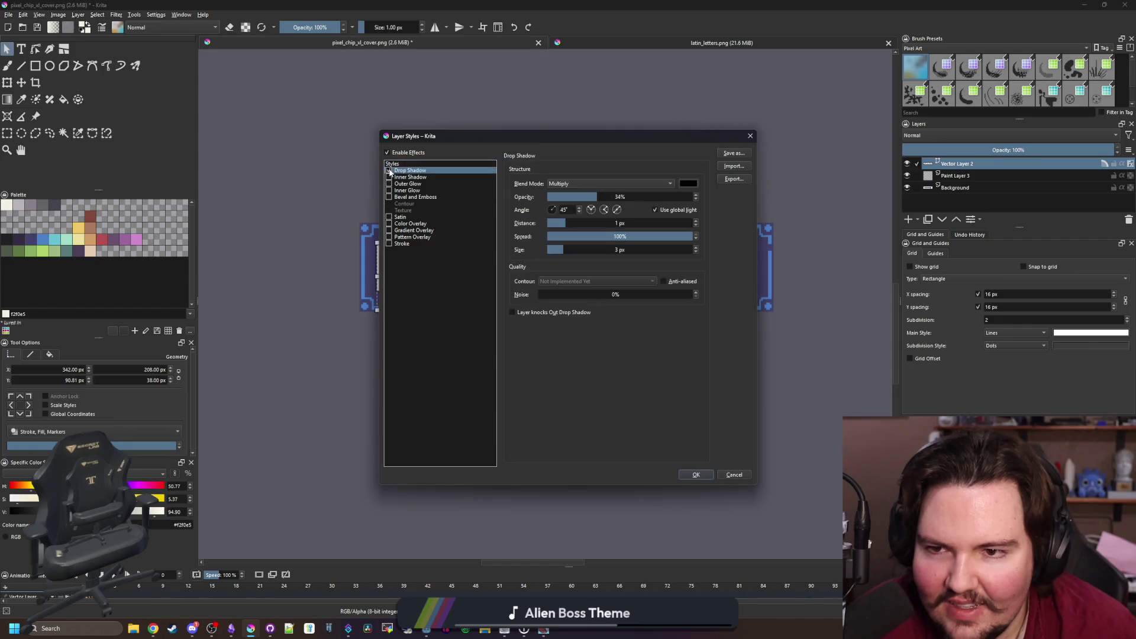
{"action": "left_click", "coordinate": [695, 474]}
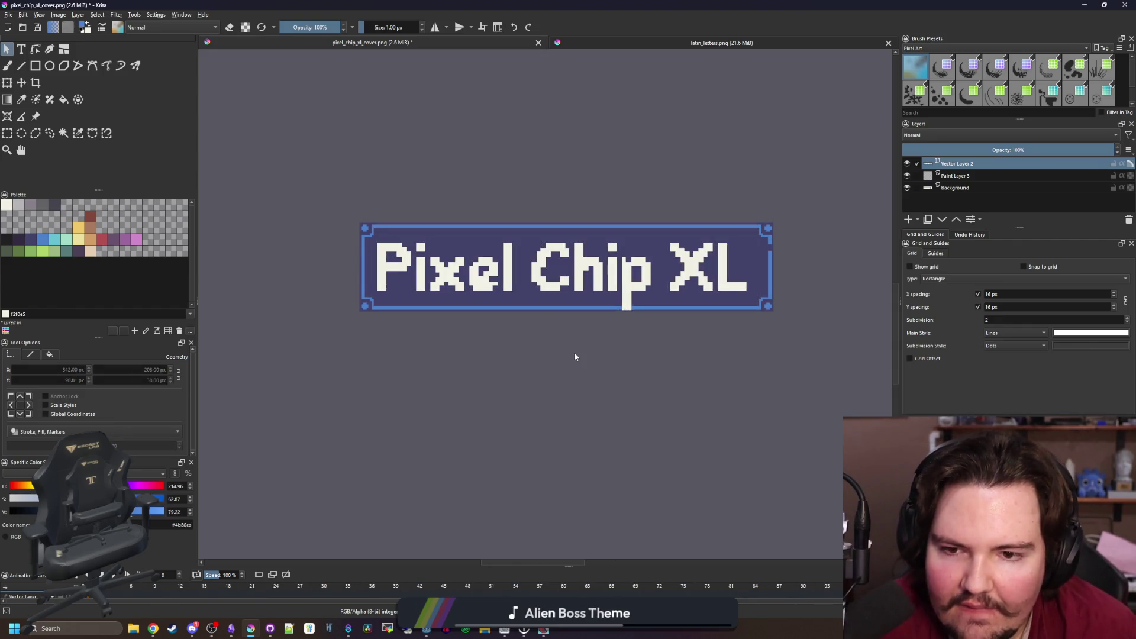
{"action": "scroll", "coordinate": [548, 345], "scroll_direction": "down", "scroll_amount": 5}
{"action": "scroll", "coordinate": [548, 348], "scroll_direction": "up", "scroll_amount": 5}
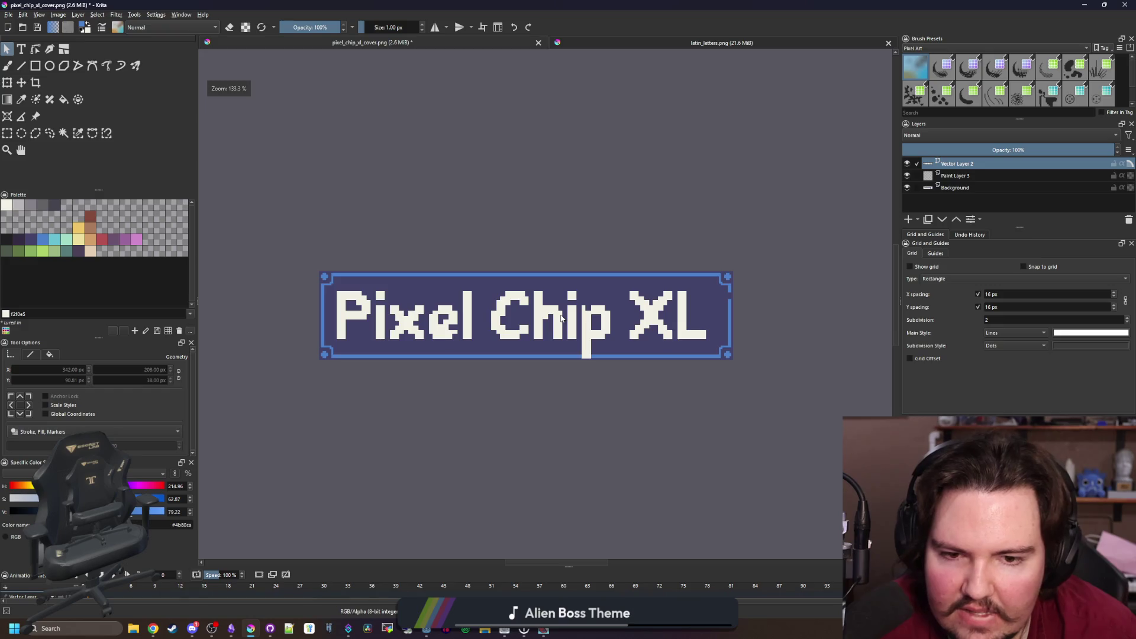
{"action": "scroll", "coordinate": [379, 316], "scroll_direction": "up", "scroll_amount": 2}
{"action": "scroll", "coordinate": [382, 316], "scroll_direction": "down", "scroll_amount": 2}
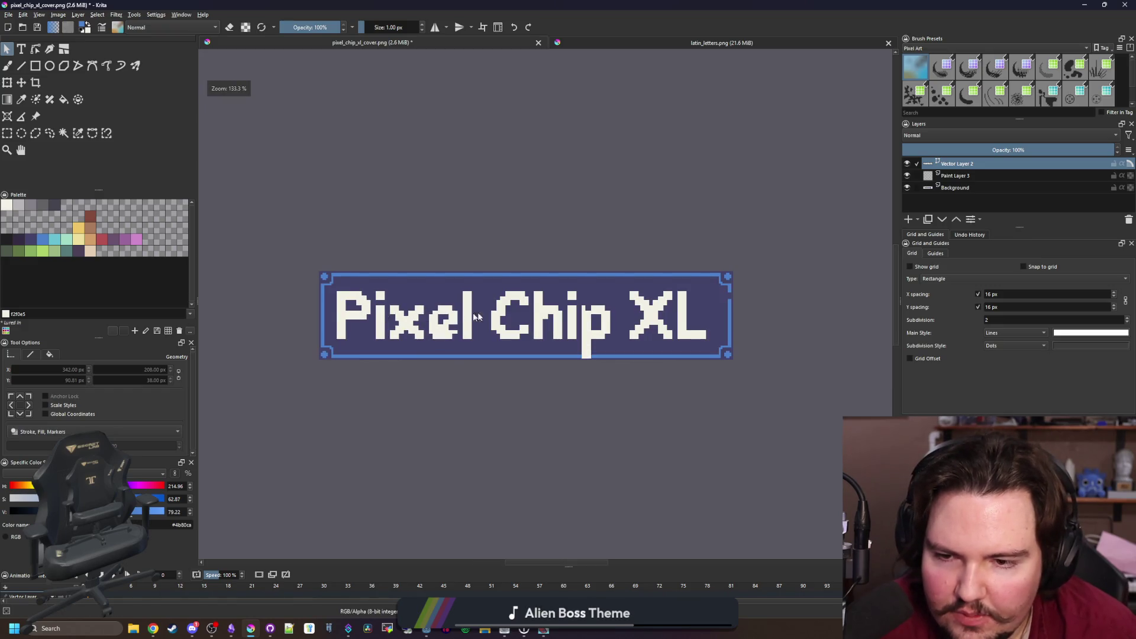
{"action": "scroll", "coordinate": [466, 317], "scroll_direction": "up", "scroll_amount": 2}
{"action": "key", "text": "ctrl+a"}
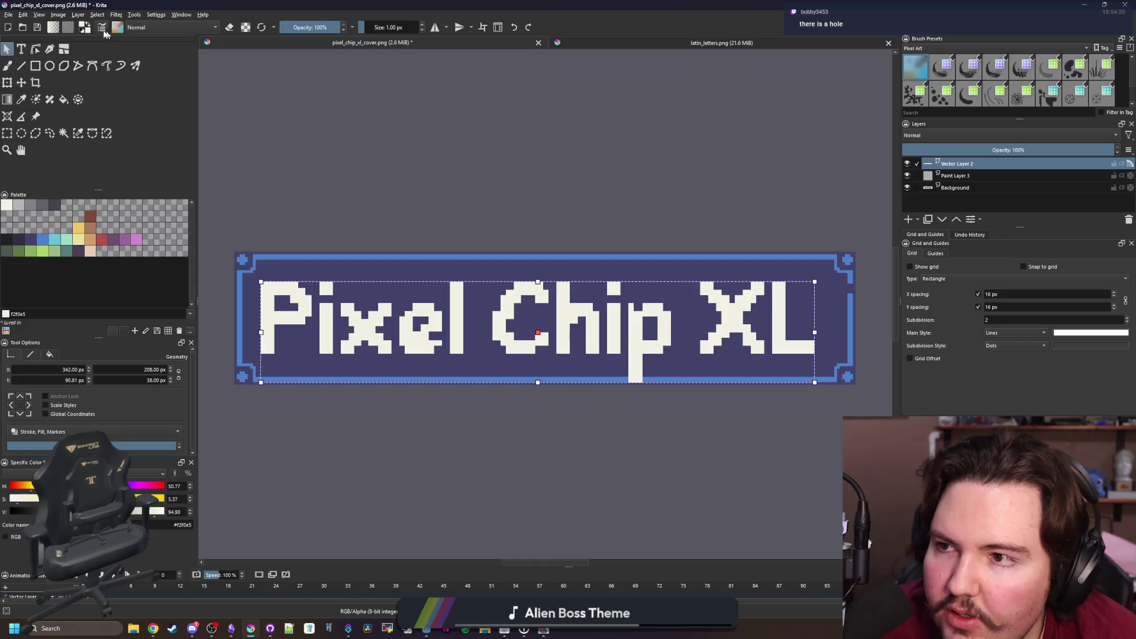
{"action": "left_click", "coordinate": [64, 14]}
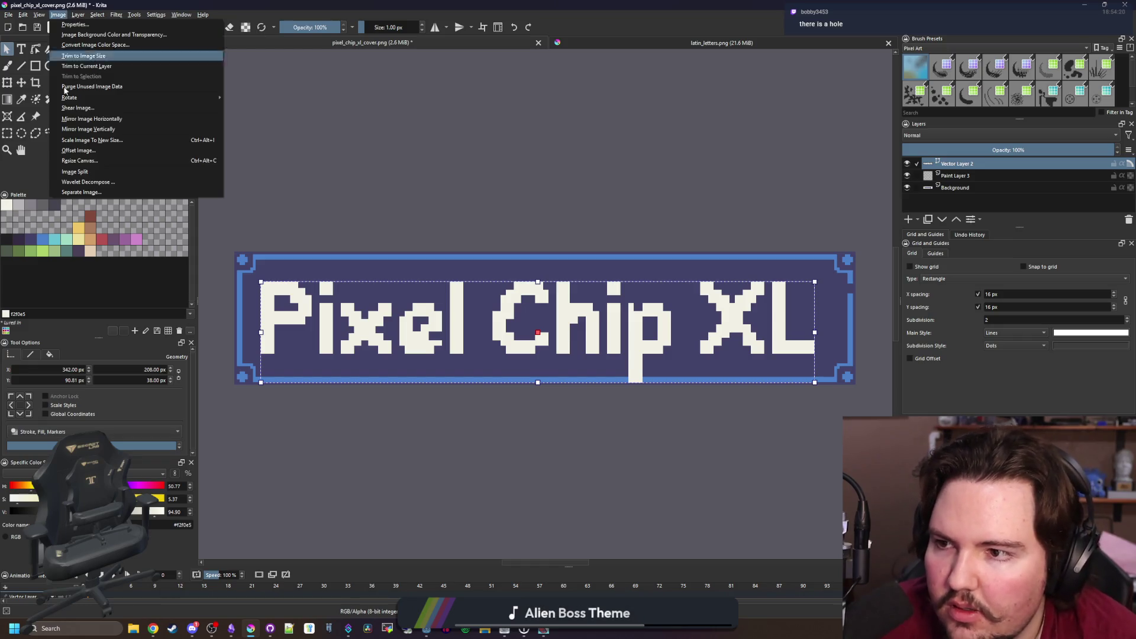
{"action": "left_click", "coordinate": [89, 140]}
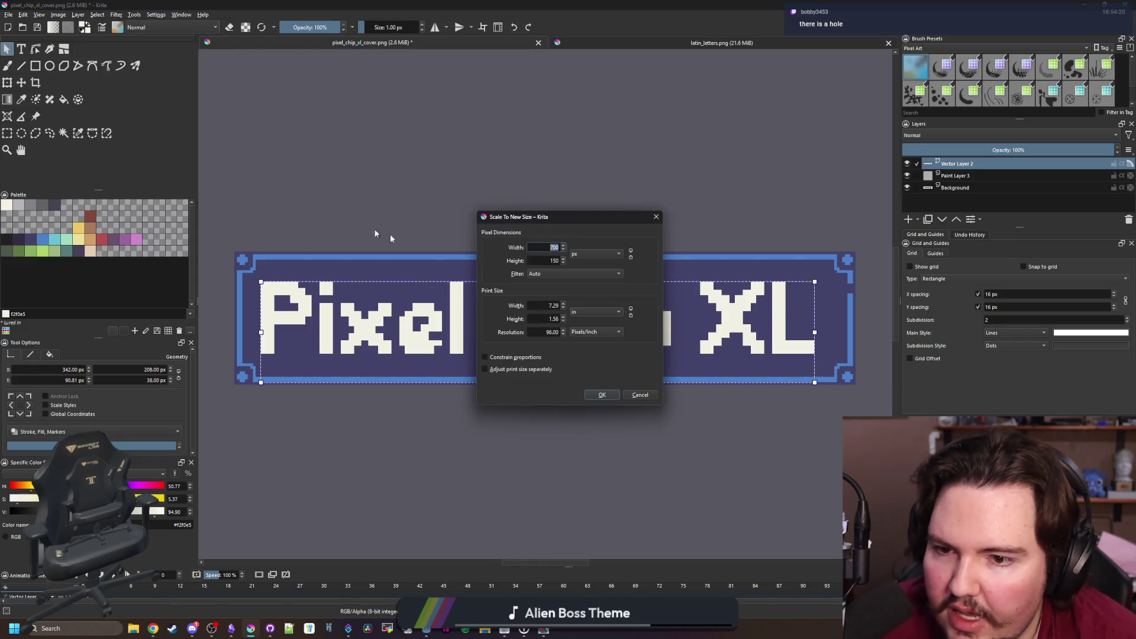
{"action": "left_click", "coordinate": [636, 395]}
{"action": "key", "text": "b"}
{"action": "scroll", "coordinate": [258, 290], "scroll_direction": "up", "scroll_amount": 4}
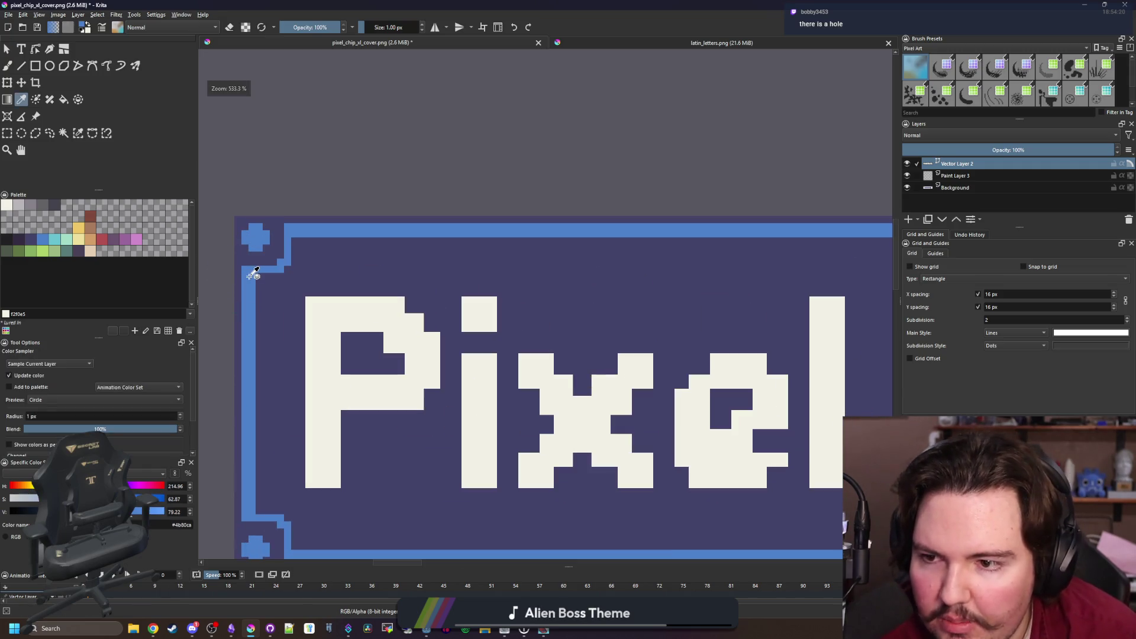
Fill the corner cross's notches into a solid blue square and patch the adjacent notch blue
{"action": "scroll", "coordinate": [258, 290], "scroll_direction": "down", "scroll_amount": 6}
{"action": "scroll", "coordinate": [702, 319], "scroll_direction": "up", "scroll_amount": 10}
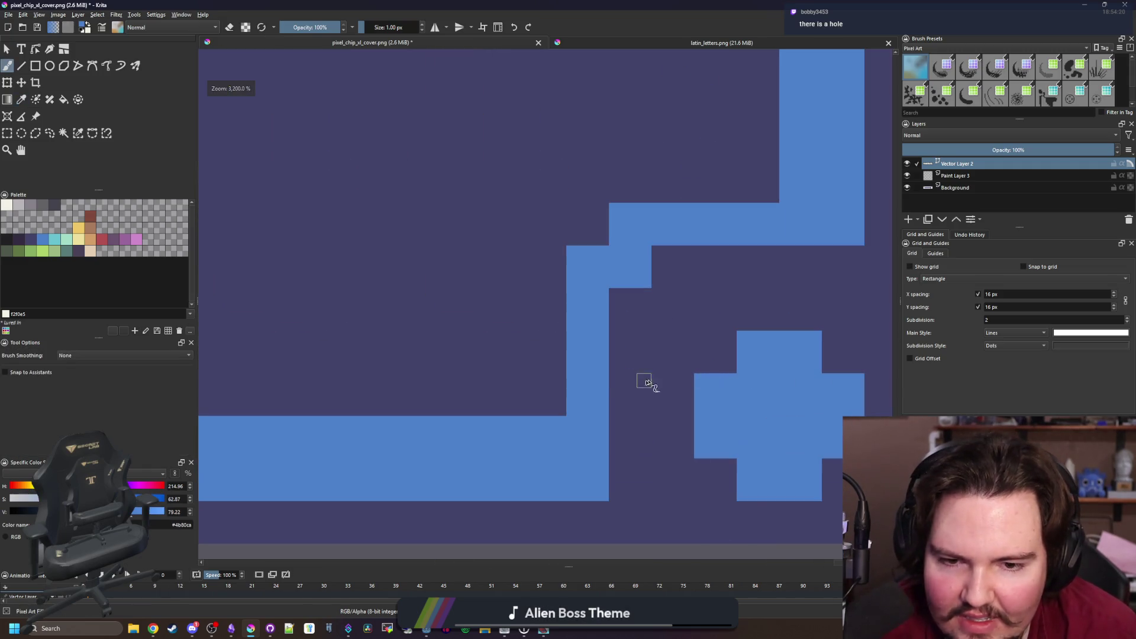
{"action": "scroll", "coordinate": [565, 397], "scroll_direction": "down", "scroll_amount": 2}
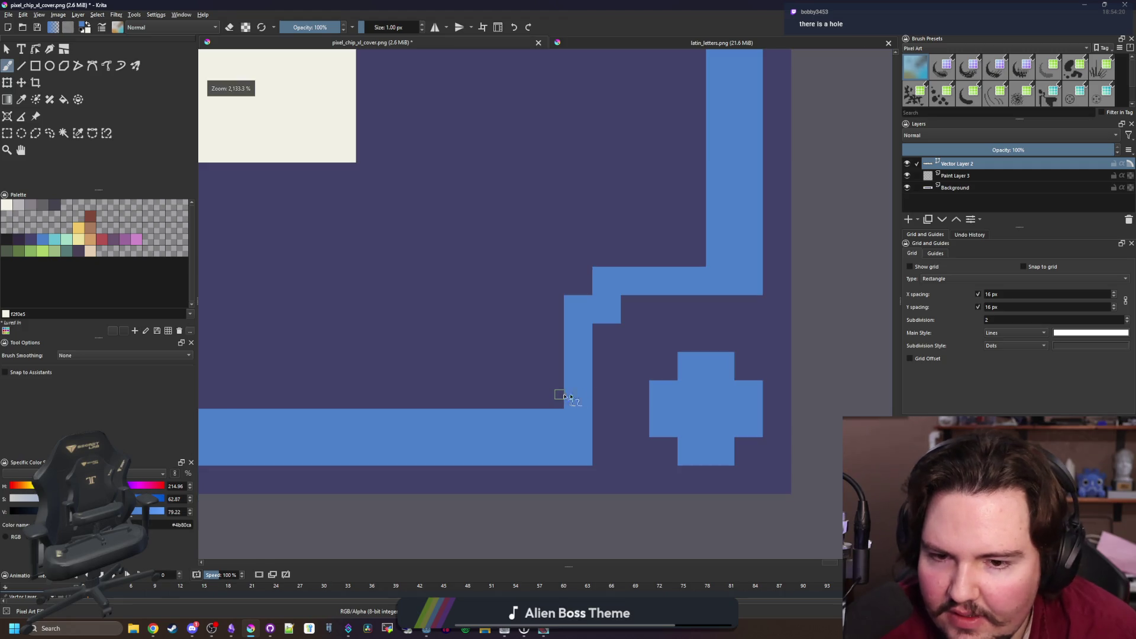
{"action": "left_click", "coordinate": [36, 65]}
{"action": "scroll", "coordinate": [781, 444], "scroll_direction": "up", "scroll_amount": 2}
{"action": "mouse_move", "coordinate": [748, 466]}
{"action": "left_mouse_down"}
{"action": "mouse_move", "coordinate": [634, 329]}
{"action": "mouse_move", "coordinate": [578, 296]}
{"action": "left_mouse_up"}
{"action": "mouse_move", "coordinate": [659, 172]}
{"action": "left_mouse_down"}
{"action": "mouse_move", "coordinate": [466, 123]}
{"action": "mouse_move", "coordinate": [408, 126]}
{"action": "mouse_move", "coordinate": [451, 381]}
{"action": "left_mouse_up"}
{"action": "left_click_drag", "start_coordinate": [452, 211], "coordinate": [527, 168]}
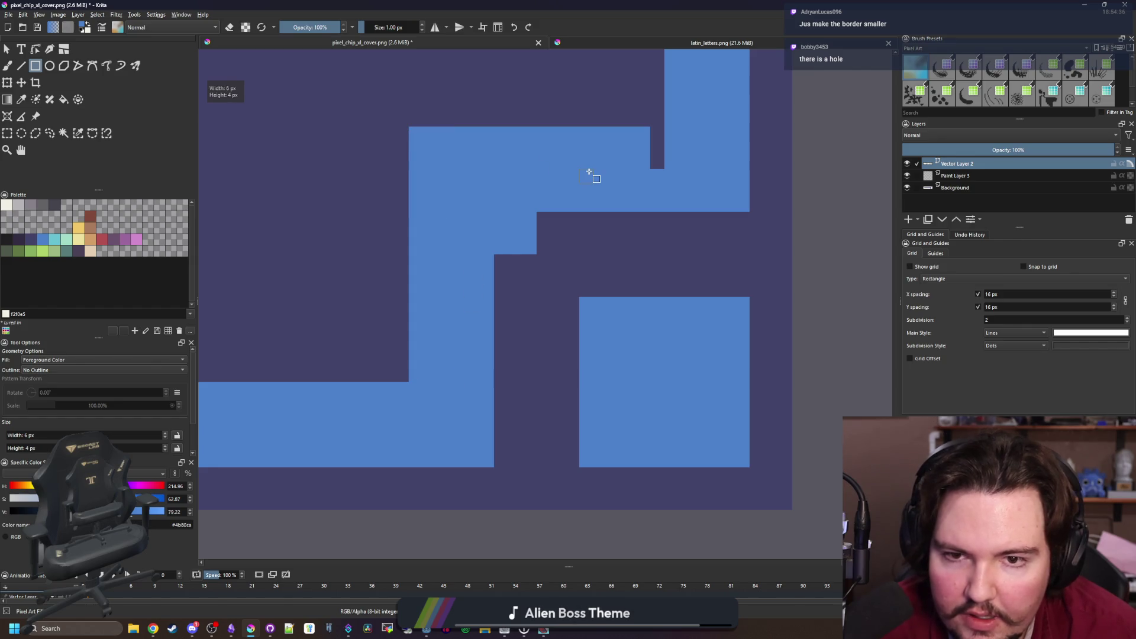
{"action": "left_click_drag", "start_coordinate": [679, 131], "coordinate": [679, 131]}
On the Background layer, paint the blue corner step navy with the freehand brush
{"action": "key", "text": "b"}
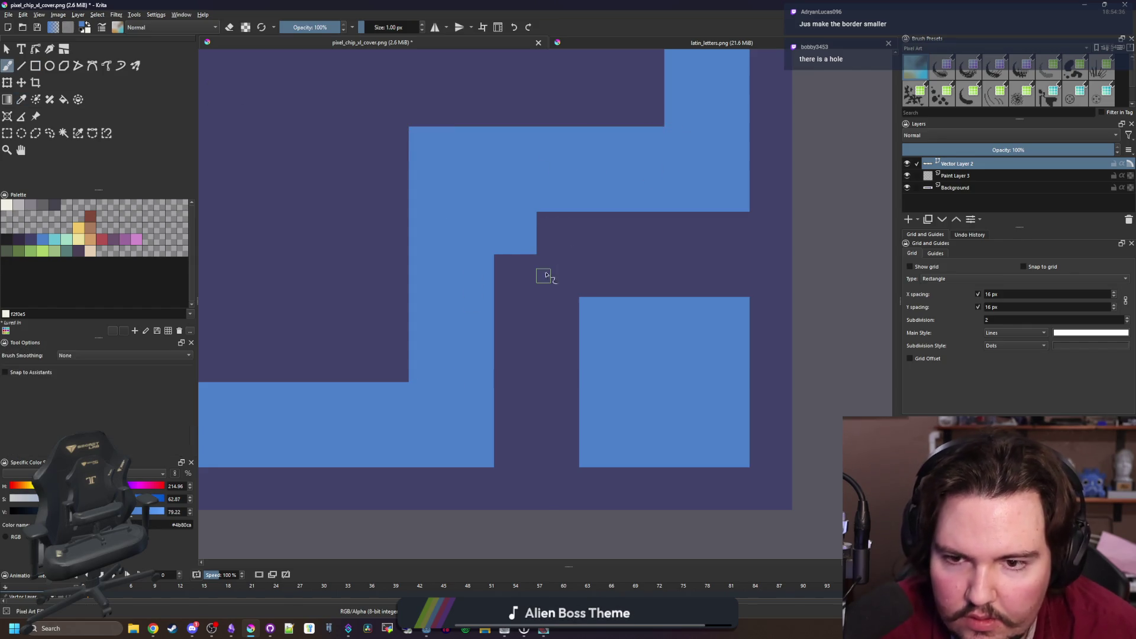
{"action": "left_click", "coordinate": [545, 274]}
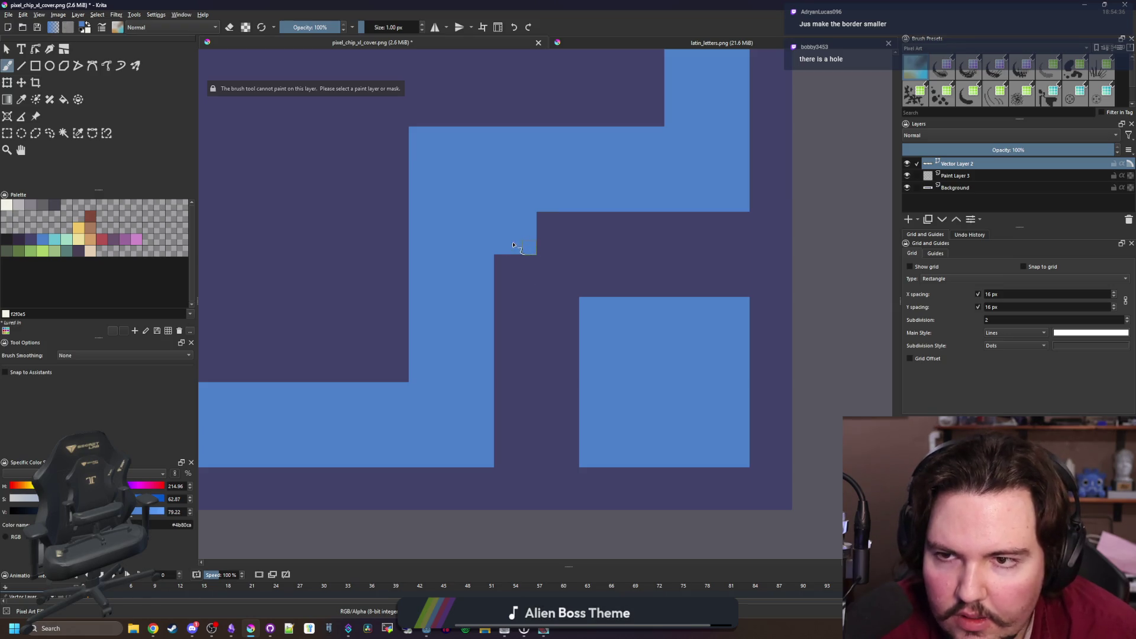
{"action": "left_click", "coordinate": [969, 188]}
{"action": "left_click", "coordinate": [545, 254], "text": "ctrl"}
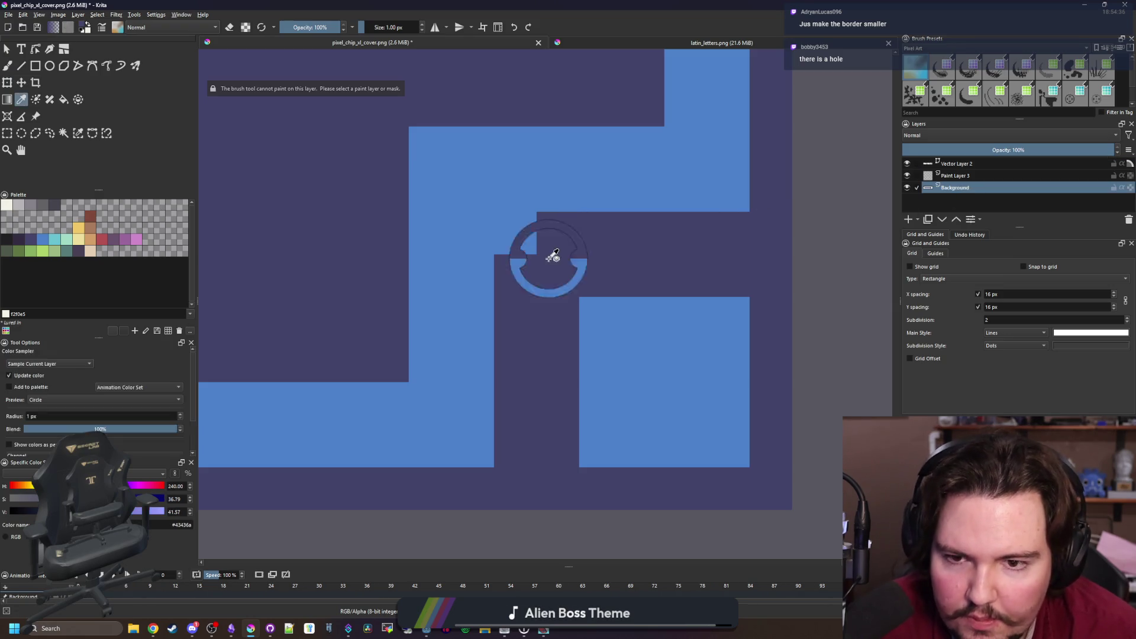
{"action": "mouse_move", "coordinate": [507, 246]}
{"action": "left_mouse_down"}
{"action": "mouse_move", "coordinate": [527, 233]}
{"action": "mouse_move", "coordinate": [549, 289]}
{"action": "left_mouse_up"}
{"action": "scroll", "coordinate": [548, 290], "scroll_direction": "down", "scroll_amount": 5}
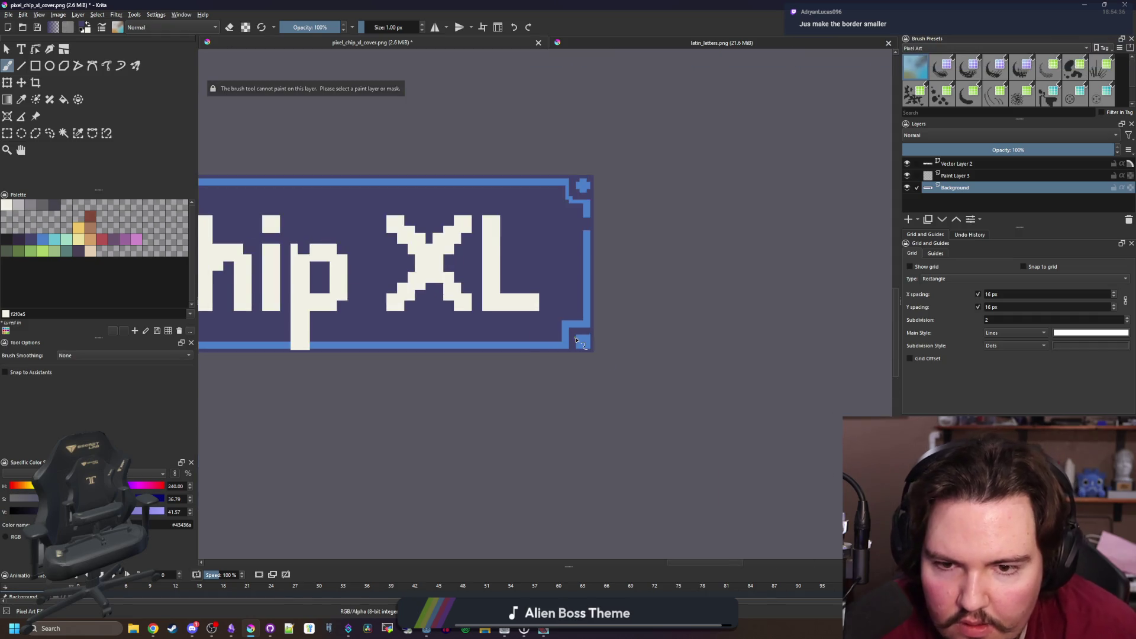
{"action": "scroll", "coordinate": [573, 356], "scroll_direction": "up", "scroll_amount": 2}
{"action": "scroll", "coordinate": [574, 356], "scroll_direction": "up", "scroll_amount": 3}
Sample the border blue and add a blue strip along the corner, widening the vertical bar
{"action": "key", "text": "p"}
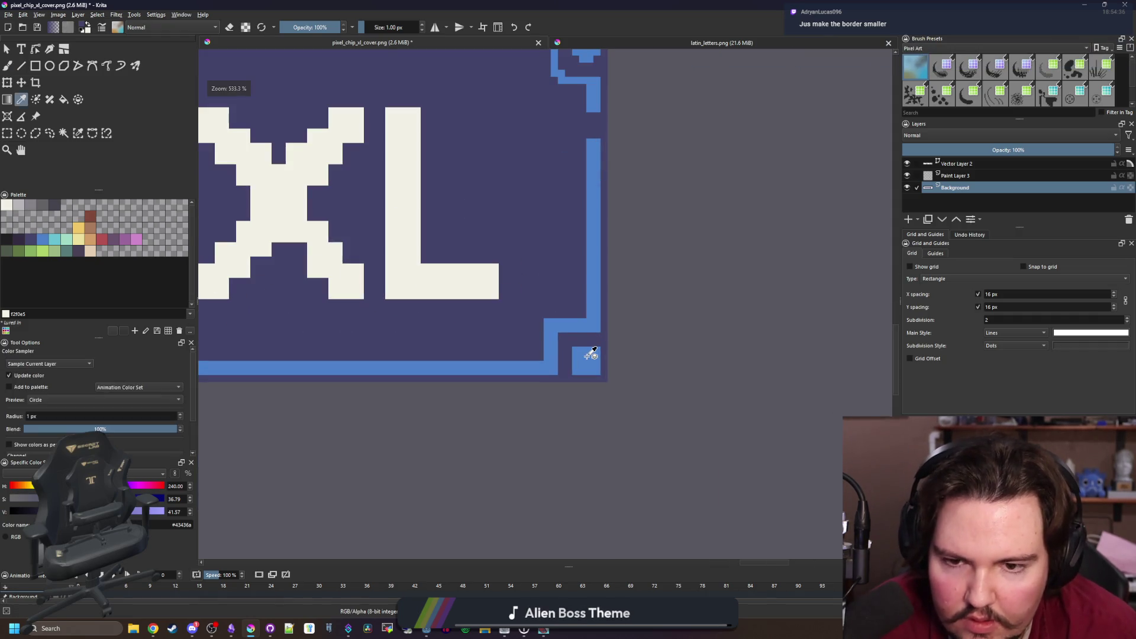
{"action": "left_click", "coordinate": [589, 354]}
{"action": "scroll", "coordinate": [588, 325], "scroll_direction": "down", "scroll_amount": 4}
{"action": "scroll", "coordinate": [605, 299], "scroll_direction": "up", "scroll_amount": 8}
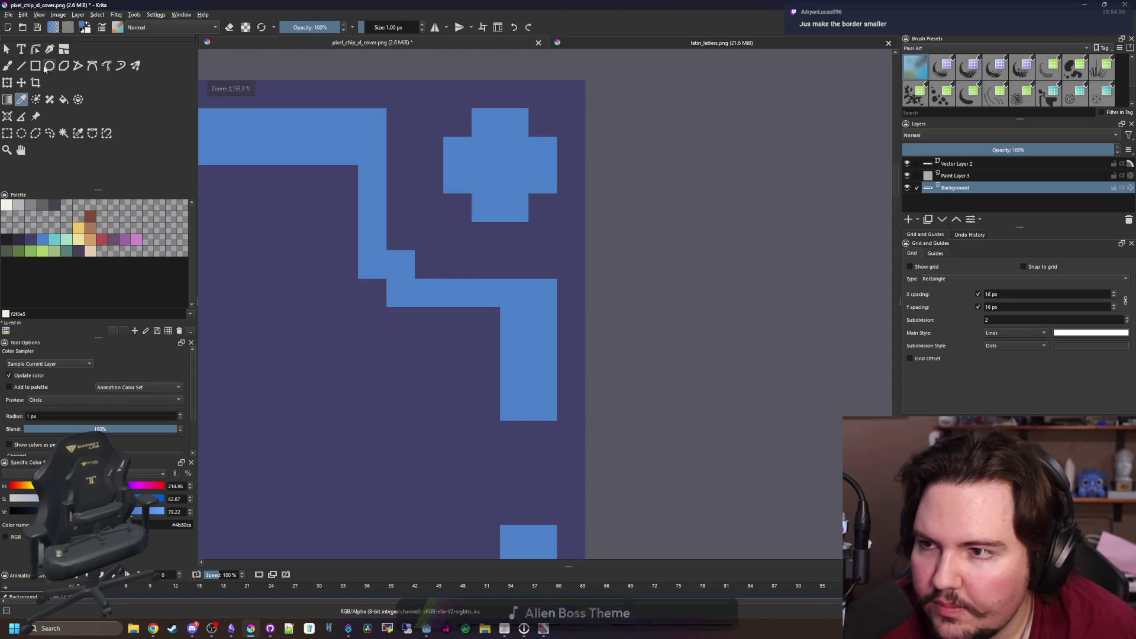
{"action": "left_click", "coordinate": [35, 65]}
{"action": "scroll", "coordinate": [474, 254], "scroll_direction": "up", "scroll_amount": 2}
{"action": "mouse_move", "coordinate": [524, 361]}
{"action": "left_mouse_down"}
{"action": "mouse_move", "coordinate": [465, 396]}
{"action": "mouse_move", "coordinate": [247, 409]}
{"action": "mouse_move", "coordinate": [295, 284]}
{"action": "left_mouse_up"}
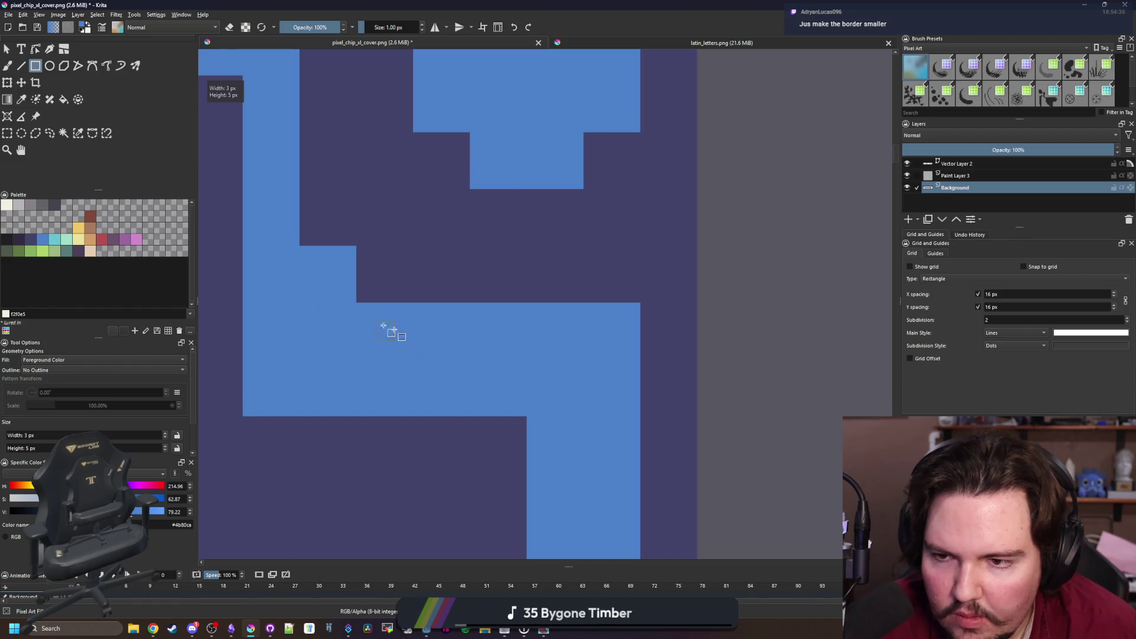
{"action": "scroll", "coordinate": [355, 316], "scroll_direction": "down", "scroll_amount": 2}
{"action": "mouse_move", "coordinate": [335, 381]}
{"action": "left_mouse_down"}
{"action": "mouse_move", "coordinate": [329, 241]}
{"action": "mouse_move", "coordinate": [312, 194]}
{"action": "left_mouse_up"}
Turn the next corner cross into a solid square and paint navy pixels into the blue notch
{"action": "key", "text": "b"}
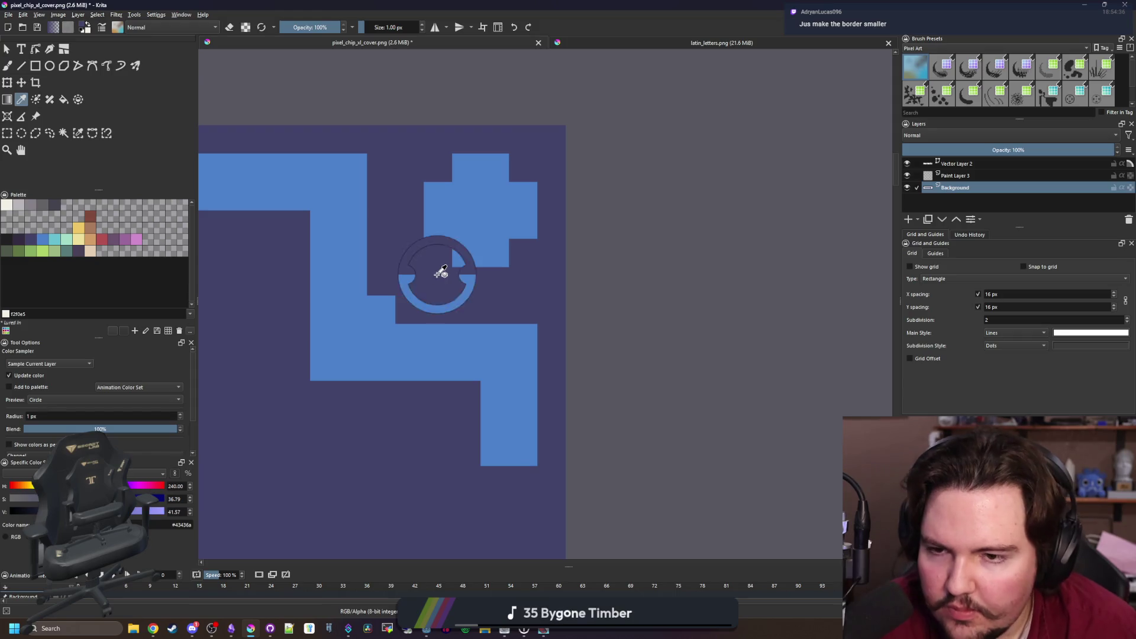
{"action": "left_click", "coordinate": [36, 65]}
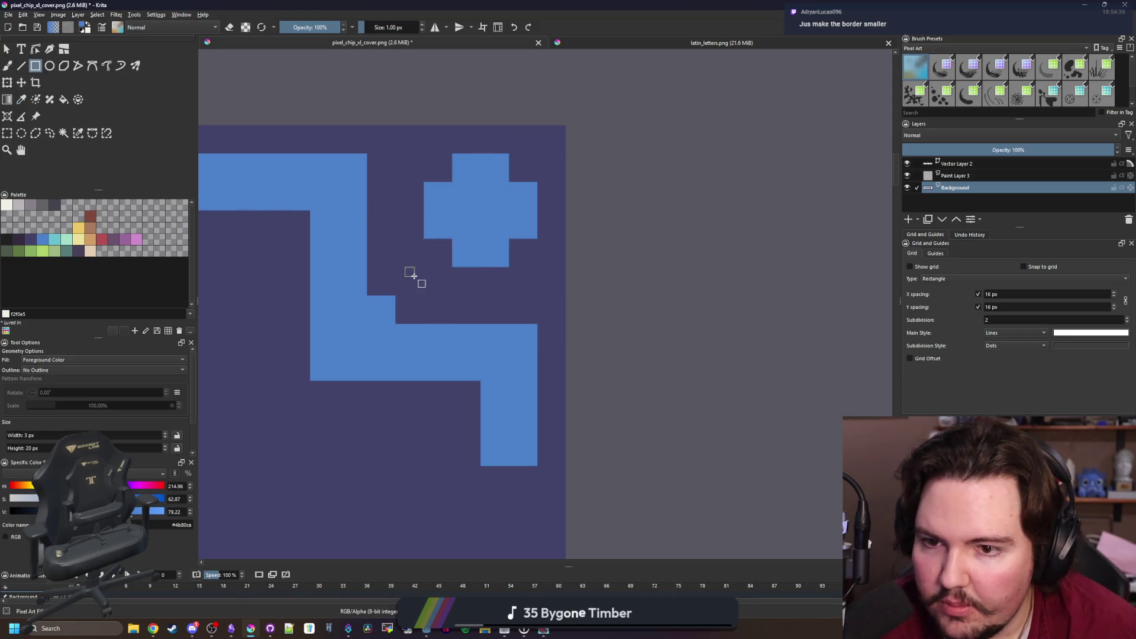
{"action": "left_click_drag", "start_coordinate": [428, 263], "coordinate": [540, 157]}
{"action": "key", "text": "b"}
{"action": "left_click", "coordinate": [406, 310], "text": "ctrl"}
{"action": "left_click_drag", "start_coordinate": [381, 300], "coordinate": [386, 315]}
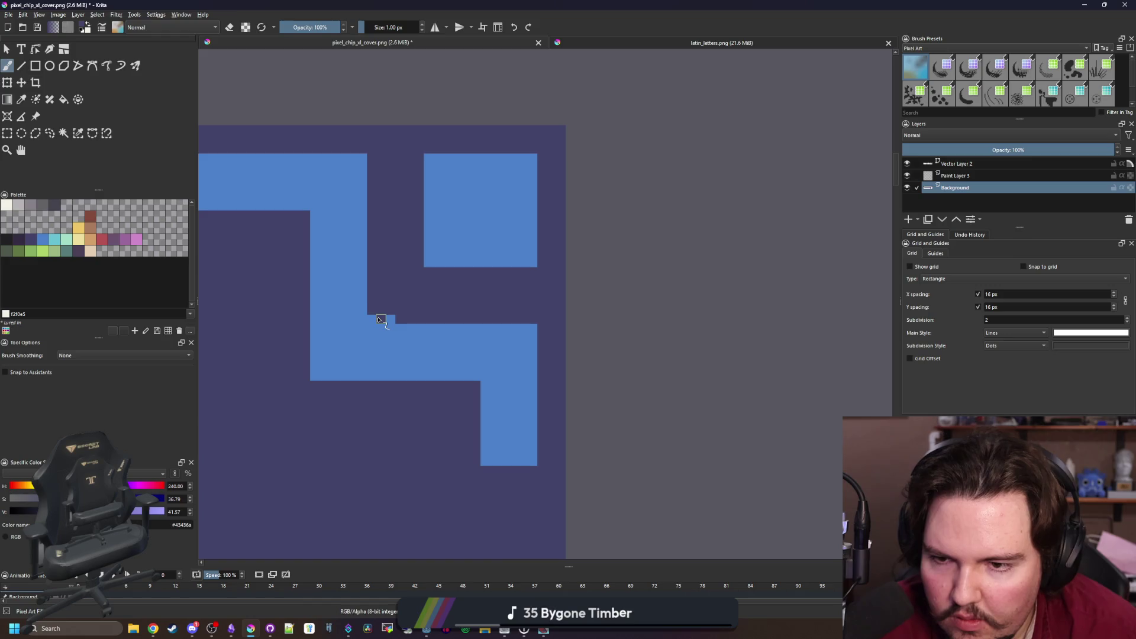
Fill the gap between the two blue border bars with a blue rectangle
{"action": "scroll", "coordinate": [415, 357], "scroll_direction": "down", "scroll_amount": 3}
{"action": "left_click", "coordinate": [444, 203], "text": "ctrl"}
{"action": "scroll", "coordinate": [416, 280], "scroll_direction": "up", "scroll_amount": 3}
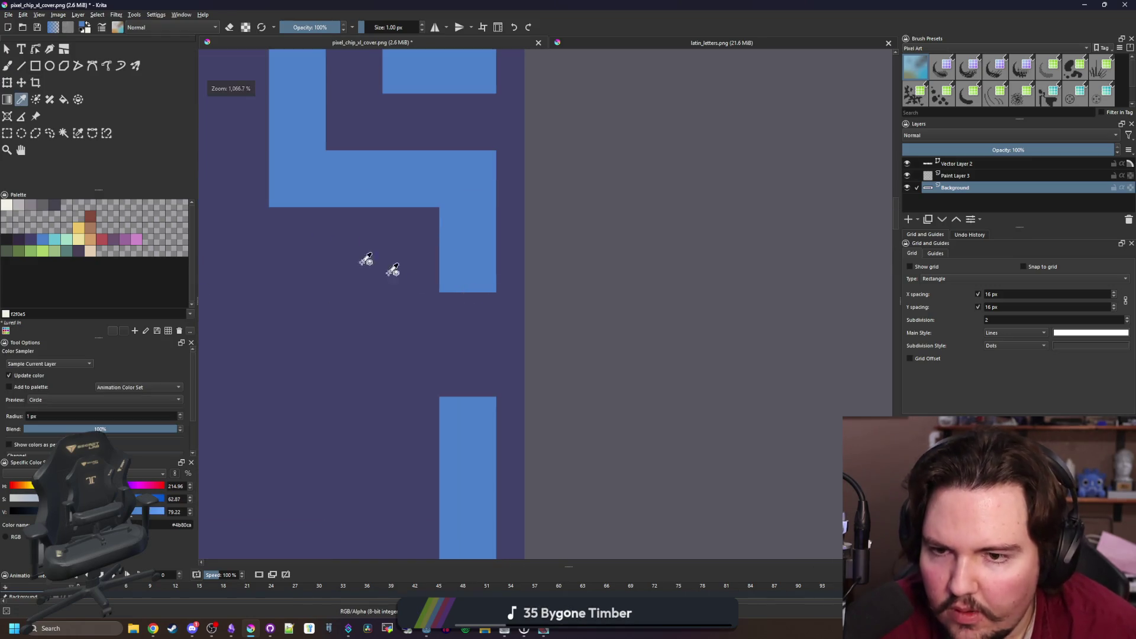
{"action": "left_click", "coordinate": [37, 66]}
{"action": "left_click_drag", "start_coordinate": [439, 283], "coordinate": [501, 399]}
{"action": "scroll", "coordinate": [573, 333], "scroll_direction": "down", "scroll_amount": 3}
{"action": "scroll", "coordinate": [573, 332], "scroll_direction": "down", "scroll_amount": 3}
{"action": "key", "text": "ctrl+r"}
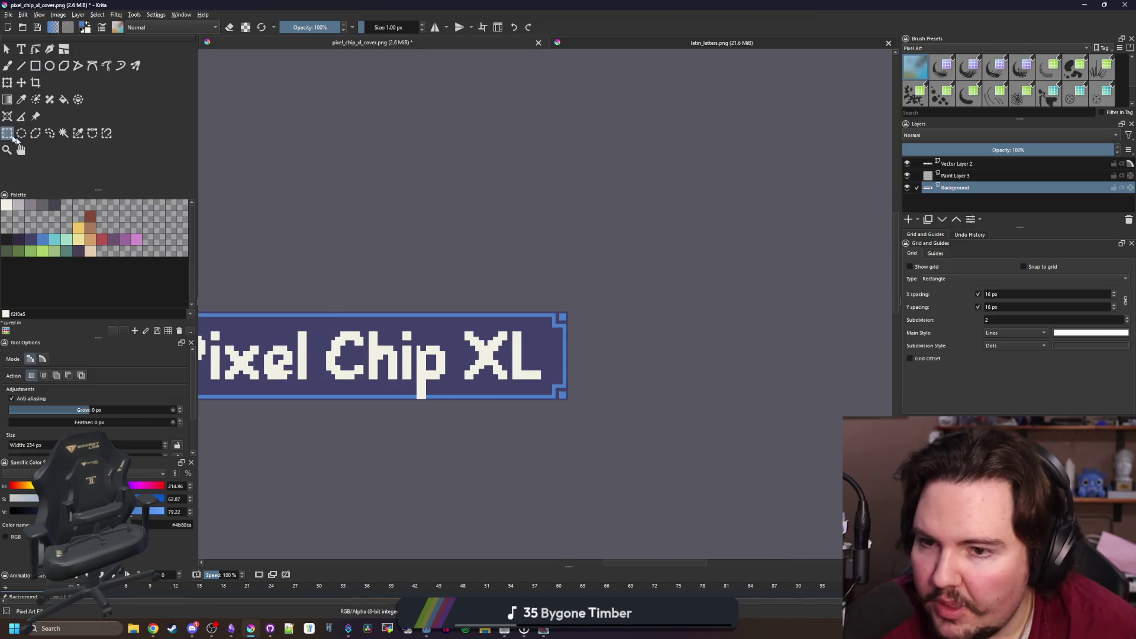
Delete the banner's left end to transparency and clear the selection
{"action": "scroll", "coordinate": [501, 368], "scroll_direction": "down", "scroll_amount": 2}
{"action": "scroll", "coordinate": [501, 368], "scroll_direction": "up", "scroll_amount": 1}
{"action": "left_click_drag", "start_coordinate": [412, 408], "coordinate": [339, 298]}
{"action": "key", "text": "Delete"}
{"action": "left_click", "coordinate": [747, 452]}
Select part of the banner and squeeze it narrower with Transform
{"action": "left_click_drag", "start_coordinate": [747, 452], "coordinate": [563, 287]}
{"action": "key", "text": "ctrl+t"}
{"action": "mouse_move", "coordinate": [744, 369]}
{"action": "left_mouse_down"}
{"action": "mouse_move", "coordinate": [300, 363]}
{"action": "mouse_move", "coordinate": [259, 359]}
{"action": "mouse_move", "coordinate": [223, 337]}
{"action": "left_mouse_up"}
{"action": "scroll", "coordinate": [375, 365], "scroll_direction": "up", "scroll_amount": 3}
{"action": "scroll", "coordinate": [231, 340], "scroll_direction": "down", "scroll_amount": 3}
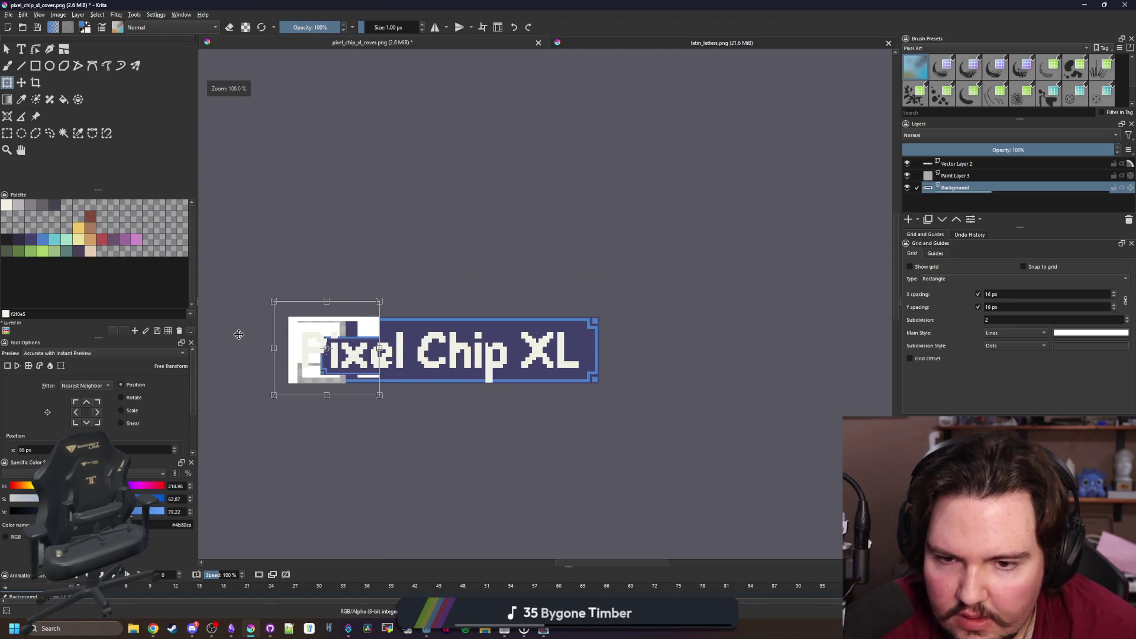
{"action": "scroll", "coordinate": [328, 375], "scroll_direction": "up", "scroll_amount": 1}
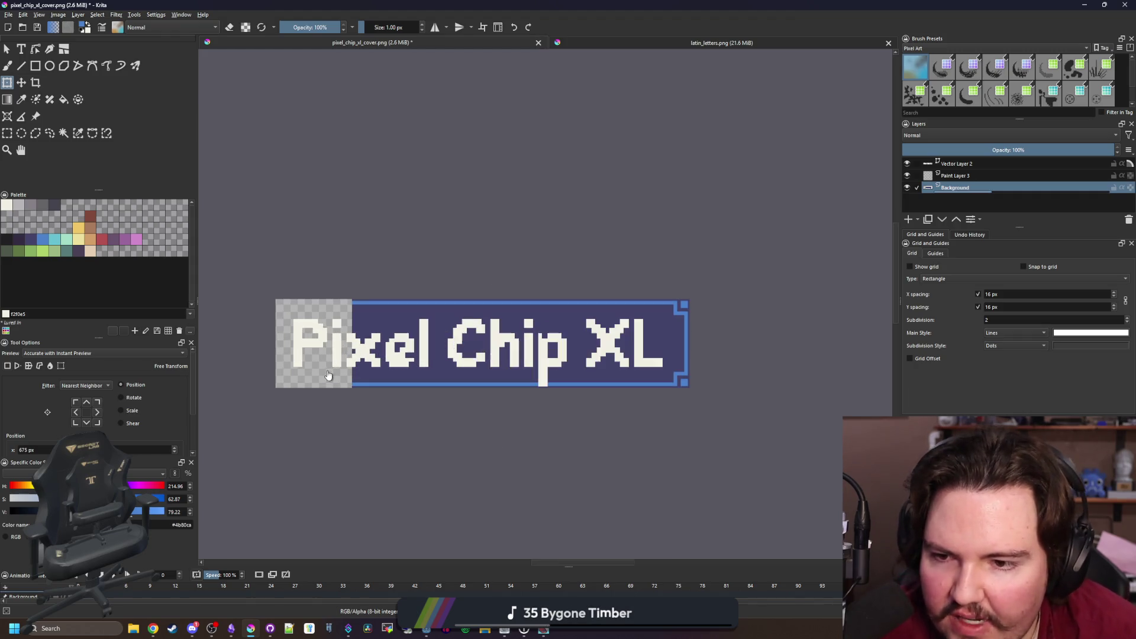
Select the right end with the XL letters and move it left over 'Pi'
{"action": "key", "text": "ctrl+r"}
{"action": "left_click_drag", "start_coordinate": [620, 273], "coordinate": [740, 422]}
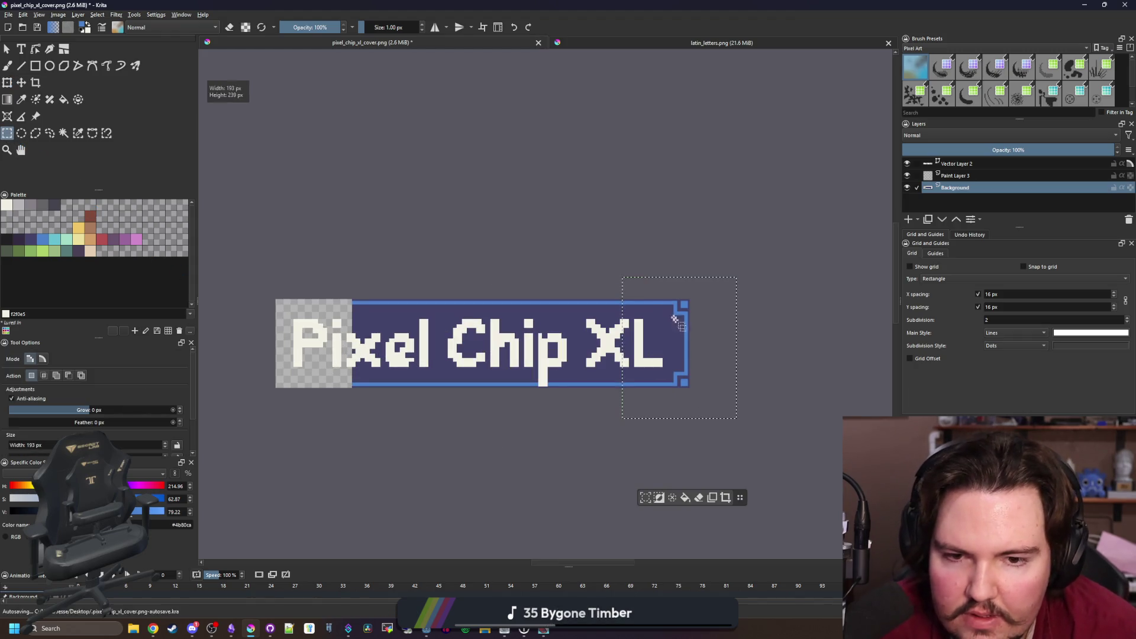
{"action": "key", "text": "ctrl+t"}
{"action": "left_click_drag", "start_coordinate": [656, 339], "coordinate": [293, 348]}
{"action": "scroll", "coordinate": [293, 348], "scroll_direction": "up", "scroll_amount": 2}
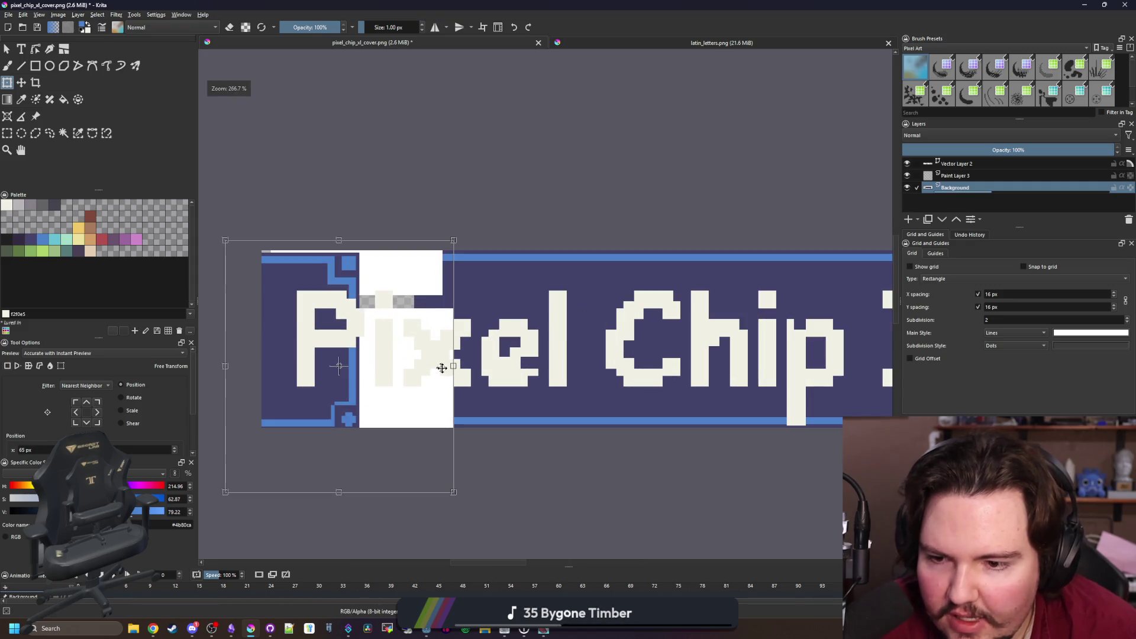
{"action": "scroll", "coordinate": [588, 376], "scroll_direction": "down", "scroll_amount": 1}
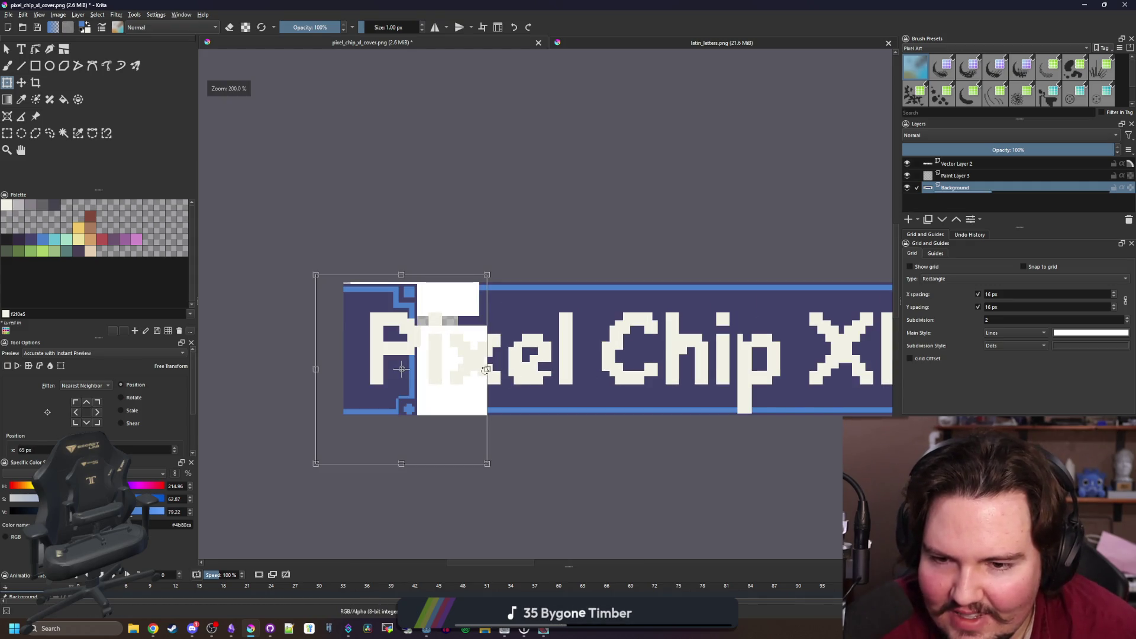
Position the pasted border block flush at the banner's left edge, nudging it into place
{"action": "mouse_move", "coordinate": [314, 369]}
{"action": "left_mouse_down"}
{"action": "mouse_move", "coordinate": [521, 361]}
{"action": "mouse_move", "coordinate": [429, 348]}
{"action": "mouse_move", "coordinate": [503, 335]}
{"action": "mouse_move", "coordinate": [491, 335]}
{"action": "left_mouse_up"}
{"action": "scroll", "coordinate": [453, 343], "scroll_direction": "up", "scroll_amount": 2}
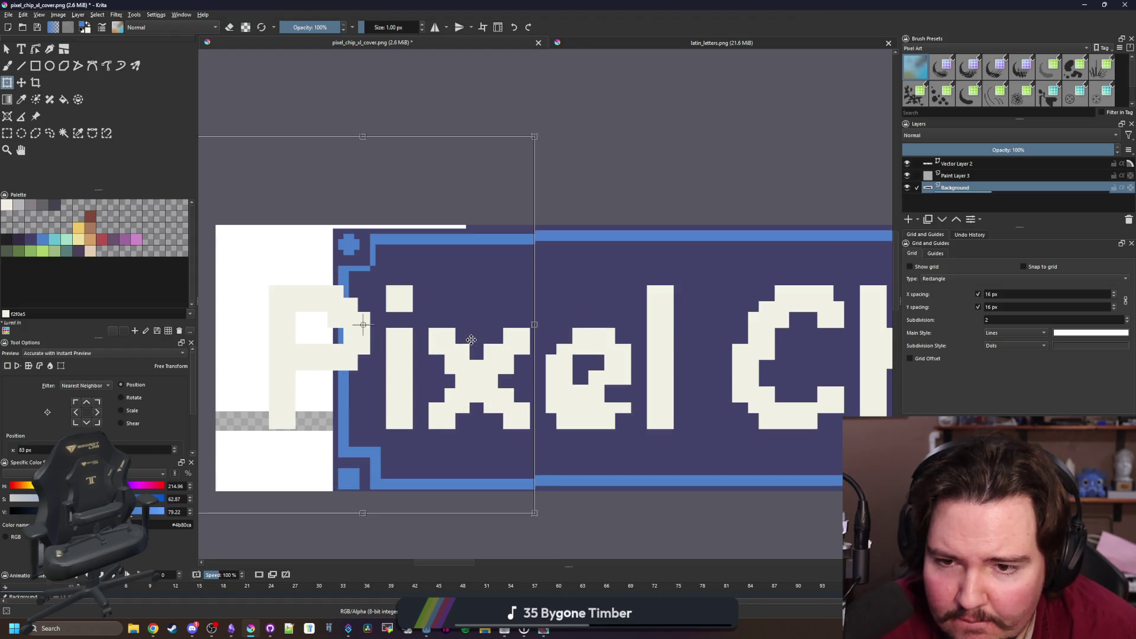
{"action": "scroll", "coordinate": [384, 368], "scroll_direction": "down", "scroll_amount": 1}
{"action": "scroll", "coordinate": [385, 368], "scroll_direction": "up", "scroll_amount": 3}
{"action": "mouse_move", "coordinate": [548, 426]}
{"action": "left_mouse_down"}
{"action": "mouse_move", "coordinate": [368, 462]}
{"action": "mouse_move", "coordinate": [411, 457]}
{"action": "mouse_move", "coordinate": [383, 455]}
{"action": "left_mouse_up"}
{"action": "scroll", "coordinate": [402, 467], "scroll_direction": "down", "scroll_amount": 3}
{"action": "scroll", "coordinate": [421, 525], "scroll_direction": "up", "scroll_amount": 3}
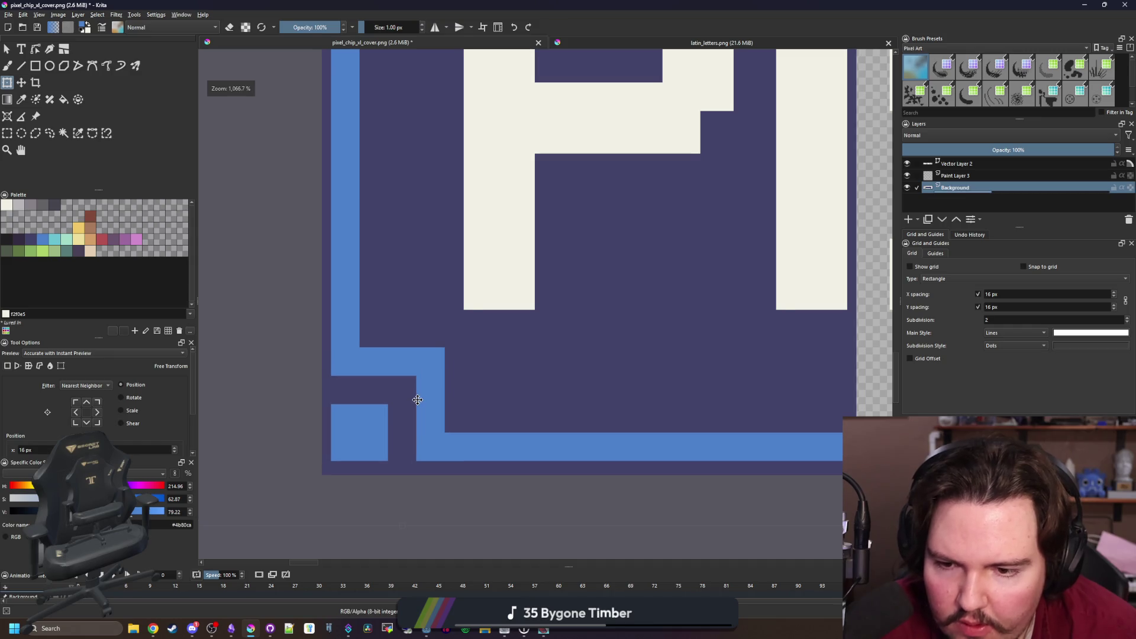
{"action": "scroll", "coordinate": [367, 414], "scroll_direction": "down", "scroll_amount": 3}
{"action": "scroll", "coordinate": [365, 395], "scroll_direction": "up", "scroll_amount": 1}
{"action": "key", "text": "Right"}
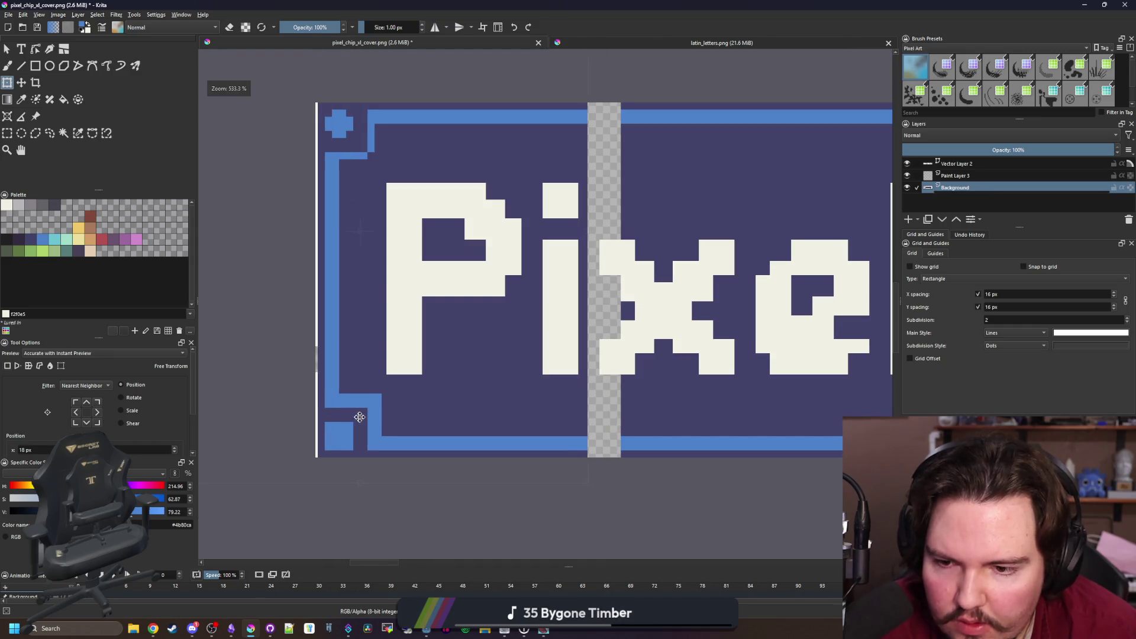
{"action": "left_click_drag", "start_coordinate": [358, 417], "coordinate": [355, 416]}
{"action": "key", "text": "Return"}
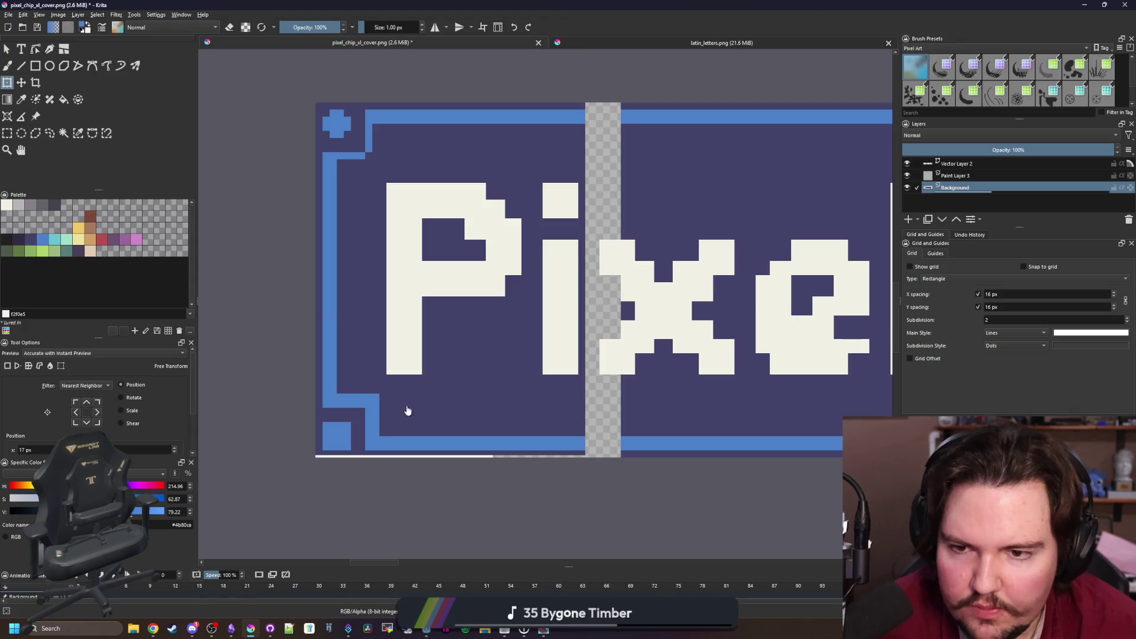
Sample the navy panel colour and bucket-fill the gap in the bottom border
{"action": "key", "text": "p"}
{"action": "left_click", "coordinate": [451, 388]}
{"action": "left_click_drag", "start_coordinate": [452, 388], "coordinate": [324, 402]}
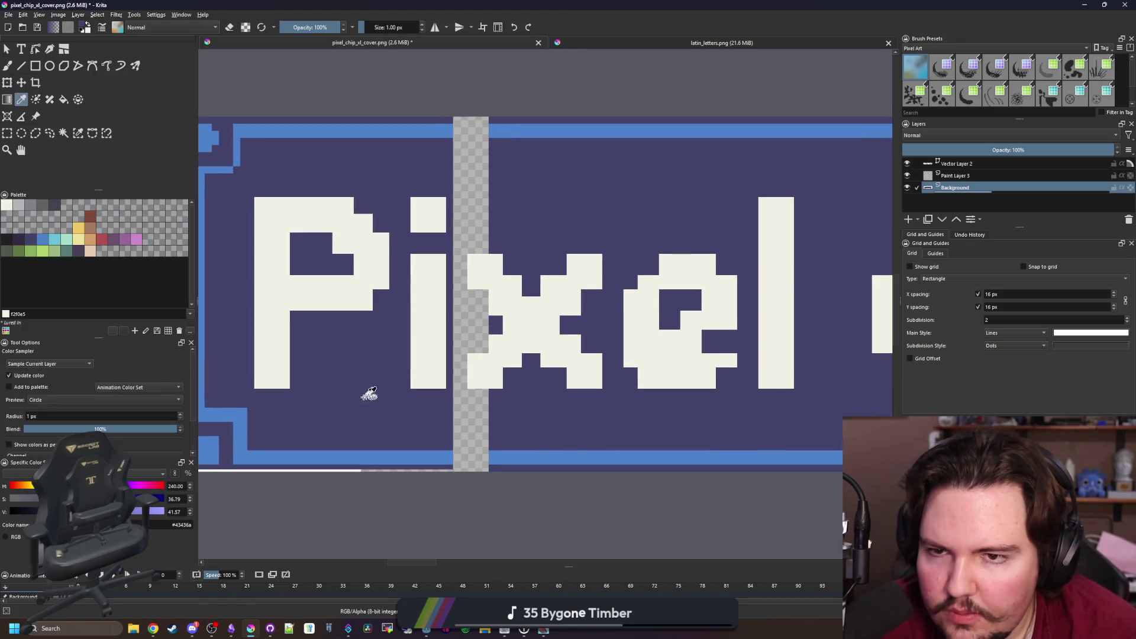
{"action": "scroll", "coordinate": [366, 396], "scroll_direction": "down", "scroll_amount": 1}
{"action": "scroll", "coordinate": [249, 451], "scroll_direction": "up", "scroll_amount": 5}
{"action": "key", "text": "f"}
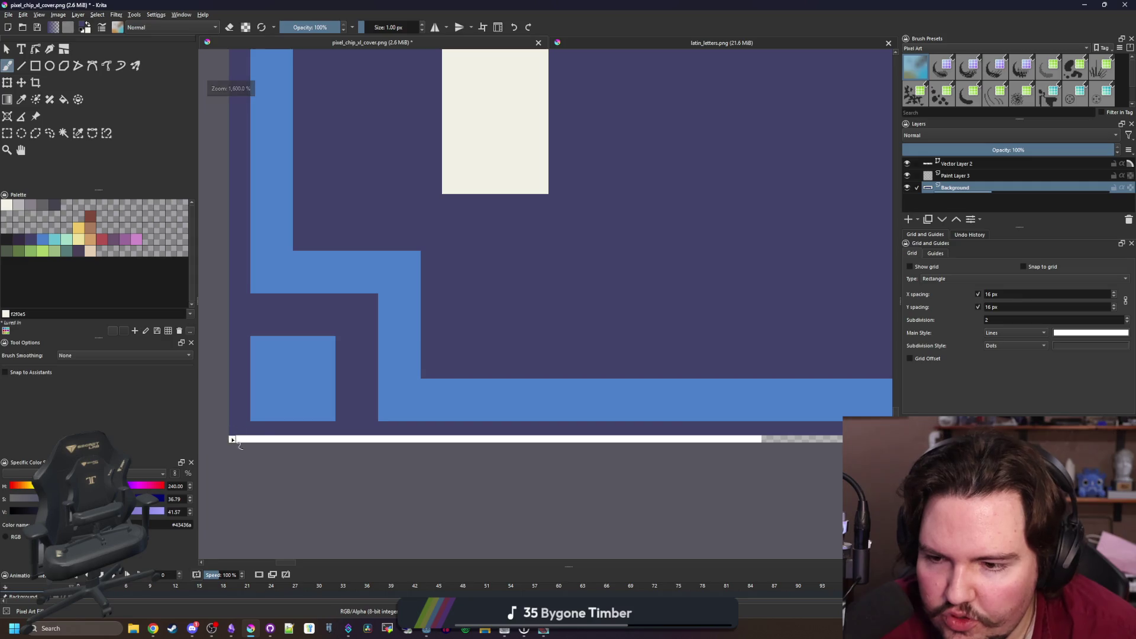
{"action": "scroll", "coordinate": [481, 456], "scroll_direction": "down", "scroll_amount": 5}
{"action": "scroll", "coordinate": [502, 431], "scroll_direction": "up", "scroll_amount": 4}
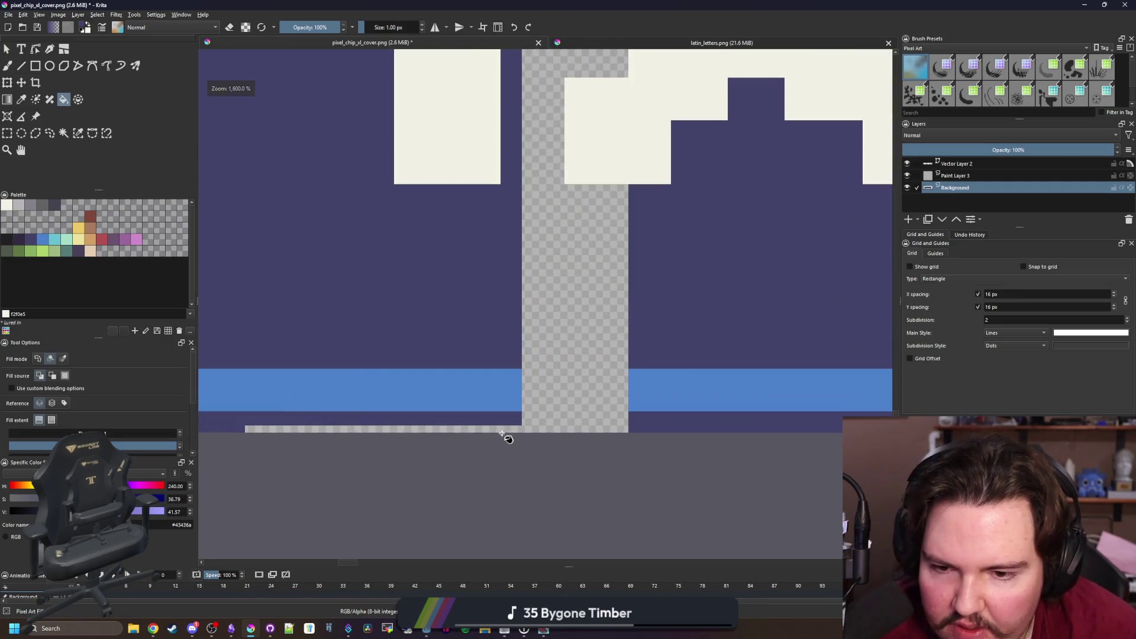
{"action": "left_click", "coordinate": [497, 433]}
{"action": "scroll", "coordinate": [465, 361], "scroll_direction": "down", "scroll_amount": 4}
{"action": "scroll", "coordinate": [463, 358], "scroll_direction": "up", "scroll_amount": 2}
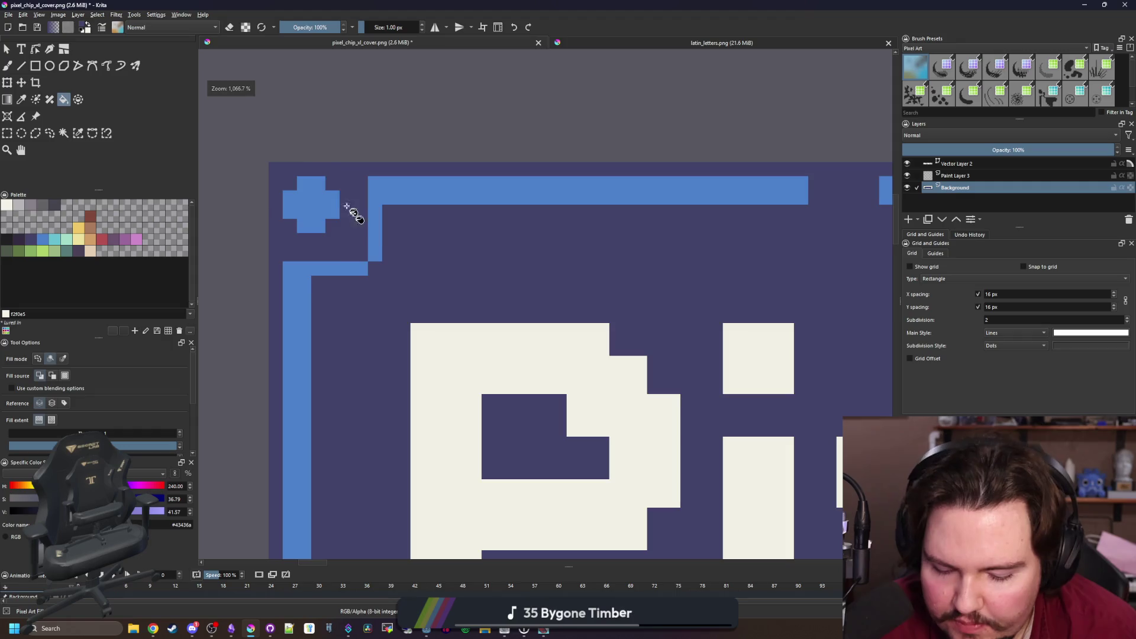
{"action": "scroll", "coordinate": [439, 354], "scroll_direction": "down", "scroll_amount": 6}
Select the whole banner area on Background and delete its pixels
{"action": "key", "text": "p"}
{"action": "left_click", "coordinate": [7, 133]}
{"action": "scroll", "coordinate": [273, 257], "scroll_direction": "down", "scroll_amount": 1}
{"action": "mouse_move", "coordinate": [274, 258]}
{"action": "left_mouse_down"}
{"action": "mouse_move", "coordinate": [335, 322]}
{"action": "mouse_move", "coordinate": [702, 419]}
{"action": "mouse_move", "coordinate": [848, 474]}
{"action": "left_mouse_up"}
{"action": "key", "text": "Delete"}
Deselect, then scale the whole image to 350 × 75 px (700/2 by 150/2) with Nearest Neighbor
{"action": "key", "text": "ctrl+shift+a"}
{"action": "left_click", "coordinate": [58, 15]}
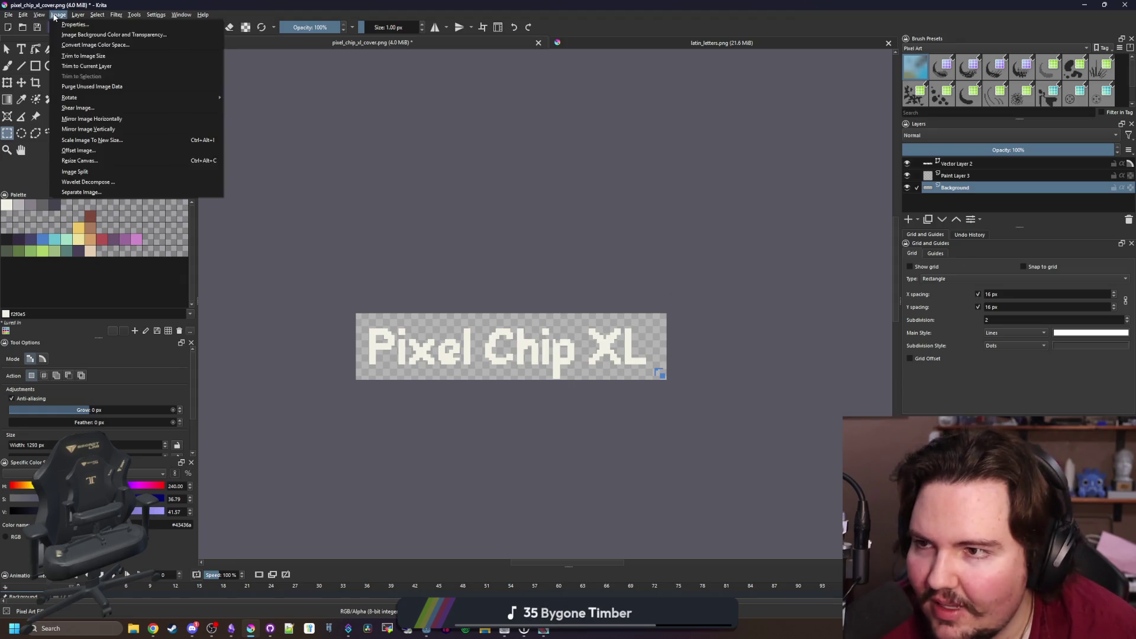
{"action": "left_click", "coordinate": [105, 141]}
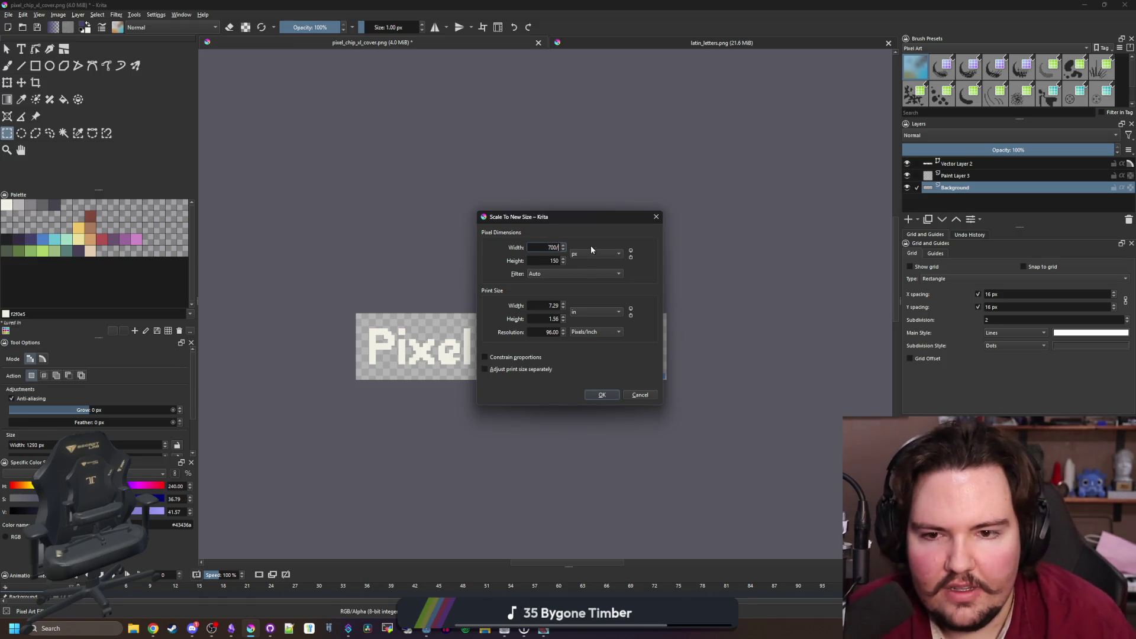
{"action": "type", "text": "/2"}
{"action": "key", "text": "Tab"}
{"action": "type", "text": "/2"}
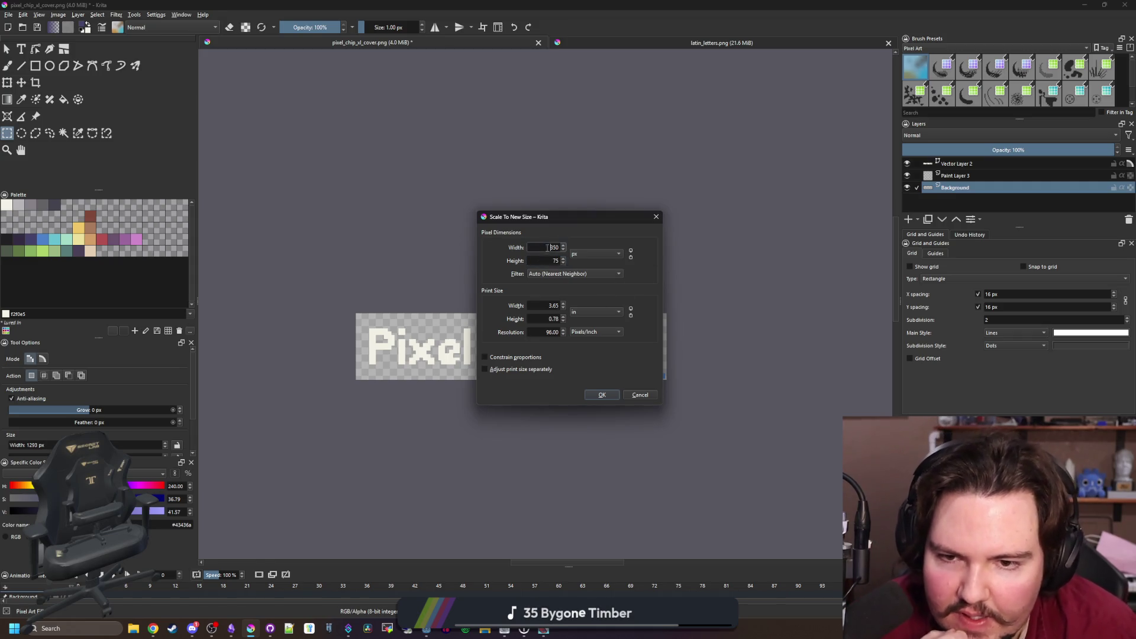
{"action": "left_click", "coordinate": [600, 397]}
{"action": "scroll", "coordinate": [472, 349], "scroll_direction": "up", "scroll_amount": 4}
On the Background layer, delete the blue corner shape near XL and the area above it
{"action": "scroll", "coordinate": [596, 381], "scroll_direction": "down", "scroll_amount": 4}
{"action": "scroll", "coordinate": [596, 380], "scroll_direction": "up", "scroll_amount": 8}
{"action": "left_click_drag", "start_coordinate": [611, 327], "coordinate": [756, 451]}
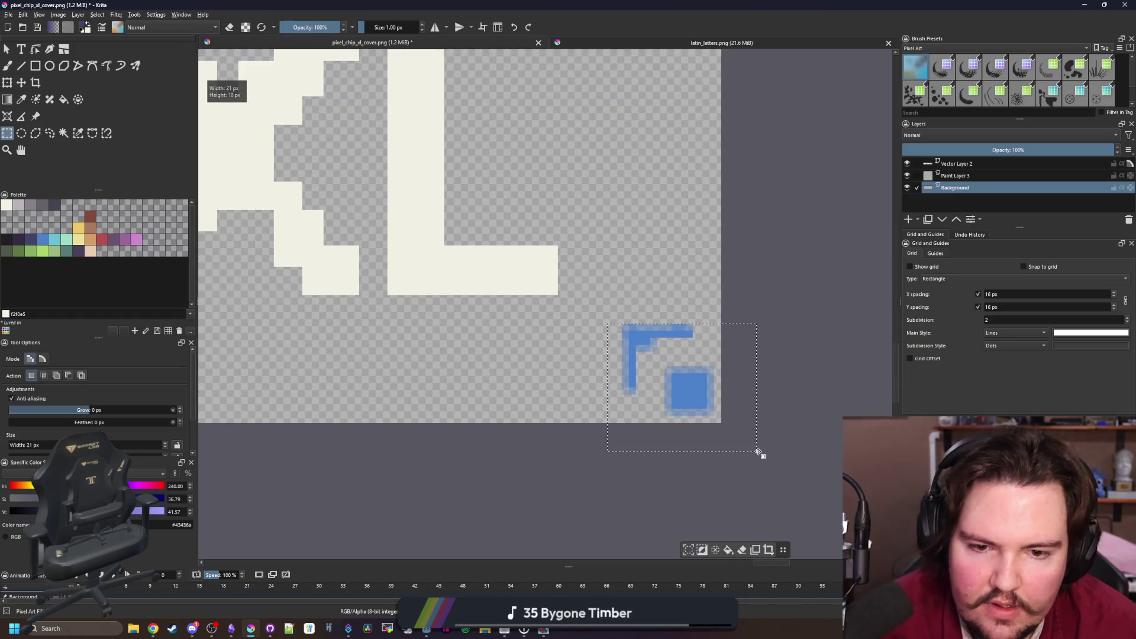
{"action": "left_click", "coordinate": [963, 176]}
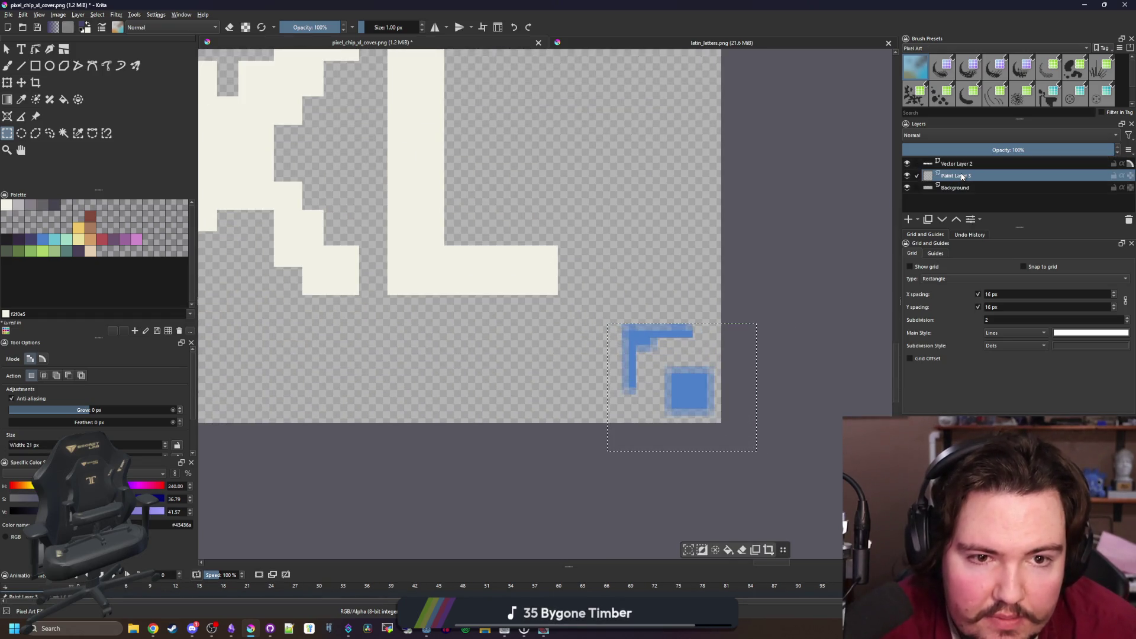
{"action": "left_click", "coordinate": [955, 188]}
{"action": "left_click_drag", "start_coordinate": [621, 317], "coordinate": [721, 408]}
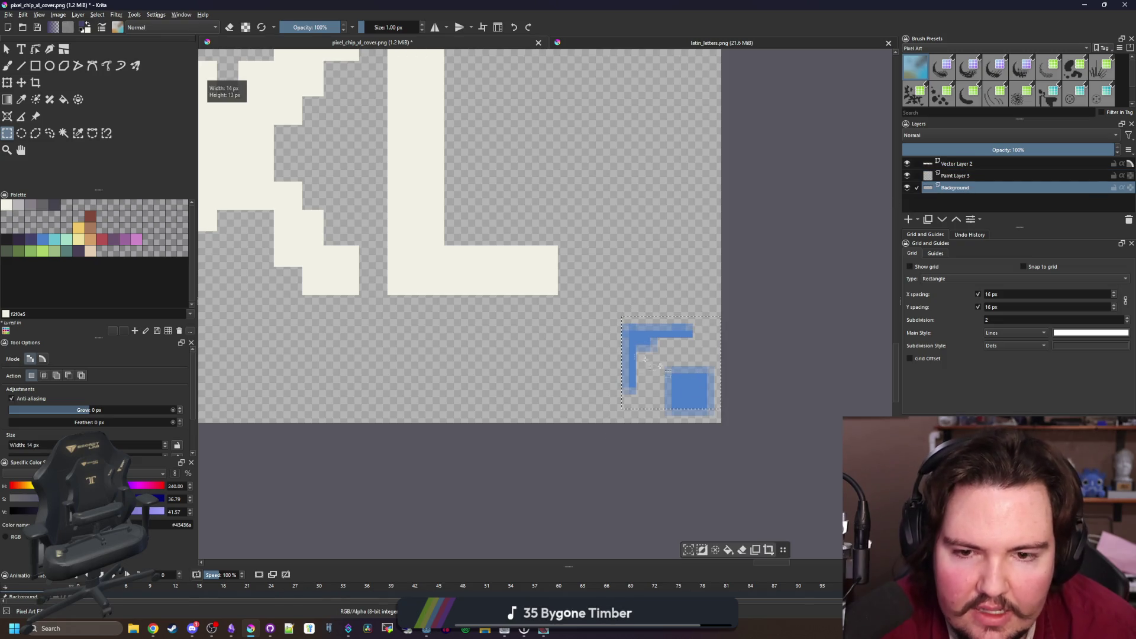
{"action": "key", "text": "BackSpace"}
{"action": "left_click_drag", "start_coordinate": [671, 253], "coordinate": [522, 97]}
{"action": "key", "text": "Delete"}
Remove the white background fill using a select-by-colour selection
{"action": "scroll", "coordinate": [607, 290], "scroll_direction": "down", "scroll_amount": 3}
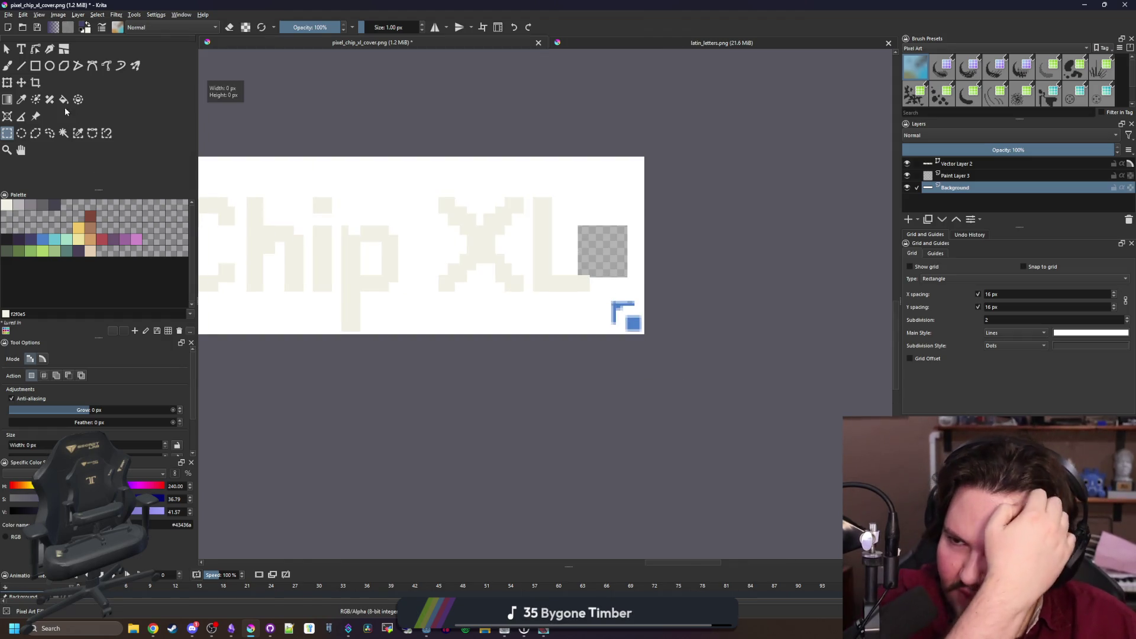
{"action": "left_click", "coordinate": [64, 133]}
{"action": "left_click", "coordinate": [500, 261]}
{"action": "key", "text": "Delete"}
Drop the selection and make Vector Layer 2 the active layer
{"action": "left_click", "coordinate": [957, 163]}
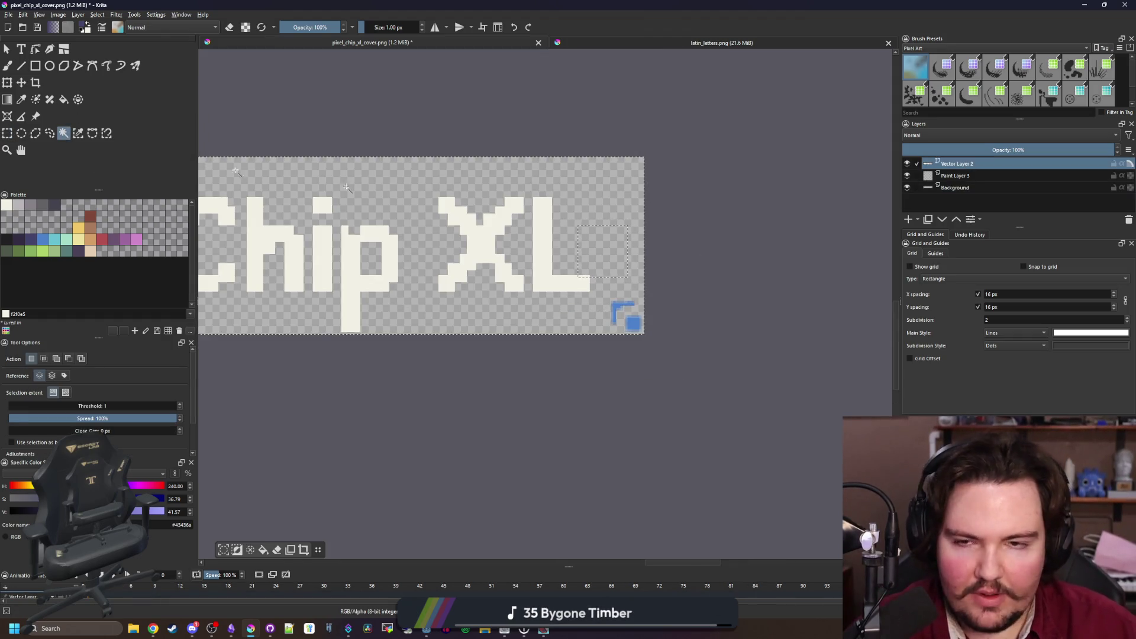
{"action": "left_click", "coordinate": [6, 133]}
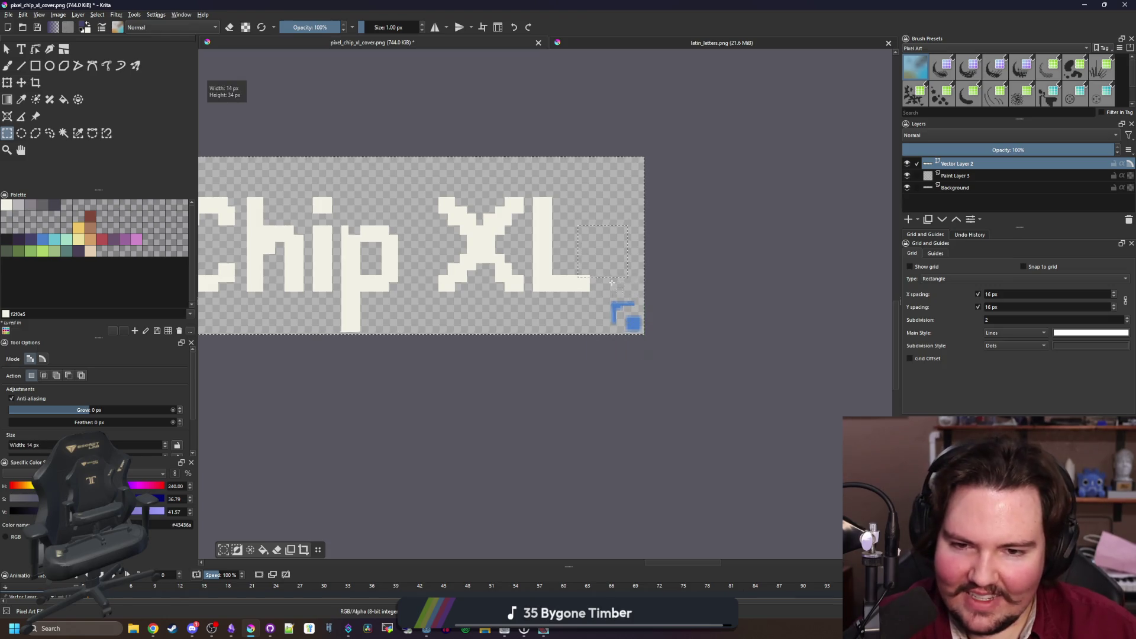
{"action": "left_click", "coordinate": [688, 334]}
{"action": "scroll", "coordinate": [636, 272], "scroll_direction": "up", "scroll_amount": 3}
{"action": "left_click", "coordinate": [907, 177]}
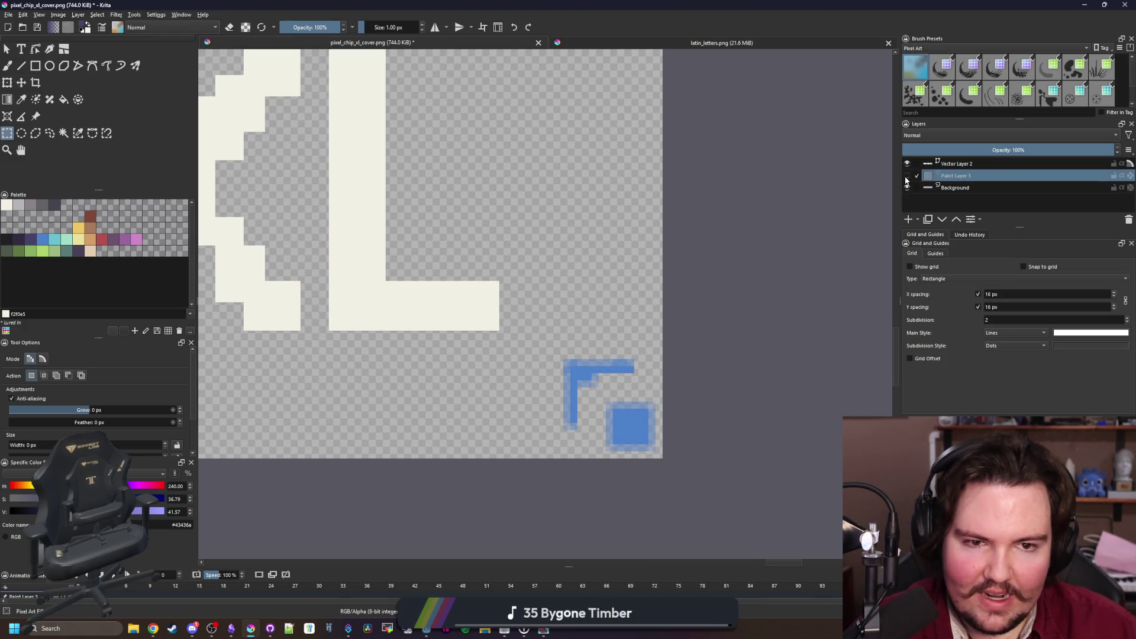
{"action": "left_click", "coordinate": [954, 163]}
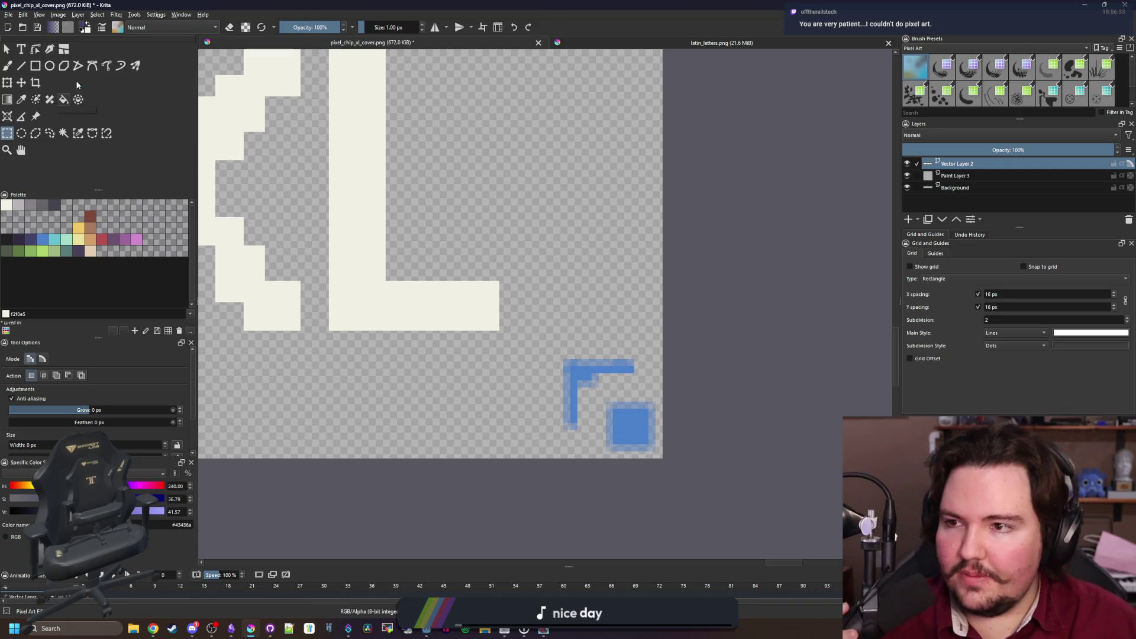
Draw a navy filled rectangle covering the banner's bottom-right corner beside the XL
{"action": "left_click", "coordinate": [38, 68]}
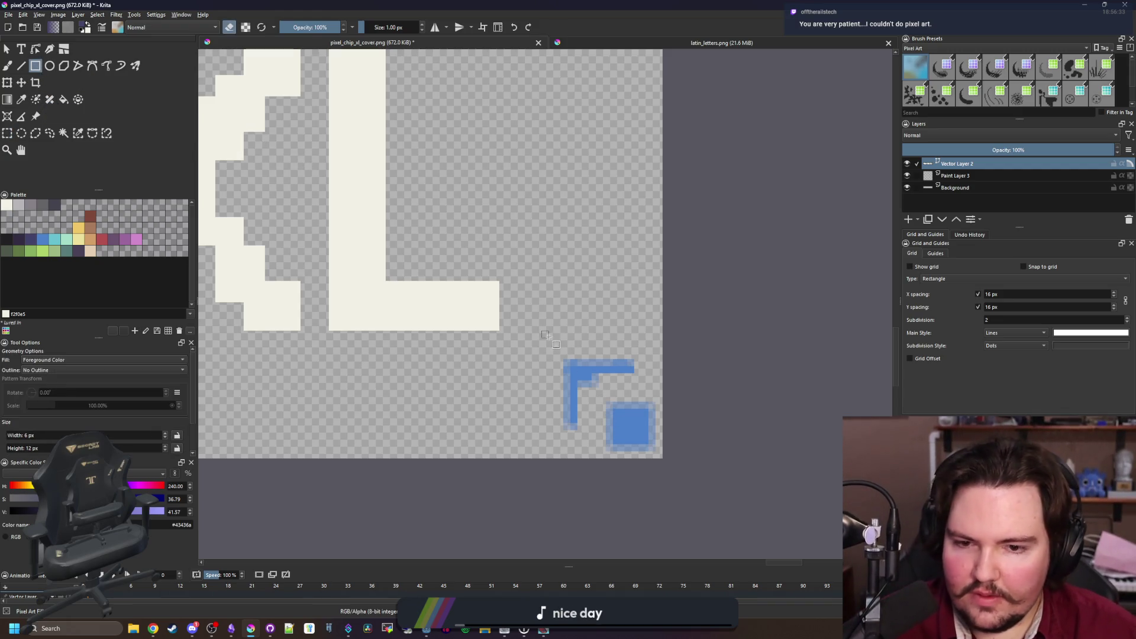
{"action": "left_click_drag", "start_coordinate": [545, 335], "coordinate": [745, 484]}
{"action": "left_click_drag", "start_coordinate": [494, 312], "coordinate": [693, 521]}
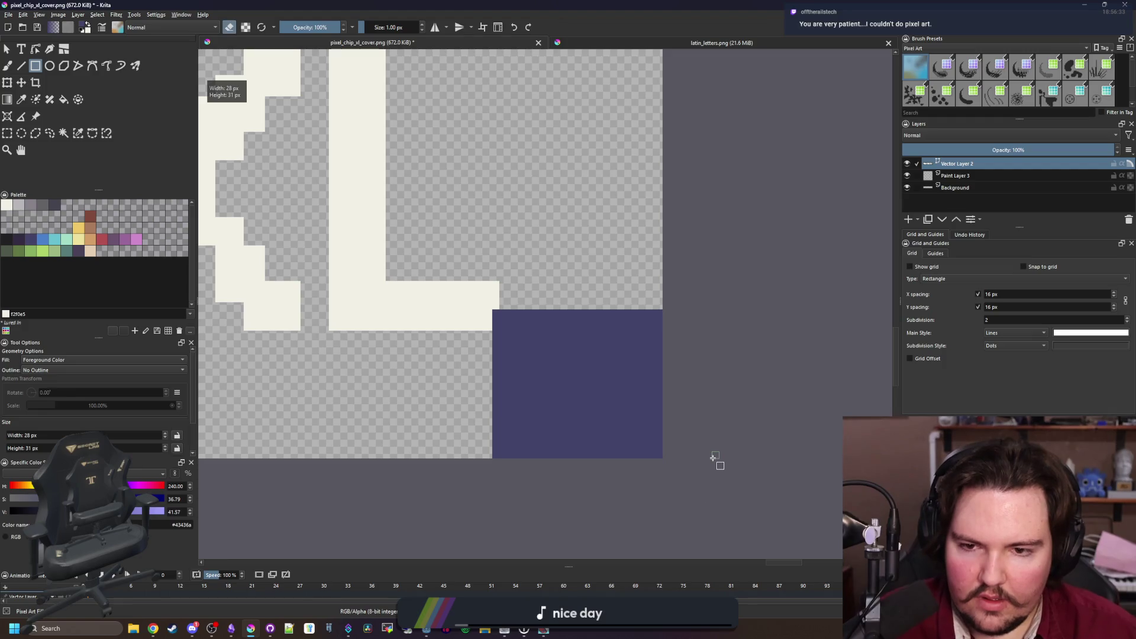
{"action": "left_click_drag", "start_coordinate": [713, 471], "coordinate": [539, 302]}
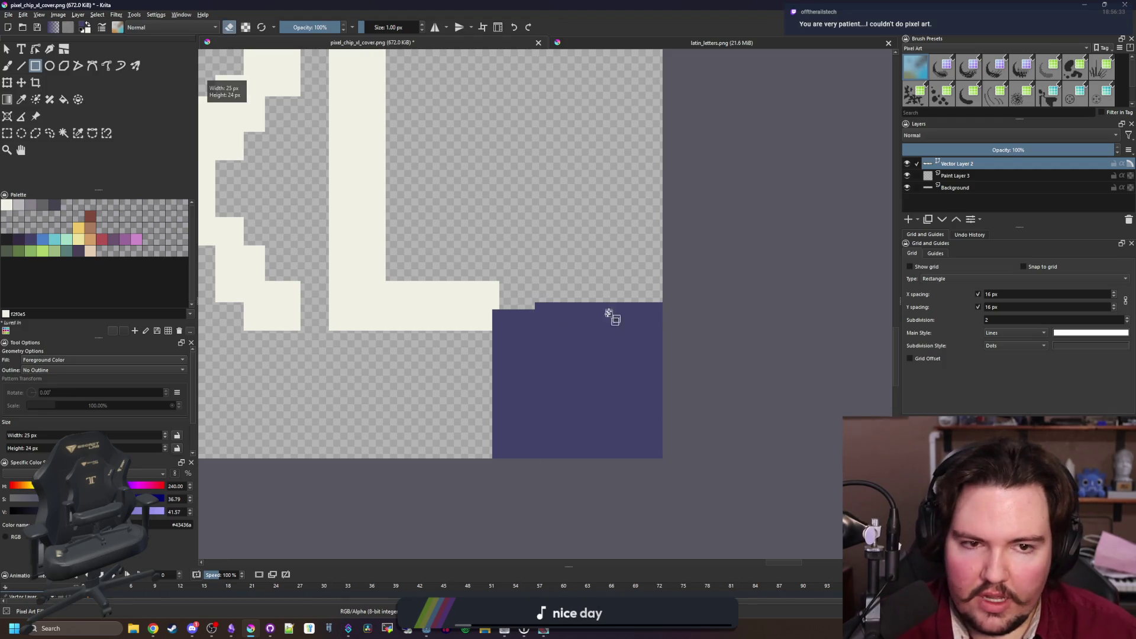
{"action": "scroll", "coordinate": [613, 322], "scroll_direction": "down", "scroll_amount": 5}
{"action": "scroll", "coordinate": [582, 302], "scroll_direction": "up", "scroll_amount": 1}
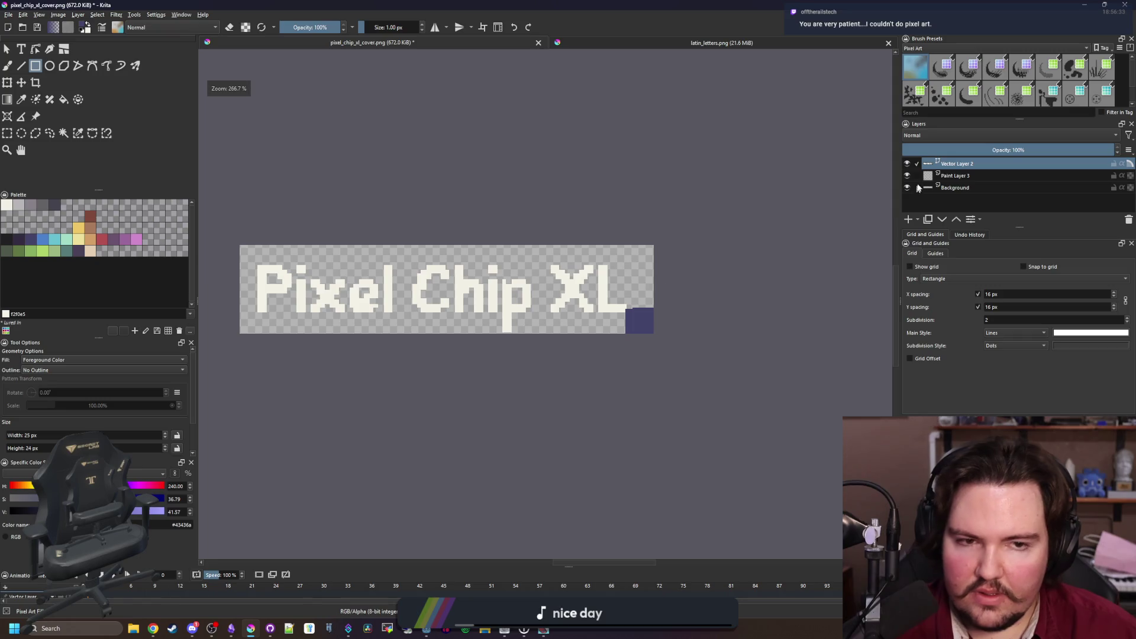